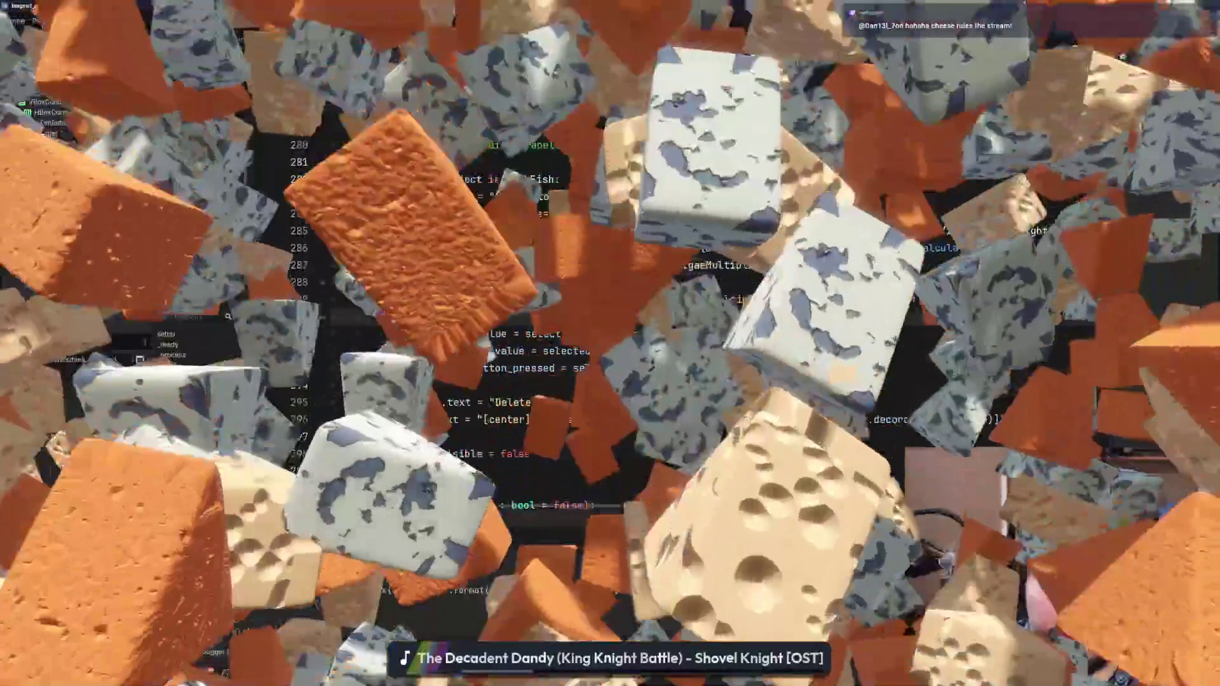
# - Run the Lured In debug build and switch to the Discord translation-issues thread
pyautogui.press('F5')
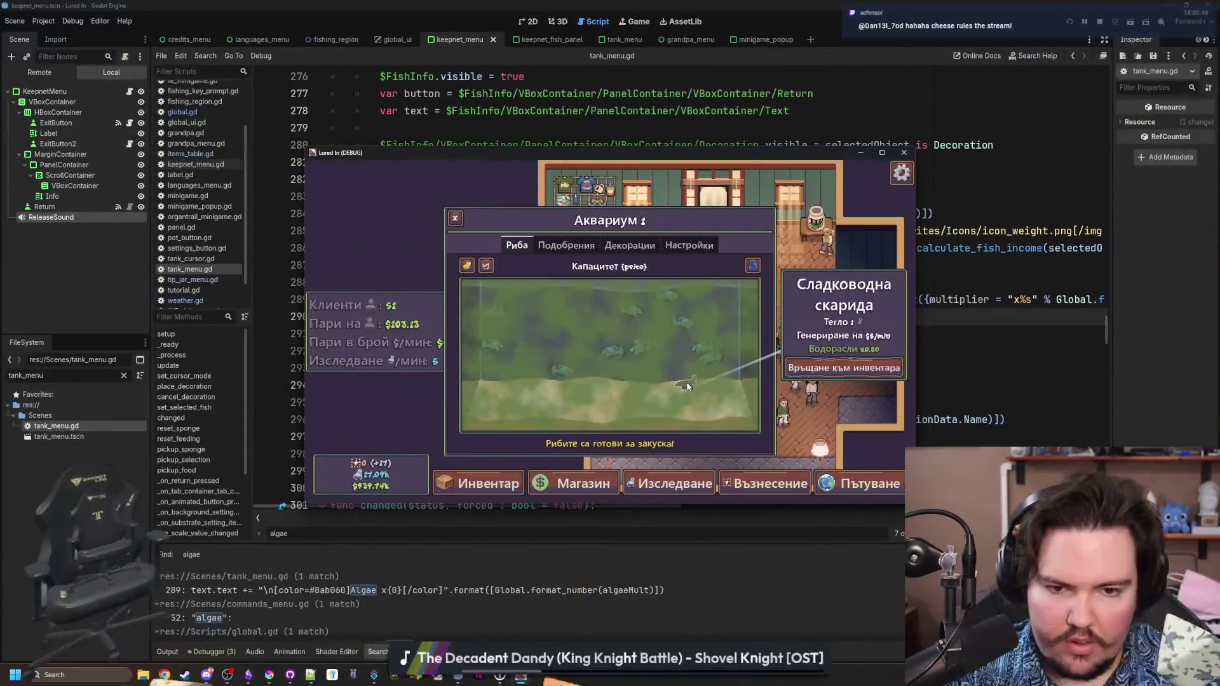
pyautogui.hotkey('alt', 'Tab')
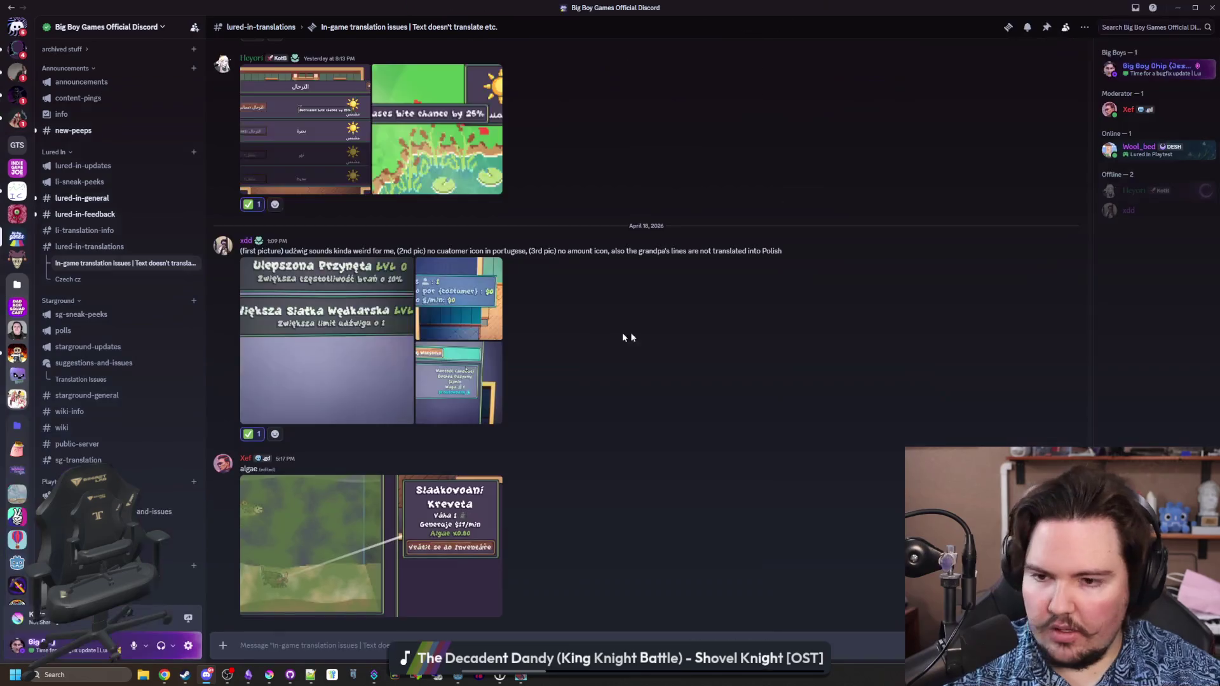
# - Add a fire reaction to the latest translation-issues report and scroll back through the thread
pyautogui.click(1031, 452)
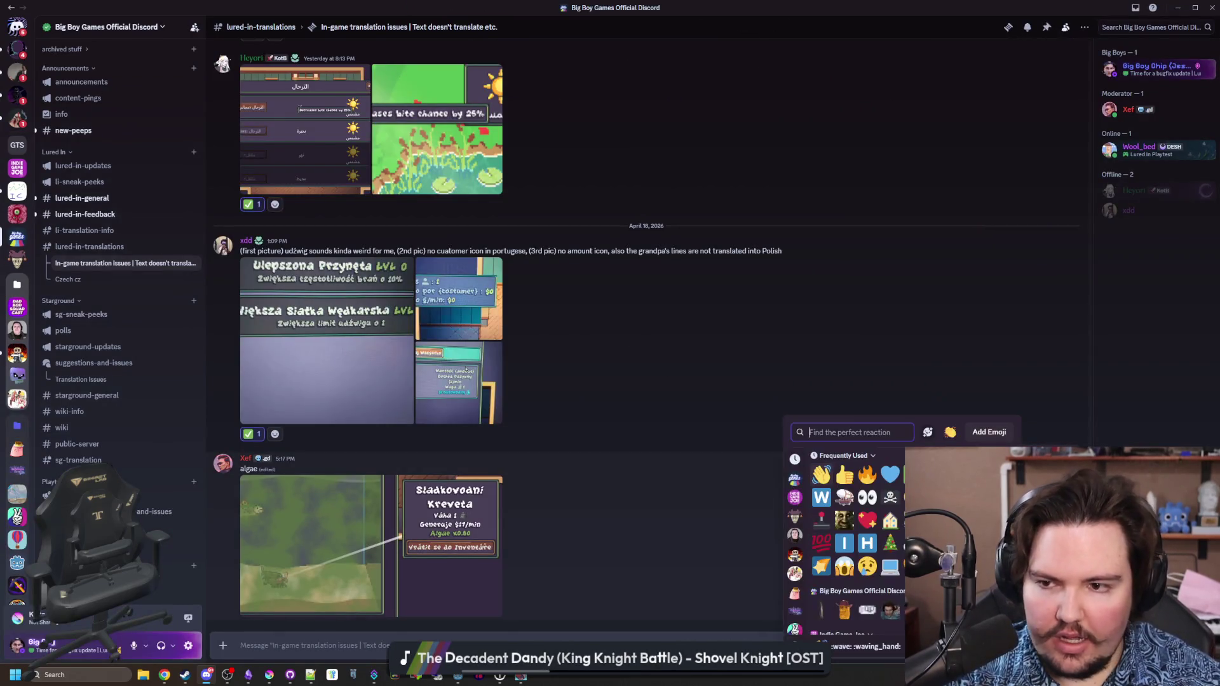
pyautogui.click(875, 469)
pyautogui.scroll(4, 669, 497)
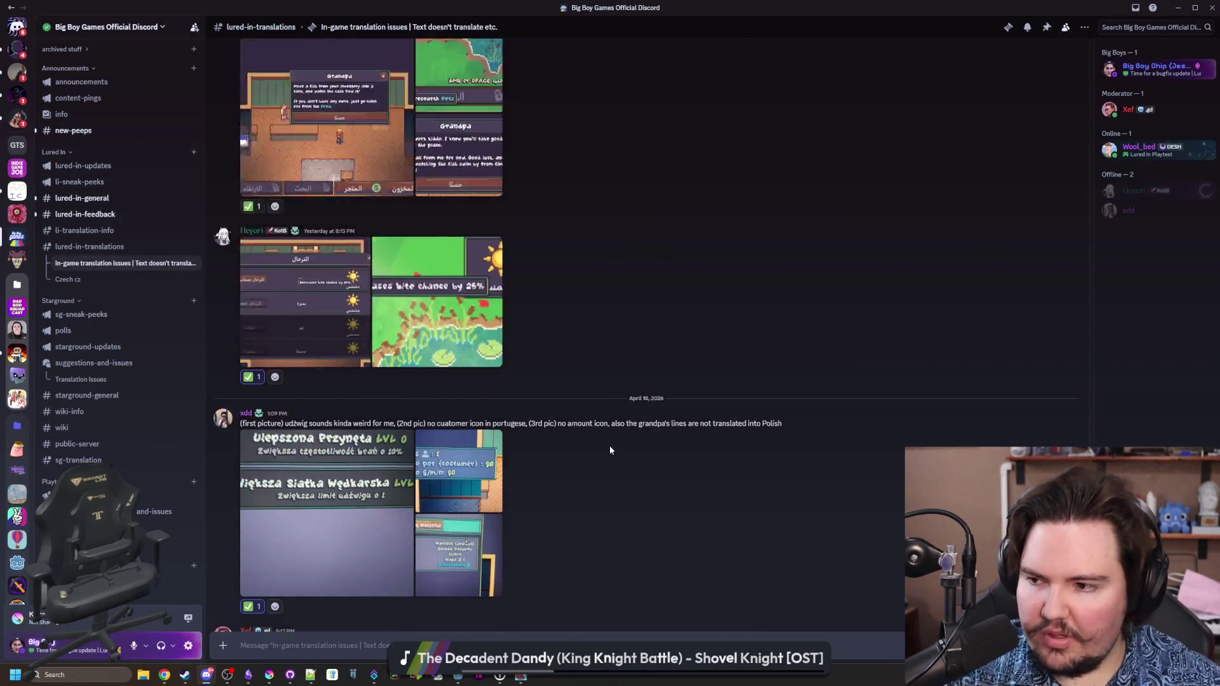
pyautogui.scroll(3, 578, 432)
pyautogui.scroll(3, 615, 445)
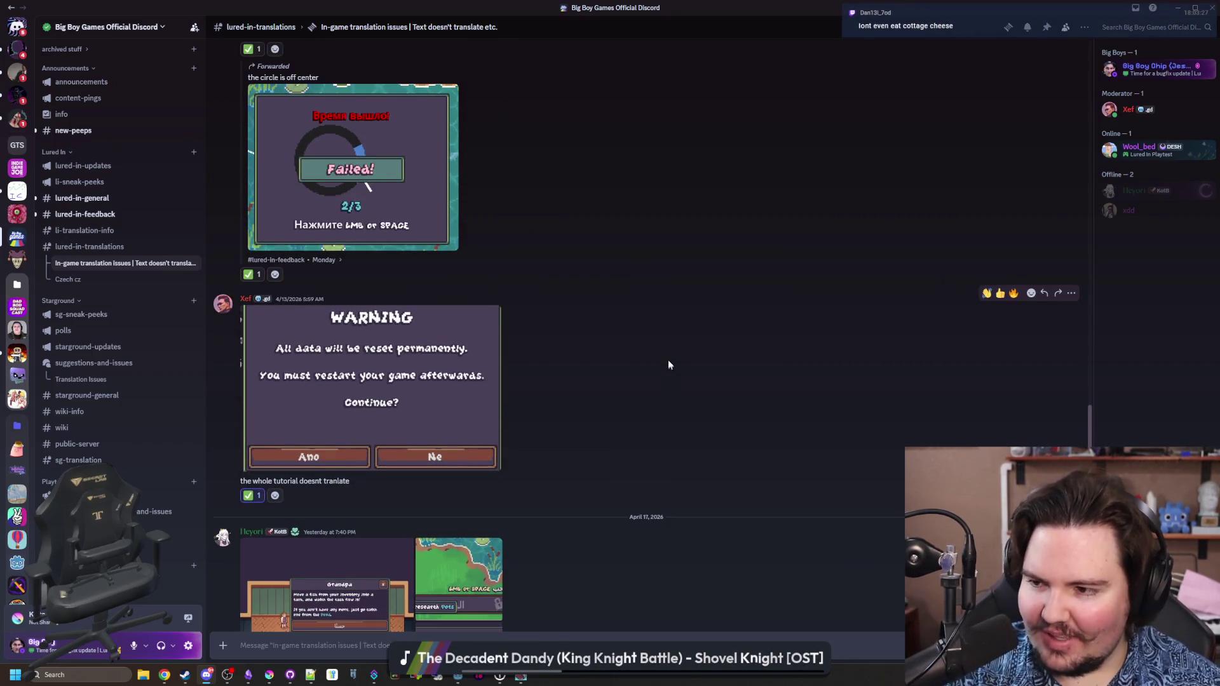
pyautogui.scroll(1, 668, 364)
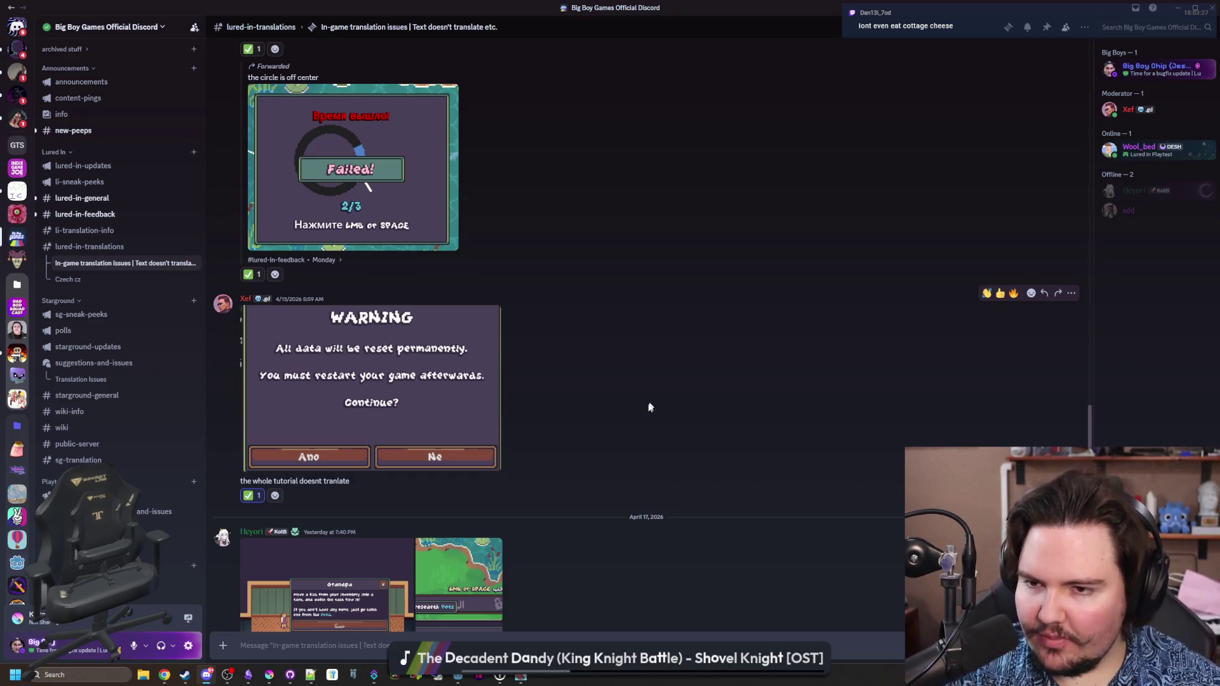
pyautogui.scroll(15, 645, 405)
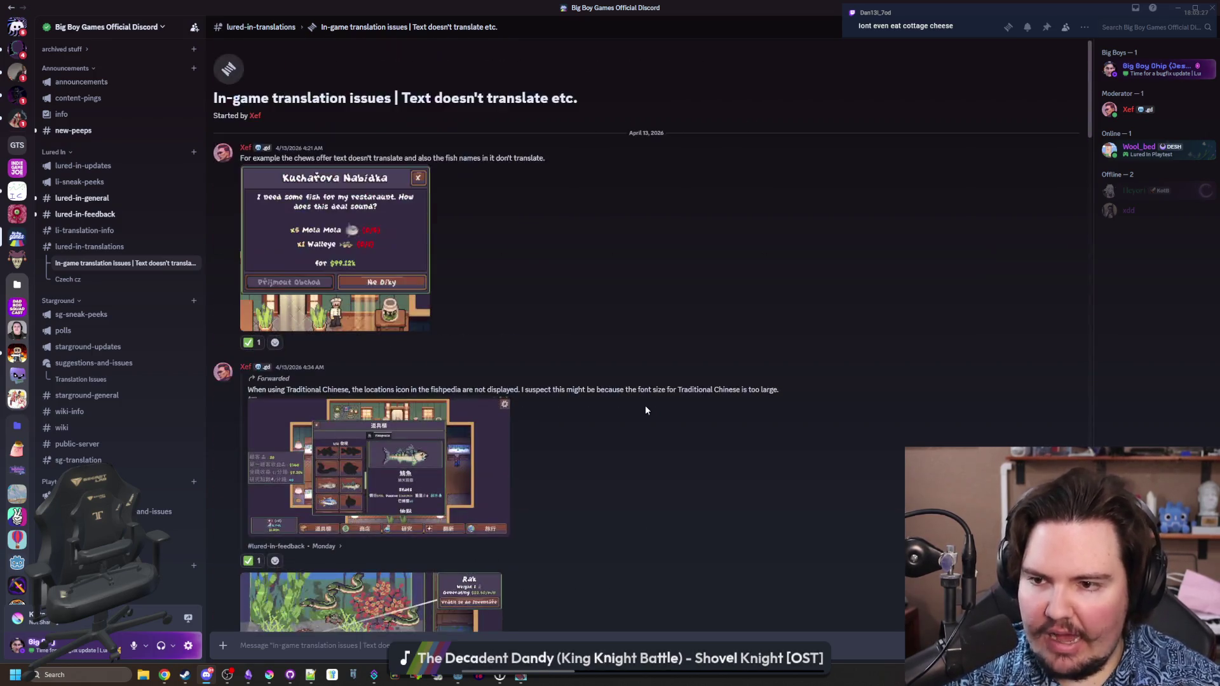
# - Open the #introductions channel and browse the newest volunteer introductions
pyautogui.scroll(-15, 681, 247)
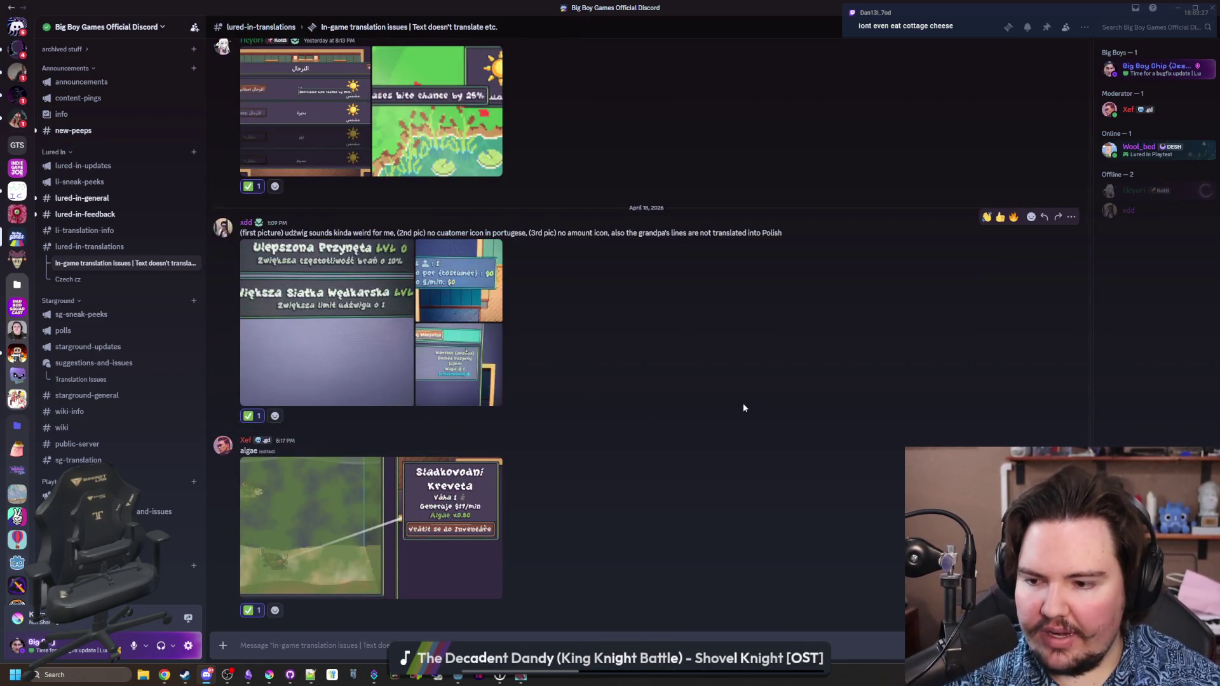
pyautogui.scroll(-2, 76, 428)
pyautogui.click(76, 452)
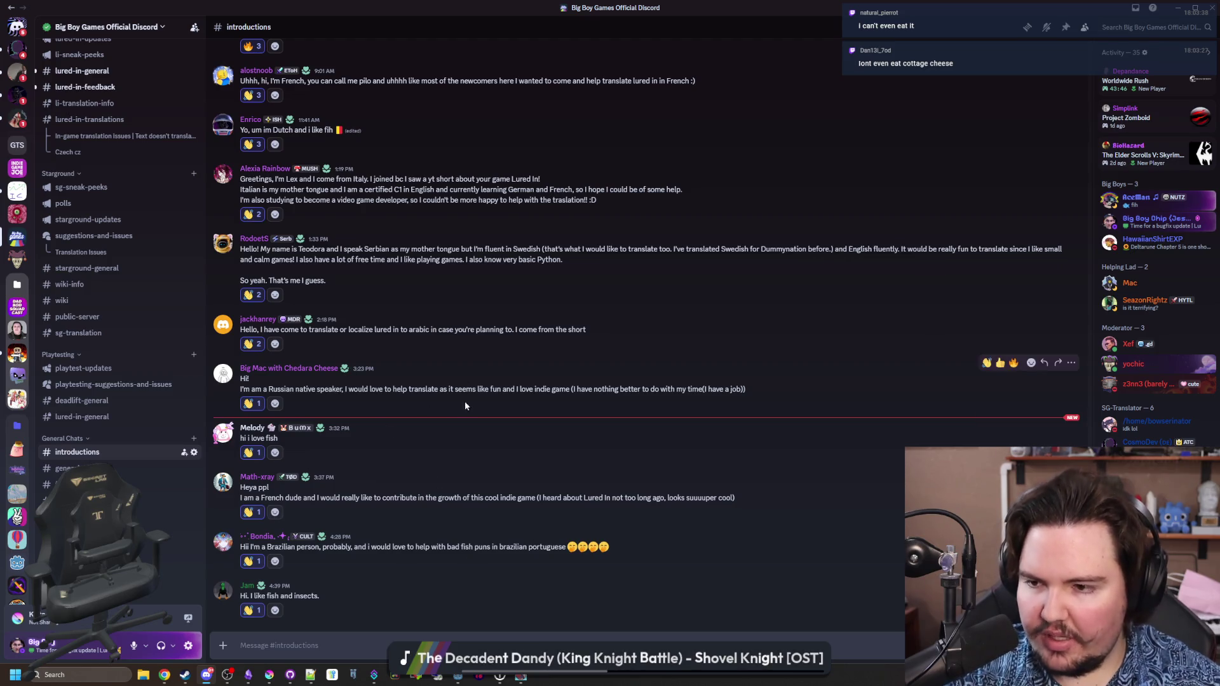
pyautogui.scroll(5, 194, 343)
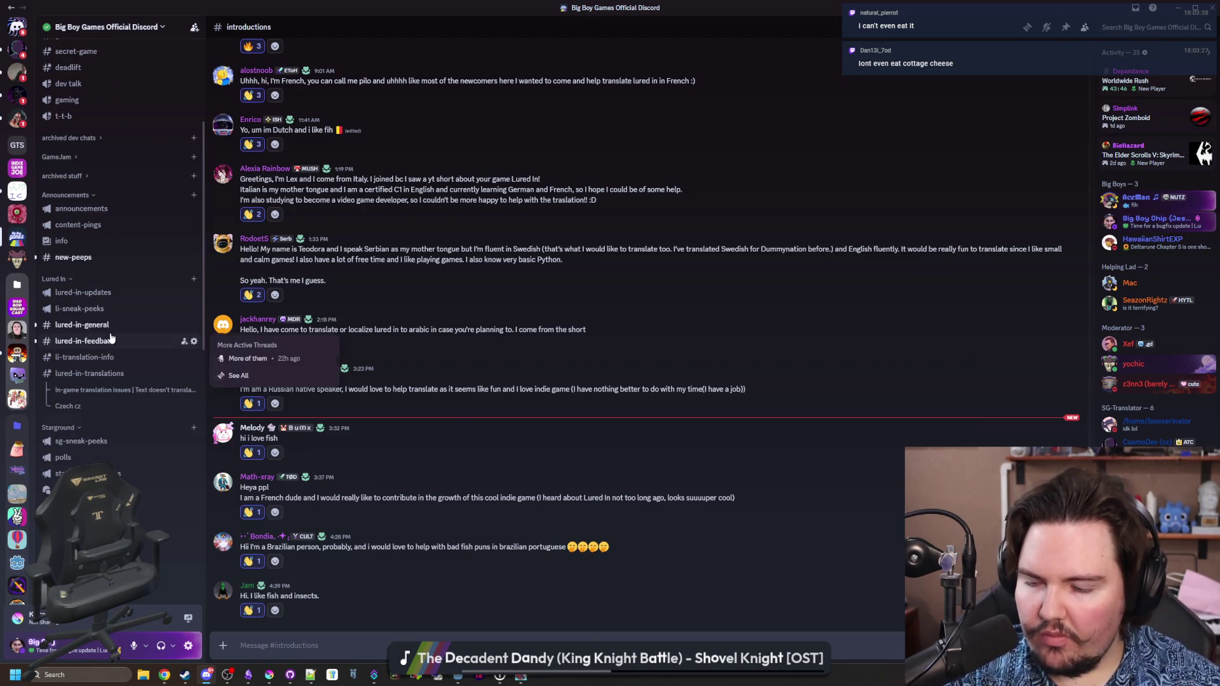
# - In #lured-in-feedback, start a reply to the newest freshwater bug report message
pyautogui.click(111, 339)
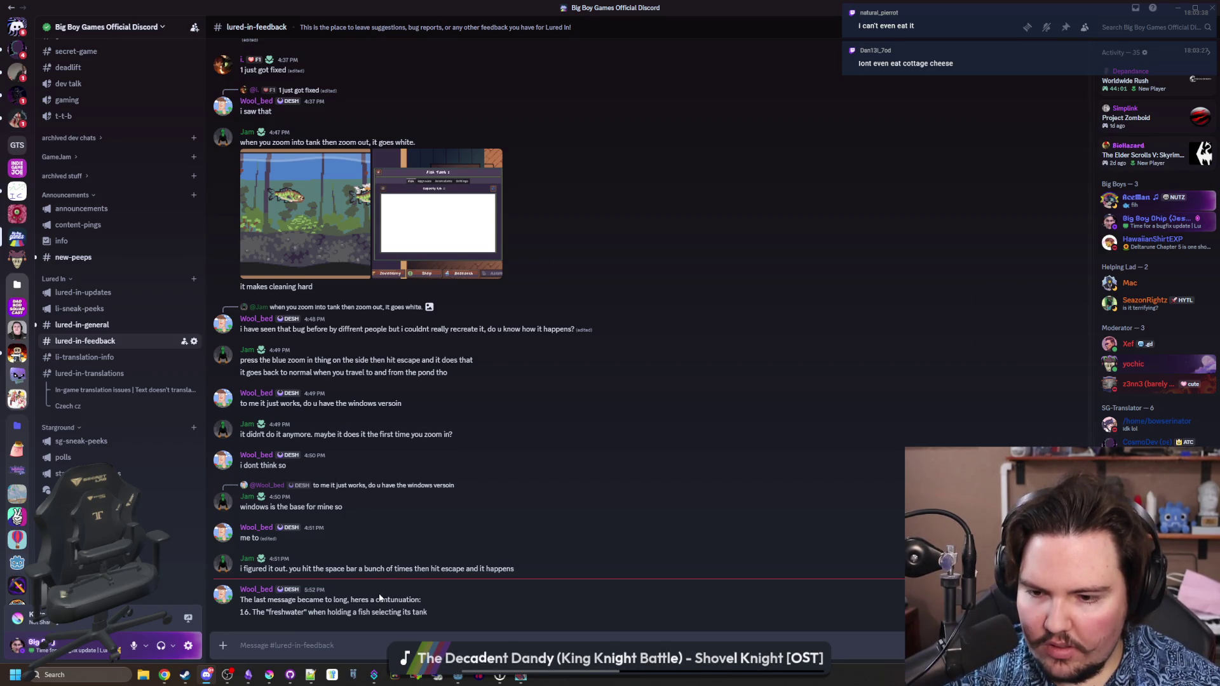
pyautogui.moveTo(295, 612); pyautogui.dragTo(428, 615)
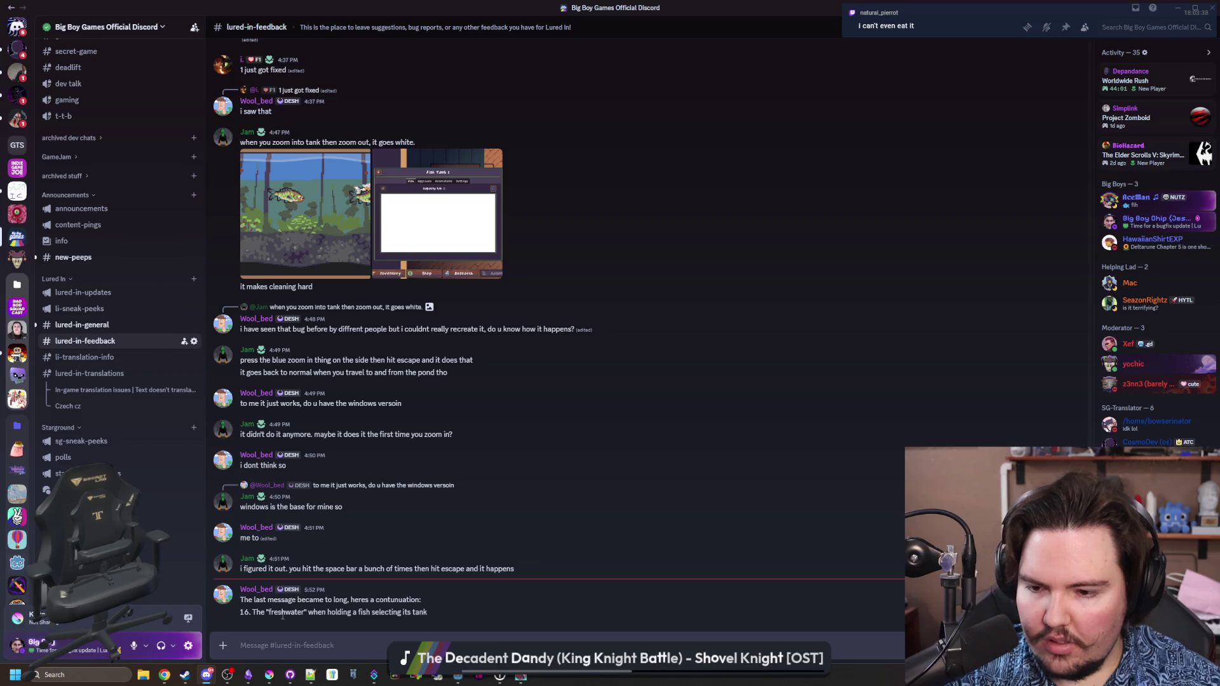
pyautogui.scroll(5, 418, 596)
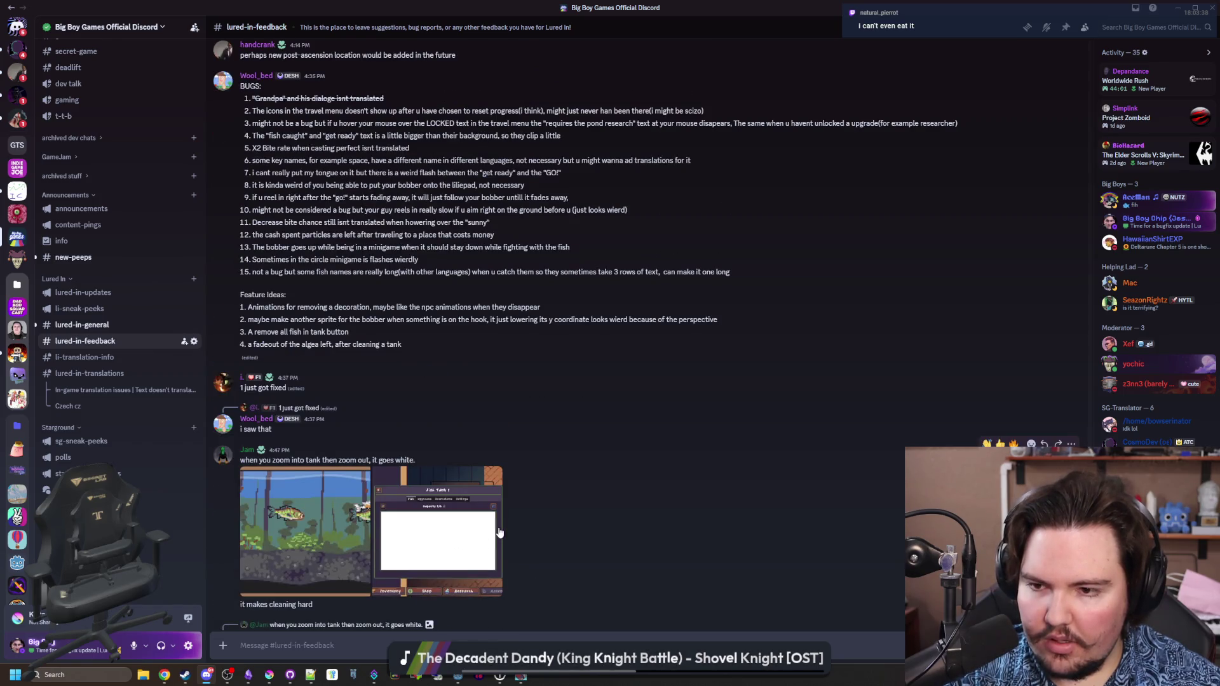
pyautogui.scroll(-3, 500, 528)
pyautogui.scroll(-2, 502, 532)
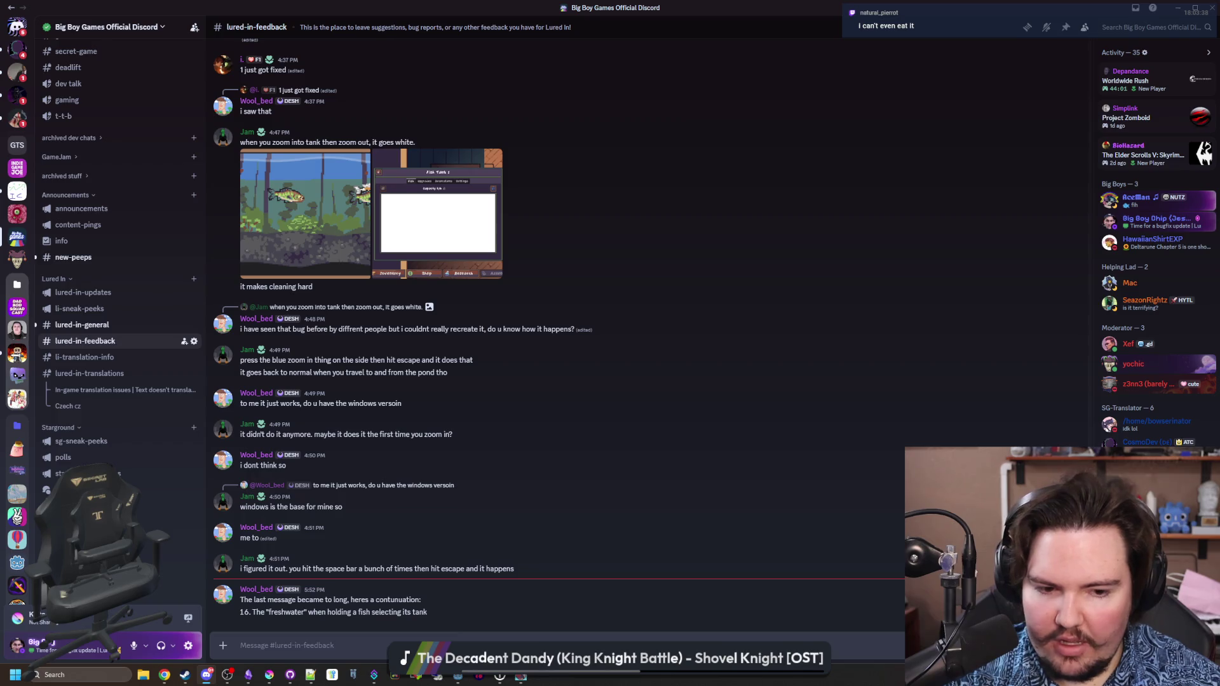
pyautogui.click(873, 568)
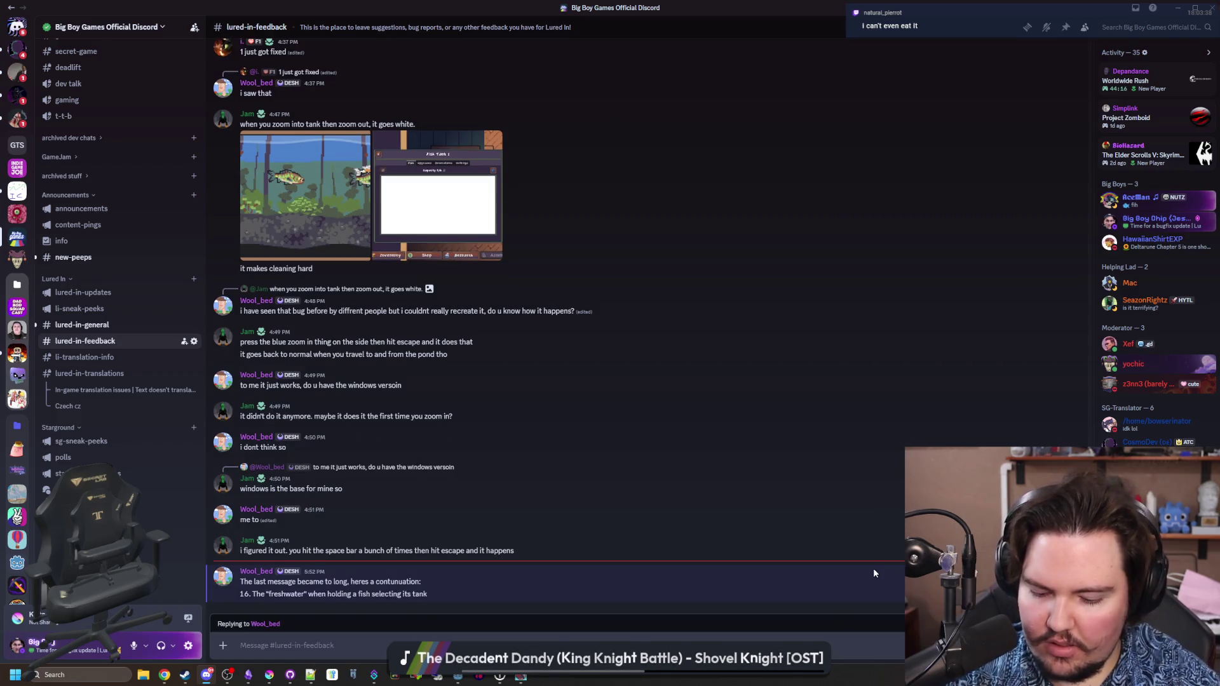
# - Discard the pending reply to the freshwater bug message
pyautogui.write('P')
pyautogui.press('BackSpace')
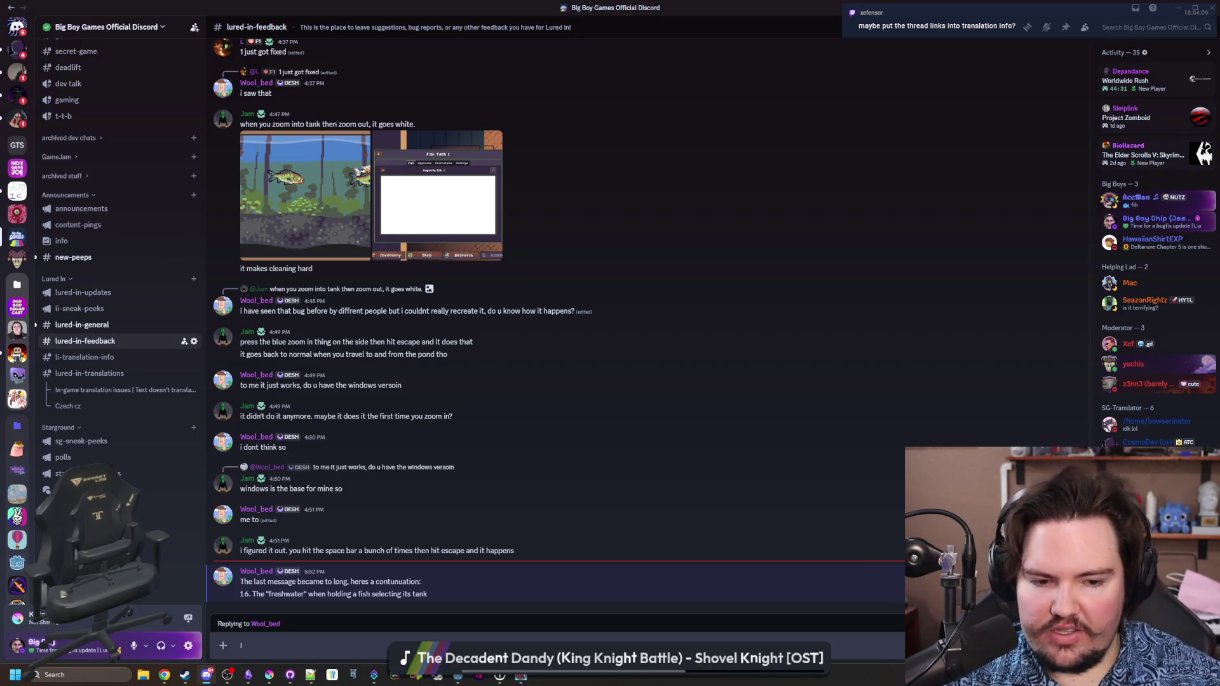
pyautogui.press('Escape')
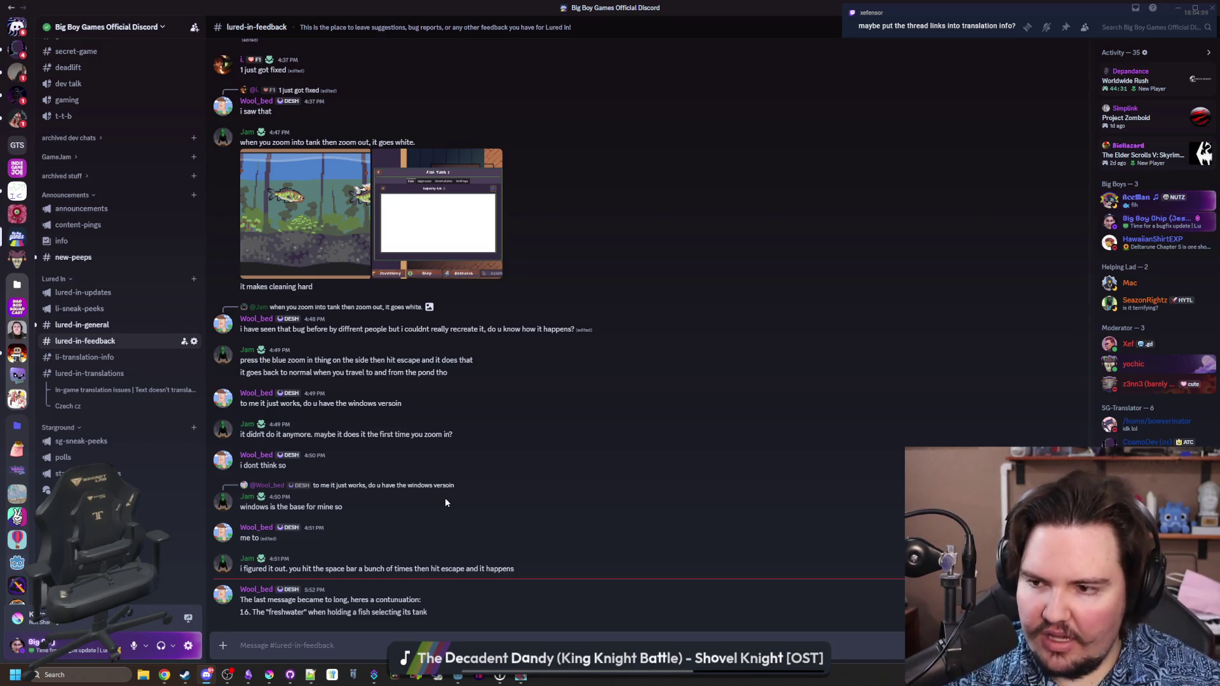
# - Copy the In-game translation issues thread link, then go back to #lured-in-feedback
pyautogui.click(105, 390)
pyautogui.rightClick(76, 393)
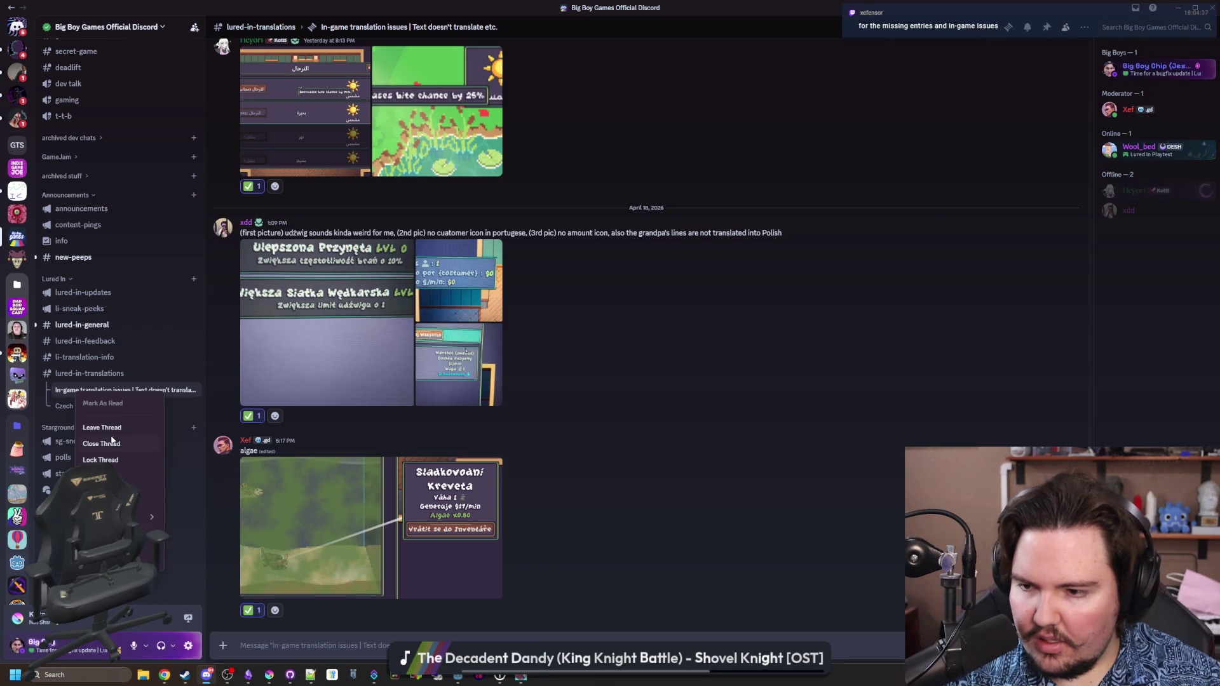
pyautogui.click(99, 343)
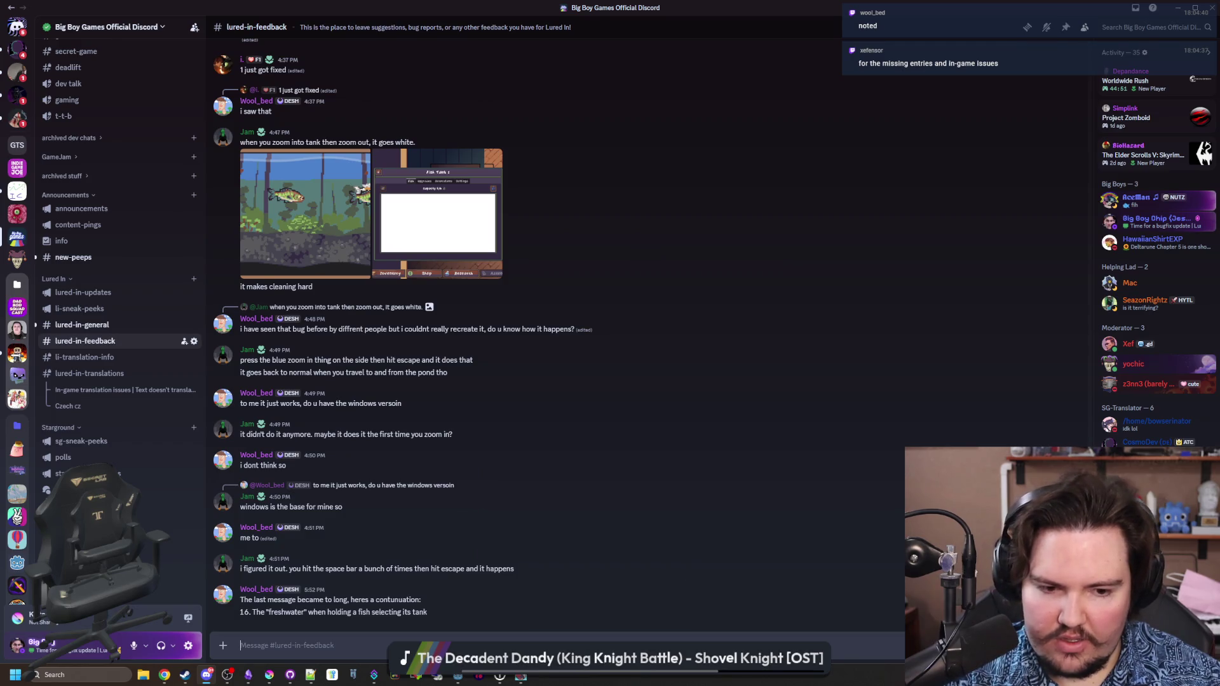
# - Send a reply with the translation issues thread link, then open #li-translation-info
pyautogui.press('r')
pyautogui.press('Return')
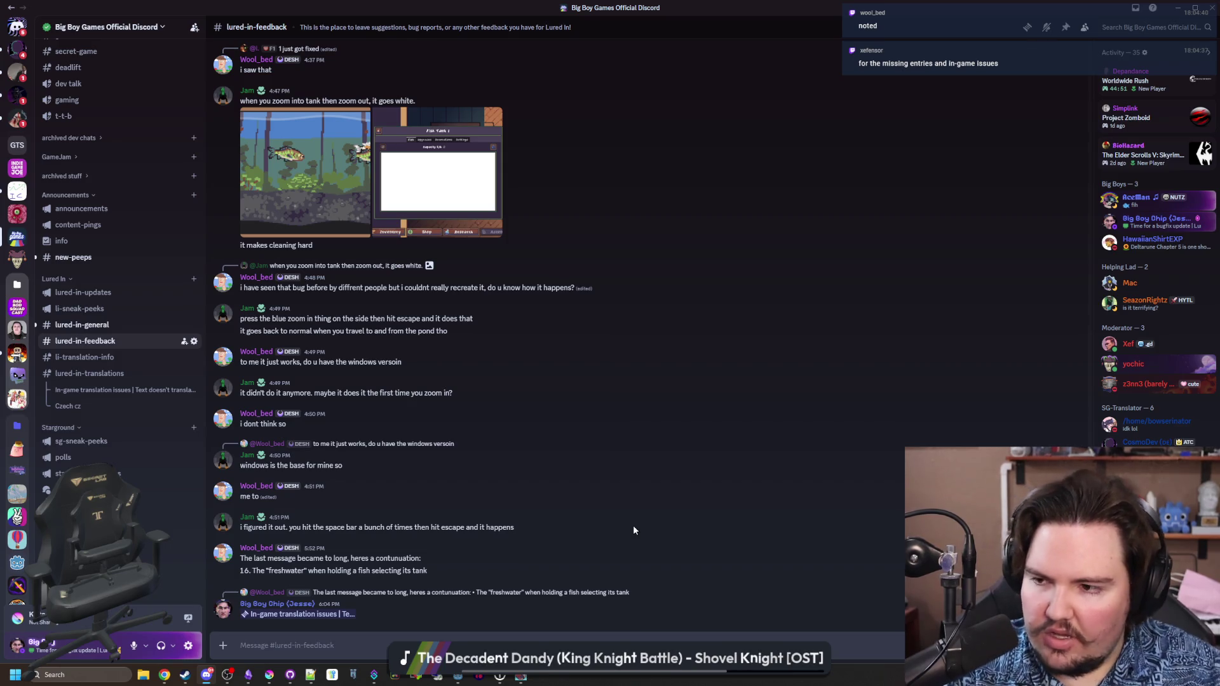
pyautogui.scroll(8, 571, 488)
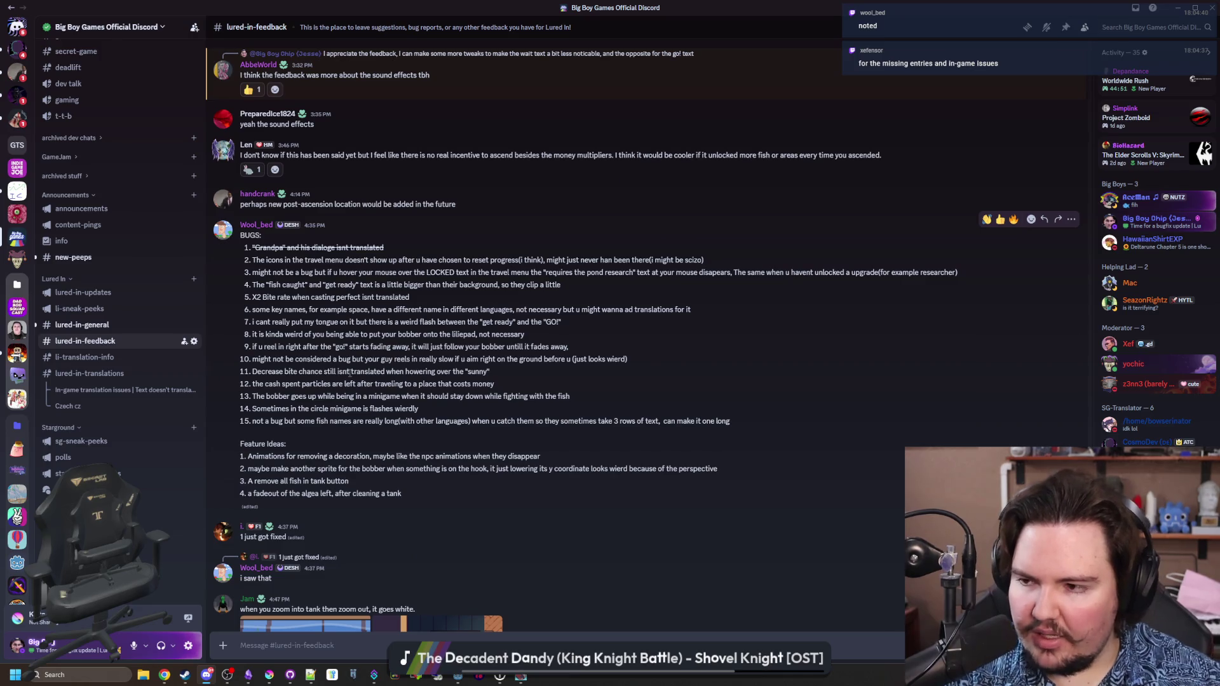
pyautogui.scroll(-7, 349, 373)
pyautogui.scroll(7, 280, 347)
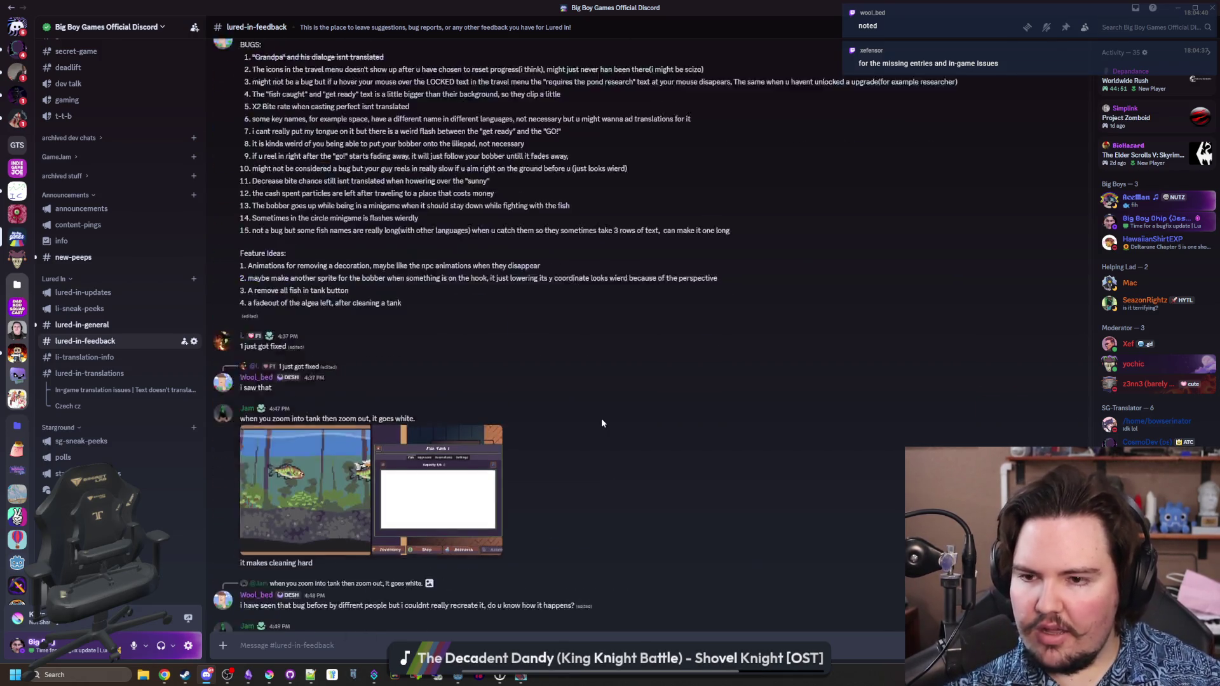
pyautogui.scroll(1, 280, 347)
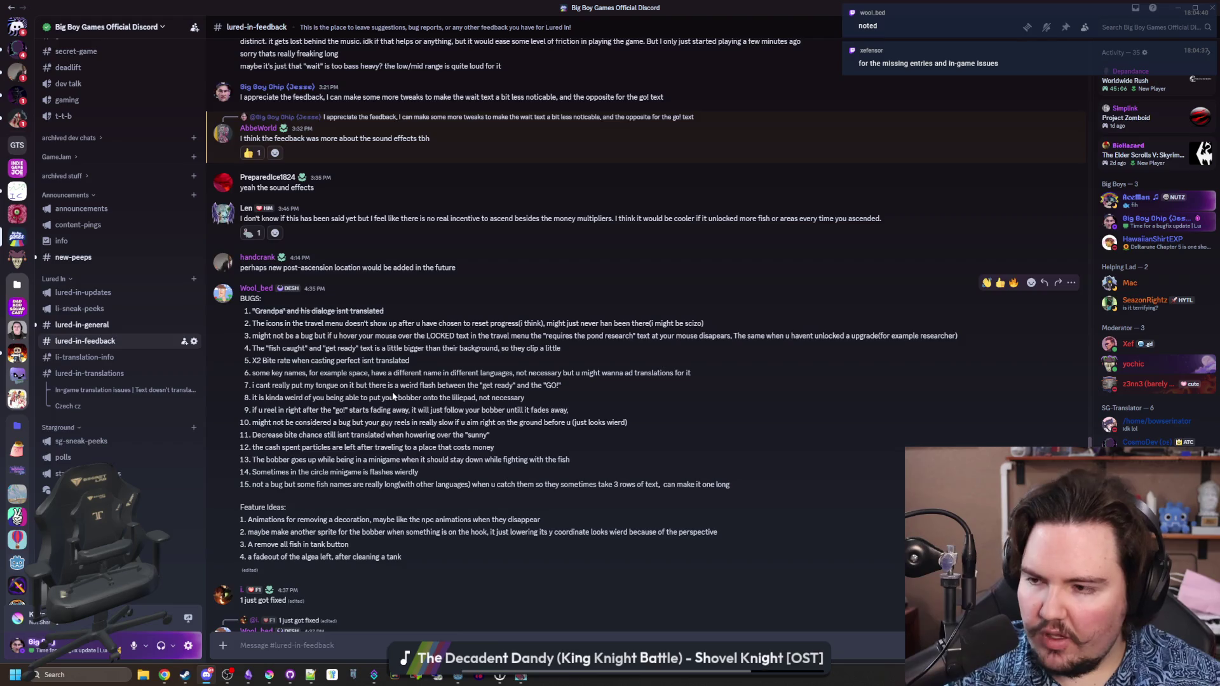
pyautogui.scroll(1, 393, 395)
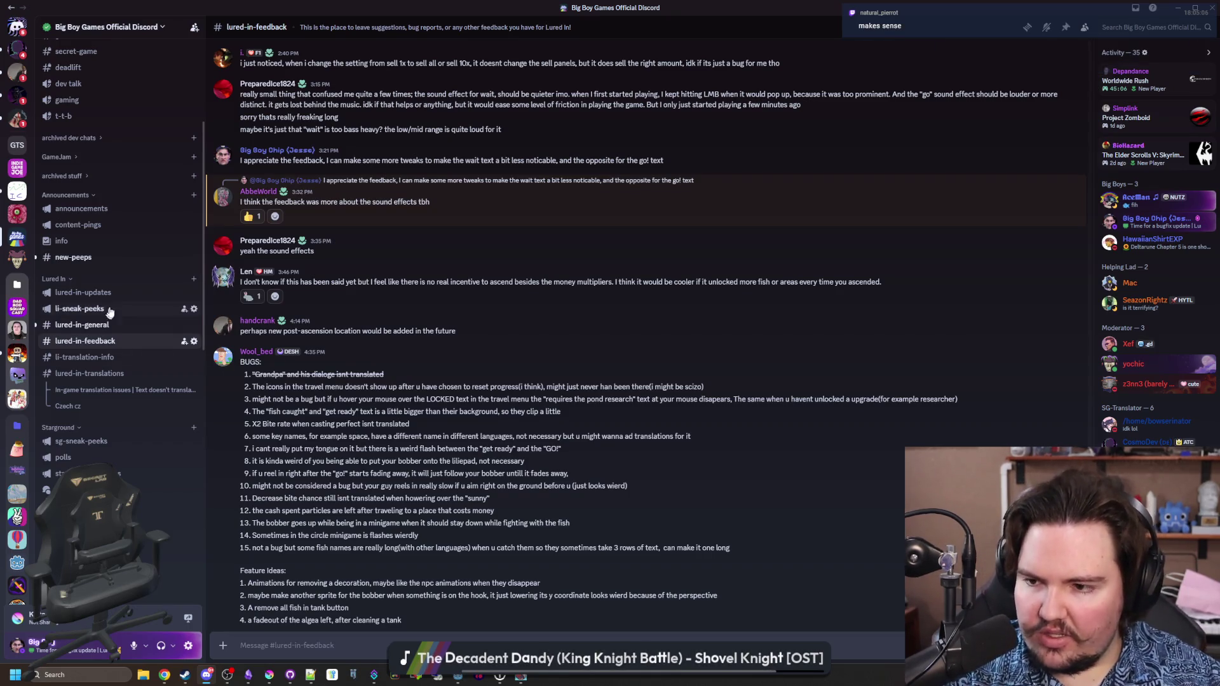
pyautogui.click(107, 359)
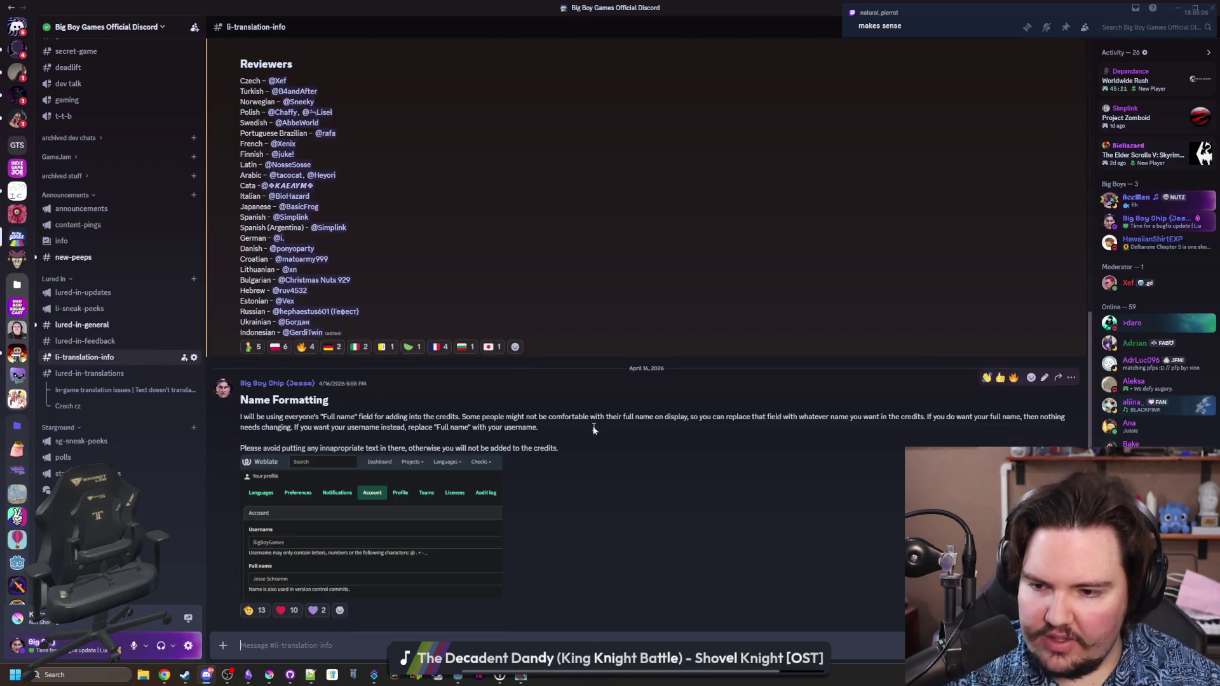
# - Go back through #lured-in-feedback to the #lured-in-general channel
pyautogui.scroll(8, 572, 413)
pyautogui.scroll(-8, 590, 469)
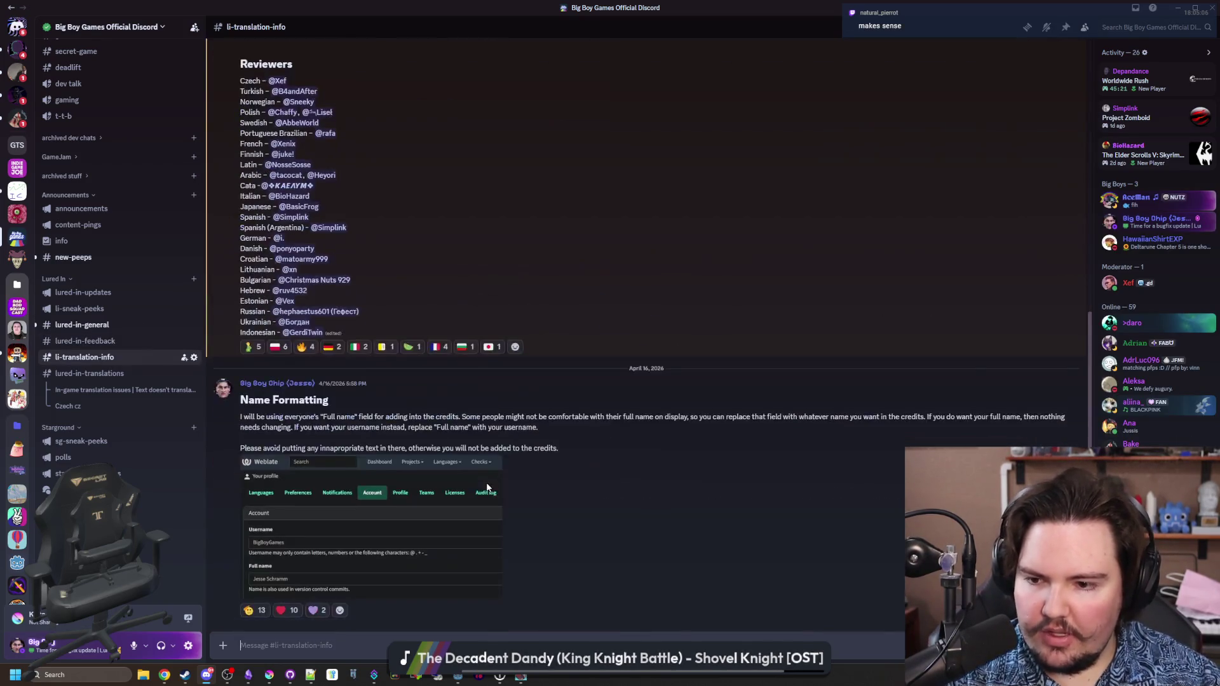
pyautogui.click(96, 343)
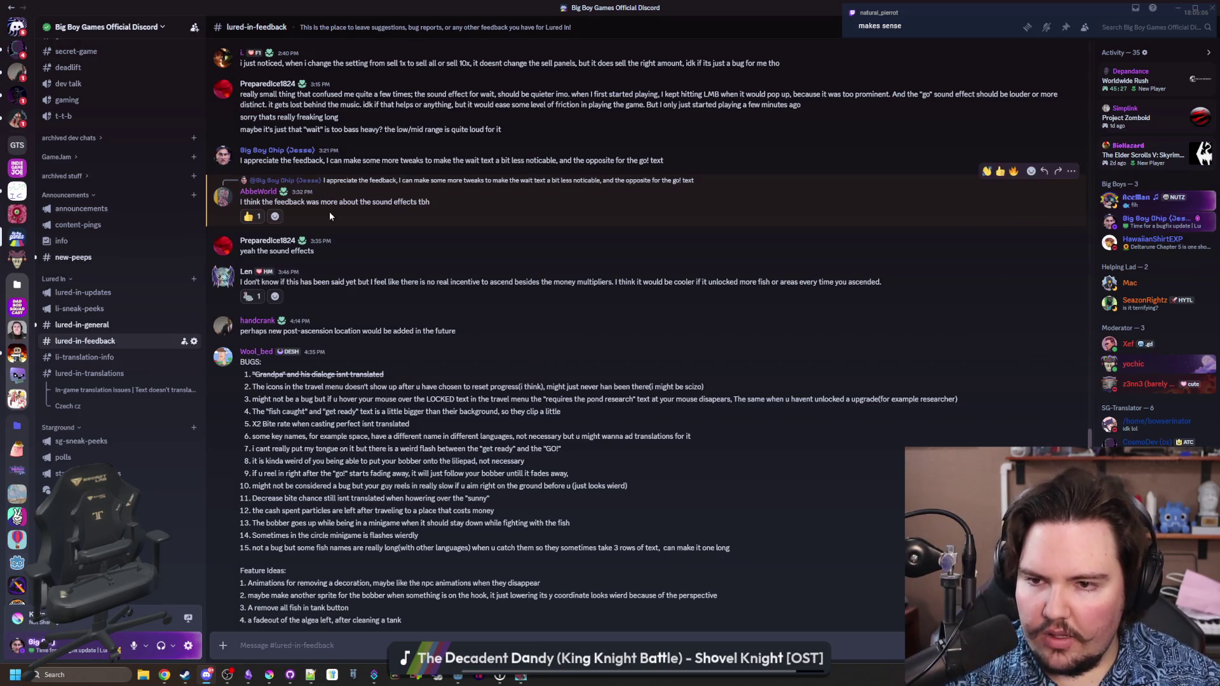
pyautogui.scroll(-9, 380, 293)
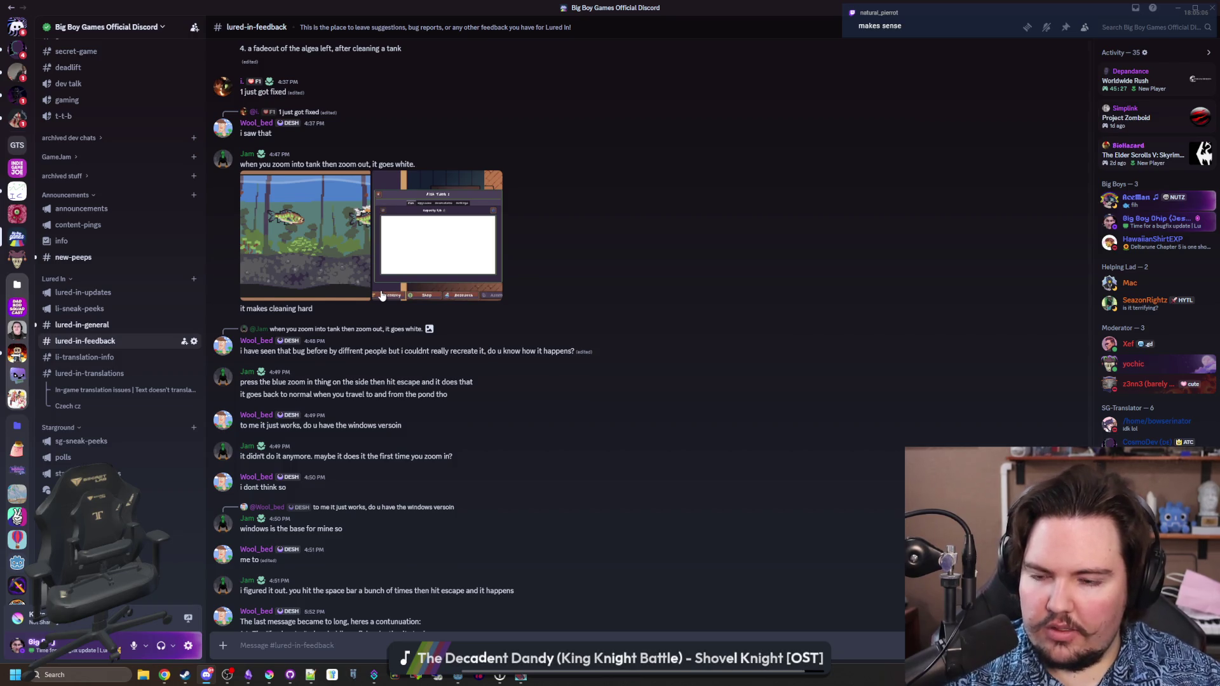
pyautogui.scroll(-1, 381, 296)
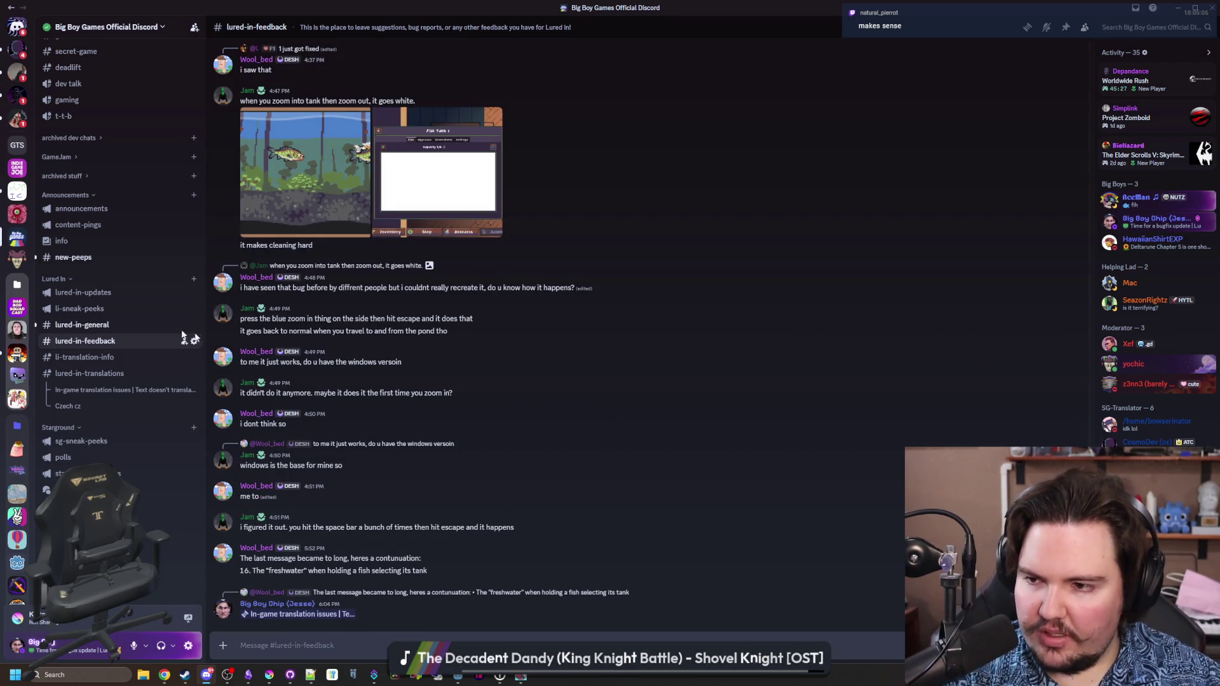
pyautogui.click(82, 324)
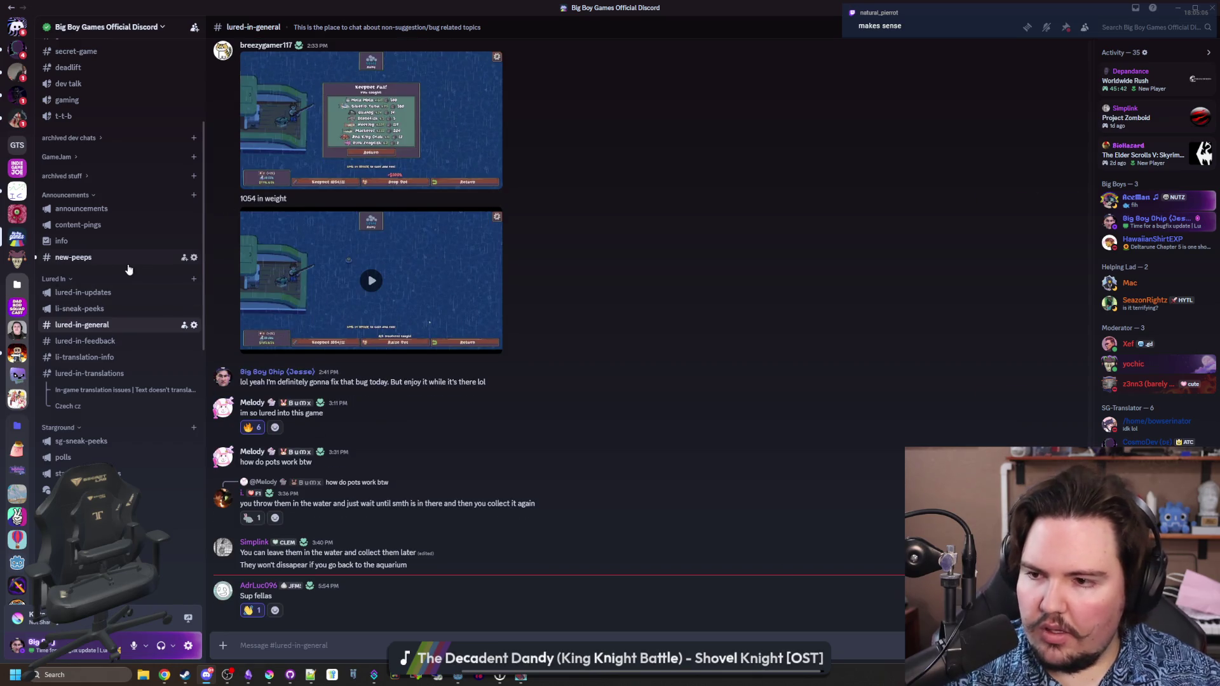
# - Jump to the unread #new-peeps channel and open the server's member list
pyautogui.hotkey('alt', 'shift', 'Up')
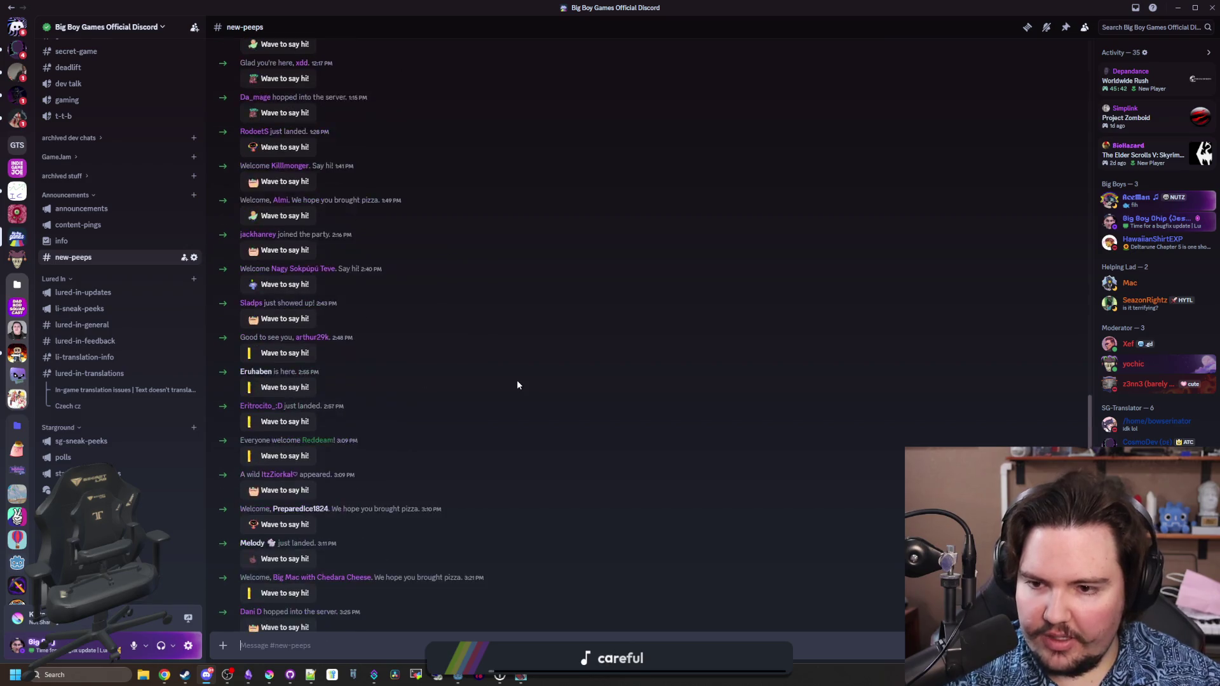
pyautogui.scroll(3, 97, 209)
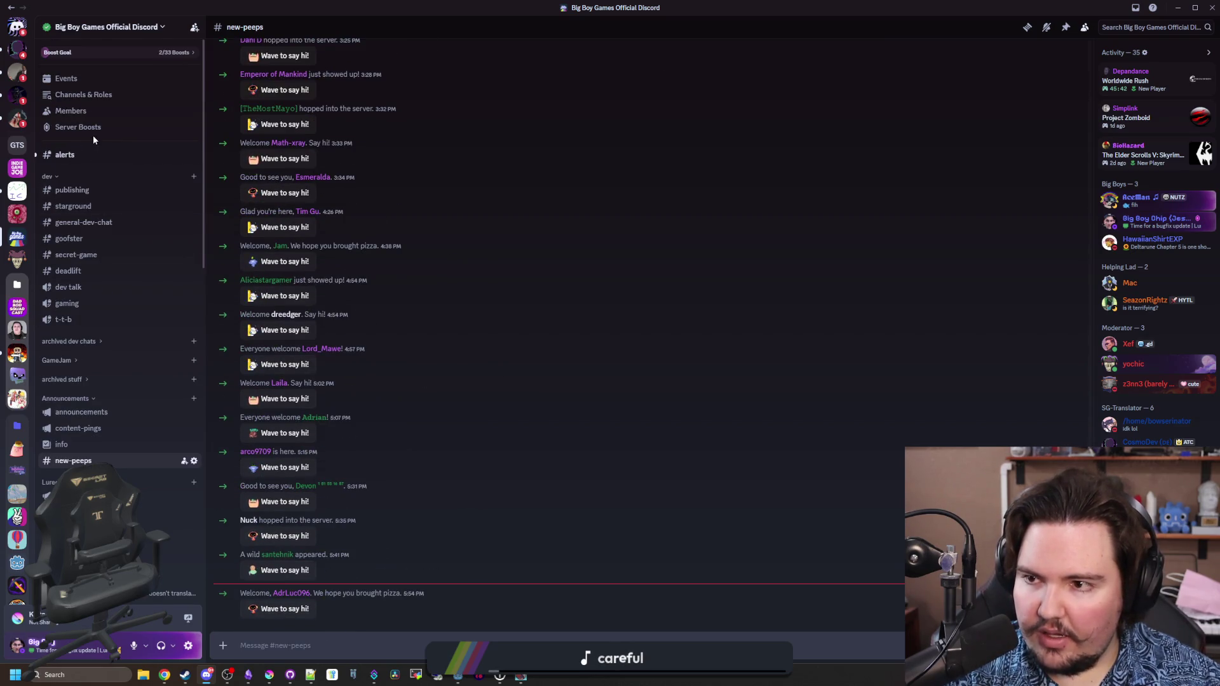
pyautogui.click(83, 119)
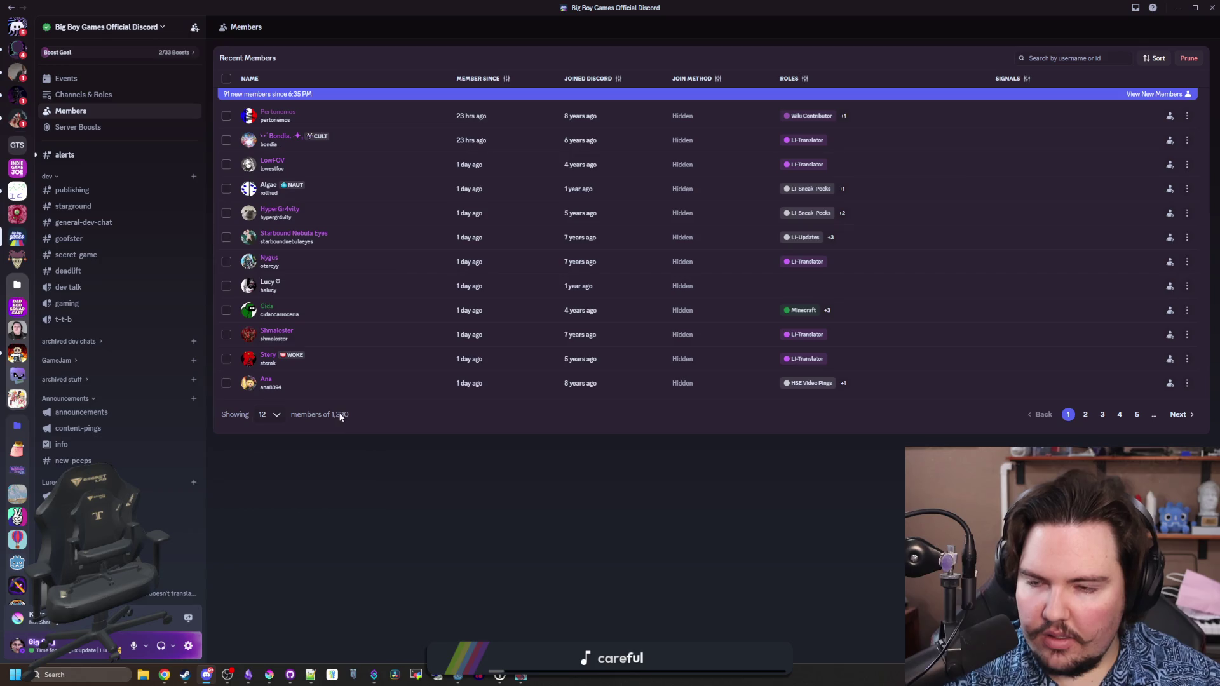
# - View the newest members, check one member's profile, then return to #lured-in-feedback
pyautogui.click(312, 94)
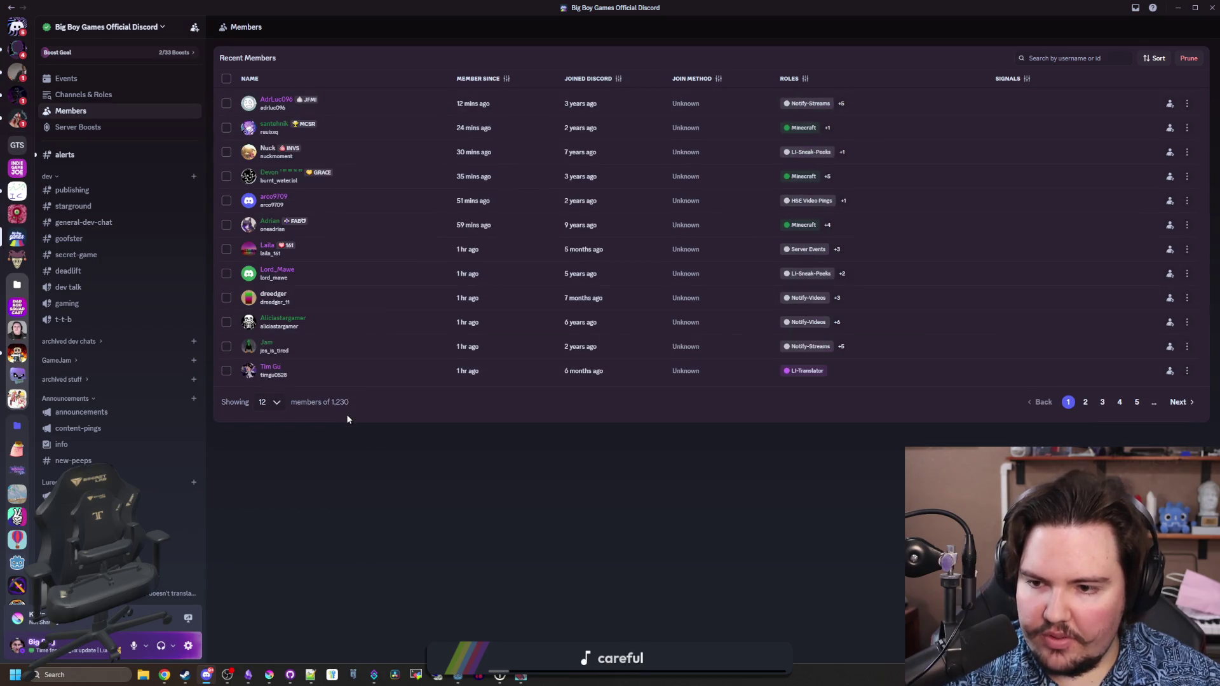
pyautogui.click(275, 401)
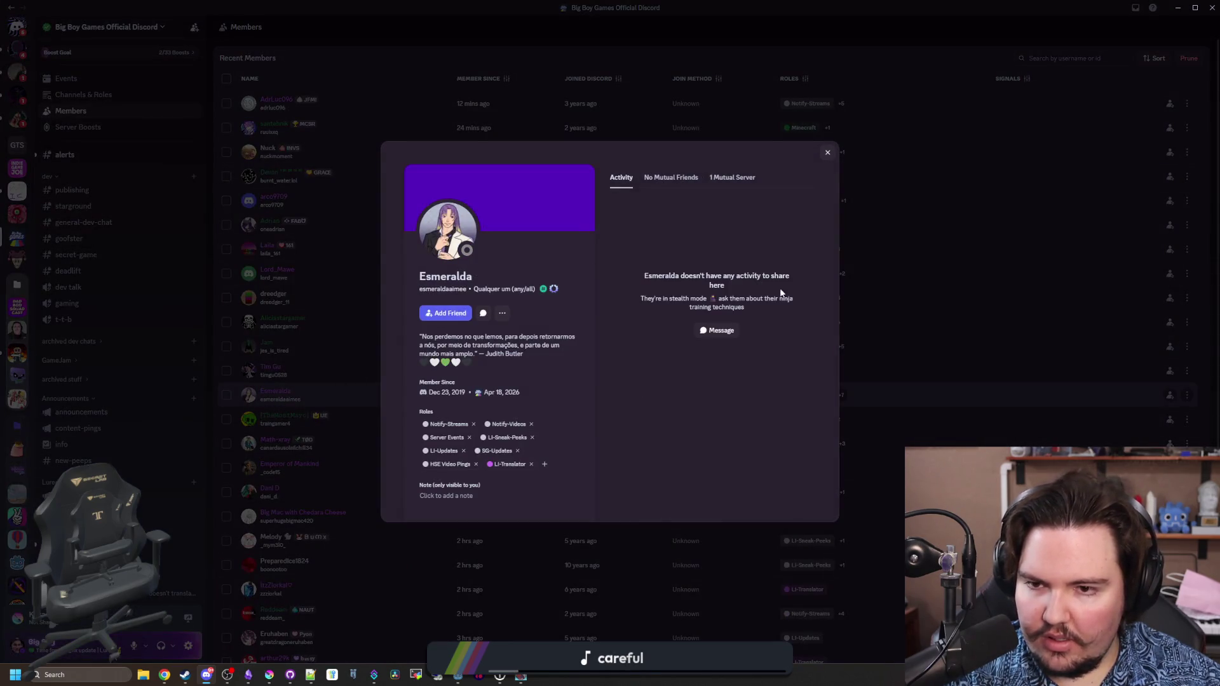
pyautogui.click(870, 337)
pyautogui.scroll(-2, 530, 378)
pyautogui.moveTo(127, 544)
pyautogui.click(127, 496)
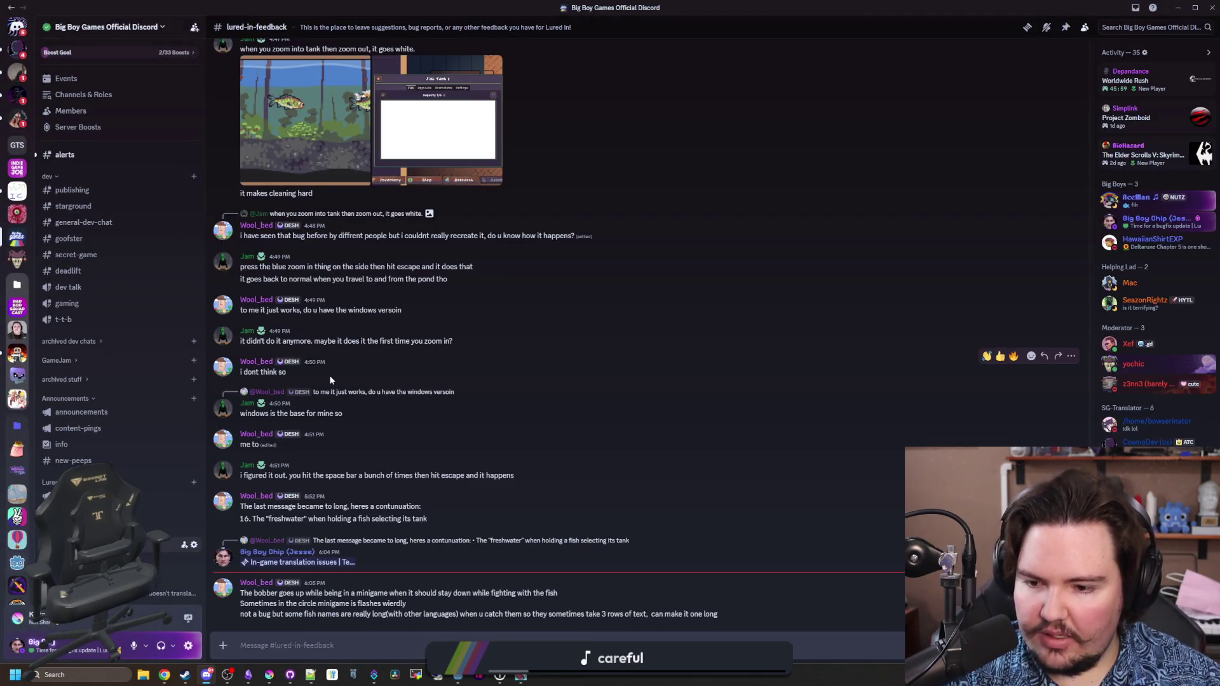
# - Glance through the #alerts and #lounge-chatting channels
pyautogui.click(70, 155)
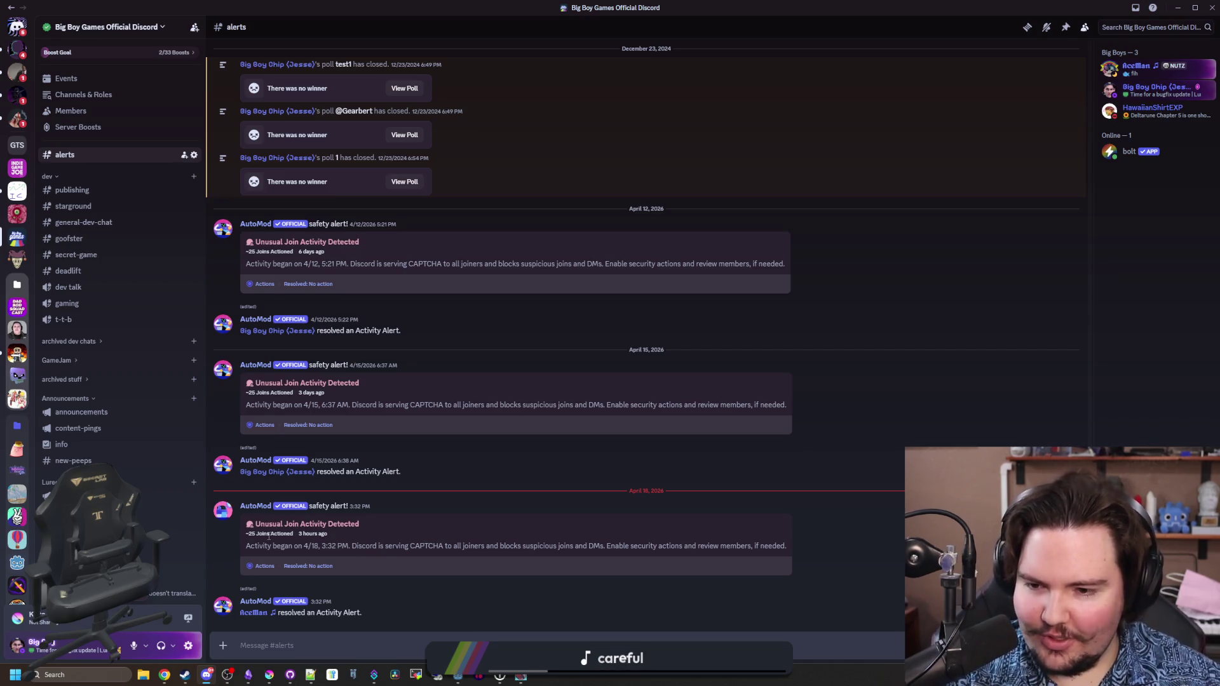
pyautogui.scroll(-10, 146, 431)
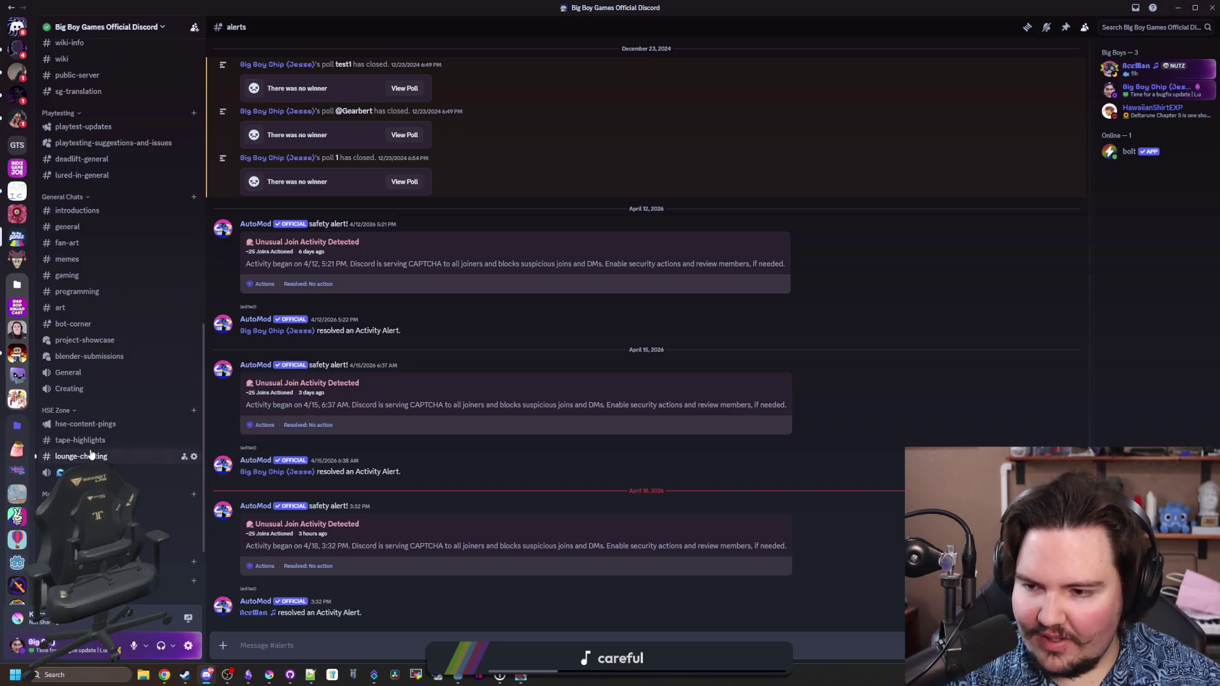
pyautogui.click(91, 453)
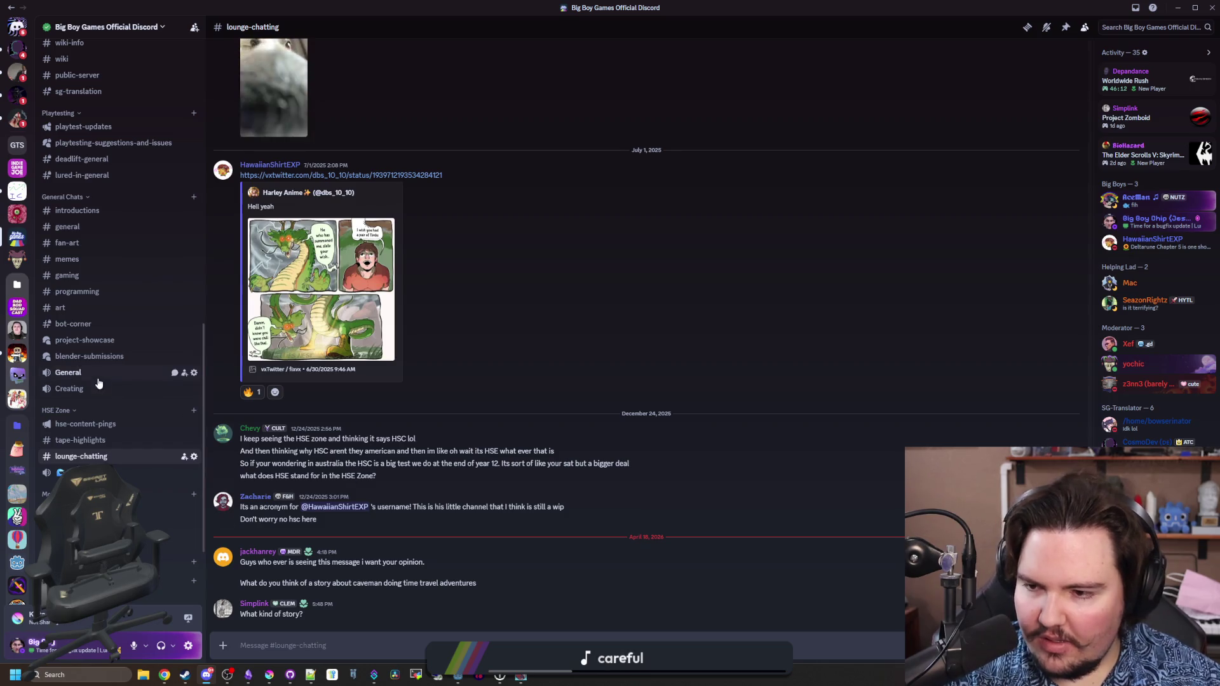
pyautogui.scroll(5, 98, 383)
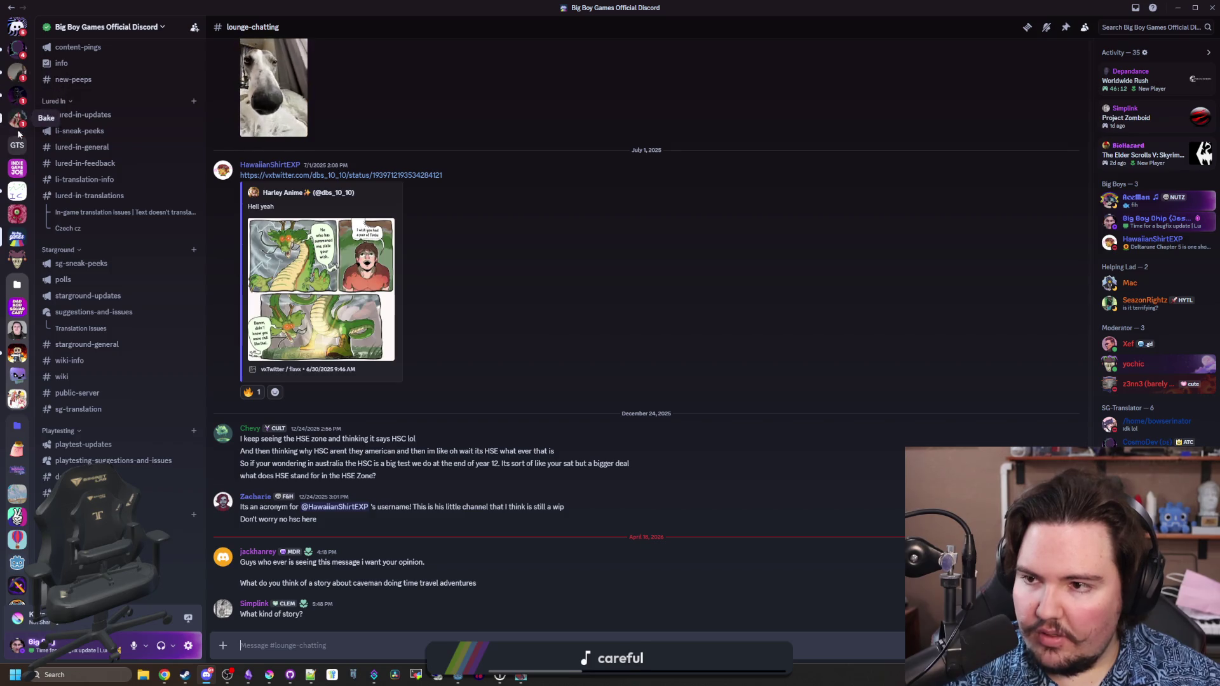
pyautogui.scroll(2, 116, 472)
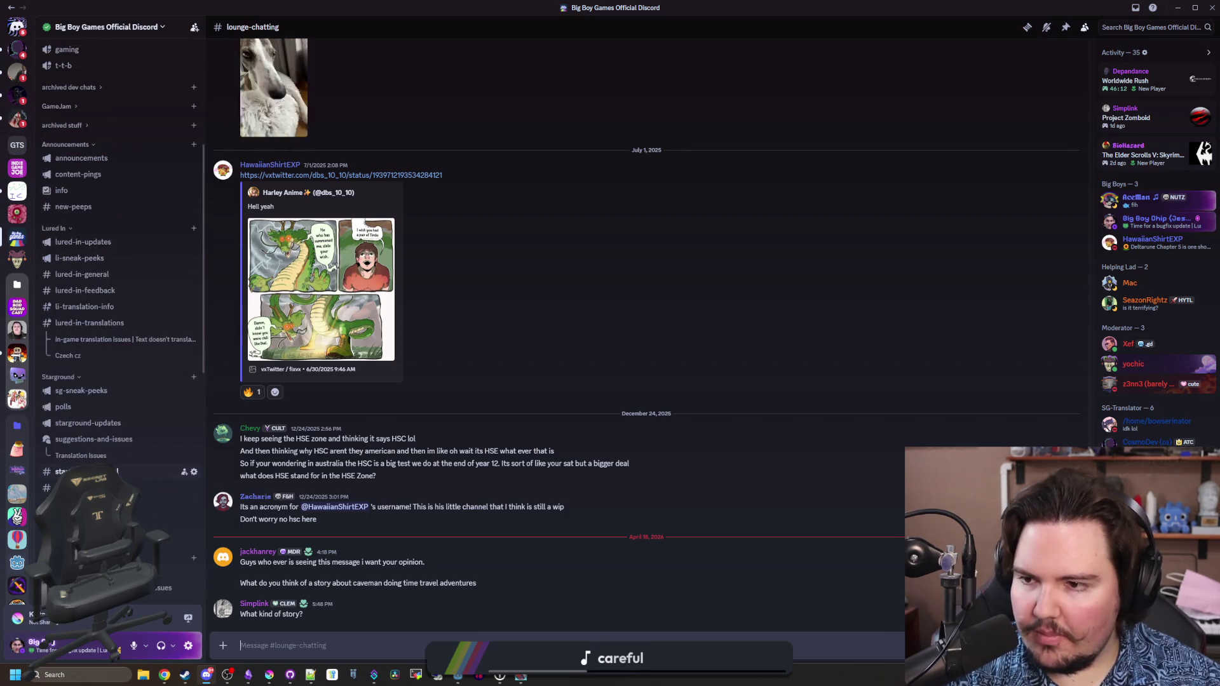
# - Reread the long-fish-names bug report in #lured-in-feedback, then switch back to Godot
pyautogui.click(114, 292)
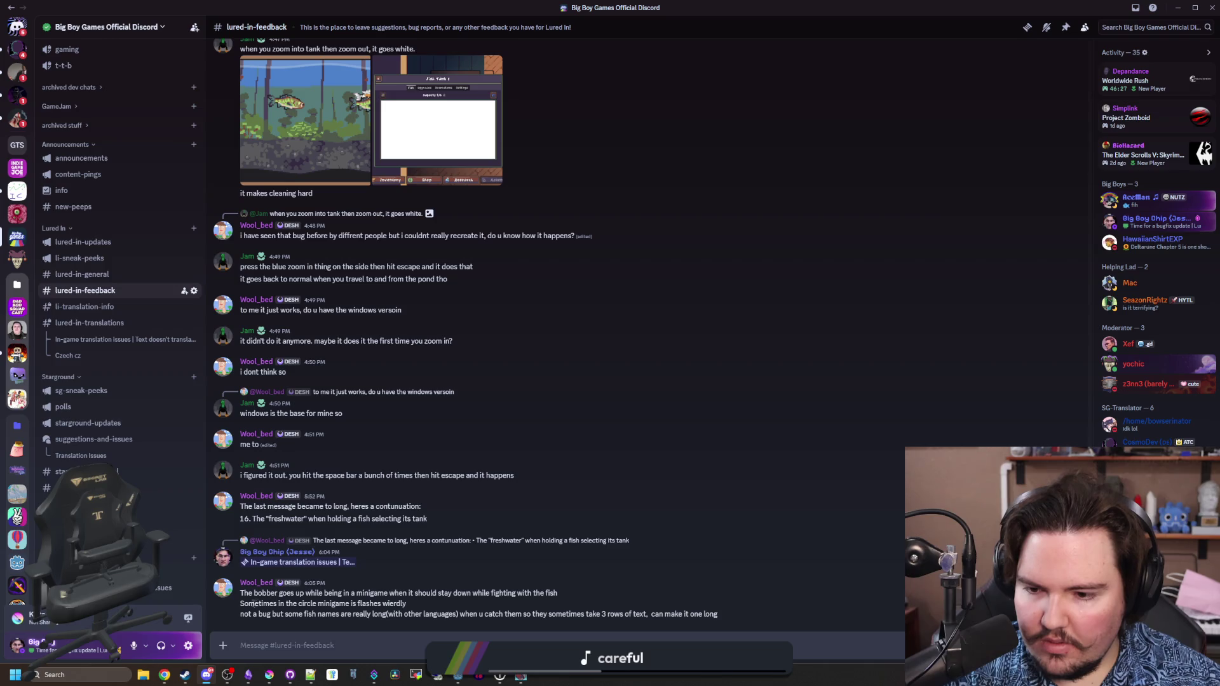
pyautogui.moveTo(242, 615); pyautogui.dragTo(411, 623)
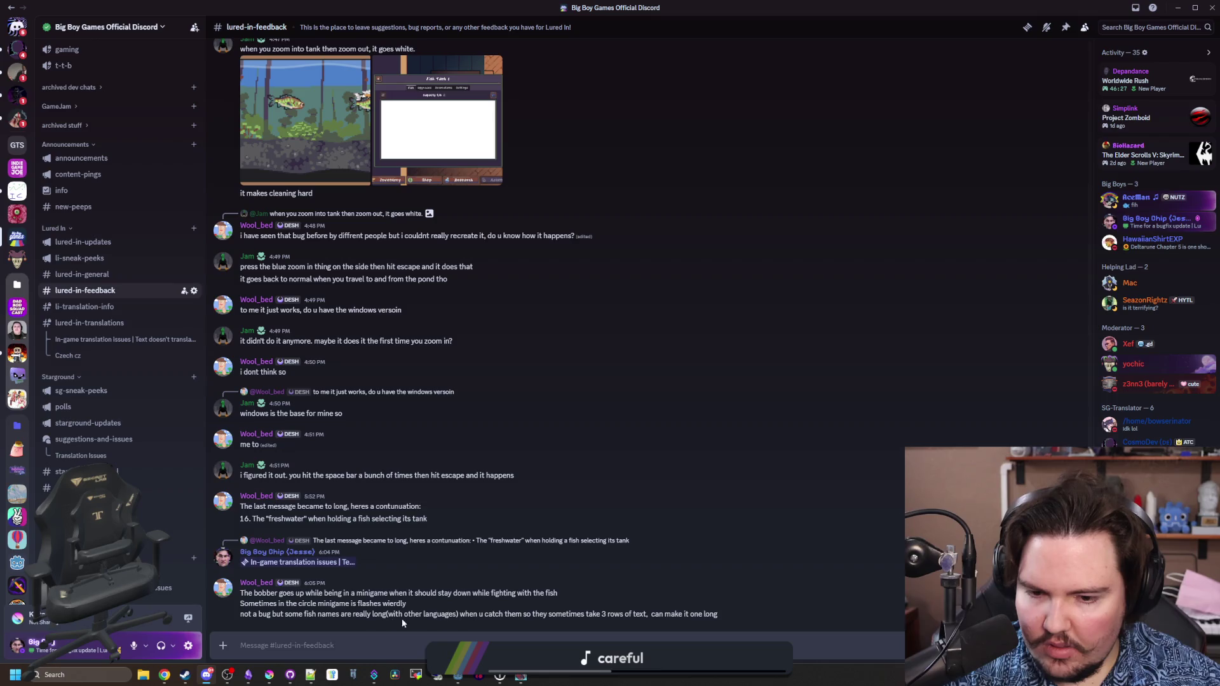
pyautogui.click(364, 601)
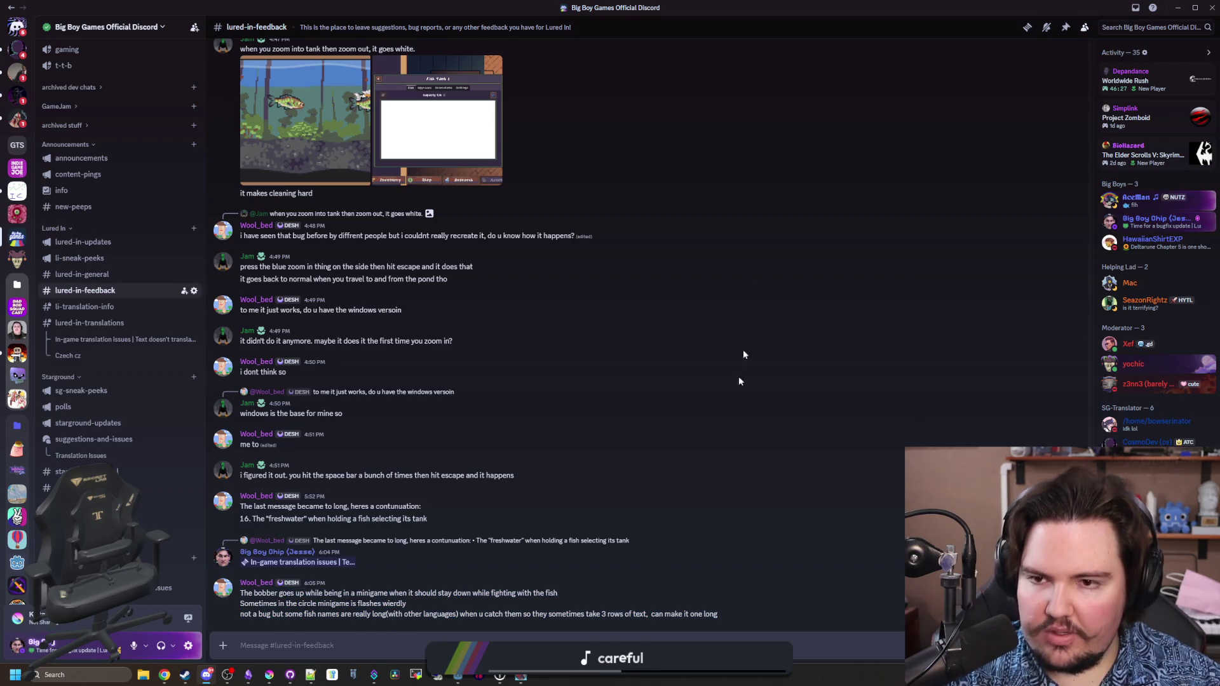
pyautogui.hotkey('alt', 'Tab')
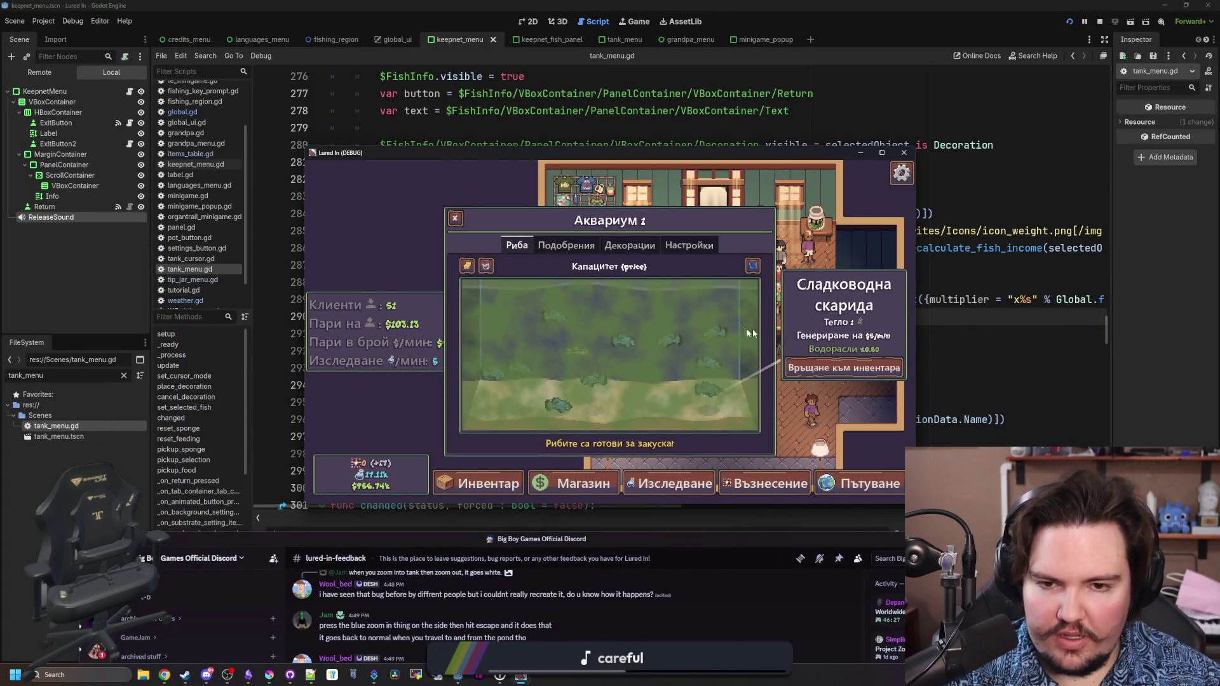
# - Close the shrimp info, maximize the game, and check the CAPACITY source string in Weblate
pyautogui.click(689, 321)
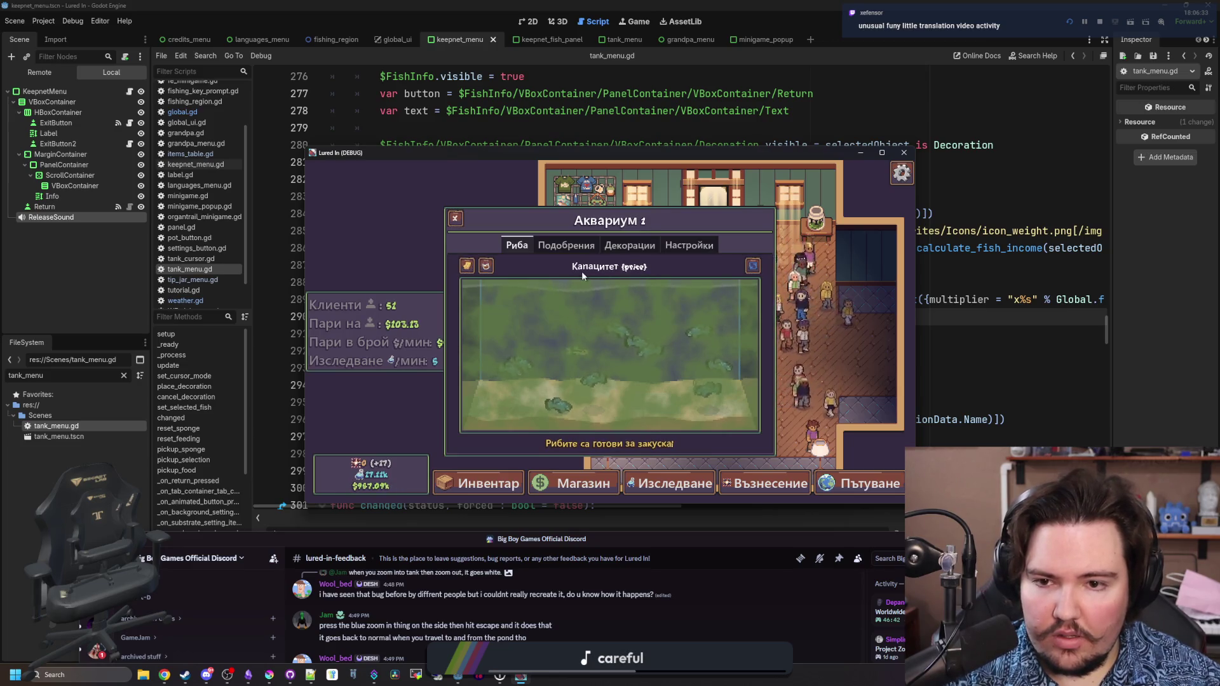
pyautogui.click(882, 153)
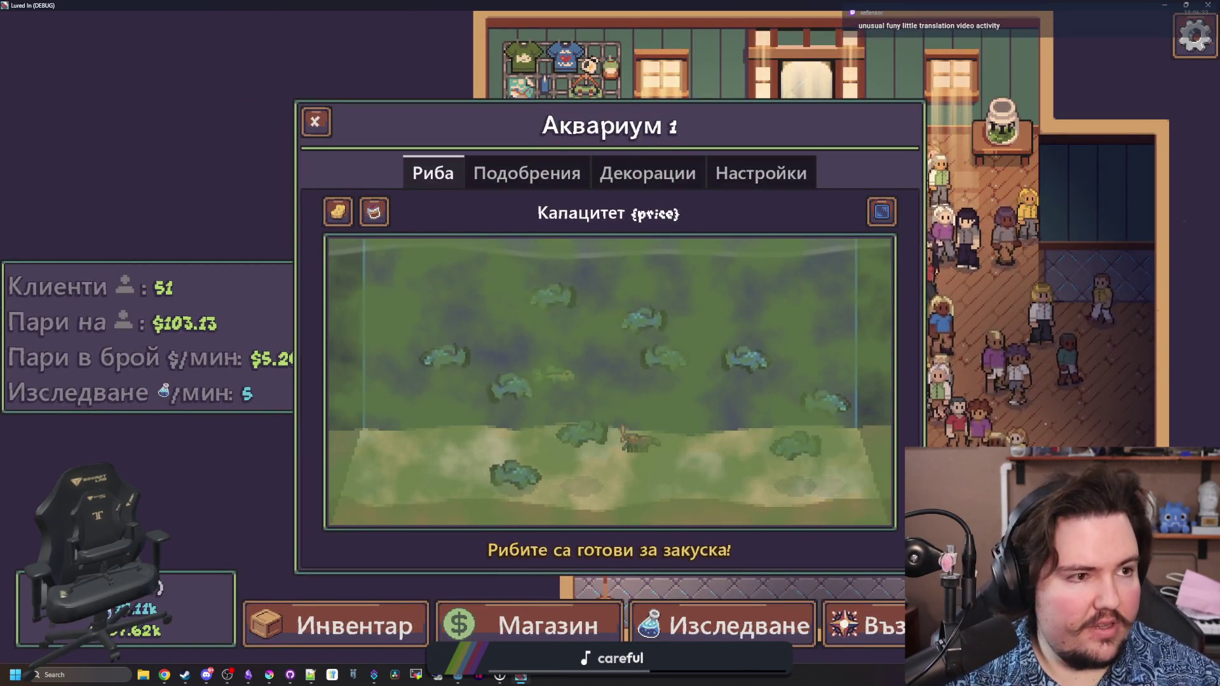
pyautogui.hotkey('alt', 'Tab')
pyautogui.doubleClick(588, 306)
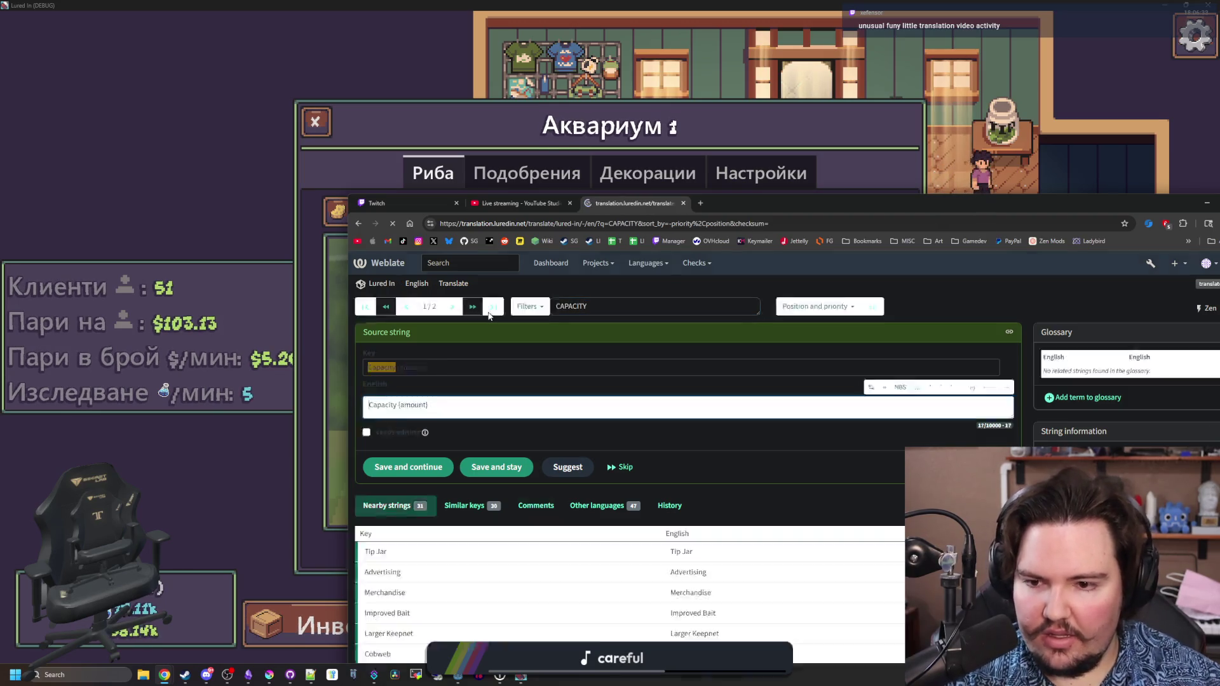
pyautogui.moveTo(798, 211)
pyautogui.mouseDown()
pyautogui.moveTo(740, 483)
pyautogui.moveTo(718, 276)
pyautogui.mouseUp()
# - Return to the game and open the language selection screen from the pause menu
pyautogui.hotkey('alt', 'Tab')
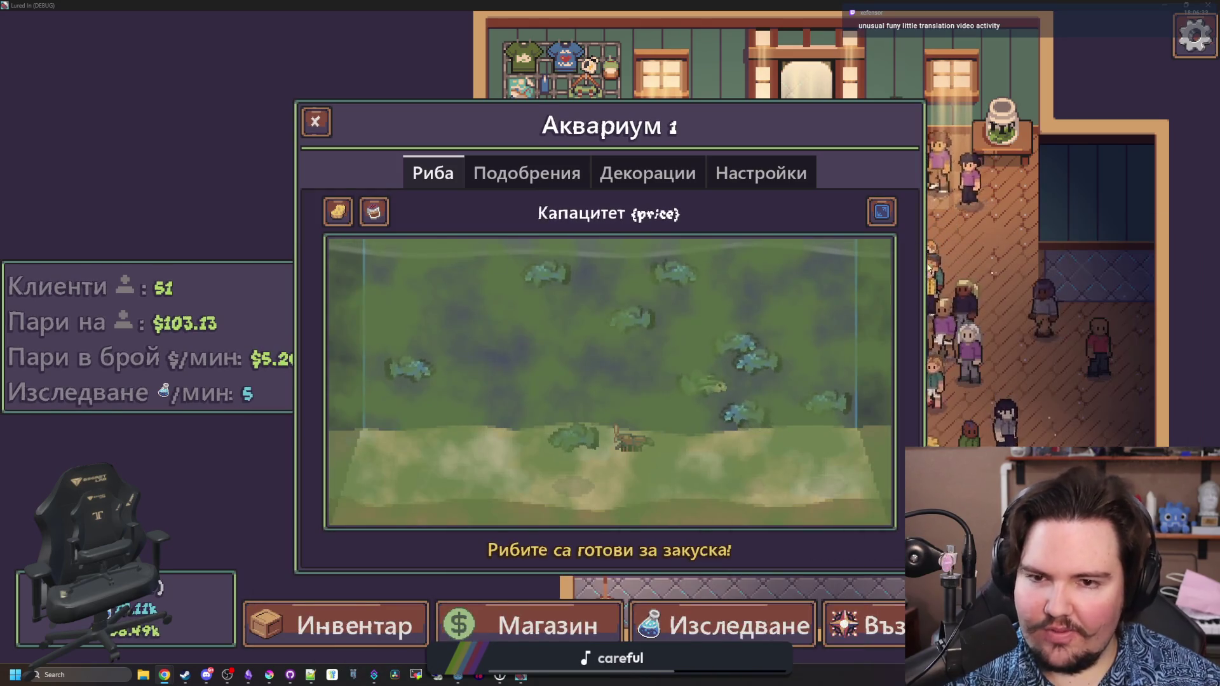
pyautogui.press('Escape')
pyautogui.press('Escape')
pyautogui.click(822, 447)
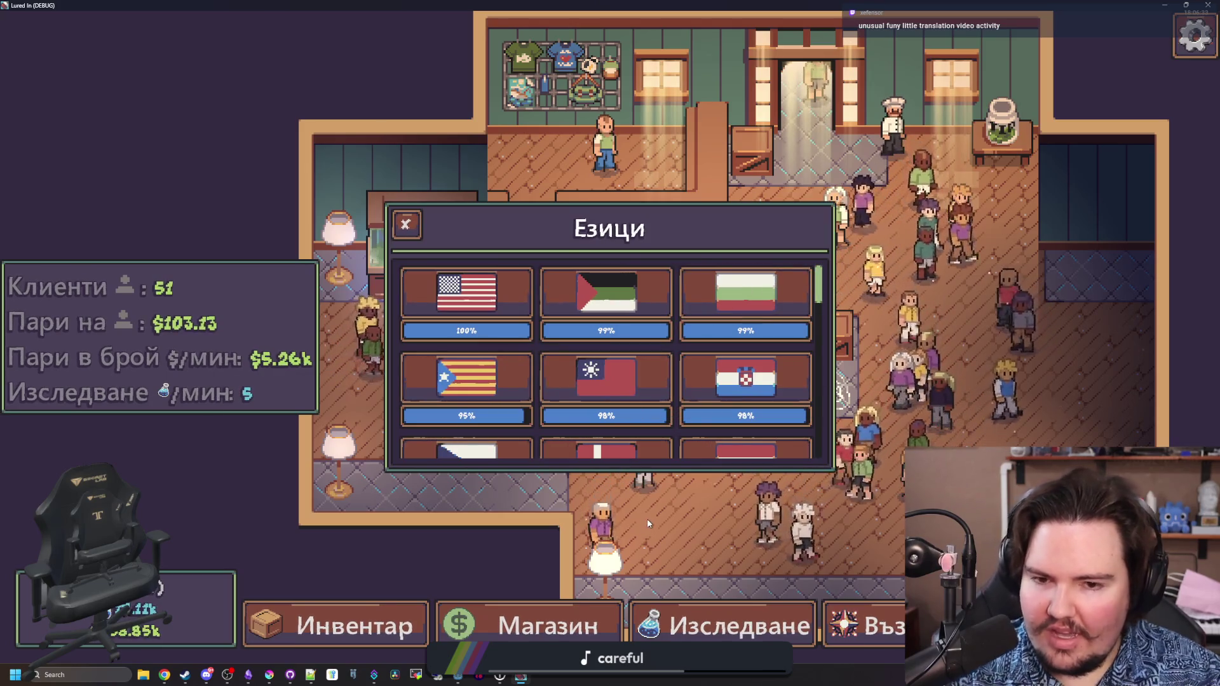
# - Close the language picker and browse Aquarium 1's Подобрения, Декорации and Настройки tabs
pyautogui.press('Escape')
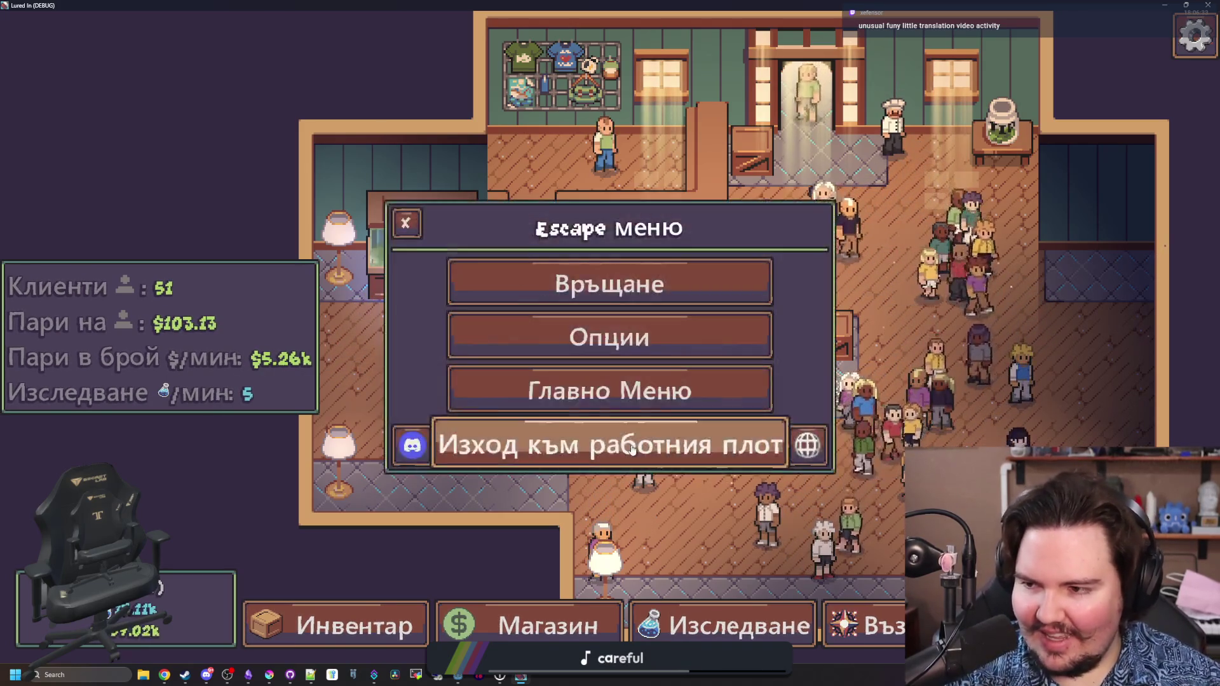
pyautogui.click(619, 284)
pyautogui.click(395, 262)
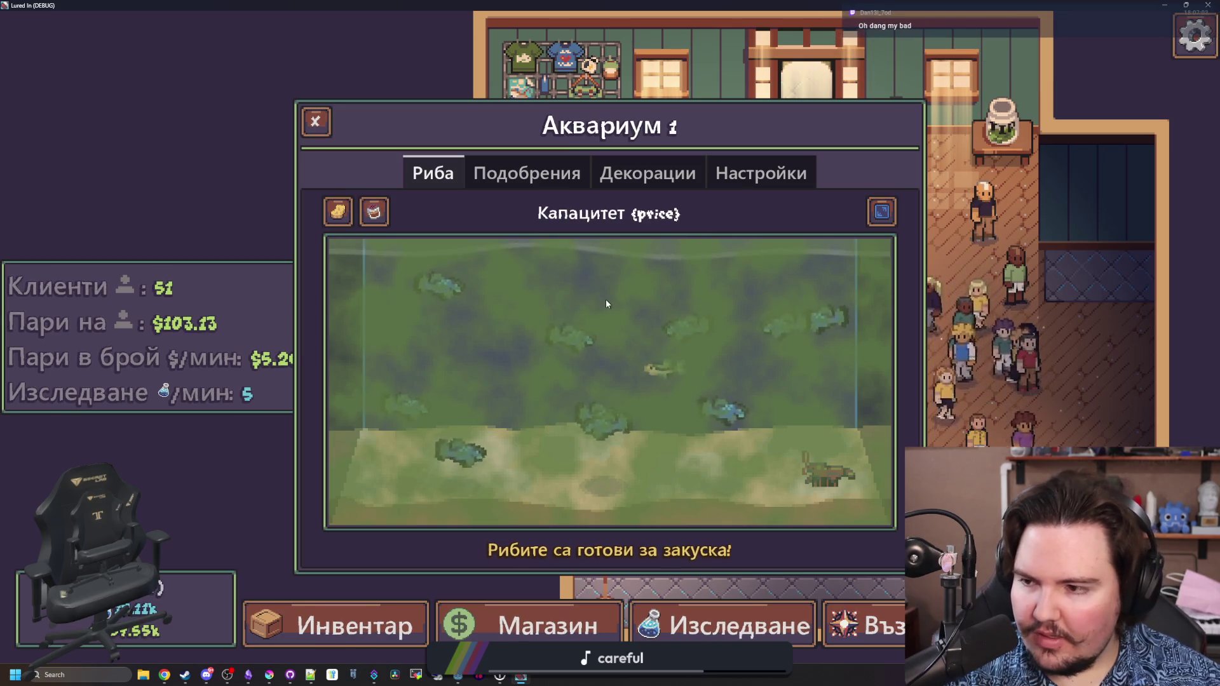
pyautogui.click(526, 174)
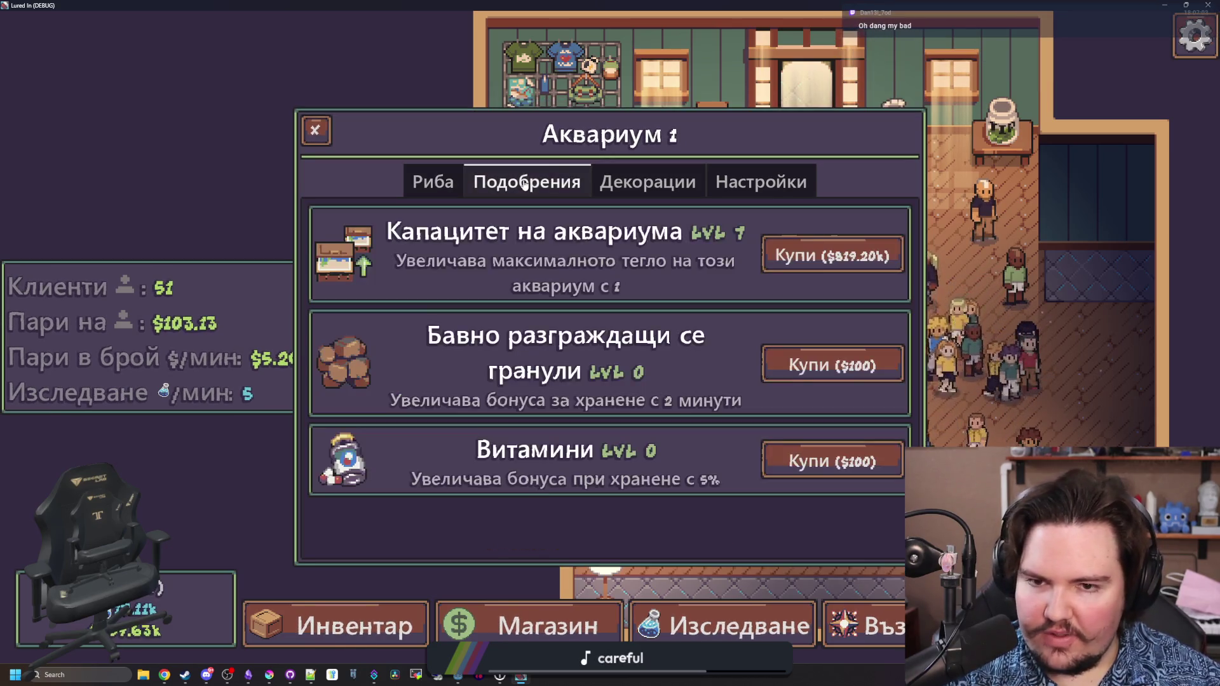
pyautogui.click(634, 181)
pyautogui.click(760, 180)
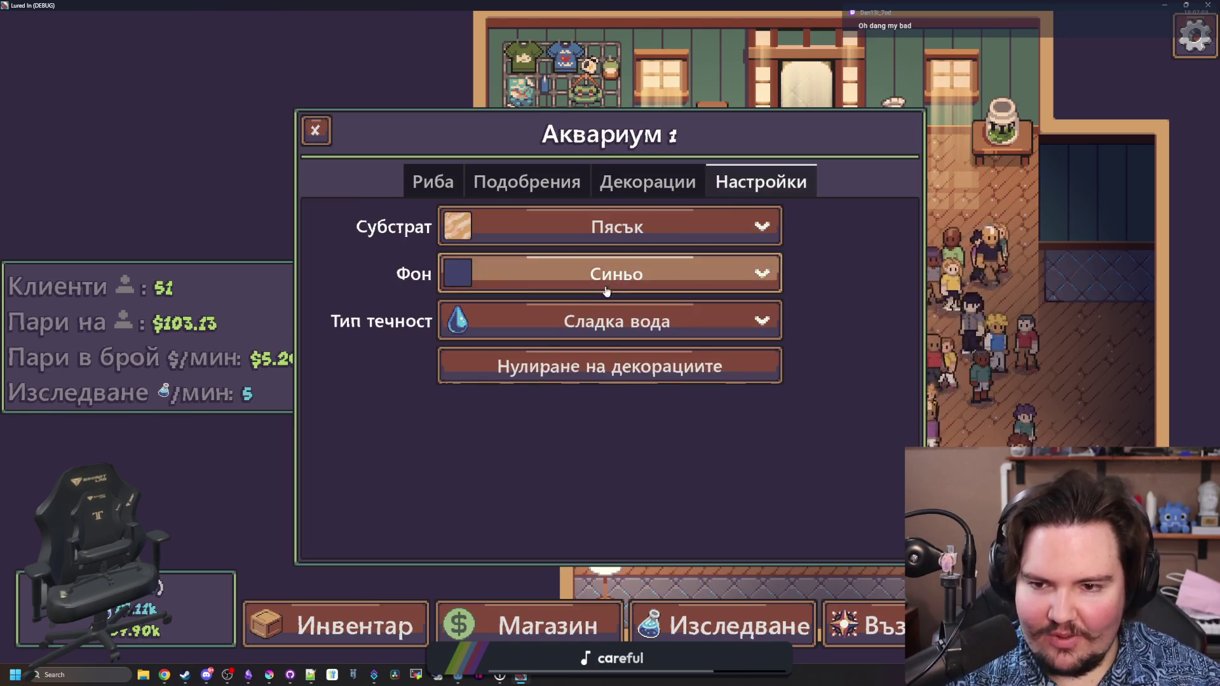
# - Keep Сладка вода water, return to Риба, close the aquarium and open travel destinations
pyautogui.click(593, 328)
pyautogui.click(620, 354)
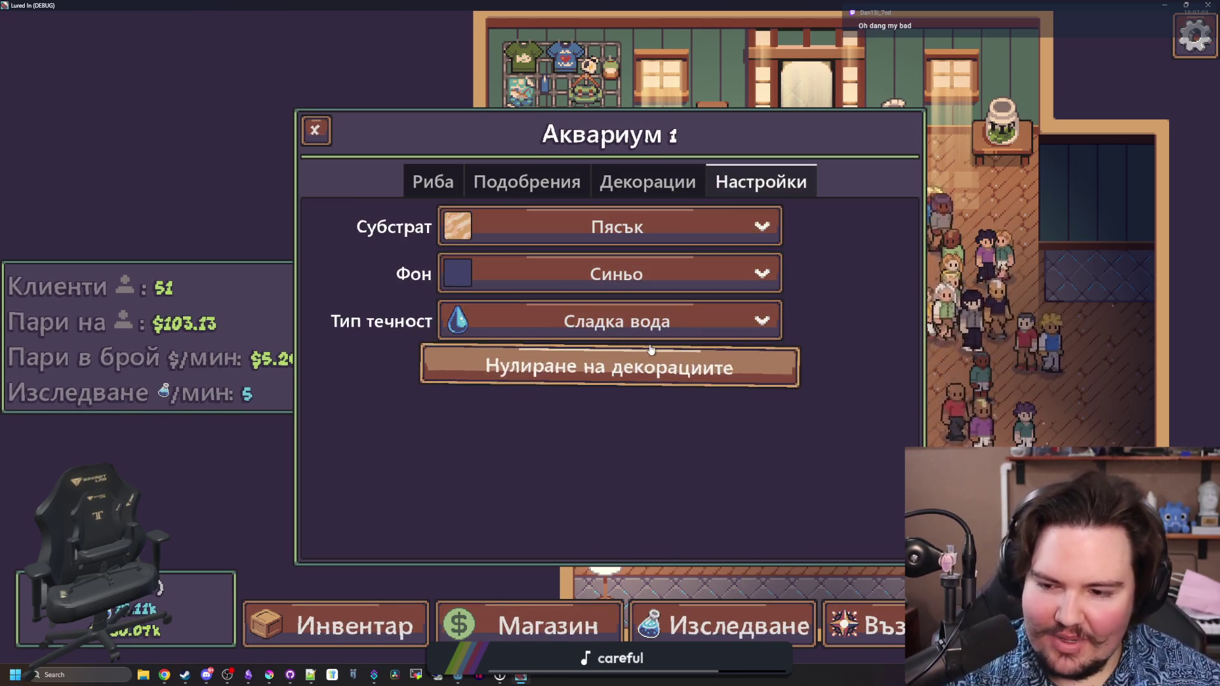
pyautogui.click(648, 182)
pyautogui.click(434, 180)
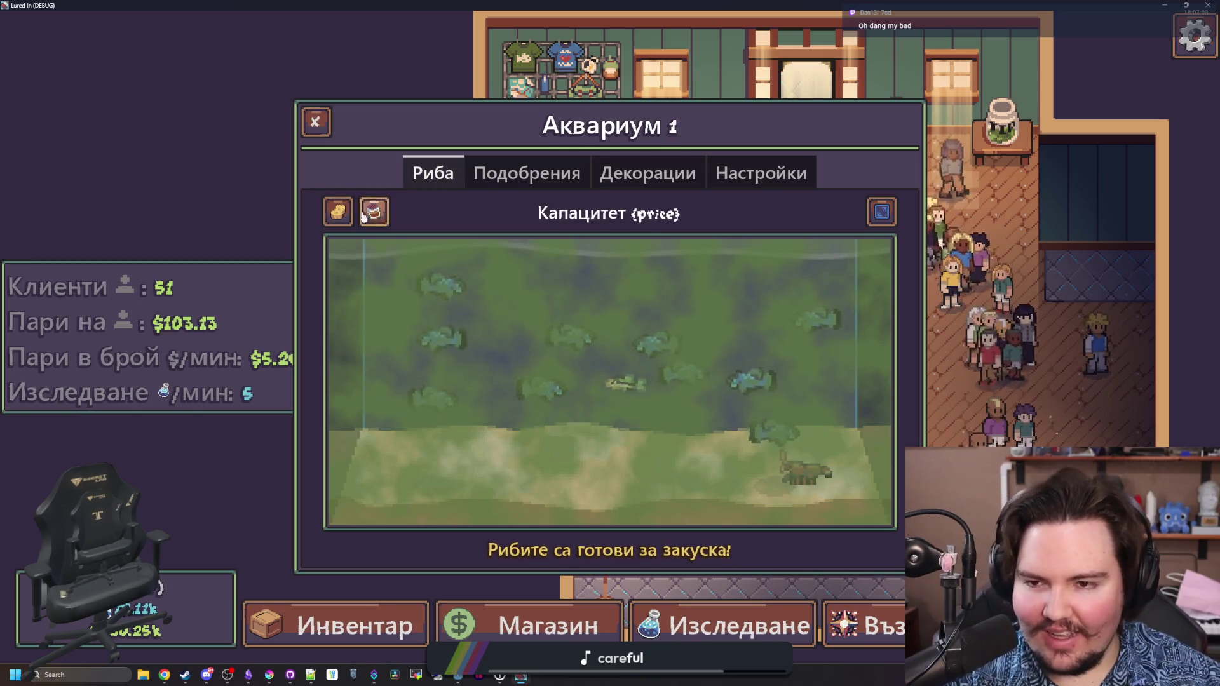
pyautogui.click(315, 121)
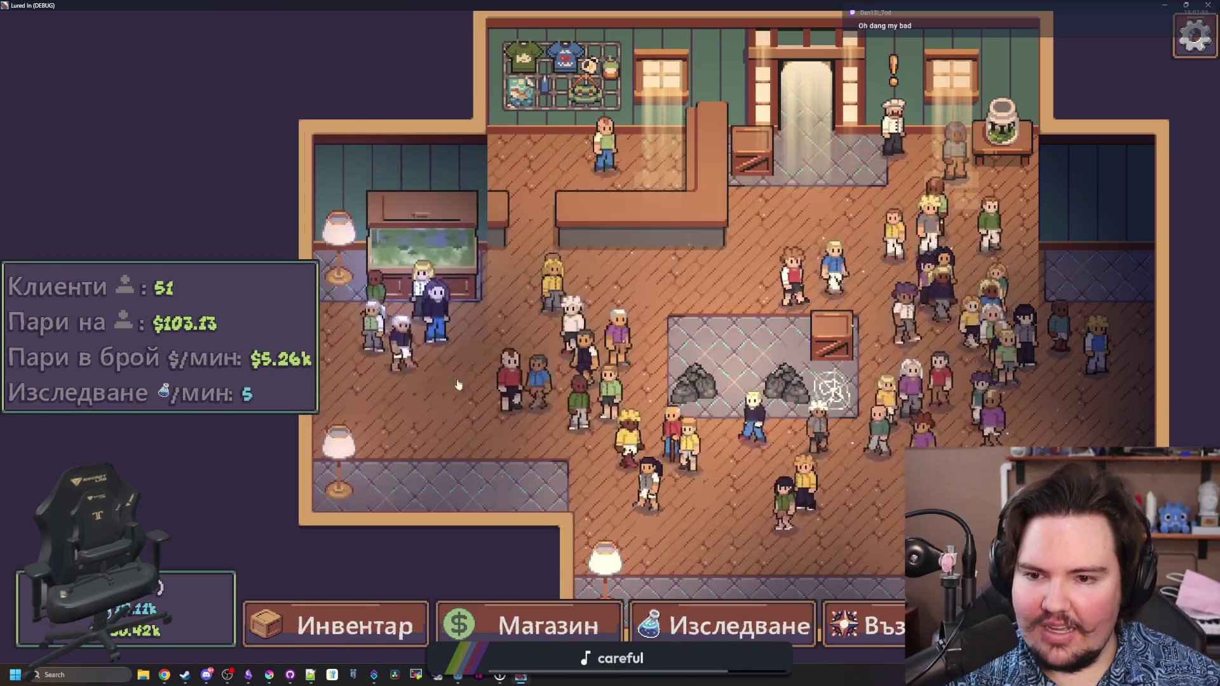
pyautogui.scroll(-3, 570, 407)
pyautogui.click(699, 453)
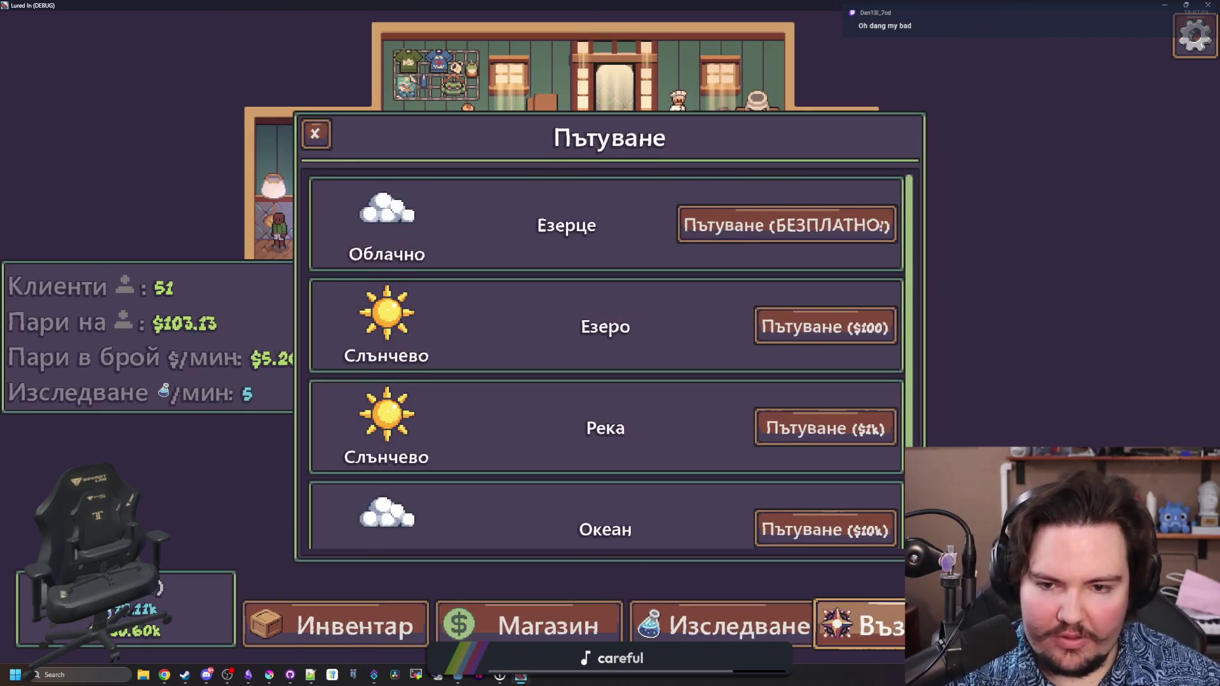
pyautogui.press('a')
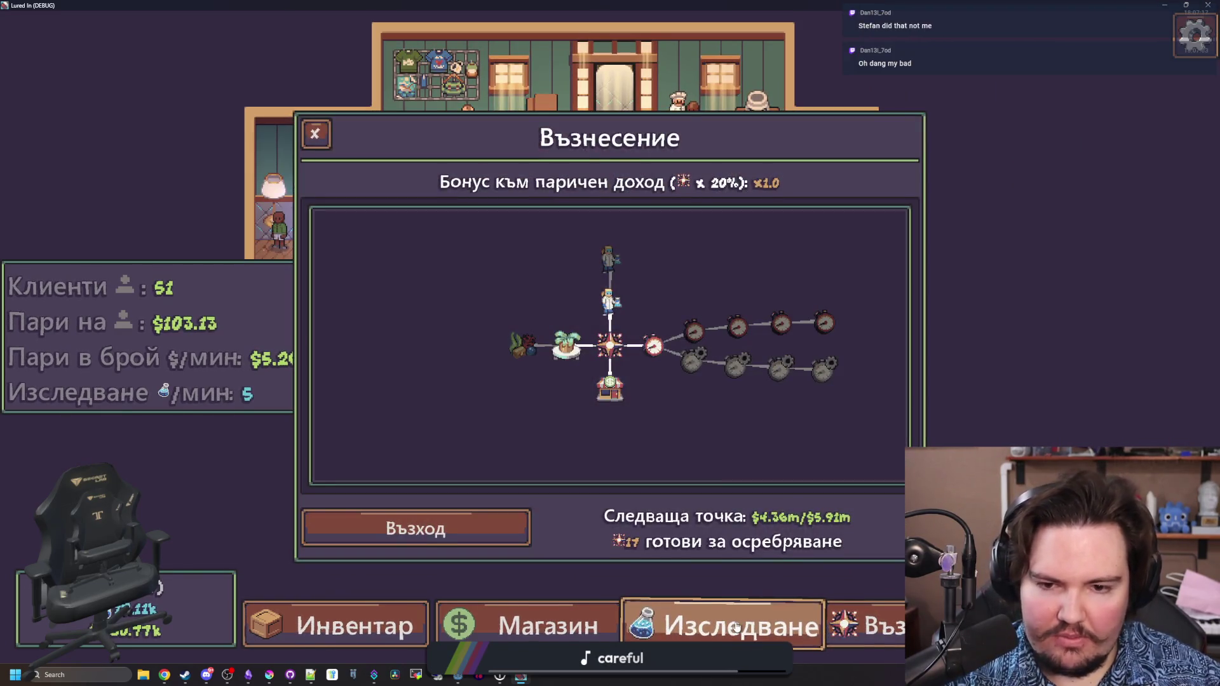
pyautogui.click(736, 627)
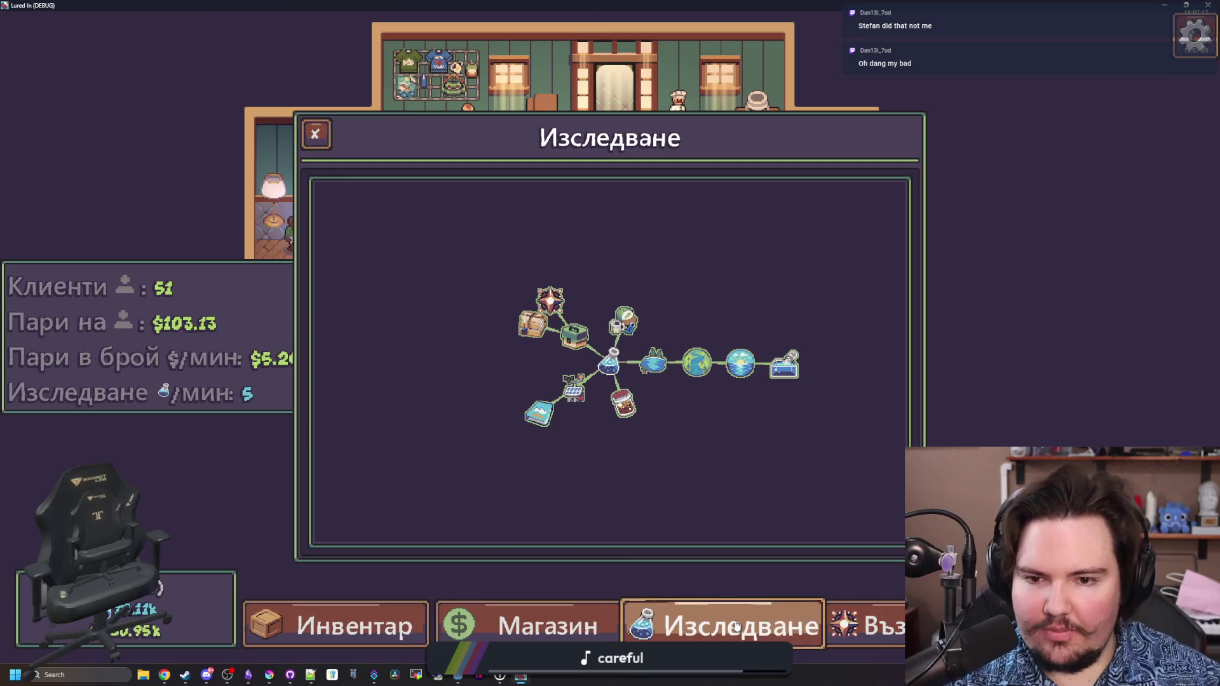
pyautogui.click(591, 626)
pyautogui.scroll(-1, 600, 471)
pyautogui.scroll(1, 599, 464)
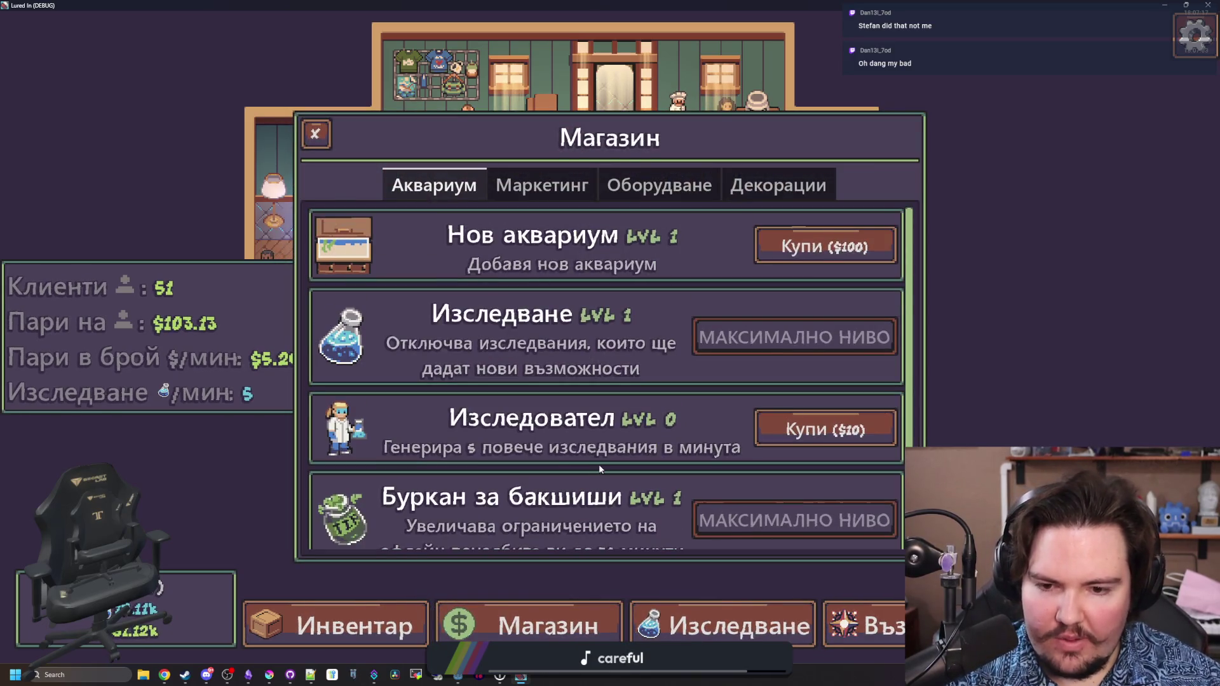
pyautogui.click(545, 187)
pyautogui.click(636, 191)
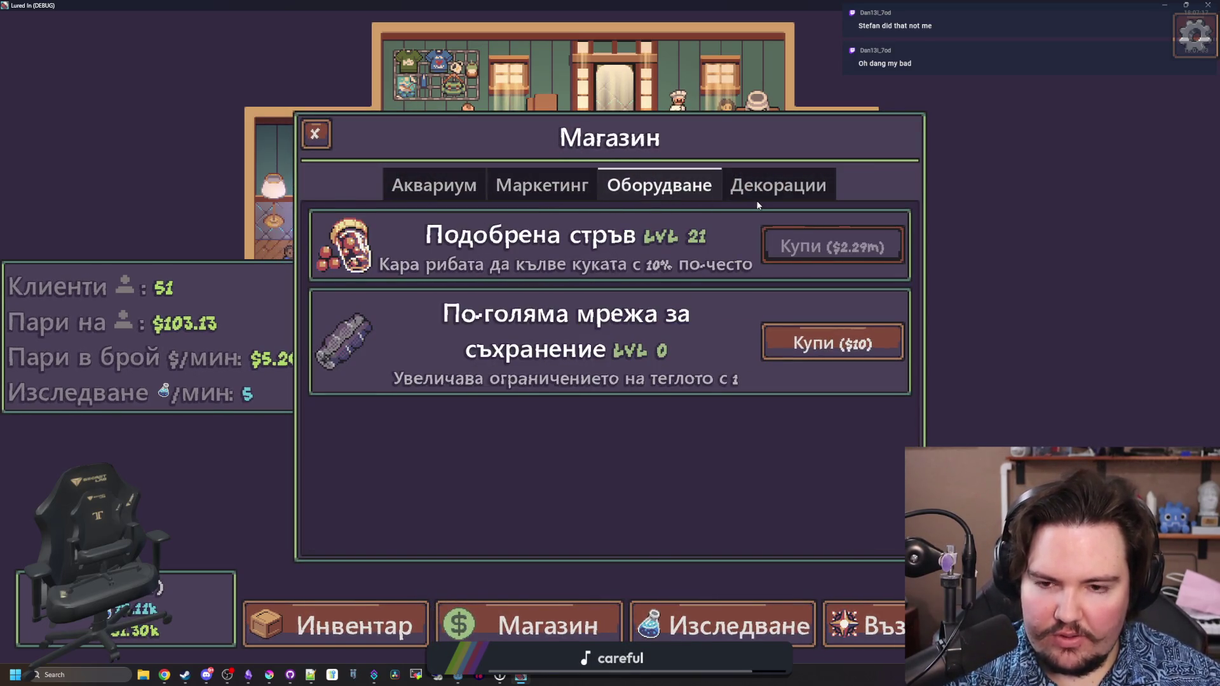
pyautogui.click(778, 186)
pyautogui.scroll(-5, 457, 509)
pyautogui.click(356, 626)
pyautogui.scroll(-6, 604, 506)
pyautogui.scroll(8, 613, 514)
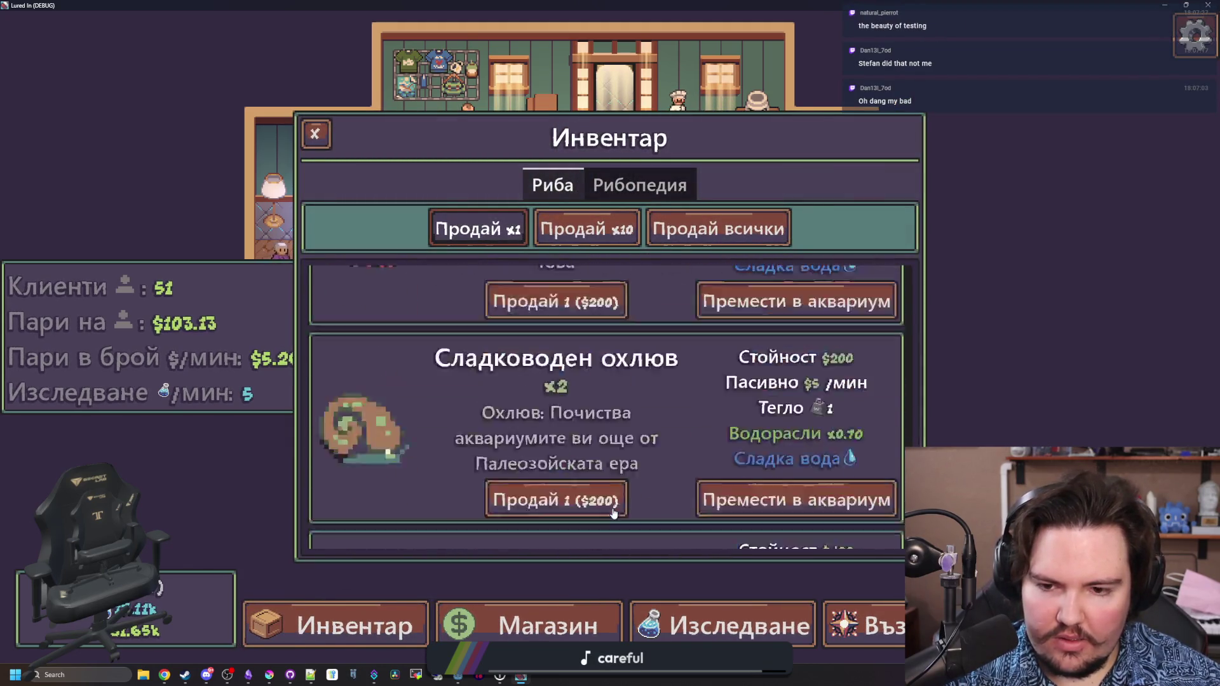
pyautogui.press('Escape')
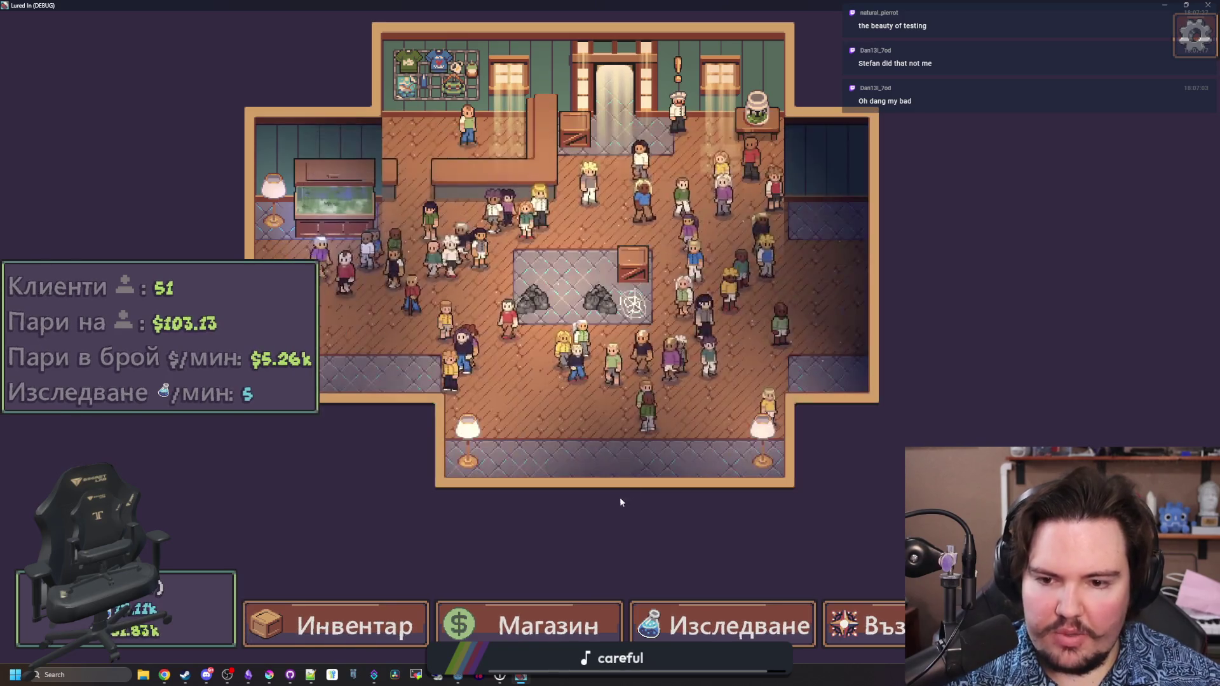
# - Dismiss the Offline Income popup and open the chef's offer: 4 Шаран, 4 Лещанка, 2 Судак for $16.22k
pyautogui.scroll(3, 626, 451)
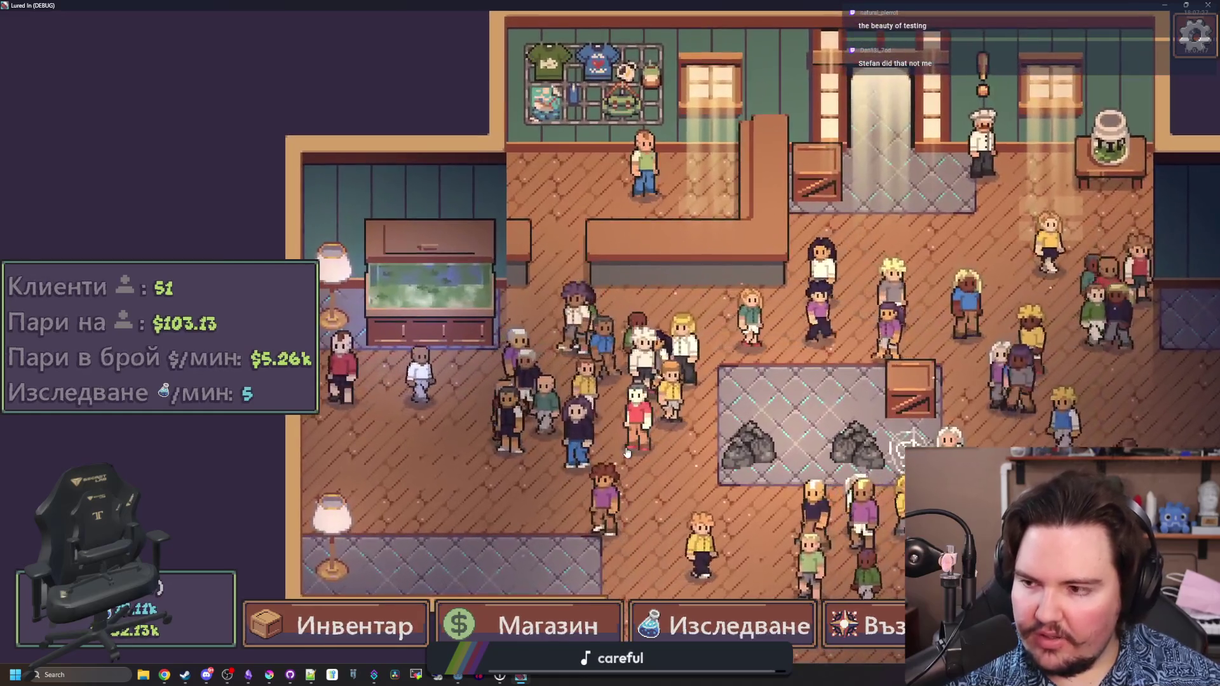
pyautogui.scroll(2, 626, 451)
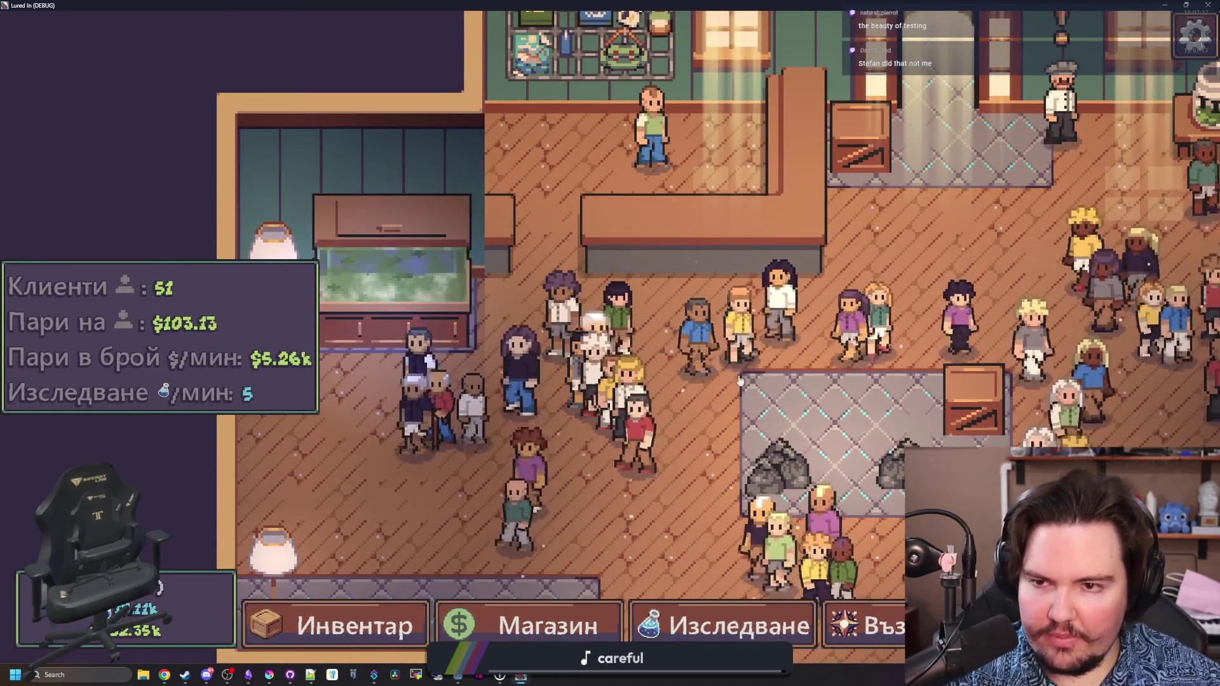
pyautogui.press('d')
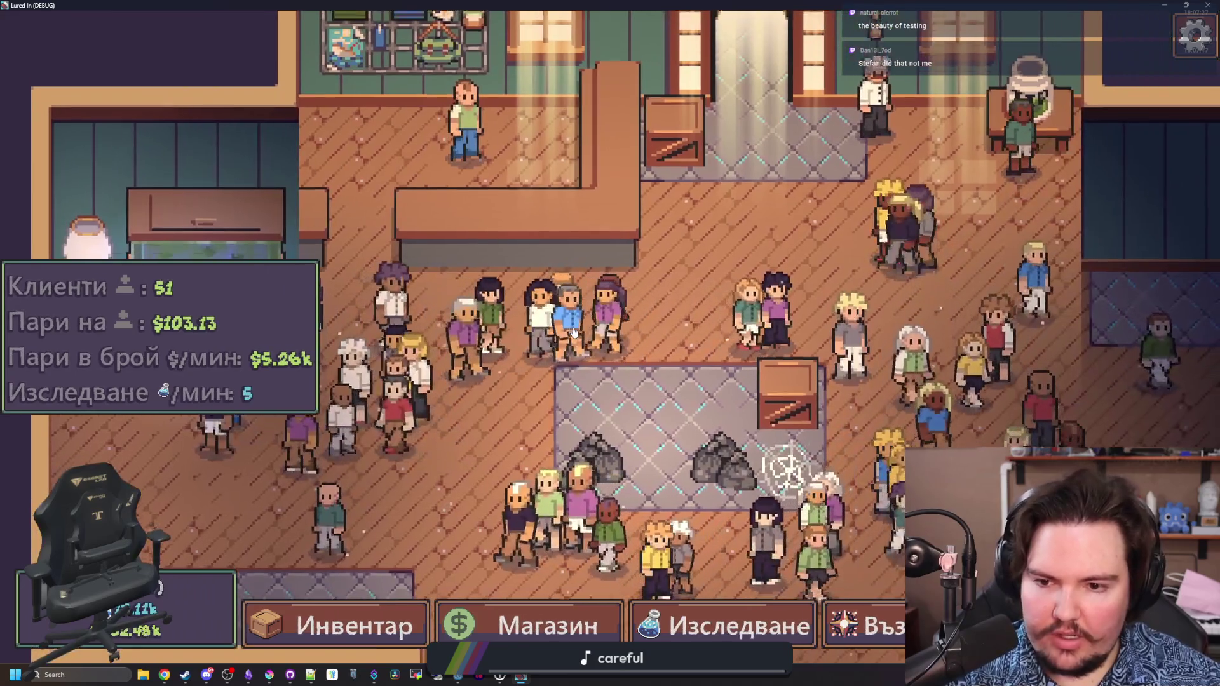
pyautogui.press('d')
pyautogui.press('s')
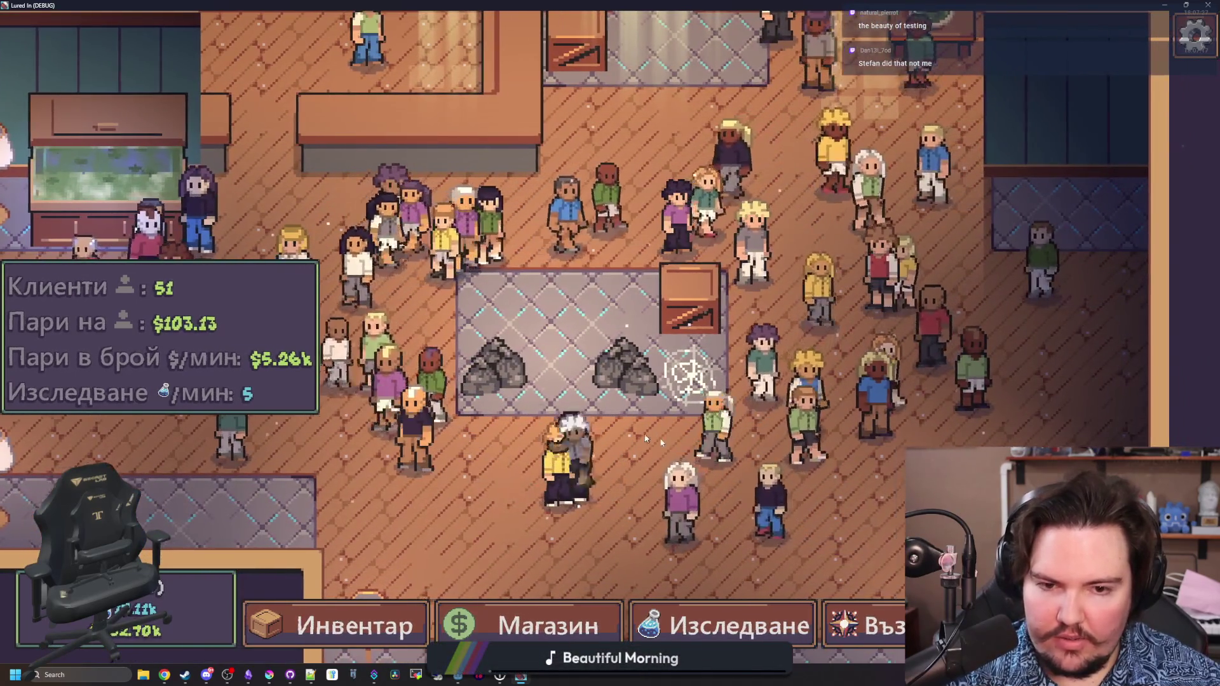
pyautogui.press('d')
pyautogui.press('s')
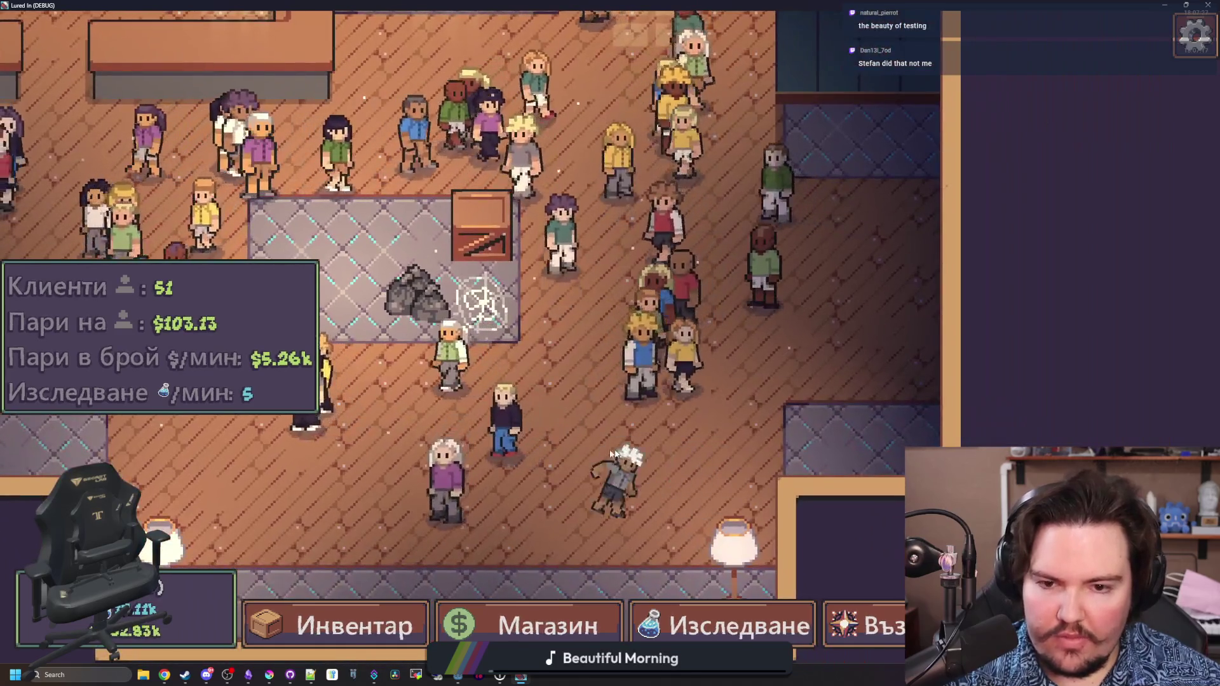
pyautogui.press('a')
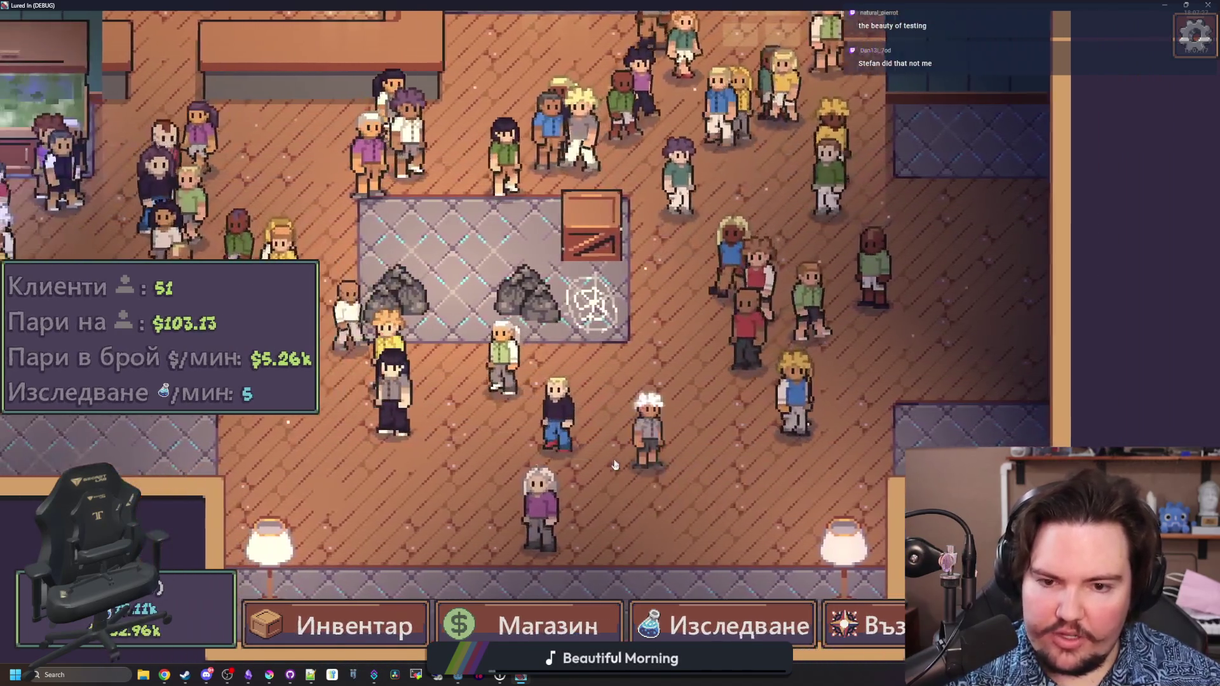
pyautogui.press('w')
pyautogui.press('w')
pyautogui.press('d')
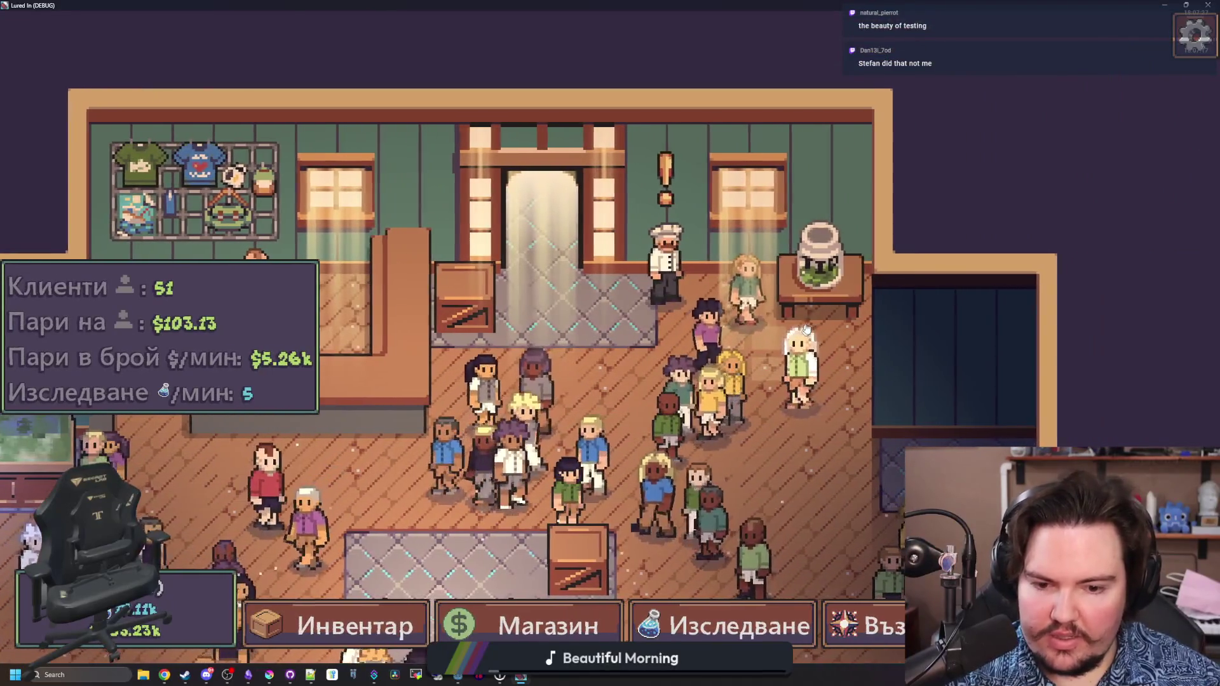
pyautogui.press('d')
pyautogui.press('w')
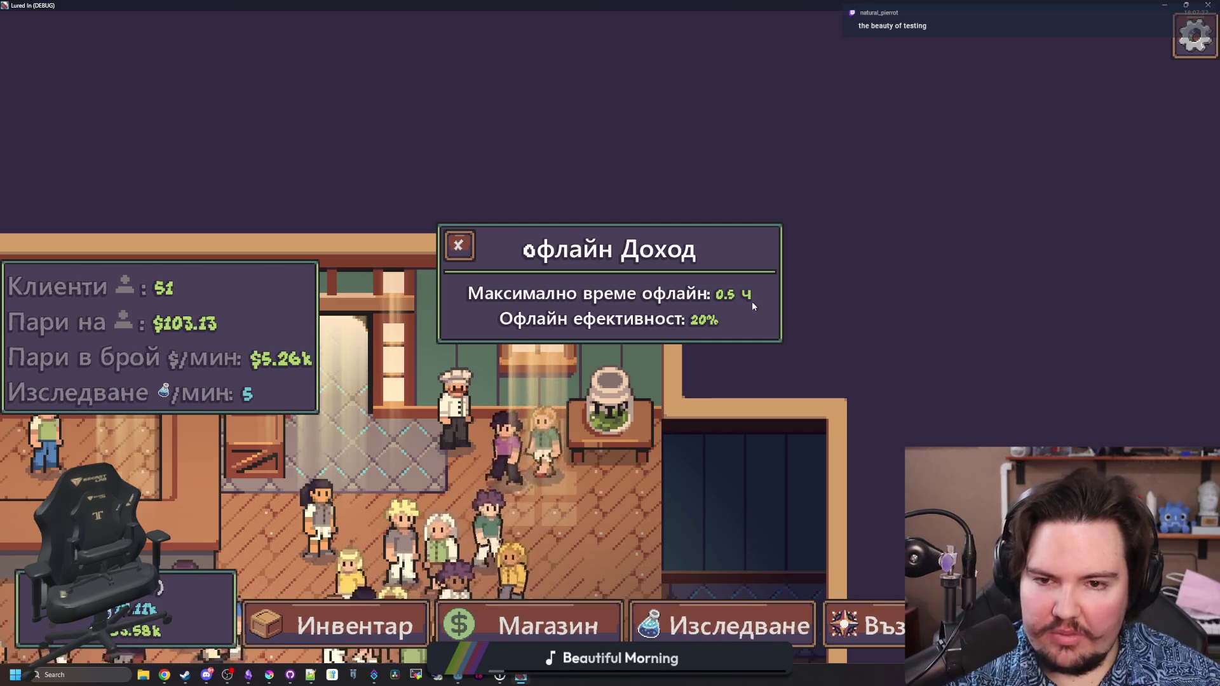
pyautogui.click(457, 245)
pyautogui.click(616, 313)
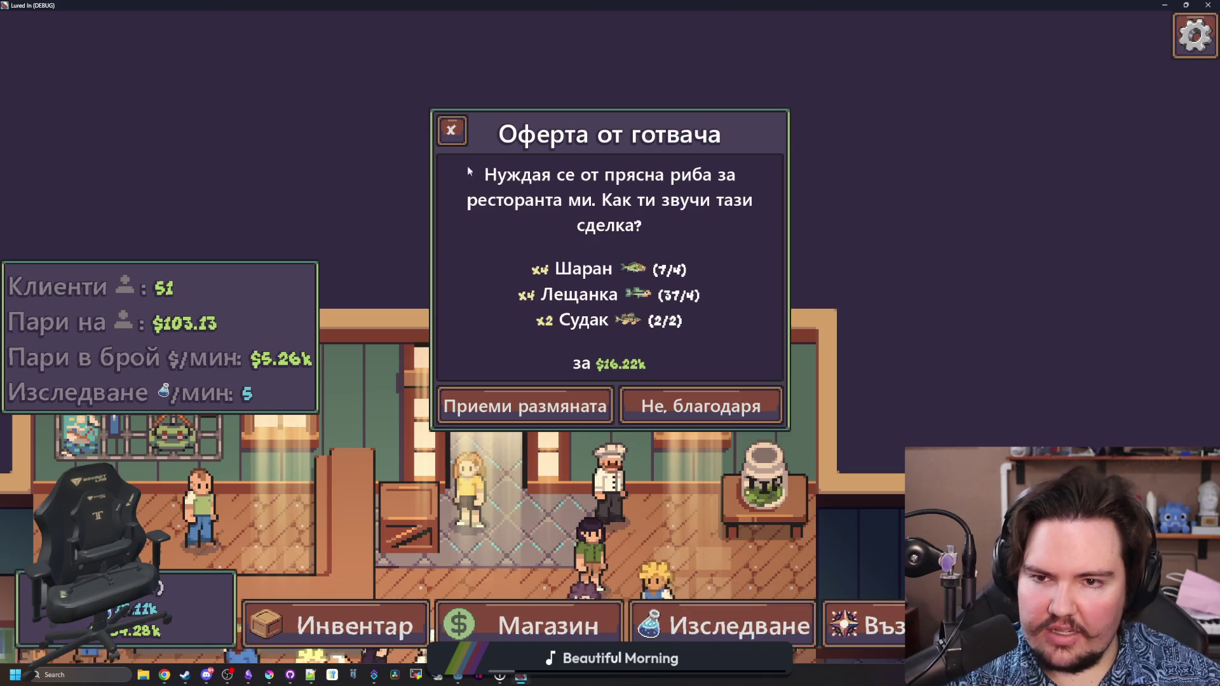
# - Close the chef's fish offer and a customer's customization panel
pyautogui.click(456, 124)
pyautogui.click(403, 330)
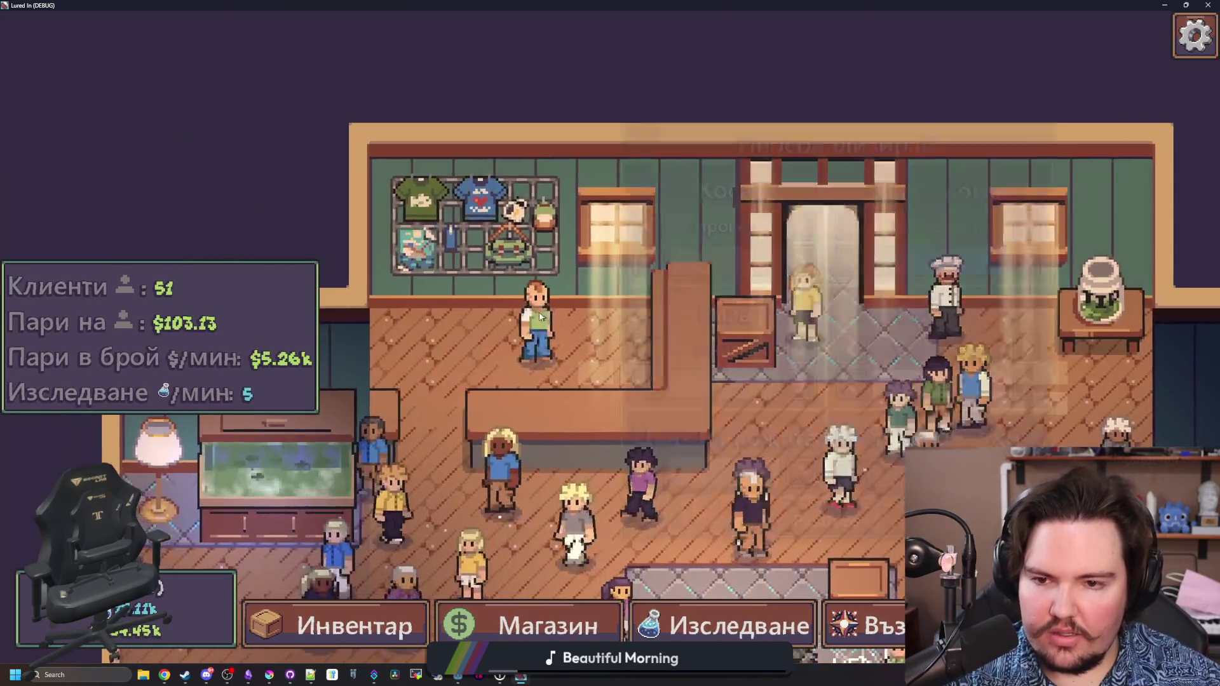
pyautogui.click(597, 206)
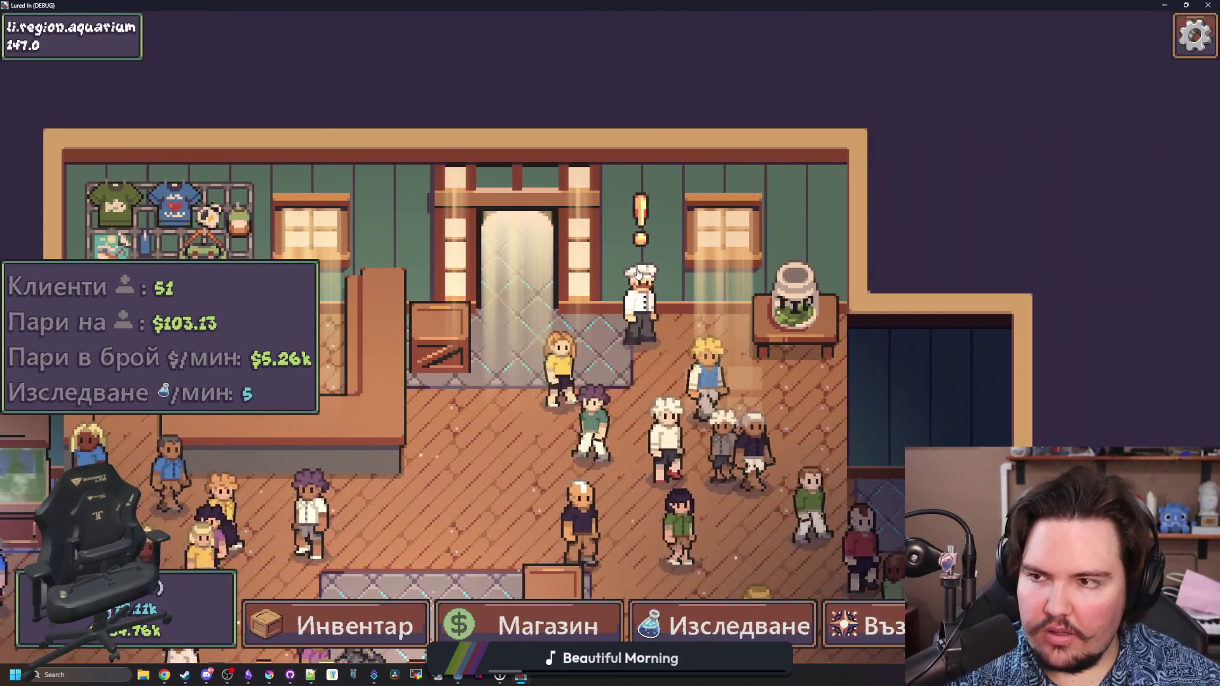
pyautogui.click(643, 298)
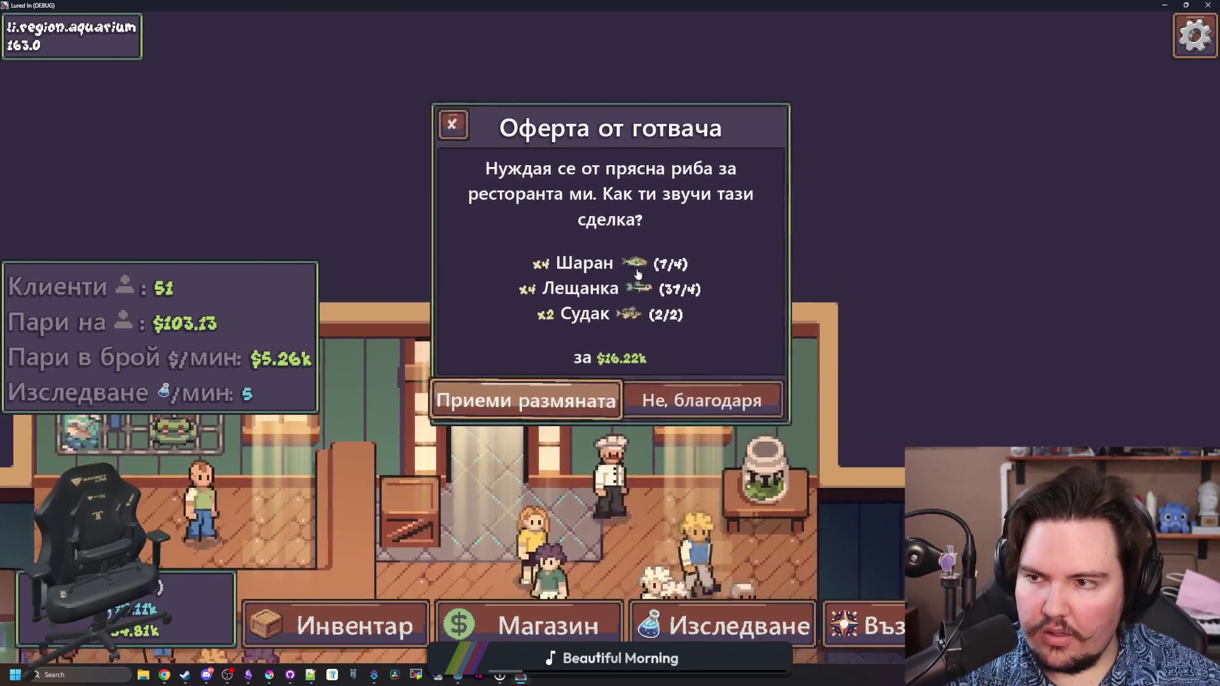
pyautogui.click(453, 130)
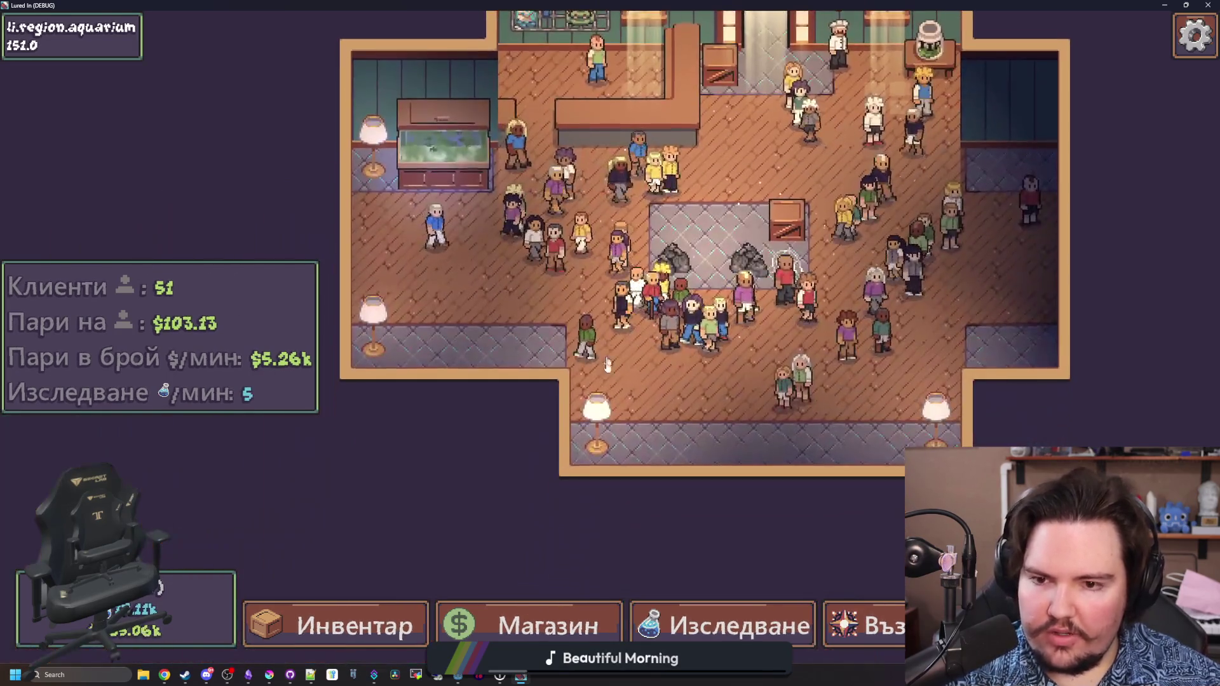
# - Pick the US flag in the pause menu's language selection for English, then stop the game with F8
pyautogui.press('Escape')
pyautogui.click(803, 441)
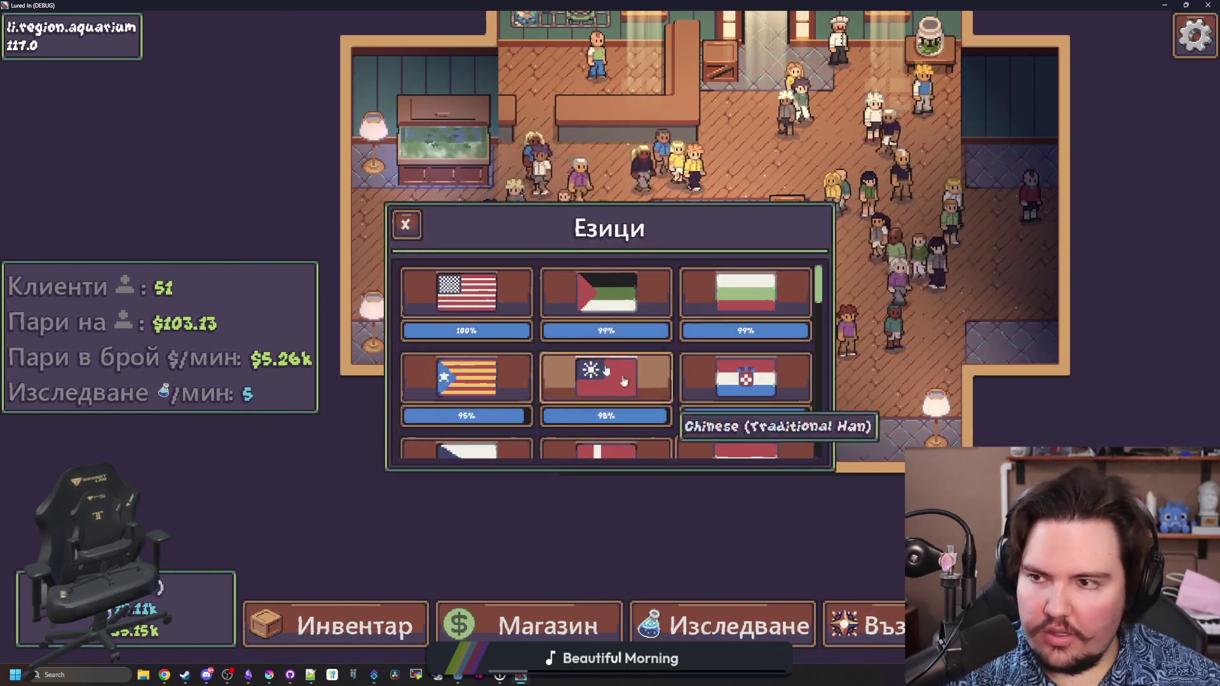
pyautogui.click(496, 289)
pyautogui.click(406, 224)
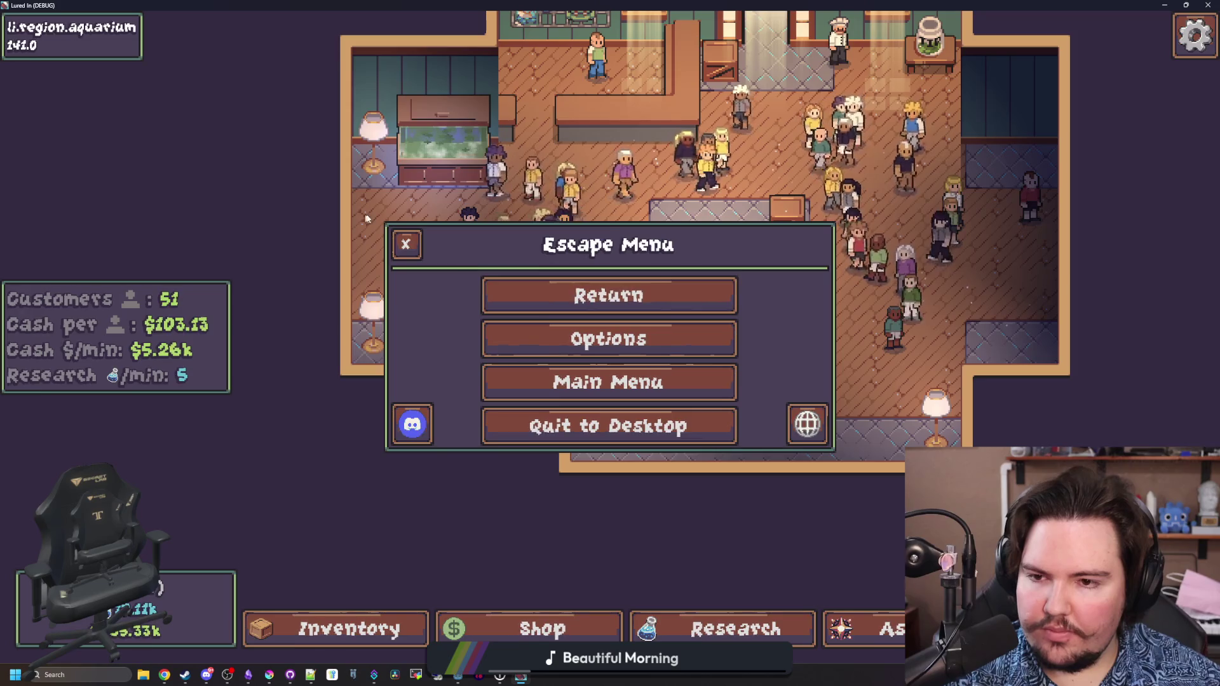
pyautogui.click(408, 242)
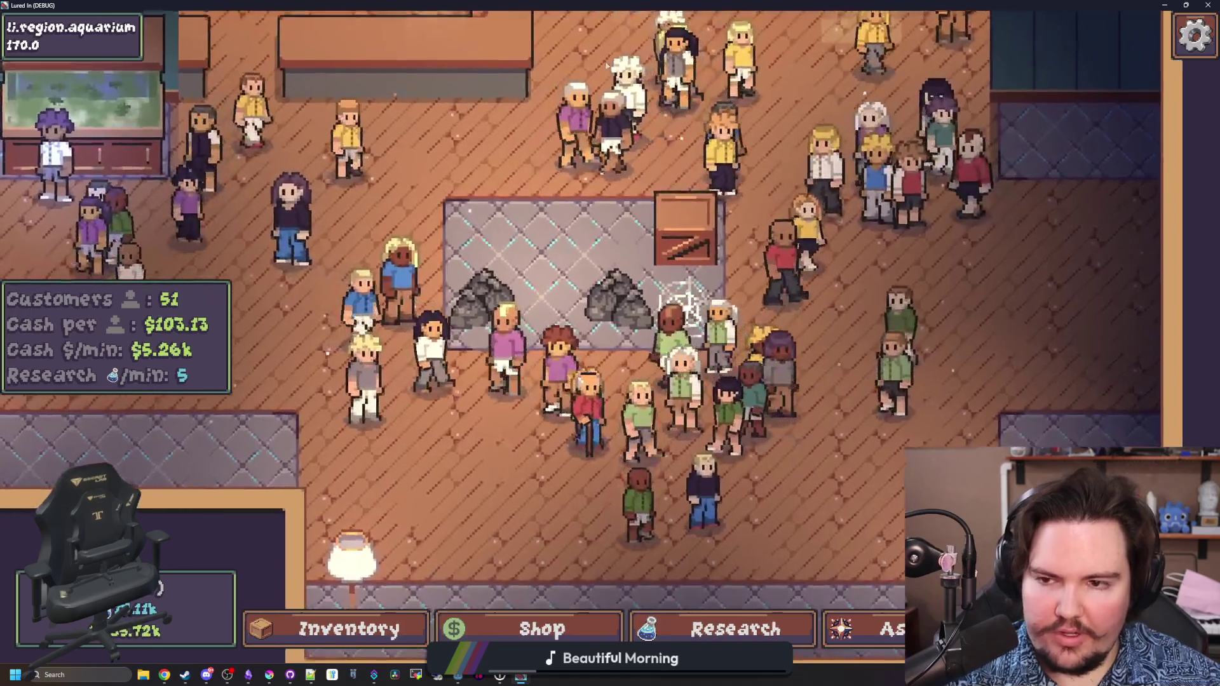
pyautogui.press('F8')
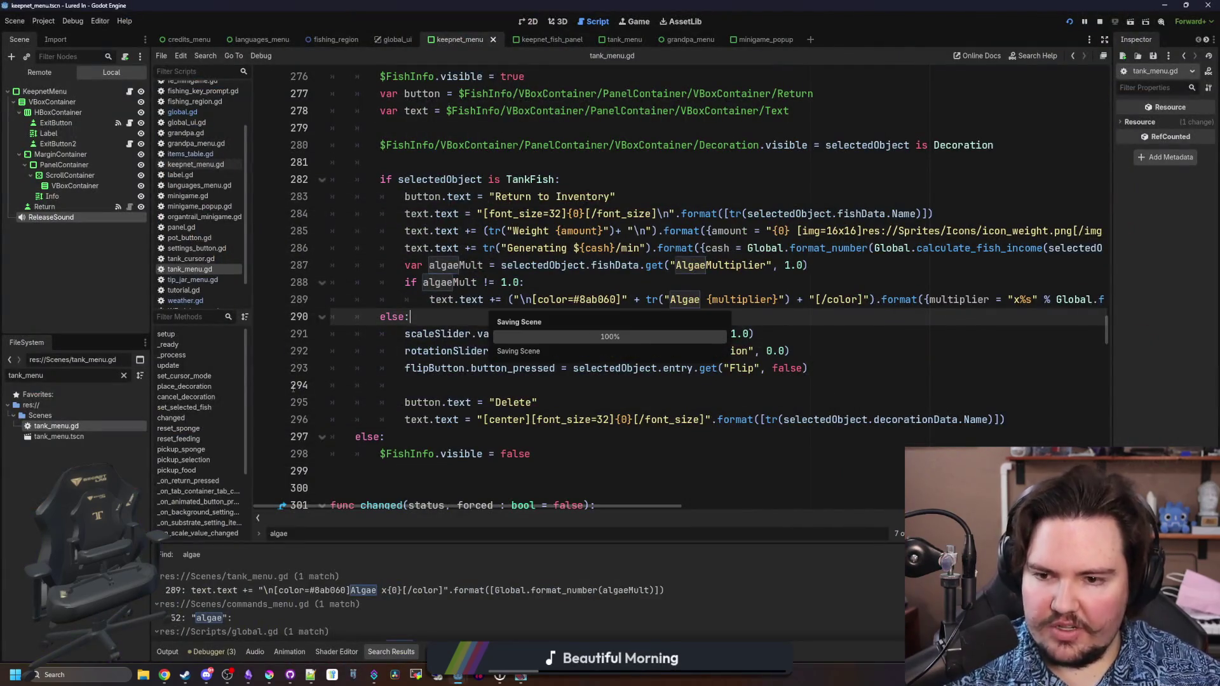
# - Filter the FileSystem for 'customer' and open the customer scene
pyautogui.click(123, 376)
pyautogui.write('customer')
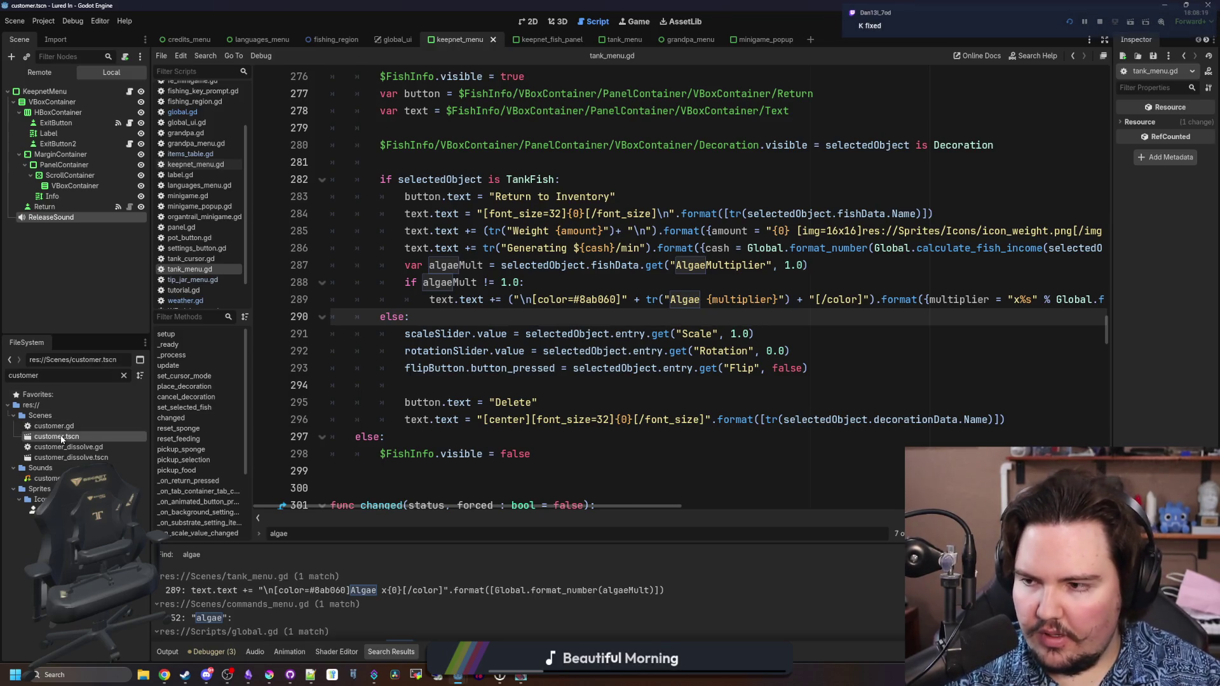
pyautogui.doubleClick(61, 439)
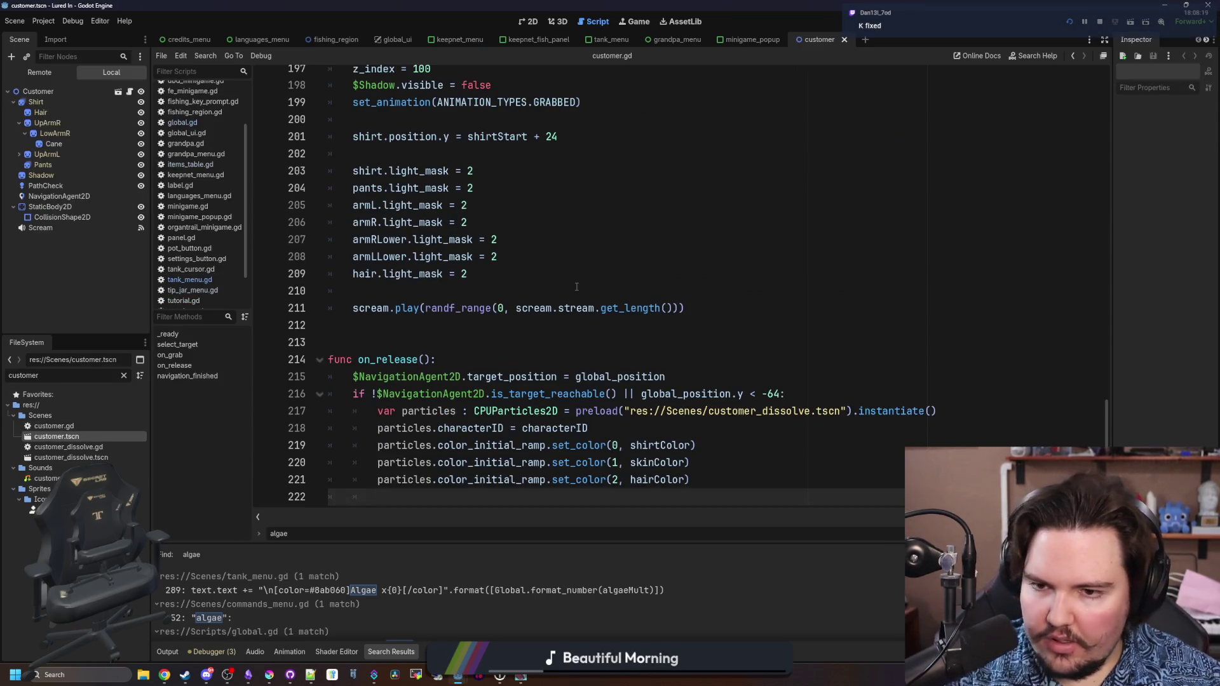
pyautogui.click(528, 24)
pyautogui.scroll(5, 527, 312)
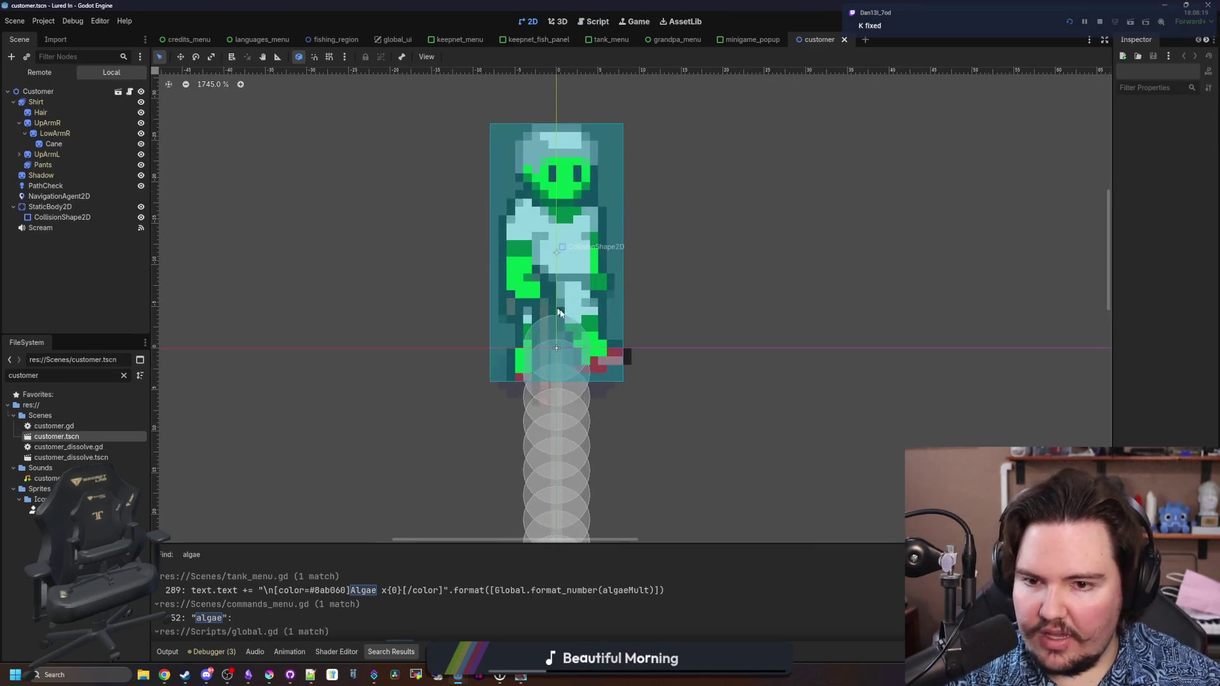
# - Widen the Inspector and select the customer's PathCheck node among its collision nodes
pyautogui.click(62, 217)
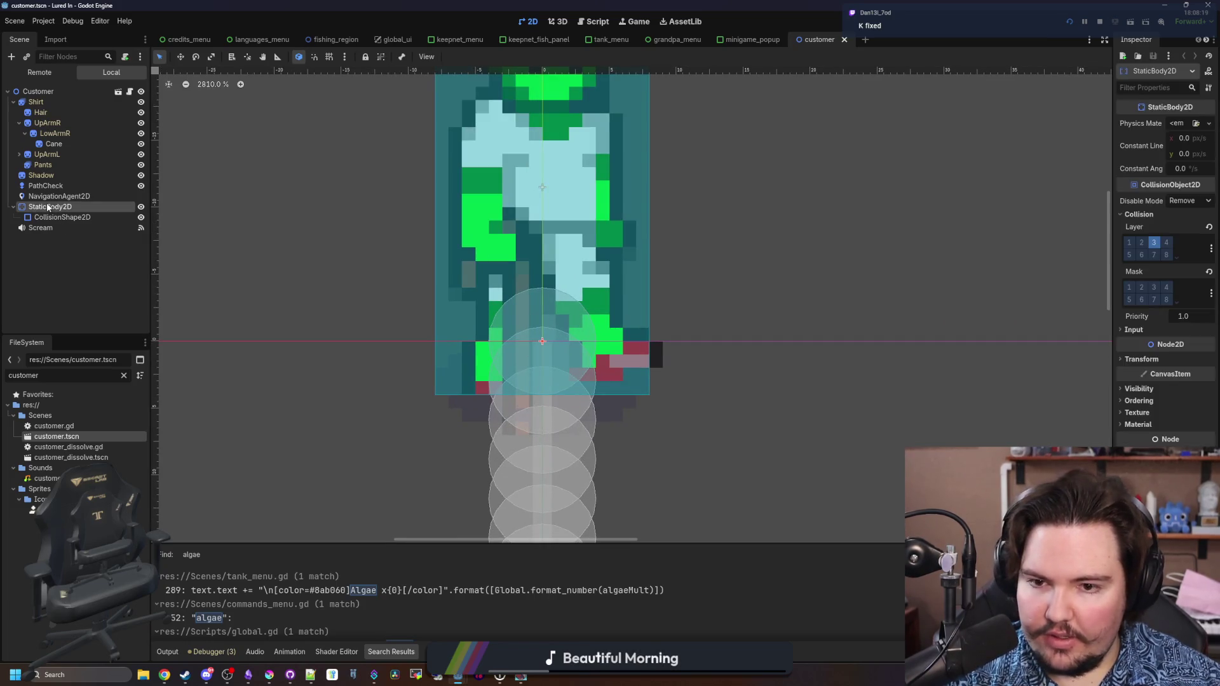
pyautogui.scroll(-3, 885, 342)
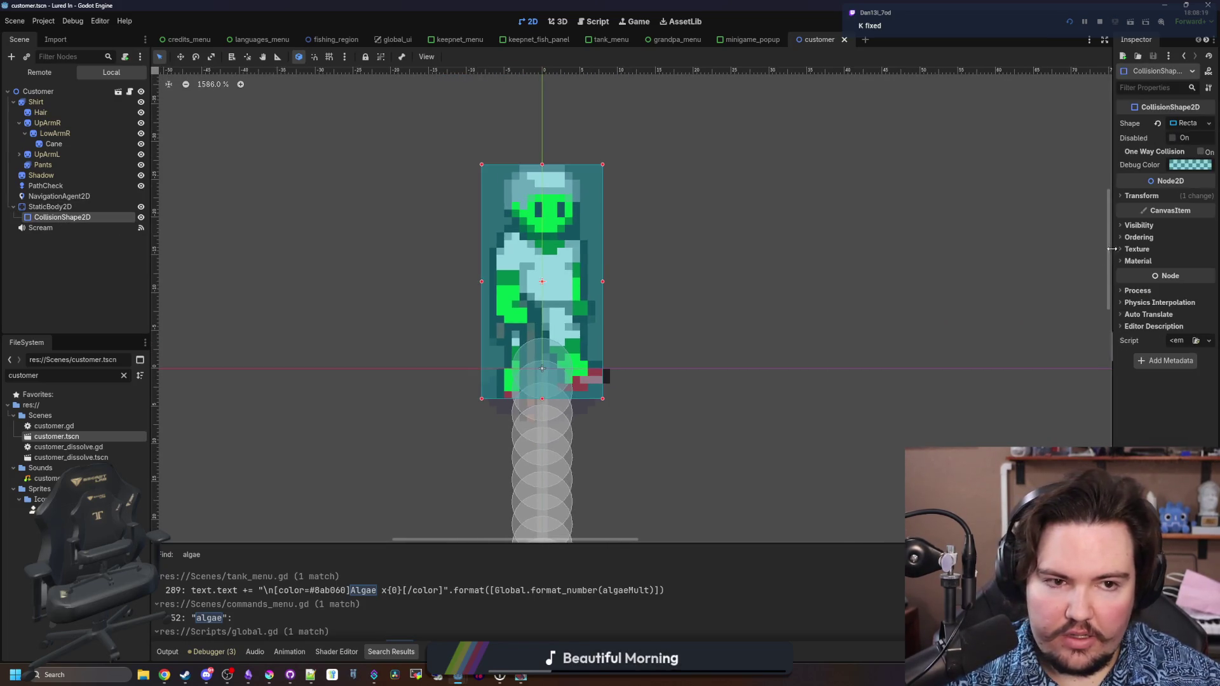
pyautogui.moveTo(1114, 236); pyautogui.dragTo(830, 236)
pyautogui.scroll(3, 647, 359)
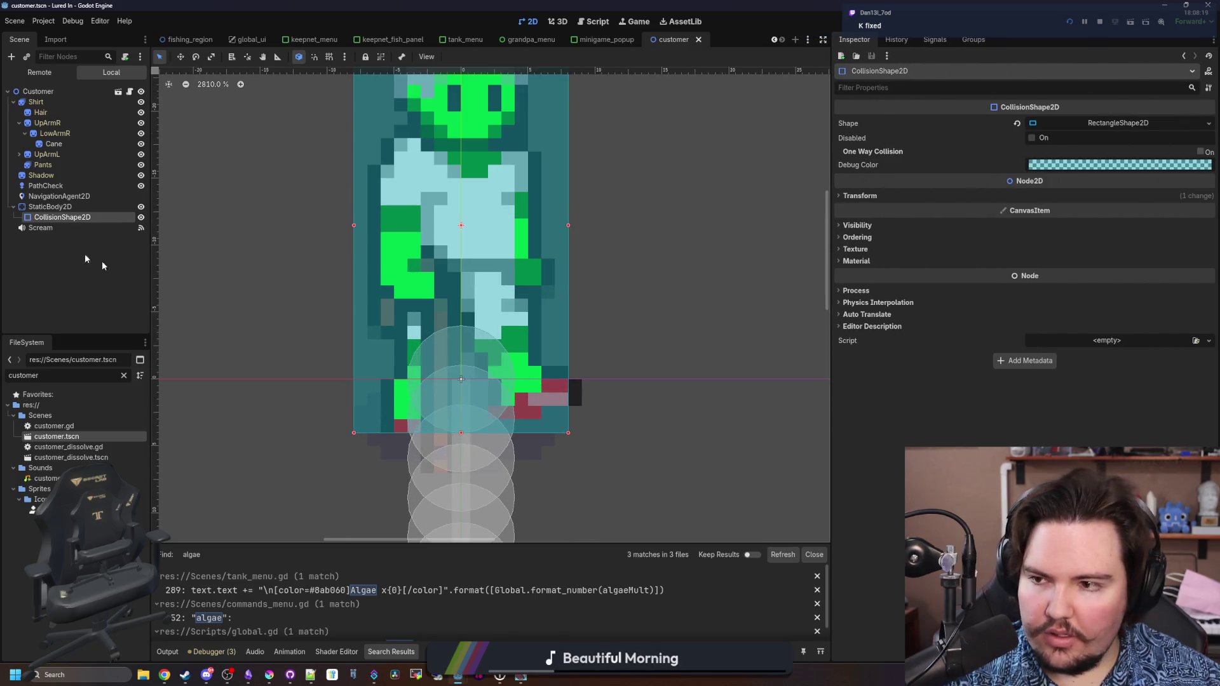
pyautogui.click(59, 196)
pyautogui.hotkey('ctrl', 's')
pyautogui.scroll(-3, 475, 395)
pyautogui.scroll(3, 429, 328)
pyautogui.click(45, 185)
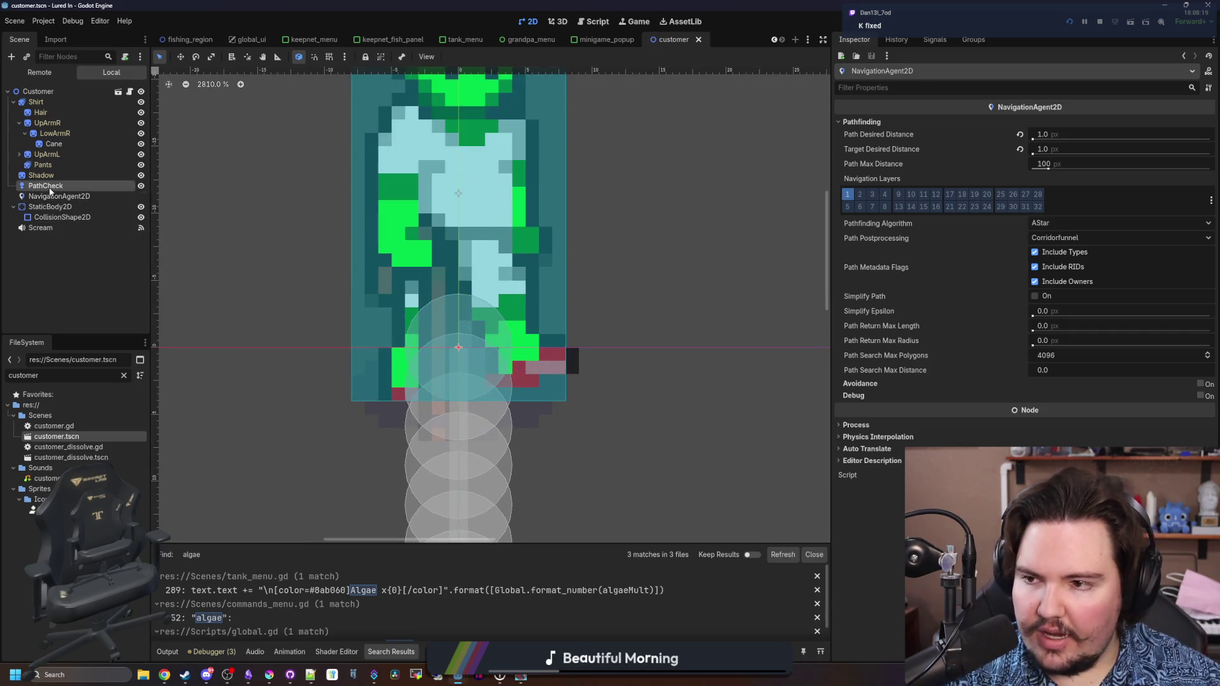
pyautogui.scroll(2, 460, 349)
pyautogui.hotkey('ctrl', 's')
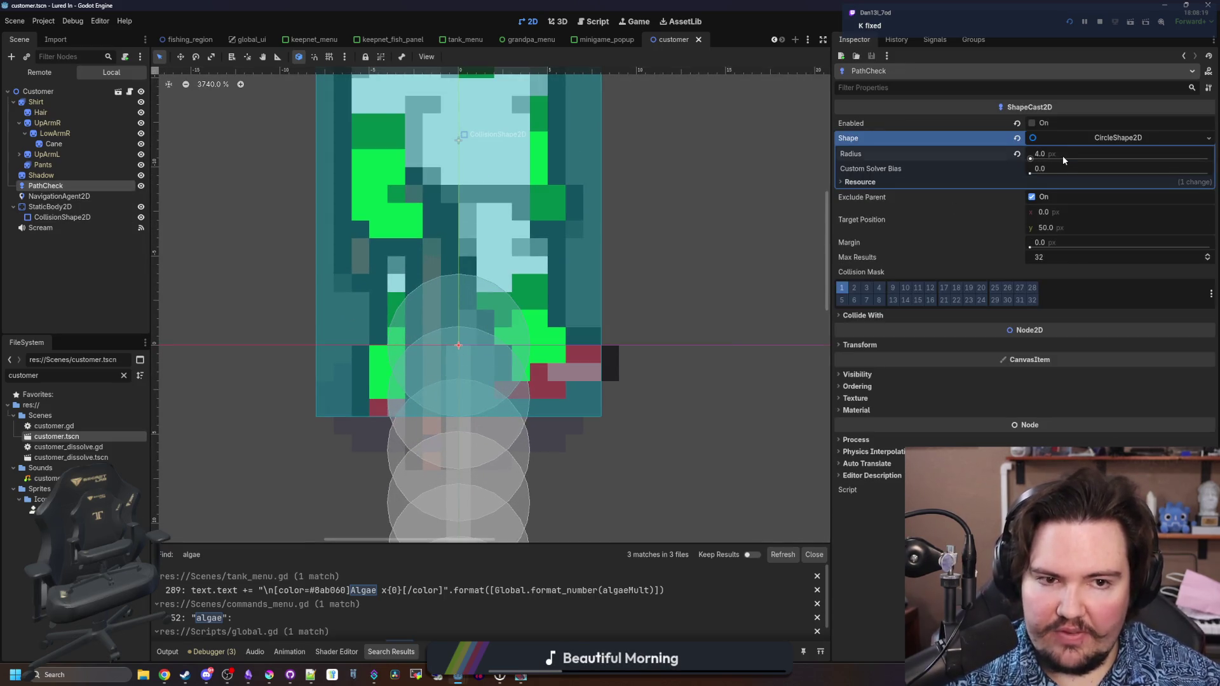
# - Set the PathCheck CircleShape2D radius to 3.0 px and save the customer scene
pyautogui.click(1064, 159)
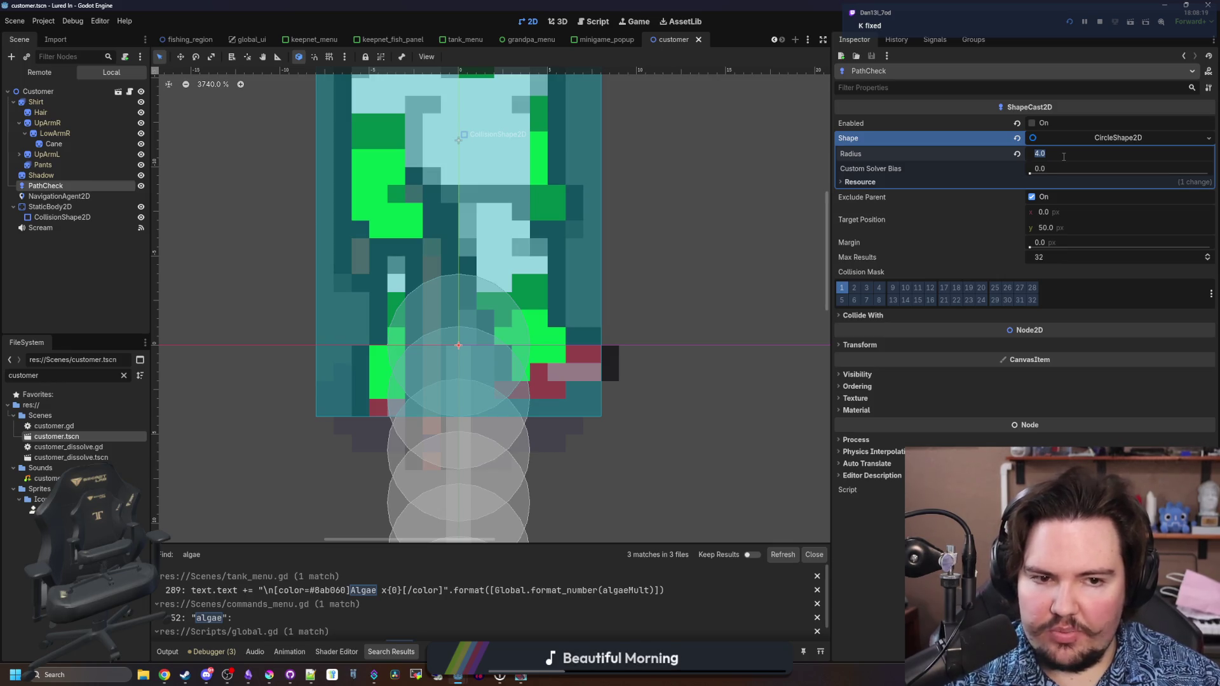
pyautogui.write('3')
pyautogui.press('Return')
pyautogui.scroll(-4, 501, 404)
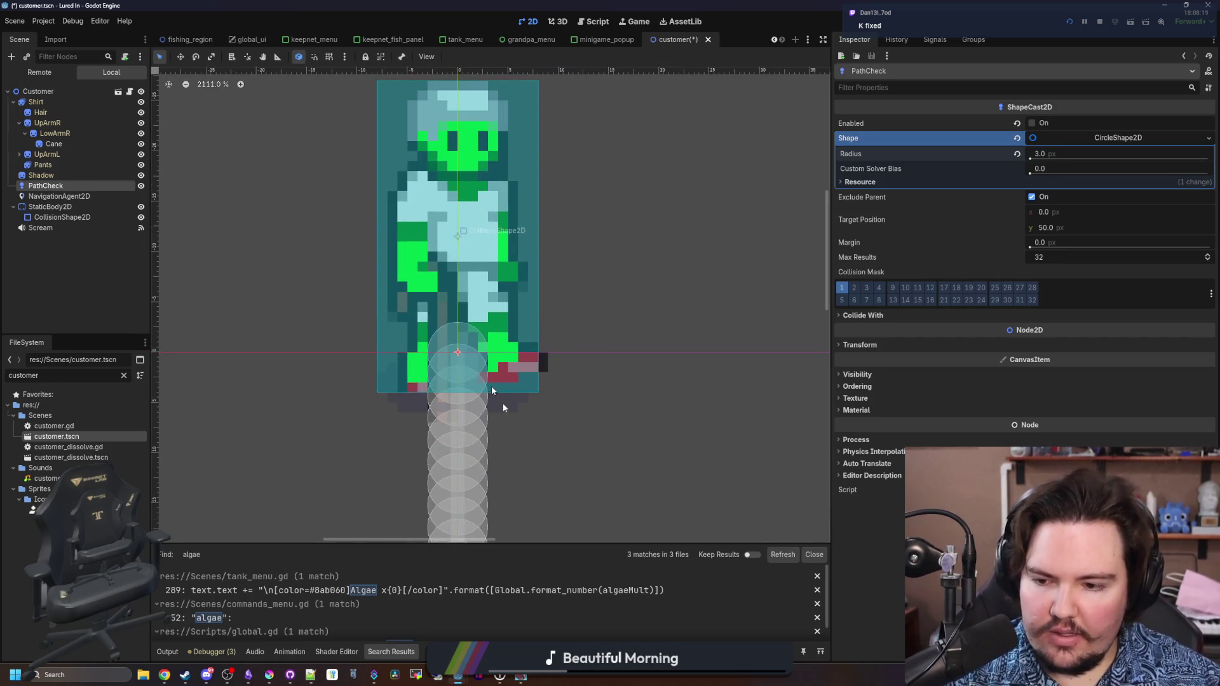
pyautogui.hotkey('ctrl', 's')
pyautogui.scroll(2, 535, 320)
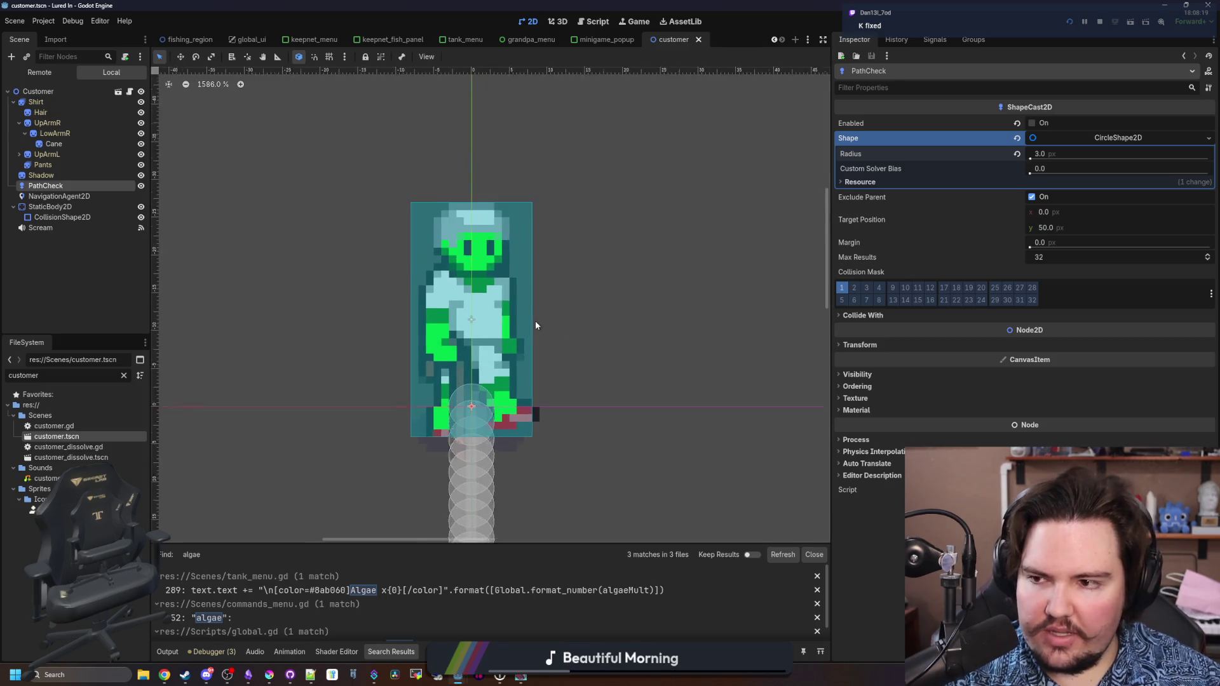
pyautogui.click(86, 255)
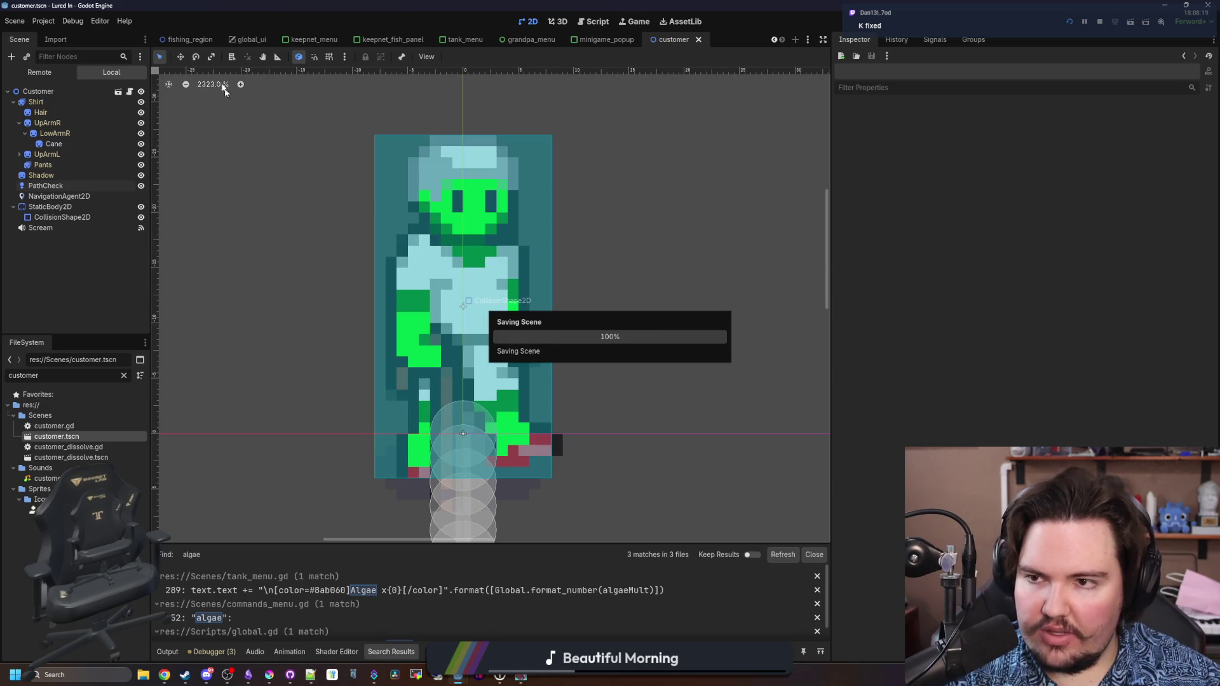
# - Switch to the fishing_region scene
pyautogui.click(190, 40)
pyautogui.scroll(-3, 479, 315)
pyautogui.scroll(-7, 353, 265)
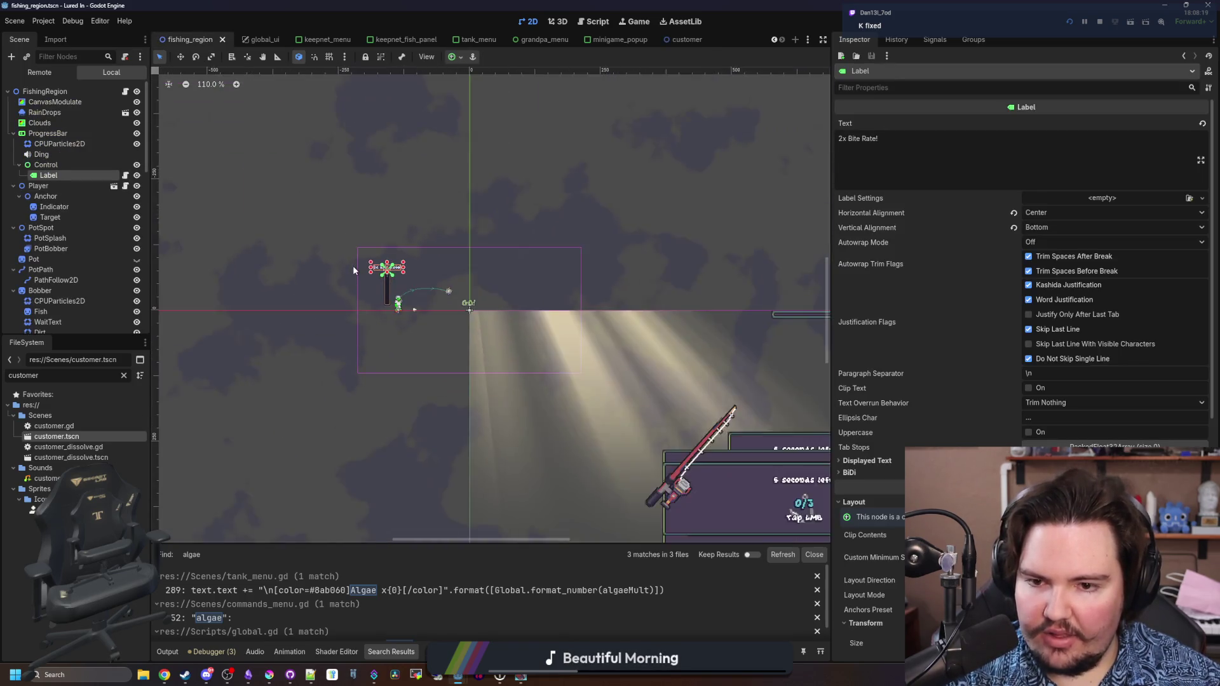
# - Filter the FileSystem for 'aquar', open aquarium.tscn, and browse its Scene tree
pyautogui.doubleClick(111, 376)
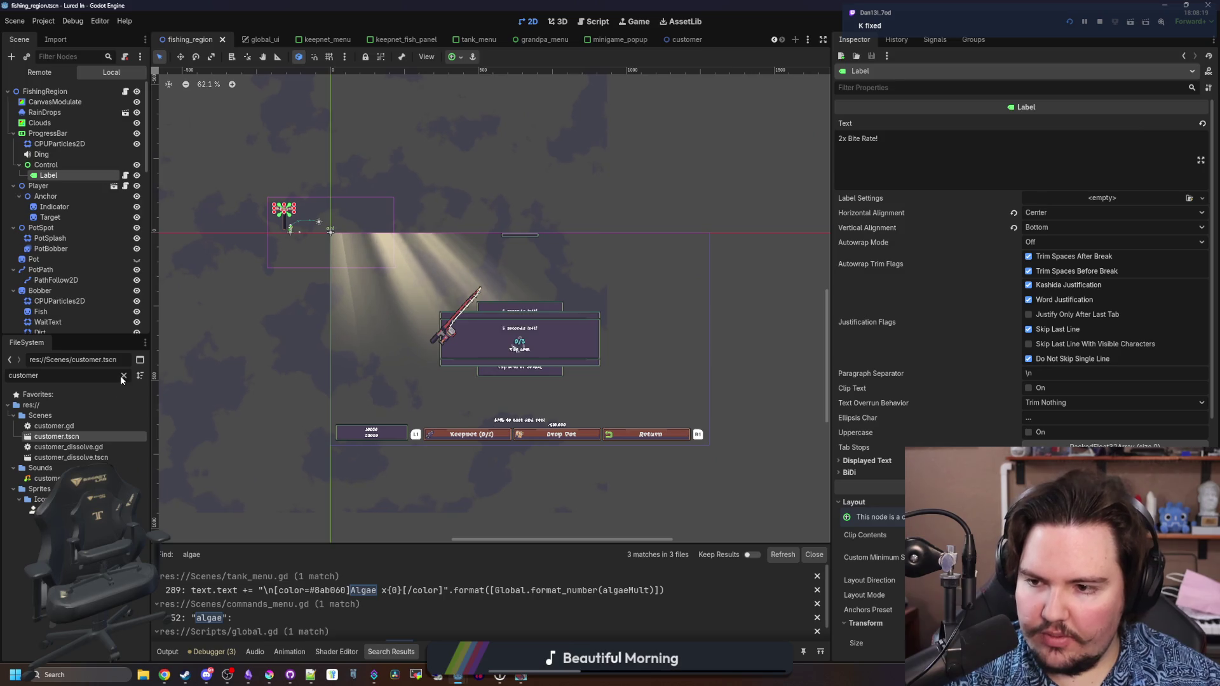
pyautogui.write('aquar')
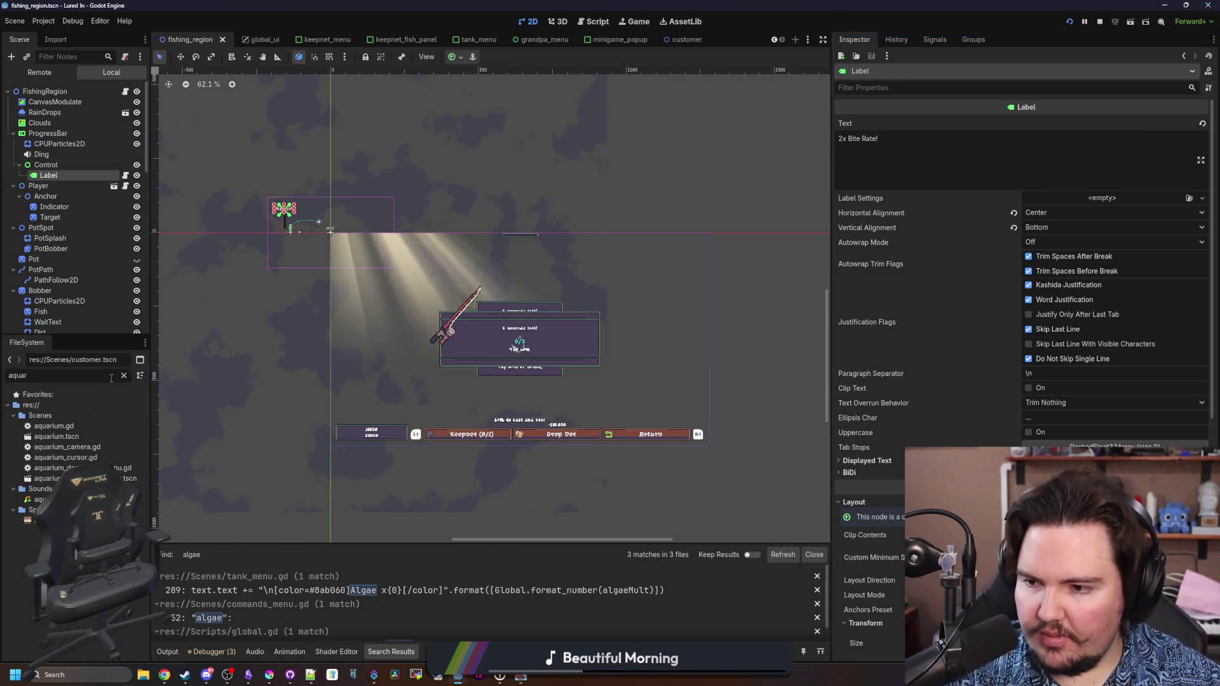
pyautogui.click(68, 437)
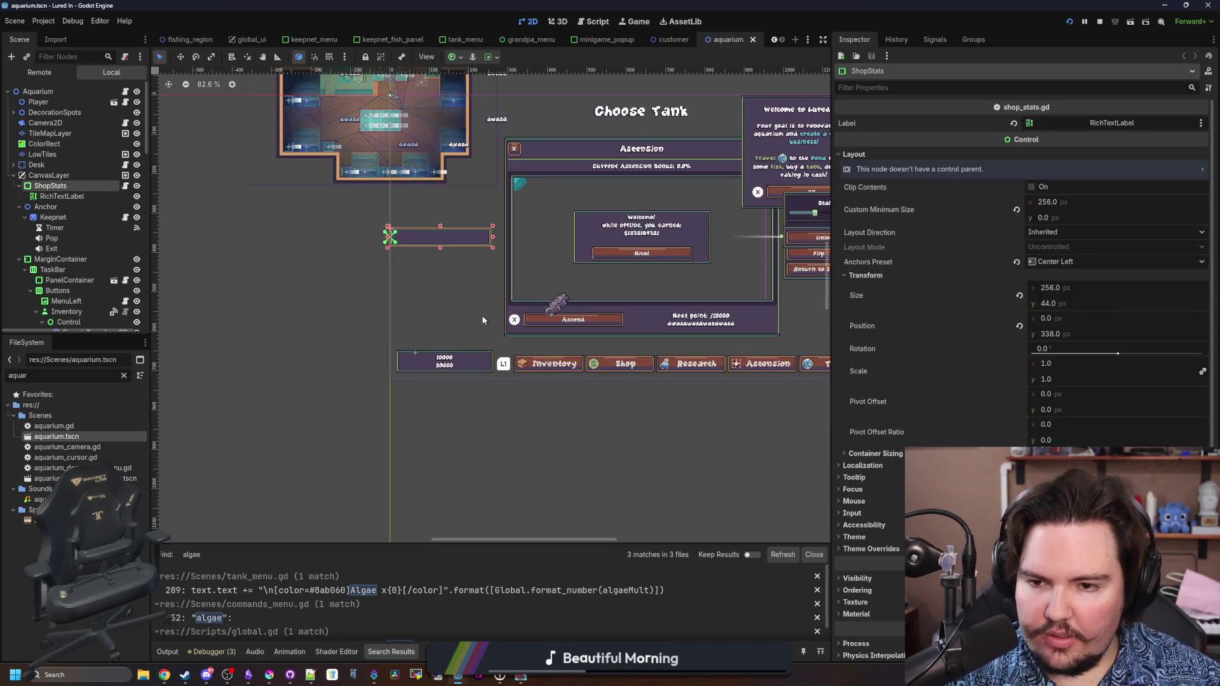
pyautogui.scroll(-1, 318, 297)
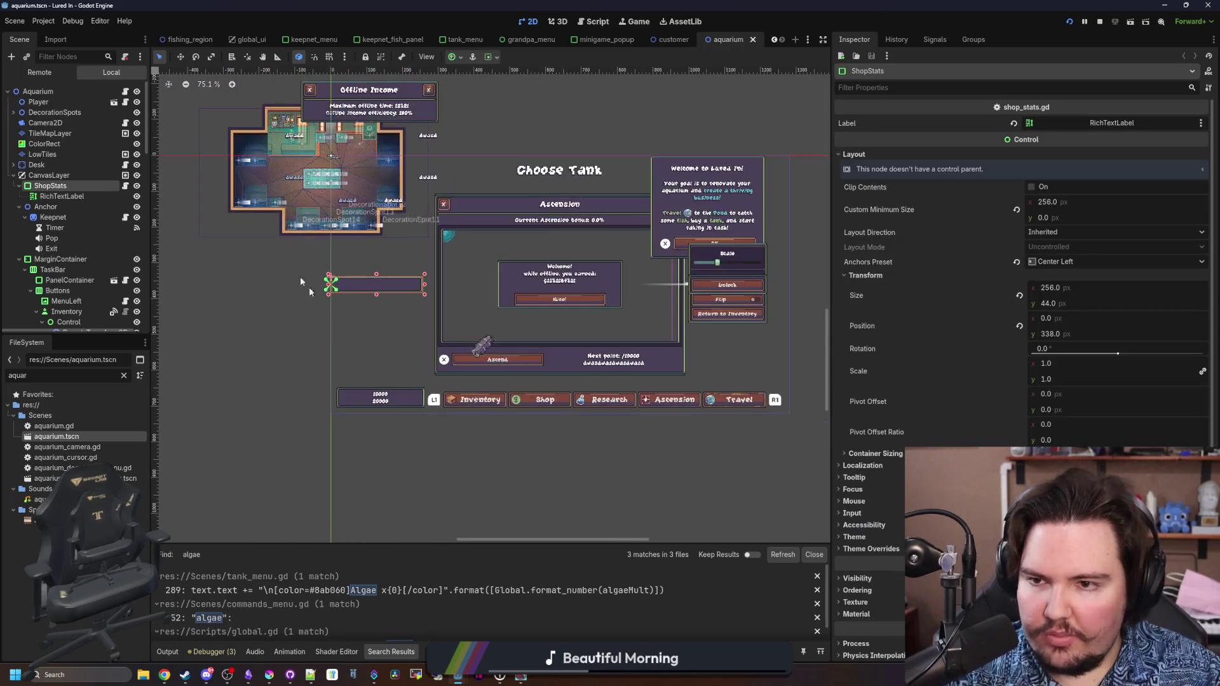
pyautogui.scroll(10, 249, 154)
pyautogui.scroll(-8, 441, 316)
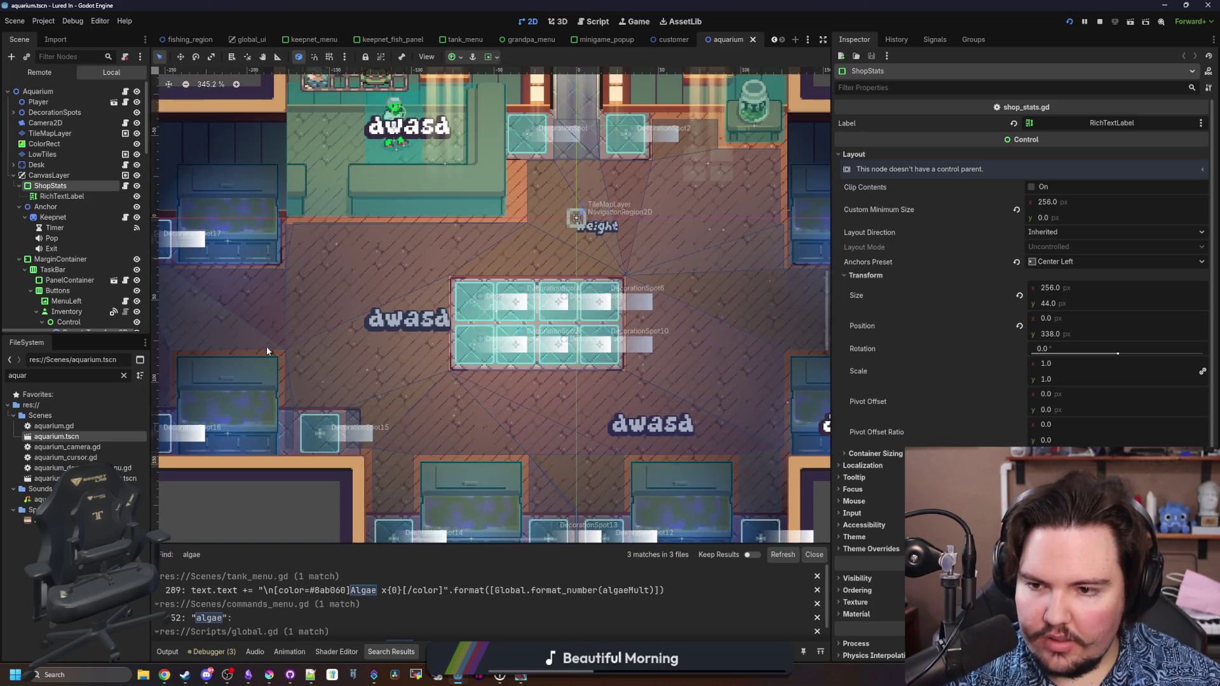
pyautogui.scroll(6, 292, 363)
pyautogui.scroll(-2, 297, 353)
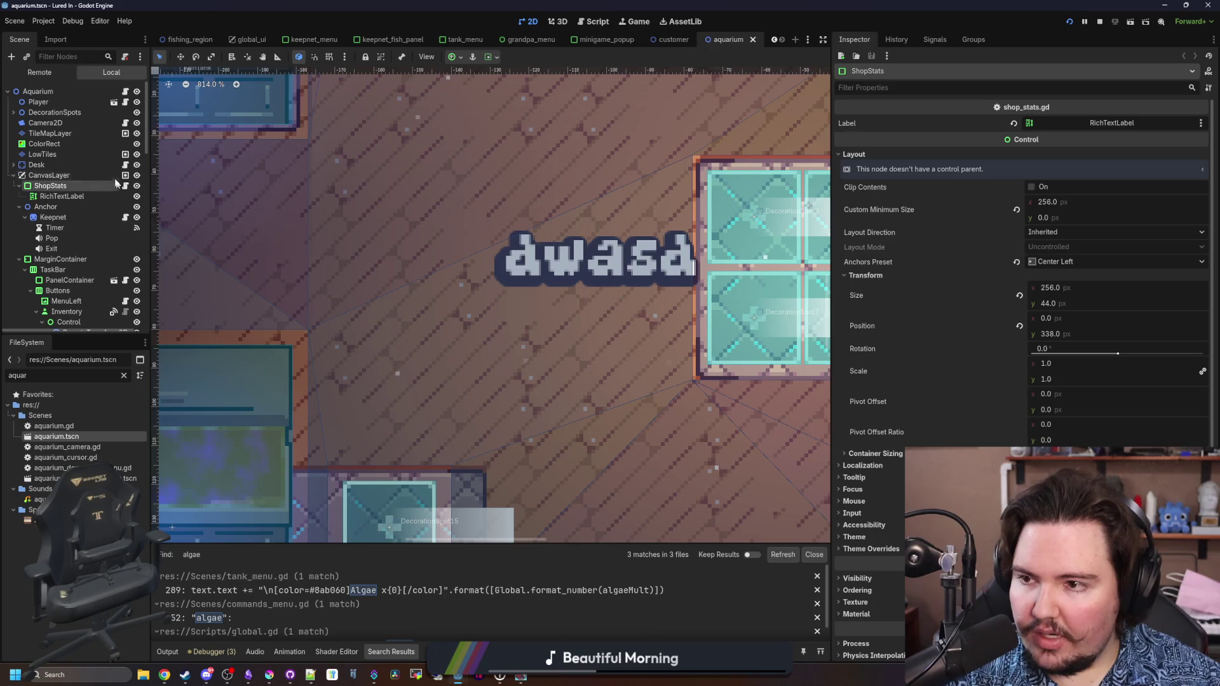
pyautogui.scroll(-10, 78, 204)
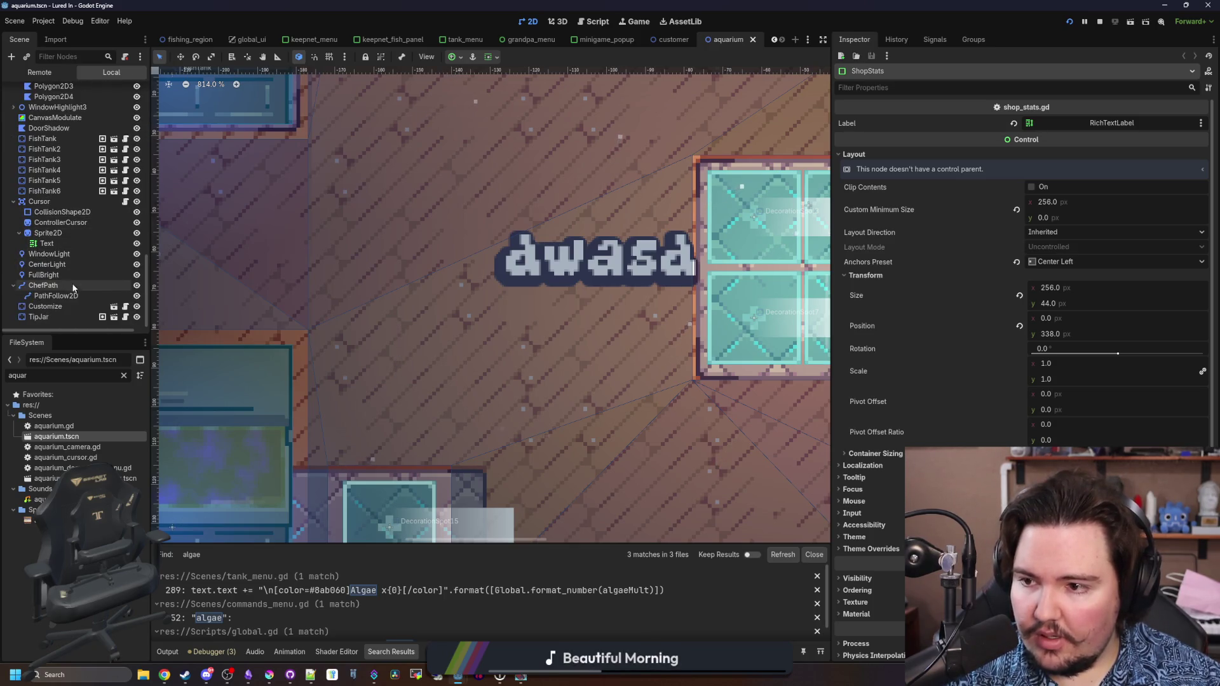
pyautogui.scroll(2, 64, 223)
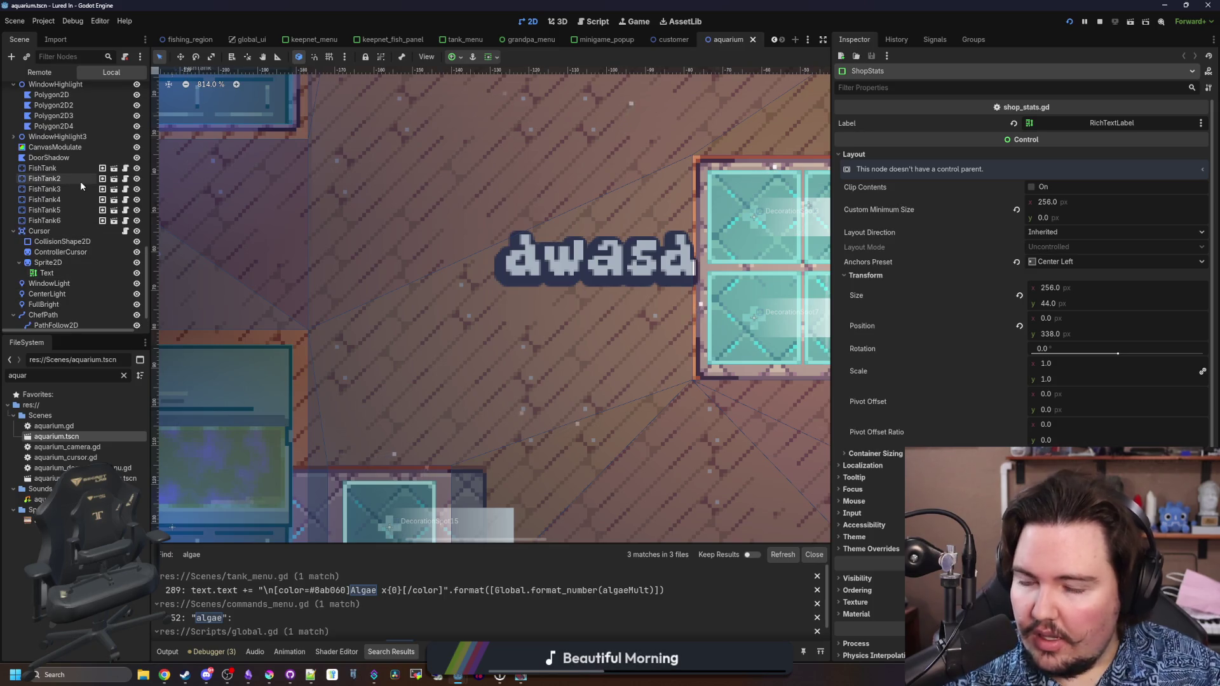
pyautogui.scroll(-2, 80, 181)
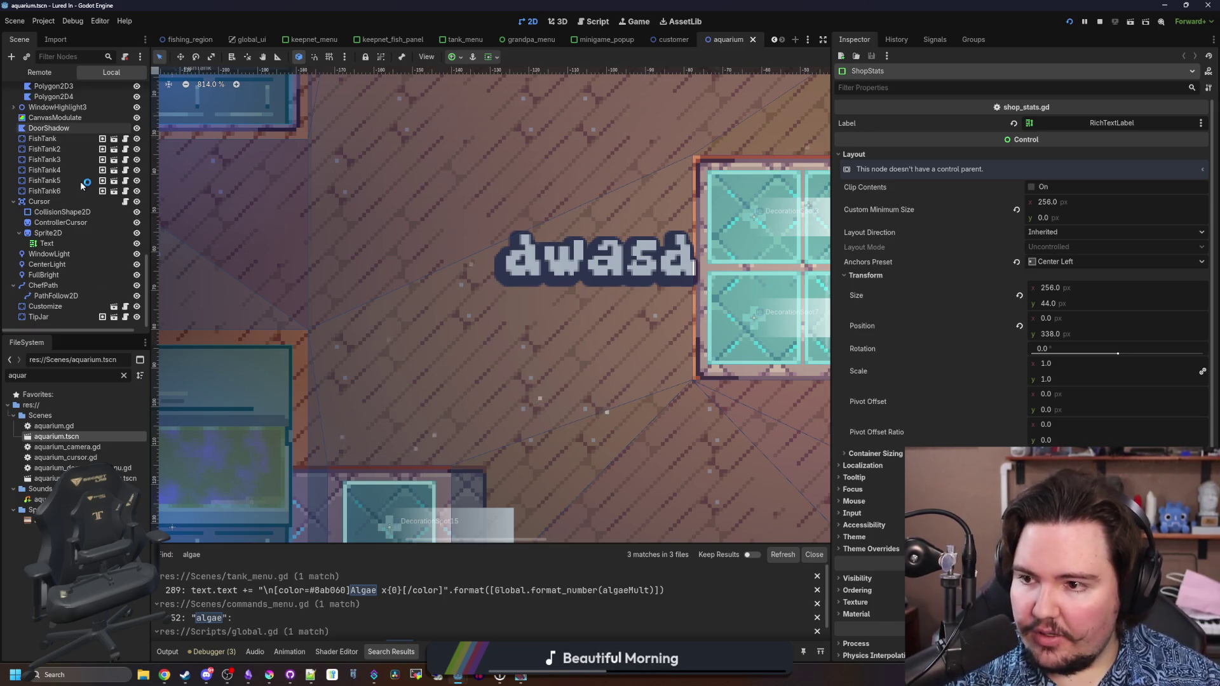
pyautogui.scroll(5, 82, 190)
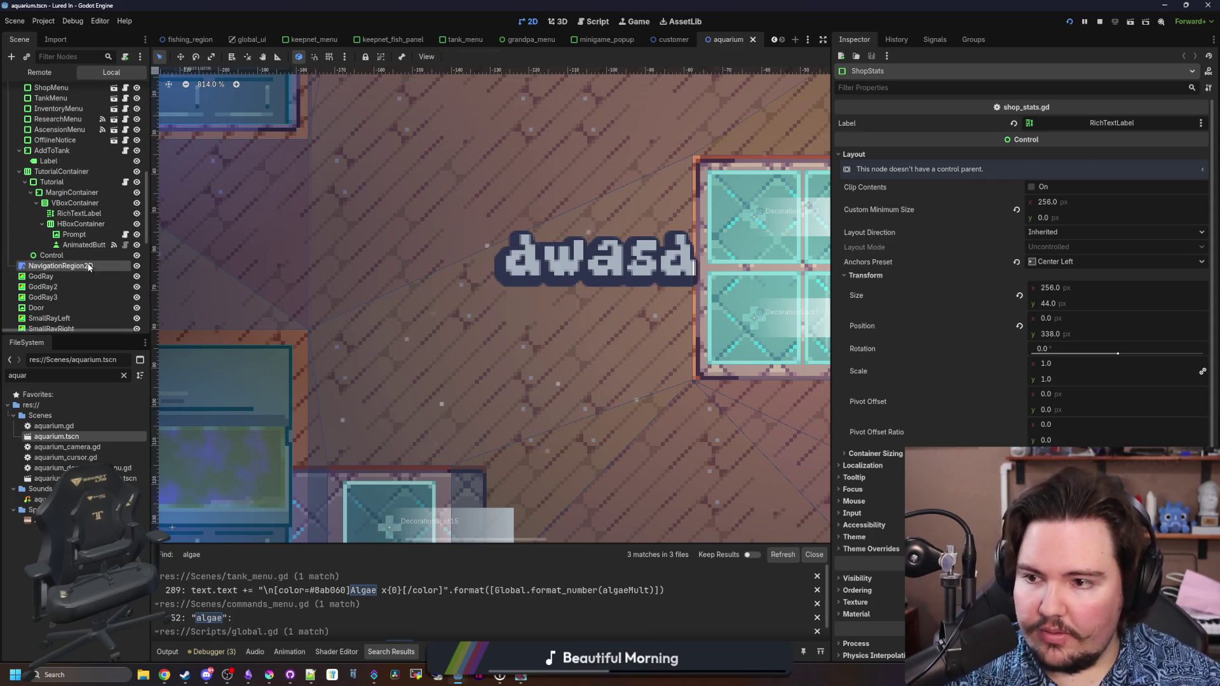
# - Set the NavigationRegion2D agent radius to 6.0 px and rebake the navigation polygon
pyautogui.click(60, 266)
pyautogui.scroll(-2, 418, 389)
pyautogui.scroll(-4, 418, 384)
pyautogui.scroll(5, 562, 470)
pyautogui.scroll(-1, 697, 313)
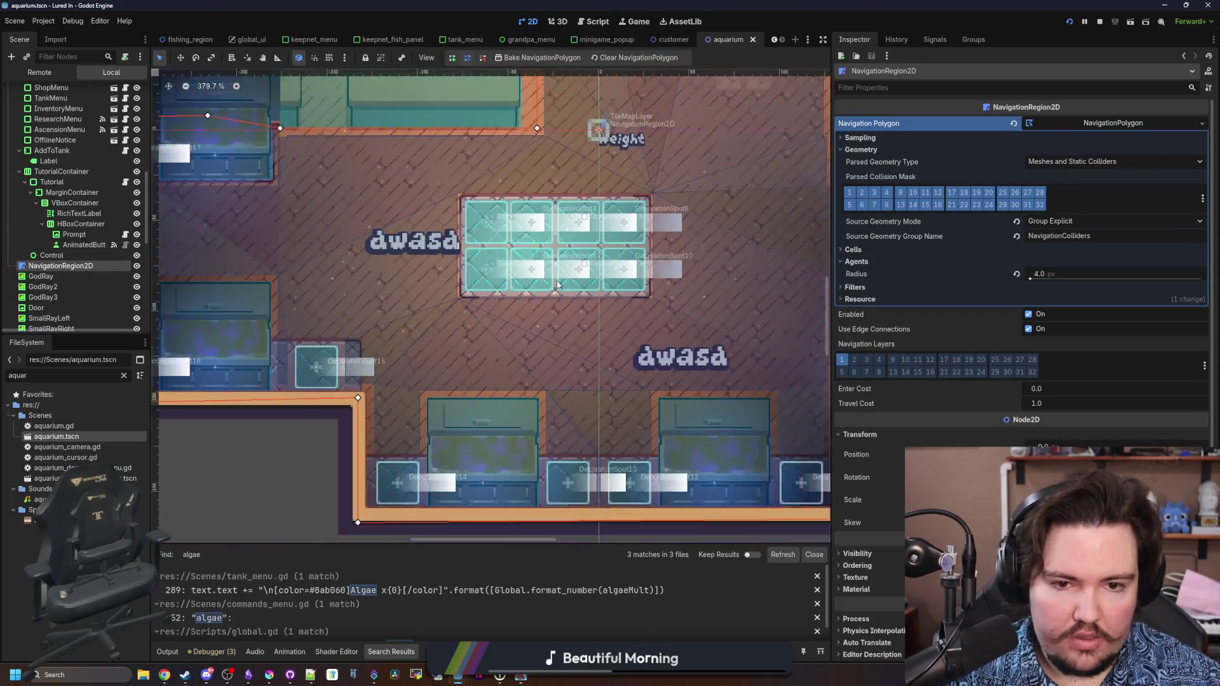
pyautogui.click(1071, 279)
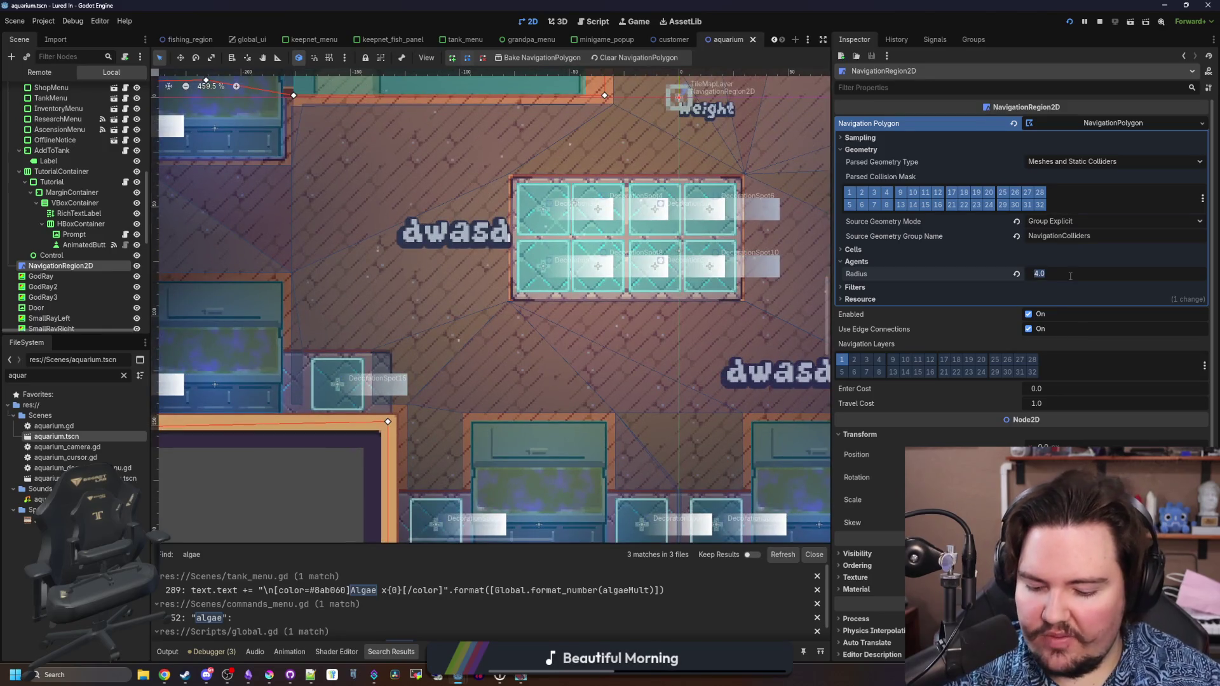
pyautogui.write('6')
pyautogui.press('Return')
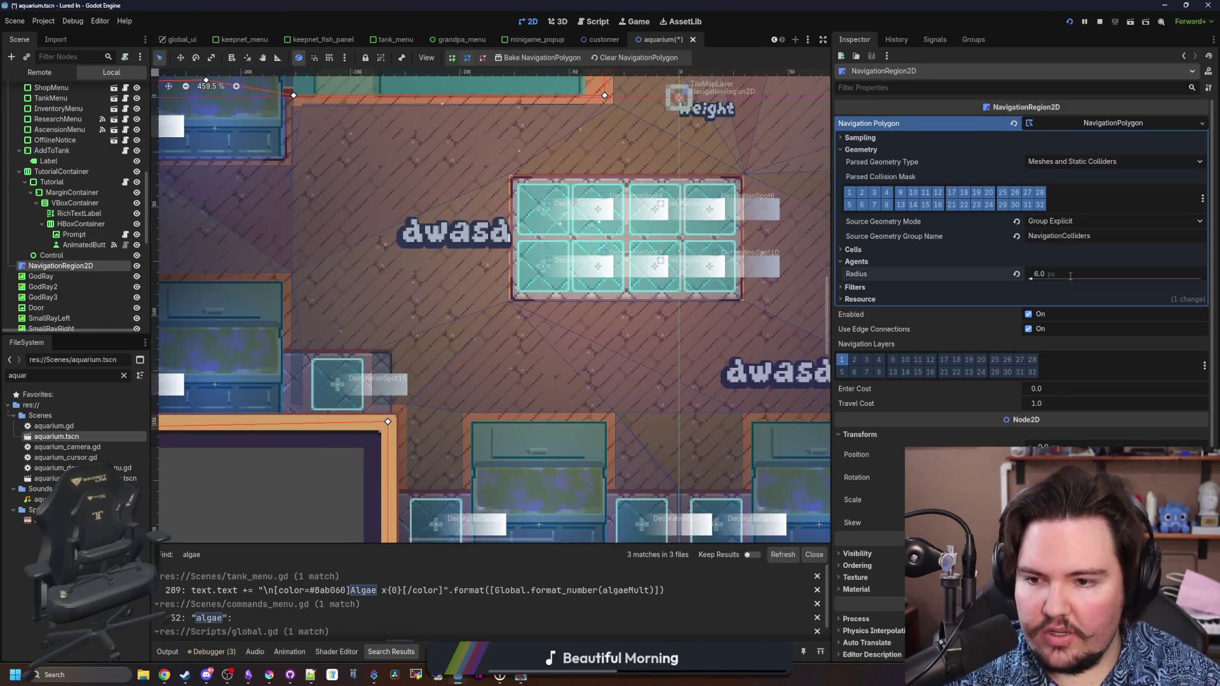
pyautogui.scroll(-4, 418, 310)
pyautogui.scroll(4, 429, 110)
pyautogui.click(520, 58)
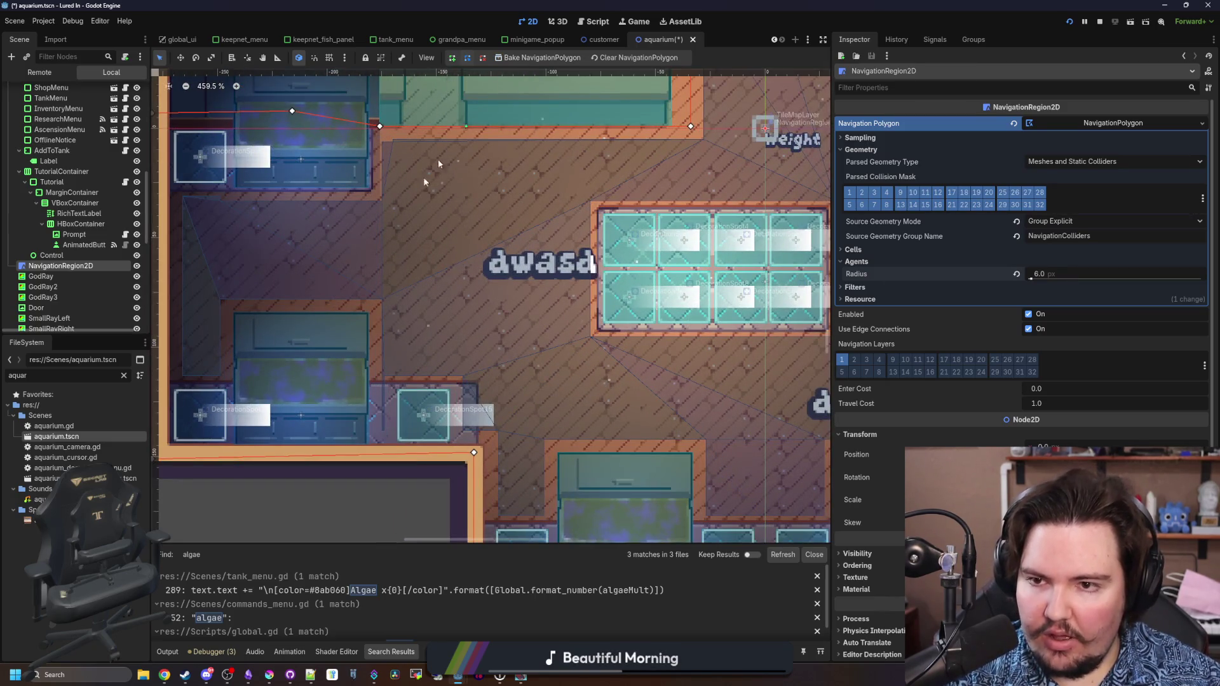
# - Nudge navigation vertex 15 slightly right and vertex 14 slightly left
pyautogui.scroll(-5, 314, 300)
pyautogui.scroll(4, 569, 243)
pyautogui.scroll(4, 569, 244)
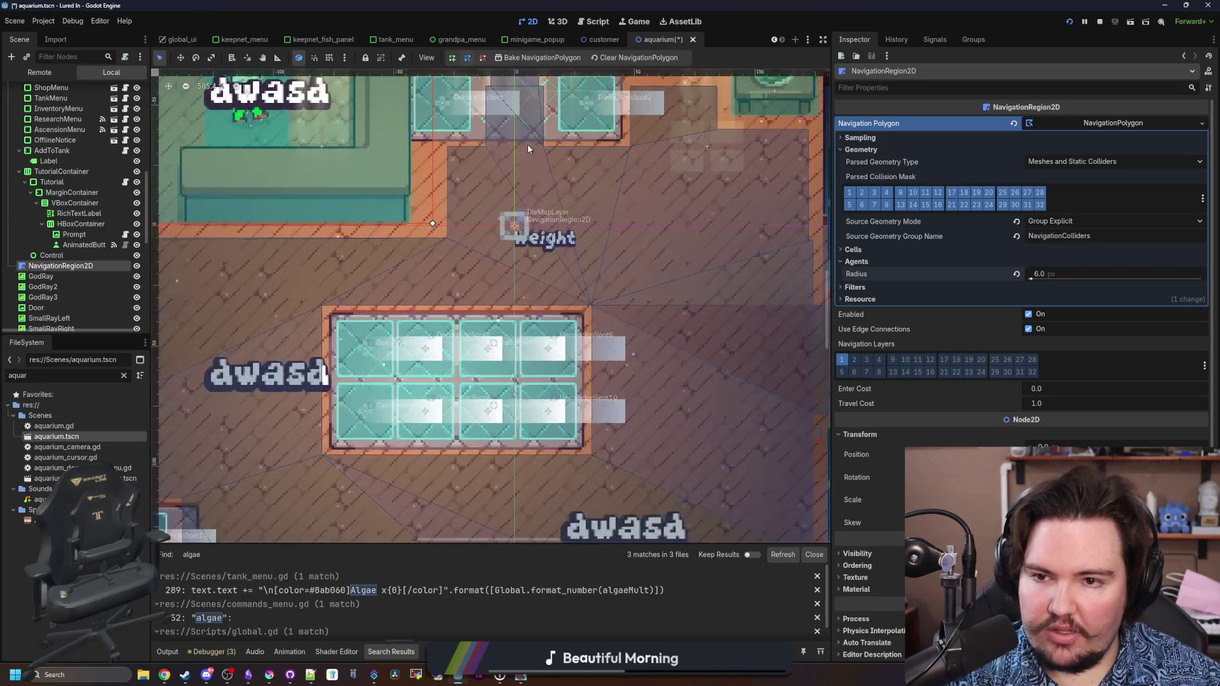
pyautogui.scroll(-2, 527, 254)
pyautogui.scroll(2, 500, 379)
pyautogui.scroll(-2, 501, 379)
pyautogui.scroll(3, 493, 368)
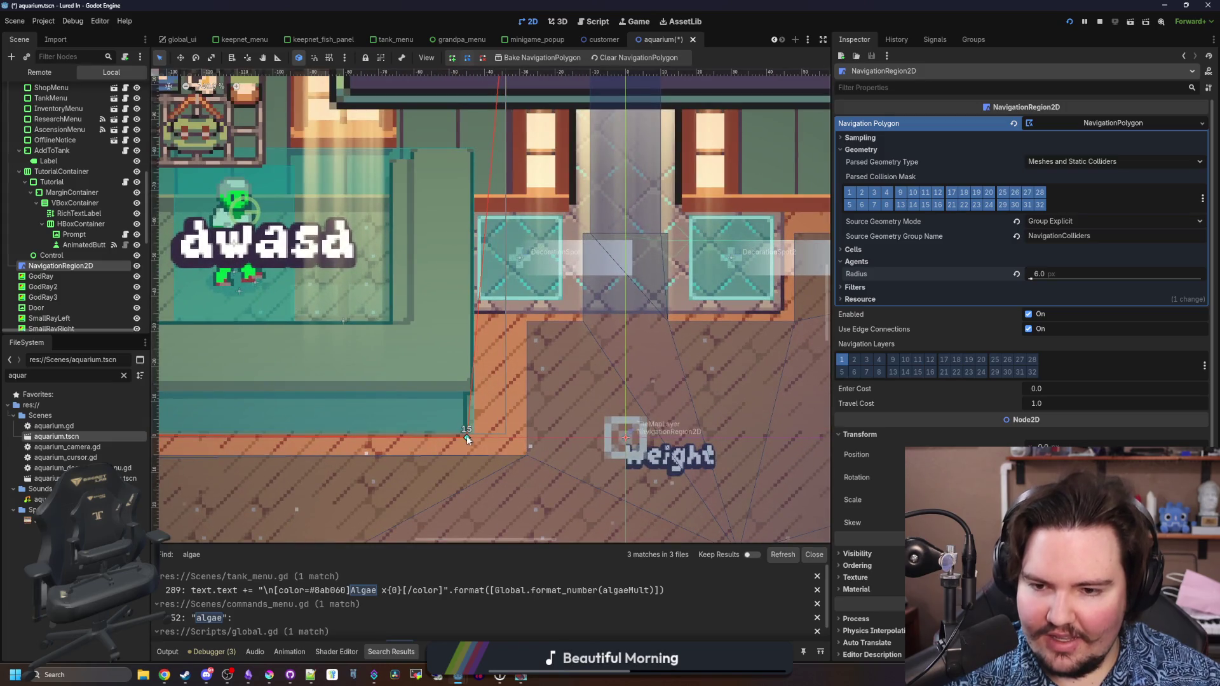
pyautogui.moveTo(468, 439); pyautogui.dragTo(474, 441)
pyautogui.scroll(-2, 471, 439)
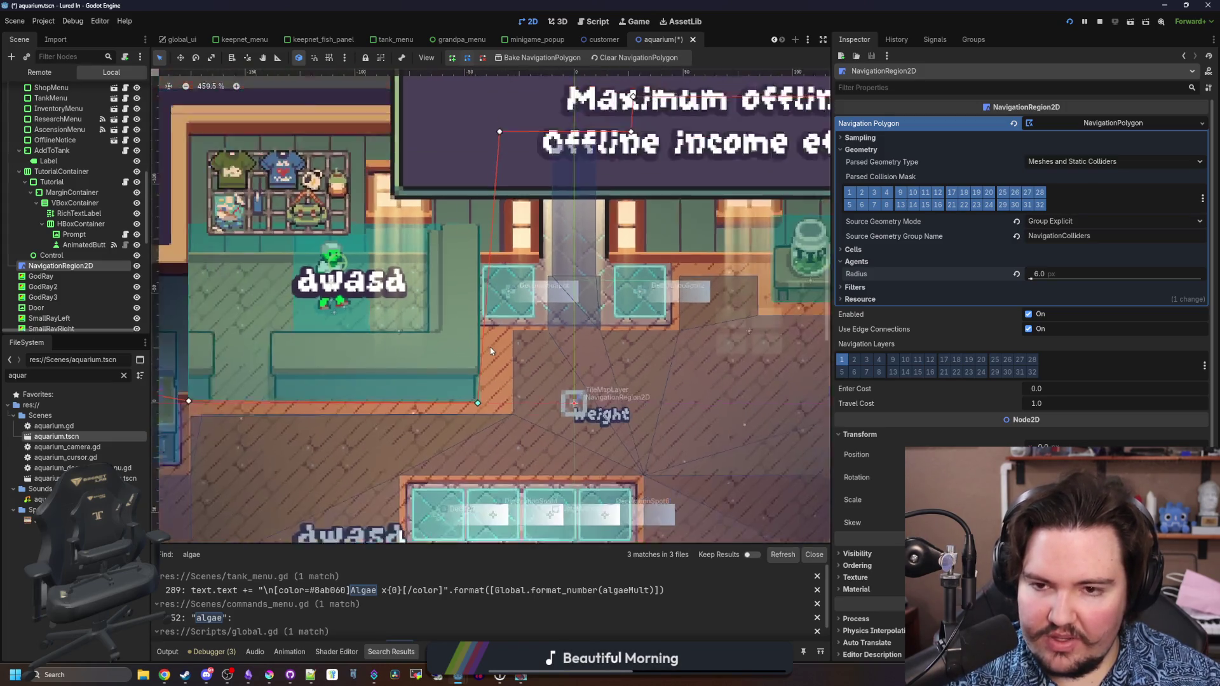
pyautogui.moveTo(483, 153); pyautogui.dragTo(473, 150)
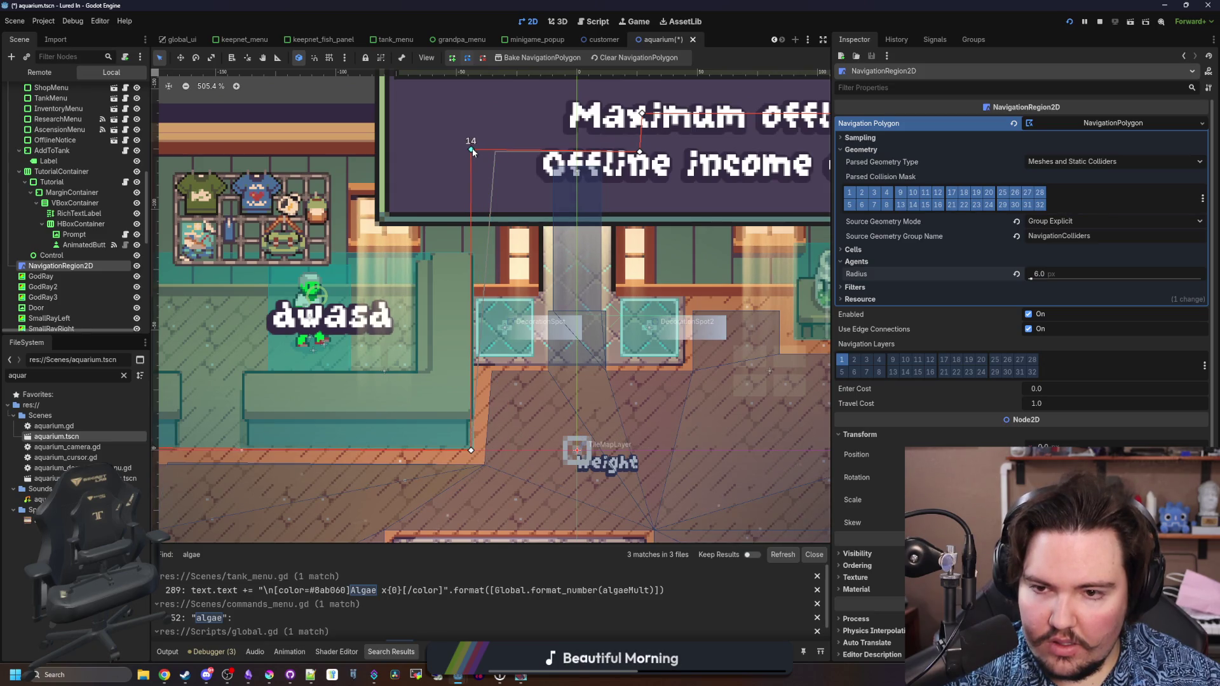
# - Save the aquarium scene and bring up a maximized Obsidian notes window
pyautogui.scroll(2, 473, 152)
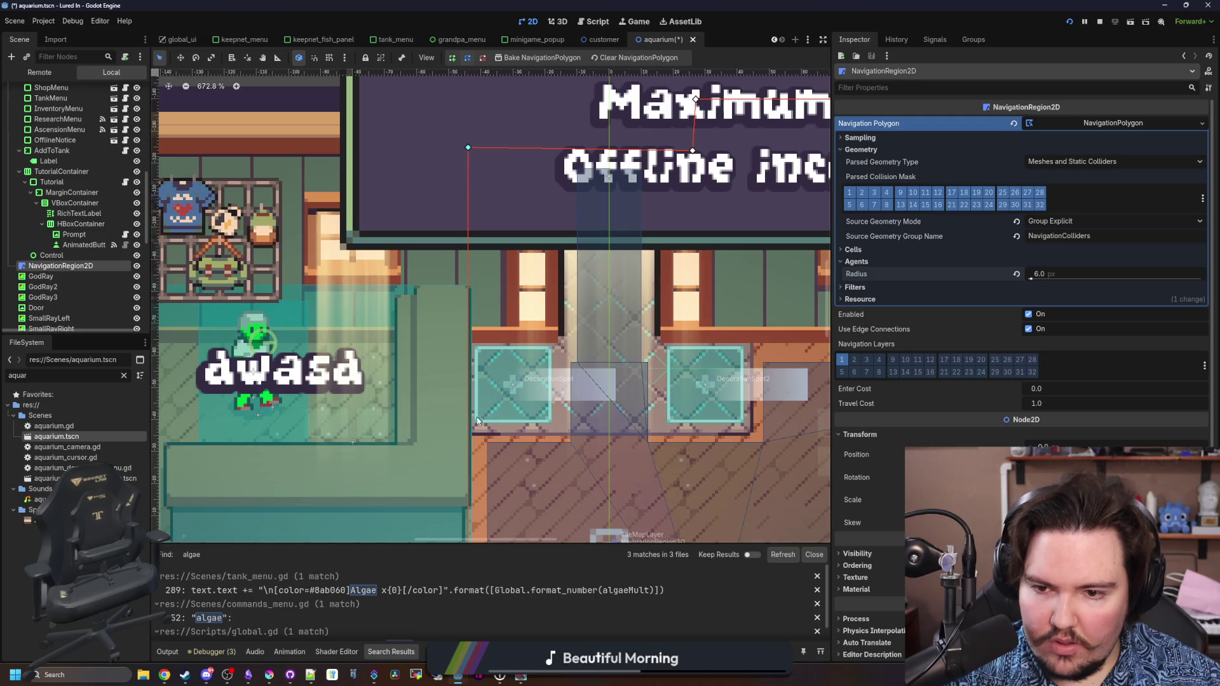
pyautogui.scroll(-6, 386, 212)
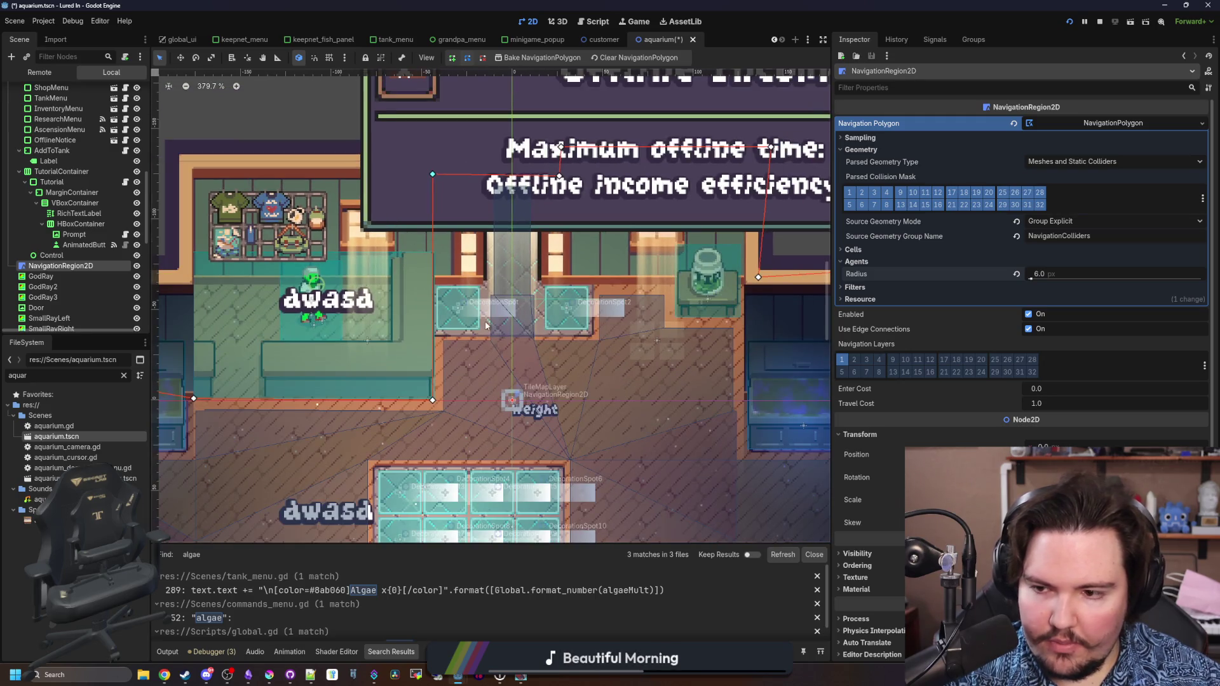
pyautogui.scroll(-4, 527, 400)
pyautogui.scroll(6, 538, 437)
pyautogui.scroll(-4, 496, 483)
pyautogui.hotkey('ctrl', 's')
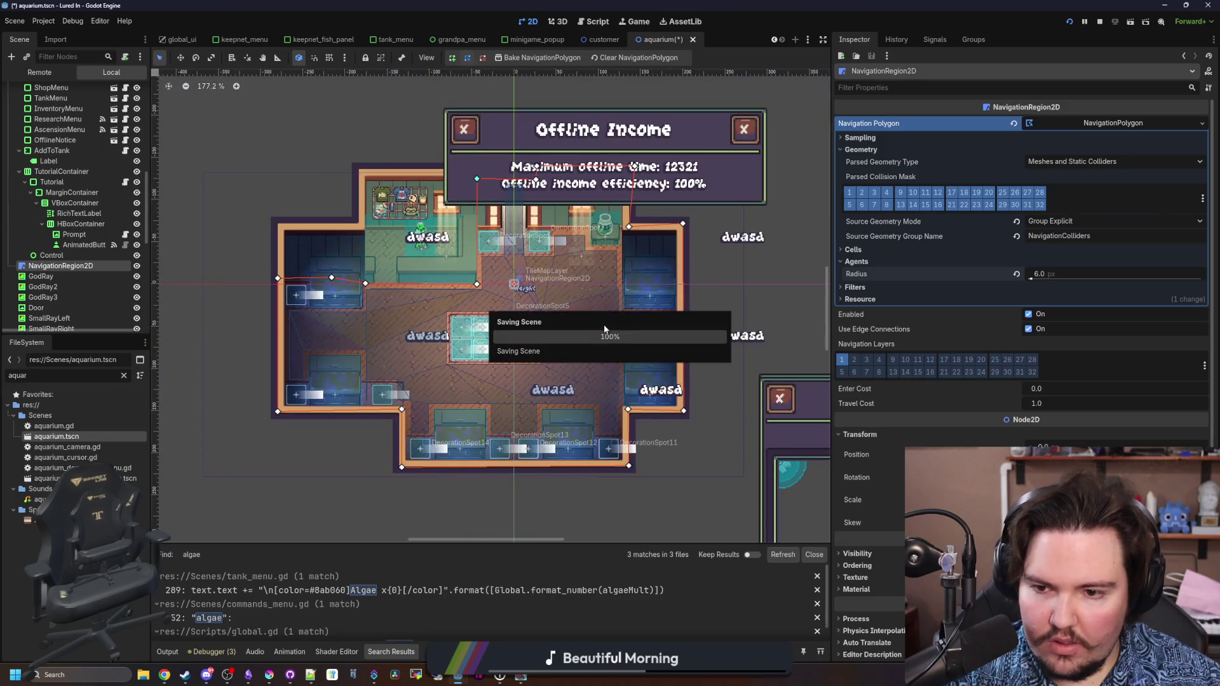
pyautogui.click(247, 675)
pyautogui.doubleClick(538, 513)
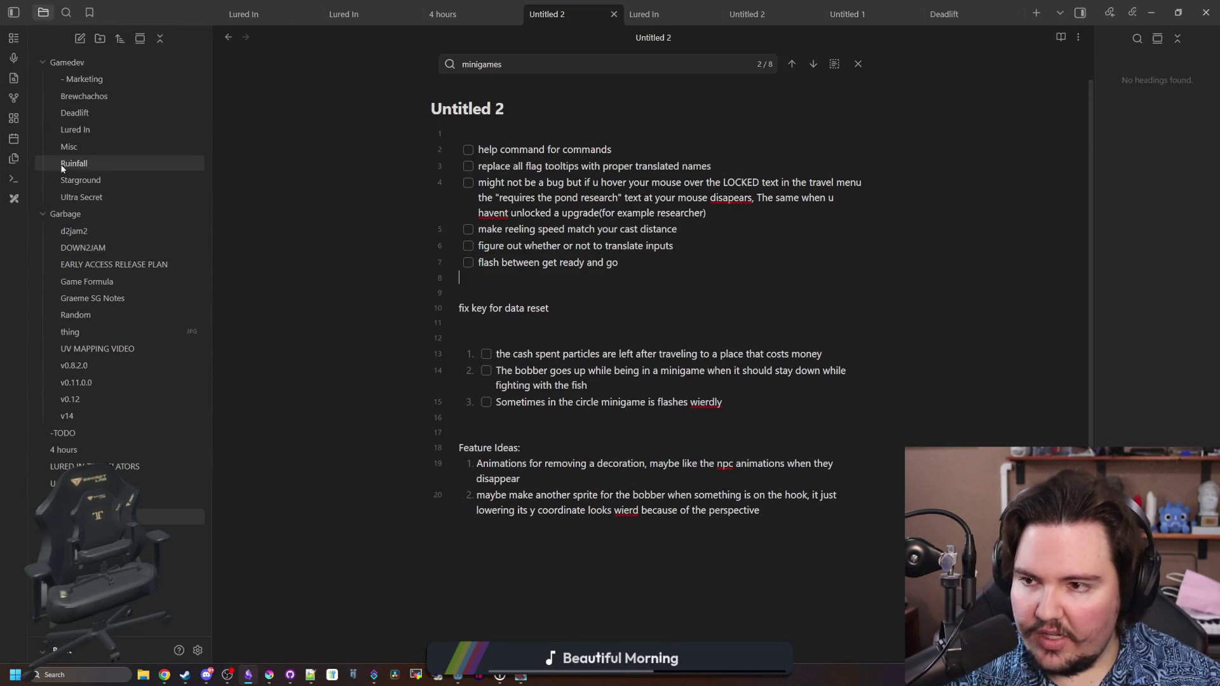
# - Open the Lured In note and place the caret after the last Changelog entry
pyautogui.click(102, 129)
pyautogui.scroll(-20, 639, 434)
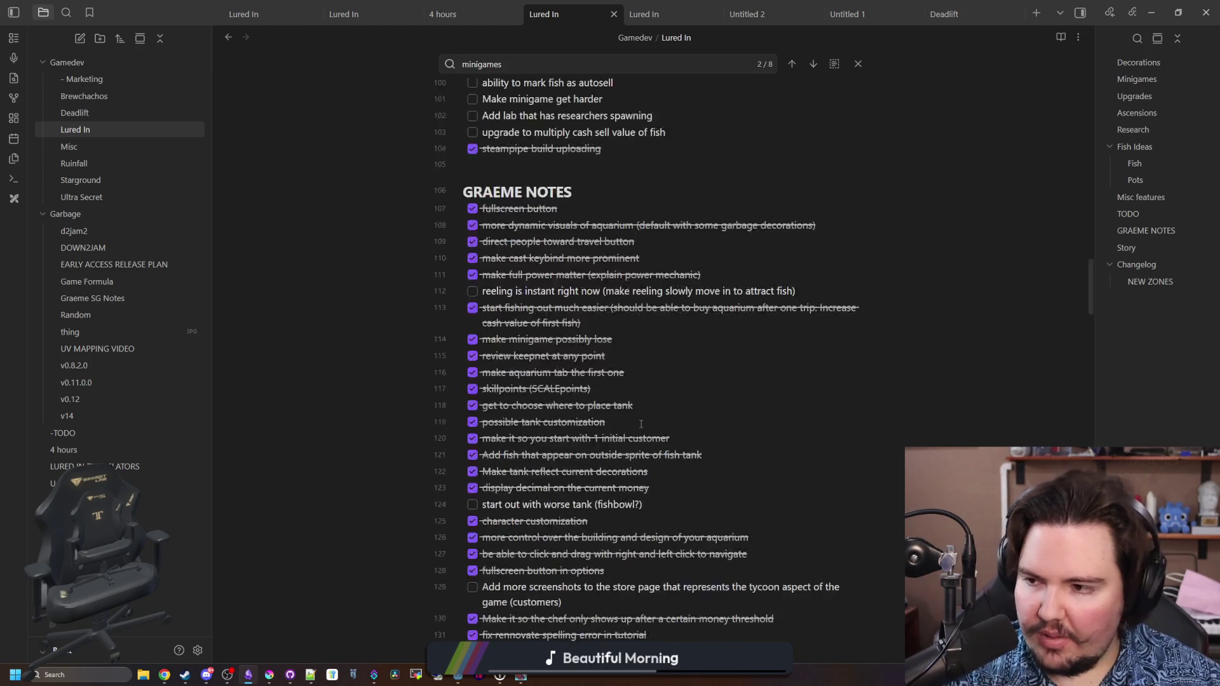
pyautogui.scroll(10, 636, 435)
pyautogui.scroll(4, 636, 435)
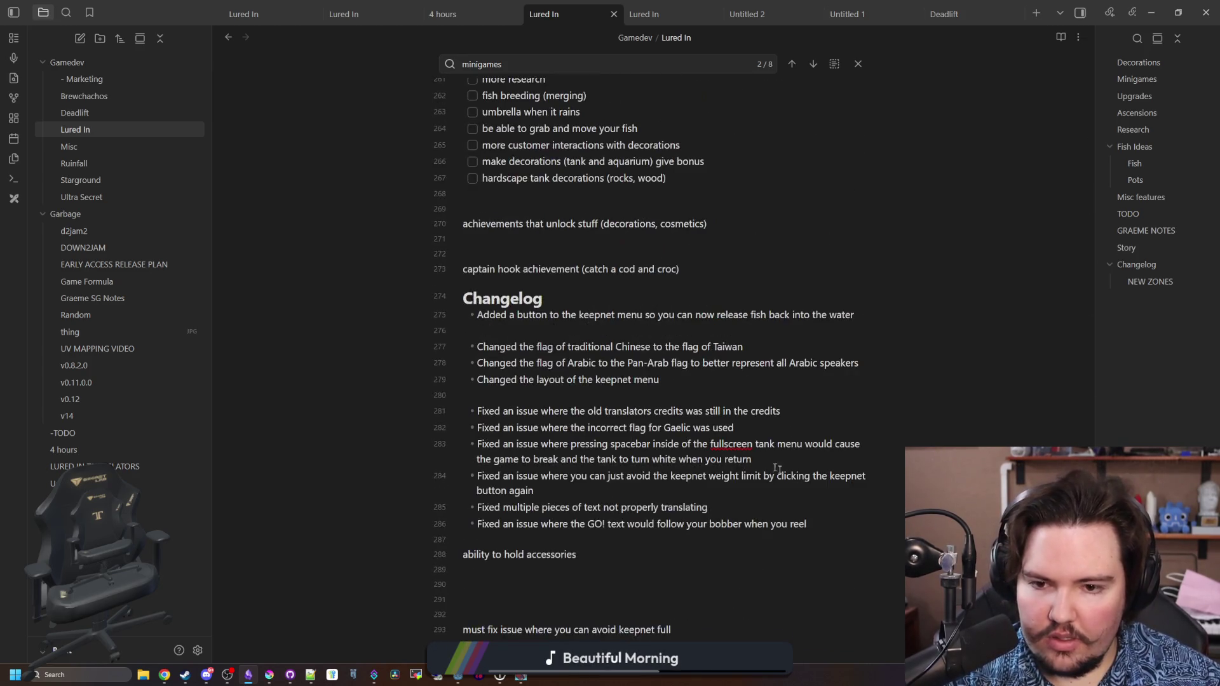
pyautogui.click(846, 534)
# - Add 'Probably fixed' customers-freaking-out and customer navigation area fix entries, then restore the window
pyautogui.press('Return')
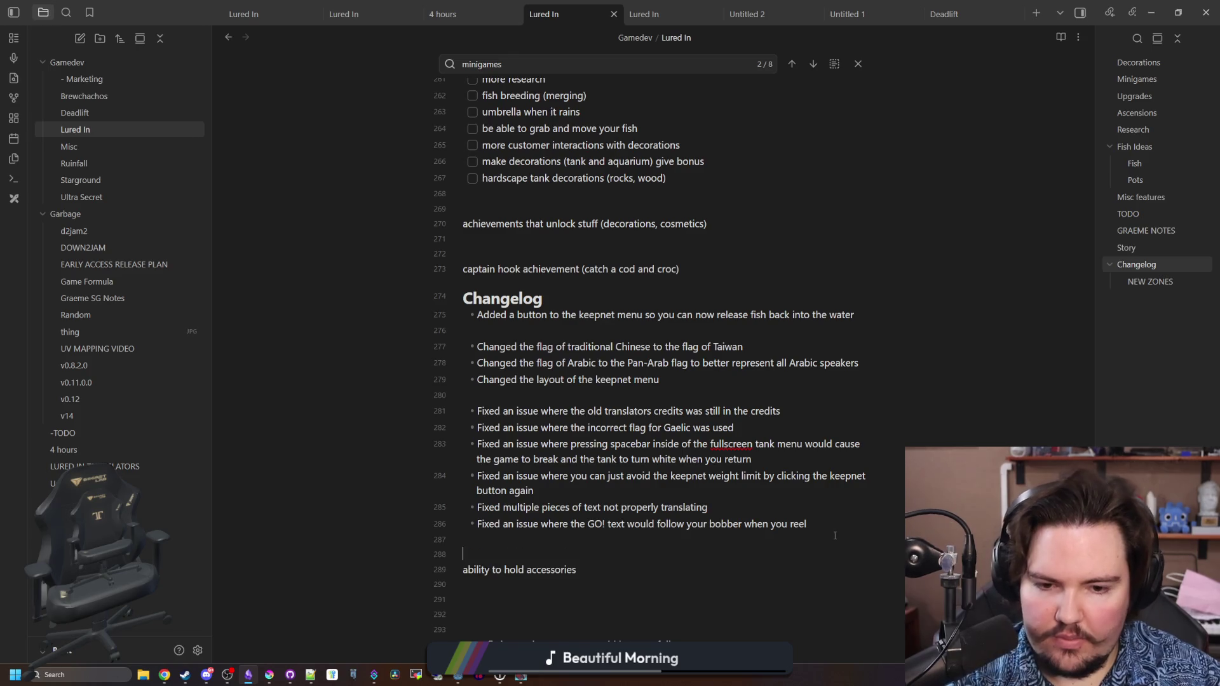
pyautogui.press('Return')
pyautogui.write('F')
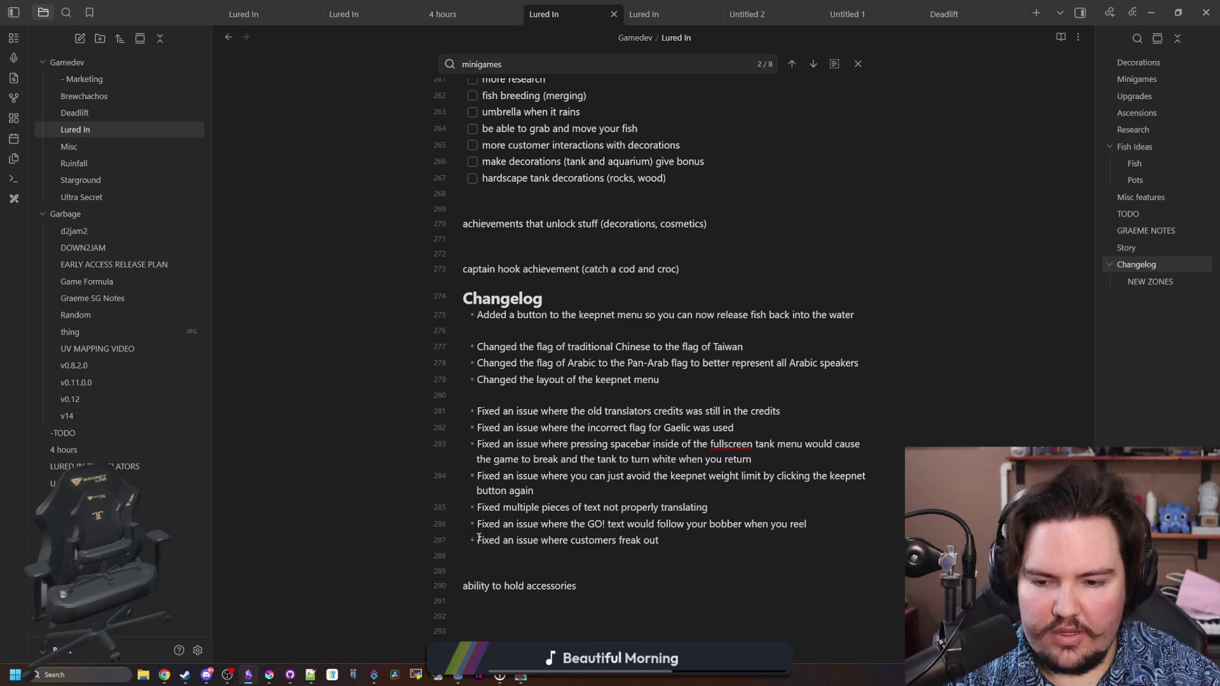
pyautogui.press('BackSpace')
pyautogui.write('Probabl')
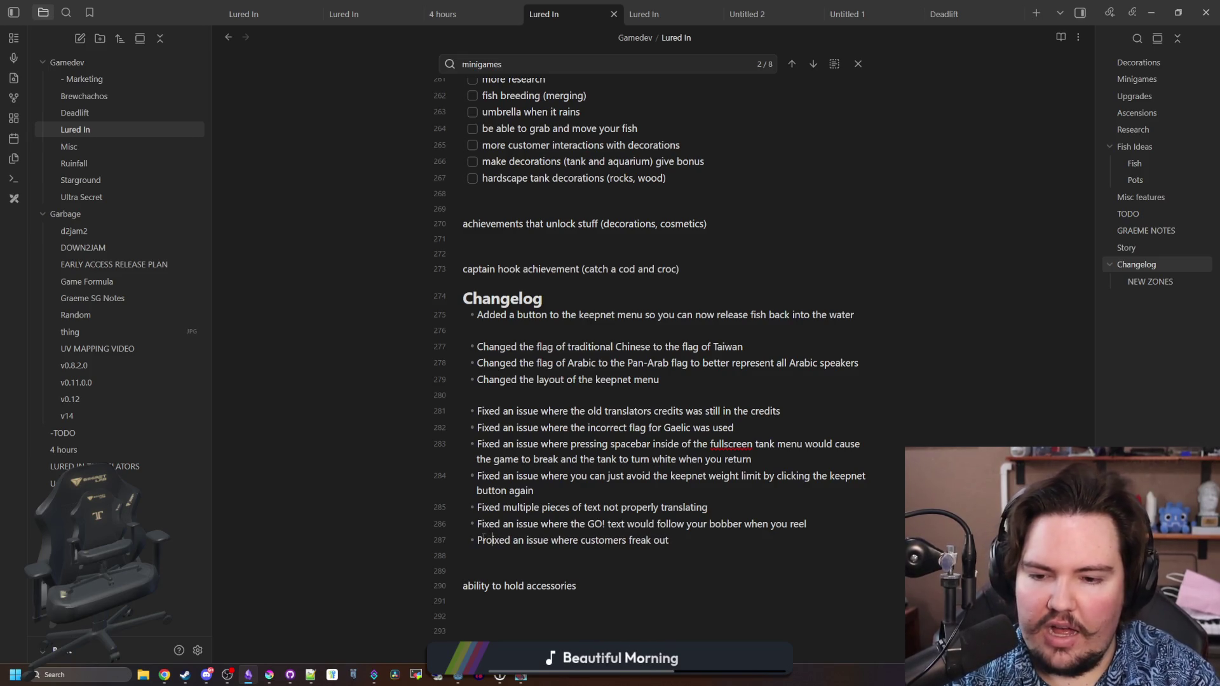
pyautogui.write('y fi')
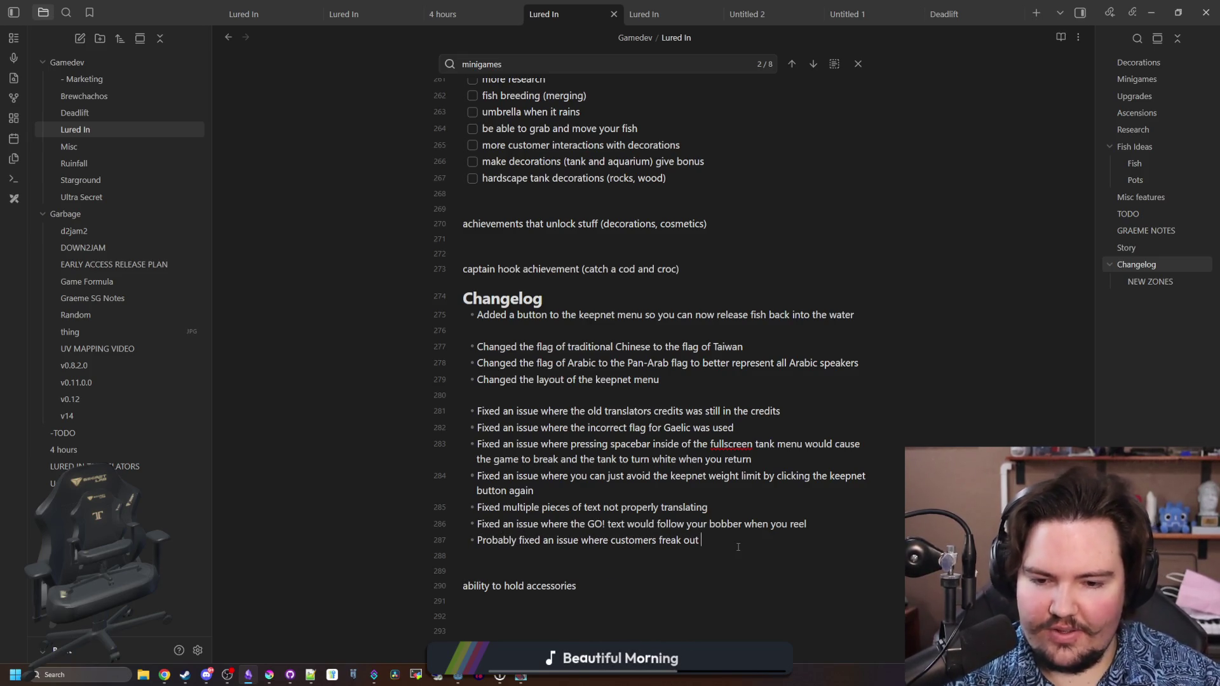
pyautogui.press('Return')
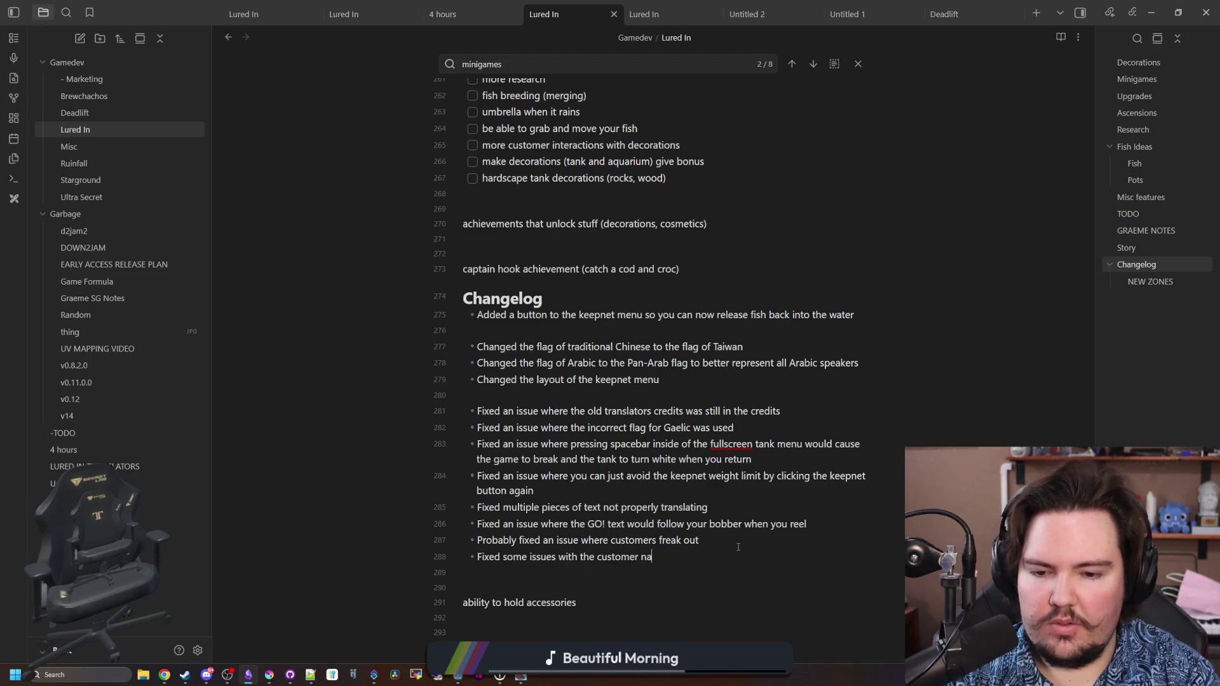
pyautogui.doubleClick(102, 5)
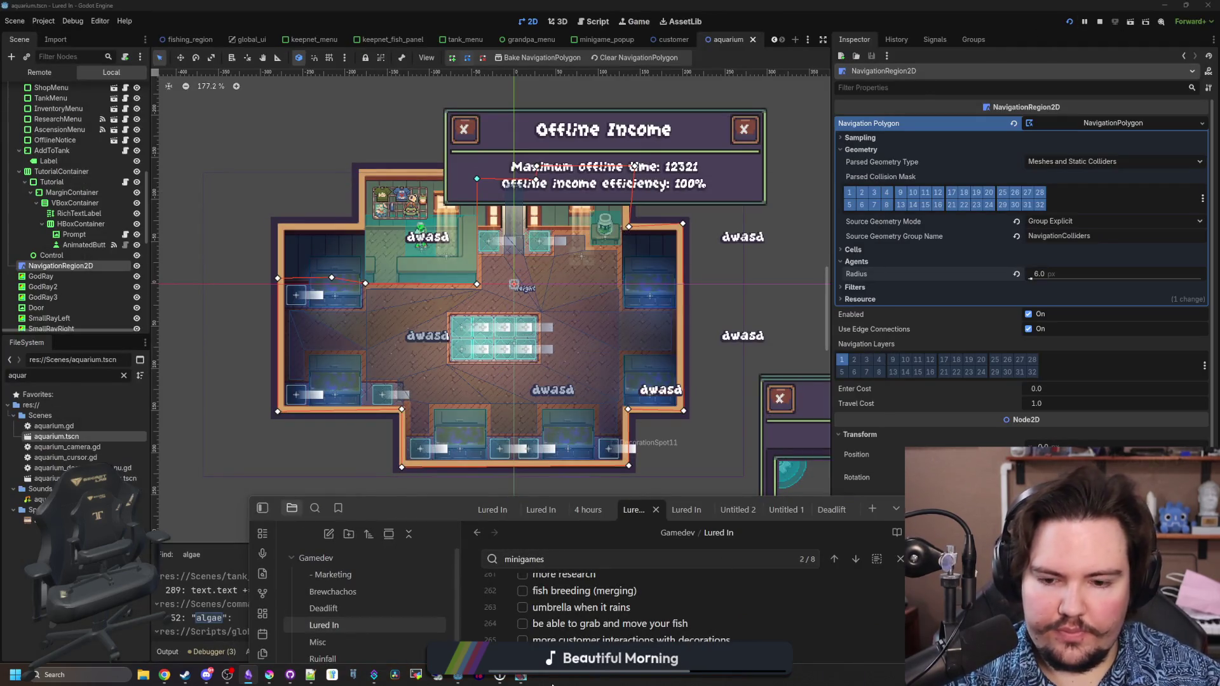
# - Maximize the running Lured In window and look over customers moving around the shop
pyautogui.click(532, 677)
pyautogui.doubleClick(612, 415)
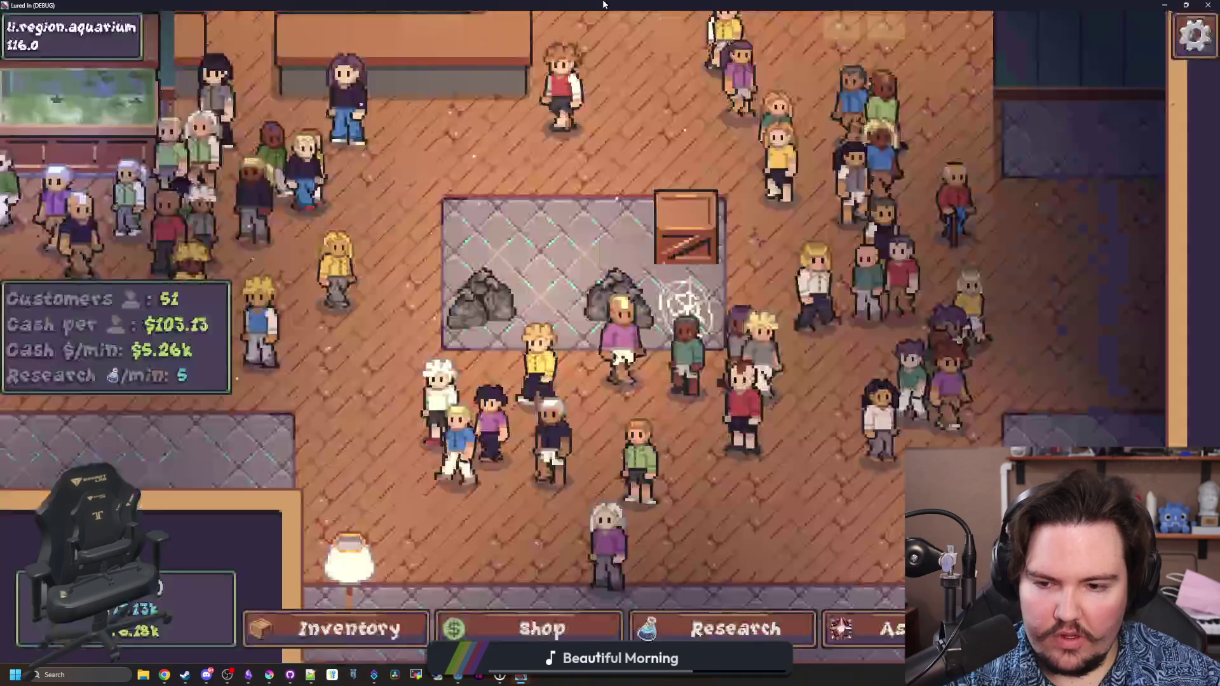
pyautogui.scroll(-3, 612, 370)
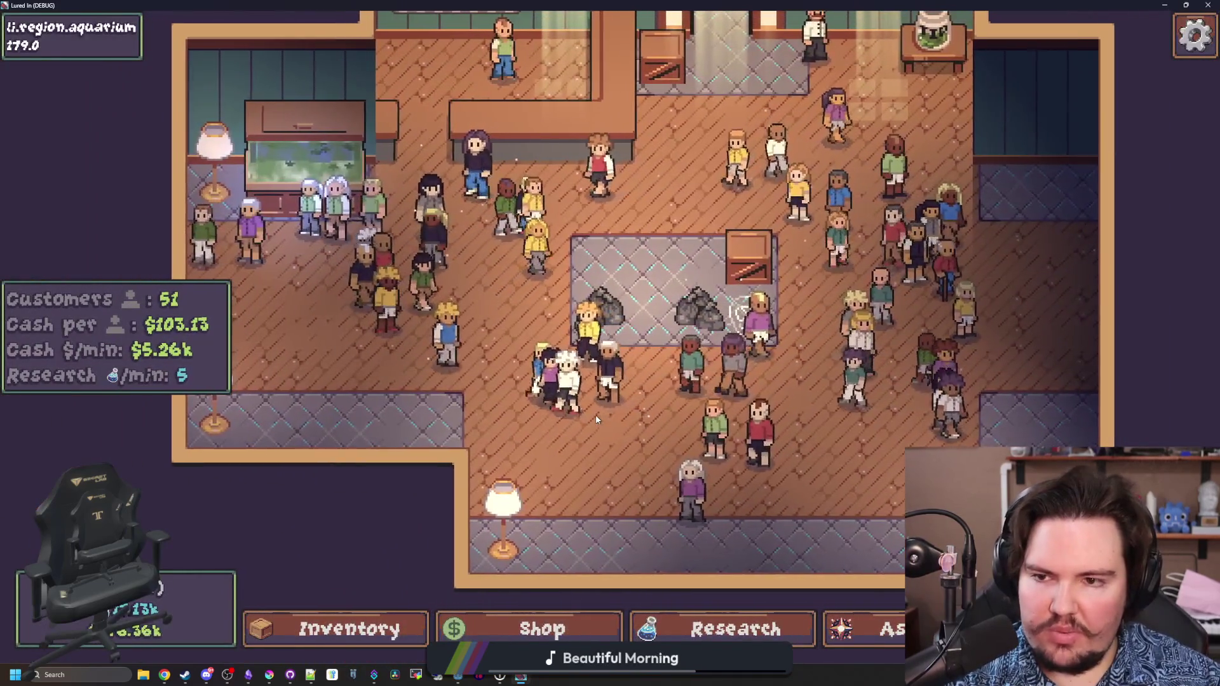
pyautogui.scroll(2, 481, 380)
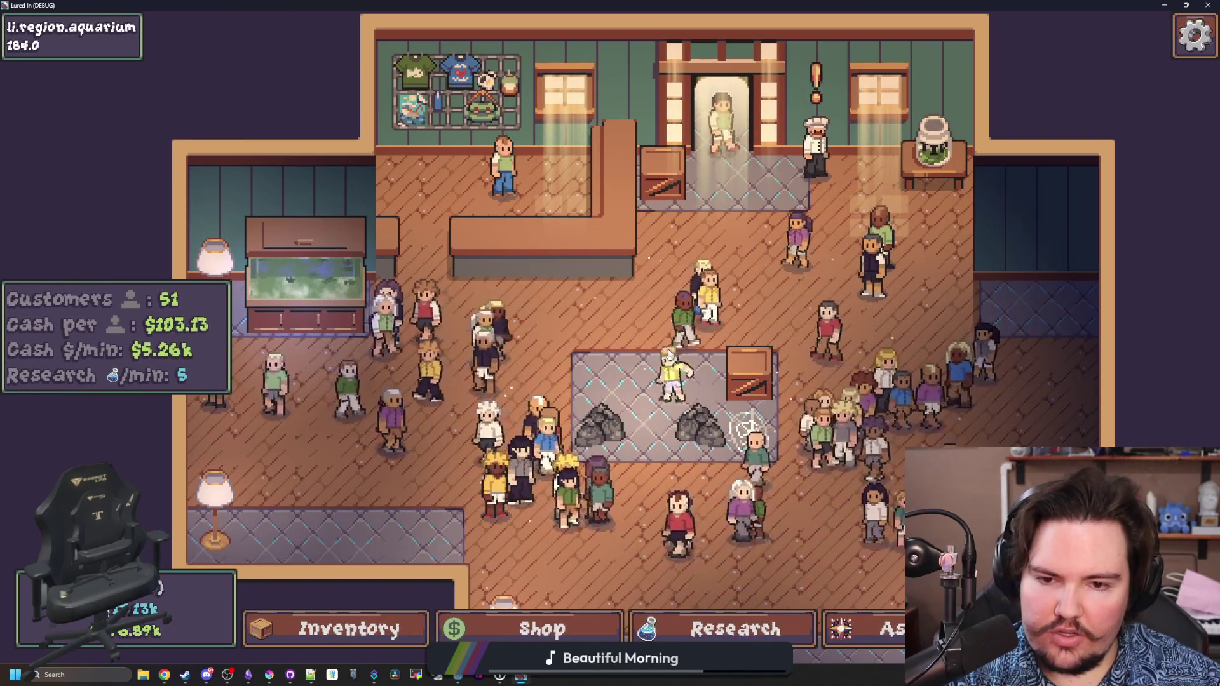
pyautogui.scroll(3, 668, 357)
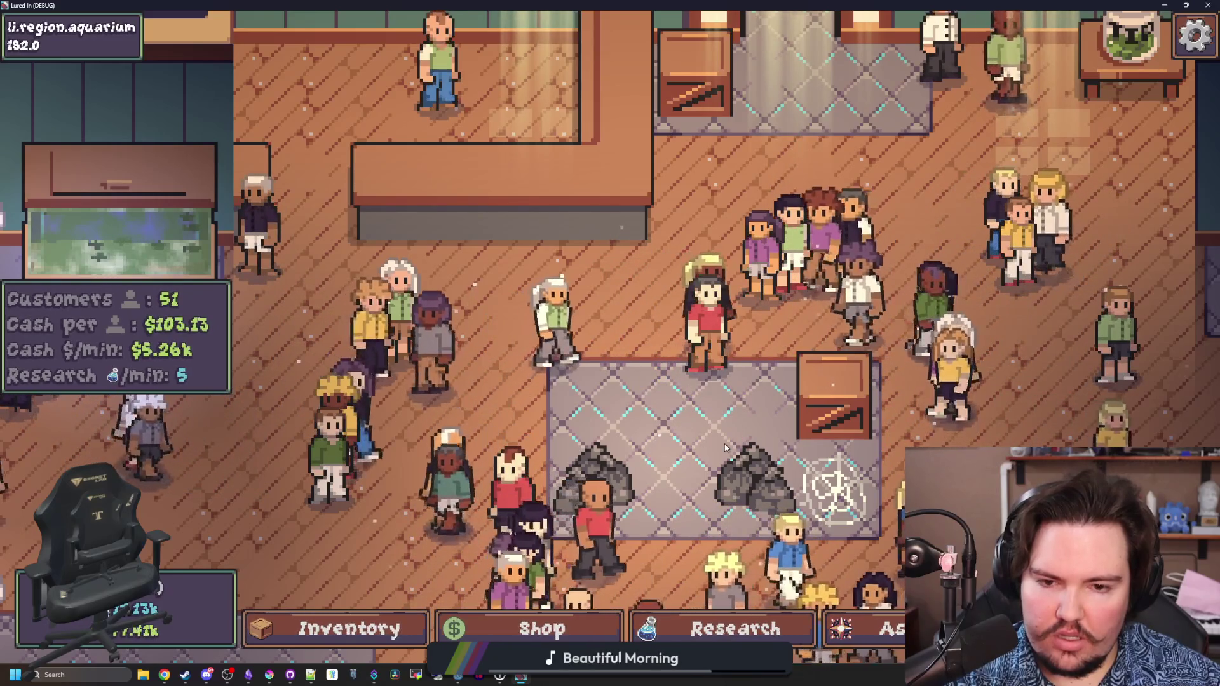
pyautogui.scroll(-3, 683, 450)
pyautogui.scroll(-2, 682, 450)
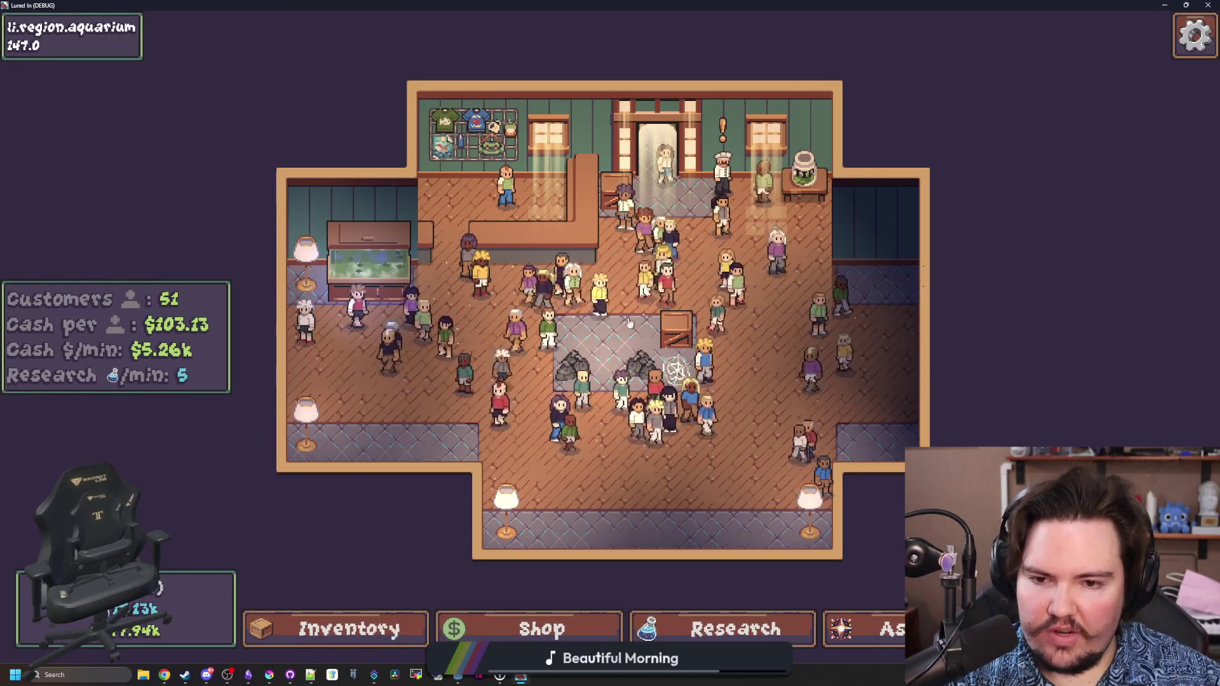
pyautogui.press('d')
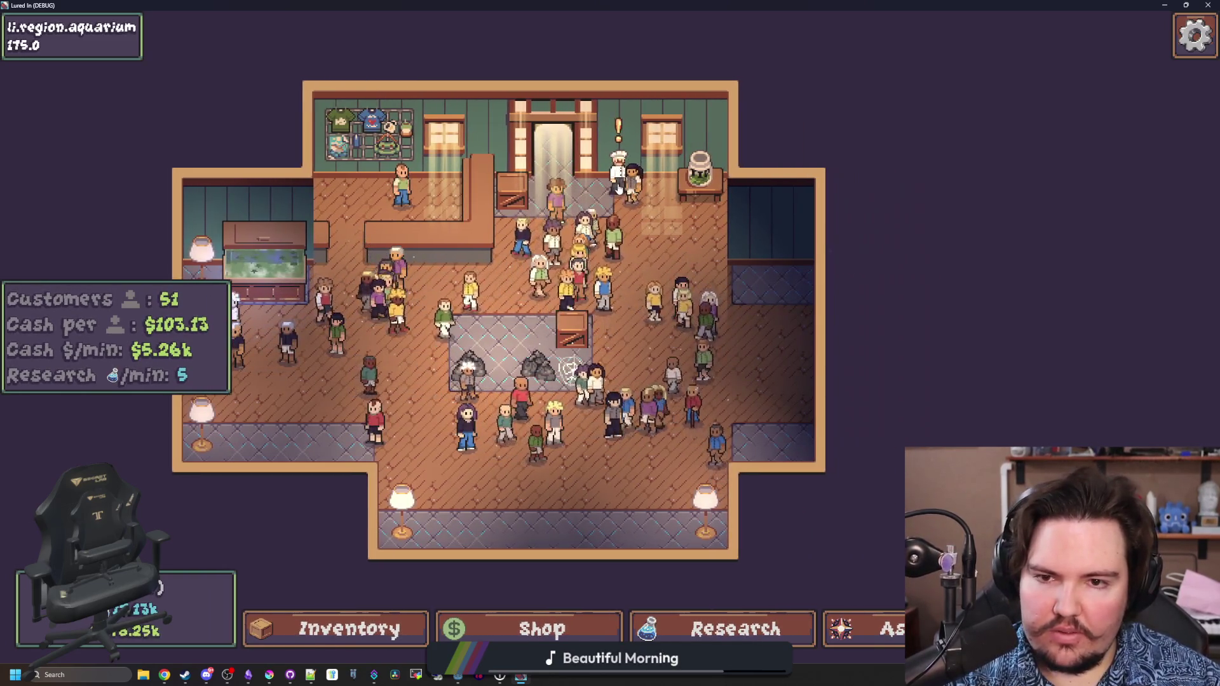
# - Accept the chef's $16.22k trade for carp, minnow and walleye, then restore the game window
pyautogui.click(620, 164)
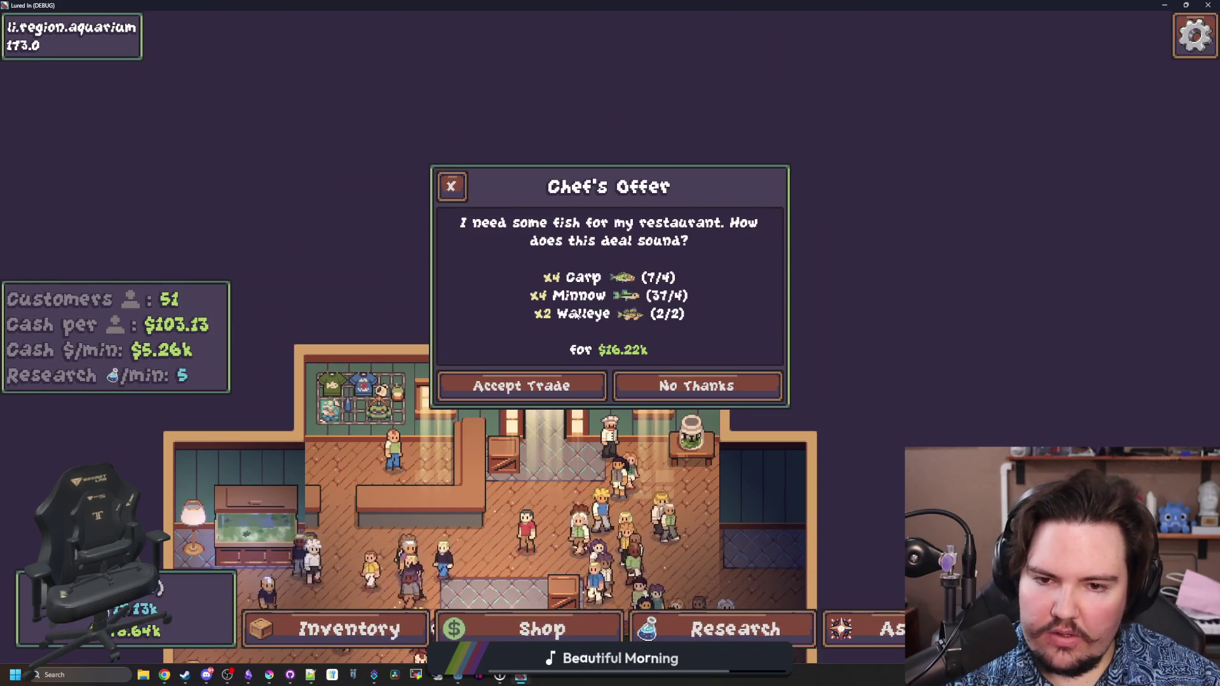
pyautogui.click(520, 388)
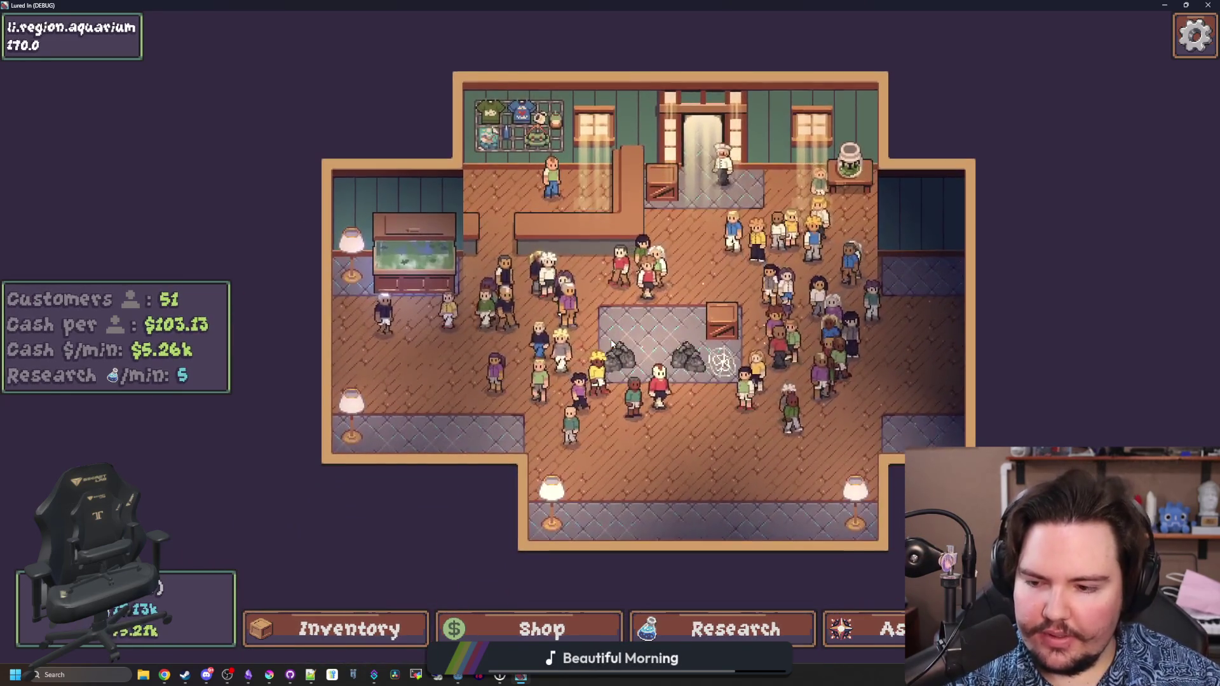
pyautogui.press('super+Down')
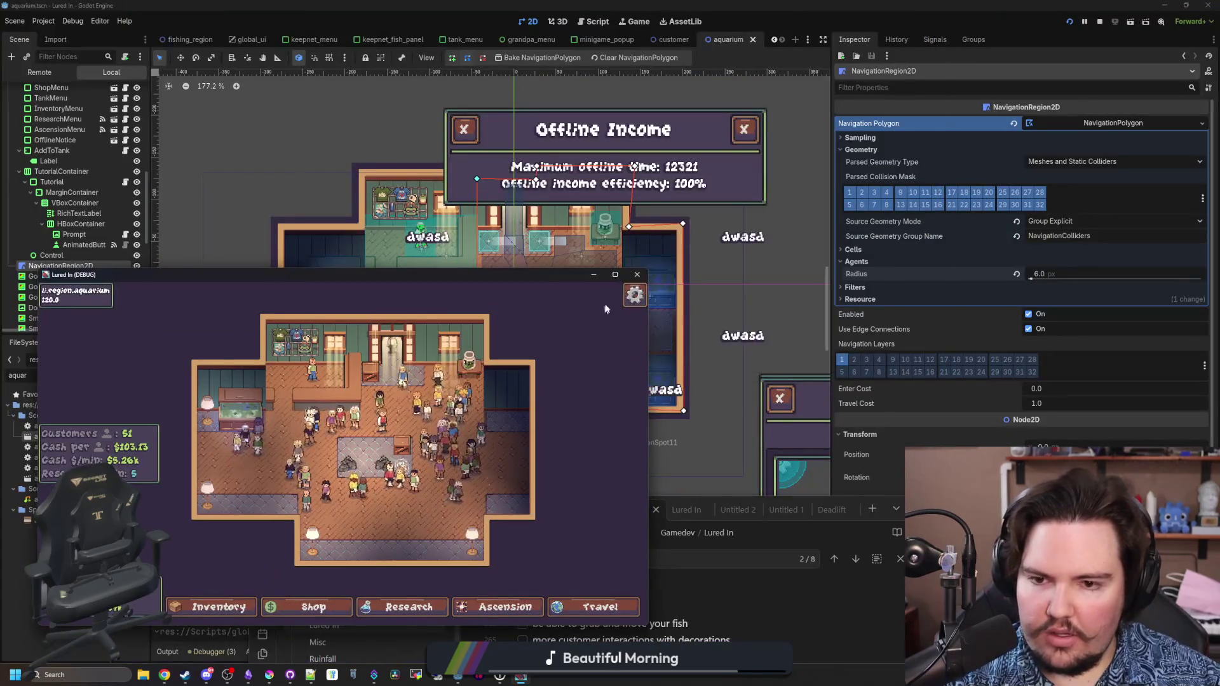
# - Close the running game, save the scene, and open tank_menu.gd with a widened code area
pyautogui.click(637, 274)
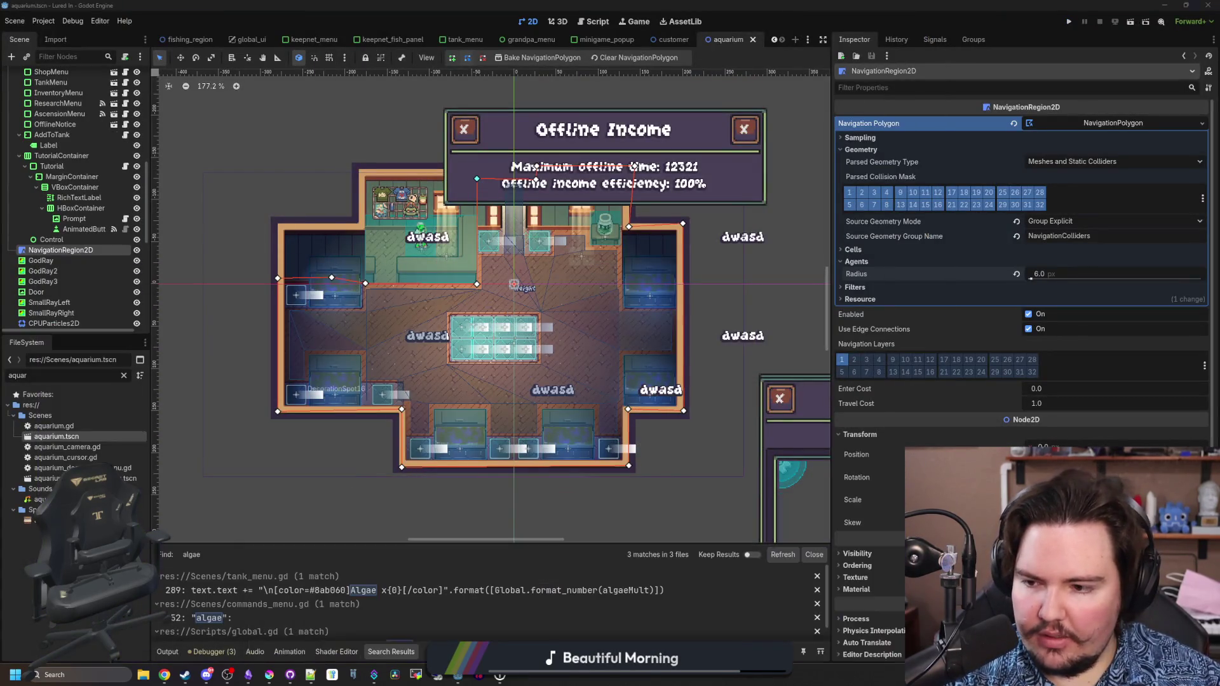
pyautogui.hotkey('ctrl', 's')
pyautogui.click(123, 375)
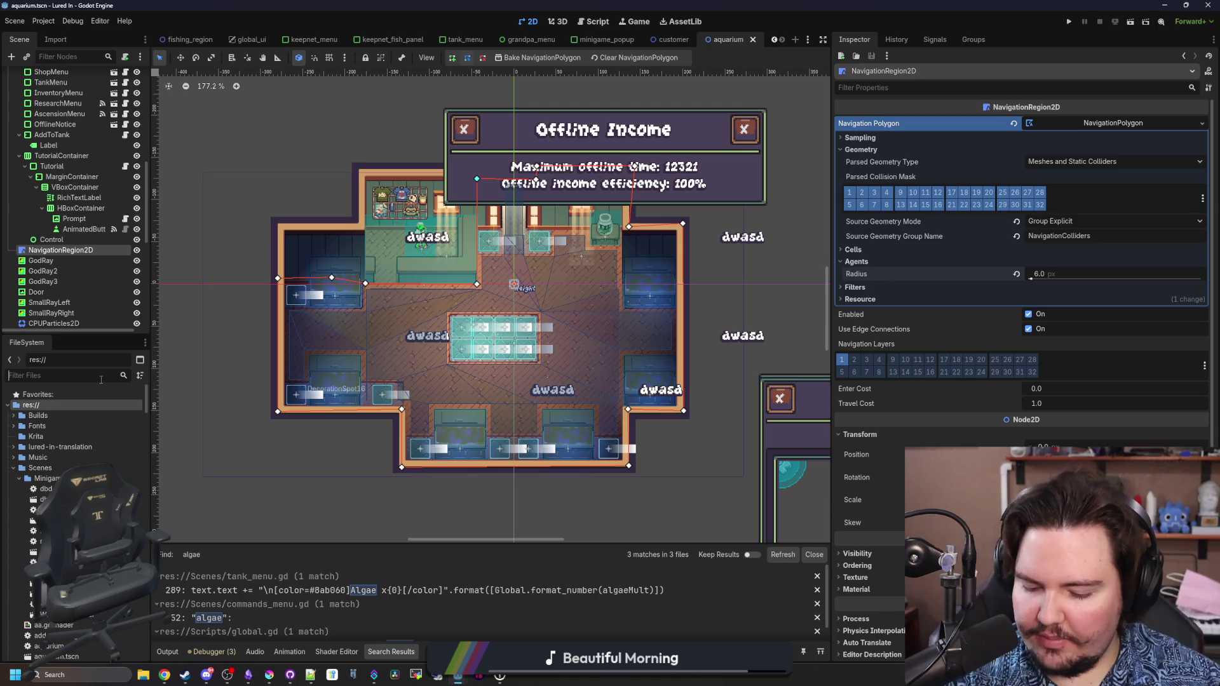
pyautogui.write('tank_menmu')
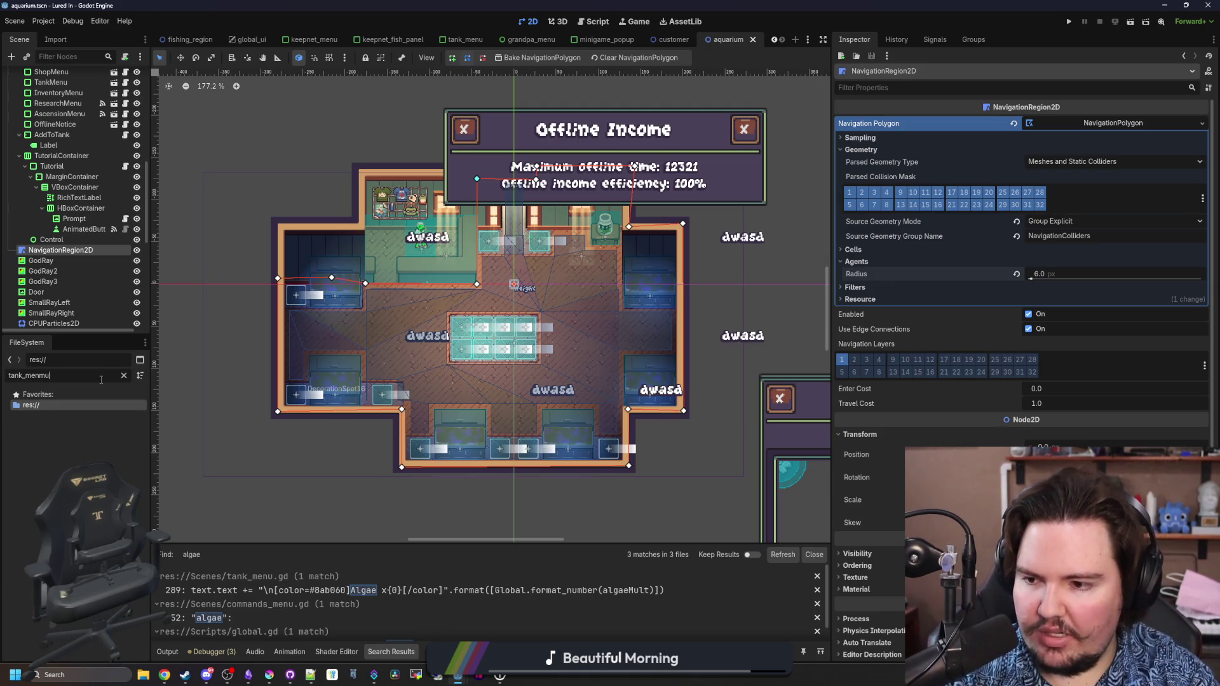
pyautogui.doubleClick(56, 425)
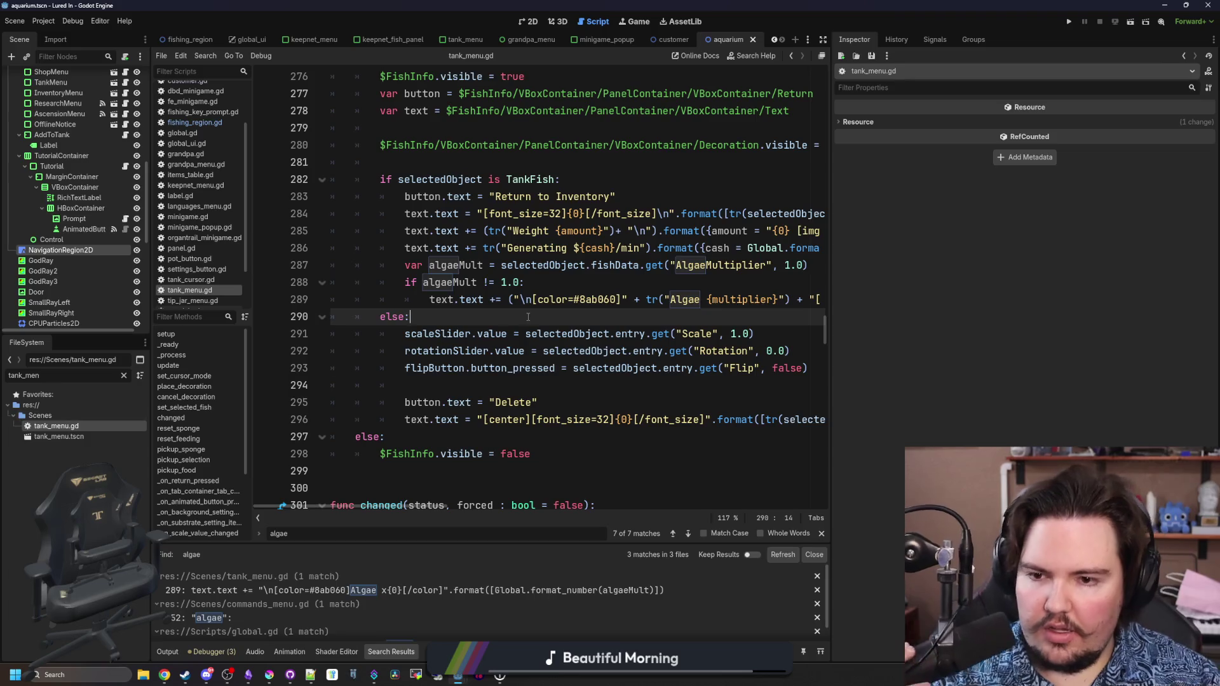
pyautogui.moveTo(830, 318); pyautogui.dragTo(1111, 324)
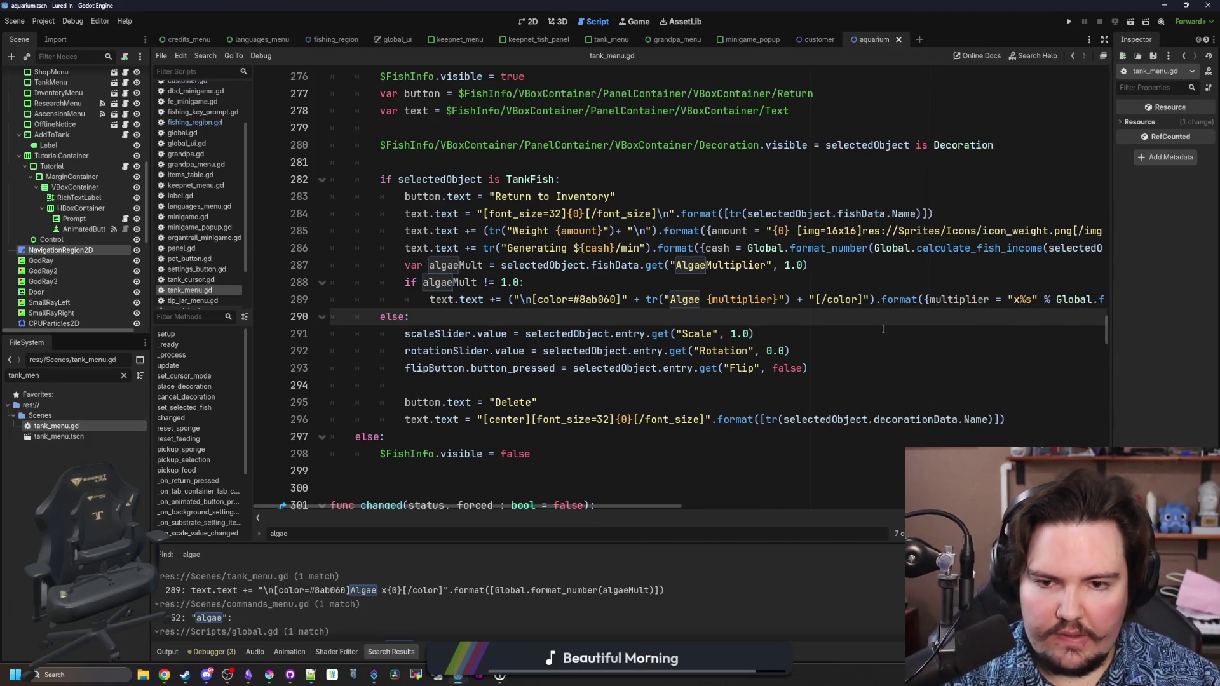
# - Search the script for 'food' and inspect the reset_feeding and reset_sponge definitions
pyautogui.hotkey('ctrl', 'f')
pyautogui.write('food')
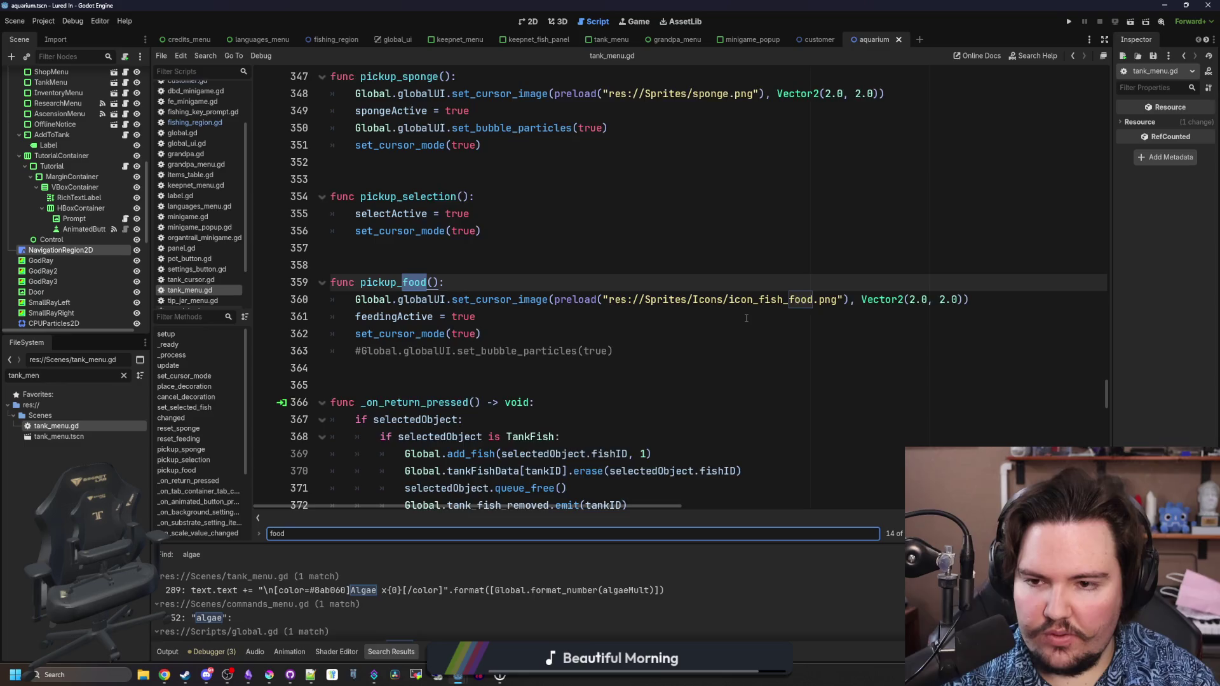
pyautogui.press('Return')
pyautogui.press('Return')
pyautogui.press('Return')
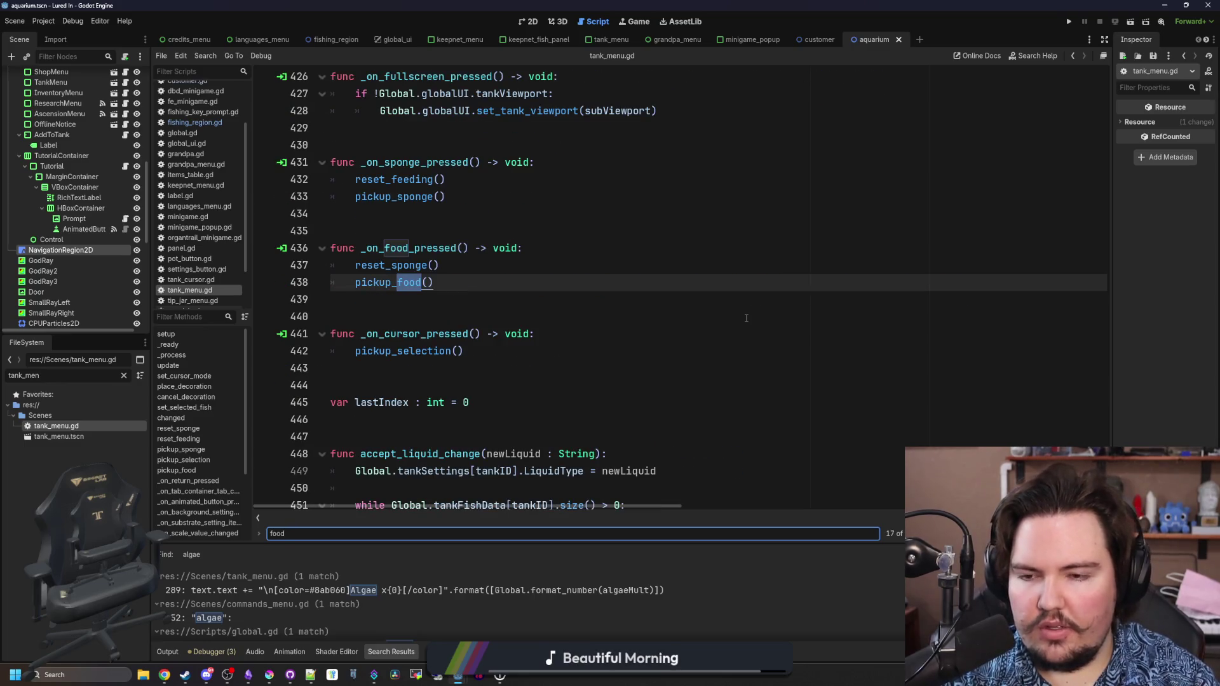
pyautogui.scroll(1, 483, 280)
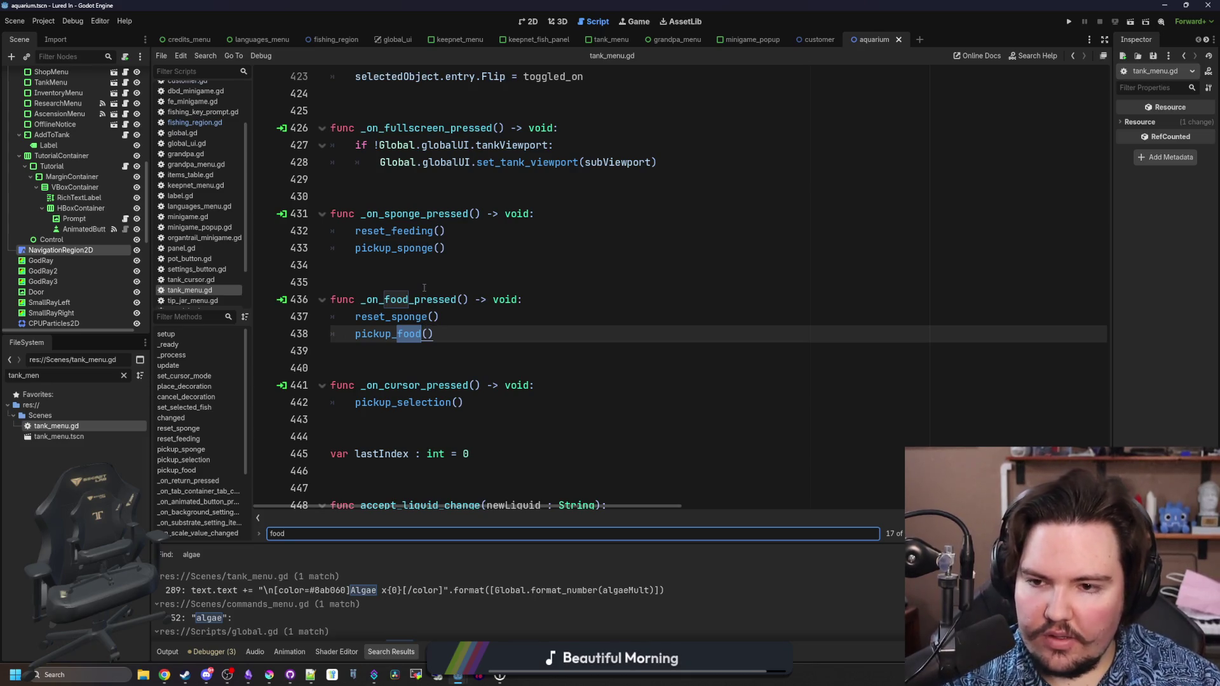
pyautogui.scroll(1, 448, 308)
pyautogui.click(409, 308)
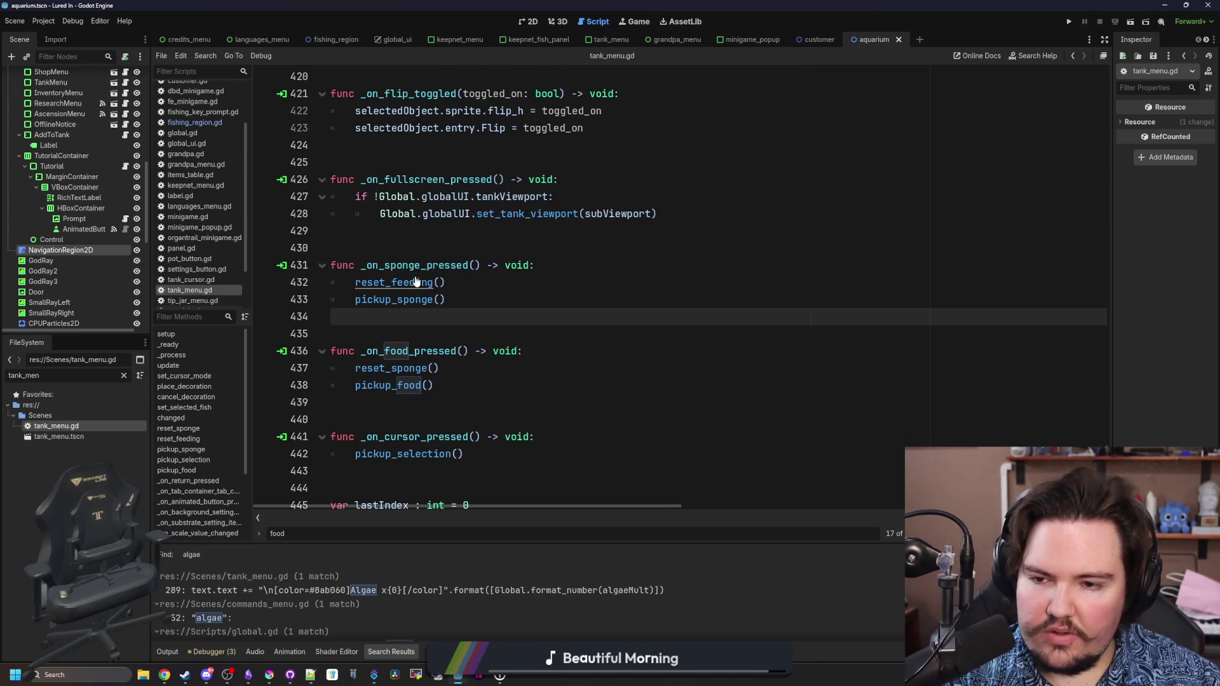
pyautogui.keyDown('ctrl'); pyautogui.click(416, 282); pyautogui.keyUp('ctrl')
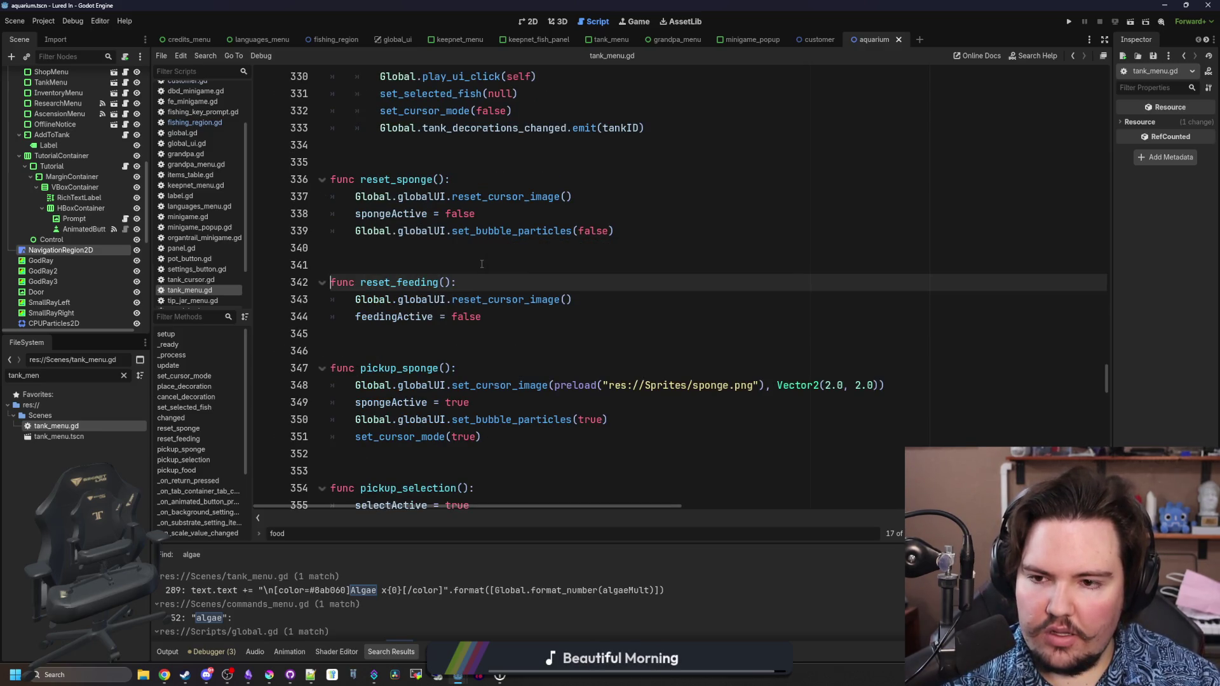
pyautogui.hotkey('alt', 'Left')
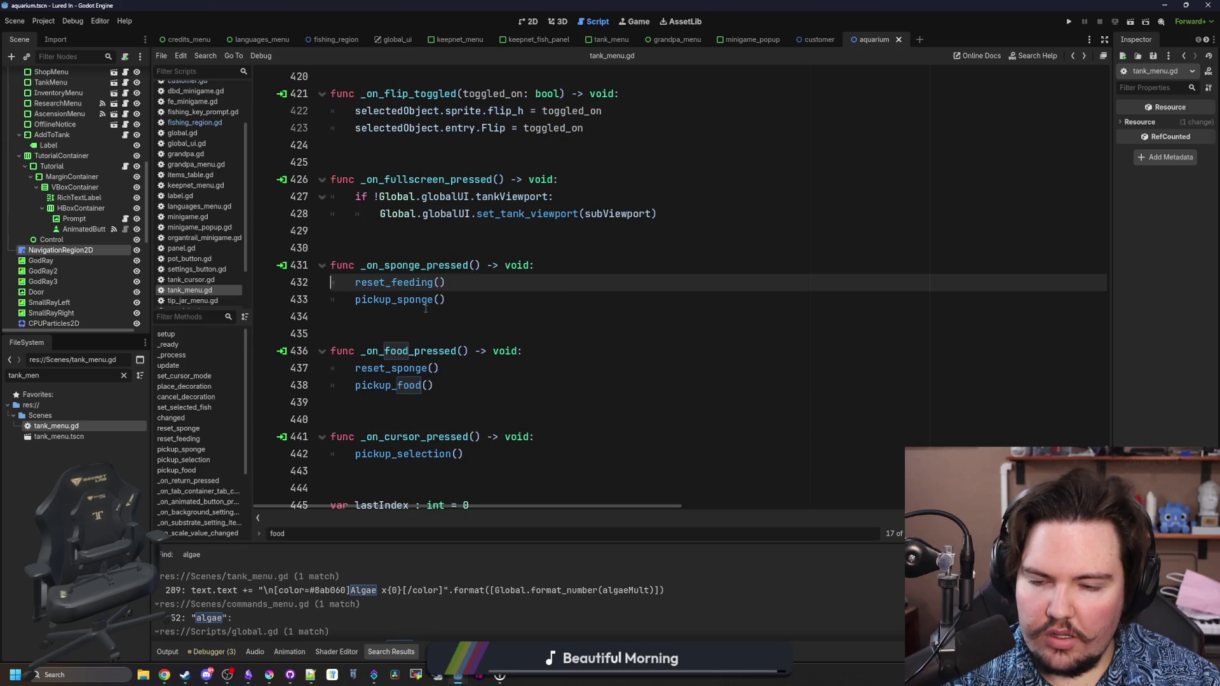
pyautogui.scroll(-1, 436, 306)
pyautogui.keyDown('ctrl'); pyautogui.click(399, 317); pyautogui.keyUp('ctrl')
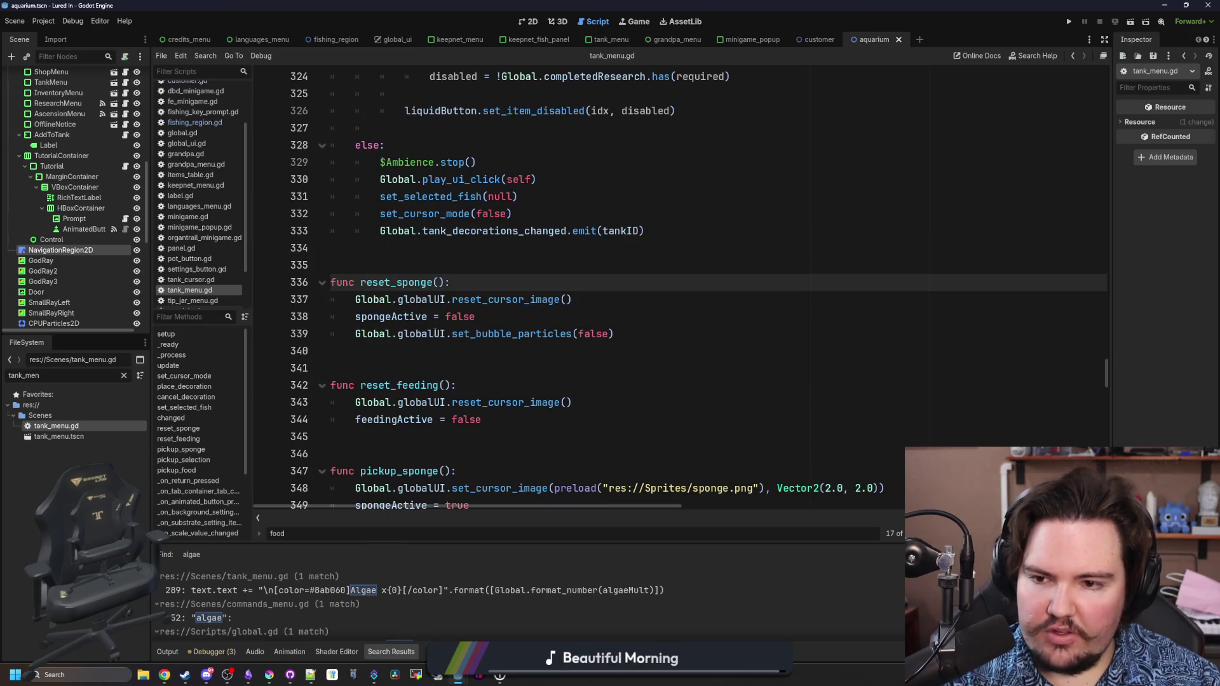
pyautogui.click(520, 272)
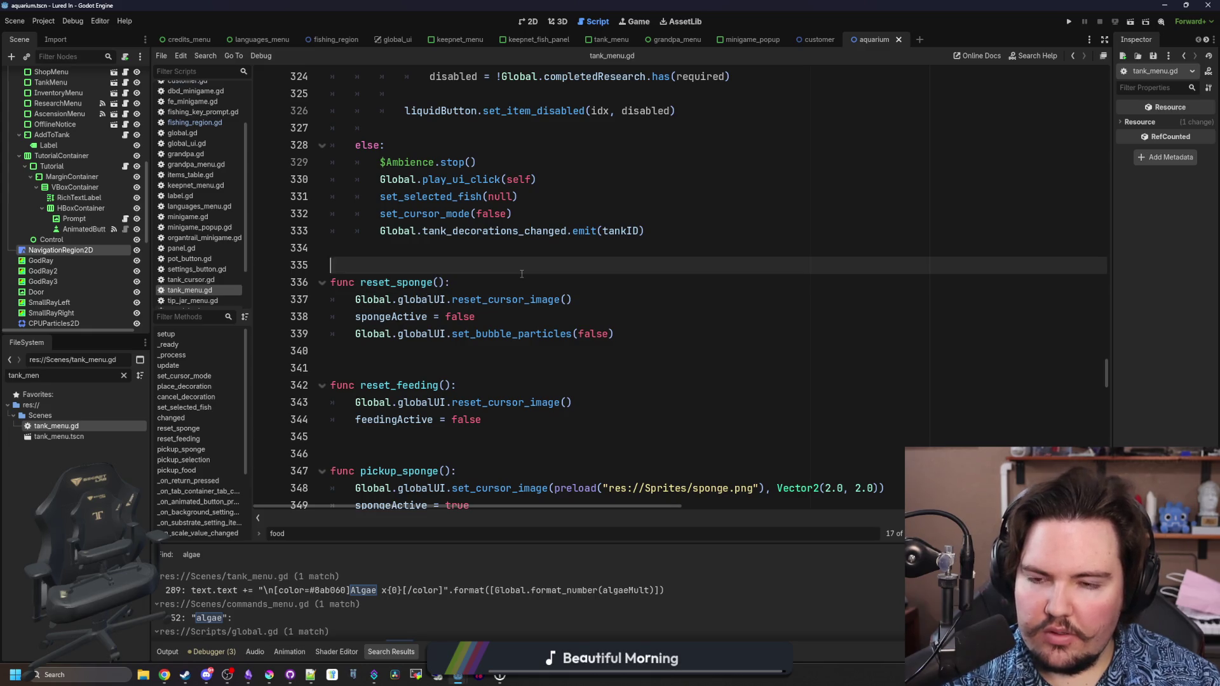
pyautogui.hotkey('alt', 'Left')
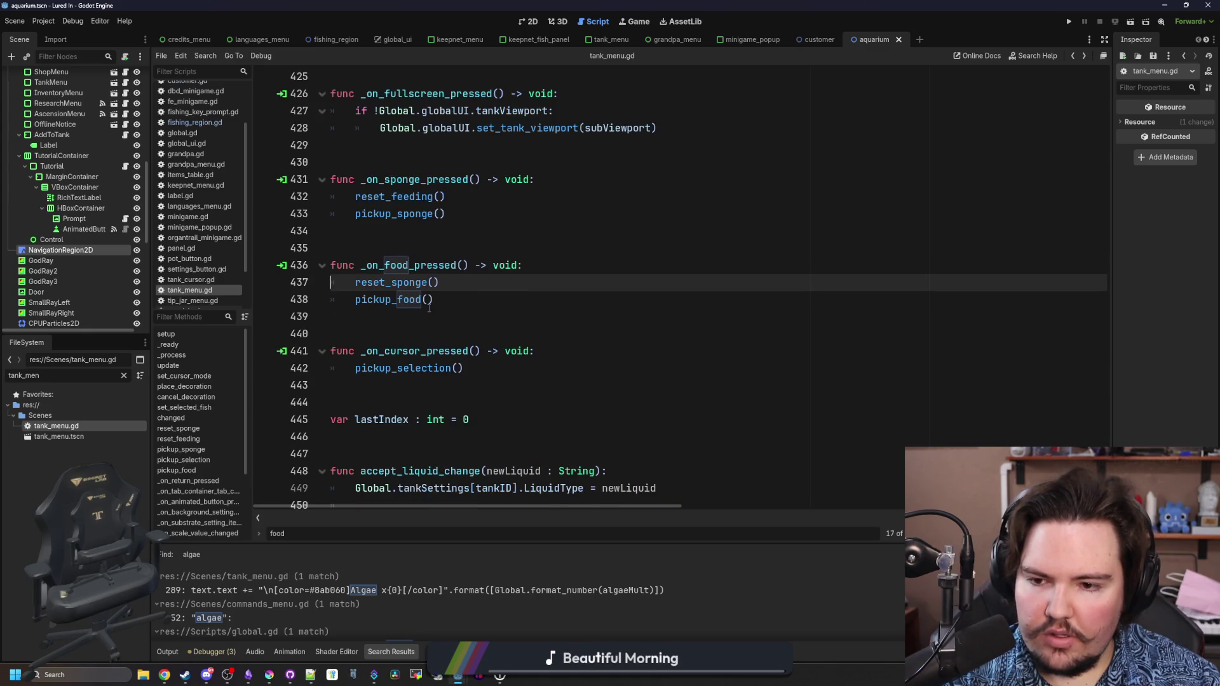
# - Add the '#cancelling the last one' comment after reset_sponge() on line 437 and save
pyautogui.click(505, 283)
pyautogui.write('#cancelling the last one')
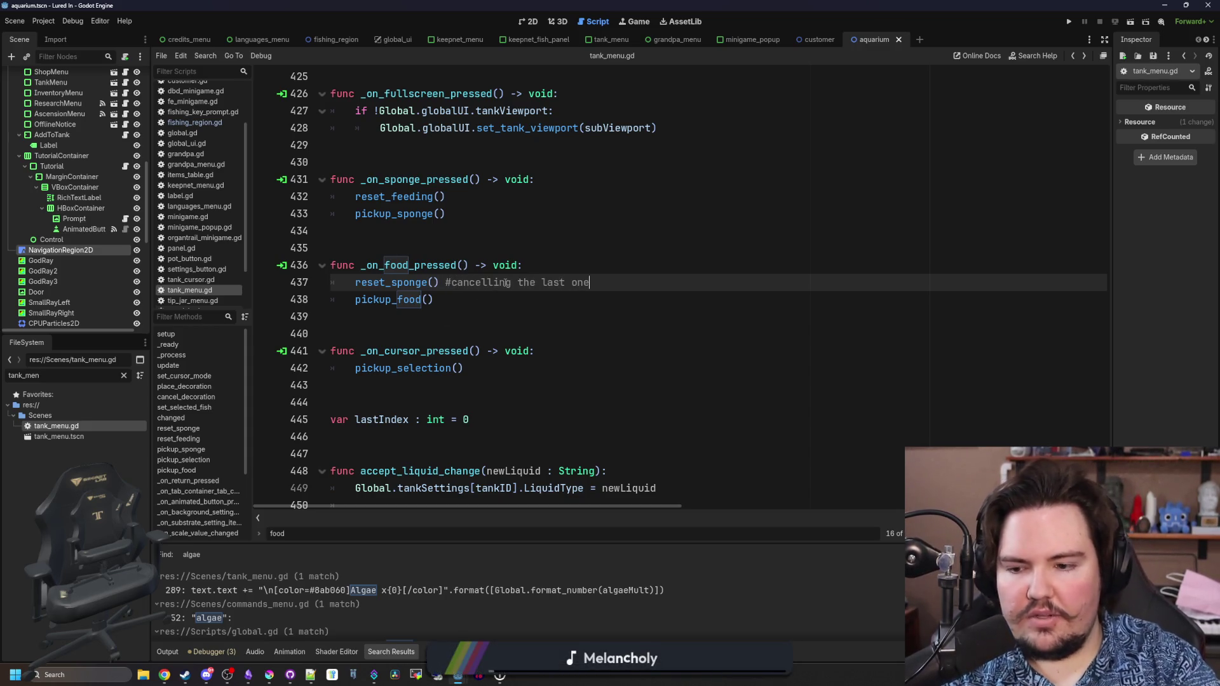
pyautogui.scroll(2, 505, 283)
pyautogui.click(443, 330)
pyautogui.hotkey('ctrl', 's')
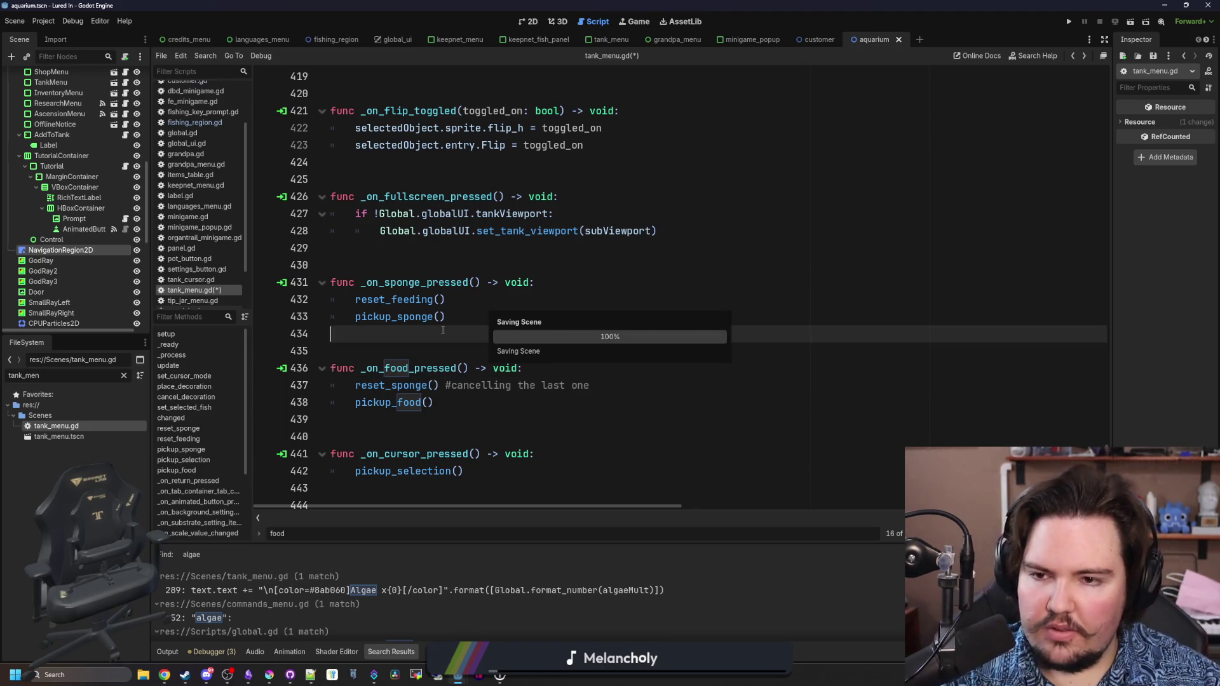
pyautogui.hotkey('ctrl', 's')
# - Inspect the pickup_food definition near line 362 and save tank_menu.gd again
pyautogui.scroll(-7, 515, 282)
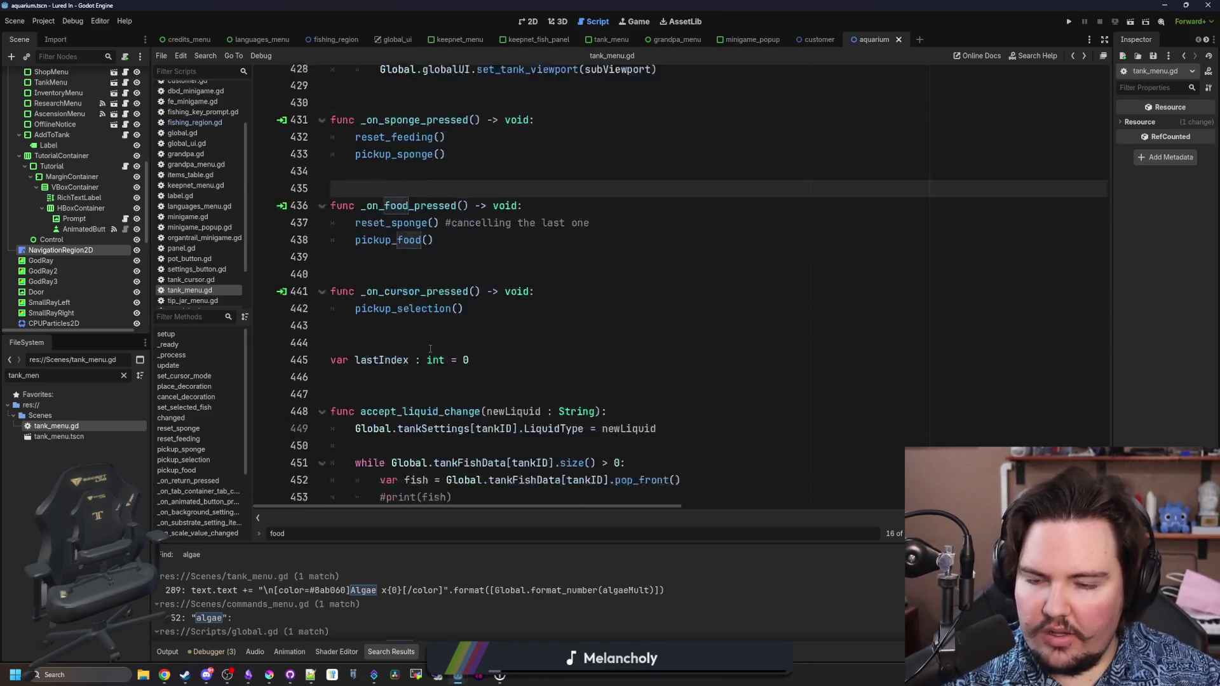
pyautogui.scroll(-4, 516, 282)
pyautogui.scroll(10, 516, 282)
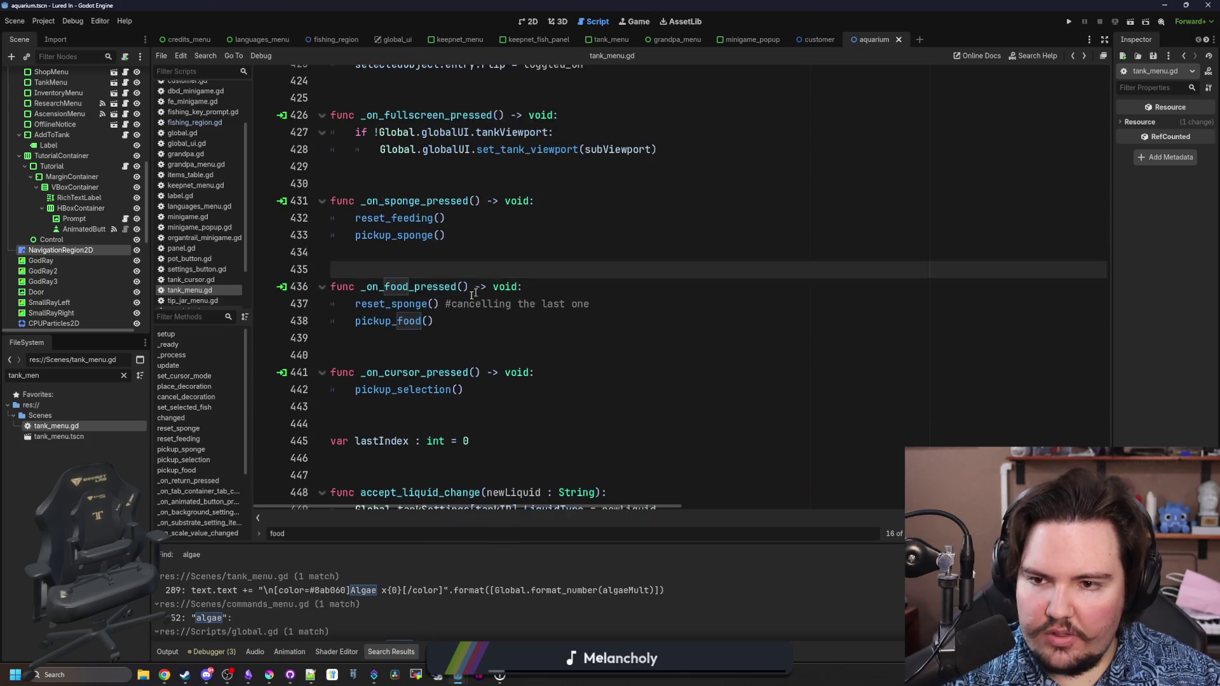
pyautogui.click(433, 356)
pyautogui.keyDown('ctrl'); pyautogui.click(397, 324); pyautogui.keyUp('ctrl')
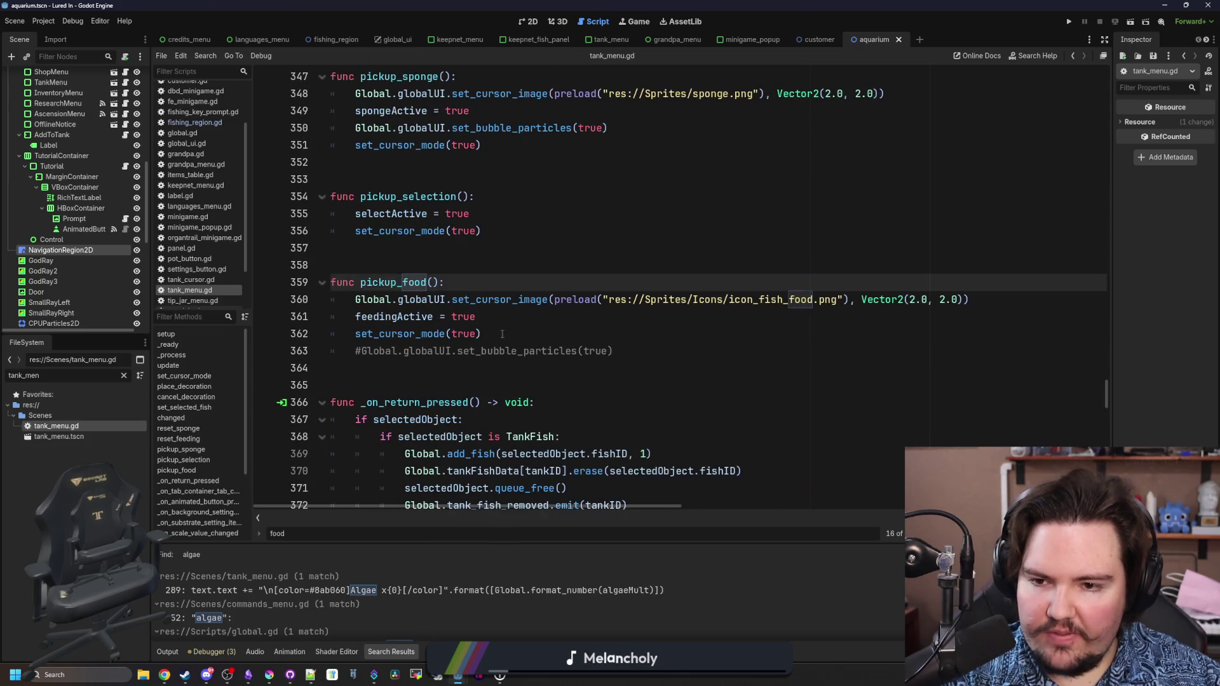
pyautogui.click(548, 333)
pyautogui.hotkey('ctrl', 's')
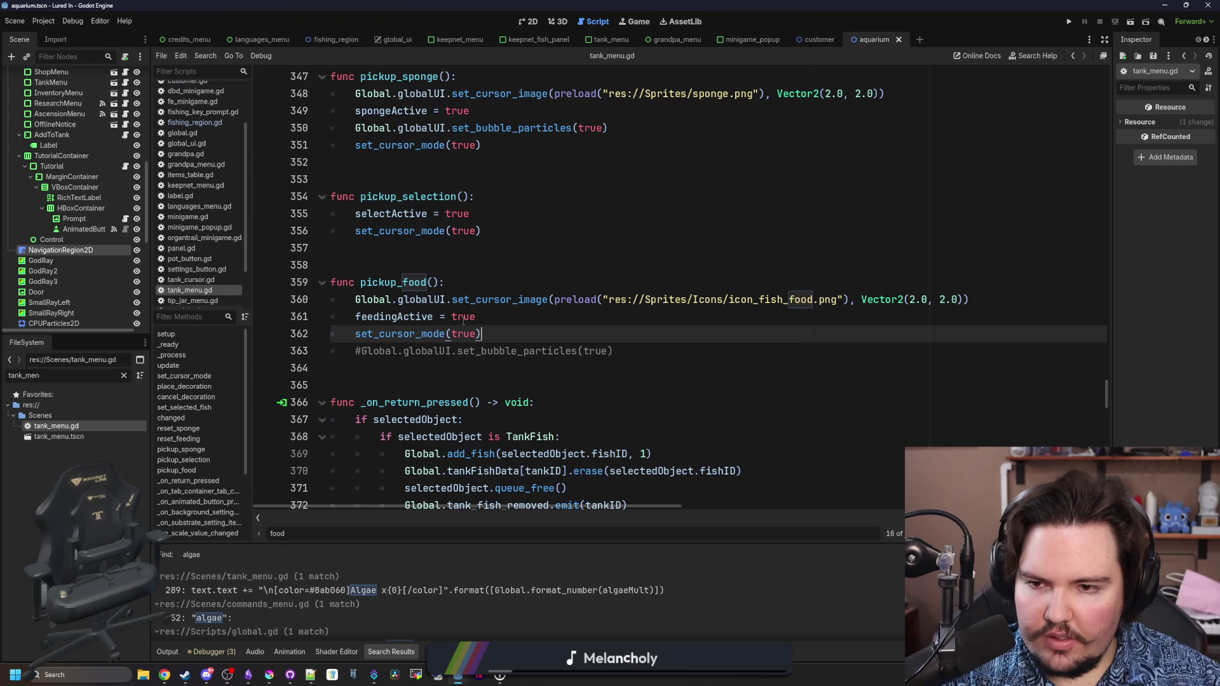
pyautogui.scroll(-15, 463, 322)
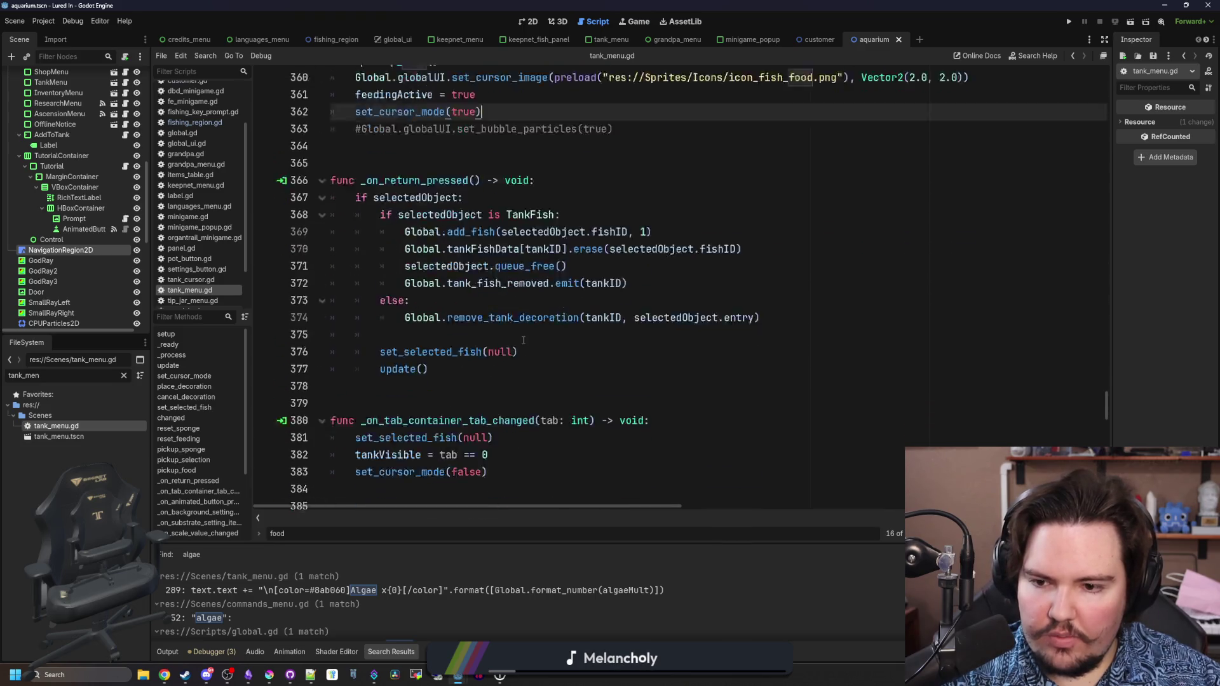
# - Search tank_menu.gd for '_process' to locate the fish-food feeding code
pyautogui.click(790, 316)
pyautogui.hotkey('ctrl', 'f')
pyautogui.write('_process')
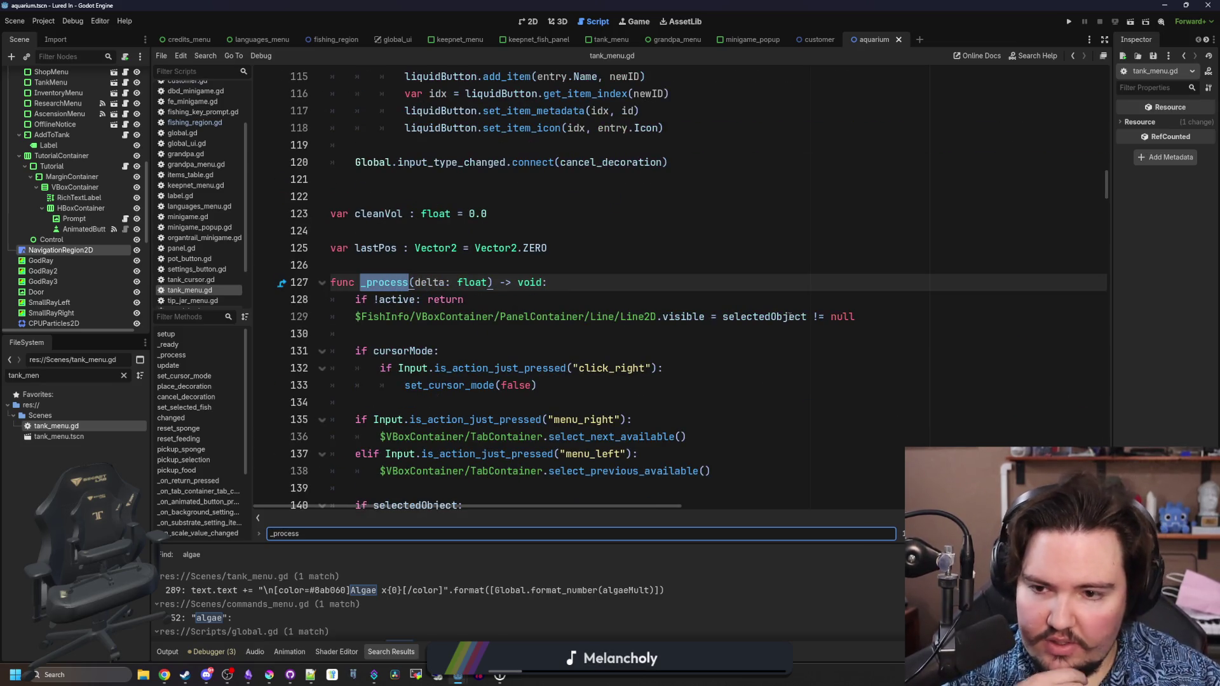
pyautogui.scroll(-2, 790, 315)
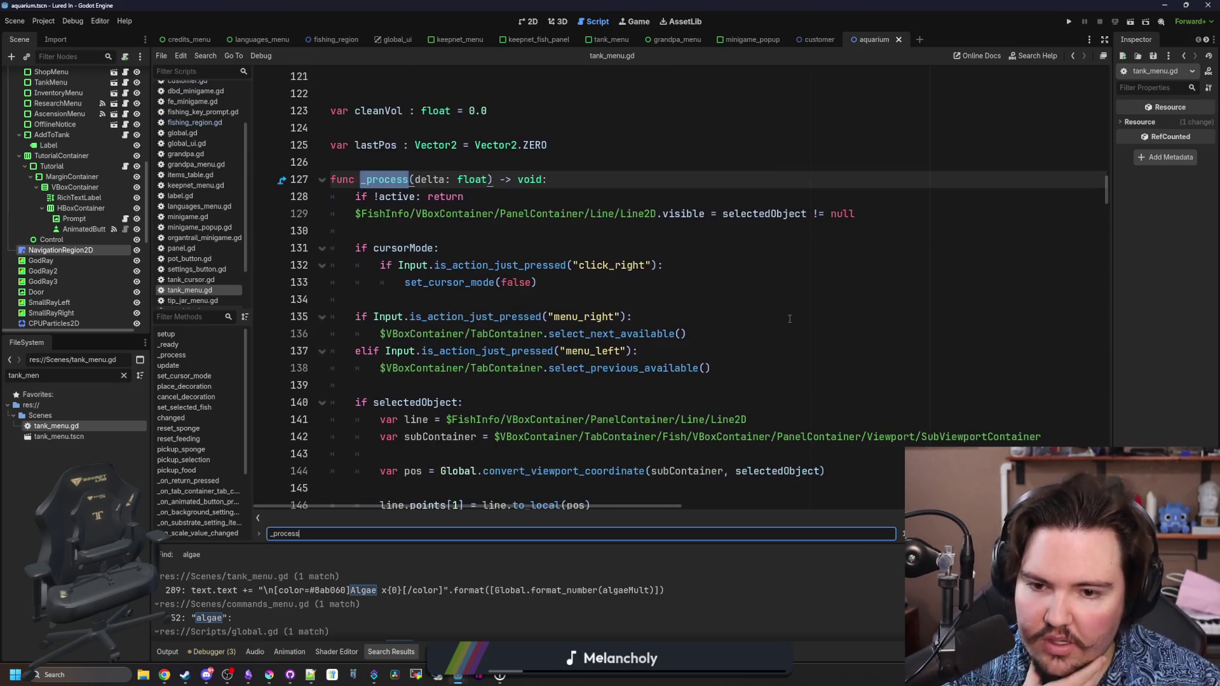
pyautogui.scroll(-7, 538, 316)
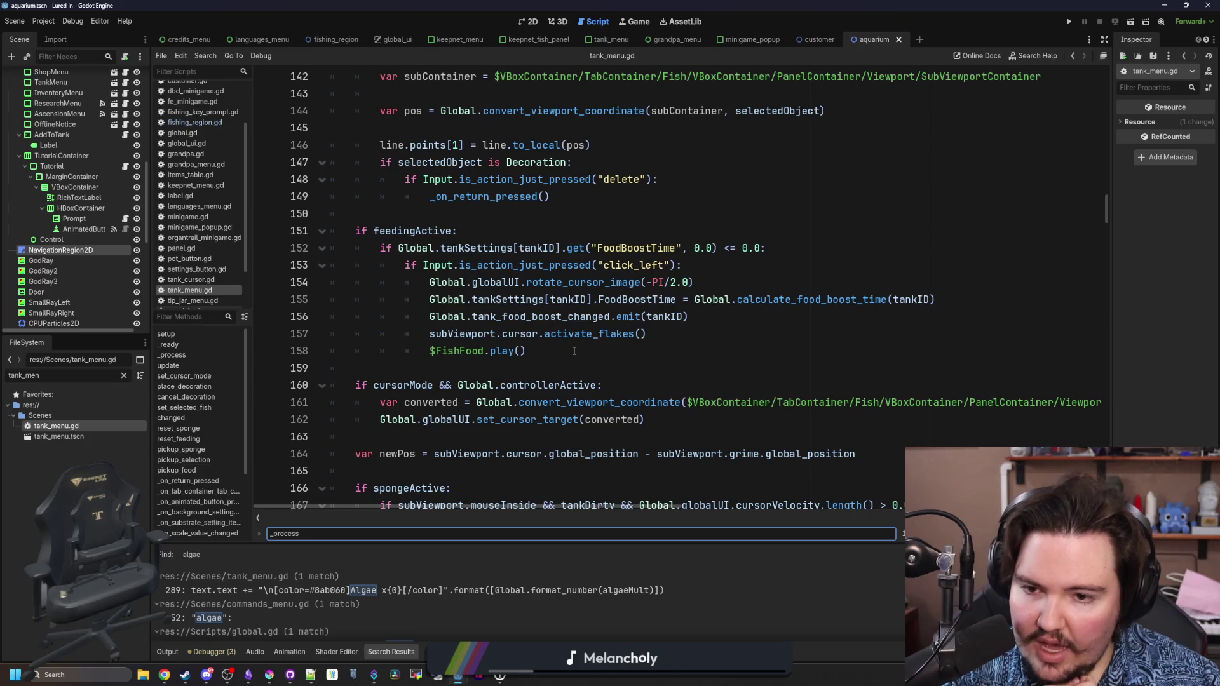
# - Add set_cursor_mode(false) after $FishFood.play(), save the script, and run the game
pyautogui.click(571, 351)
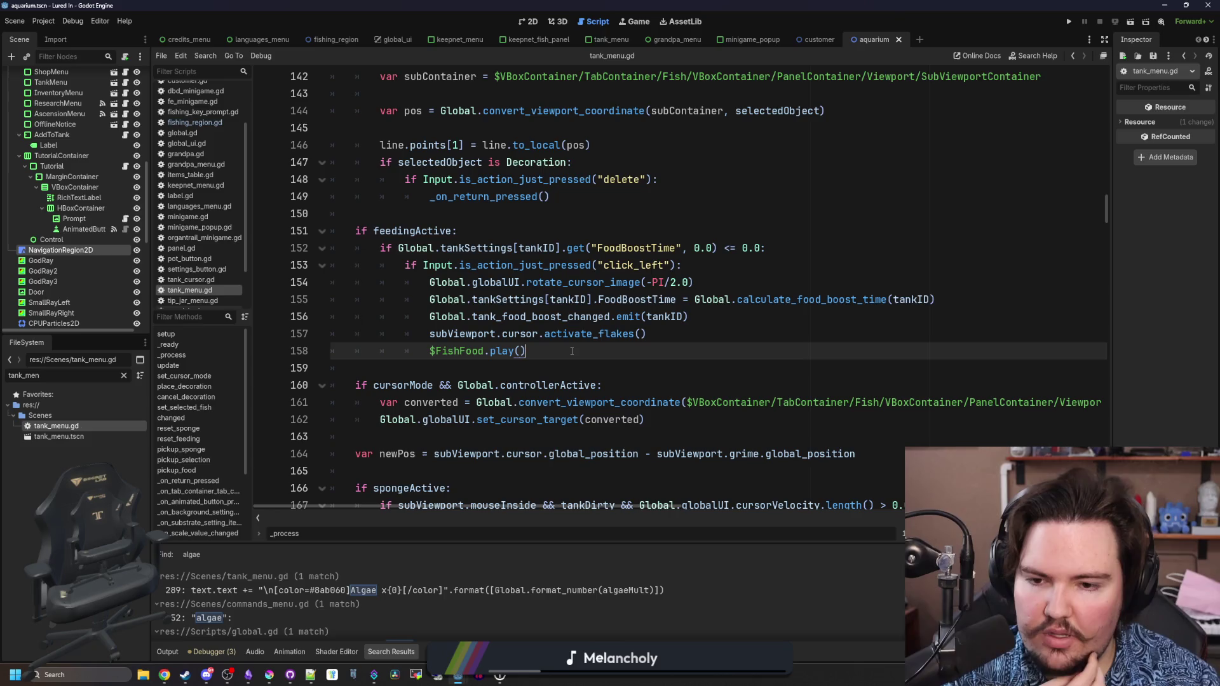
pyautogui.press('Return')
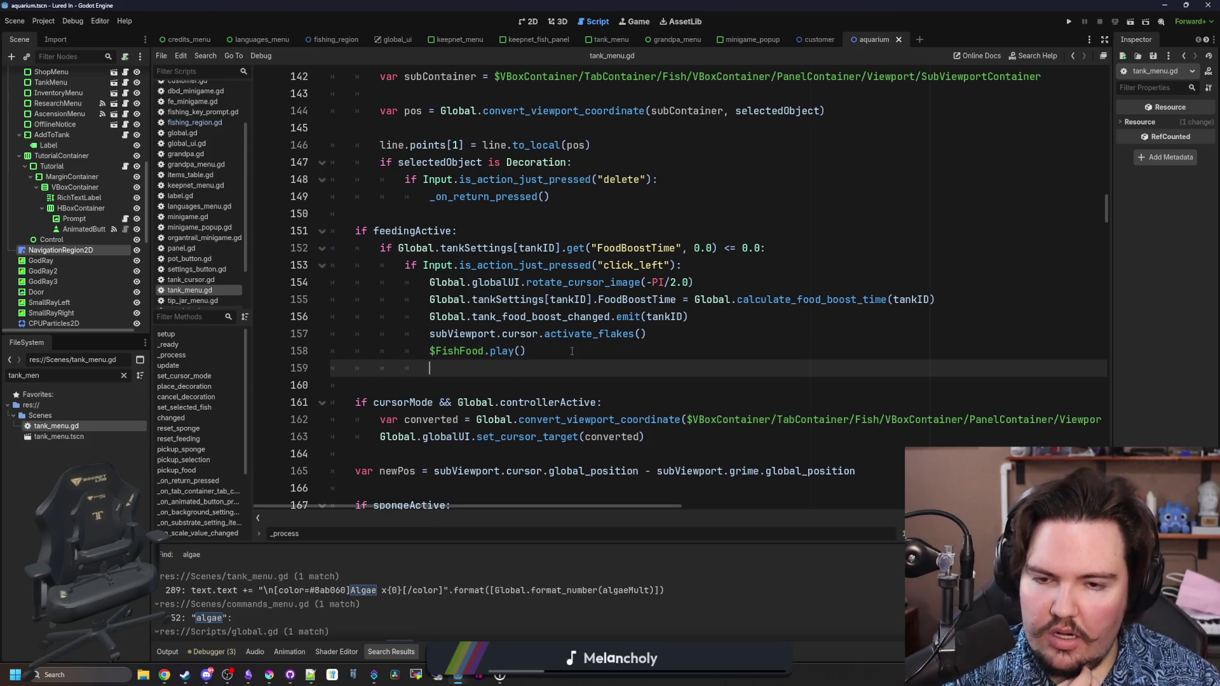
pyautogui.write('reset_h')
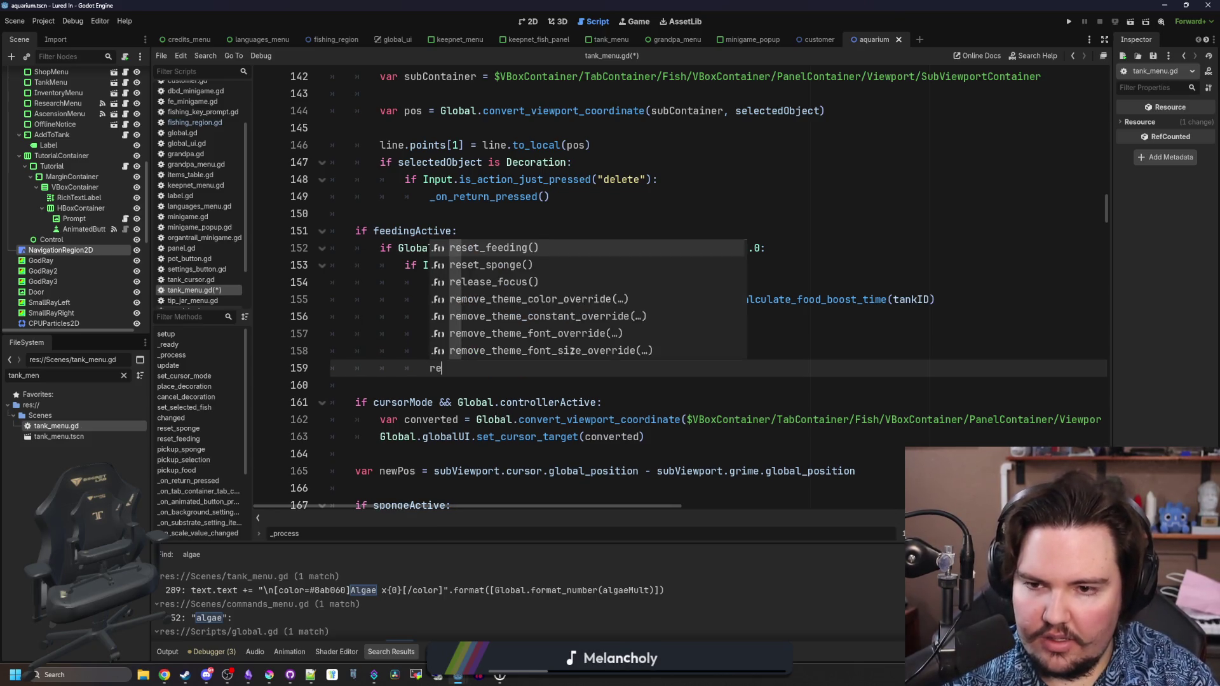
pyautogui.press('BackSpace')
pyautogui.press('BackSpace')
pyautogui.press('BackSpace')
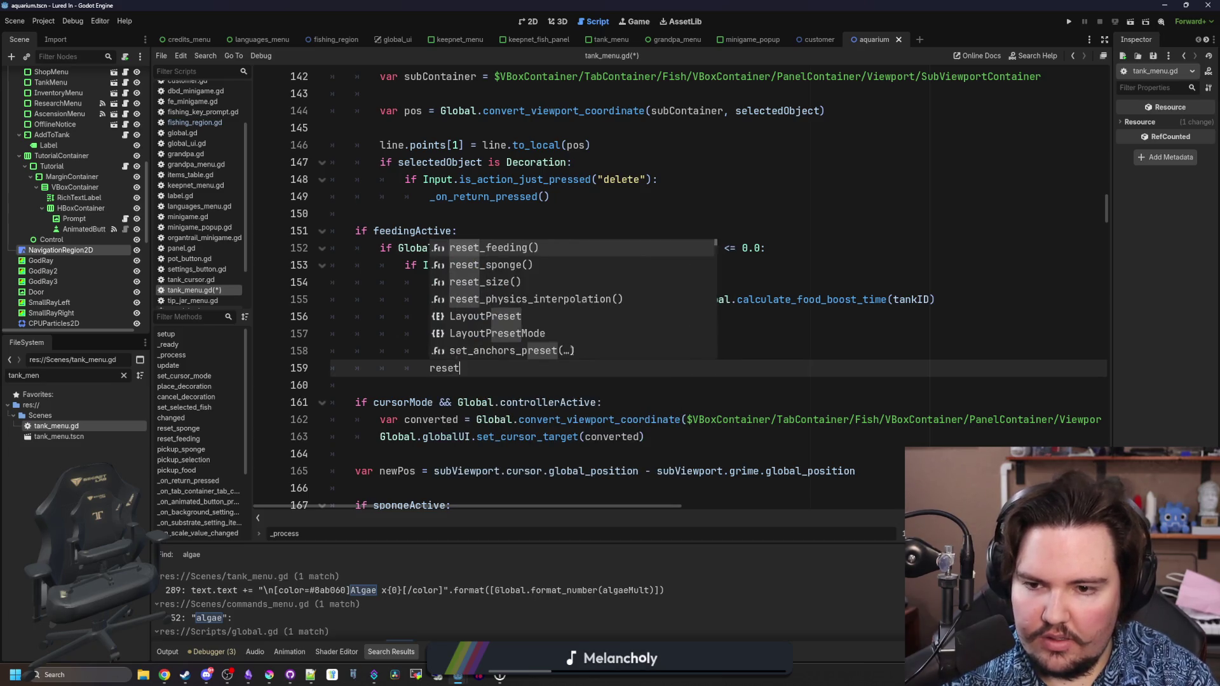
pyautogui.write('hel')
pyautogui.press('BackSpace')
pyautogui.press('BackSpace')
pyautogui.press('BackSpace')
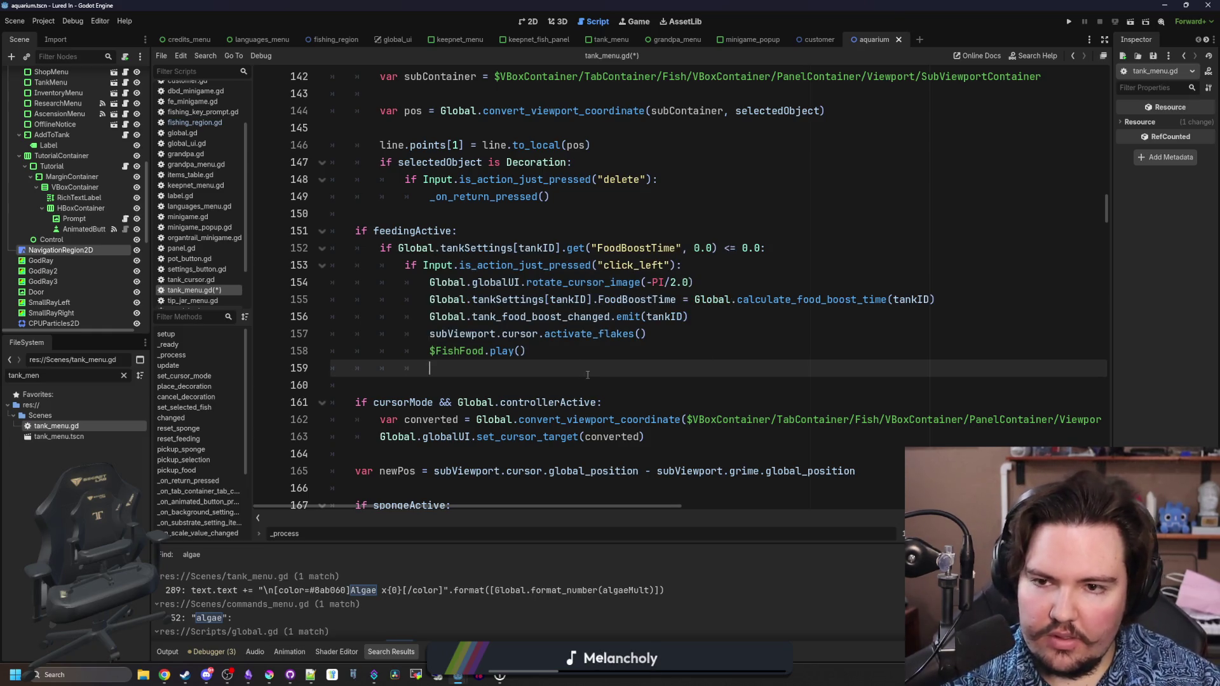
pyautogui.scroll(-9, 537, 327)
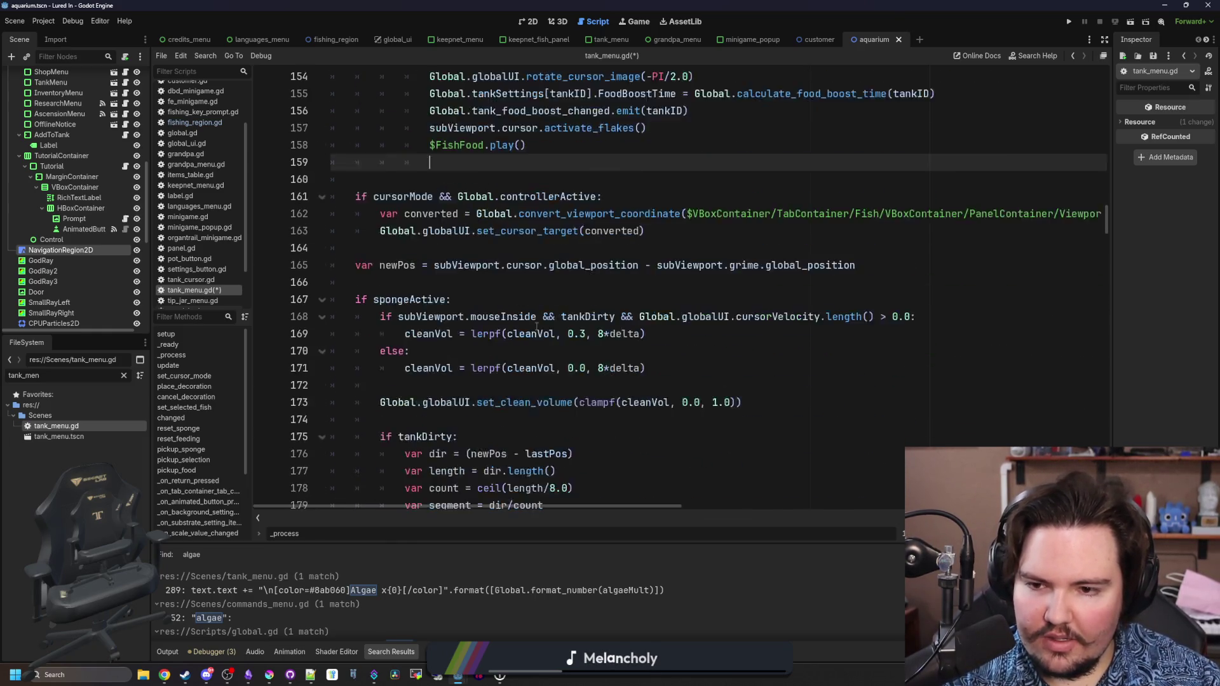
pyautogui.scroll(-6, 473, 238)
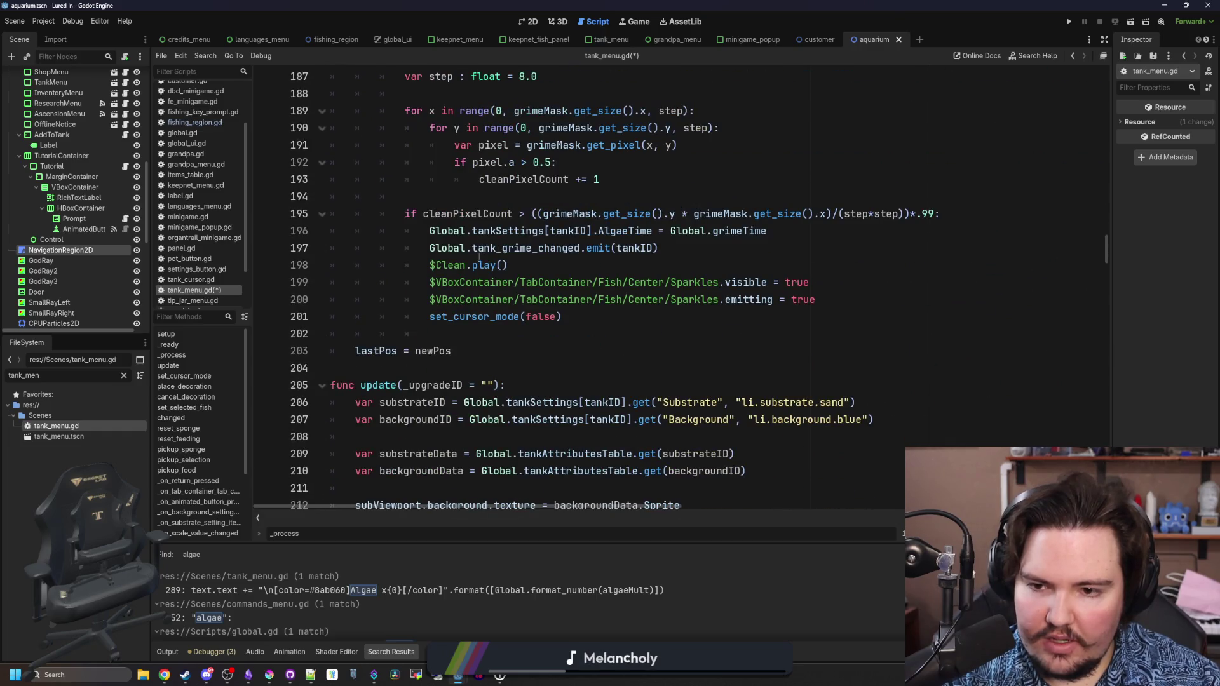
pyautogui.scroll(14, 508, 378)
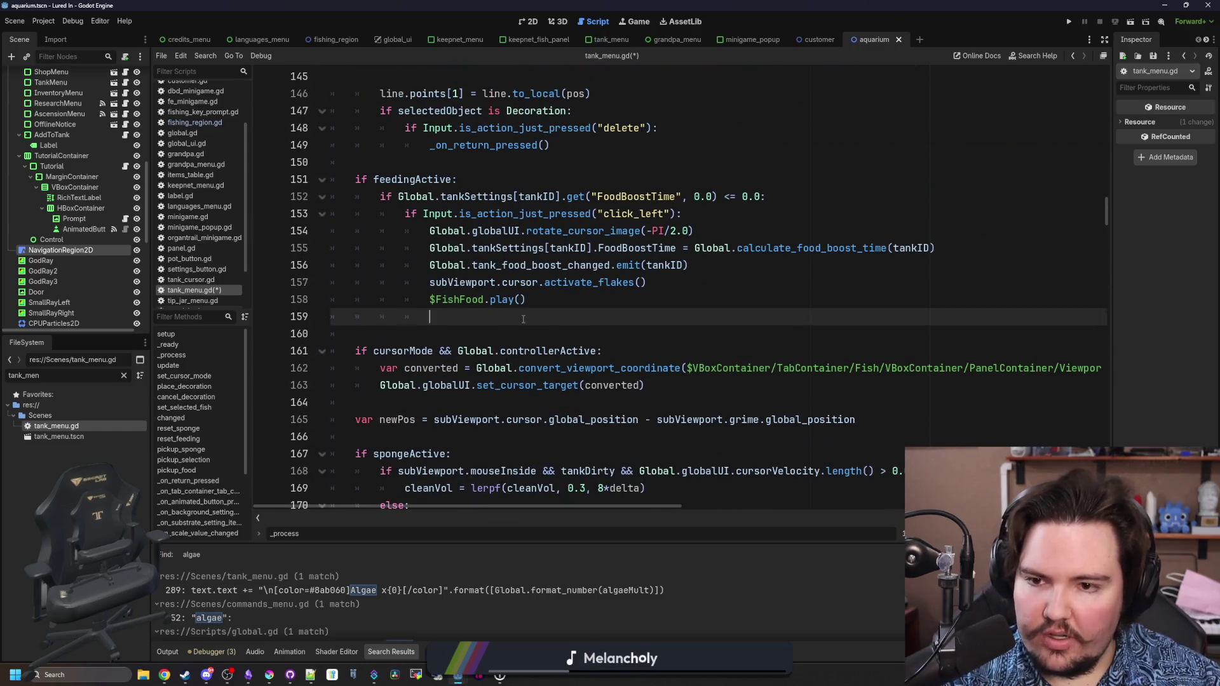
pyautogui.write('set_cur')
pyautogui.press('Return')
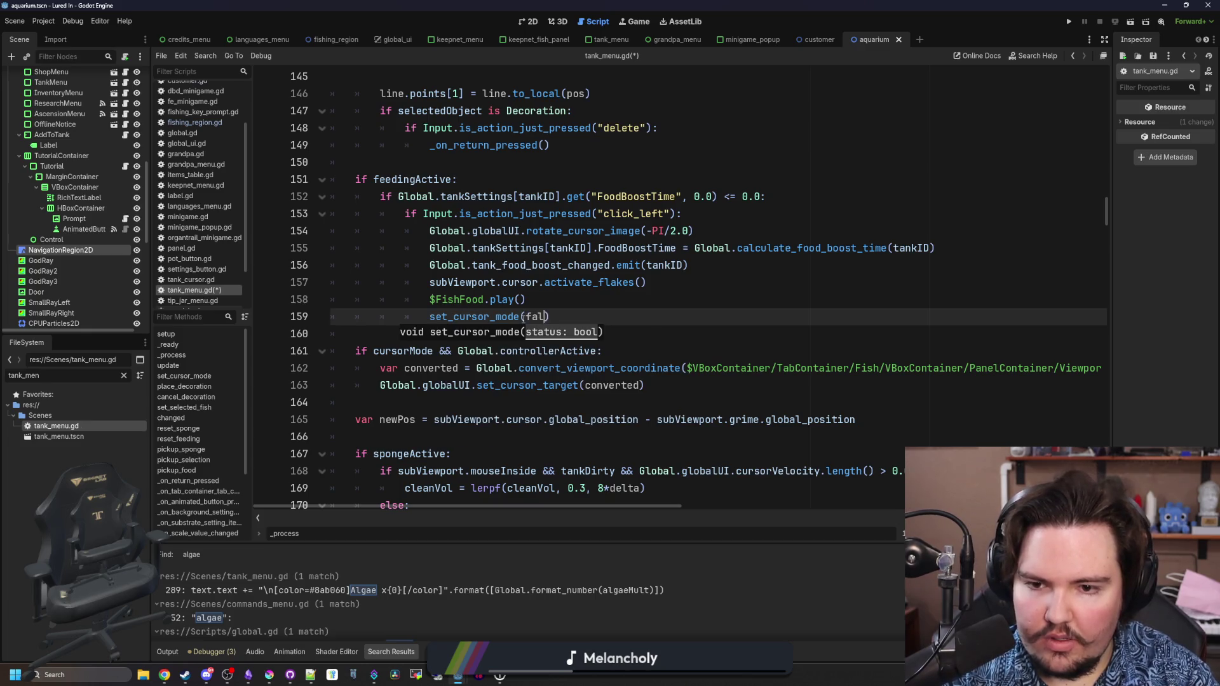
pyautogui.write('se')
pyautogui.click(574, 301)
pyautogui.hotkey('ctrl', 's')
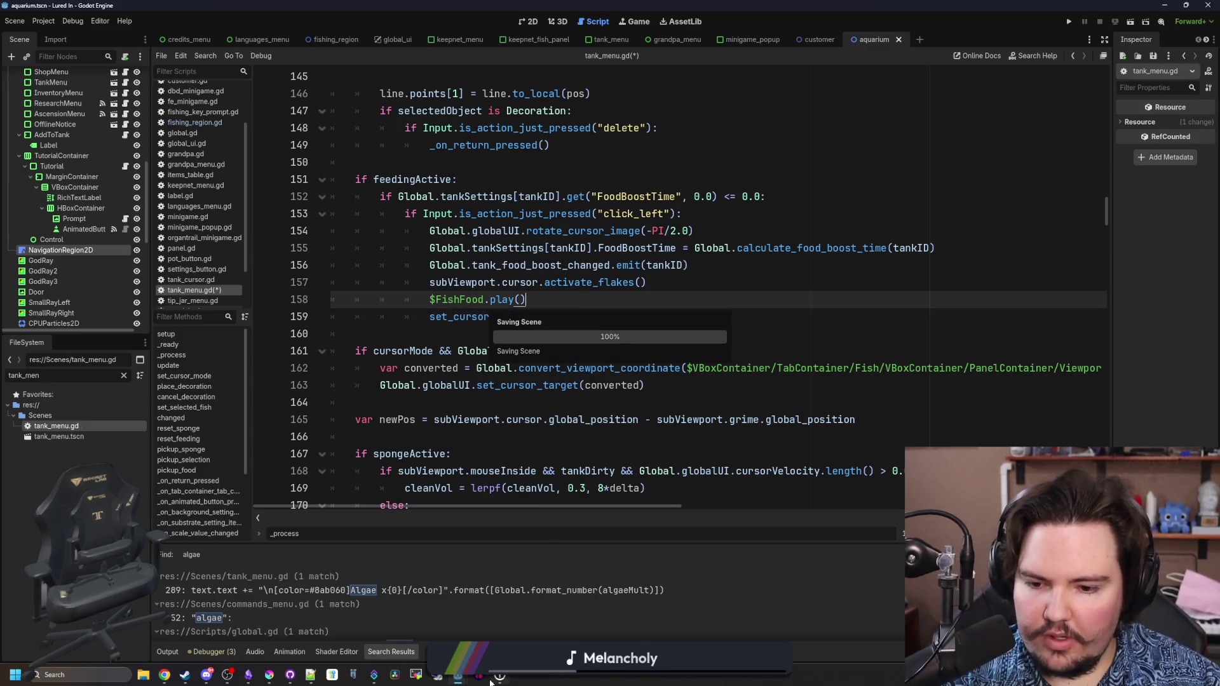
pyautogui.click(1069, 22)
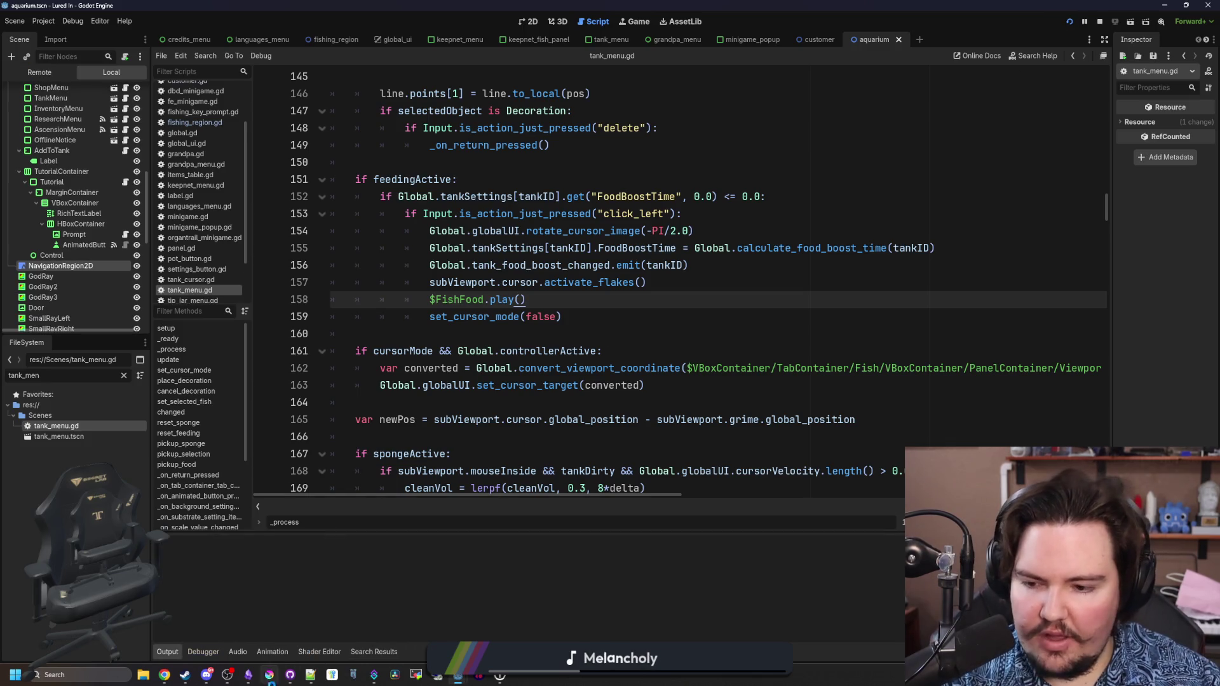
# - In the Lured In Obsidian notes, start a new changelog bullet after the keepnet-layout entry
pyautogui.moveTo(246, 674)
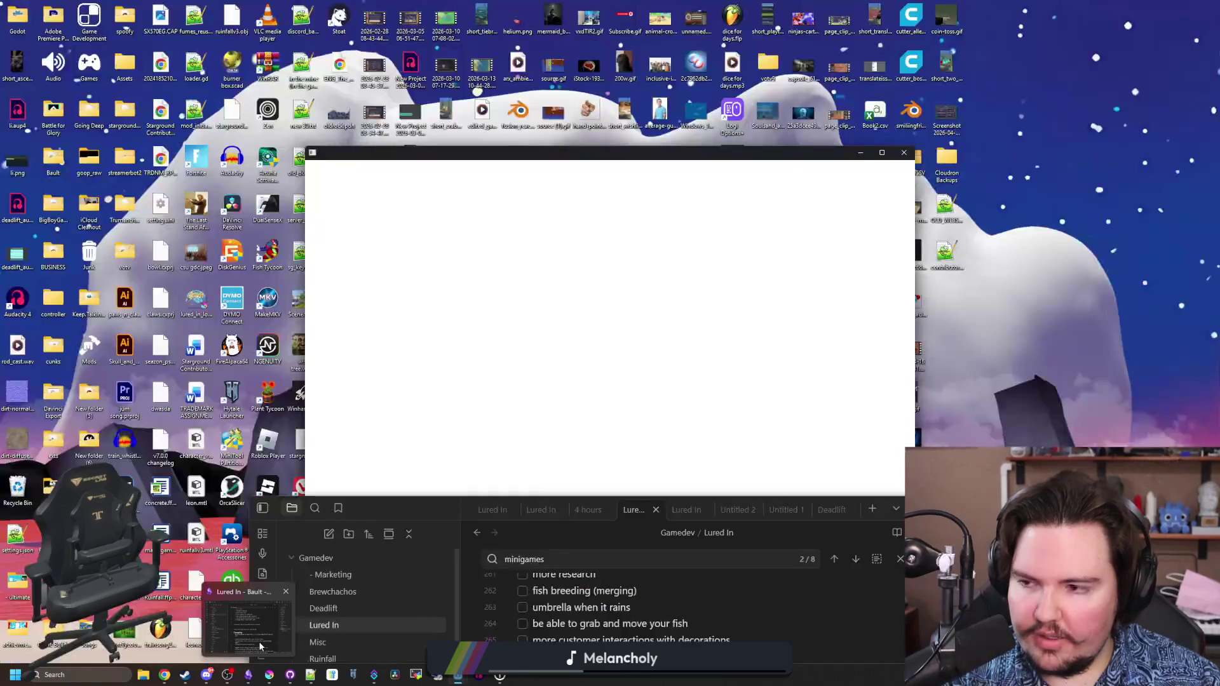
pyautogui.click(258, 642)
pyautogui.moveTo(439, 501); pyautogui.dragTo(345, 225)
pyautogui.scroll(-5, 665, 576)
pyautogui.click(650, 438)
pyautogui.press('Return')
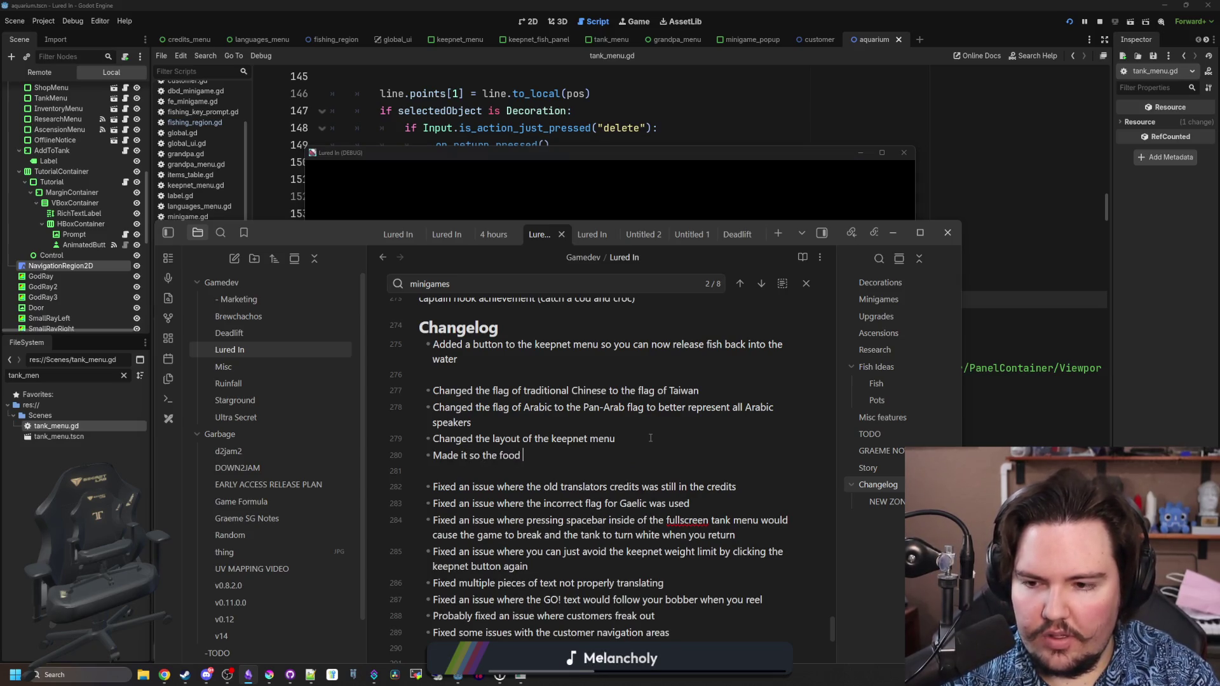
# - Continue typing the new changelog bullet so it reads 'Made it so the fish'
pyautogui.write('ish')
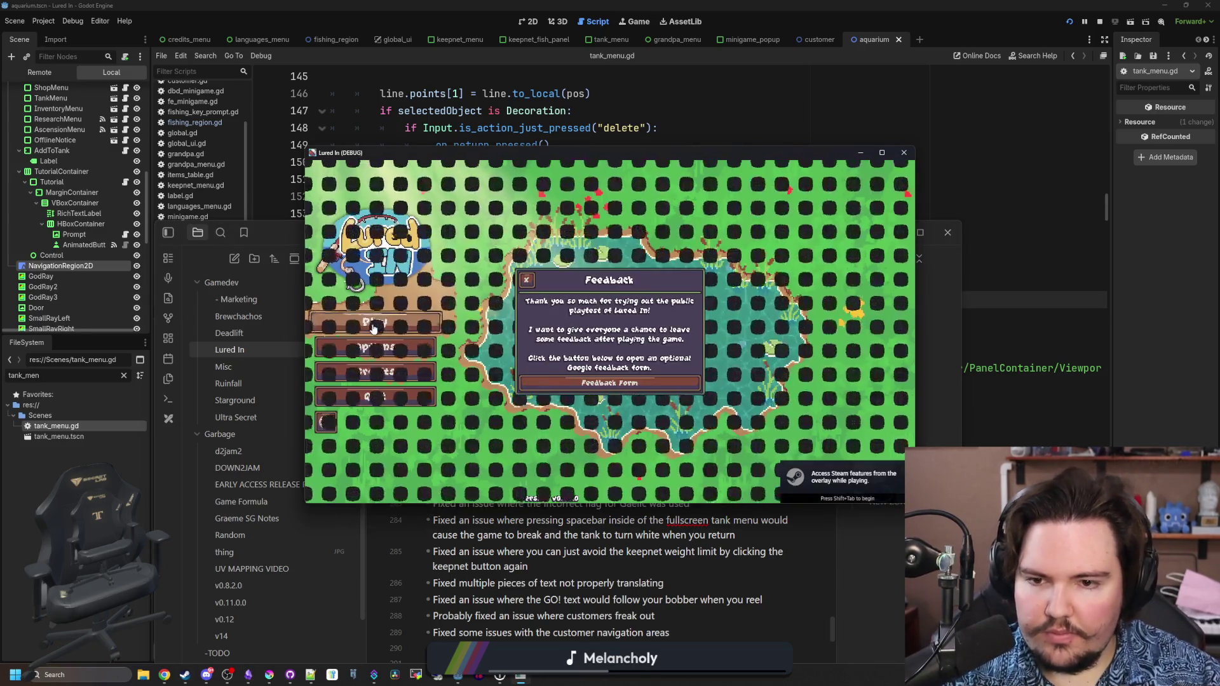
# - Close the feedback popup and try resetting game data from the General options, dismissing the warning
pyautogui.click(532, 284)
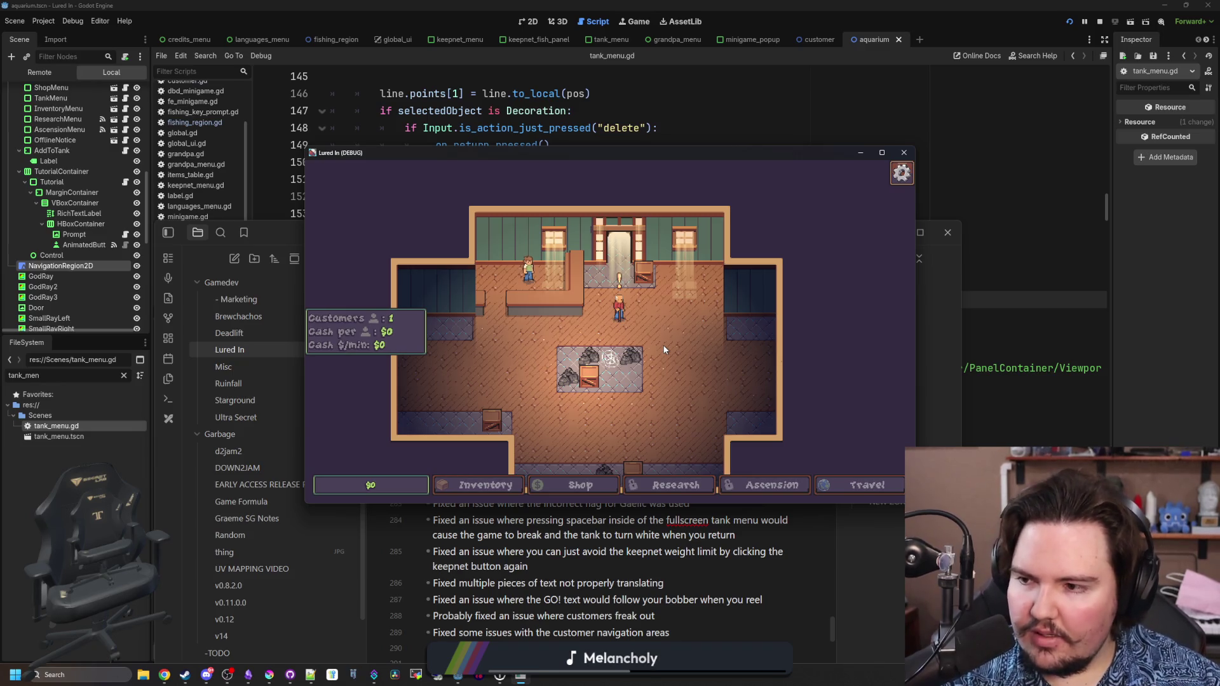
pyautogui.press('Escape')
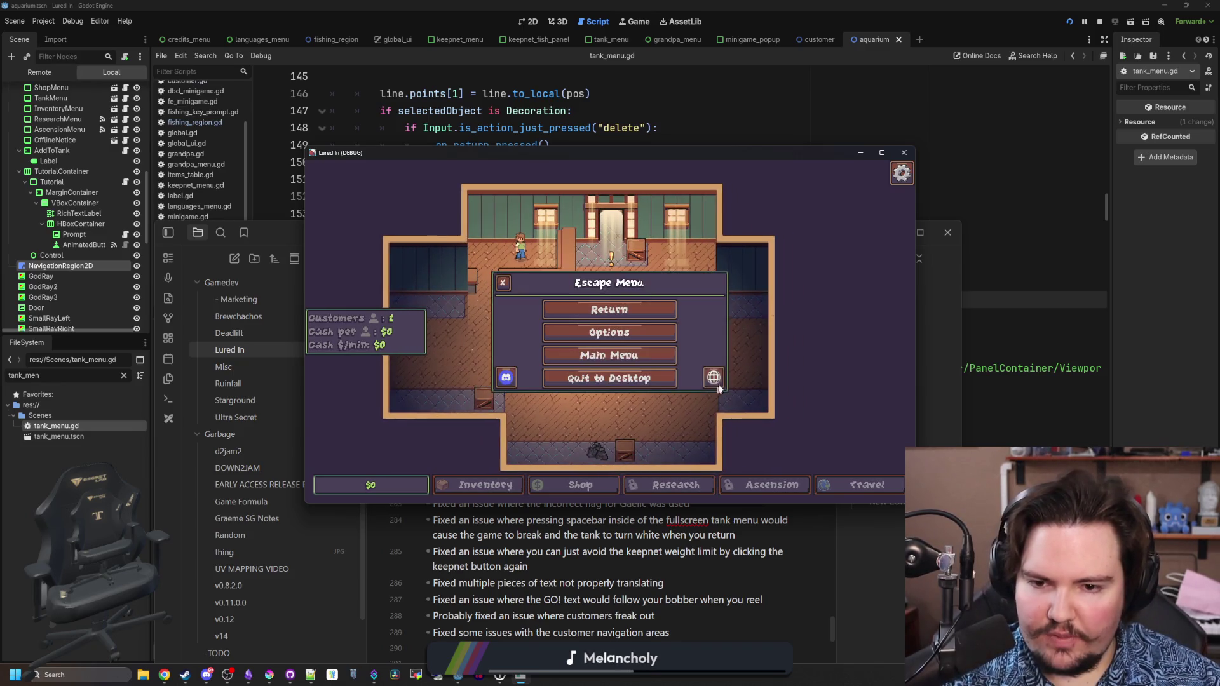
pyautogui.click(609, 332)
pyautogui.click(569, 271)
pyautogui.click(614, 411)
pyautogui.click(672, 381)
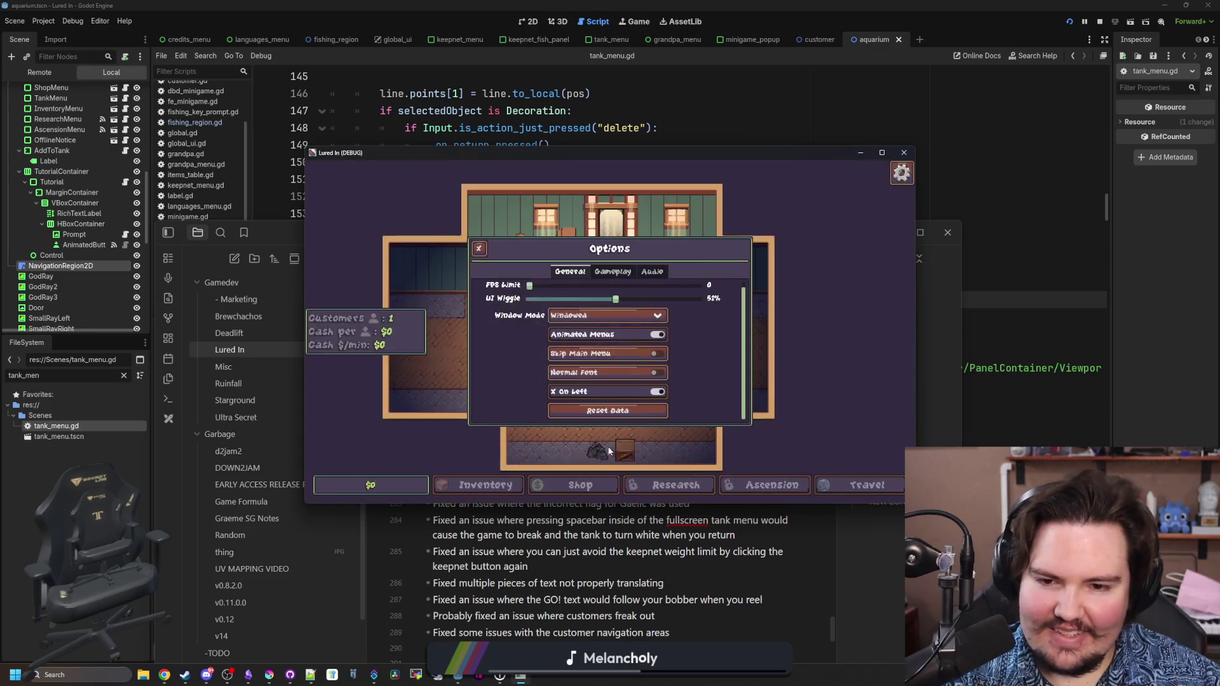
pyautogui.press('Escape')
pyautogui.press('Escape')
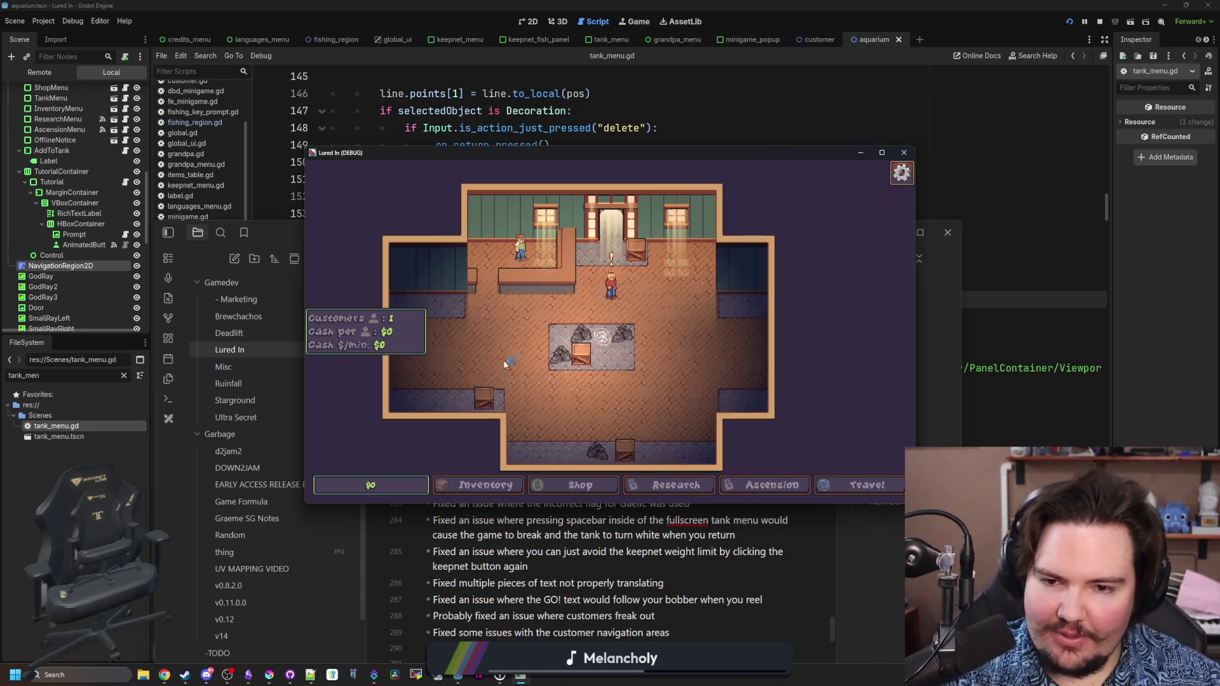
# - Enter the 'money 10000' and 'research all' cheats, dismiss Grandpa's message, and open Inventory
pyautogui.press('`')
pyautogui.write('money 10000')
pyautogui.press('Return')
pyautogui.write('resear')
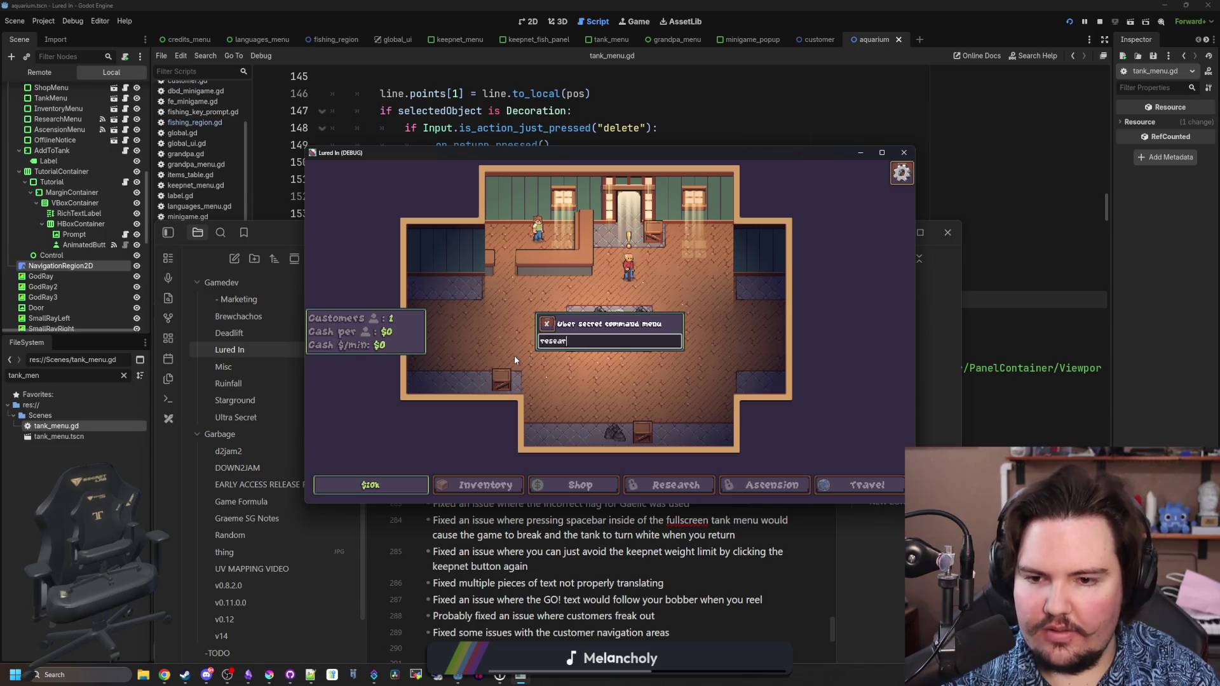
pyautogui.write('ch all')
pyautogui.press('Return')
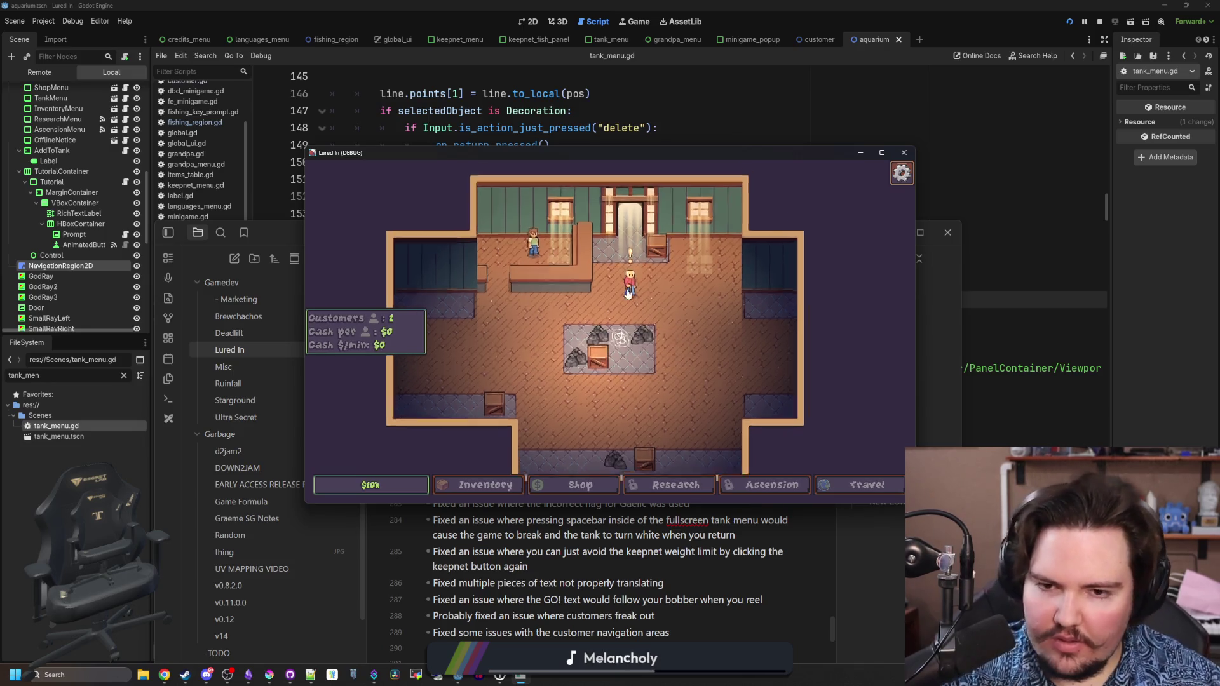
pyautogui.click(628, 287)
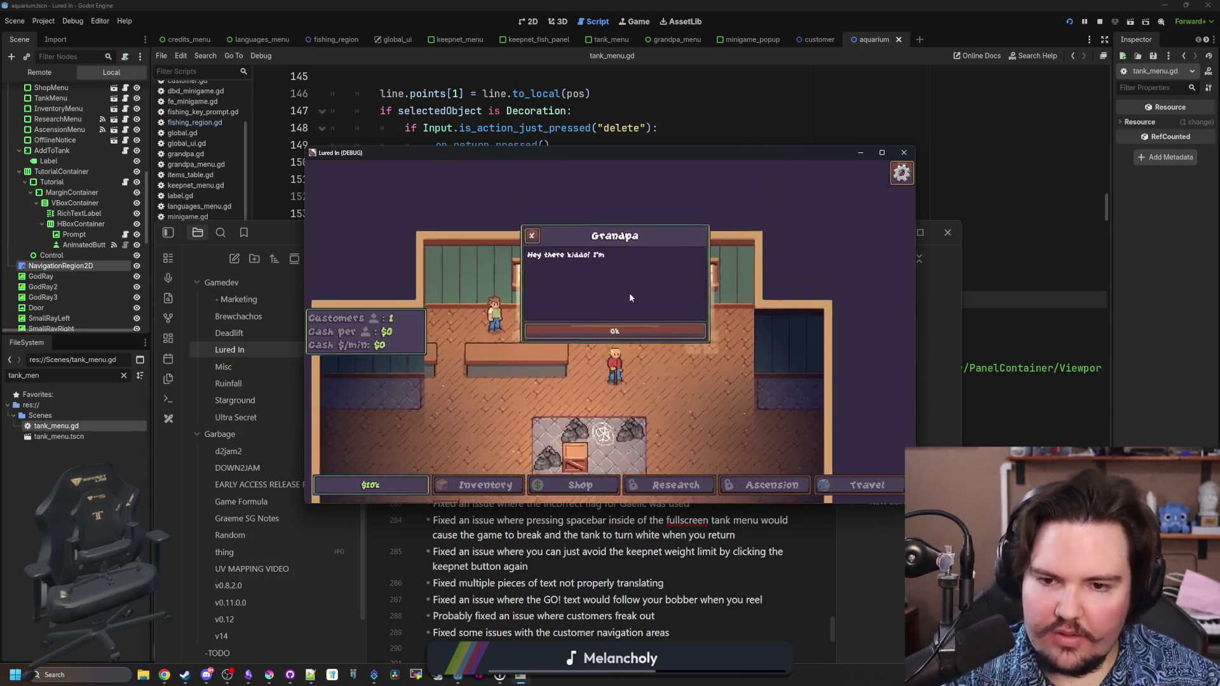
pyautogui.click(635, 341)
pyautogui.press('`')
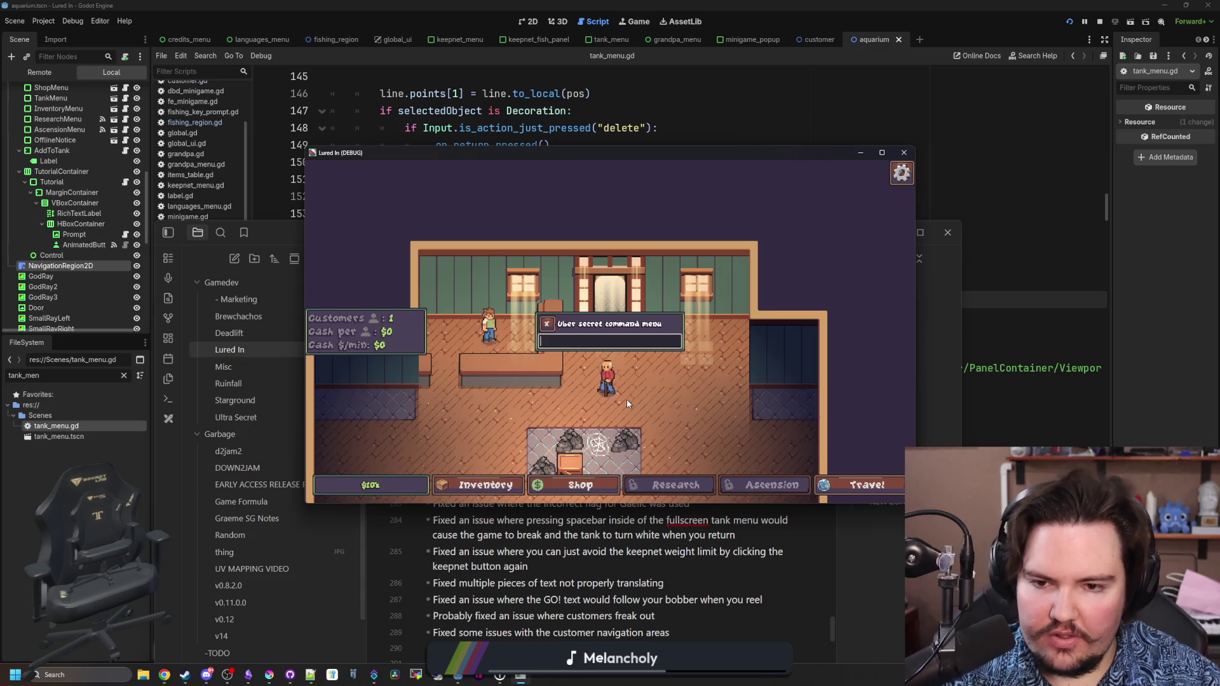
pyautogui.press('`')
pyautogui.click(483, 485)
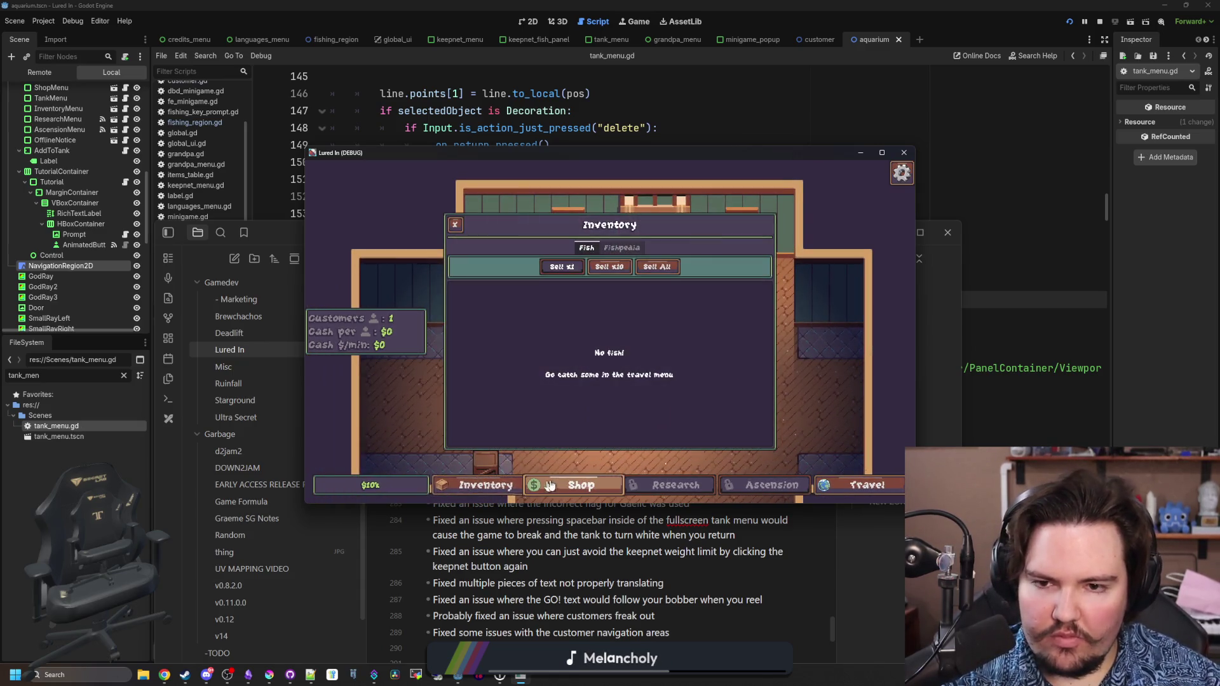
# - Buy New Tank three times in the Shop and check a fish tank panel
pyautogui.click(545, 486)
pyautogui.click(715, 278)
pyautogui.click(715, 278)
pyautogui.click(716, 278)
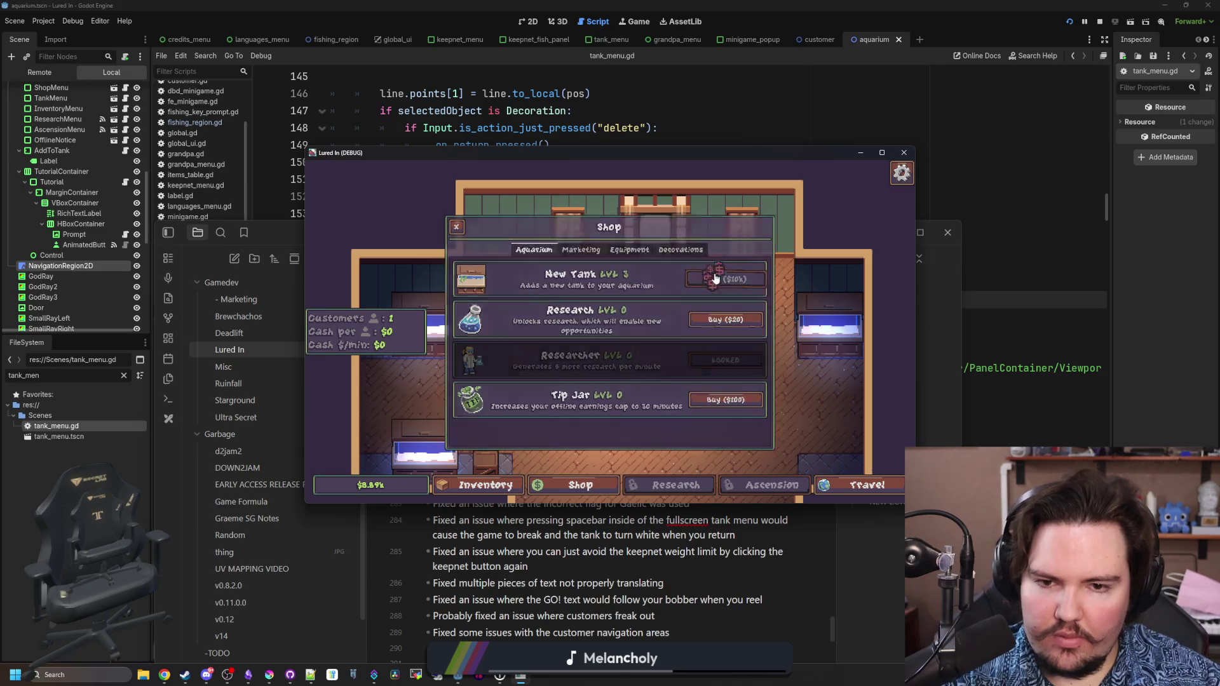
pyautogui.press('Escape')
pyautogui.click(671, 397)
pyautogui.click(661, 481)
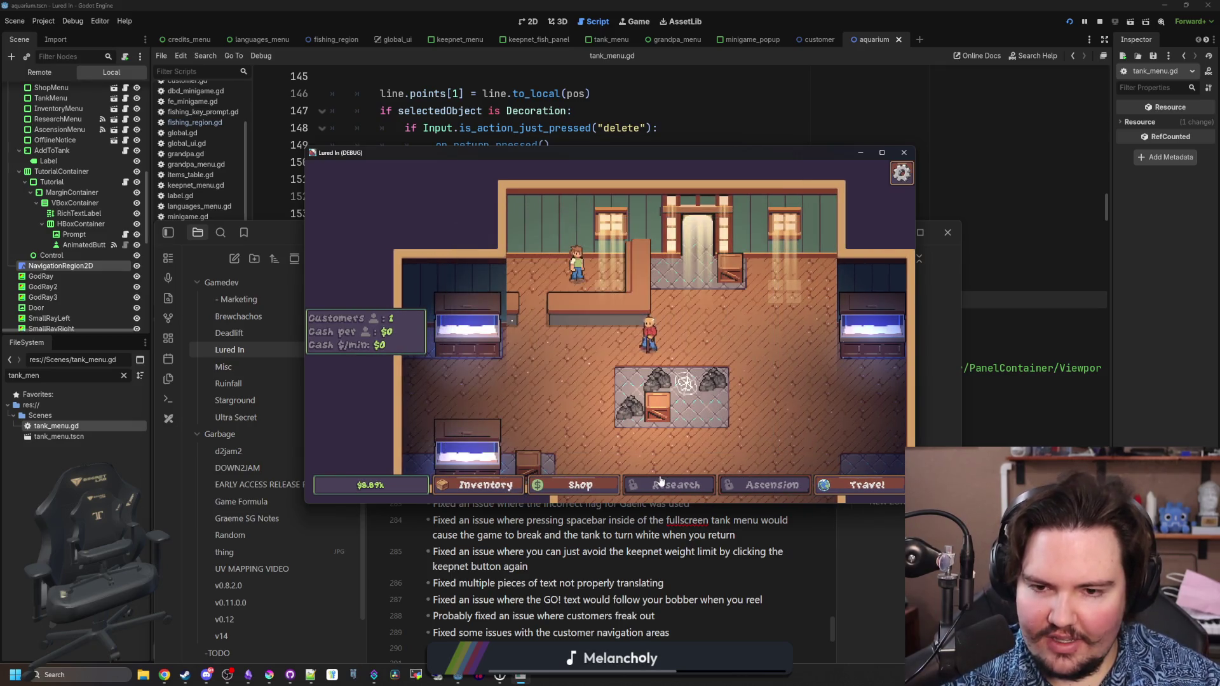
# - Buy the Research unlock, view the skill tree, then drop food into Fish Tank 1
pyautogui.click(580, 484)
pyautogui.click(724, 322)
pyautogui.press('Escape')
pyautogui.press('`')
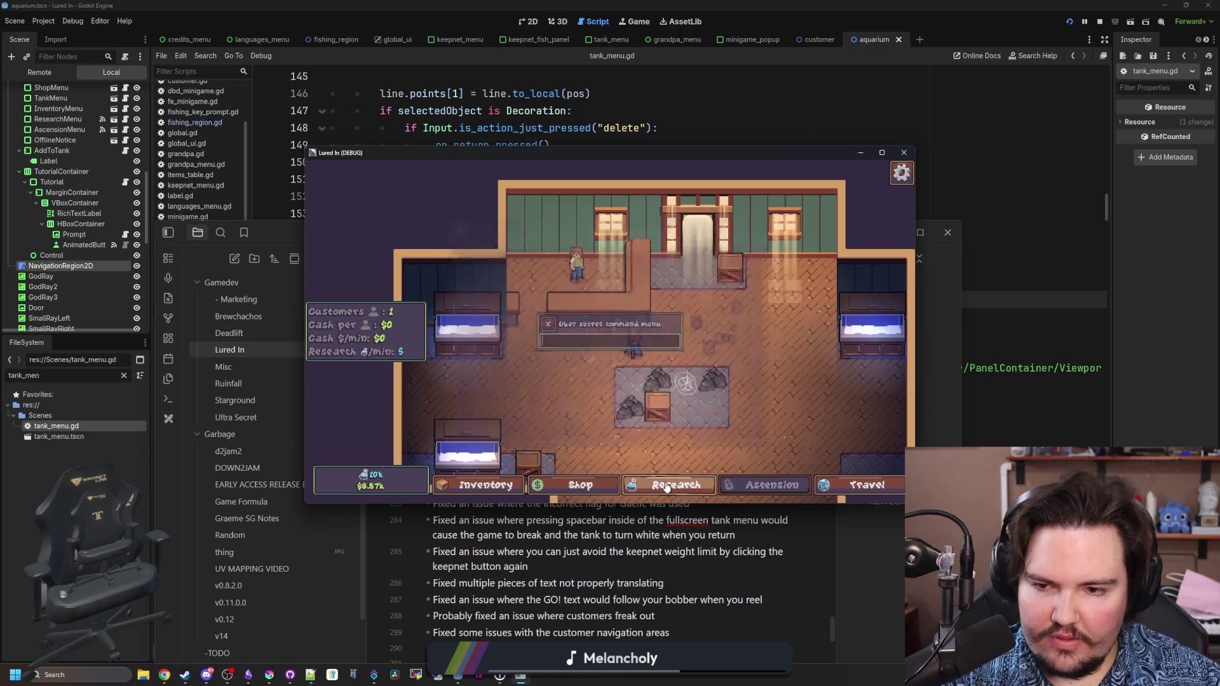
pyautogui.click(666, 486)
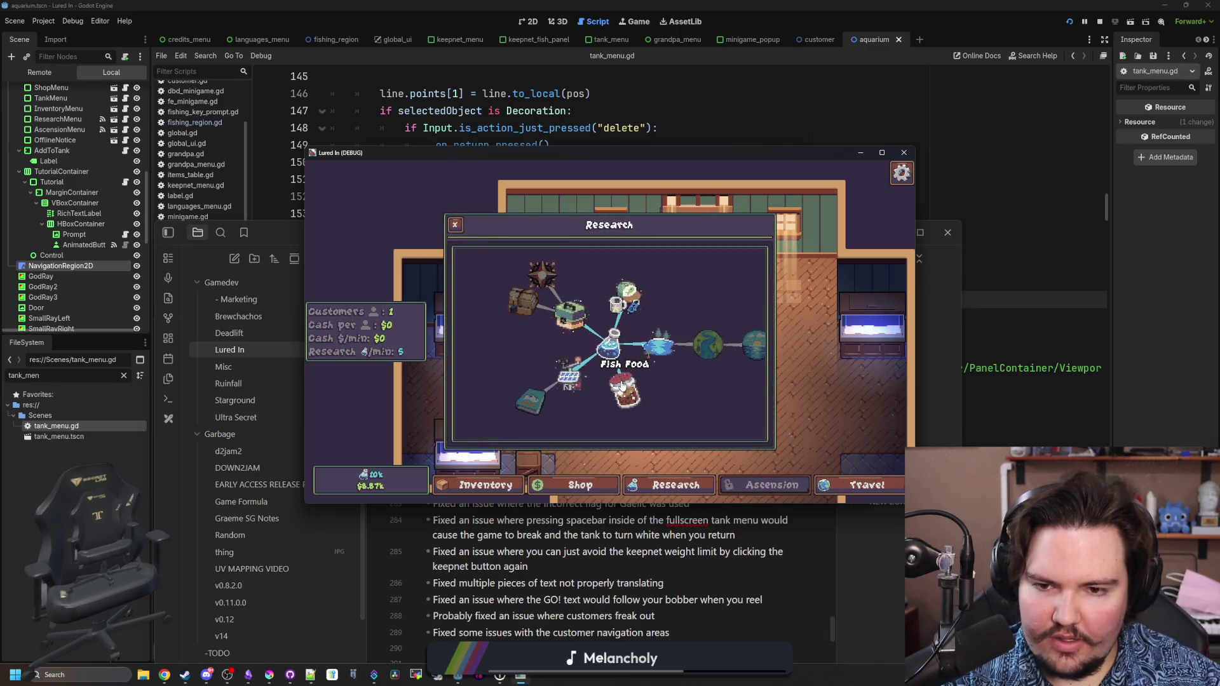
pyautogui.press('Escape')
pyautogui.click(475, 309)
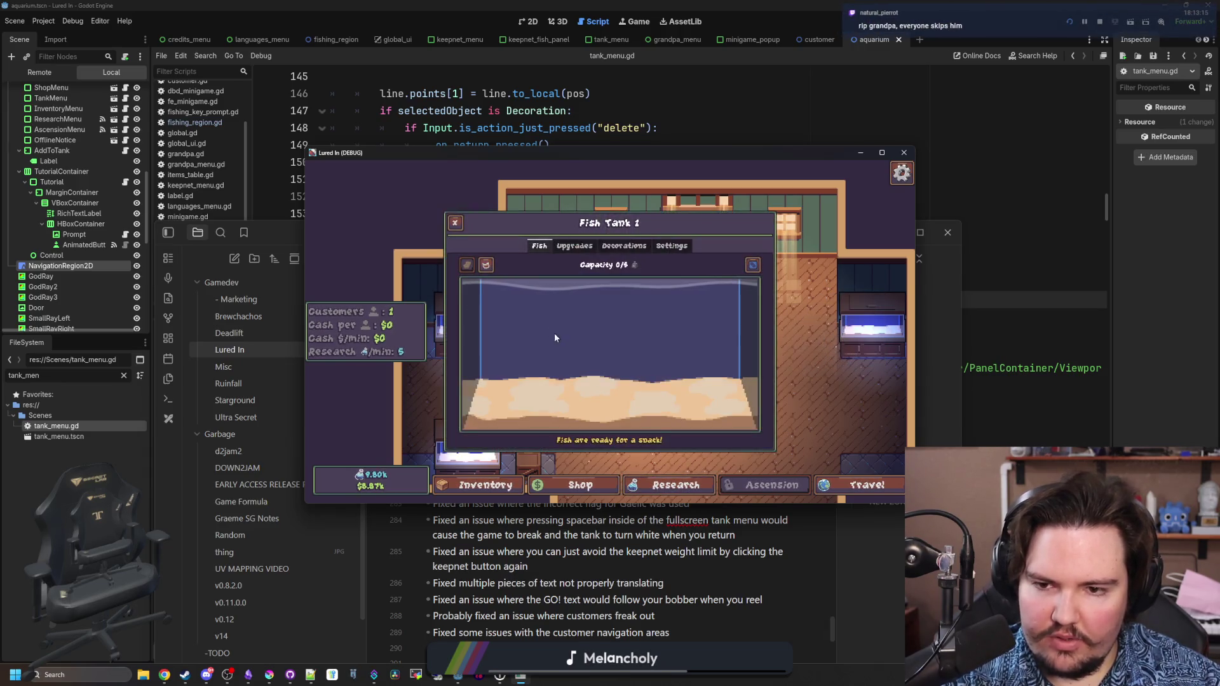
pyautogui.click(486, 265)
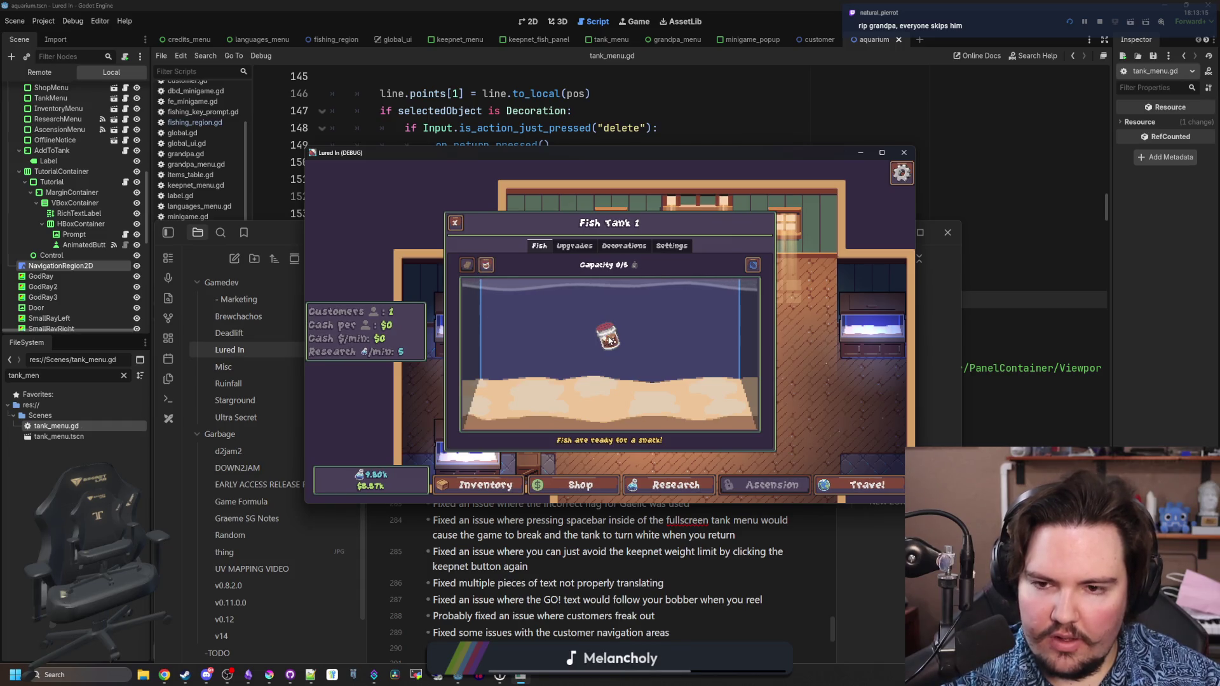
pyautogui.click(609, 340)
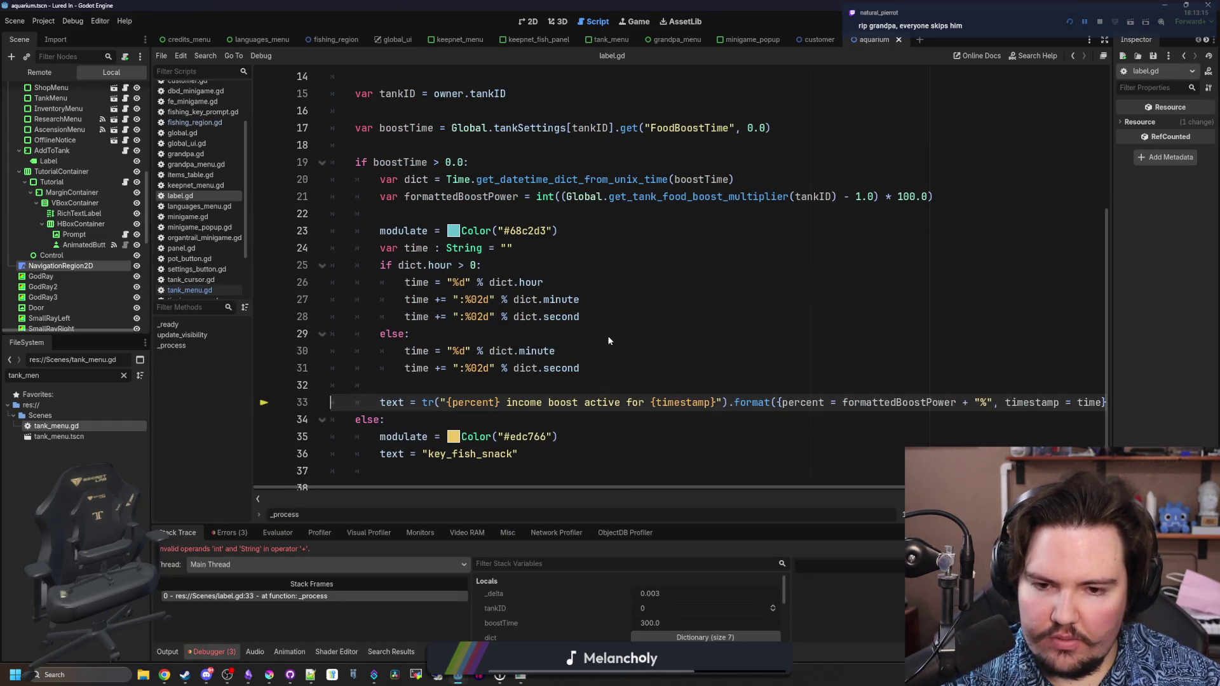
# - Wrap formattedBoostPower in str() on label.gd line 33, save, and resume the game
pyautogui.press('End')
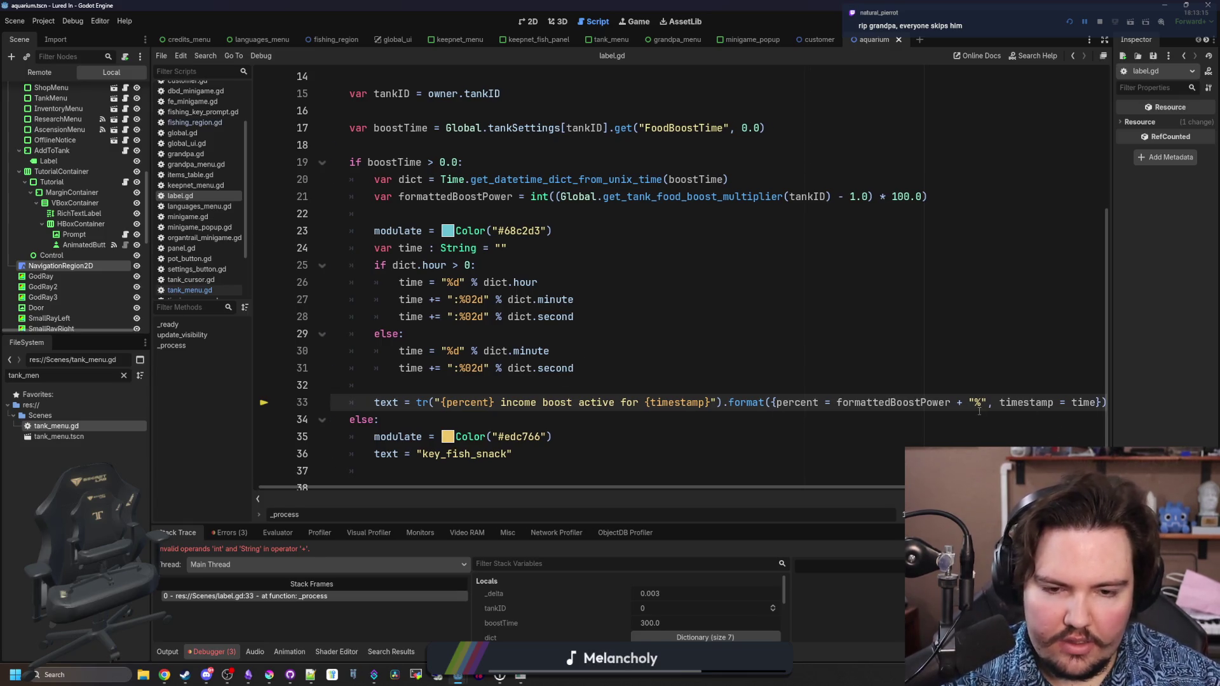
pyautogui.moveTo(846, 406)
pyautogui.click(836, 402)
pyautogui.write('str(')
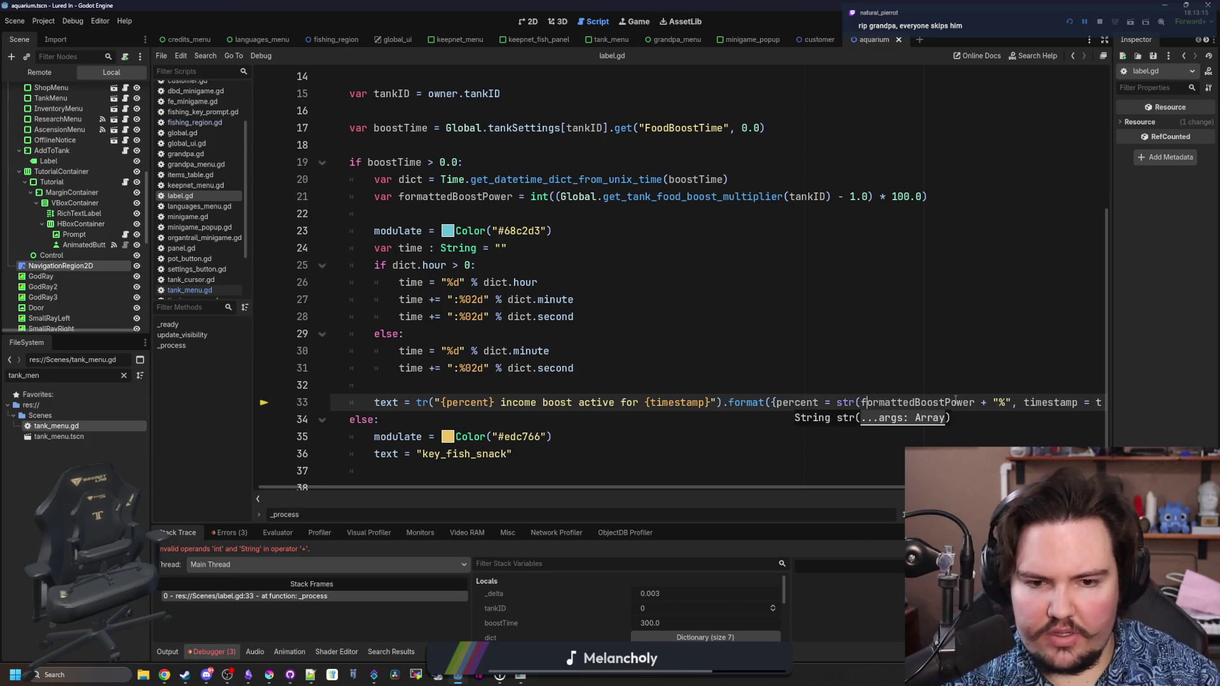
pyautogui.click(961, 402)
pyautogui.write(')')
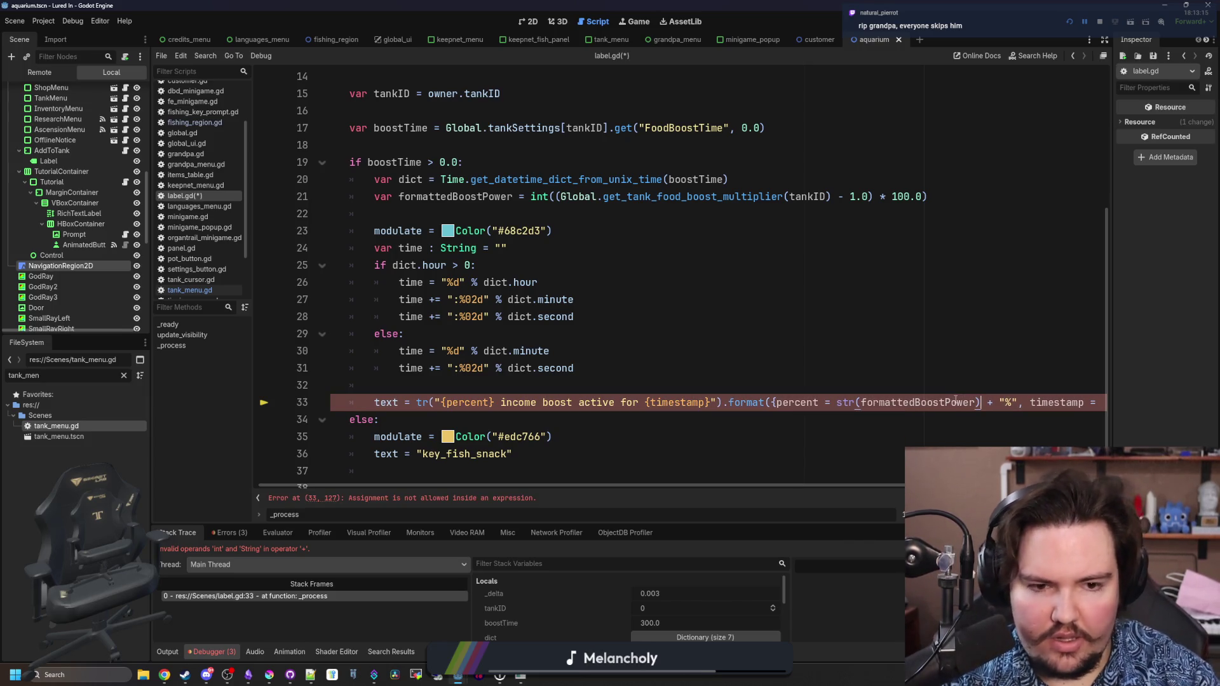
pyautogui.hotkey('ctrl', 's')
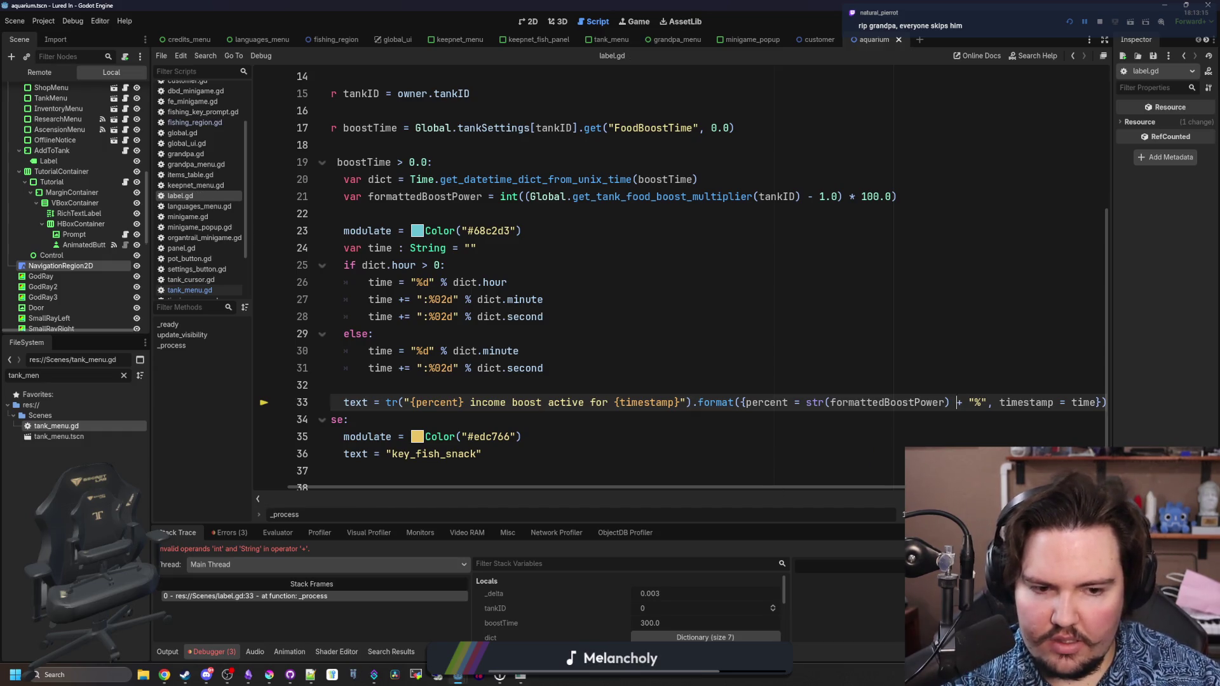
pyautogui.press('F12')
pyautogui.click(752, 364)
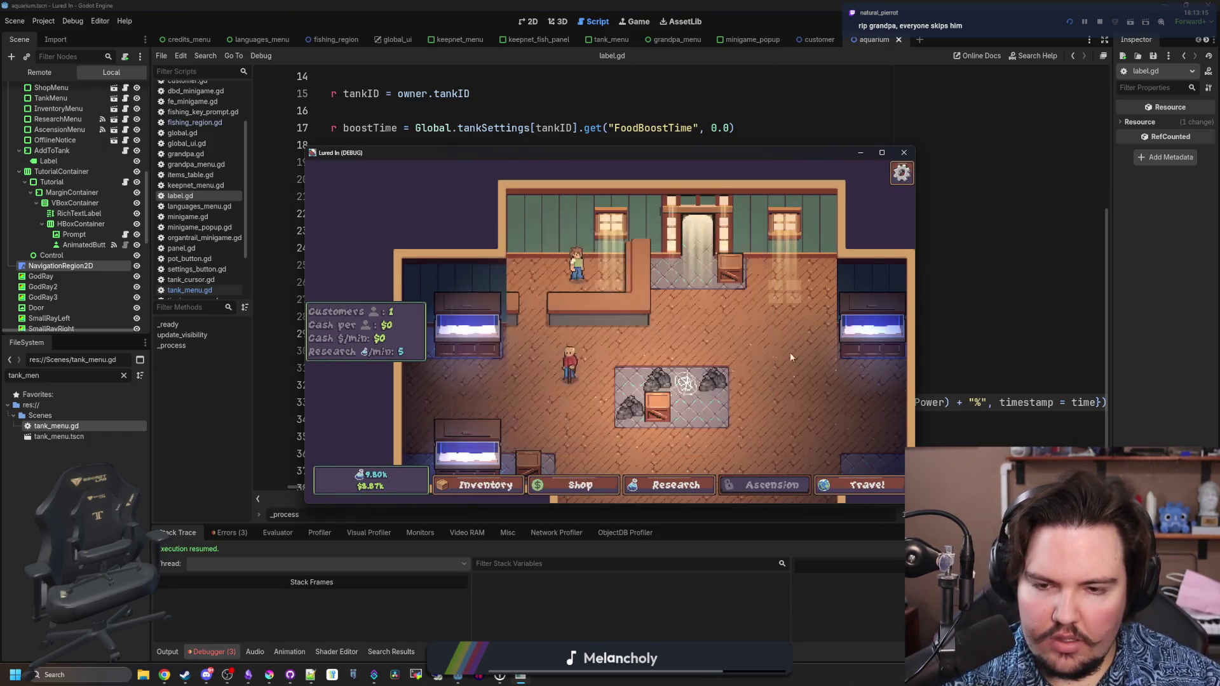
# - Feed Fish Tank 2 to verify the 10% income boost label, then stop, save and maximize
pyautogui.click(840, 290)
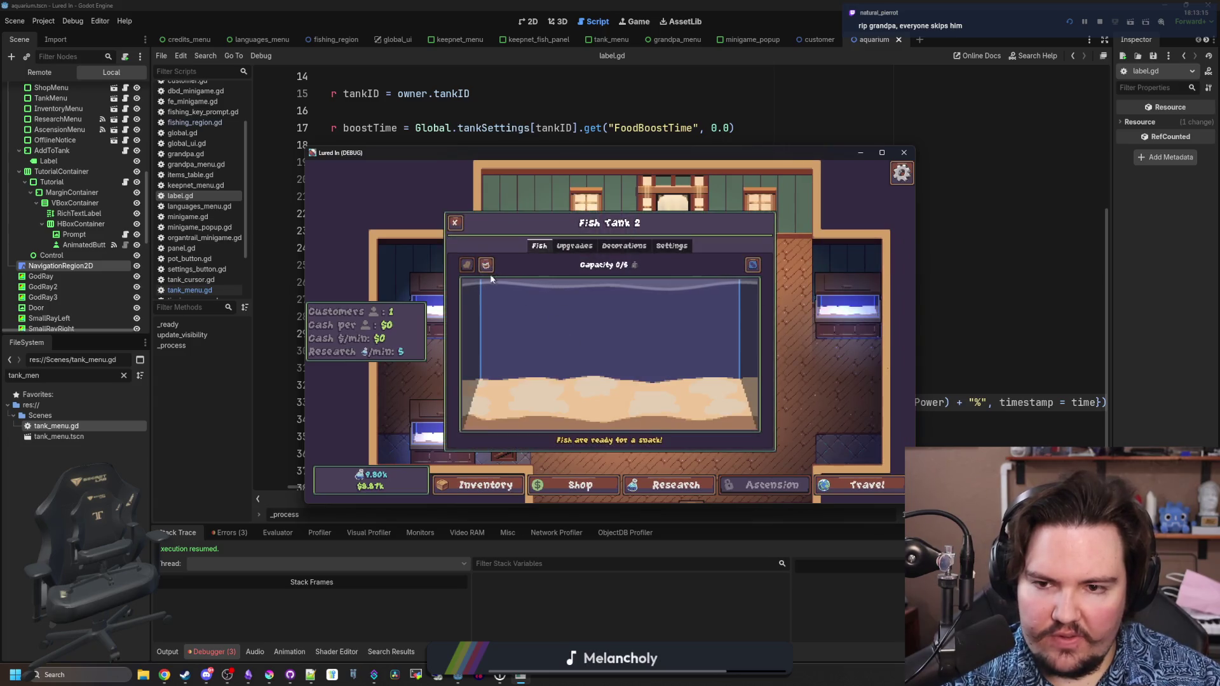
pyautogui.click(654, 370)
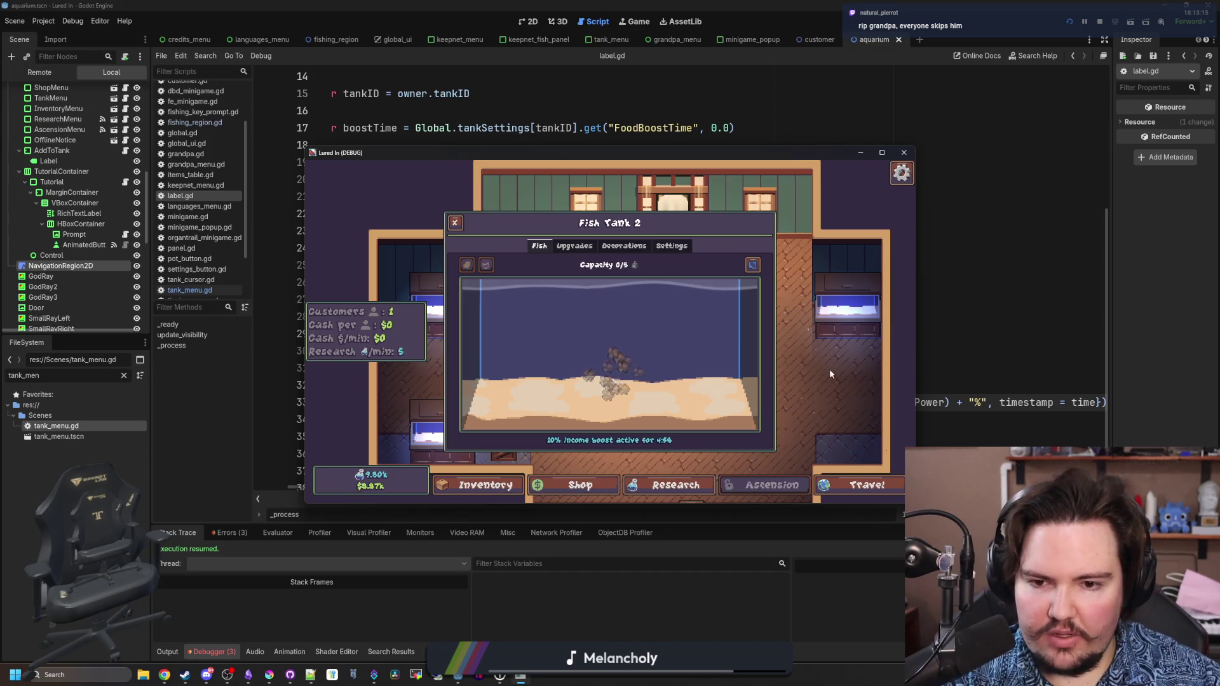
pyautogui.press('F8')
pyautogui.hotkey('ctrl', 's')
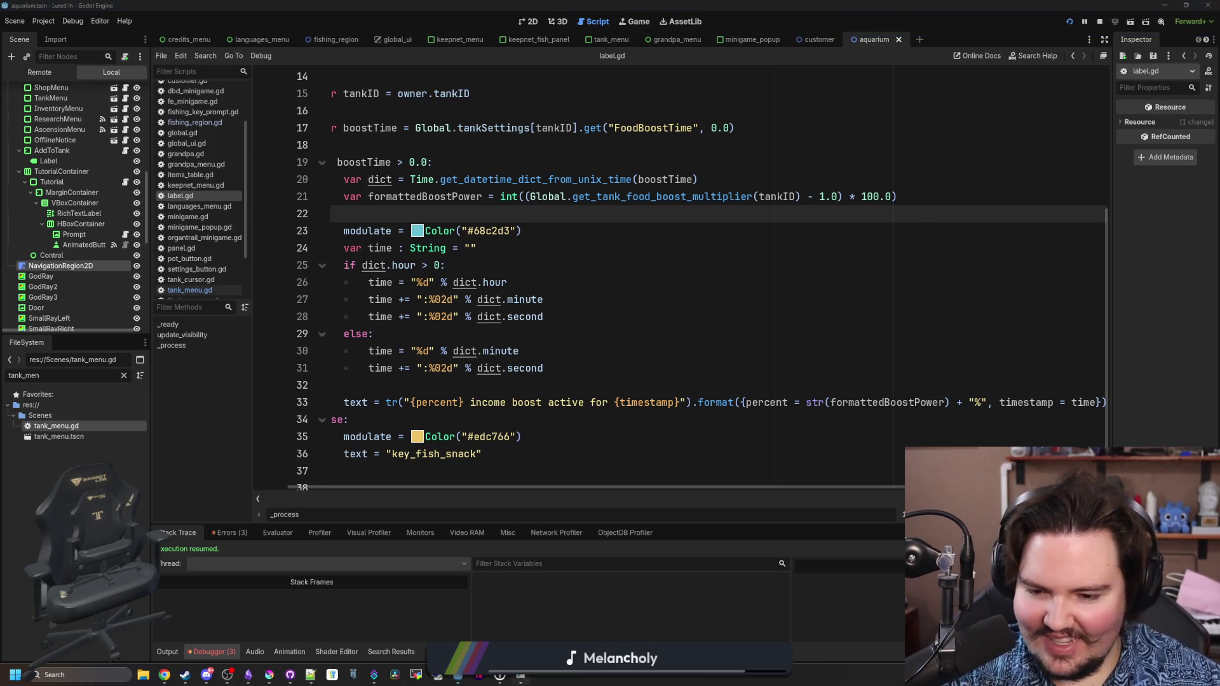
pyautogui.doubleClick(695, 157)
pyautogui.press('Escape')
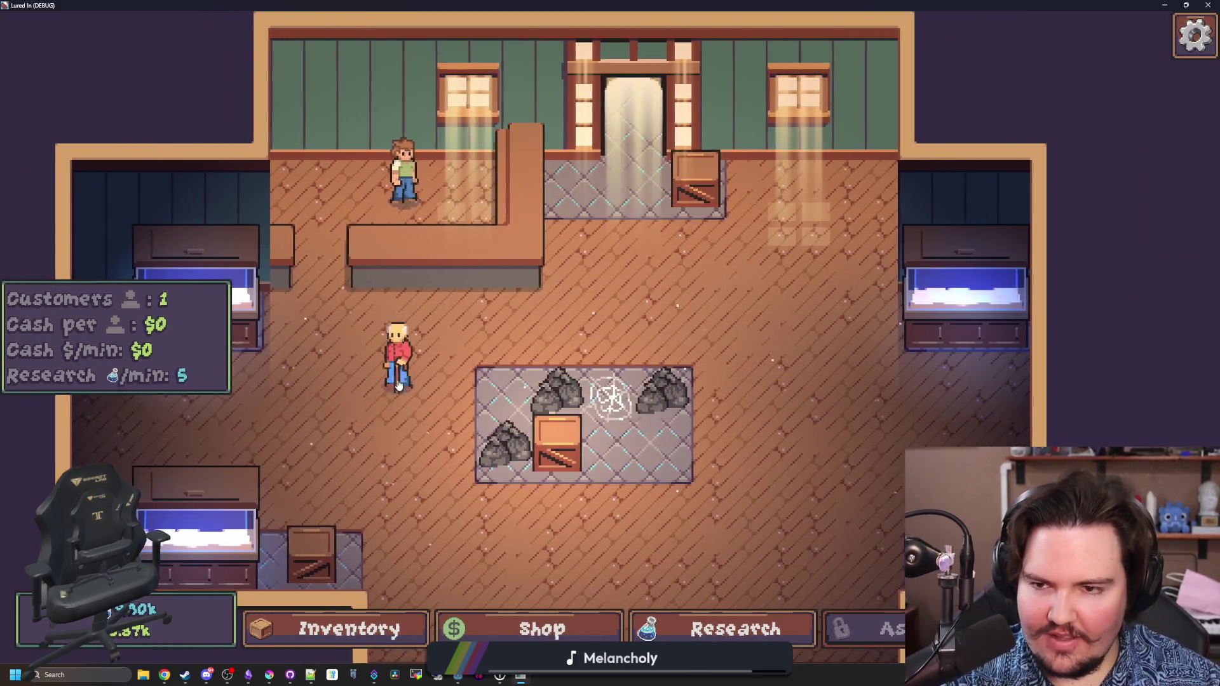
# - Open customization for the green-shirt worker and change the hairstyle to Balding
pyautogui.scroll(3, 532, 320)
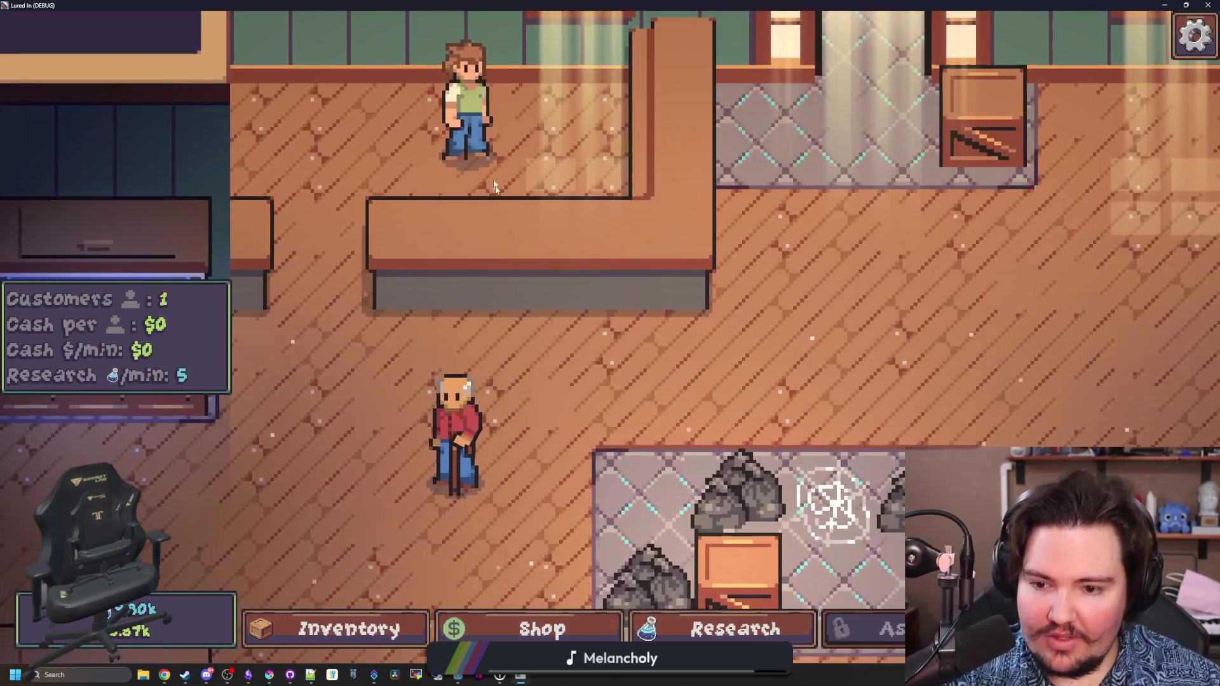
pyautogui.click(477, 127)
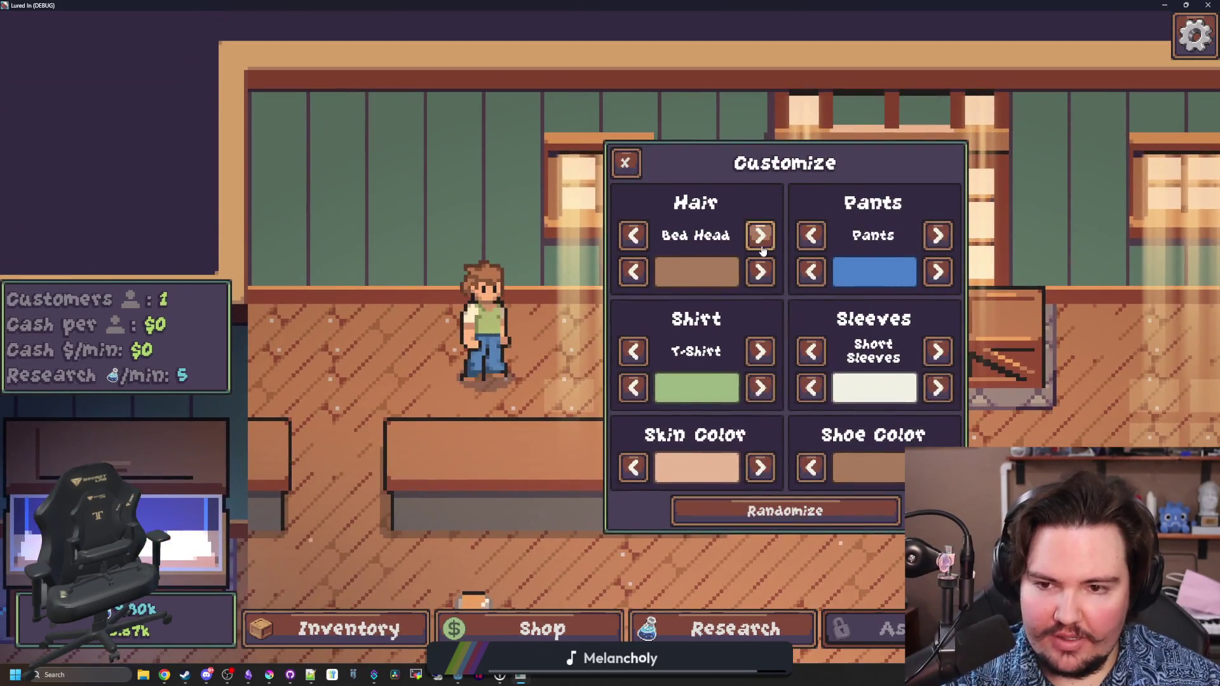
pyautogui.click(761, 236)
pyautogui.click(761, 237)
pyautogui.click(760, 236)
pyautogui.click(761, 237)
pyautogui.click(761, 236)
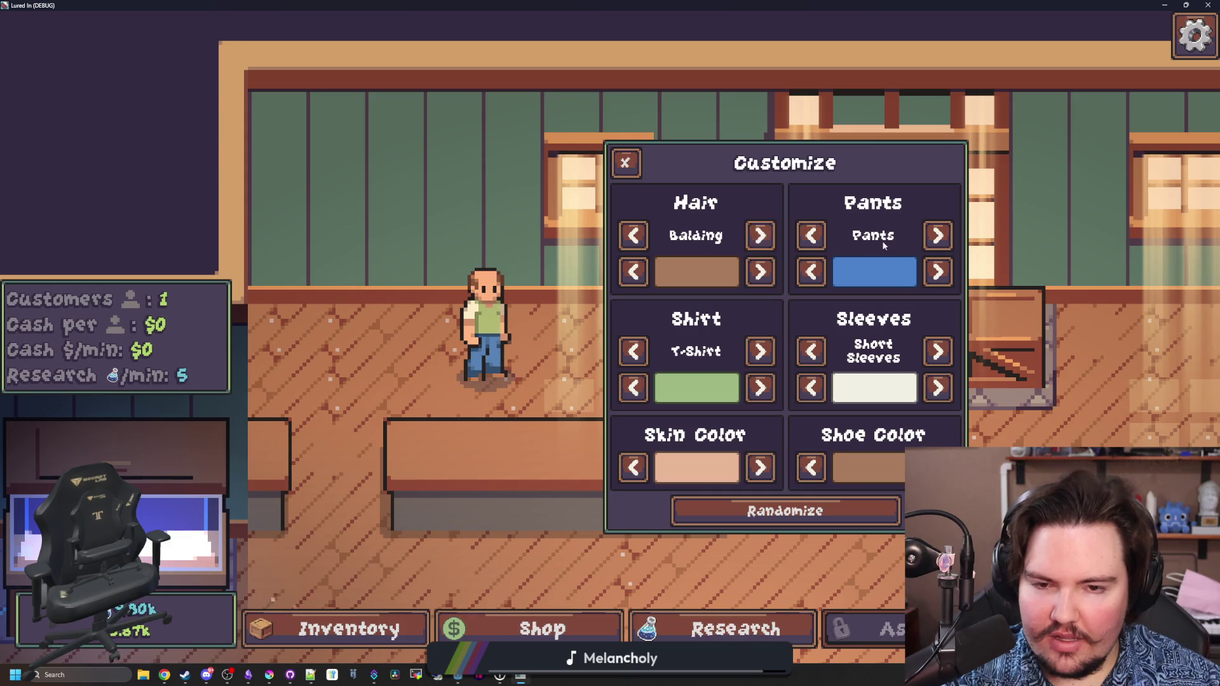
# - Set the worker's hair colour to white and darken the skin colour
pyautogui.click(763, 273)
pyautogui.click(762, 273)
pyautogui.click(763, 274)
pyautogui.click(763, 273)
pyautogui.click(766, 280)
pyautogui.click(765, 280)
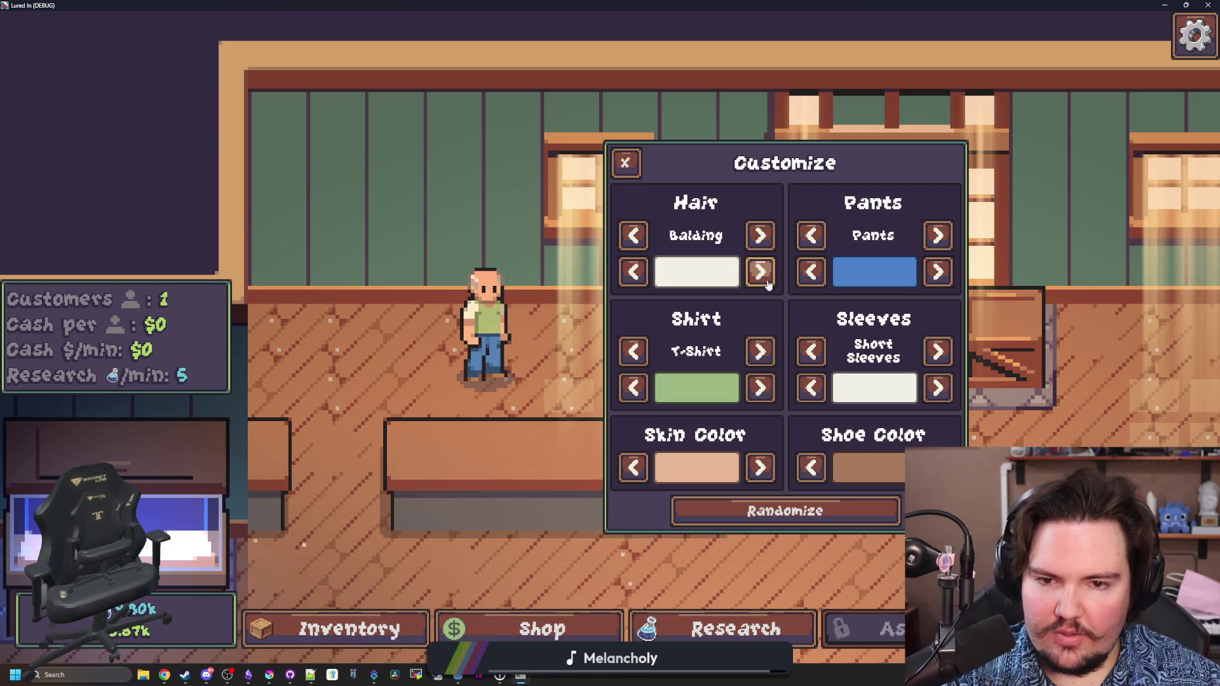
pyautogui.click(635, 468)
pyautogui.click(759, 468)
pyautogui.click(760, 468)
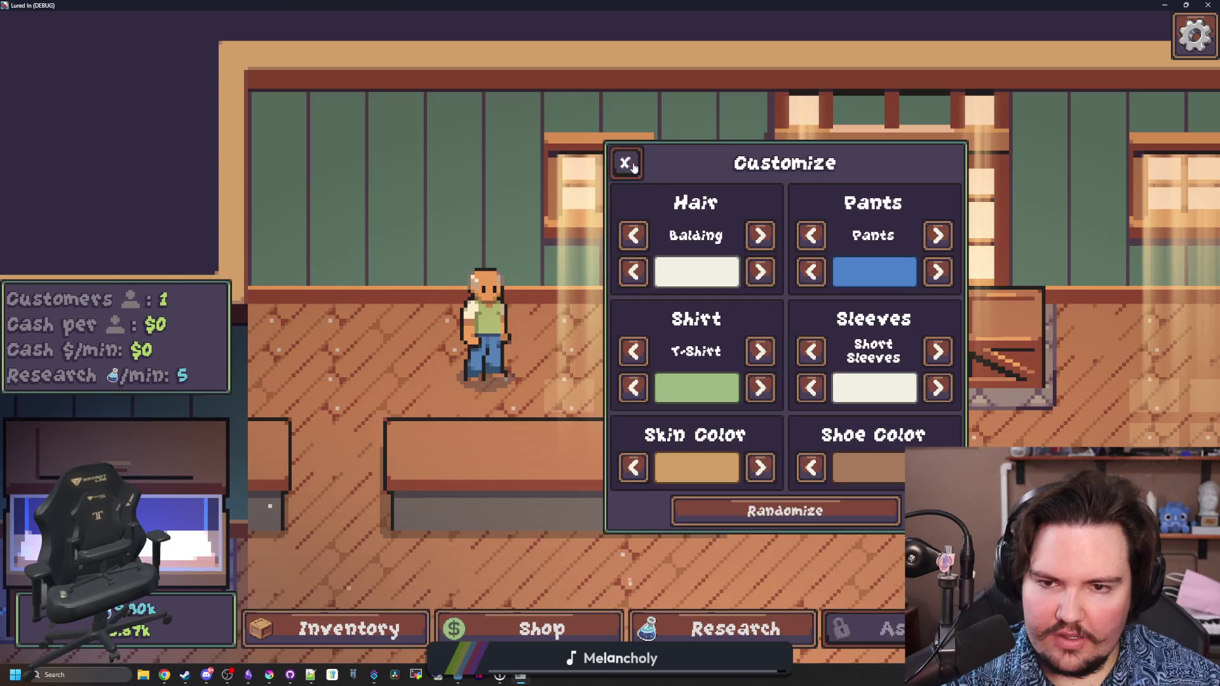
pyautogui.click(625, 163)
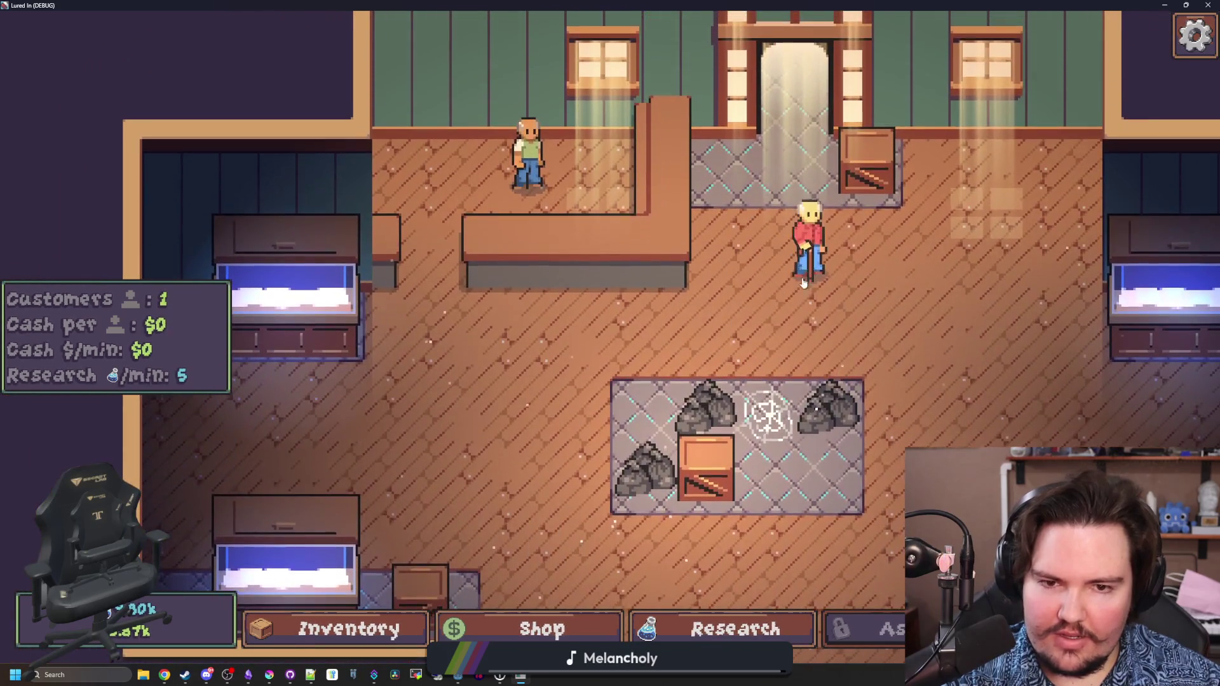
# - Reopen the worker's customization and switch the sleeves to Long Sleeves in red
pyautogui.click(511, 235)
pyautogui.click(938, 388)
pyautogui.click(937, 388)
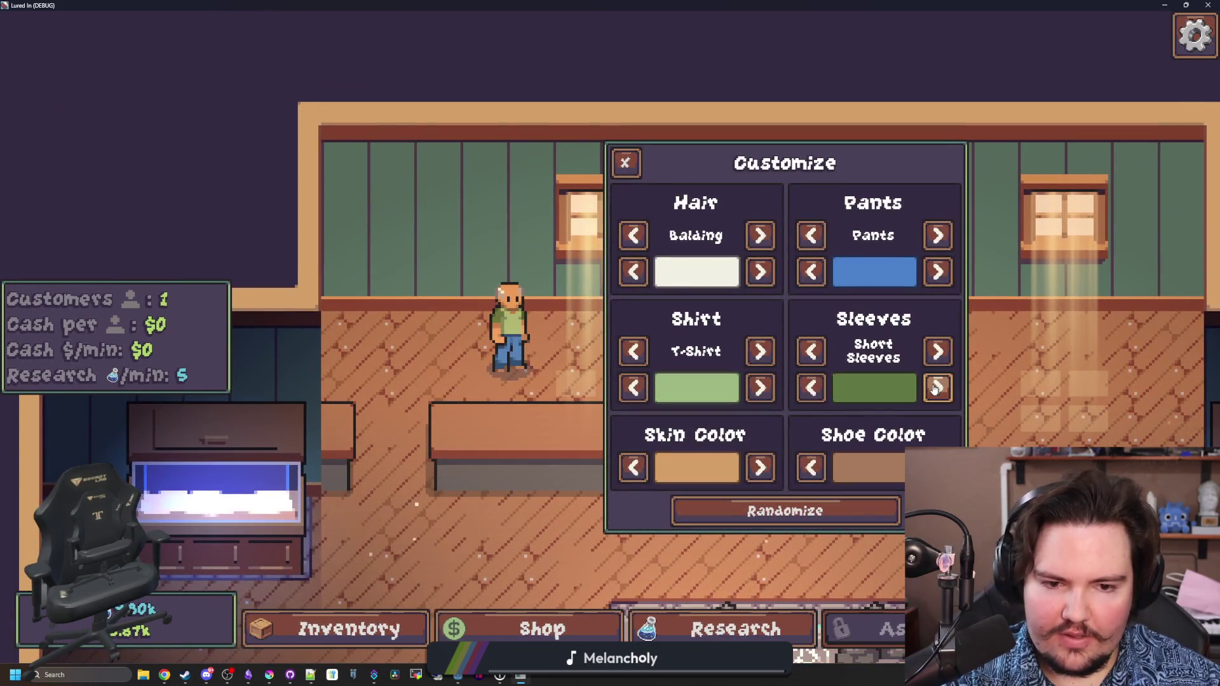
pyautogui.click(938, 388)
pyautogui.click(938, 351)
pyautogui.click(937, 388)
pyautogui.click(938, 388)
pyautogui.click(938, 387)
pyautogui.click(938, 388)
pyautogui.click(938, 387)
pyautogui.click(938, 388)
pyautogui.click(938, 387)
pyautogui.click(811, 388)
# - Make the shirt red in the Button Up style and close the panel
pyautogui.click(760, 388)
pyautogui.click(760, 388)
pyautogui.click(760, 388)
pyautogui.click(760, 387)
pyautogui.click(760, 387)
pyautogui.click(760, 388)
pyautogui.click(760, 387)
pyautogui.click(759, 387)
pyautogui.click(760, 387)
pyautogui.click(760, 352)
pyautogui.click(760, 351)
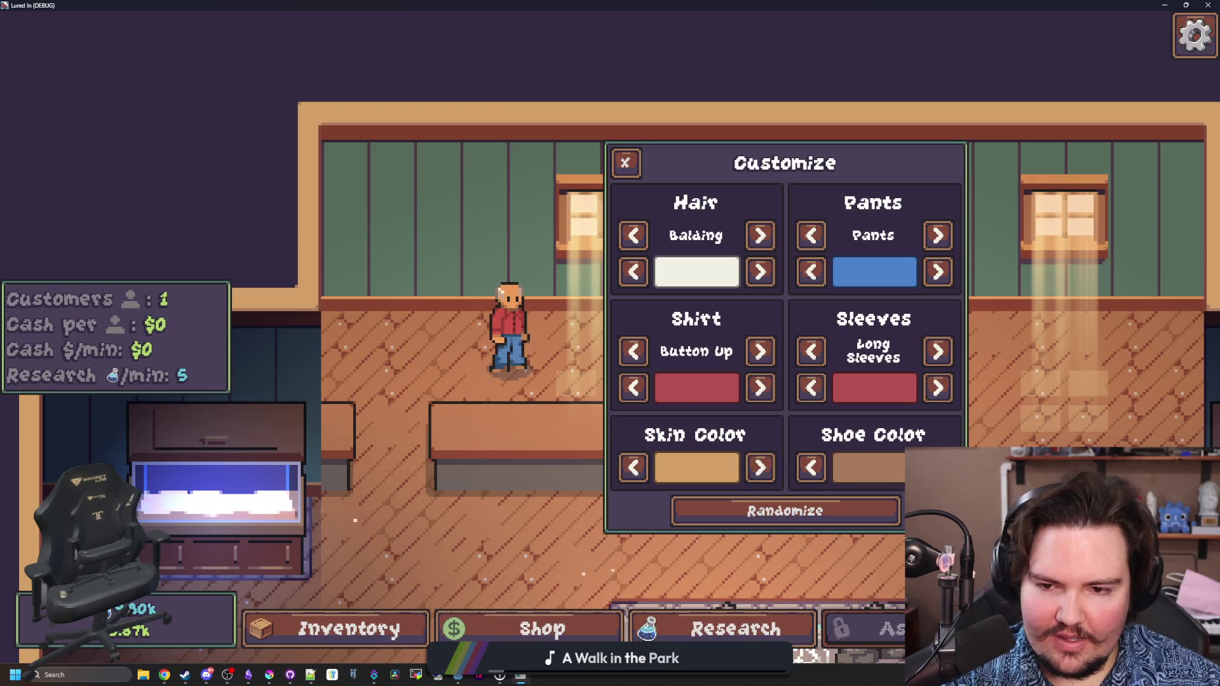
pyautogui.press('Escape')
# - Toggle the customer's customization panel closed, exit fullscreen and stop the game
pyautogui.scroll(3, 560, 288)
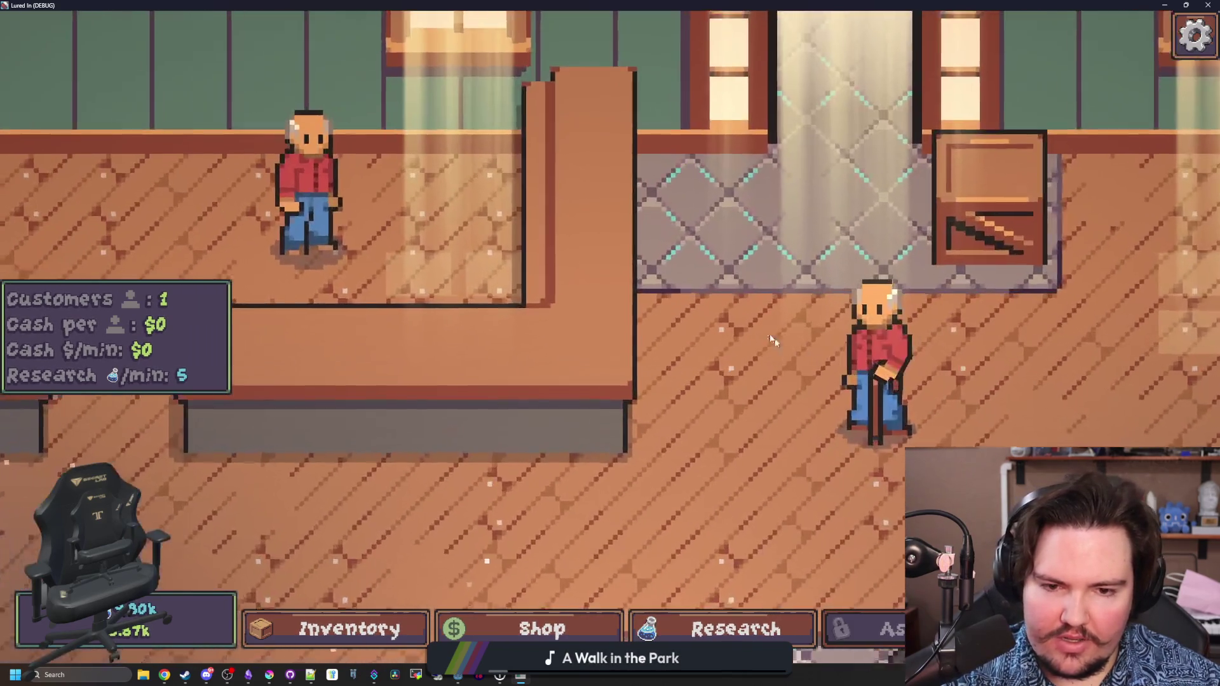
pyautogui.press('c')
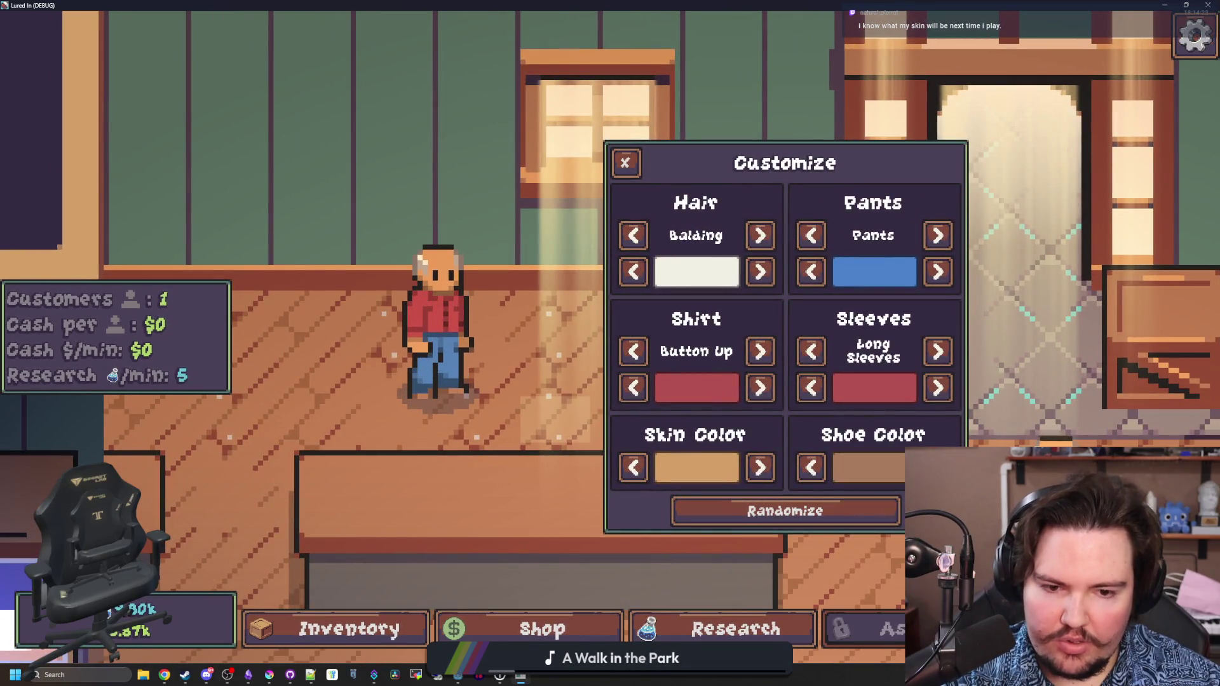
pyautogui.press('c')
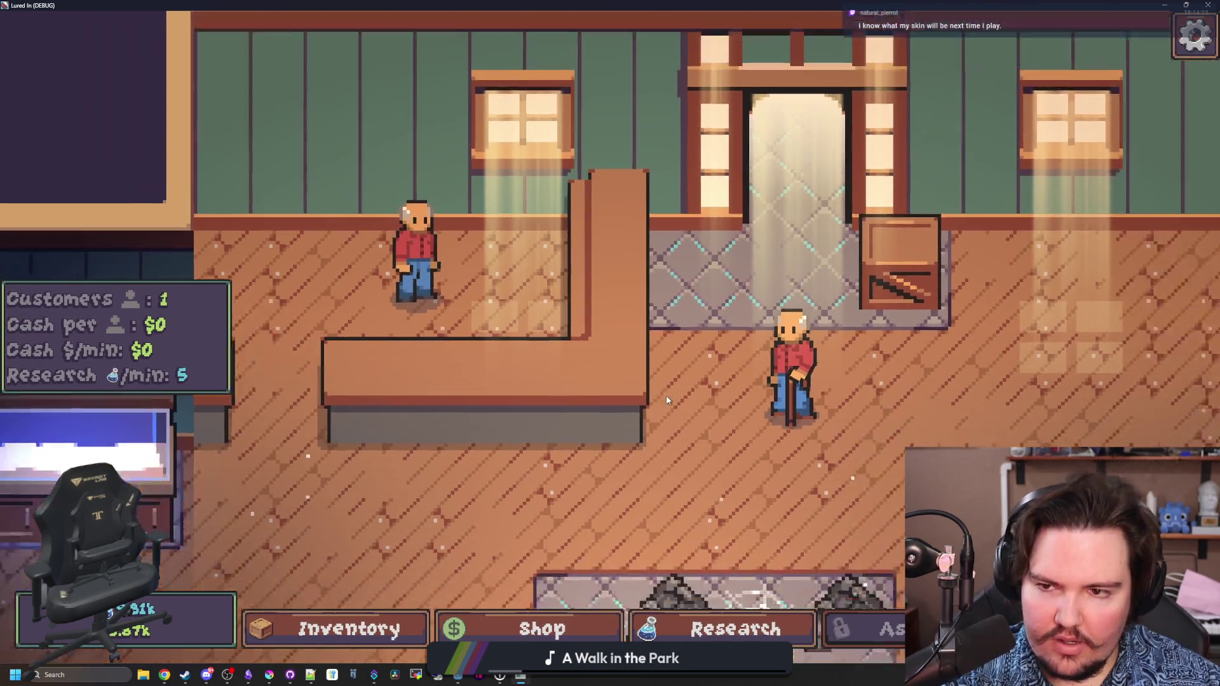
pyautogui.press('F11')
pyautogui.press('F8')
# - Filter the file list by 'custom' and open customization_menu.gd
pyautogui.click(445, 385)
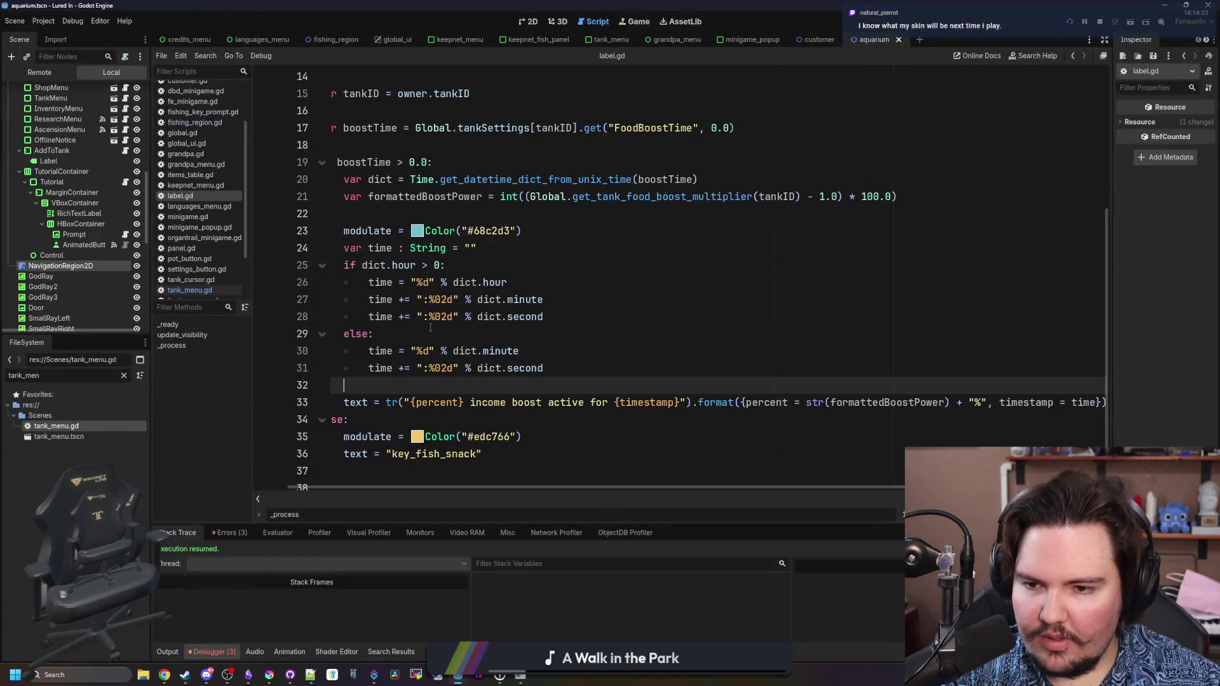
pyautogui.click(376, 333)
pyautogui.click(124, 375)
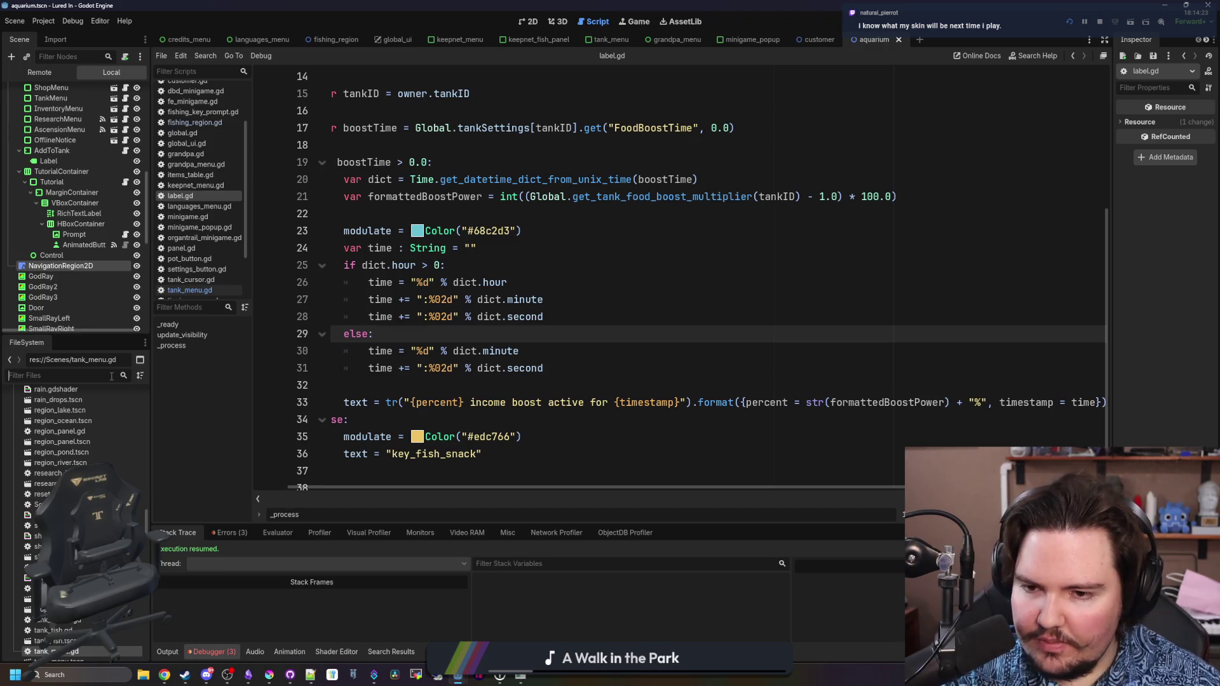
pyautogui.write('custom')
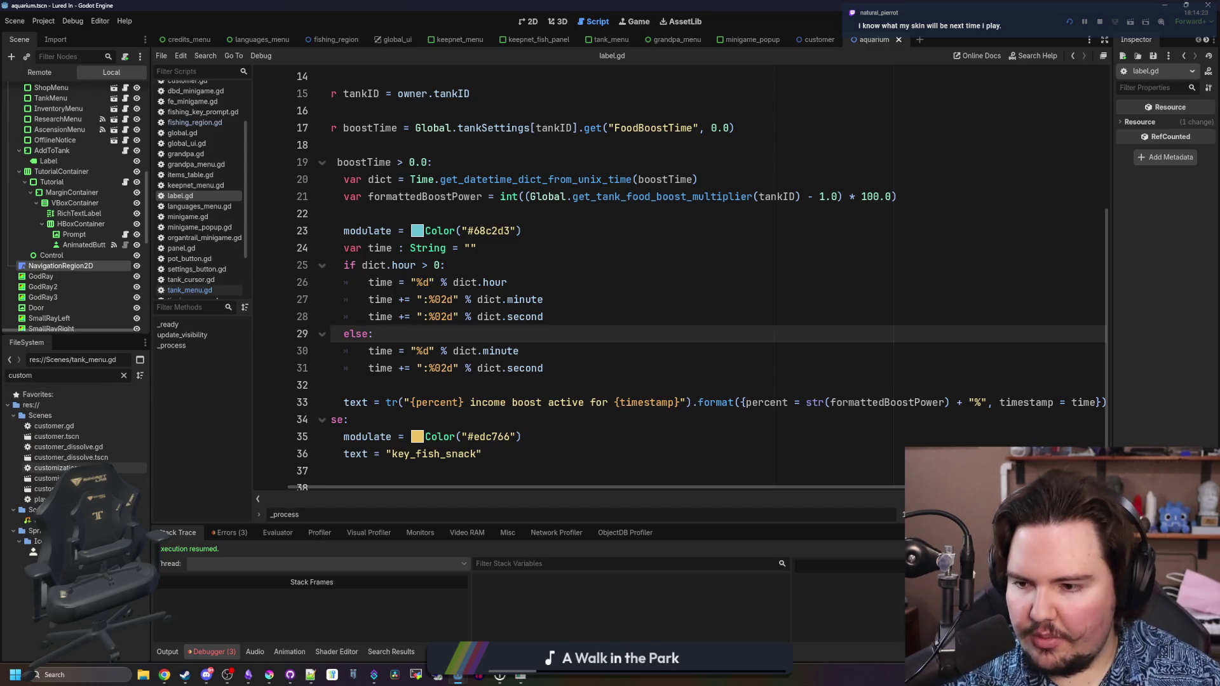
pyautogui.doubleClick(57, 468)
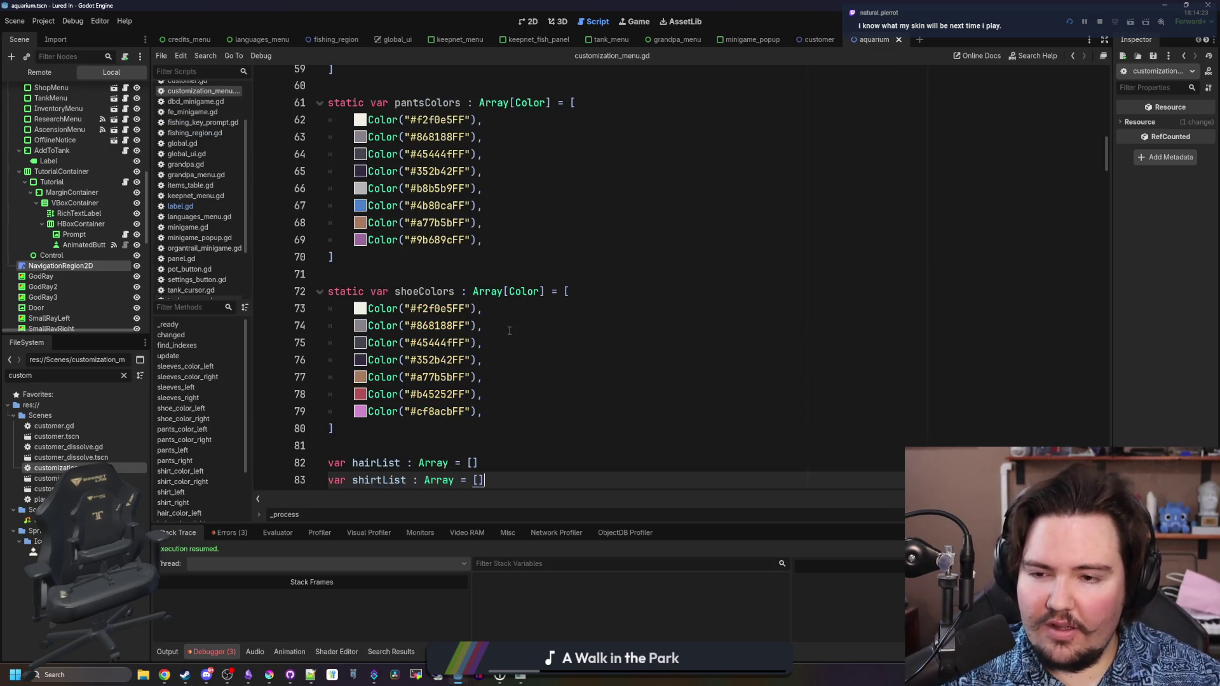
# - Add a blank Color(""), entry after #a77b5bFF in the shoeColors list
pyautogui.scroll(-4, 509, 331)
pyautogui.scroll(2, 492, 293)
pyautogui.click(536, 275)
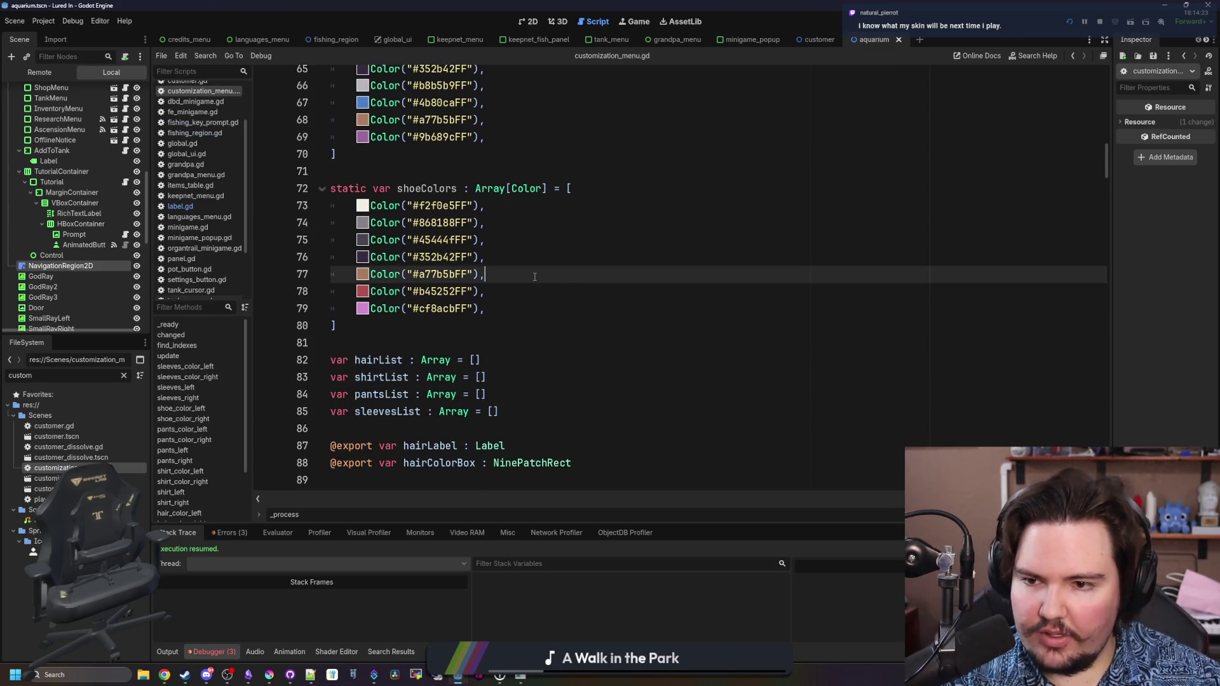
pyautogui.press('Return')
pyautogui.write('Color(""),')
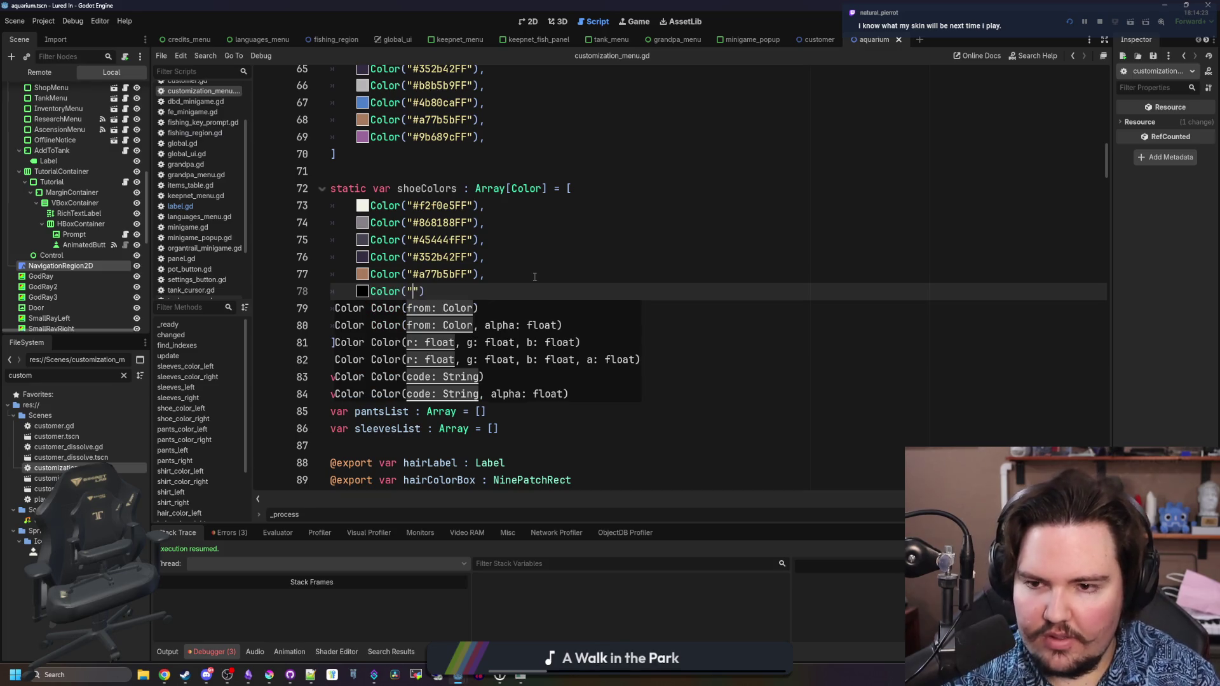
pyautogui.click(567, 261)
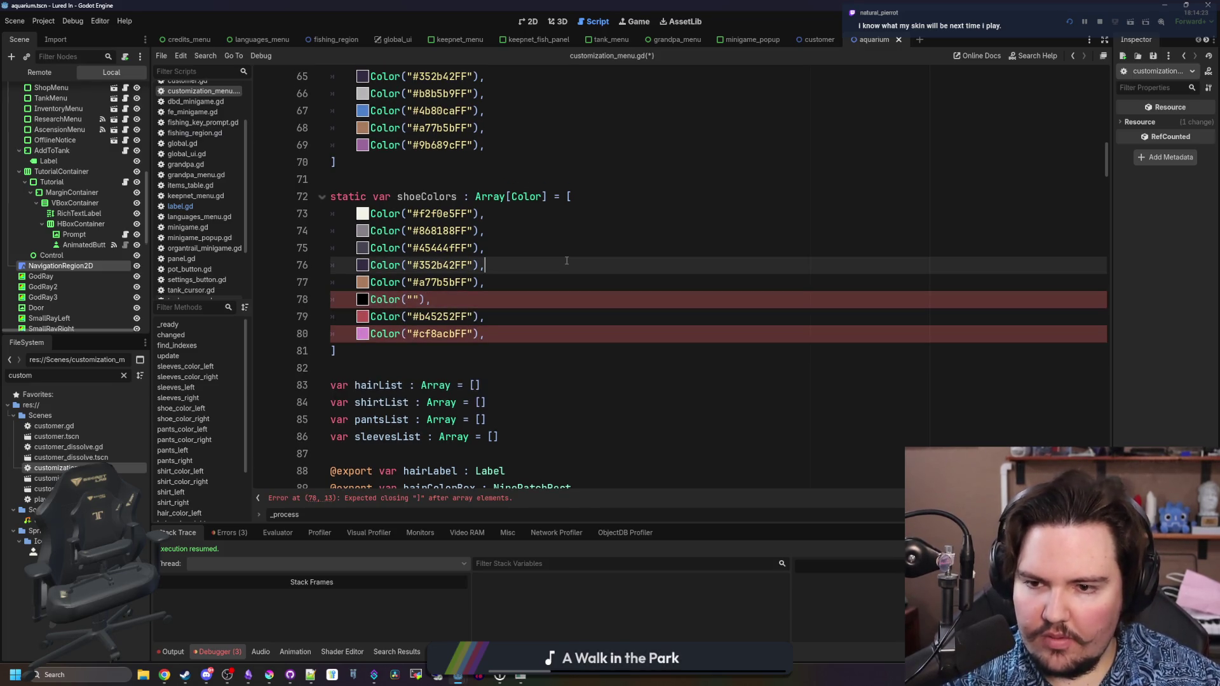
# - Search the whole project for 'grandpa' and look over the Grandpa class script
pyautogui.hotkey('ctrl', 'shift', 'f')
pyautogui.write('grandpa')
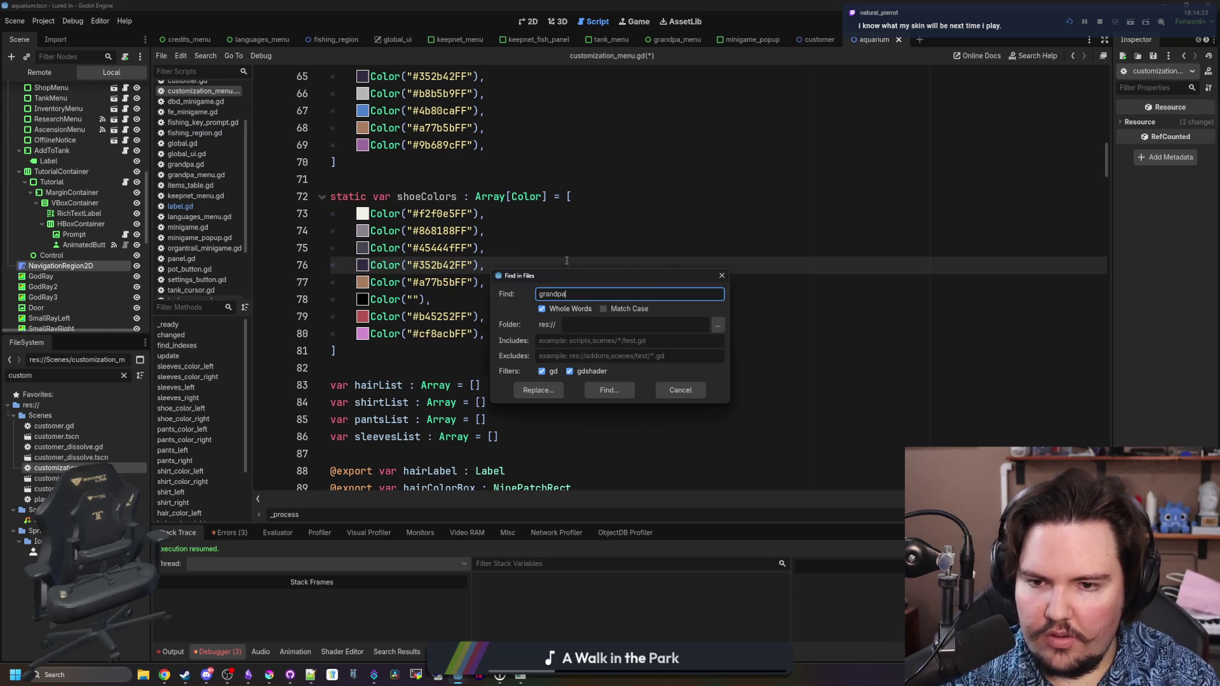
pyautogui.press('Return')
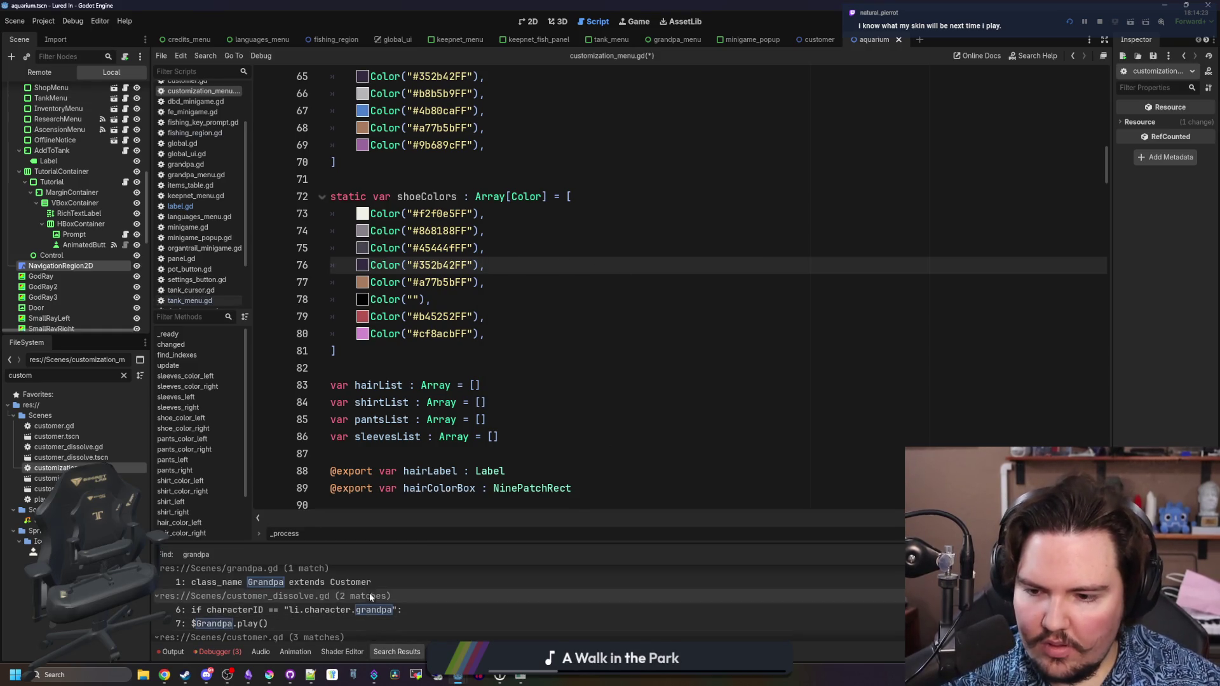
pyautogui.click(371, 584)
pyautogui.scroll(-3, 495, 238)
pyautogui.scroll(3, 495, 239)
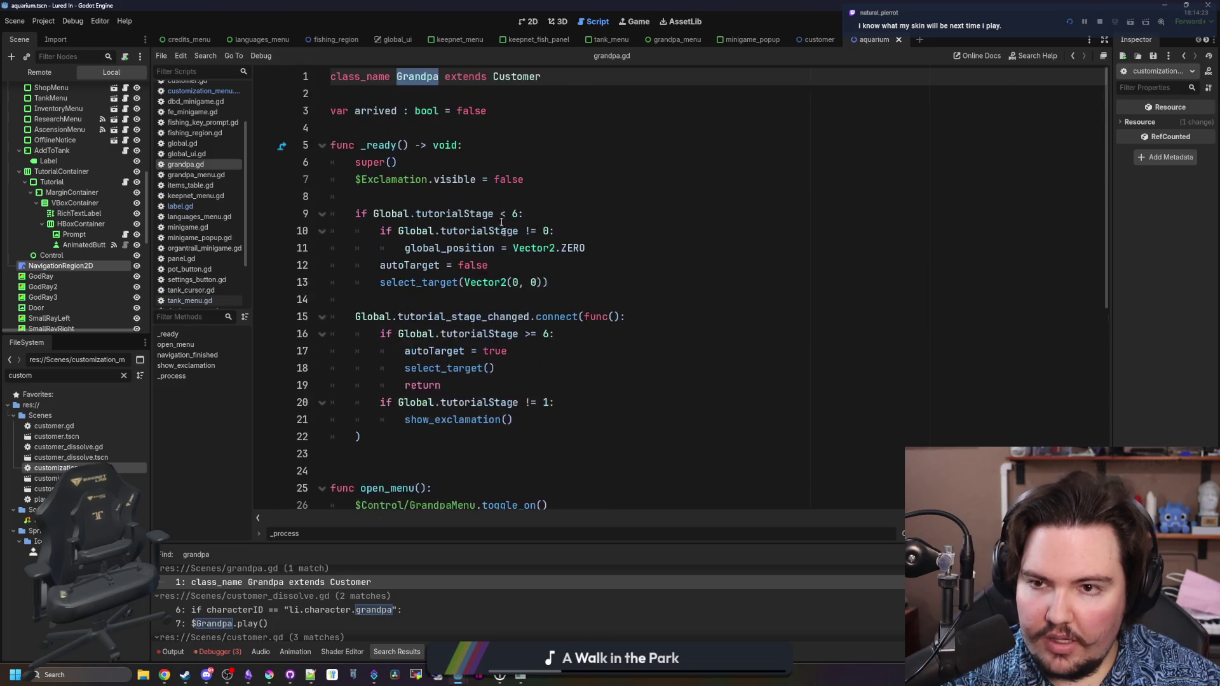
pyautogui.keyDown('ctrl'); pyautogui.click(414, 78); pyautogui.keyUp('ctrl')
pyautogui.scroll(-7, 445, 127)
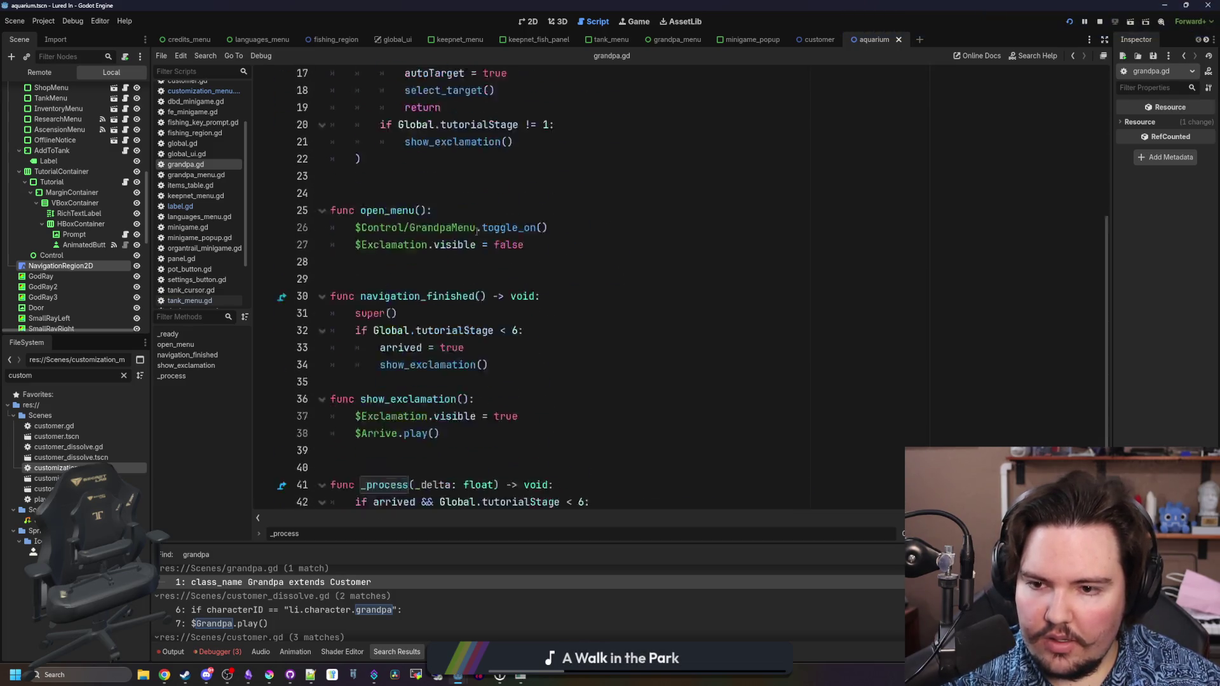
pyautogui.scroll(7, 470, 173)
pyautogui.click(482, 139)
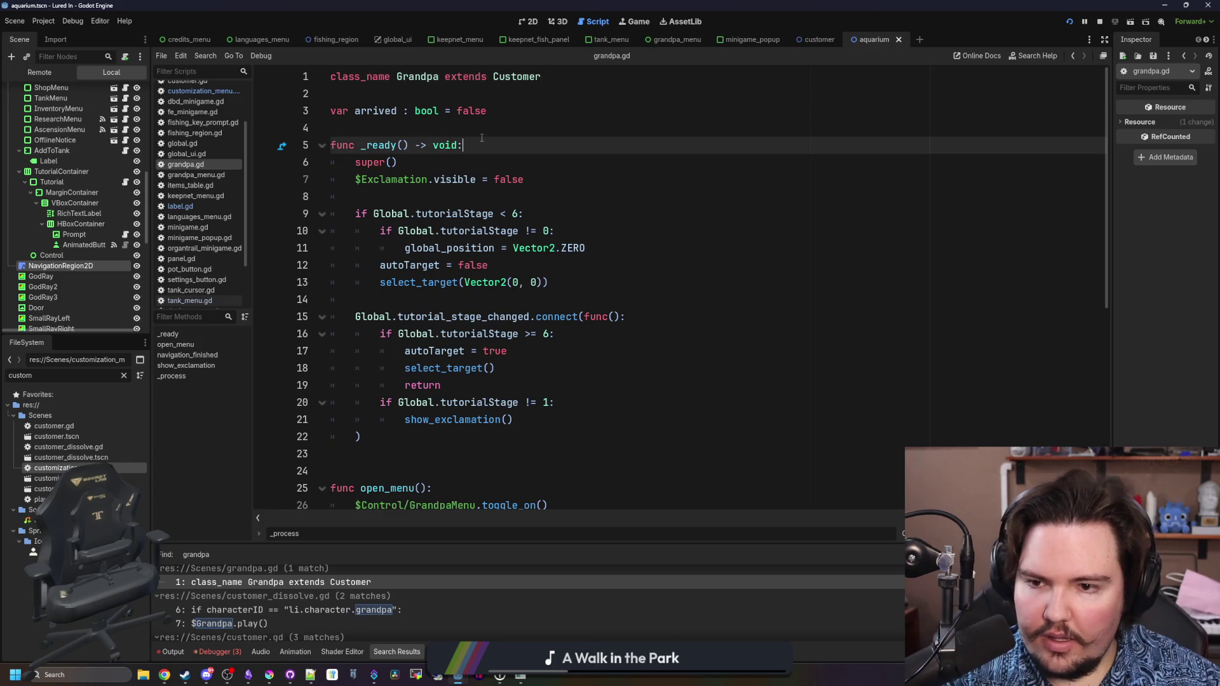
pyautogui.click(460, 135)
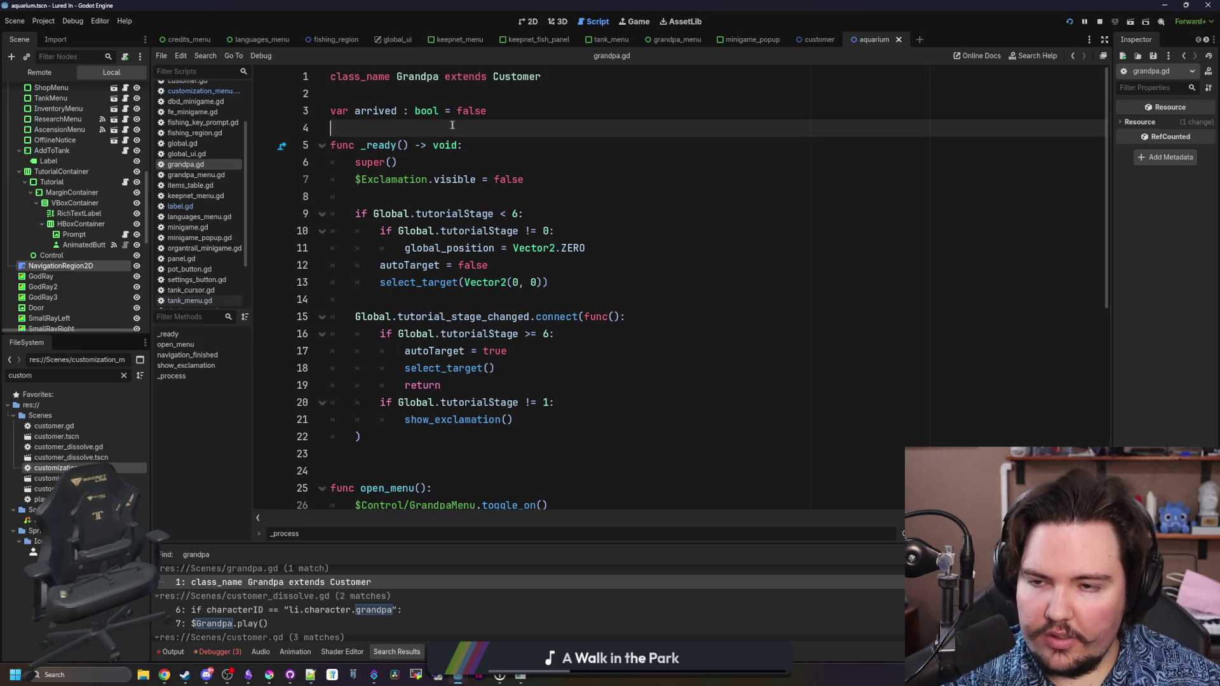
pyautogui.click(473, 390)
pyautogui.scroll(-2, 354, 628)
# - Open the grandpa match in customer.gd, filter files by 'glob', and search for 'characters'
pyautogui.click(379, 607)
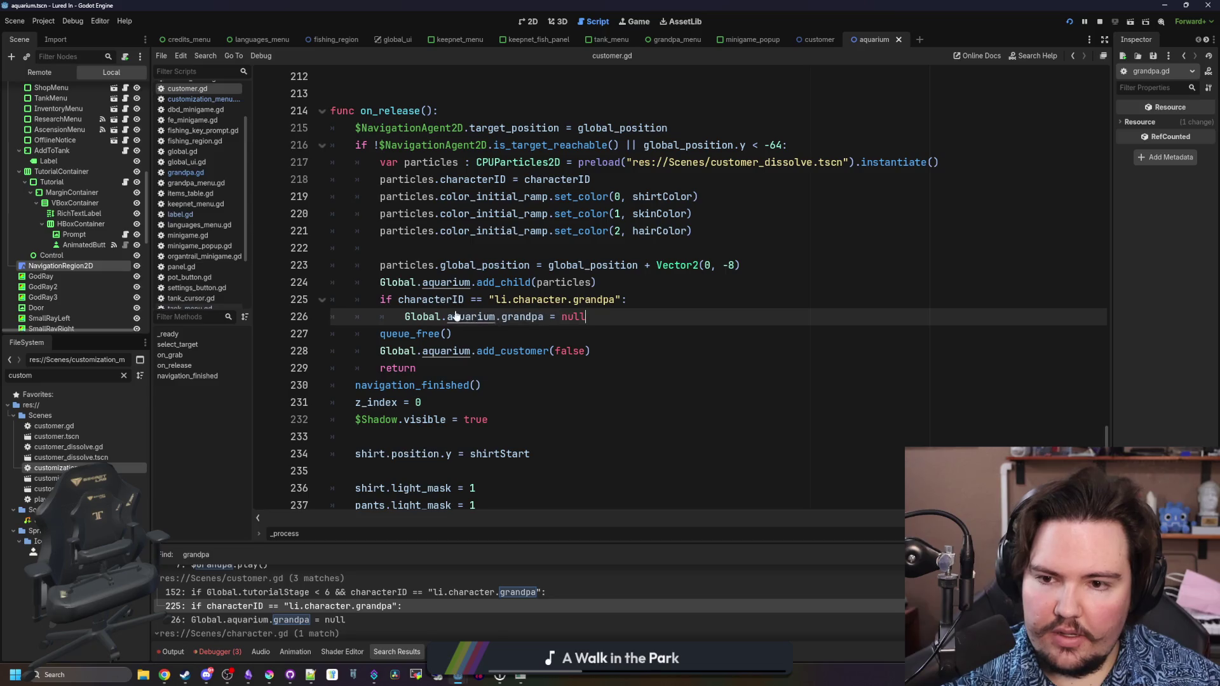
pyautogui.scroll(5, 443, 305)
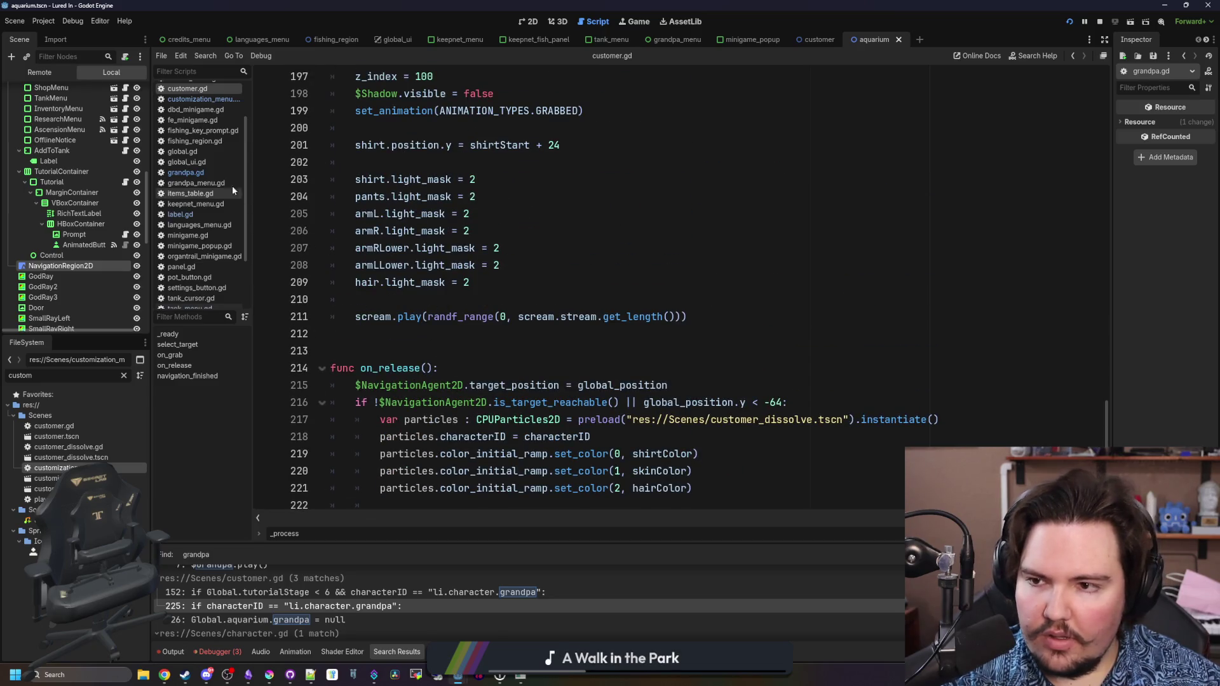
pyautogui.scroll(3, 182, 219)
pyautogui.doubleClick(106, 375)
pyautogui.write('g')
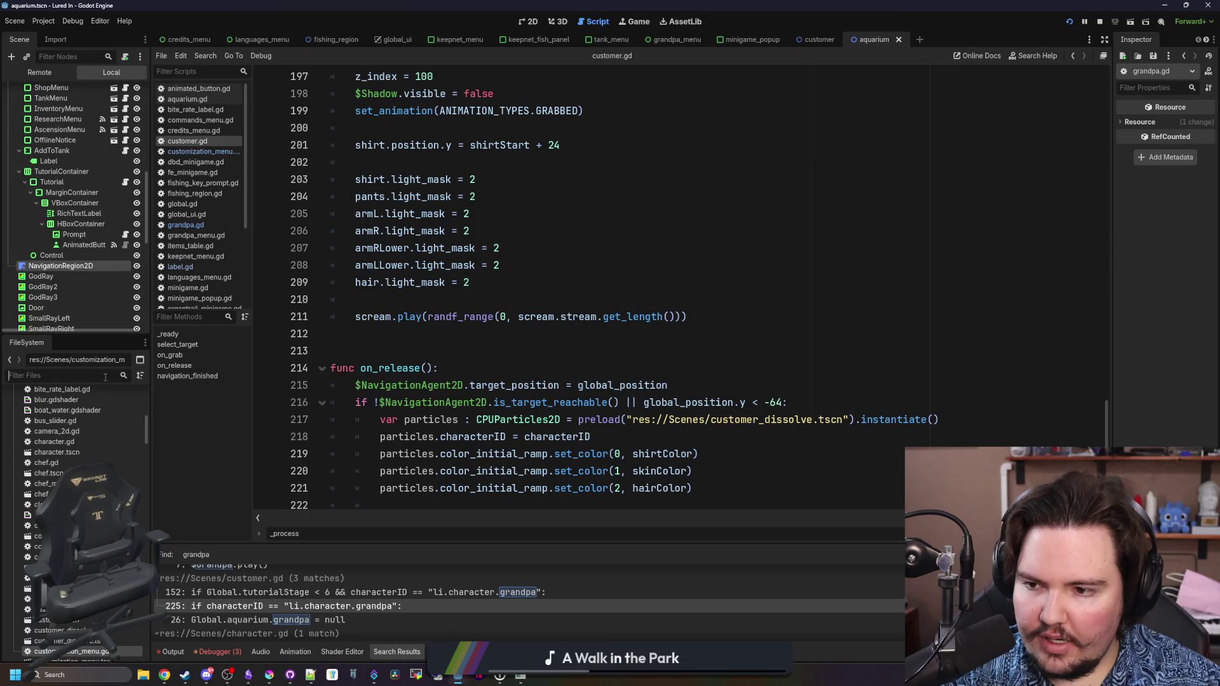
pyautogui.write('lob')
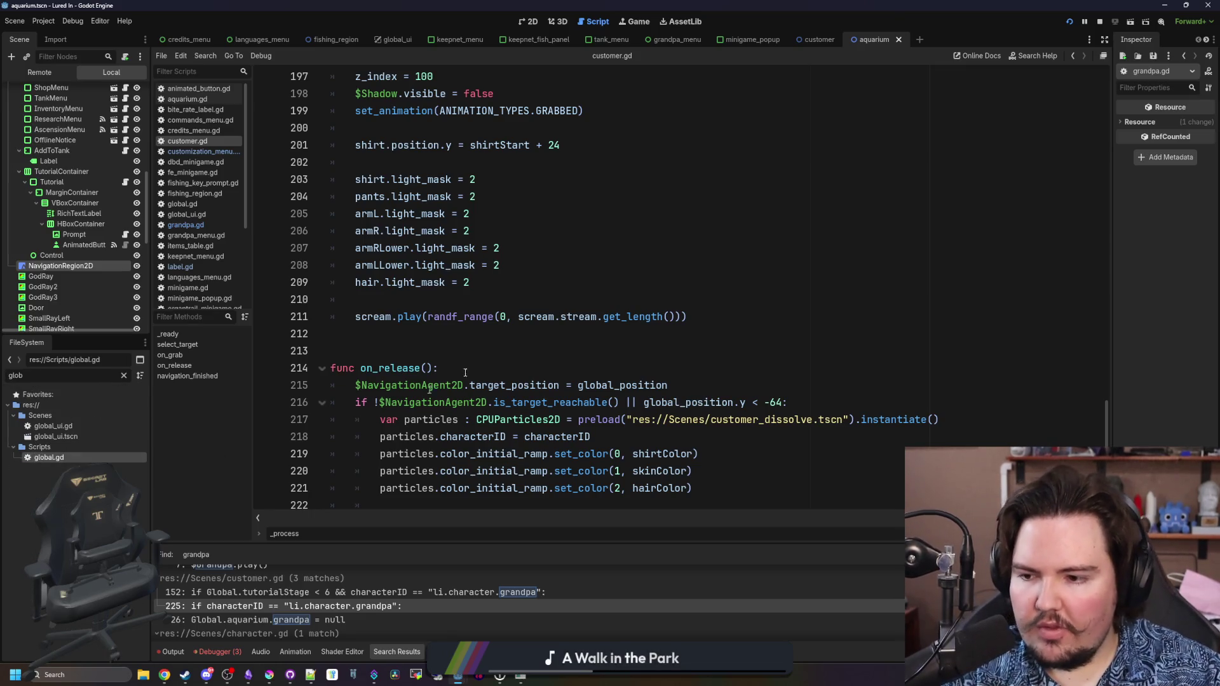
pyautogui.click(615, 285)
pyautogui.click(635, 226)
pyautogui.hotkey('ctrl', 'f')
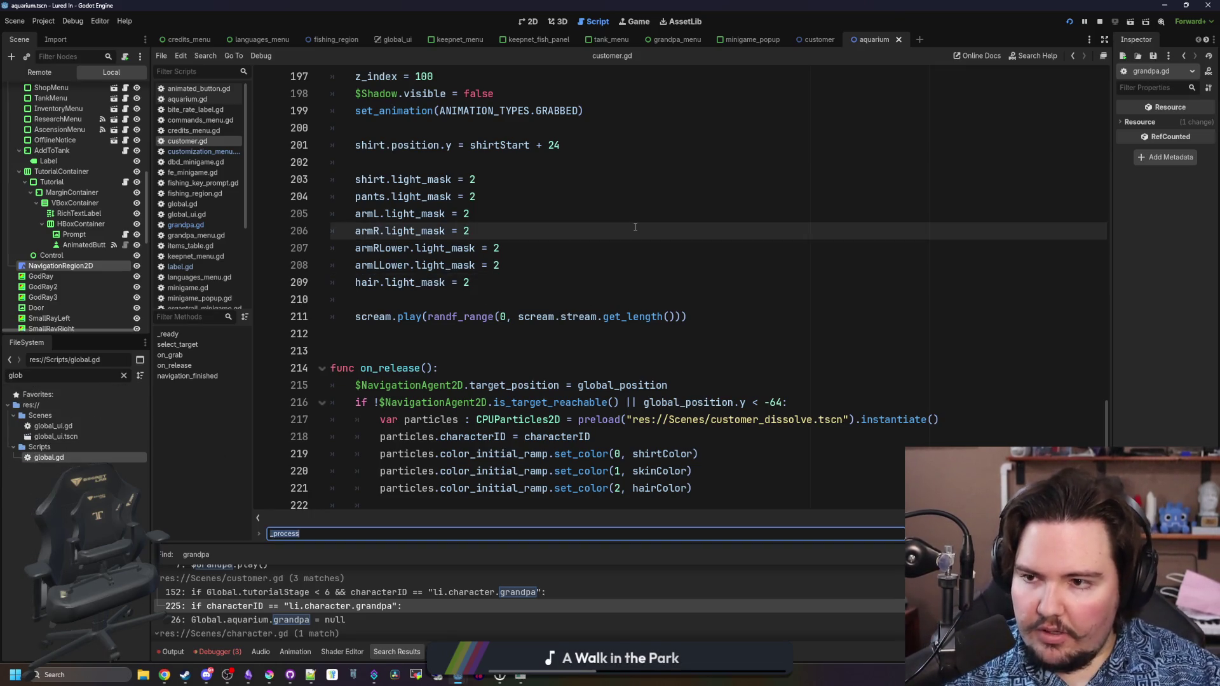
pyautogui.write('characters')
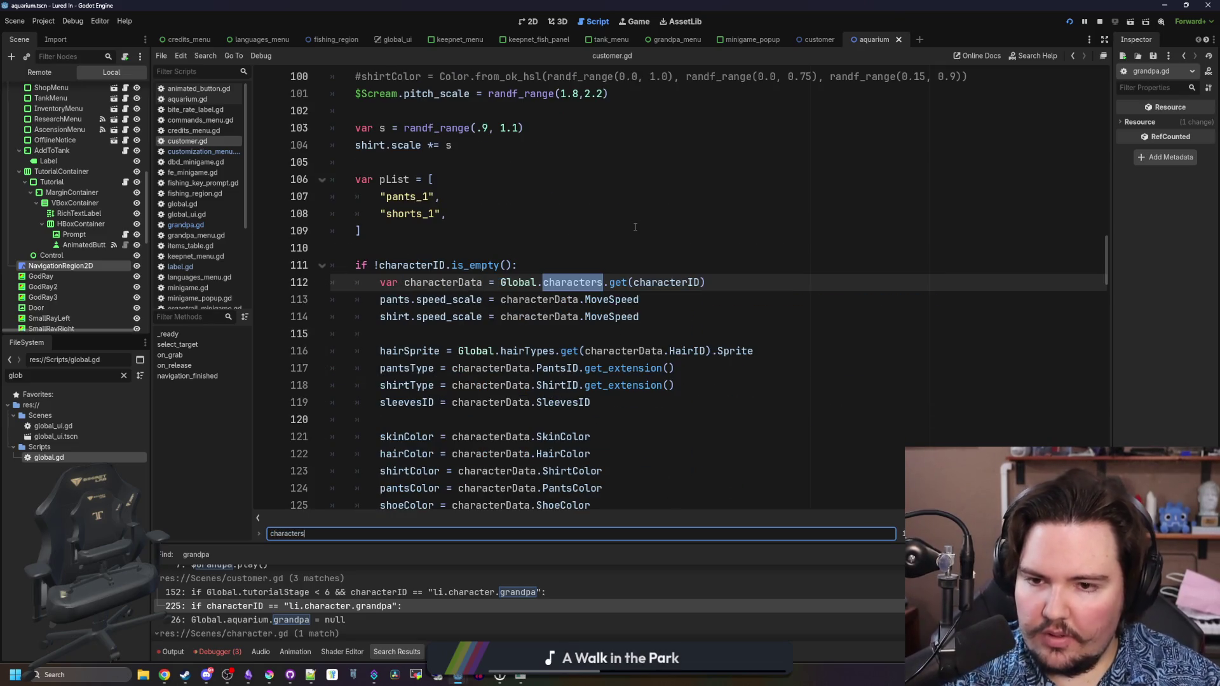
# - In global.gd, find the character data and copy grandpa's #80493a shoe colour
pyautogui.doubleClick(66, 460)
pyautogui.hotkey('ctrl', 'f')
pyautogui.write('charact')
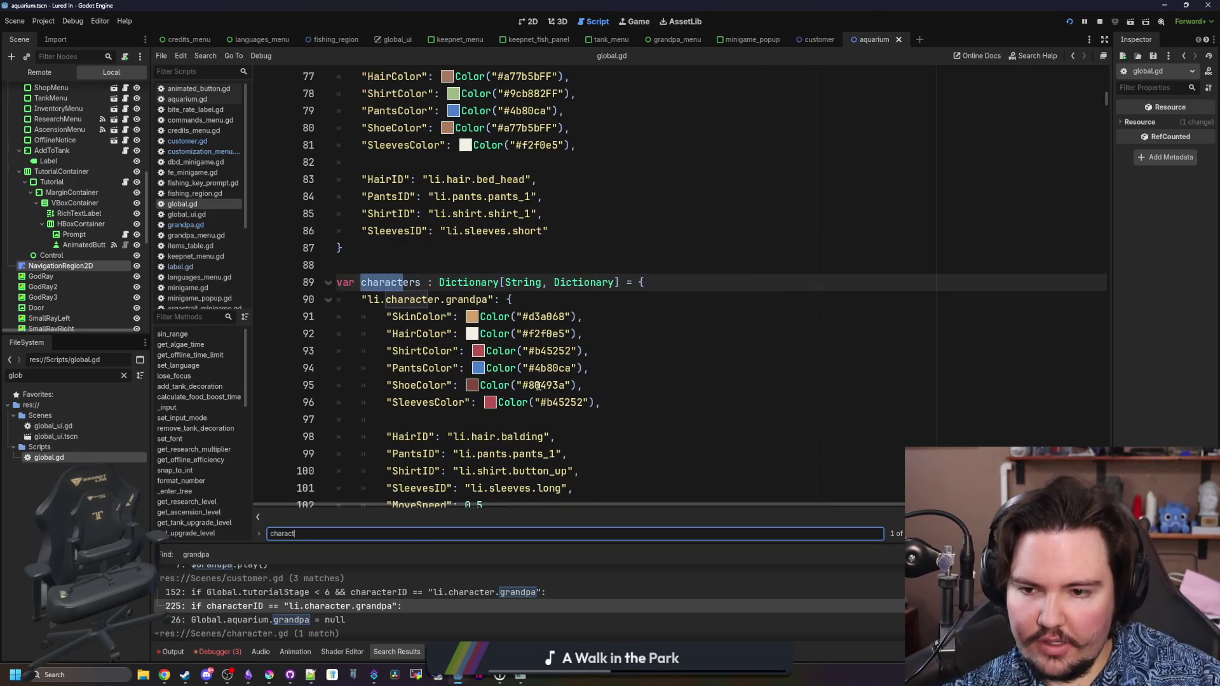
pyautogui.moveTo(575, 386); pyautogui.dragTo(466, 385)
pyautogui.hotkey('ctrl', 'c')
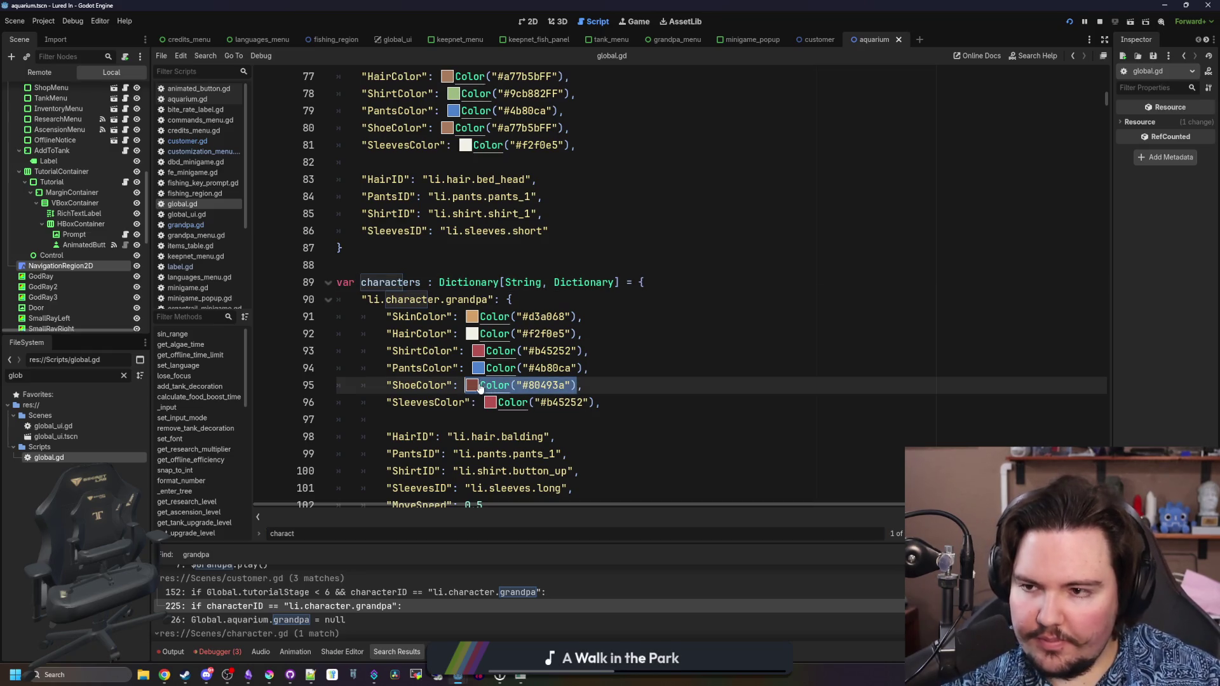
# - Replace the blank shoe entry with Color("#80493aFF"), save, and bring up the Obsidian changelog
pyautogui.click(215, 151)
pyautogui.moveTo(431, 299); pyautogui.dragTo(344, 300)
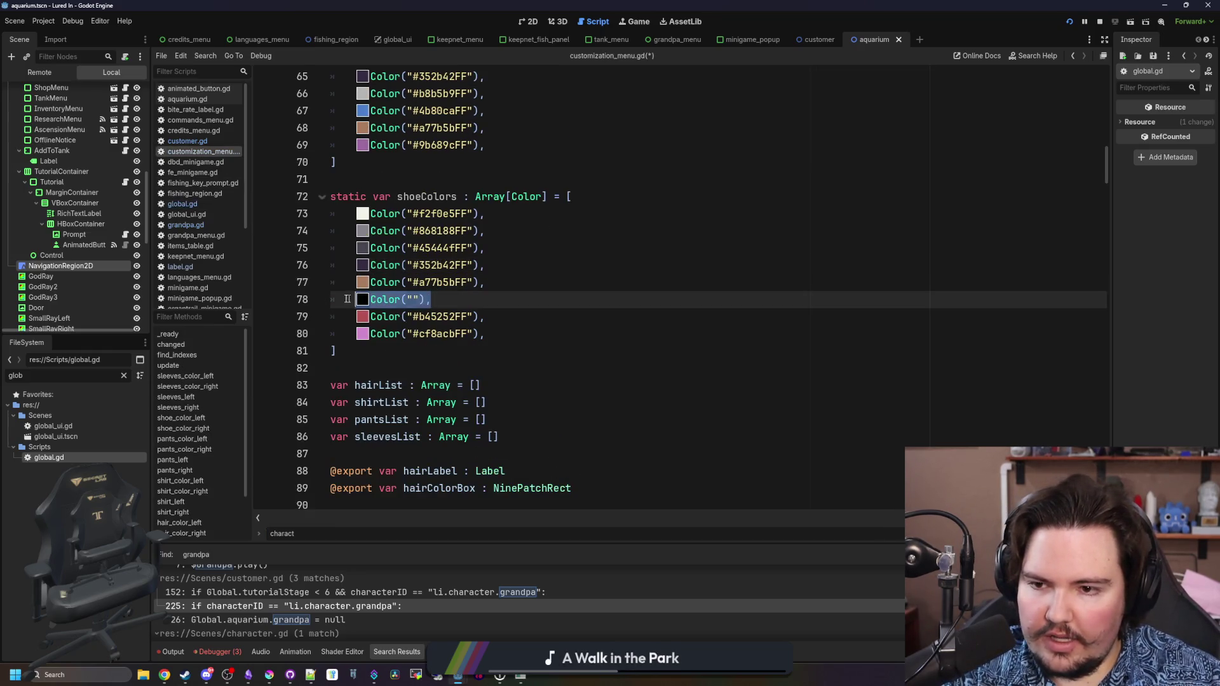
pyautogui.hotkey('ctrl', 'v')
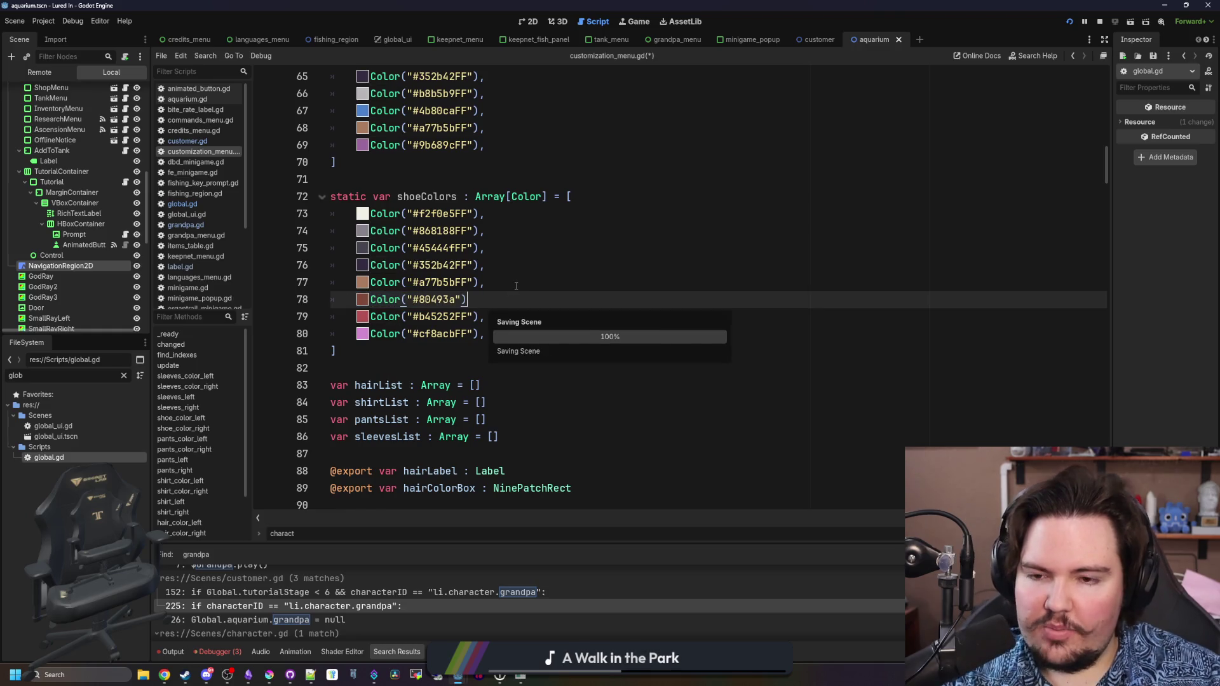
pyautogui.press('Left')
pyautogui.press('Left')
pyautogui.write('F')
pyautogui.hotkey('ctrl', 's')
pyautogui.write('F')
pyautogui.press('End')
pyautogui.write(',')
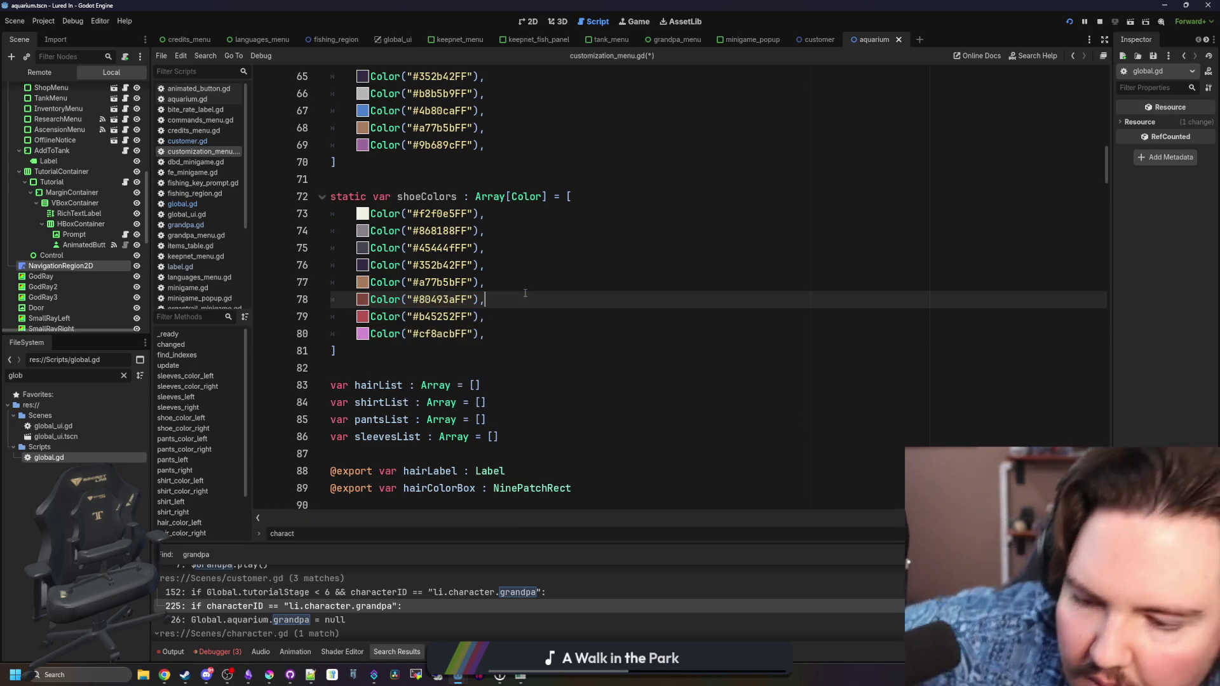
pyautogui.hotkey('ctrl', 's')
pyautogui.click(249, 675)
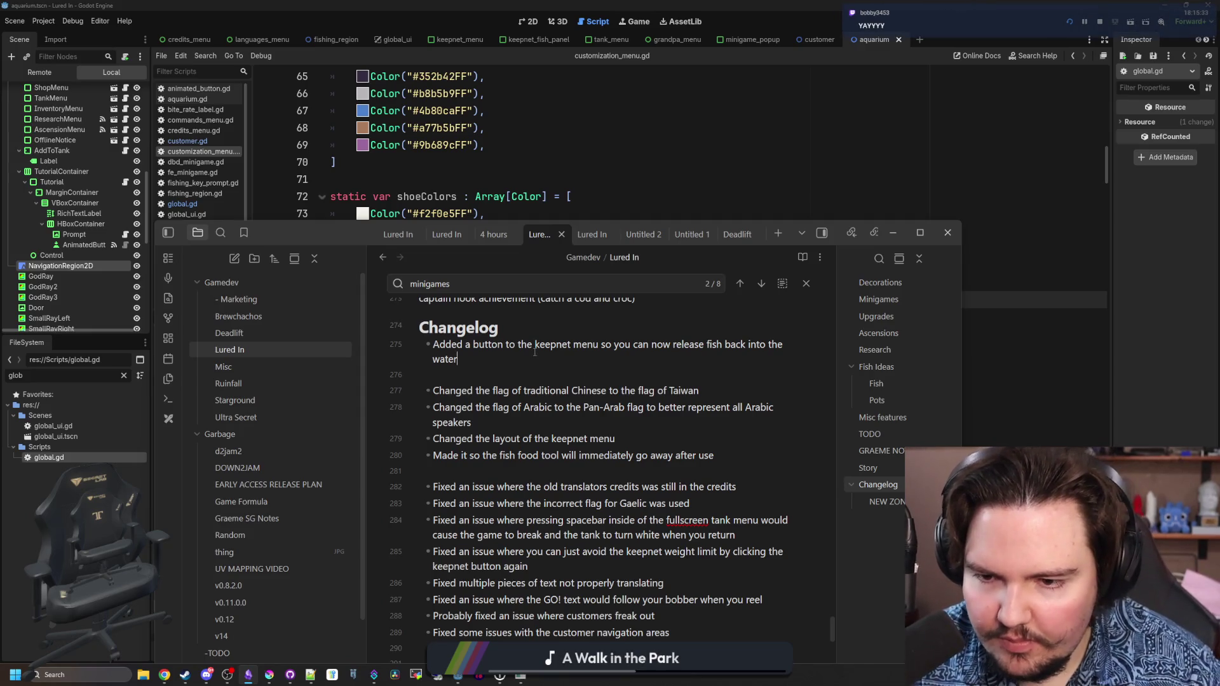
# - Add the changelog bullet 'Added a darker brown shoe color (you can finally cosplay as grandpa)'
pyautogui.press('End')
pyautogui.press('Return')
pyautogui.write('aDDED A DA')
pyautogui.press('BackSpace')
pyautogui.press('BackSpace')
pyautogui.press('BackSpace')
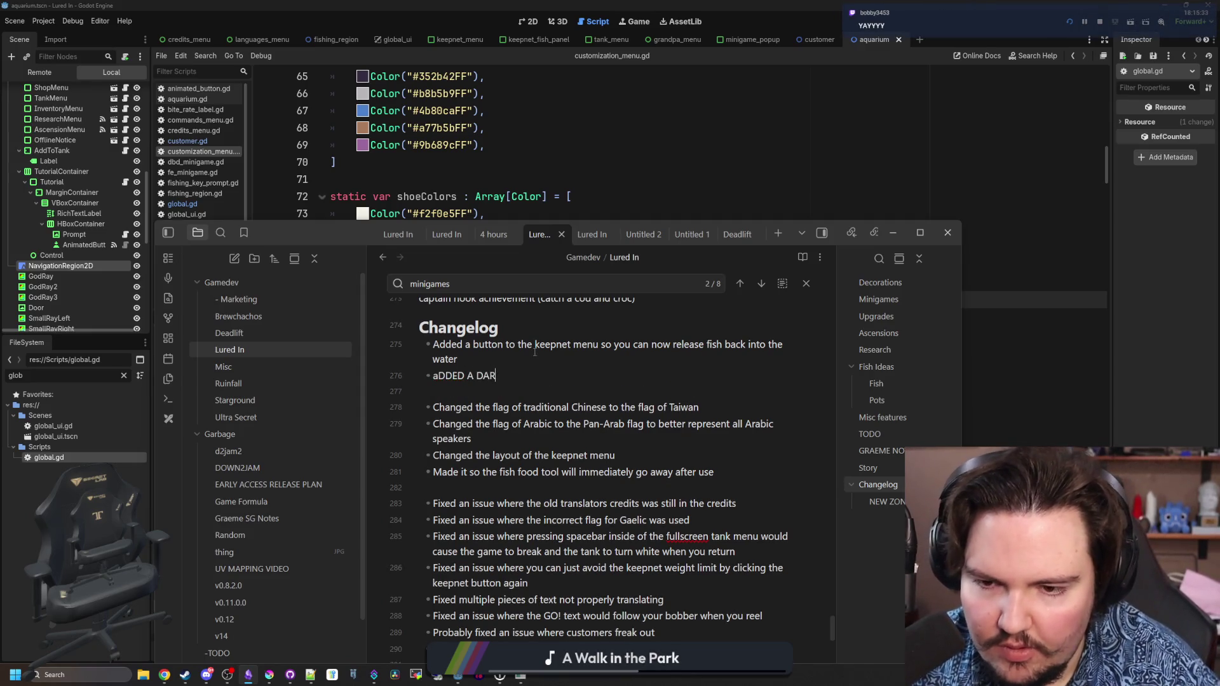
pyautogui.write('Added a darker brown show color')
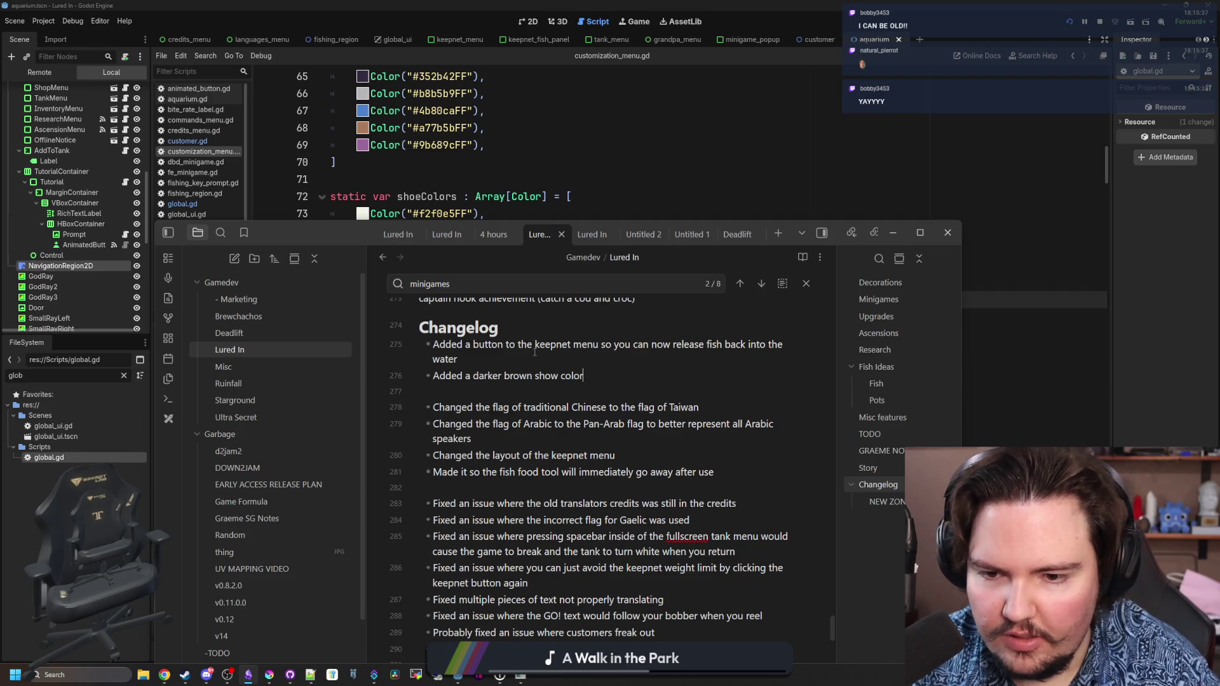
pyautogui.press('BackSpace')
pyautogui.press('BackSpace')
pyautogui.press('BackSpace')
pyautogui.write('e color (you can finally cosplay as grandpa')
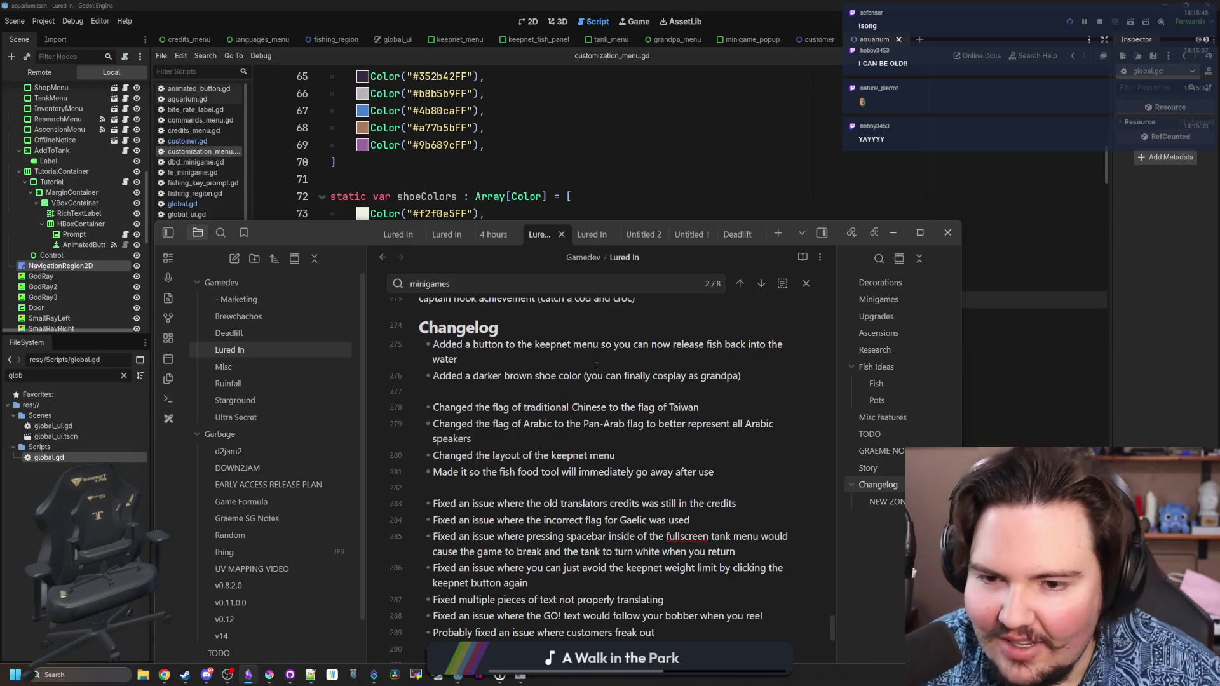
pyautogui.click(511, 170)
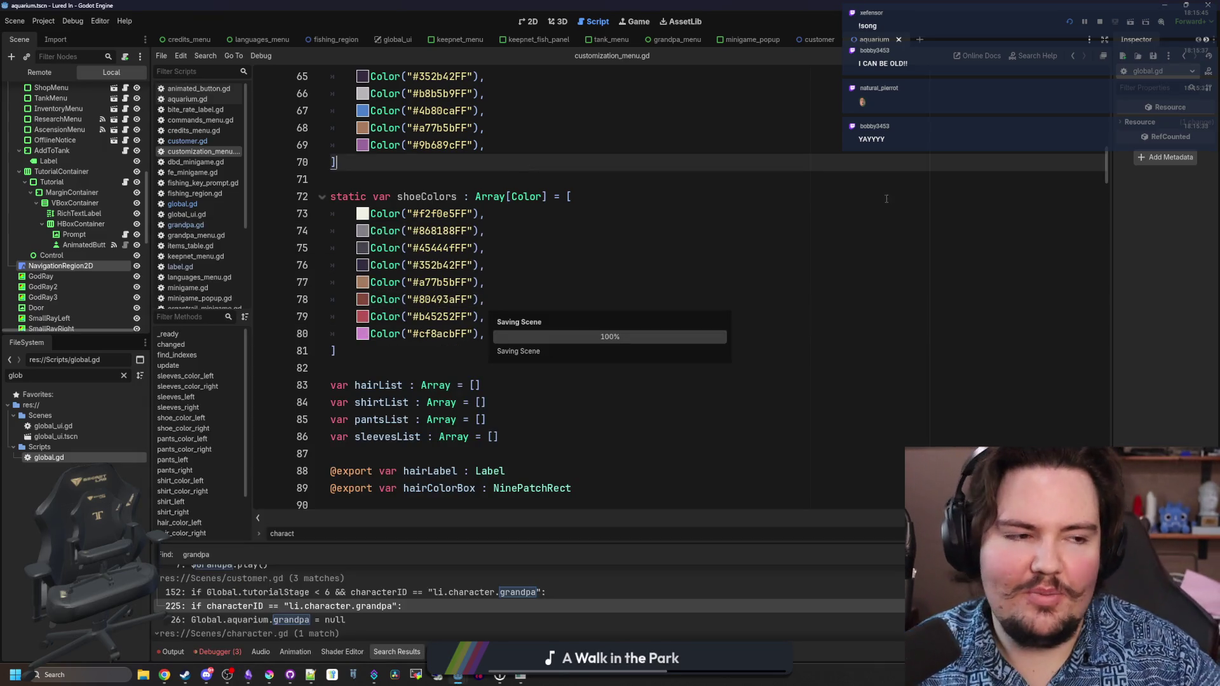
# - Leave the shoe colours script at line 71 and bring up the Discord feedback channel
pyautogui.click(493, 180)
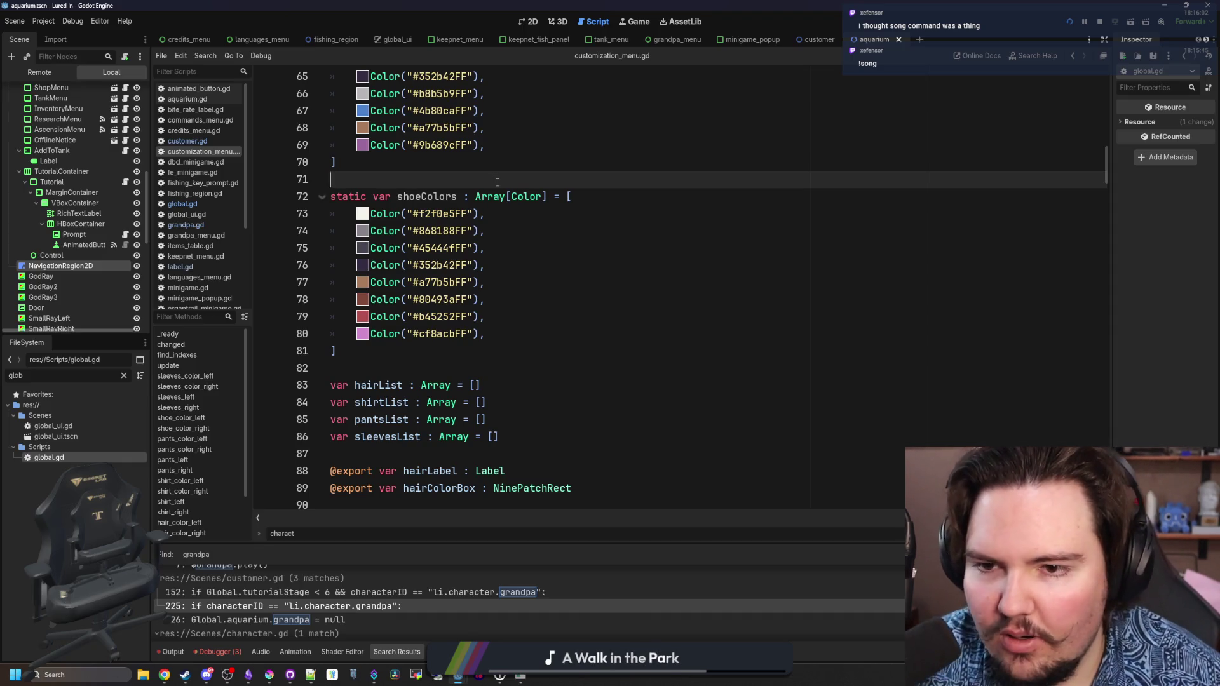
pyautogui.click(207, 675)
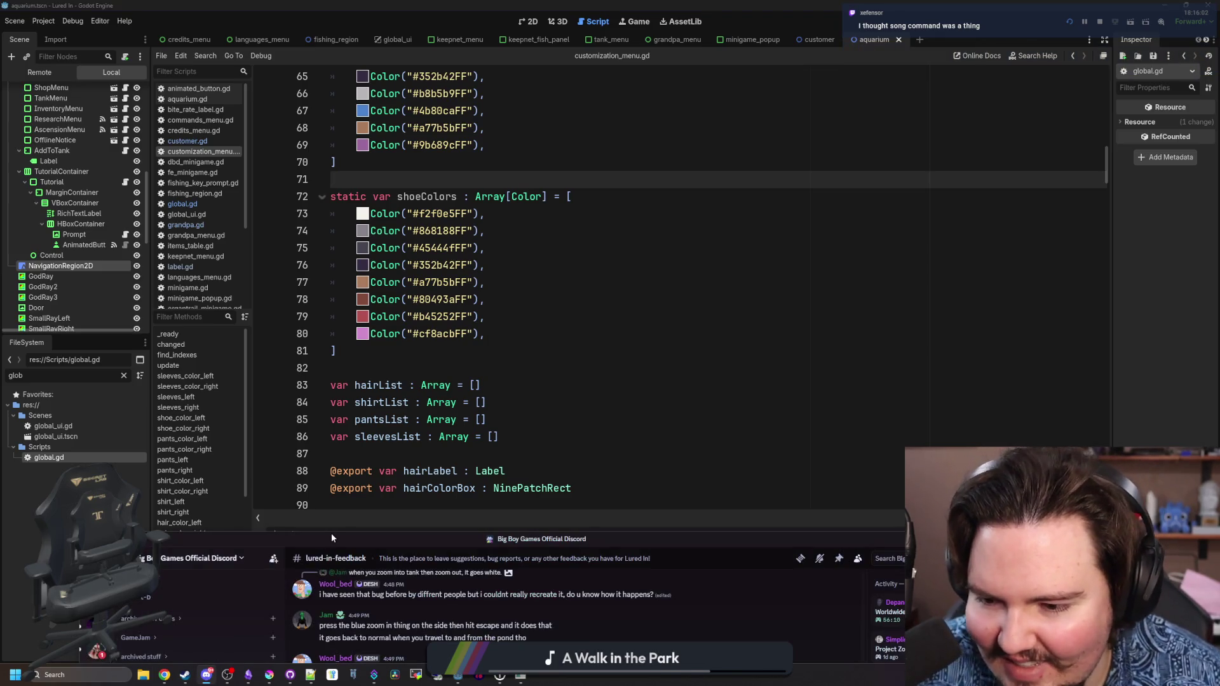
# - Maximize Discord, read the In-game translation issues thread in #lured-in-general, then switch to Weblate
pyautogui.doubleClick(330, 533)
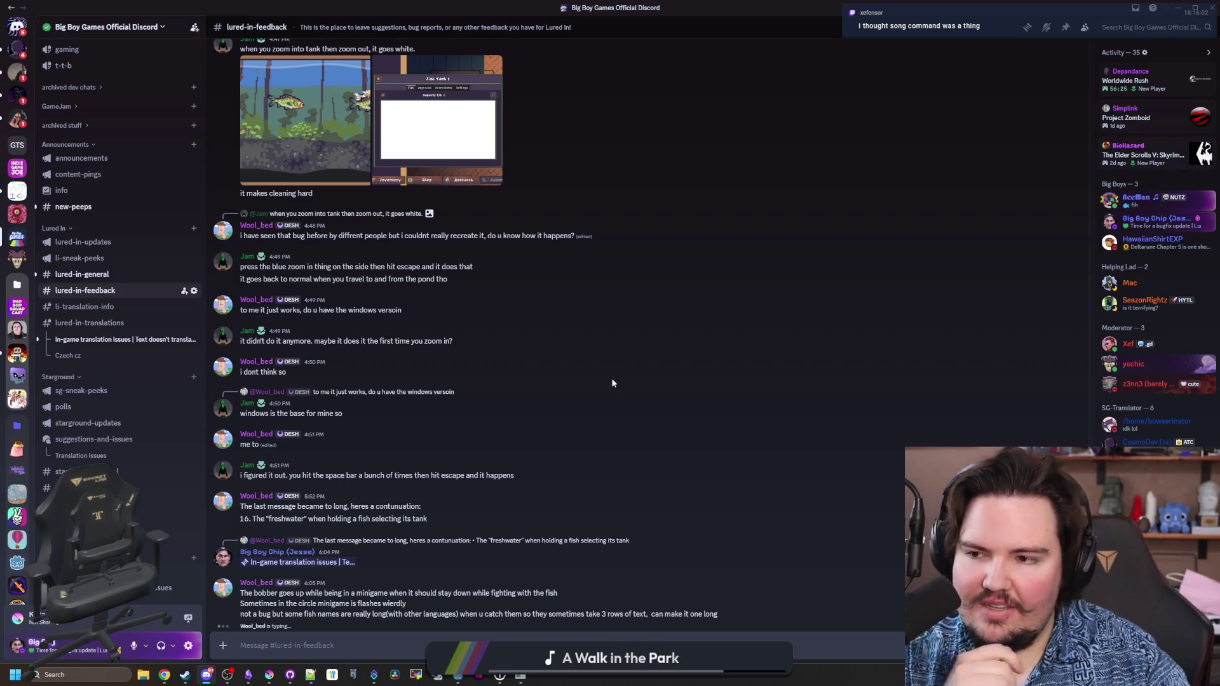
pyautogui.click(101, 280)
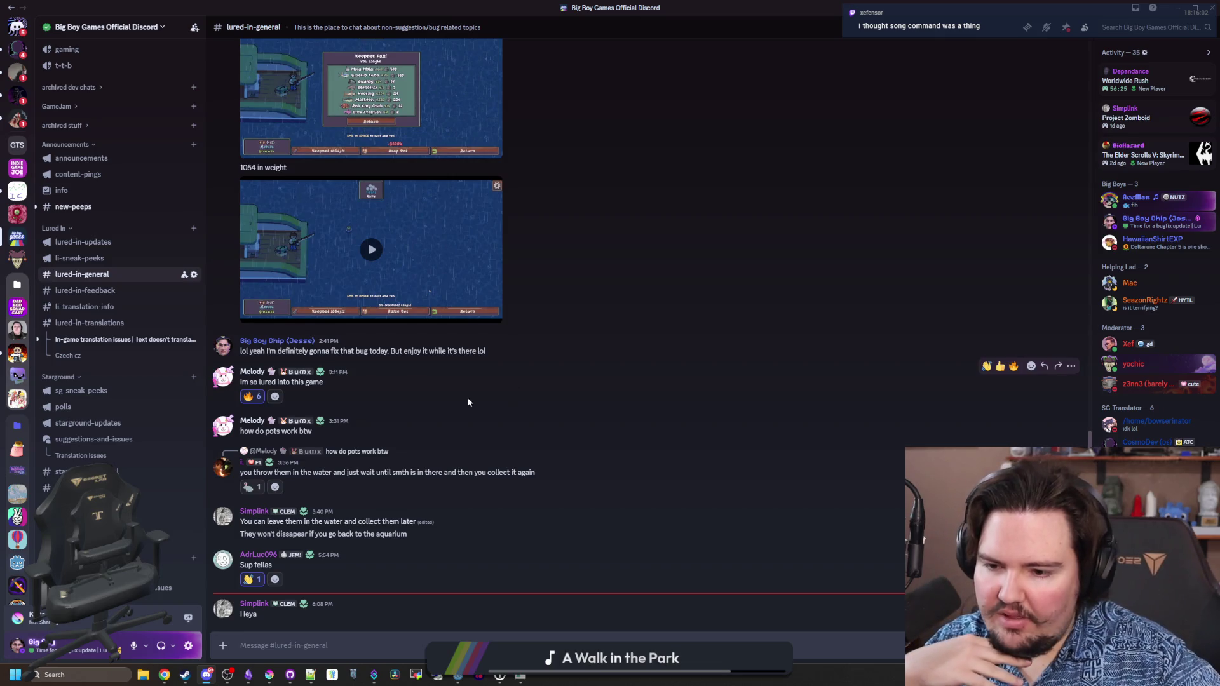
pyautogui.click(104, 341)
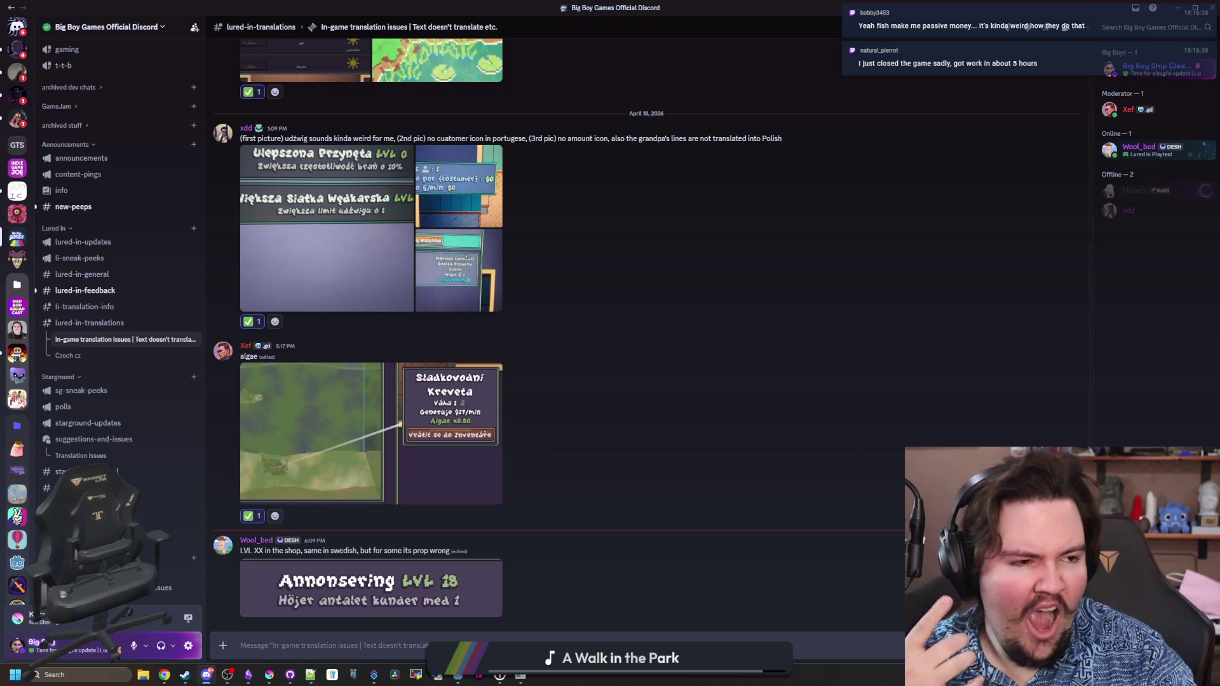
pyautogui.click(164, 675)
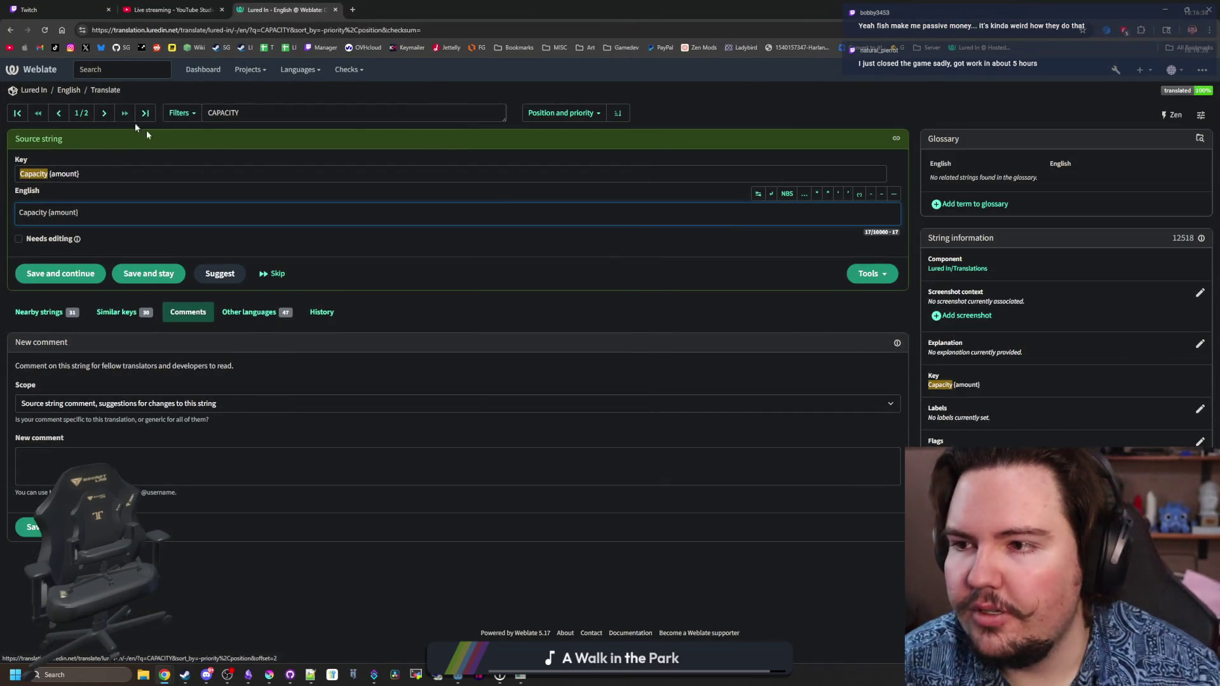
# - Search Weblate for 'LVL', then go to the Lured In Translations component
pyautogui.hotkey('shift', 'Tab')
pyautogui.write('LVL')
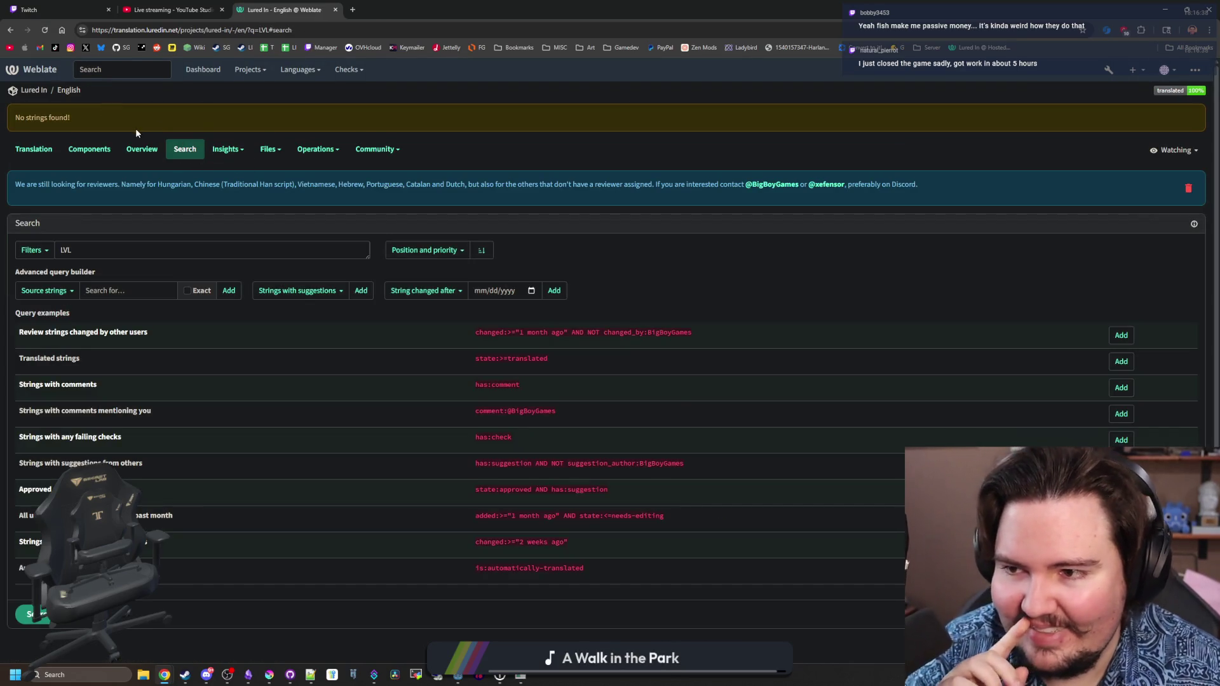
pyautogui.click(226, 150)
pyautogui.click(287, 161)
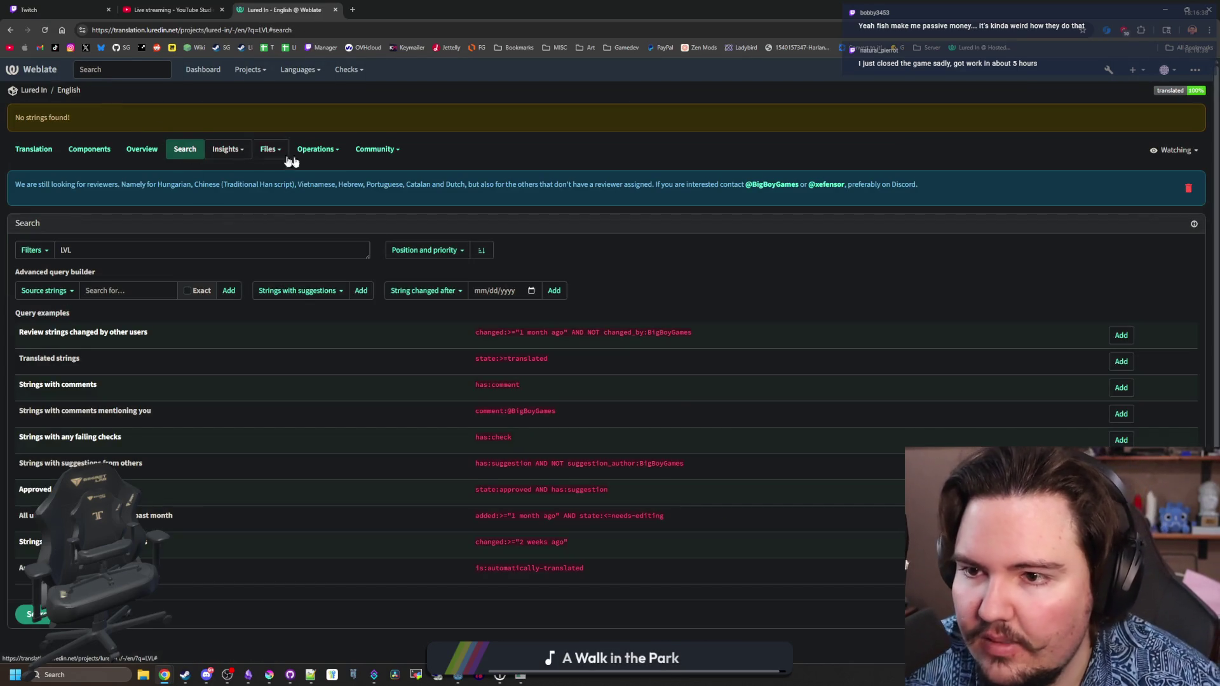
pyautogui.click(36, 95)
pyautogui.click(94, 118)
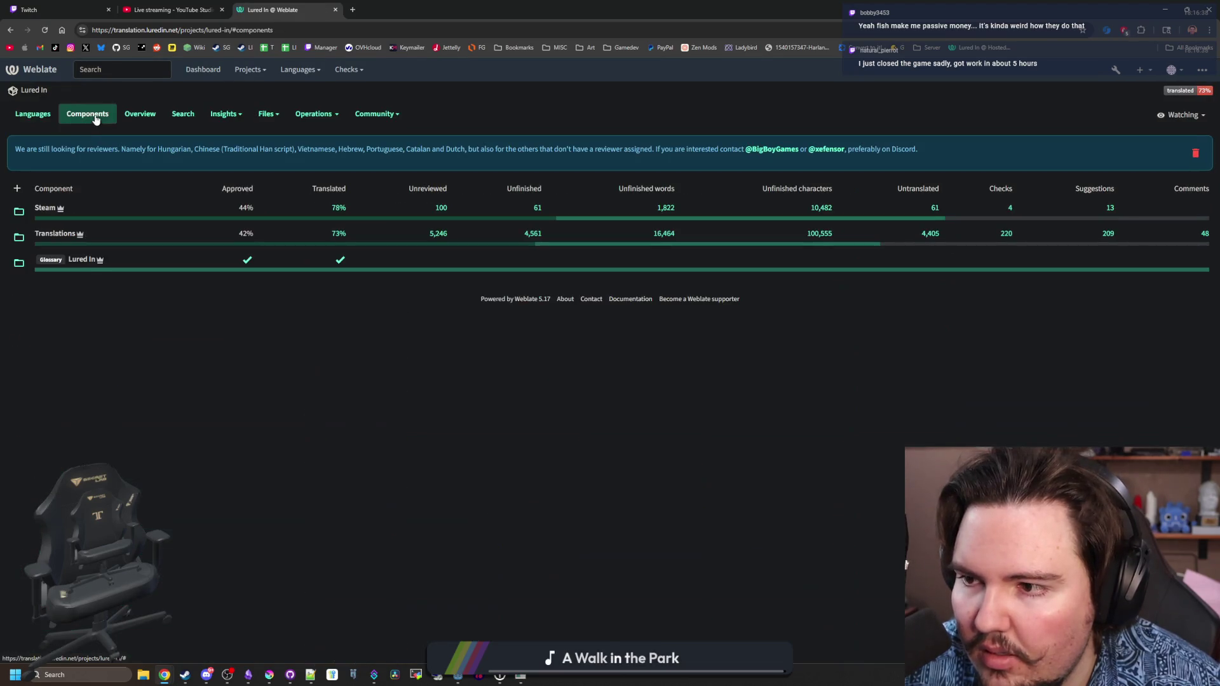
pyautogui.click(52, 235)
# - Look through the Translations component's operations and file download options
pyautogui.click(264, 115)
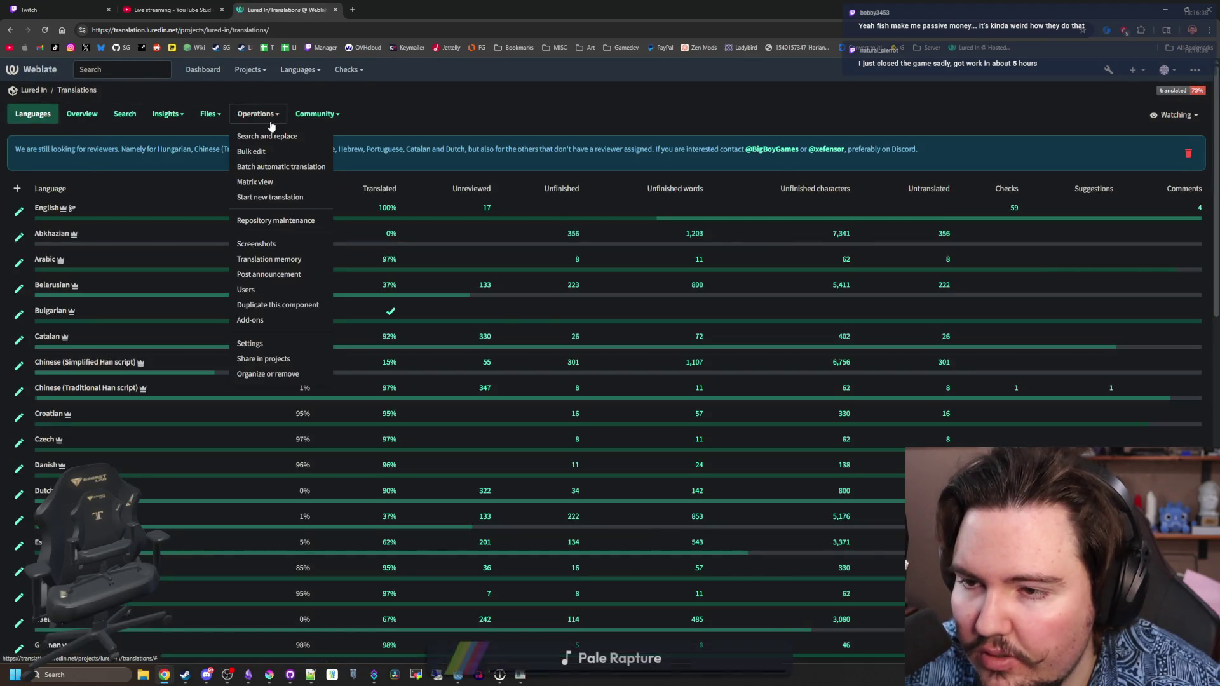
pyautogui.click(267, 118)
pyautogui.click(204, 114)
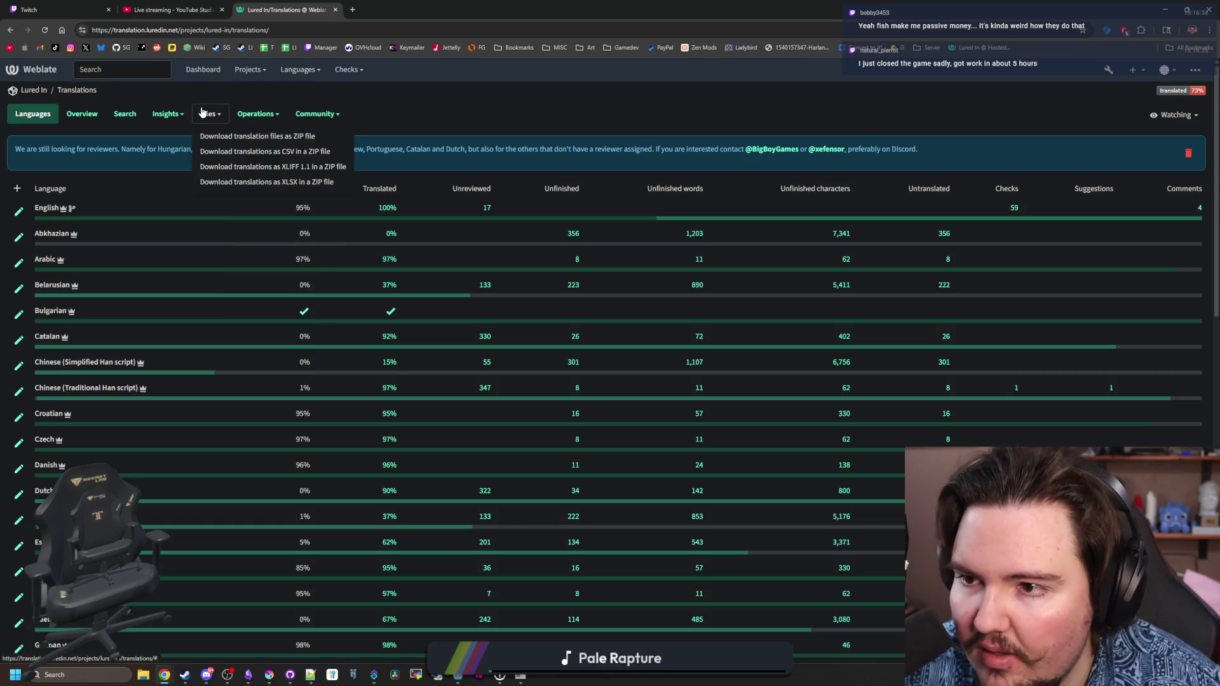
pyautogui.click(205, 113)
pyautogui.doubleClick(204, 113)
pyautogui.click(260, 114)
pyautogui.click(231, 115)
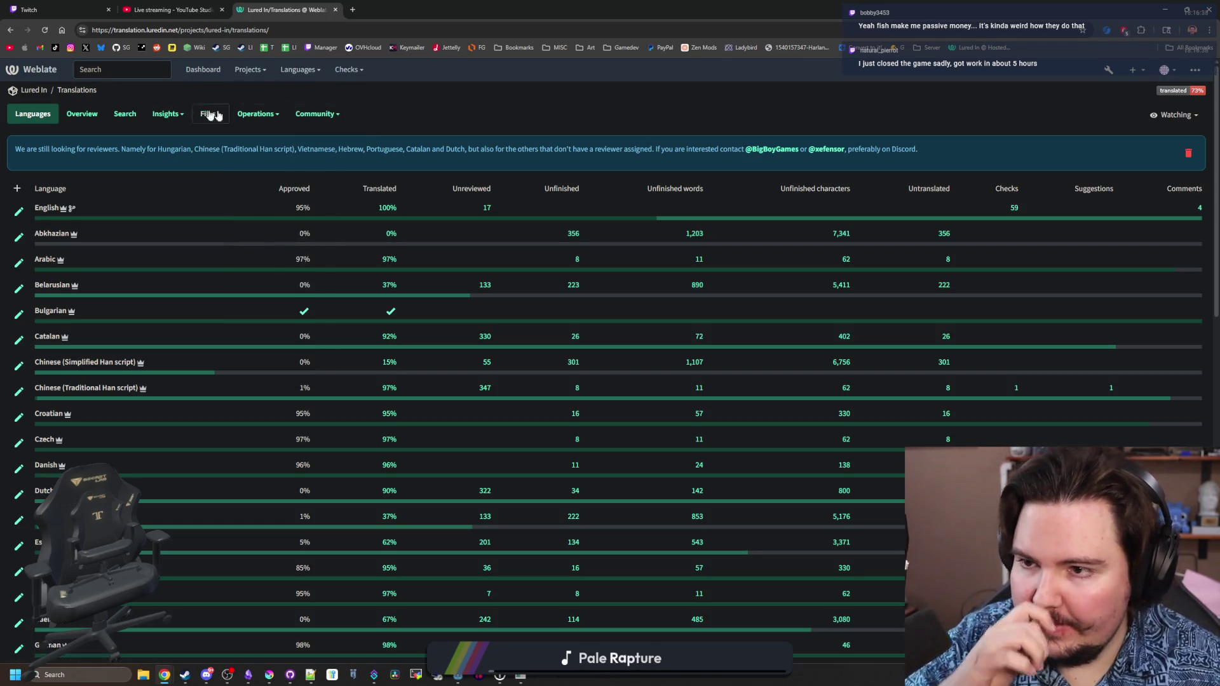
pyautogui.click(153, 113)
pyautogui.click(157, 116)
# - Add a new English source string 'LVL {number}' to the Lured In translations
pyautogui.click(56, 210)
pyautogui.click(267, 114)
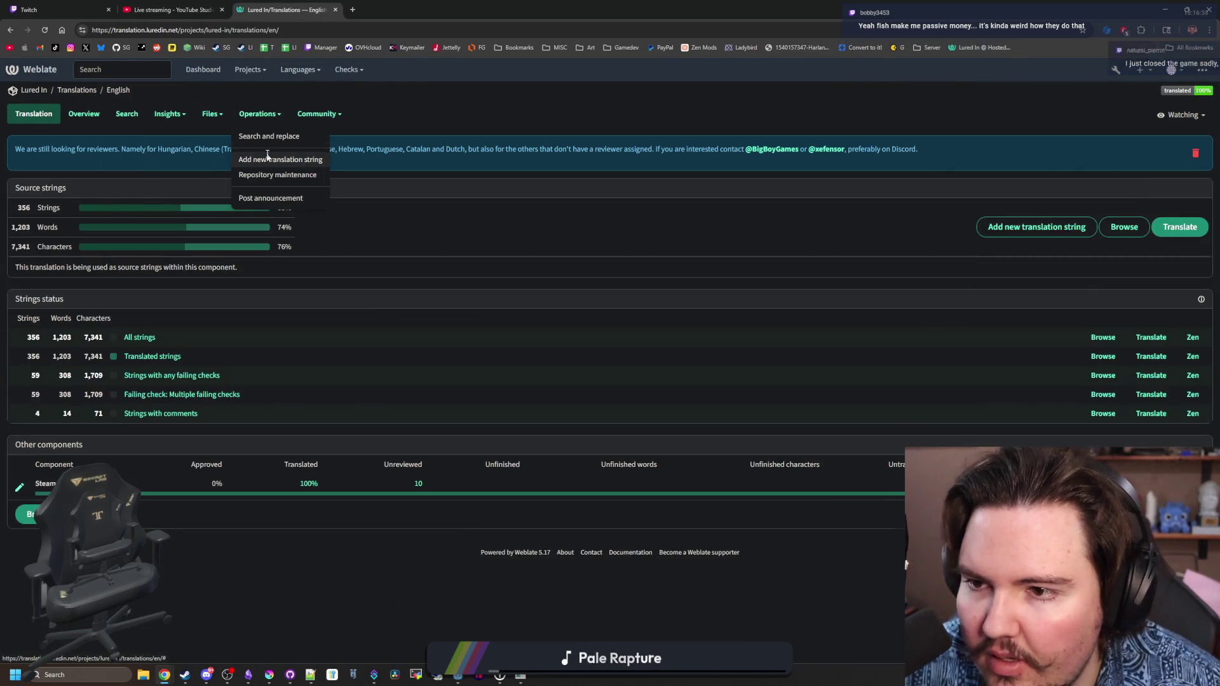
pyautogui.click(273, 157)
pyautogui.click(117, 252)
pyautogui.write('L')
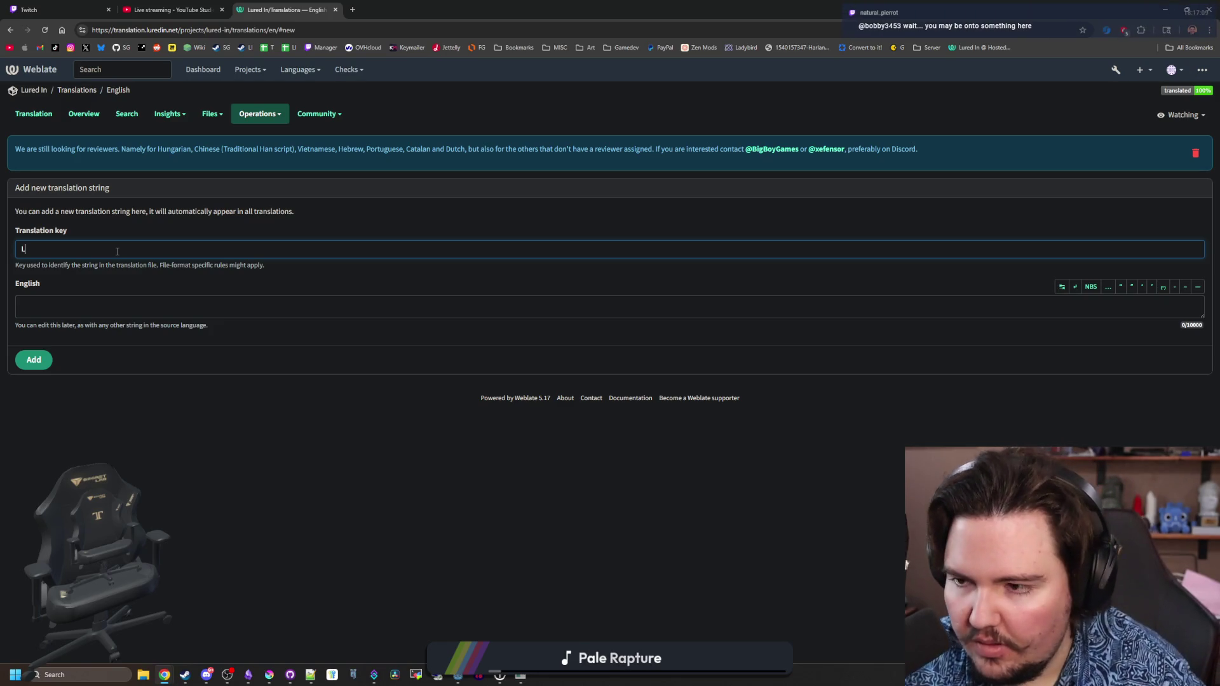
pyautogui.write('BBB')
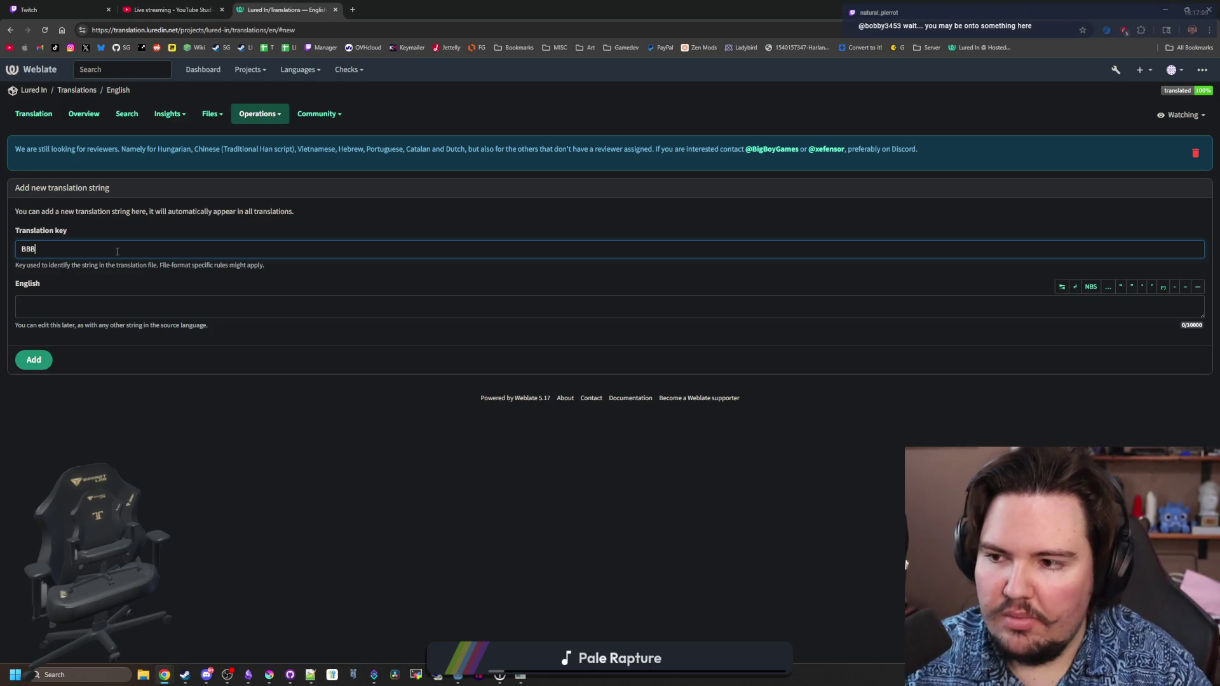
pyautogui.write('BB')
pyautogui.press('BackSpace')
pyautogui.press('BackSpace')
pyautogui.press('BackSpace')
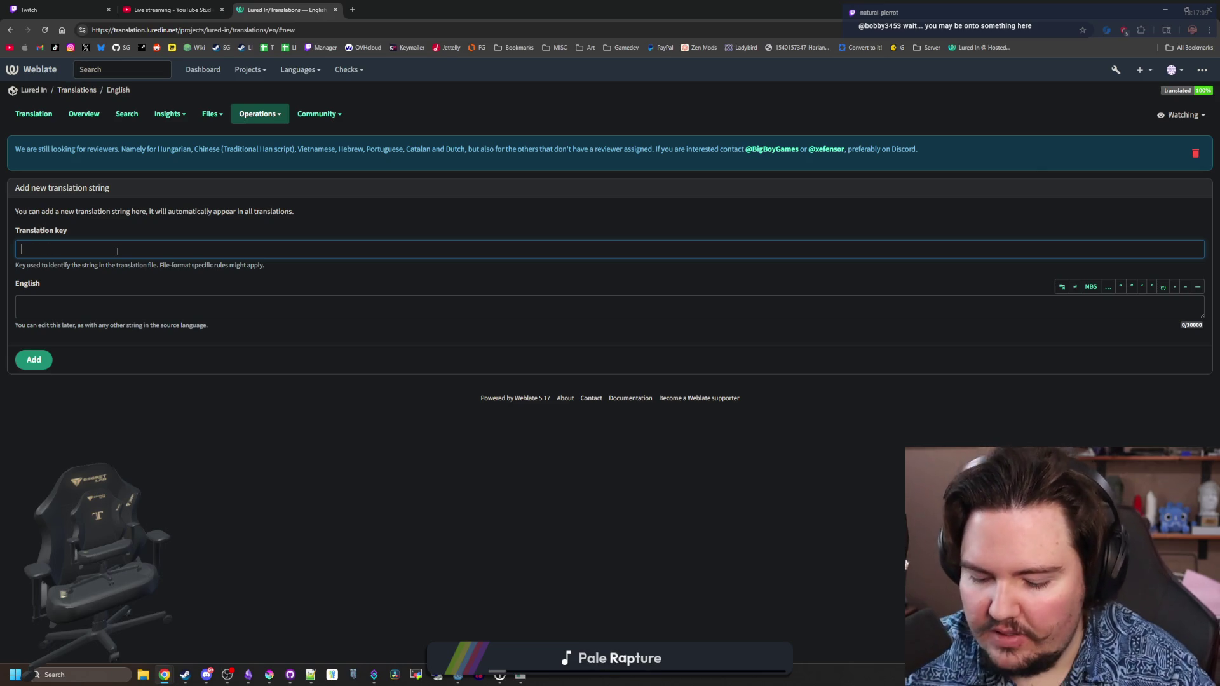
pyautogui.write('number}')
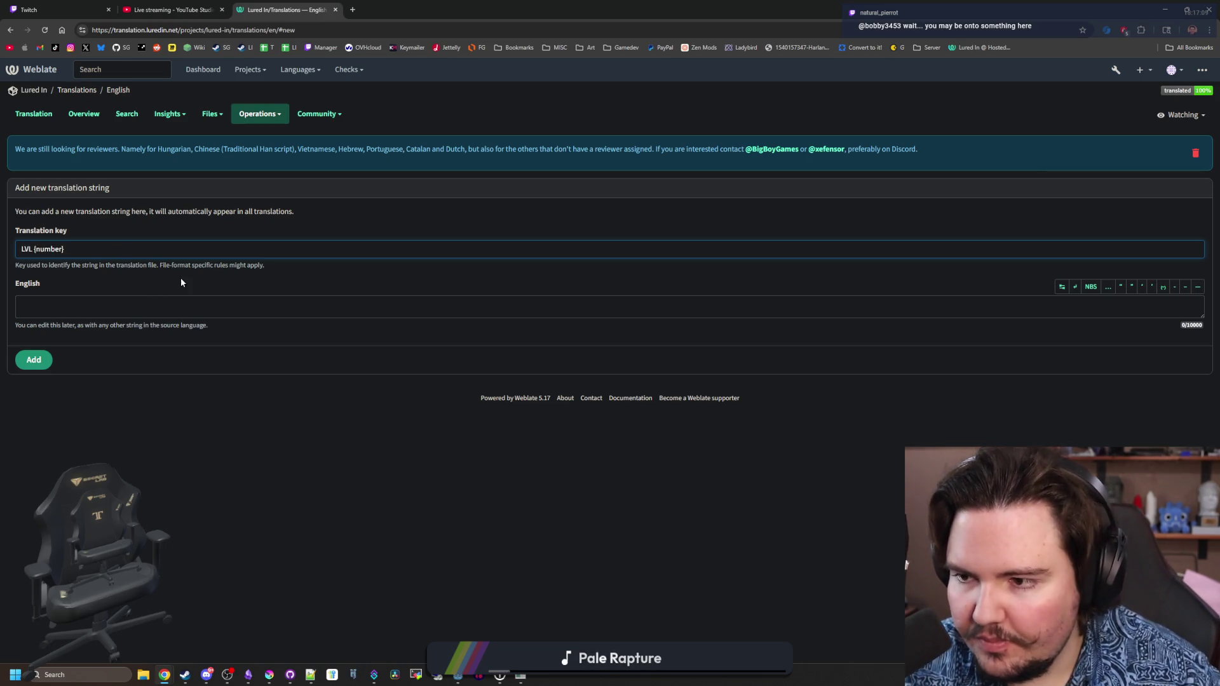
pyautogui.click(138, 299)
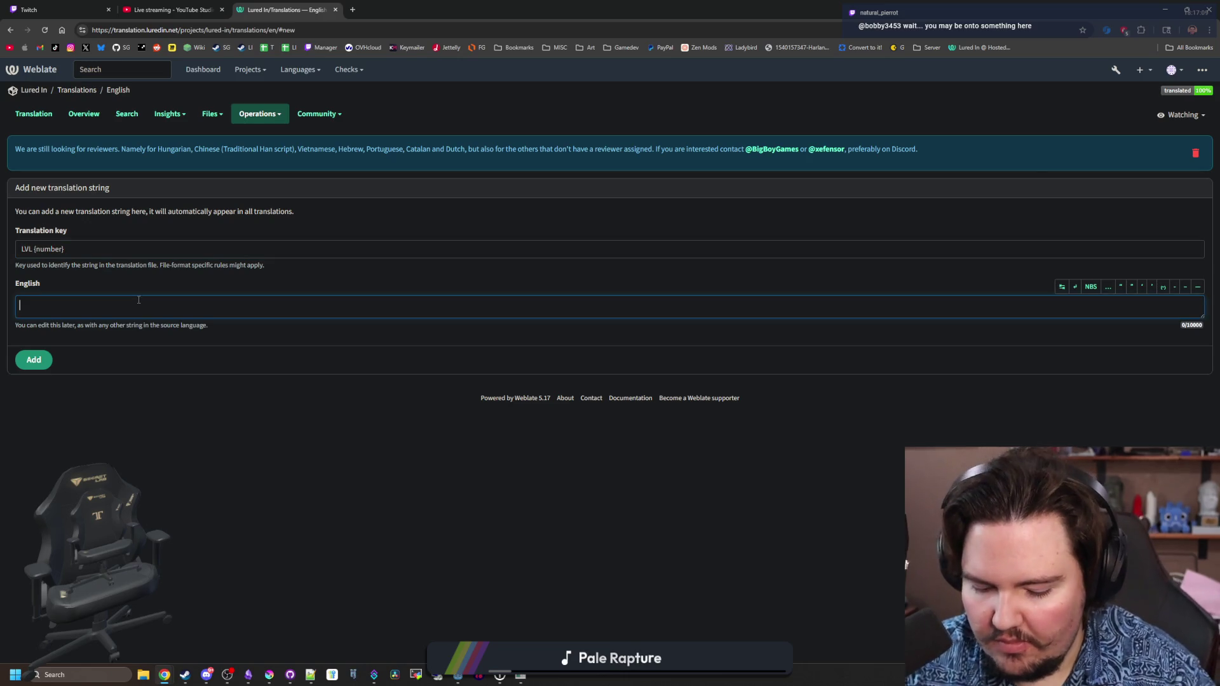
pyautogui.write('LVL (number')
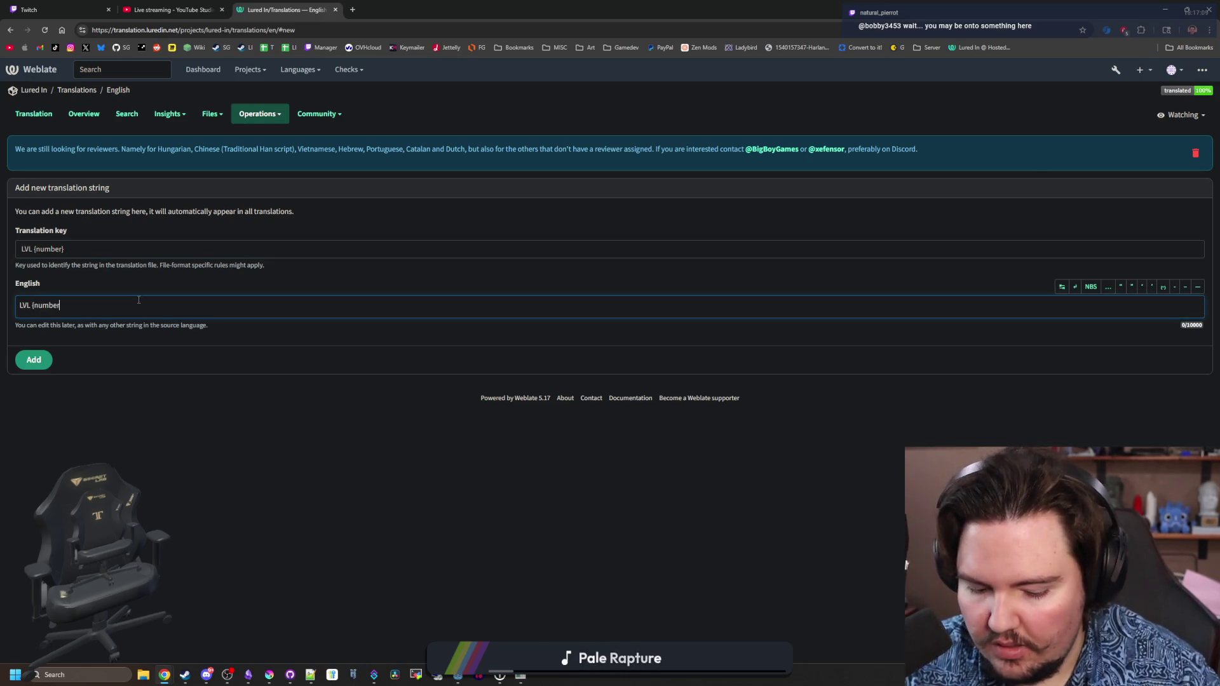
pyautogui.click(32, 361)
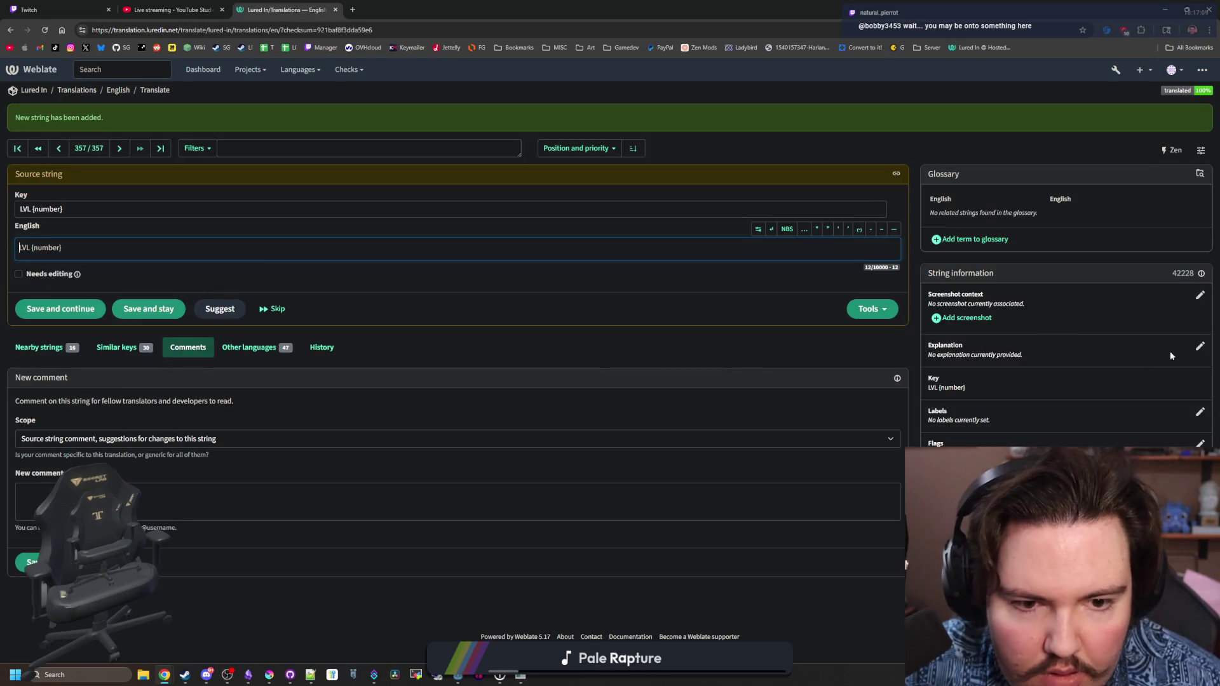
# - Give the LVL string the explanation 'Used inside of upgrade panels to denote the level of an upgrade'
pyautogui.click(1199, 347)
pyautogui.write('sed inside of upgrade, d')
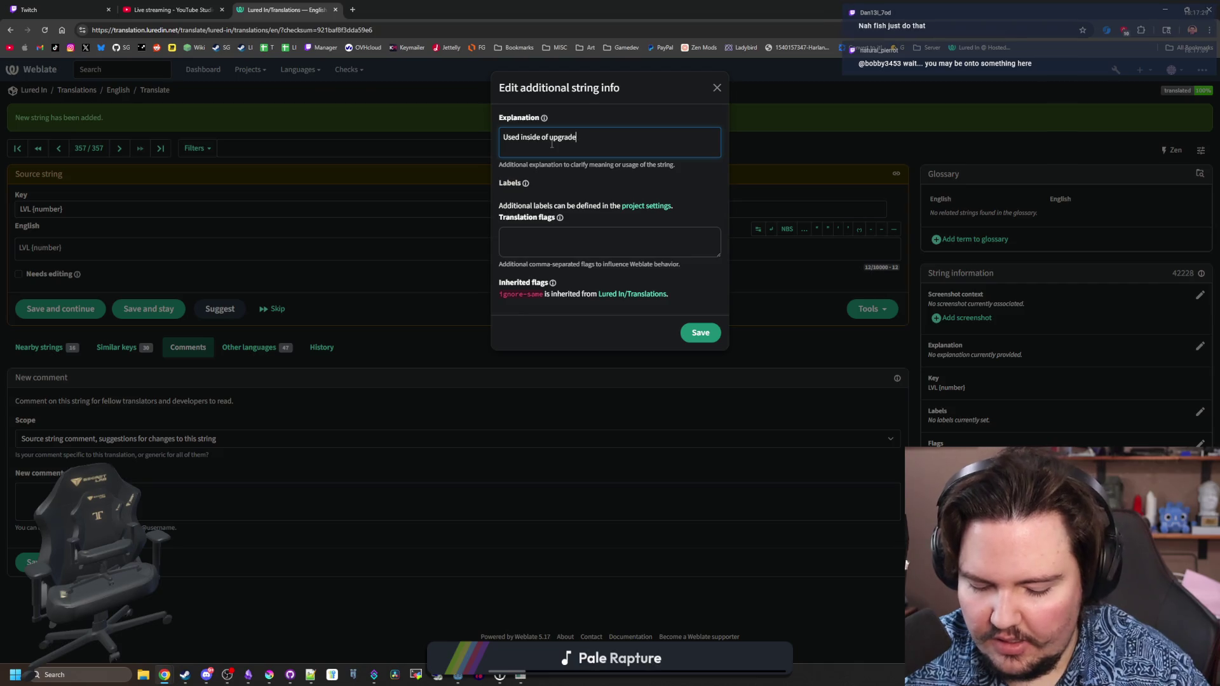
pyautogui.write('ecoratio')
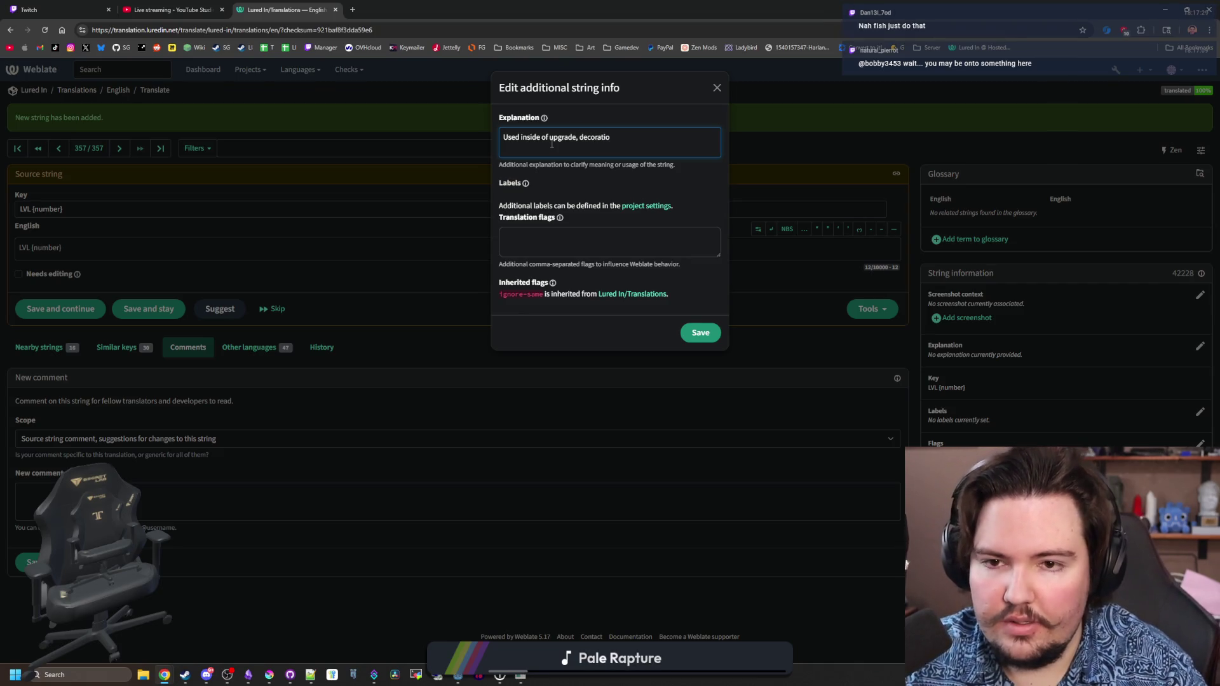
pyautogui.press('BackSpace')
pyautogui.press('BackSpace')
pyautogui.press('BackSpace')
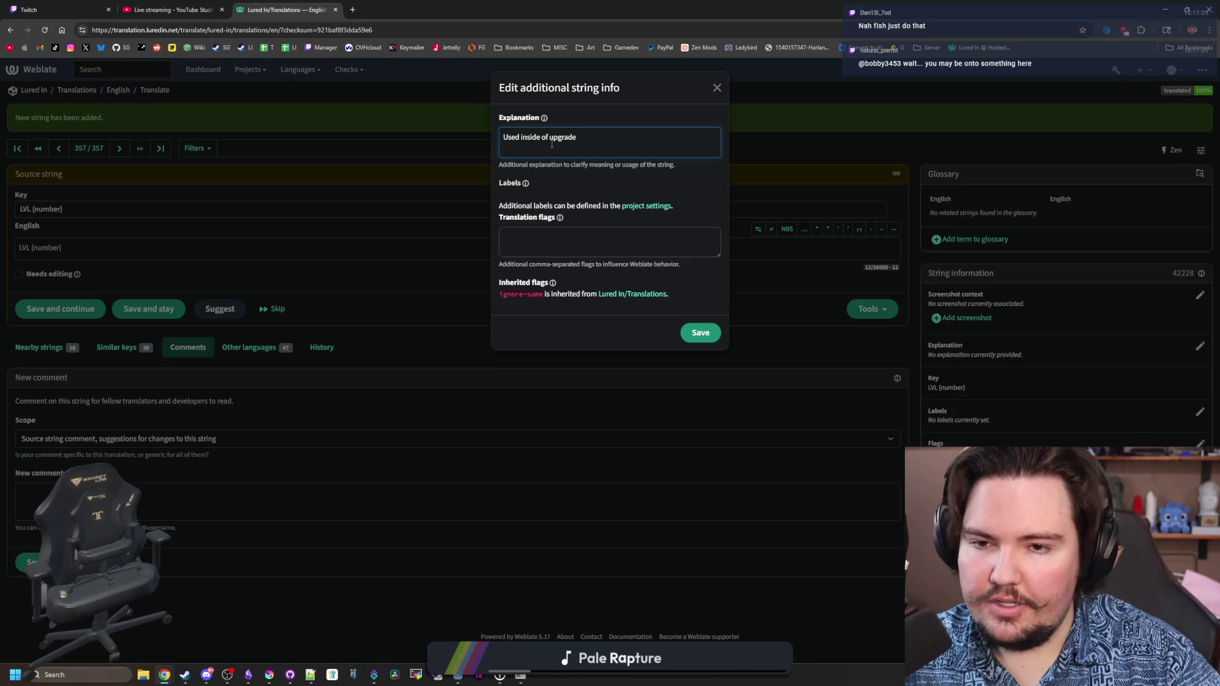
pyautogui.write(' panels to denote')
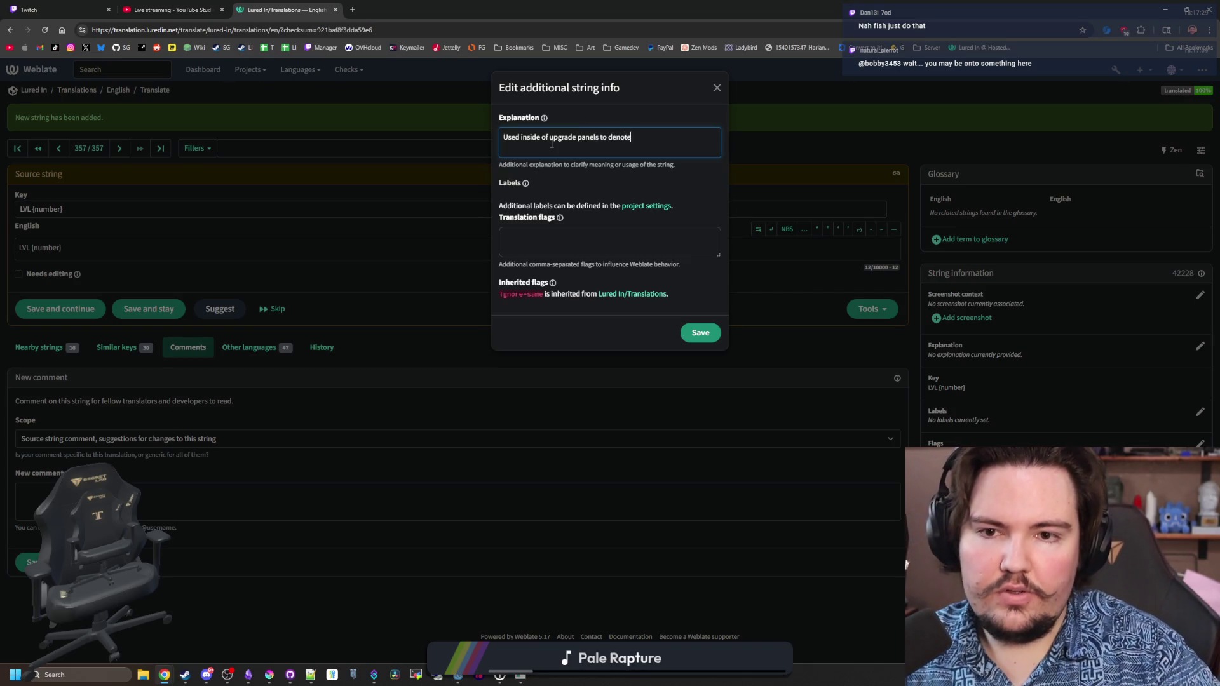
pyautogui.write(' the level of an upgrade')
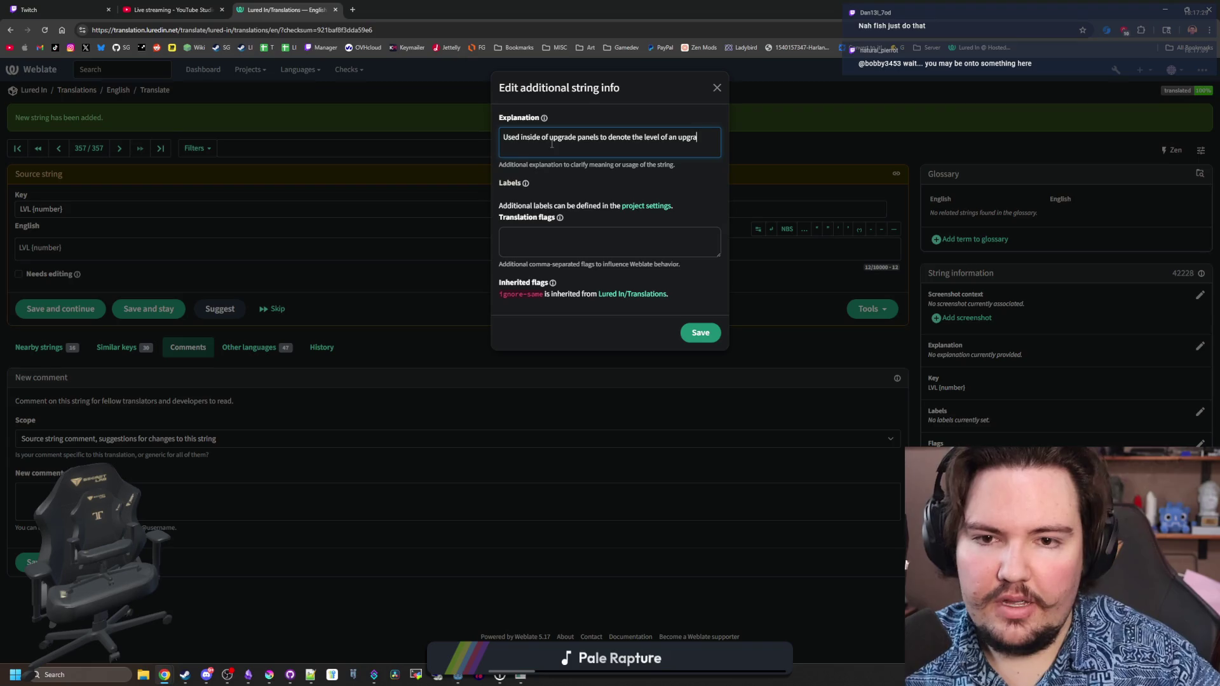
pyautogui.click(707, 334)
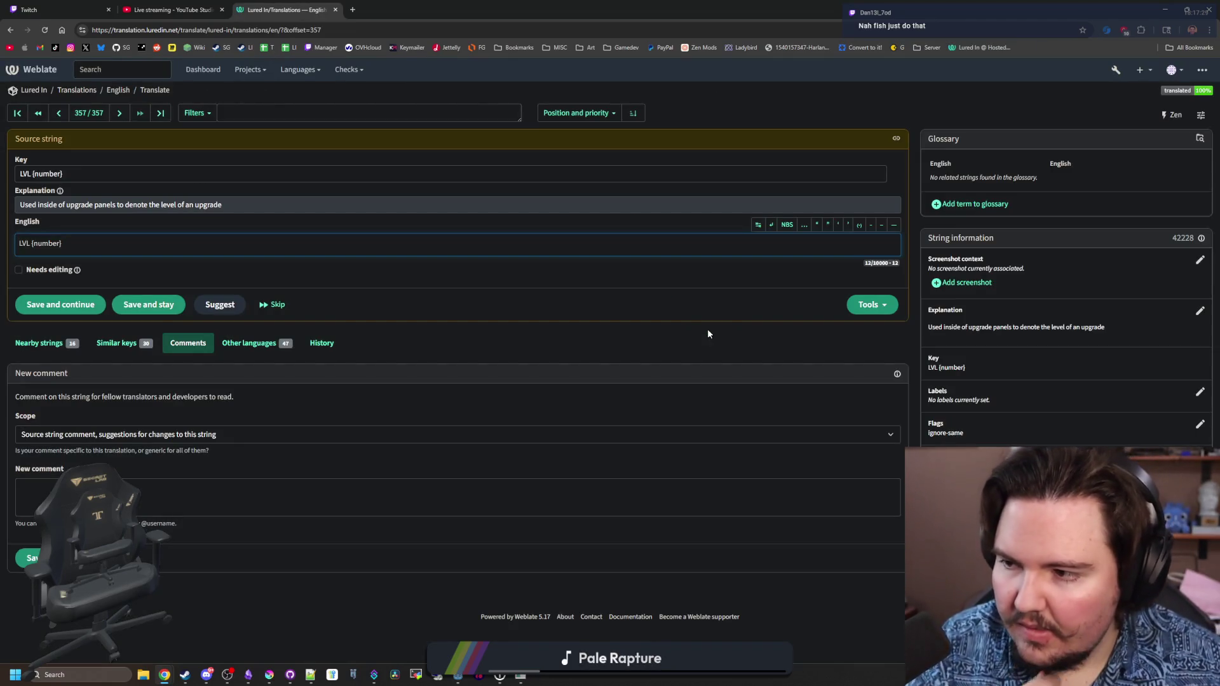
# - Copy the LVL {number} key and react ✅ to the LVL report in Discord
pyautogui.moveTo(84, 178); pyautogui.dragTo(19, 174)
pyautogui.hotkey('alt', 'Tab')
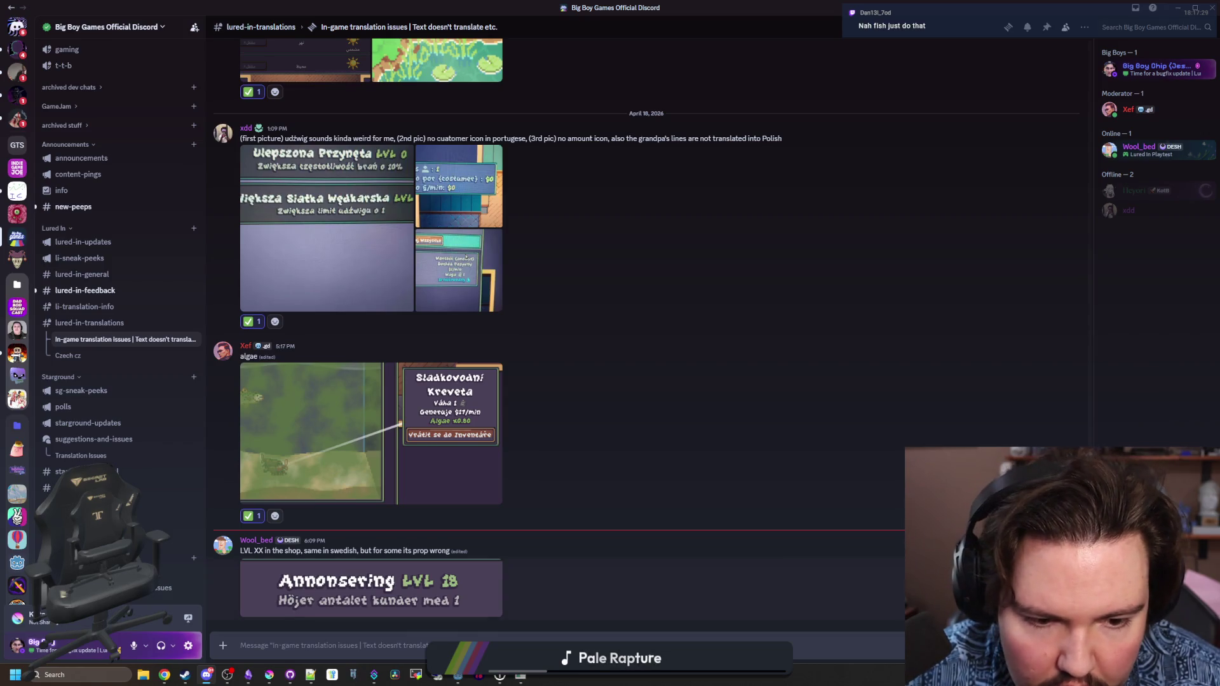
pyautogui.click(1031, 534)
pyautogui.click(845, 496)
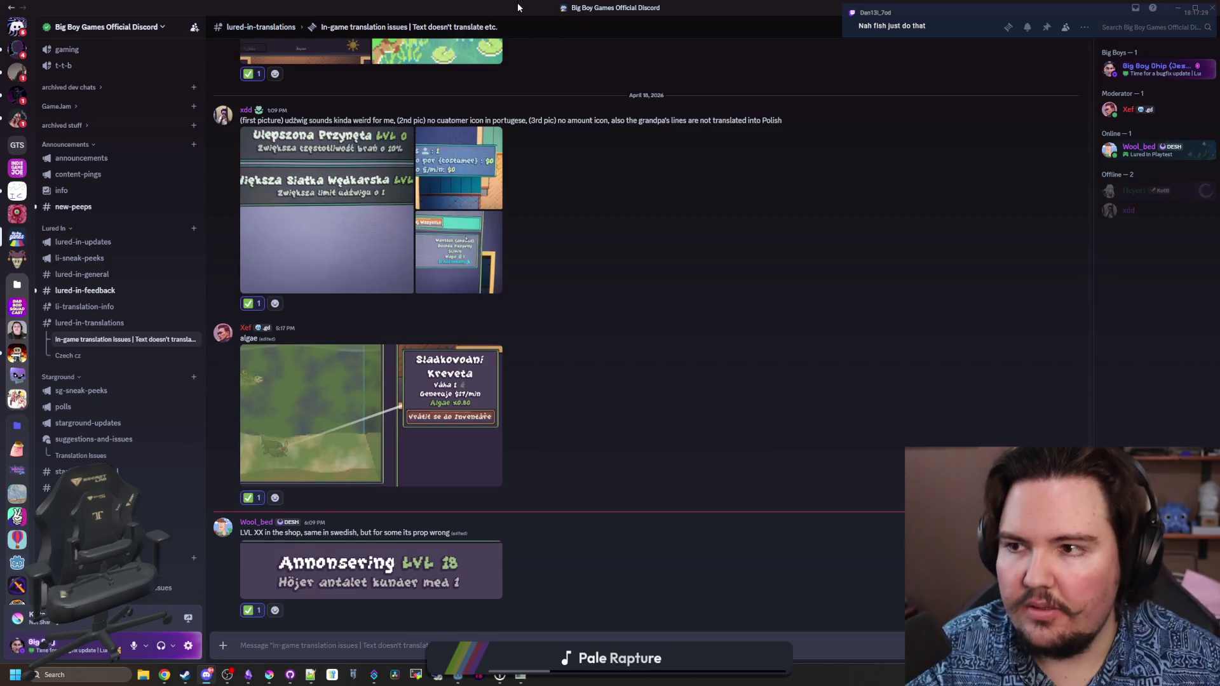
pyautogui.click(458, 675)
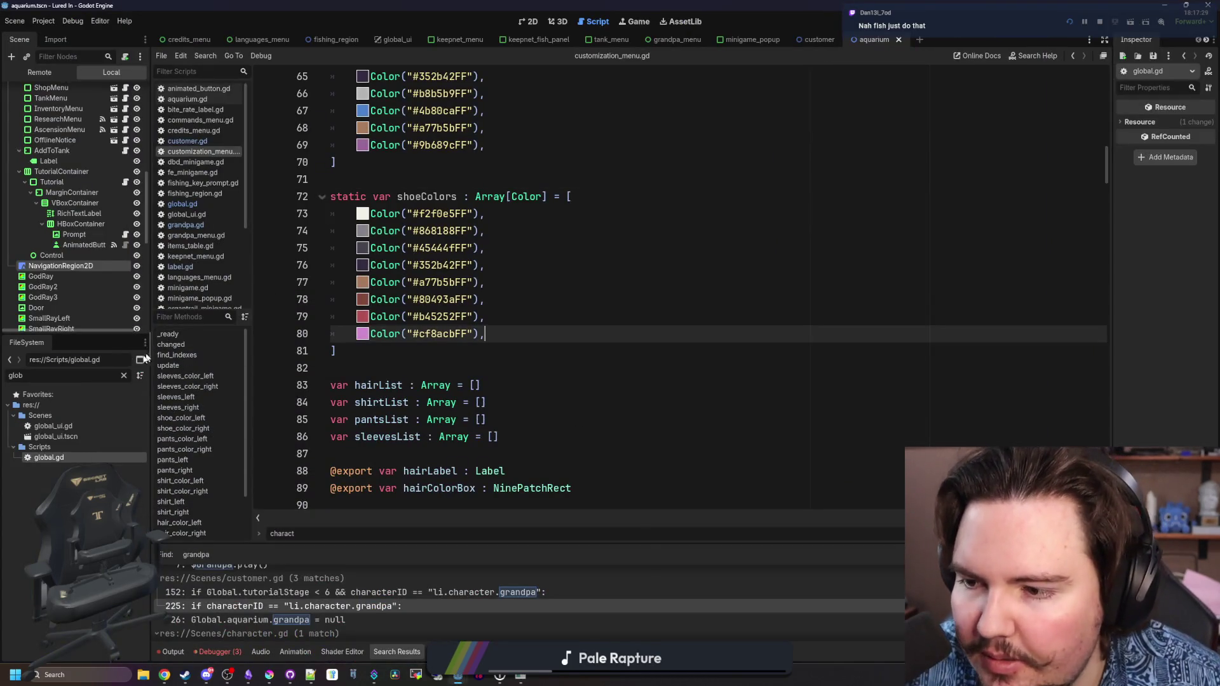
pyautogui.click(124, 375)
# - Open upgrade_panel.gd from the filtered file list and search it for 'lvl'
pyautogui.click(108, 375)
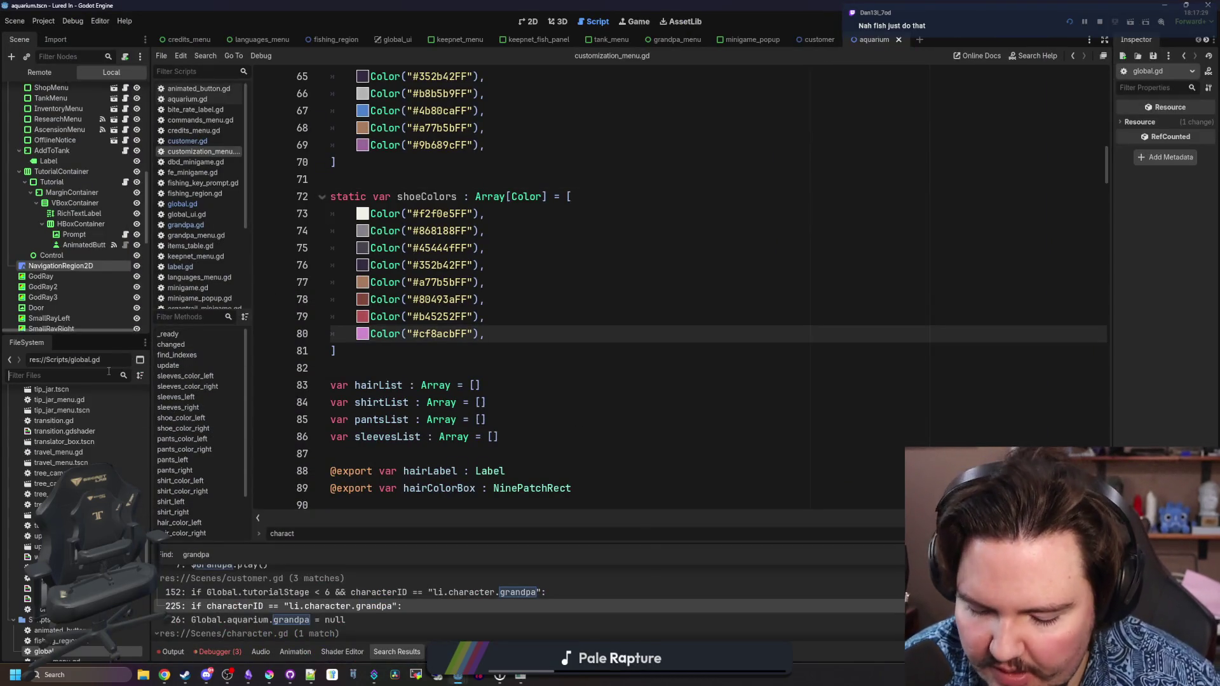
pyautogui.write('upgrade')
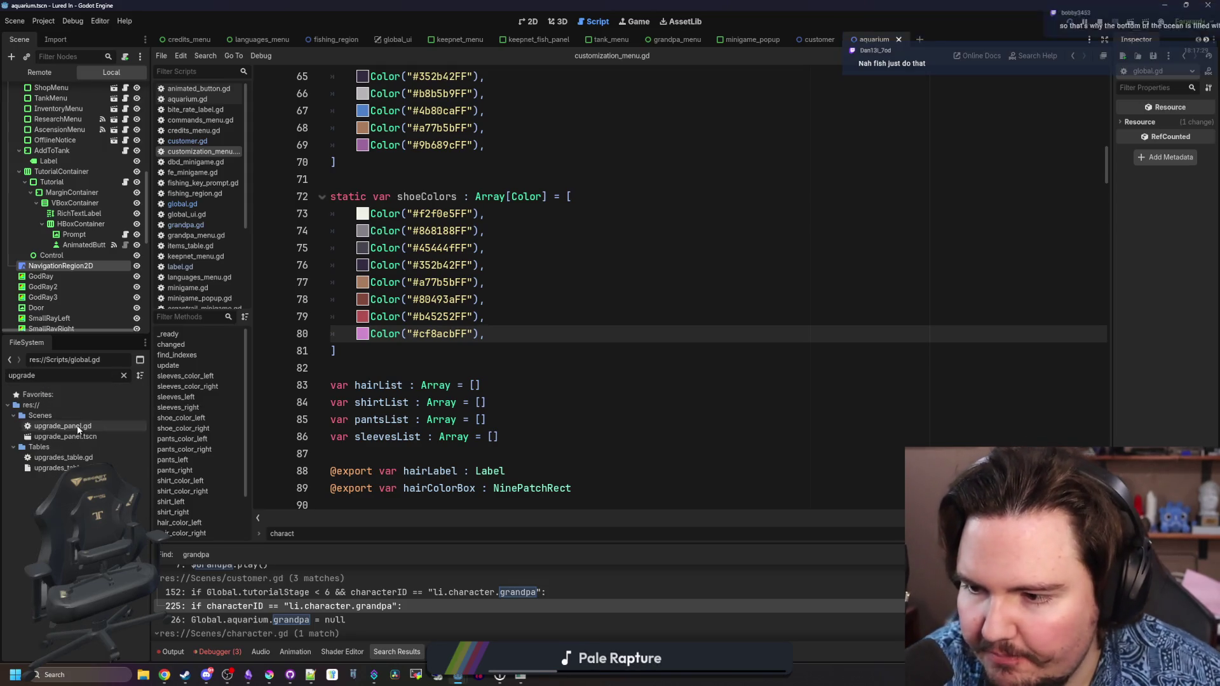
pyautogui.doubleClick(81, 427)
pyautogui.hotkey('ctrl', 'f')
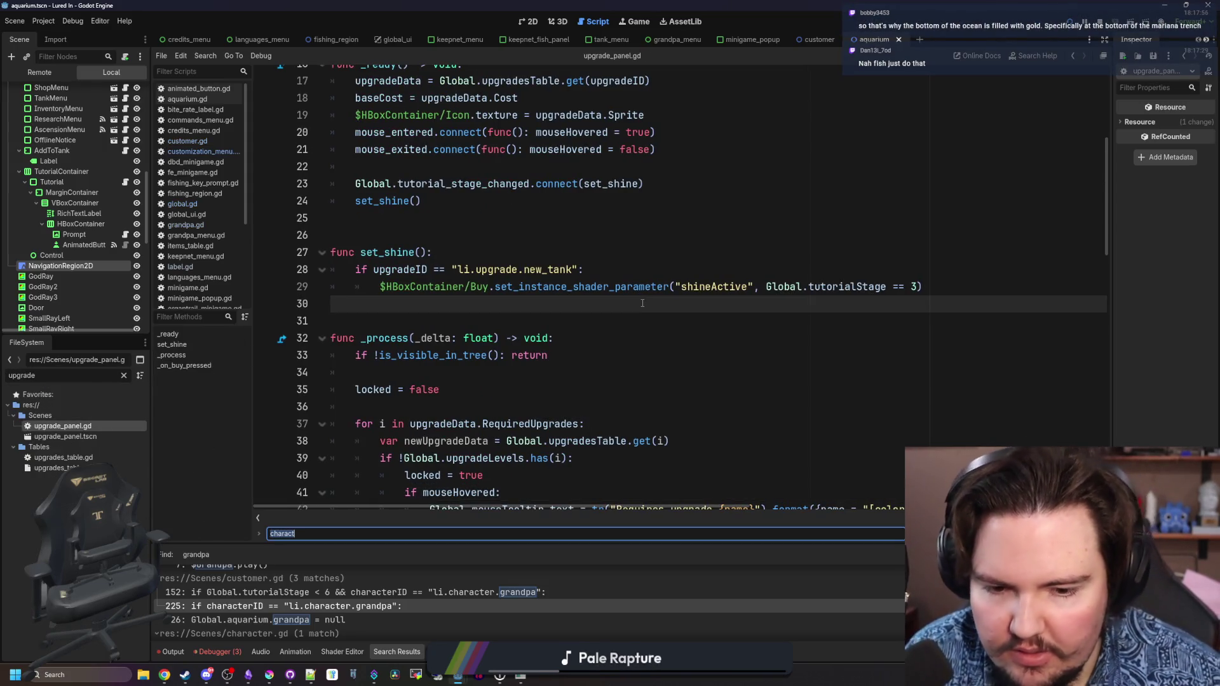
pyautogui.write('lvl')
# - Replace the hardcoded 'LVL ' on line 64 with tr("LVL {number}").format()
pyautogui.click(708, 316)
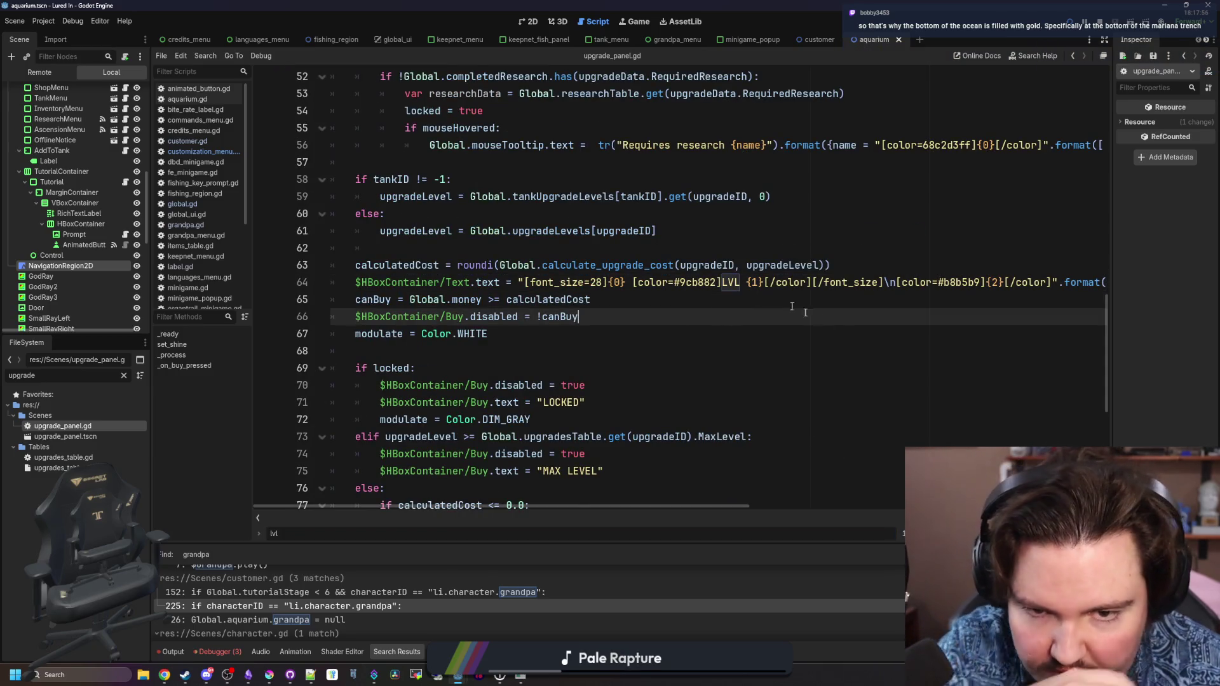
pyautogui.hscroll(5, 679, 504)
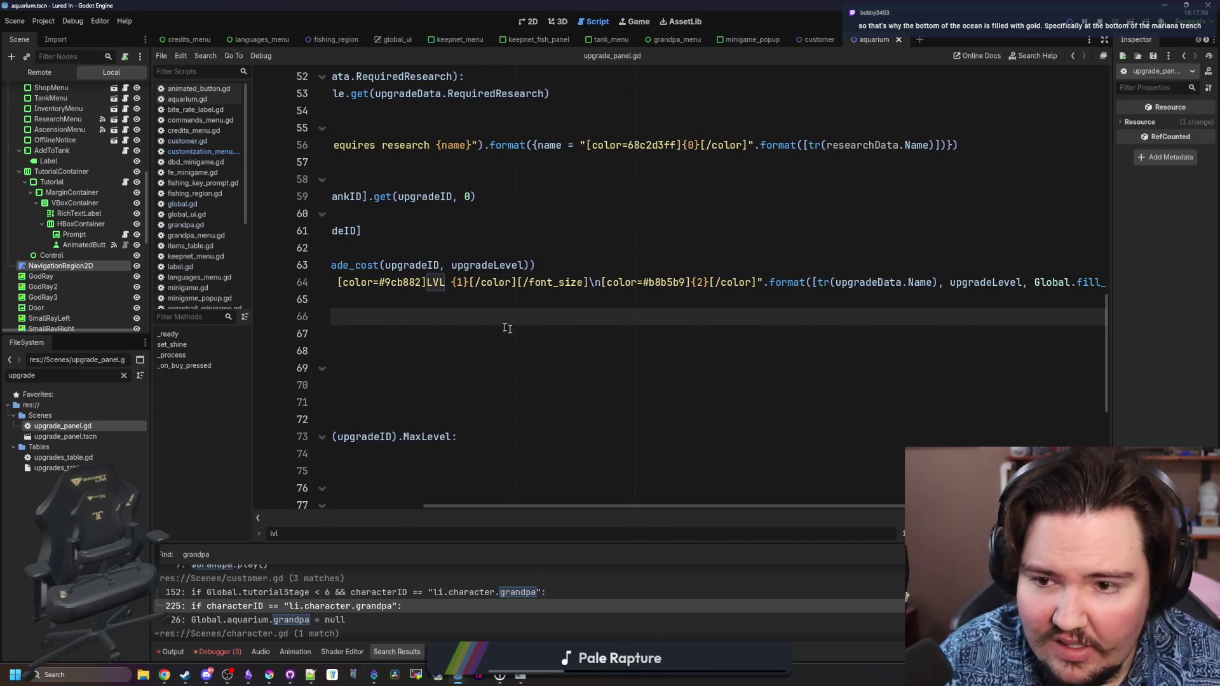
pyautogui.moveTo(451, 282); pyautogui.dragTo(426, 282)
pyautogui.press('BackSpace')
pyautogui.moveTo(656, 508); pyautogui.dragTo(821, 509)
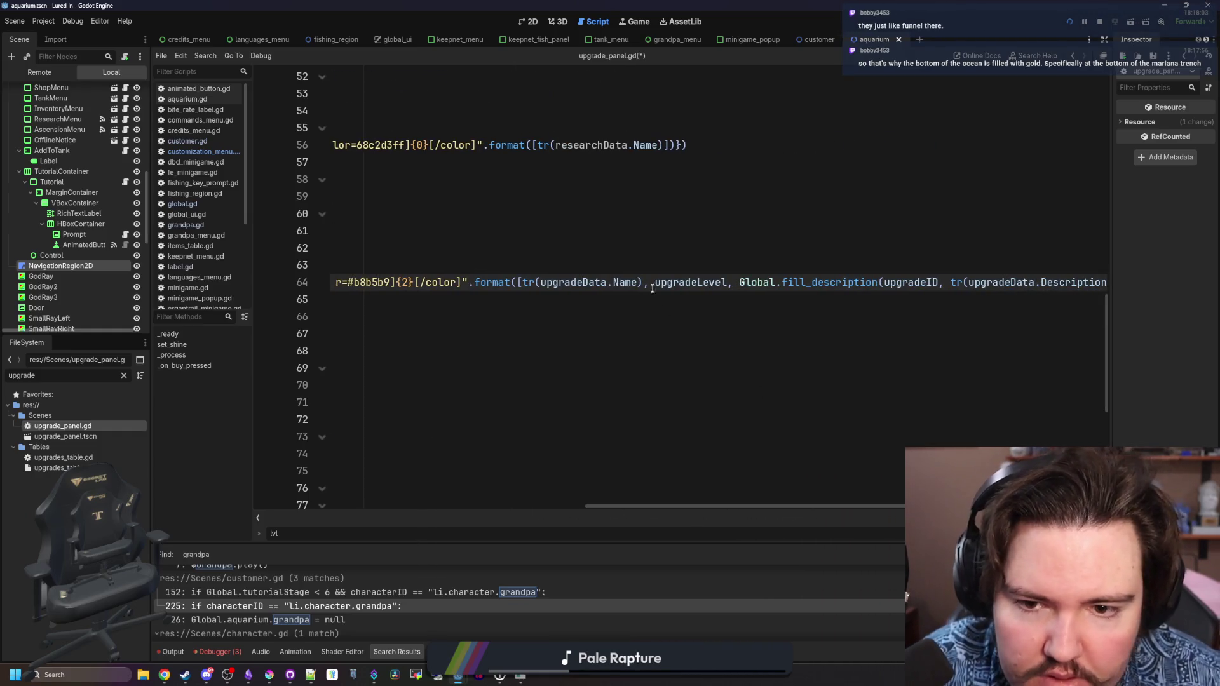
pyautogui.write('tr() ')
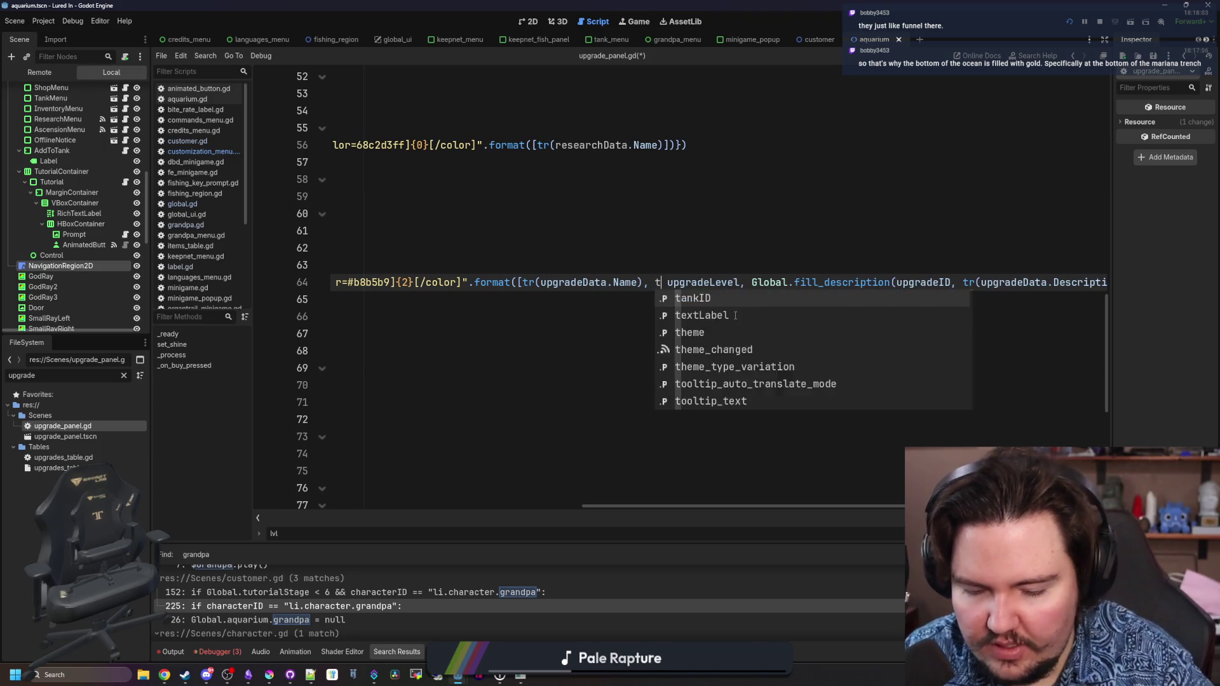
pyautogui.write('"LVL {')
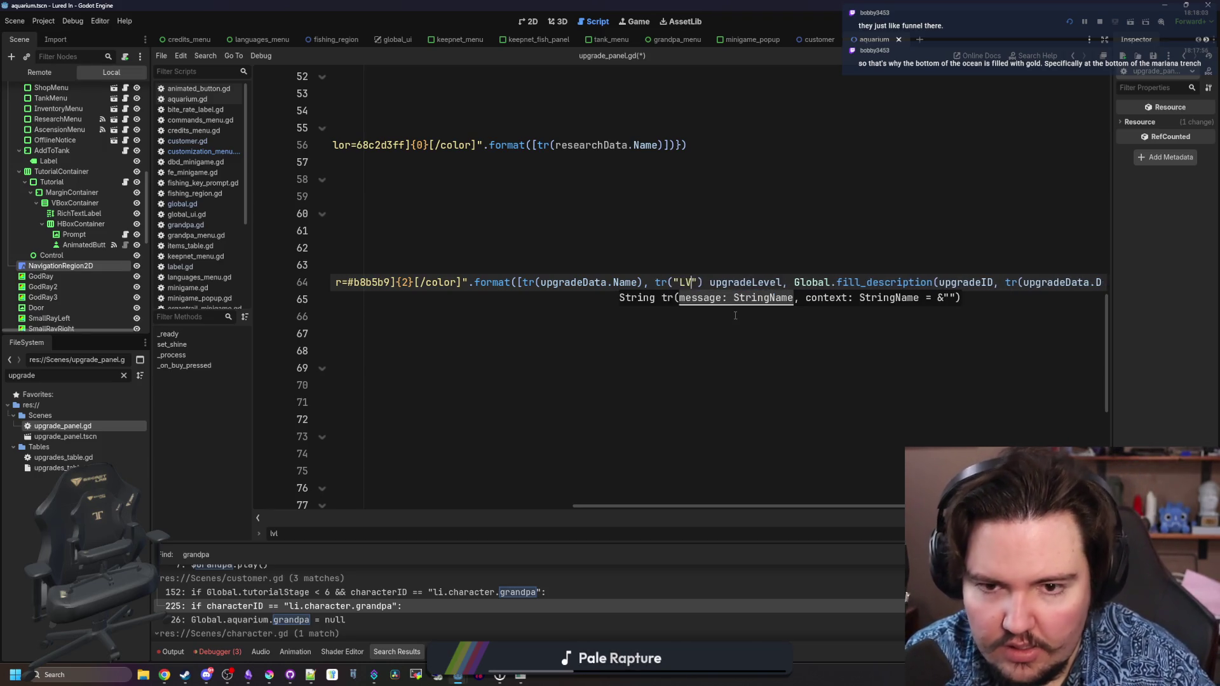
pyautogui.write('number')
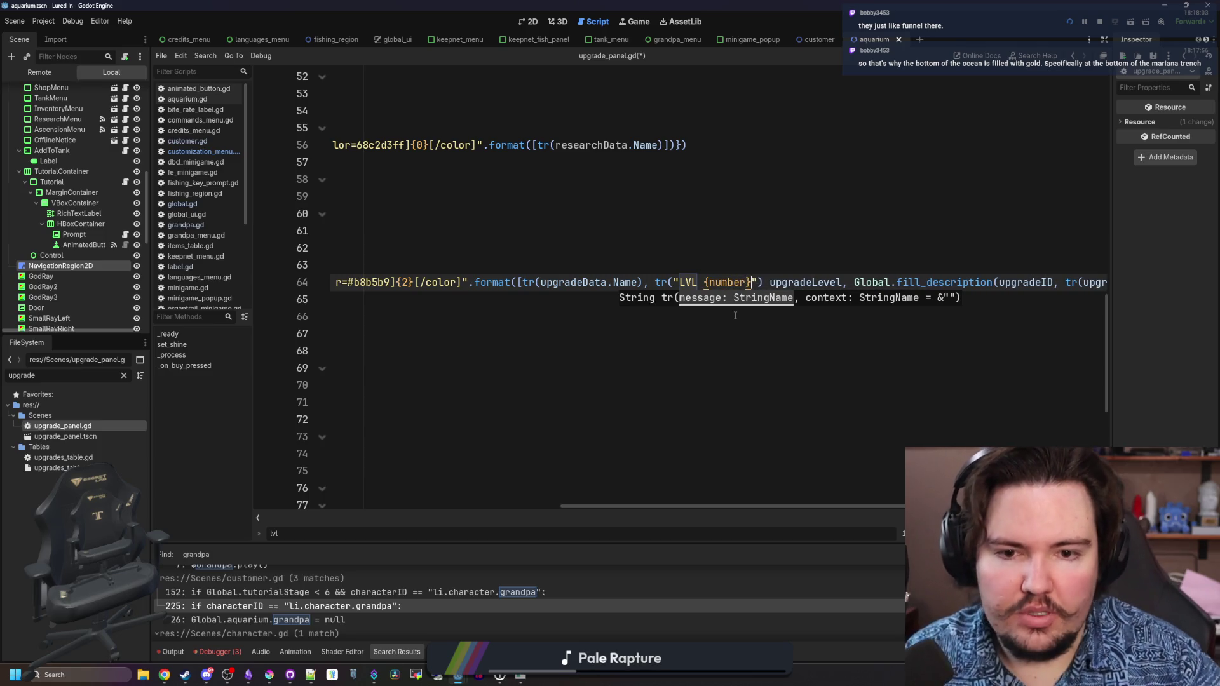
pyautogui.press('Right')
pyautogui.press('Right')
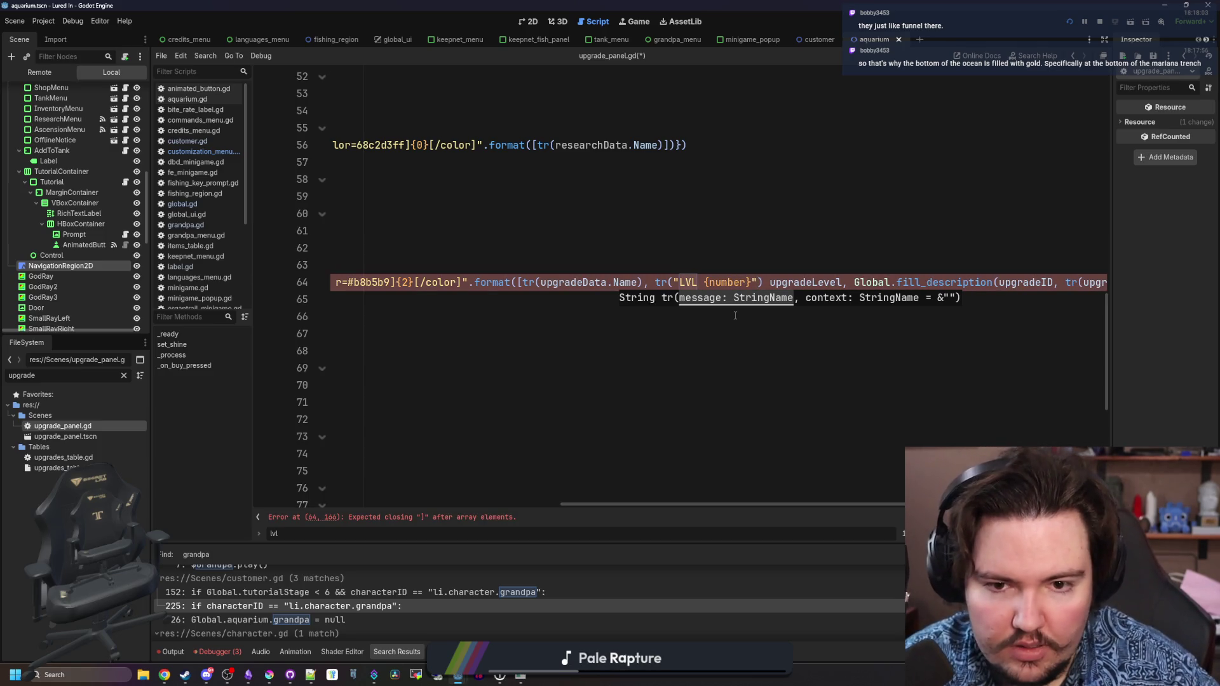
pyautogui.write('.format()')
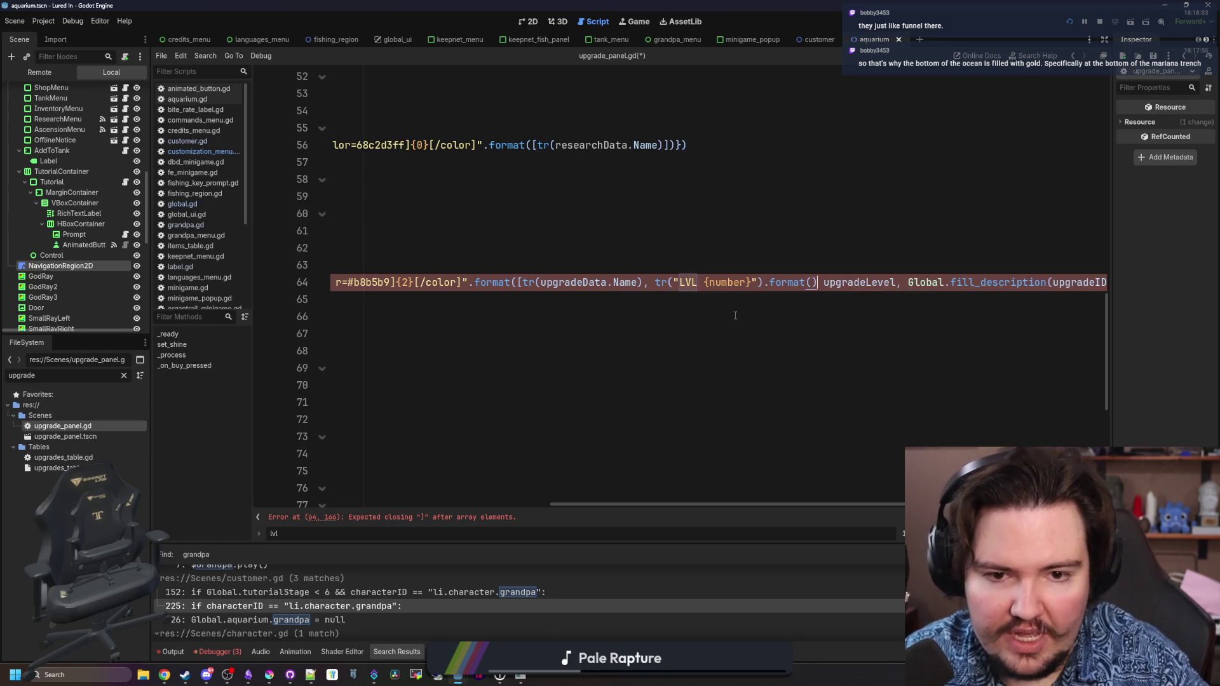
pyautogui.write('{')
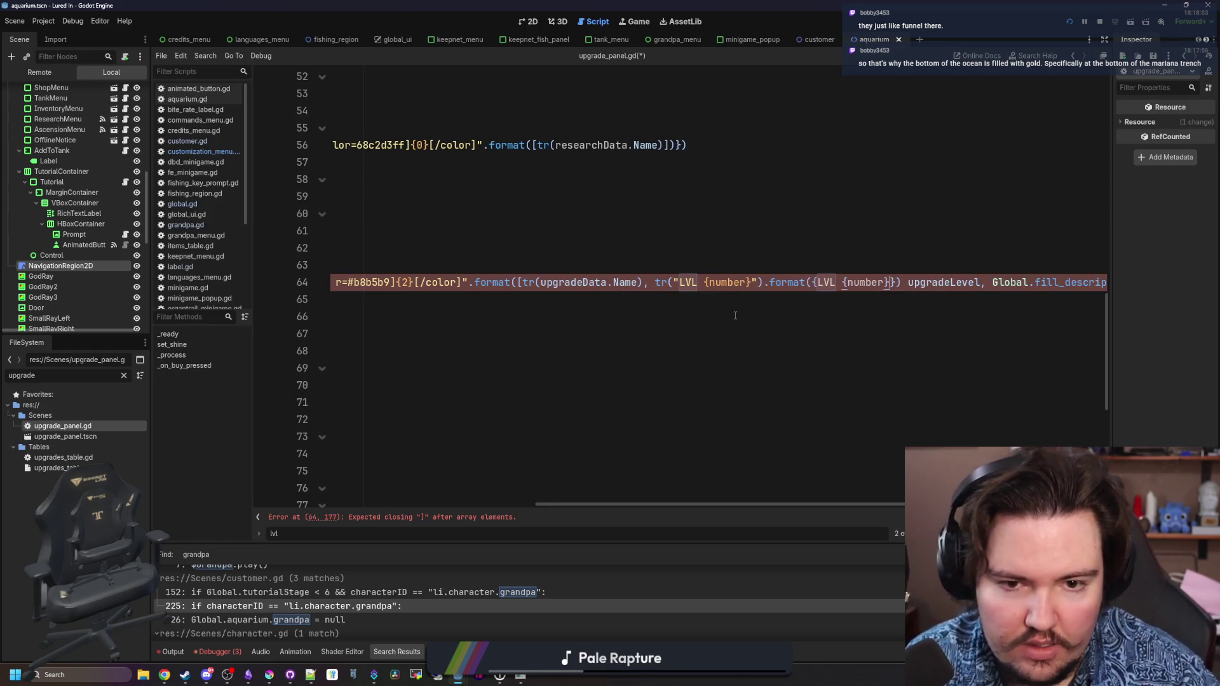
# - Move upgradeLevel into the format as {number = upgradeLevel}, save the script, and run the project
pyautogui.doubleClick(873, 282)
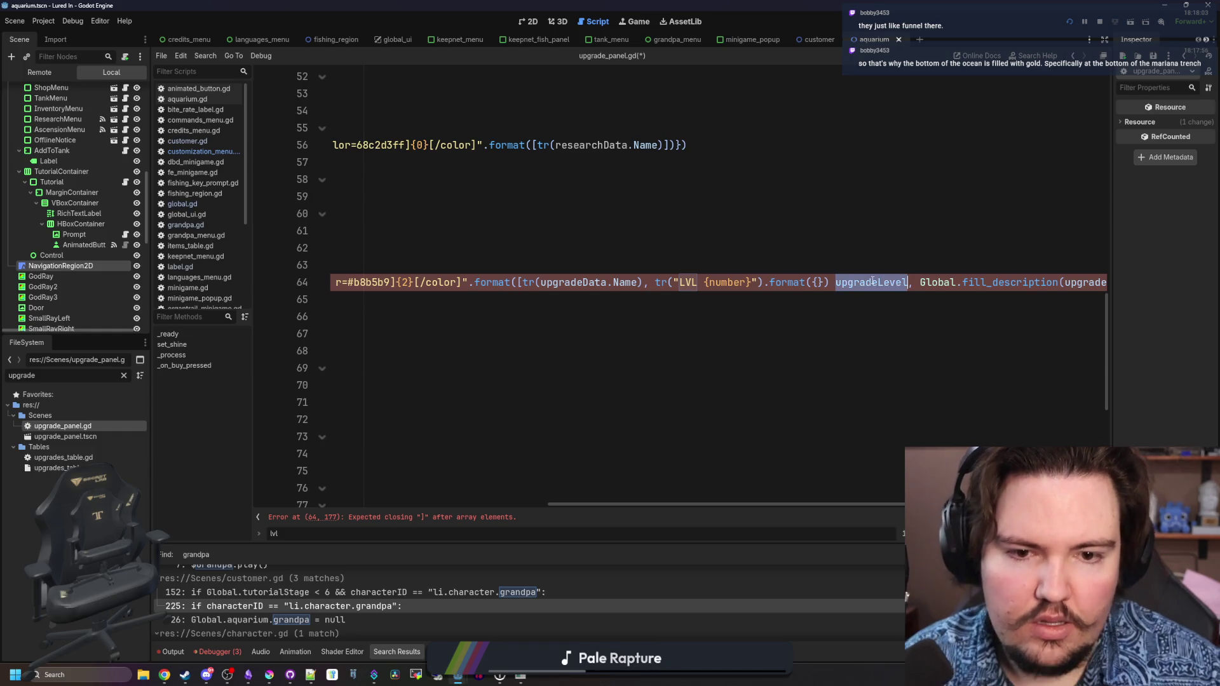
pyautogui.hotkey('ctrl', 'x')
pyautogui.click(819, 282)
pyautogui.write('number =')
pyautogui.hotkey('ctrl', 'v')
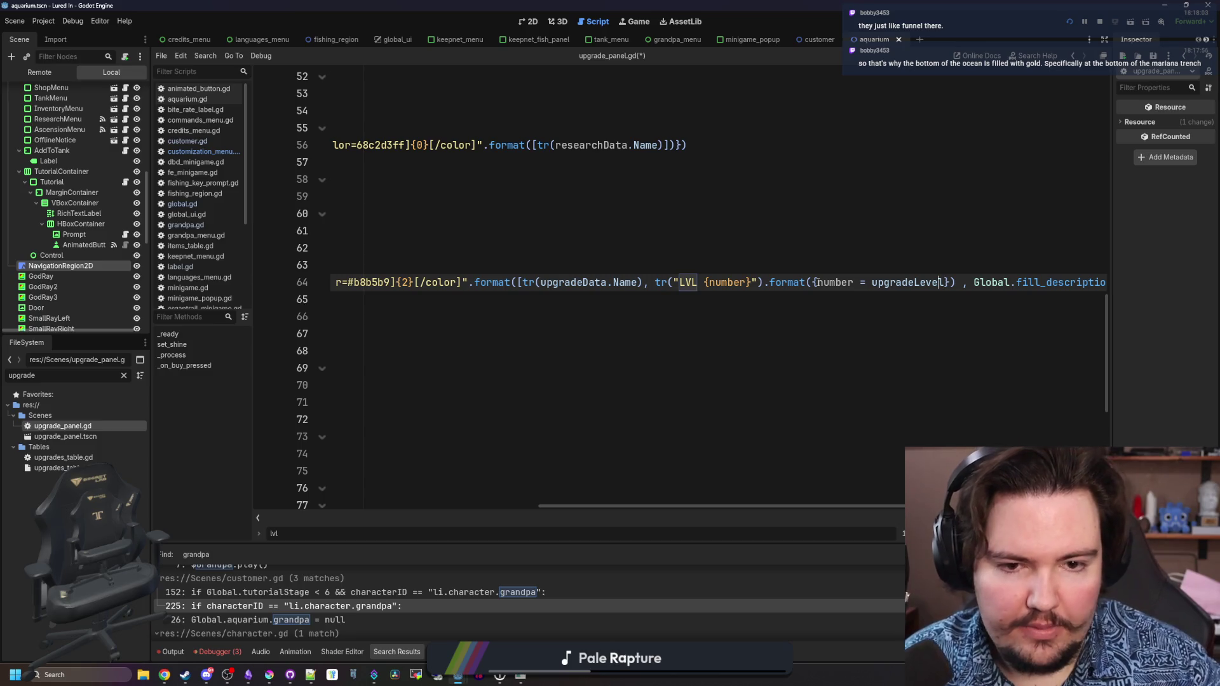
pyautogui.hscroll(-5, 746, 270)
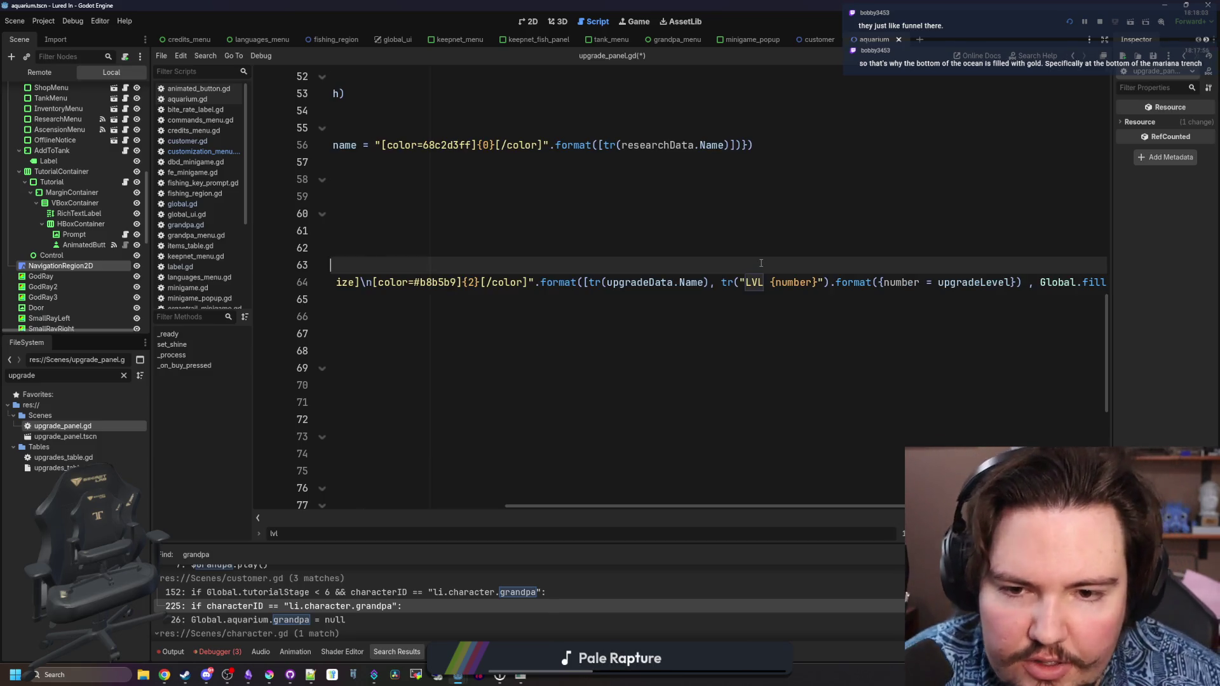
pyautogui.click(766, 263)
pyautogui.hotkey('ctrl', 's')
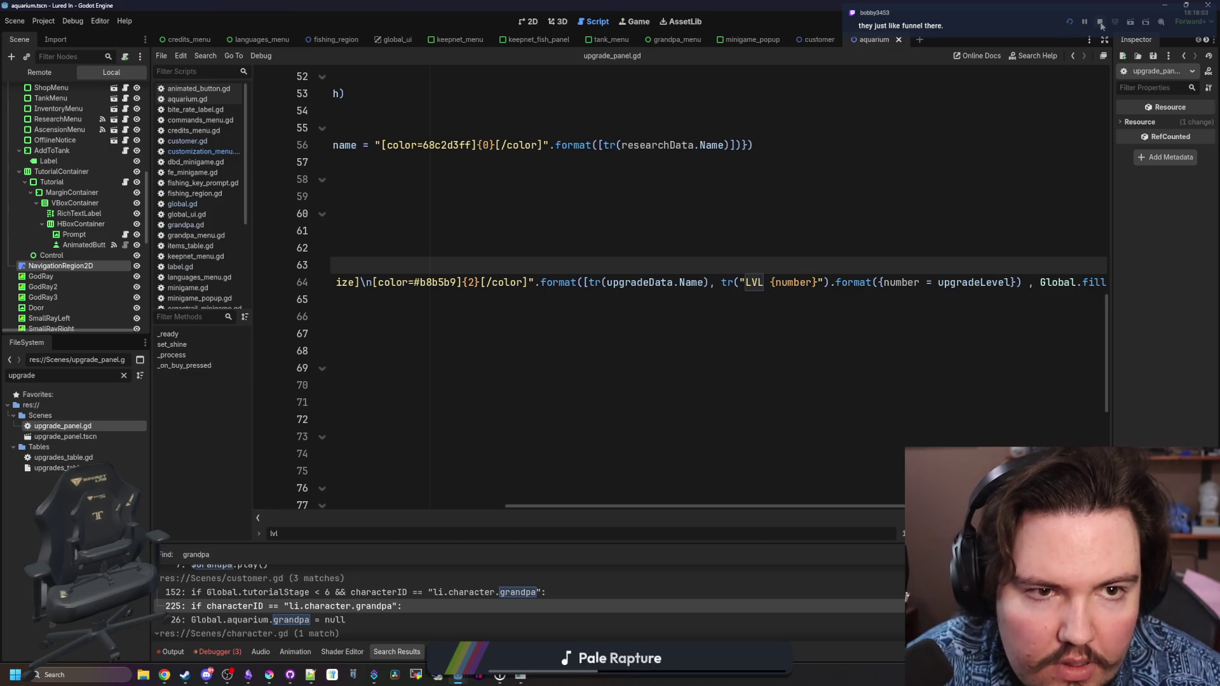
pyautogui.click(1070, 24)
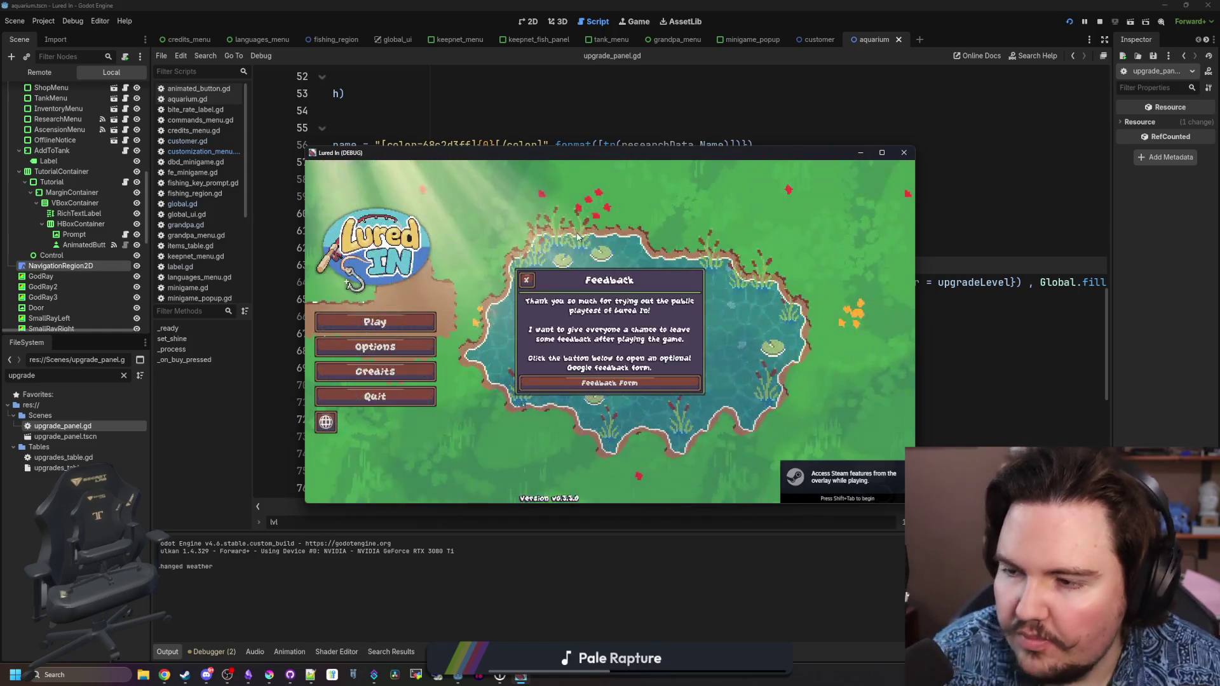
# - Play the game and confirm the Shop shows levels like LVL 3 and LVL 0, then return to the editor and save
pyautogui.click(555, 281)
pyautogui.click(390, 326)
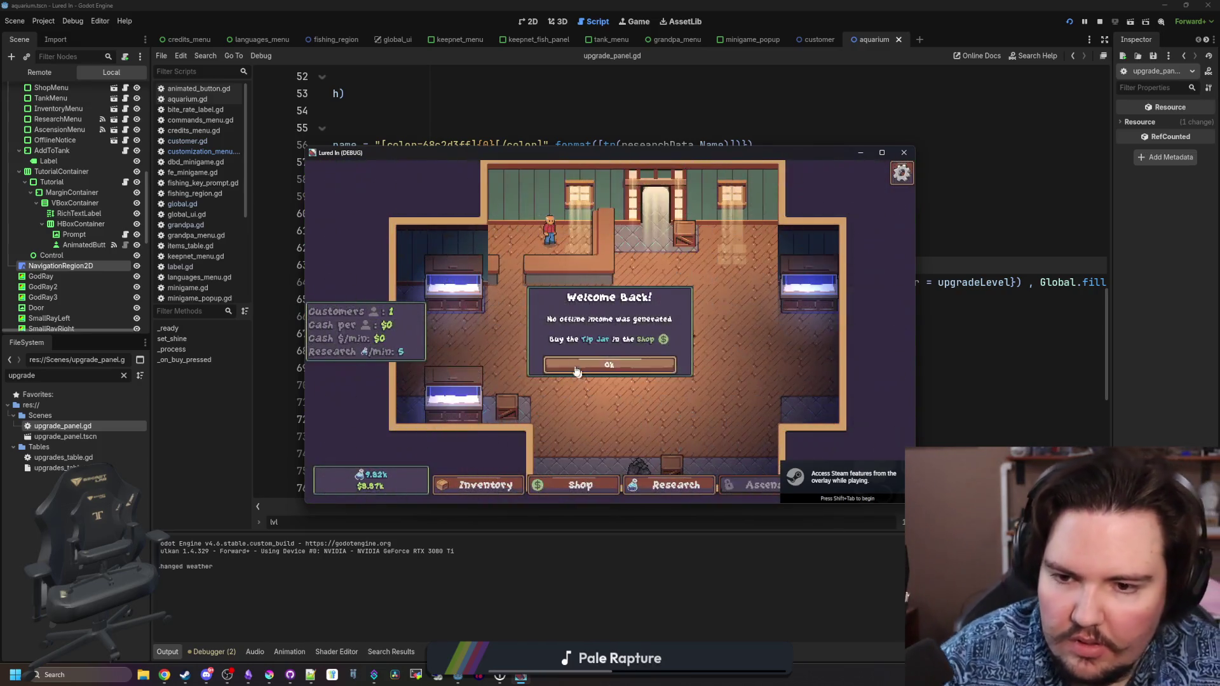
pyautogui.click(597, 414)
pyautogui.click(486, 485)
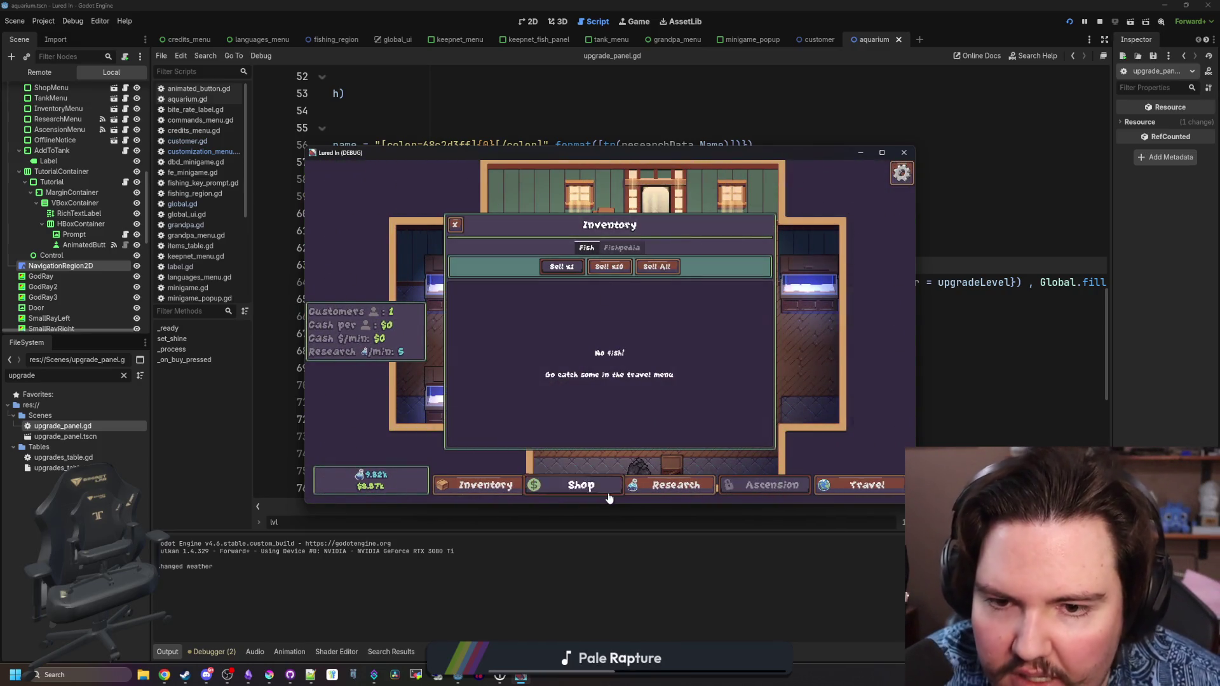
pyautogui.click(582, 486)
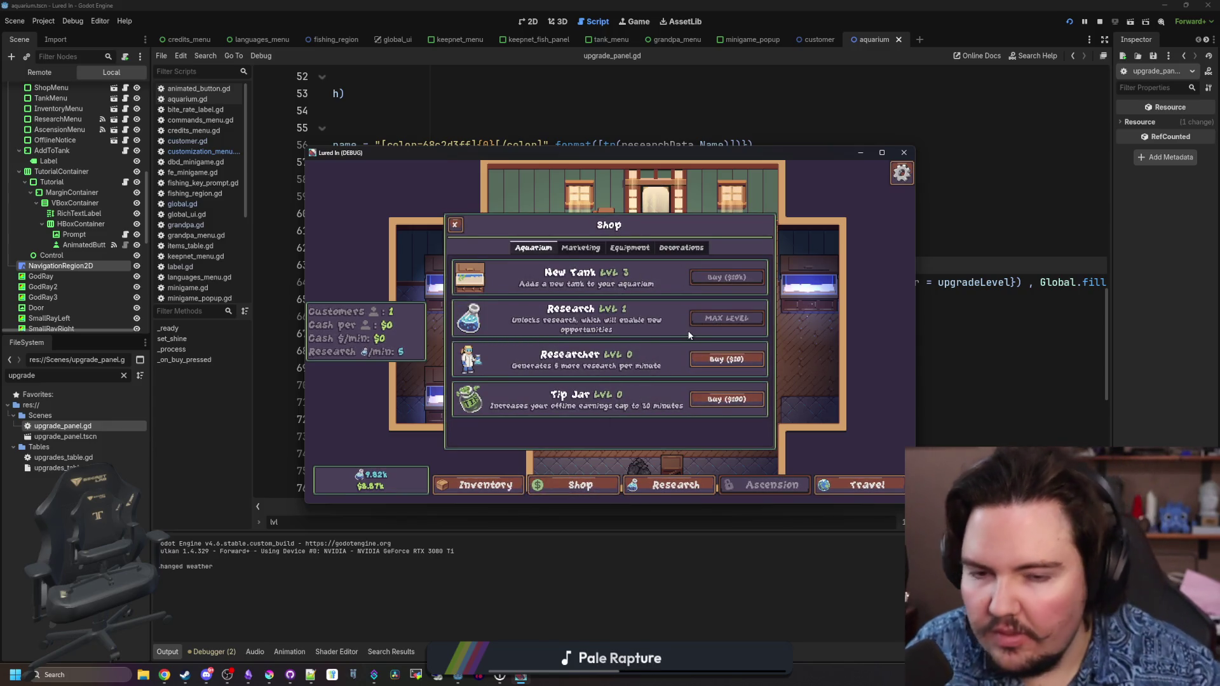
pyautogui.press('Escape')
pyautogui.press('Escape')
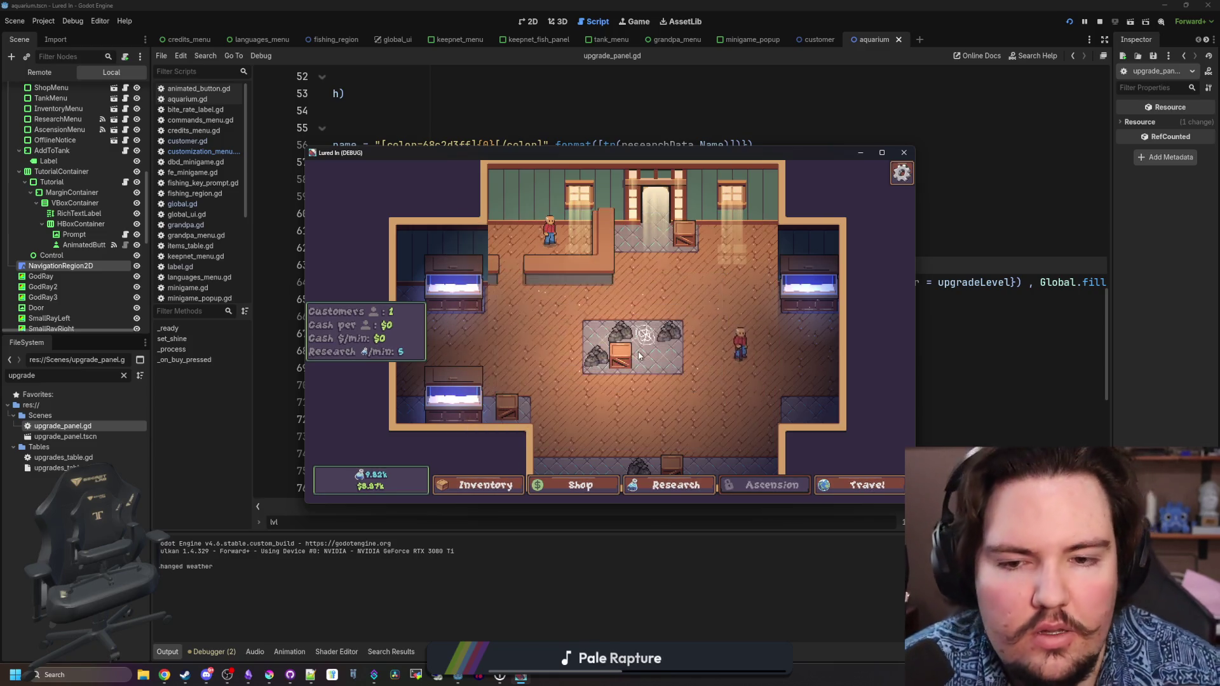
pyautogui.click(712, 248)
pyautogui.hotkey('ctrl', 's')
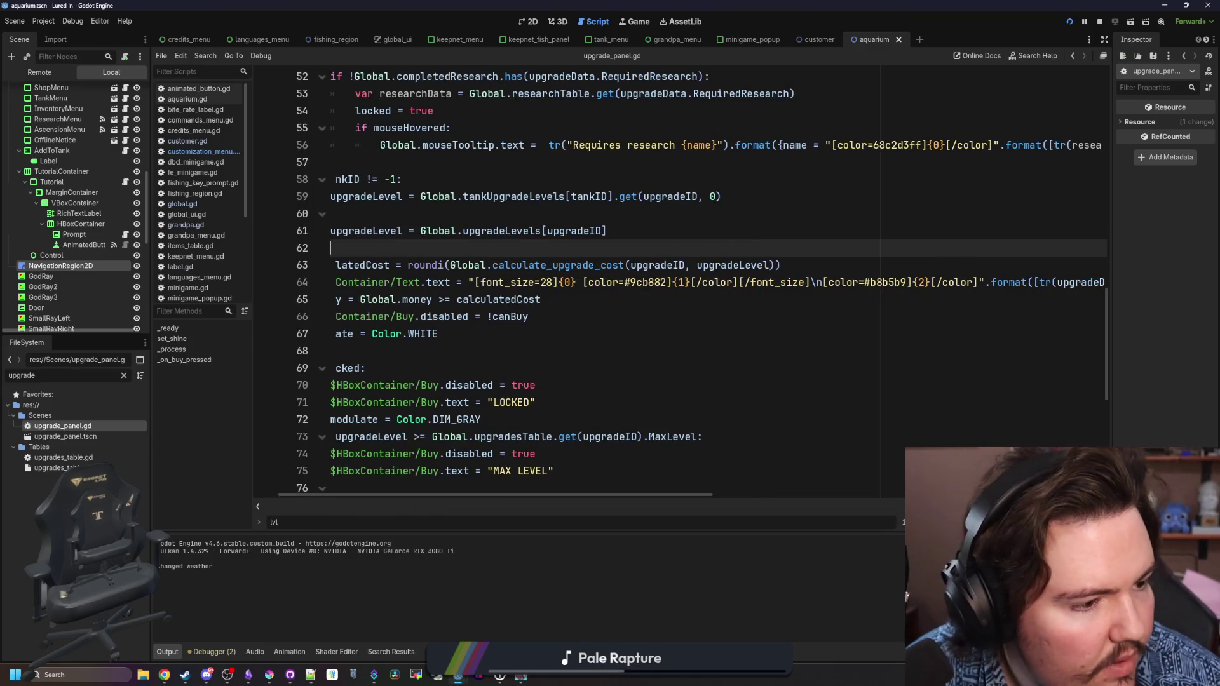
# - Review the new LVL {number} source string in Weblate, then return to Godot
pyautogui.hotkey('alt', 'Tab')
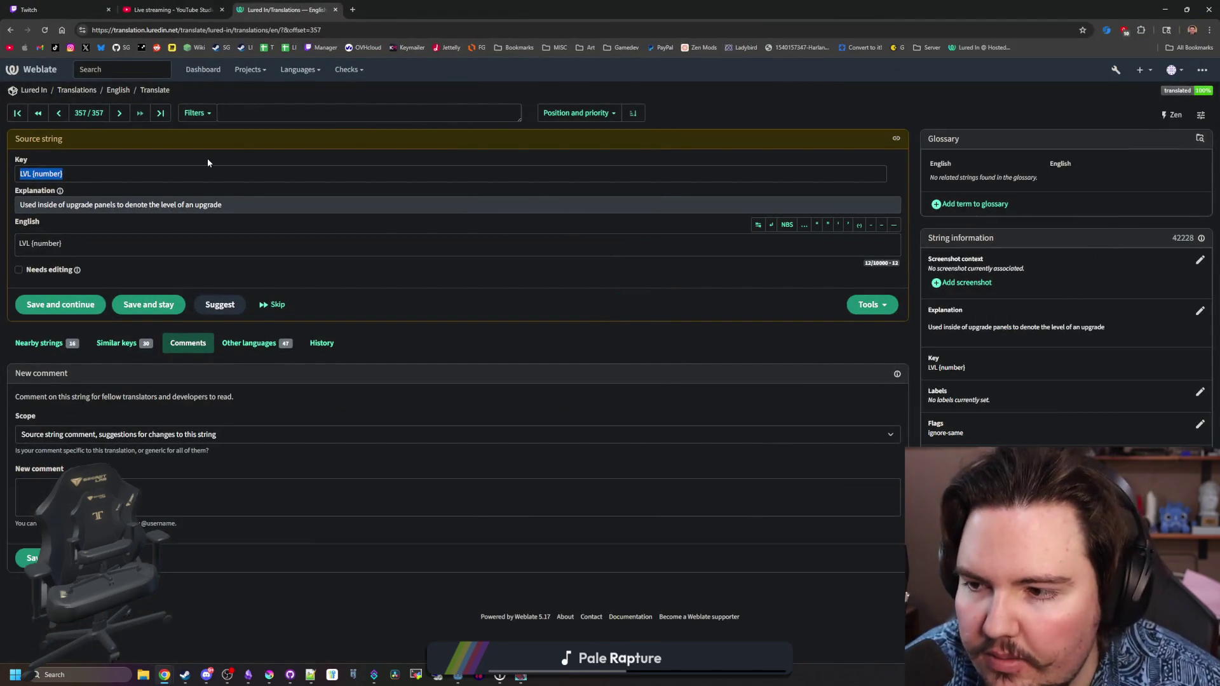
pyautogui.click(320, 617)
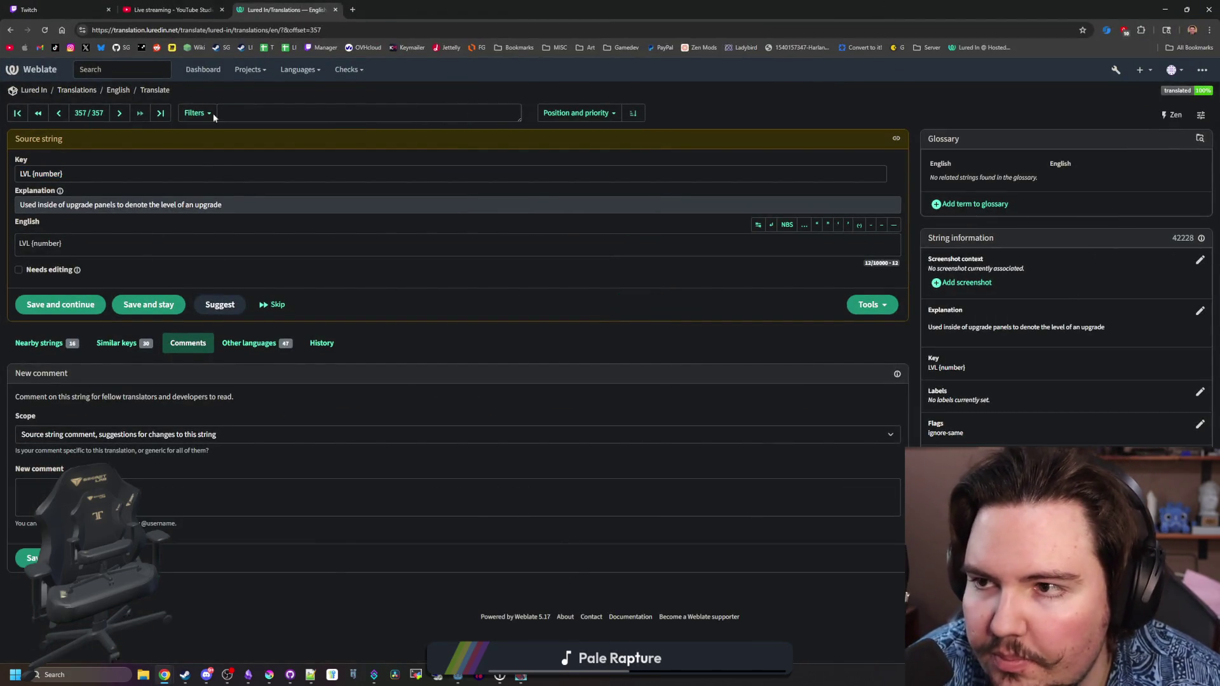
pyautogui.hotkey('alt', 'Tab')
# - Bring up Discord and open the #lured-in-feedback channel
pyautogui.click(445, 243)
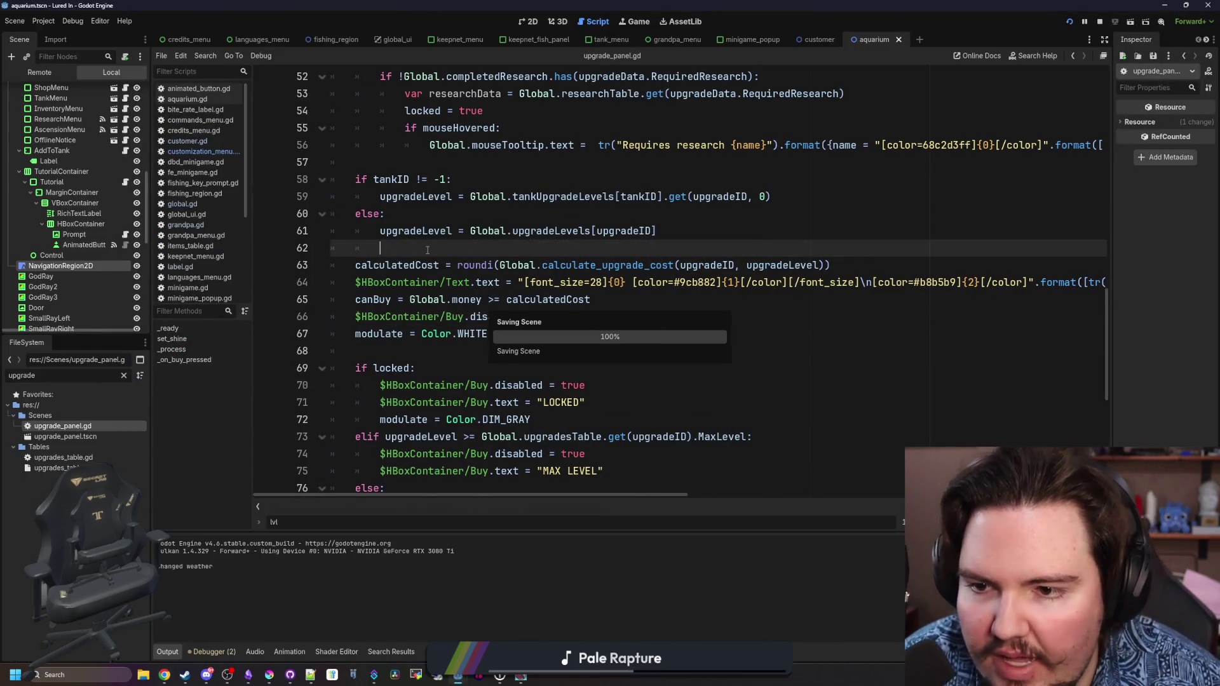
pyautogui.click(209, 676)
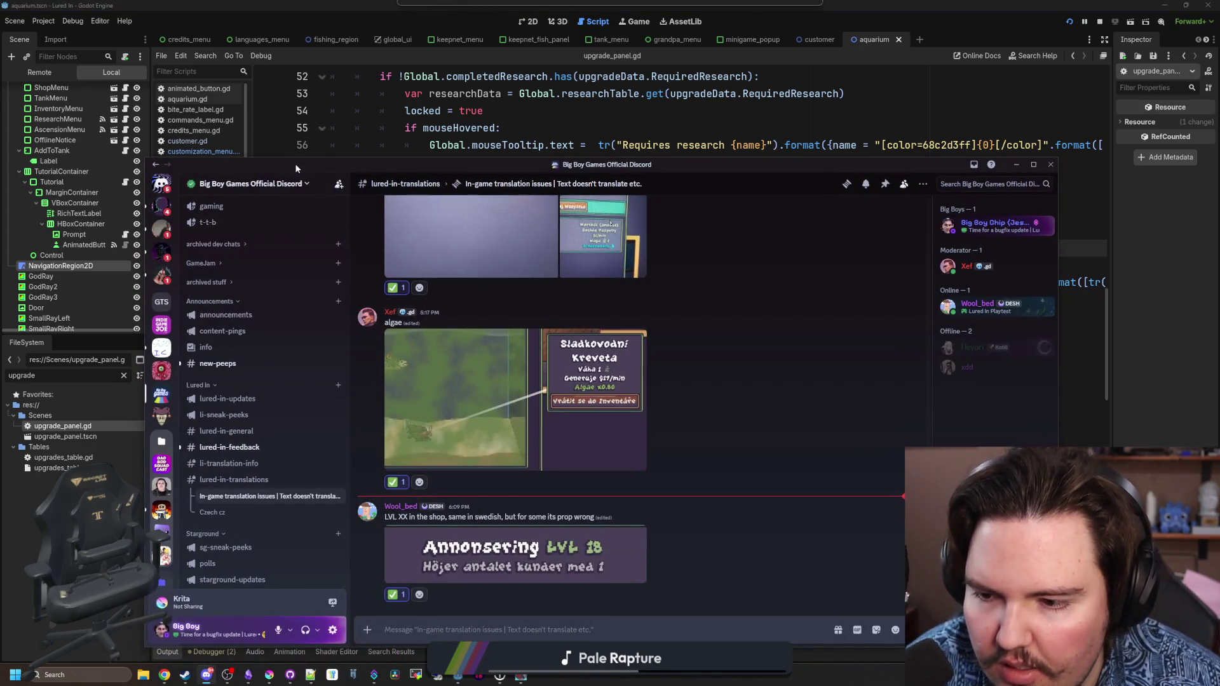
pyautogui.click(229, 448)
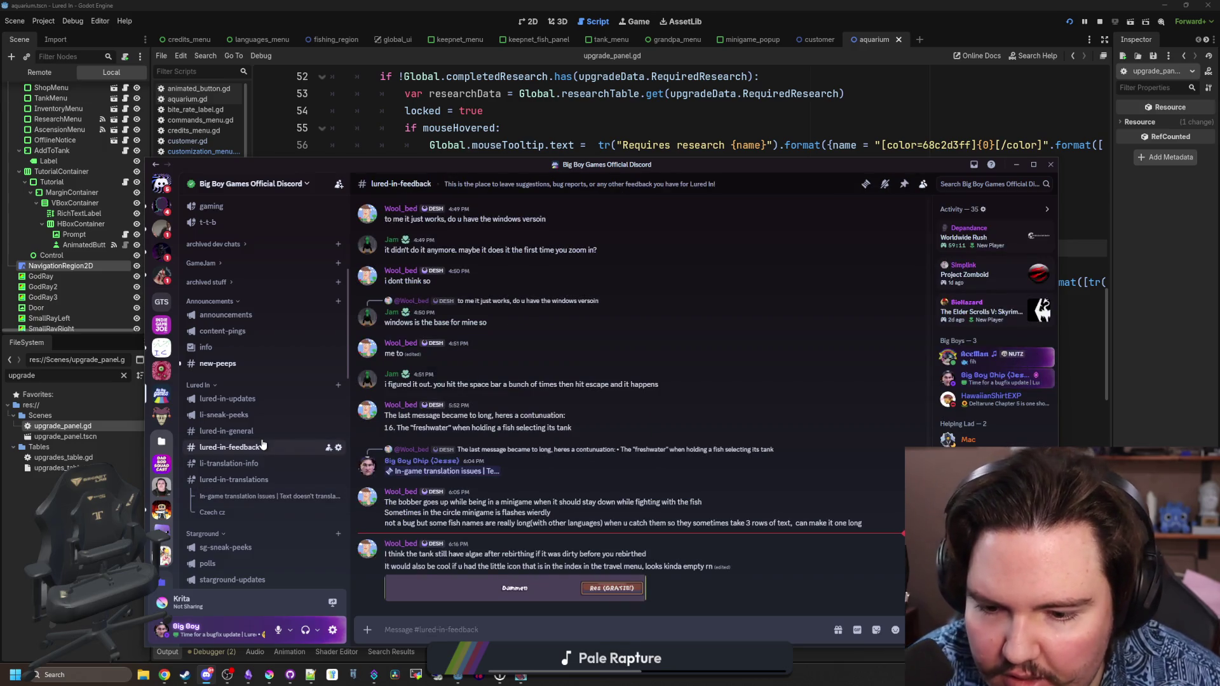
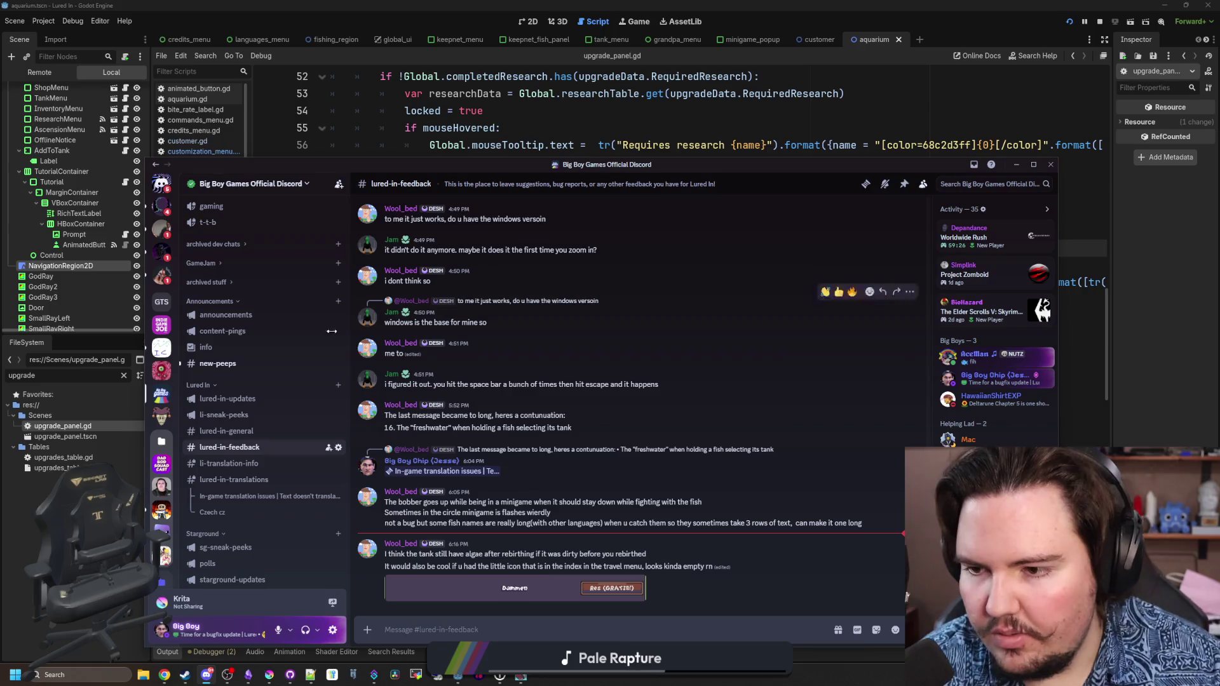
# - Glance at Discord's #new-peeps channel, then return to the upgrade_panel.gd script in Godot
pyautogui.click(246, 362)
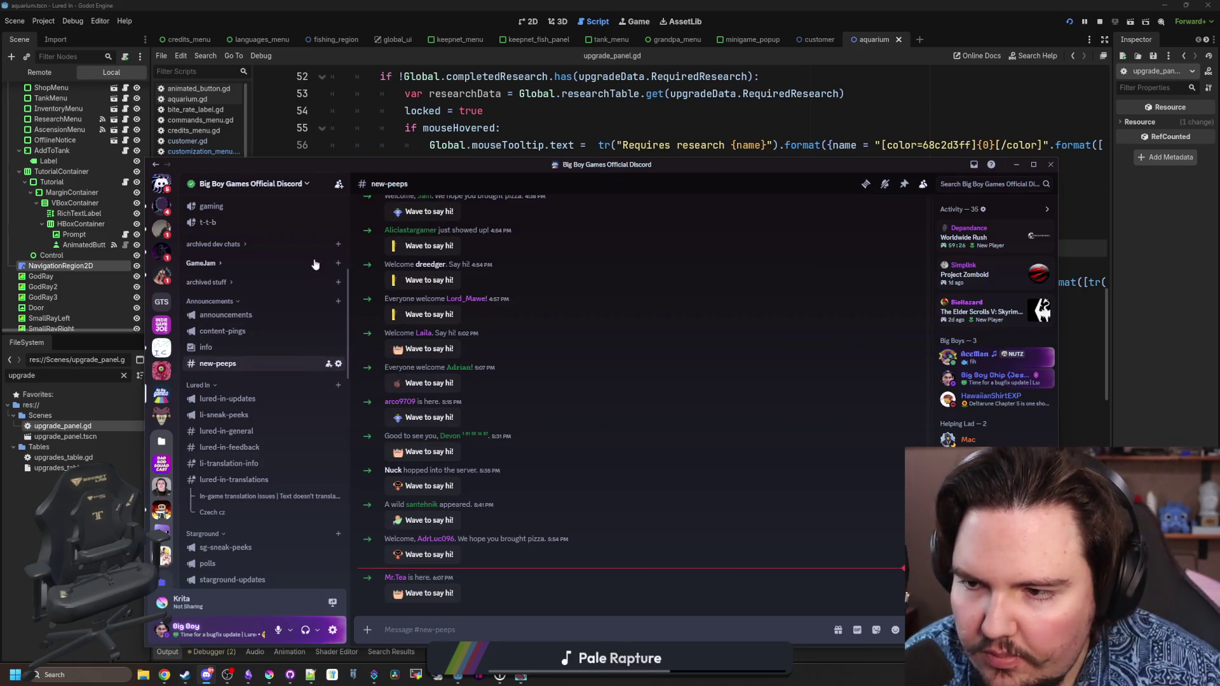
pyautogui.click(623, 152)
pyautogui.click(439, 316)
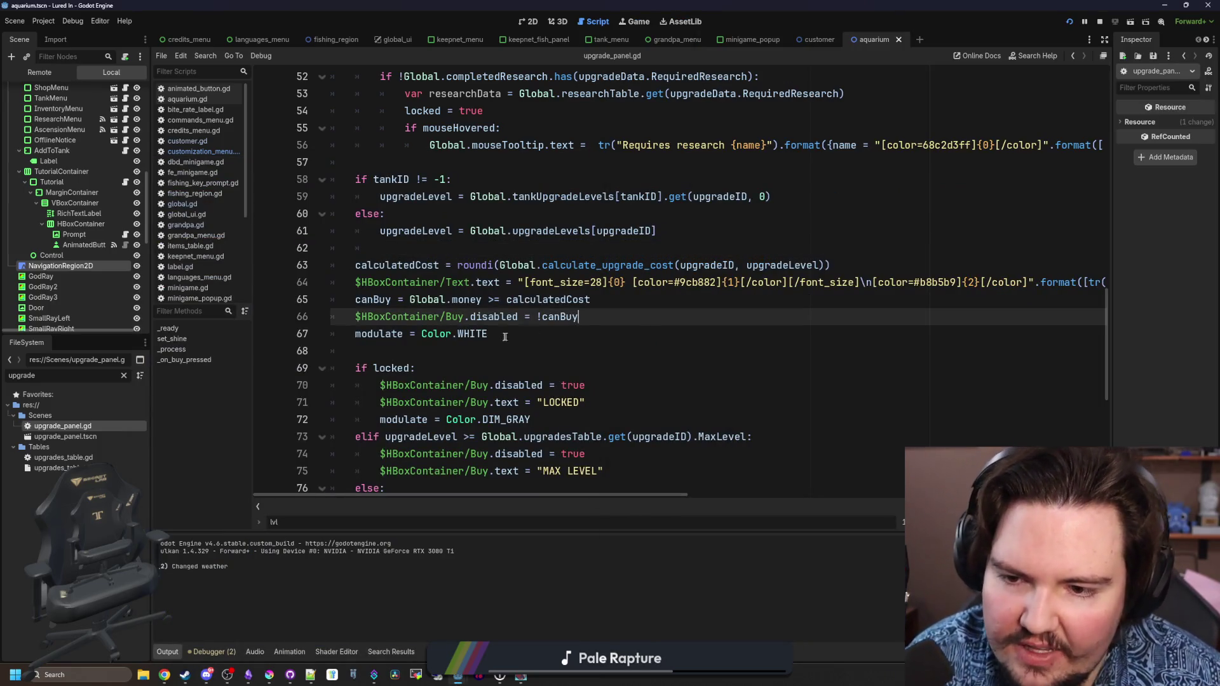
# - Filter the FileSystem by 'credit', open credits.json, then open credits_menu.gd
pyautogui.click(438, 354)
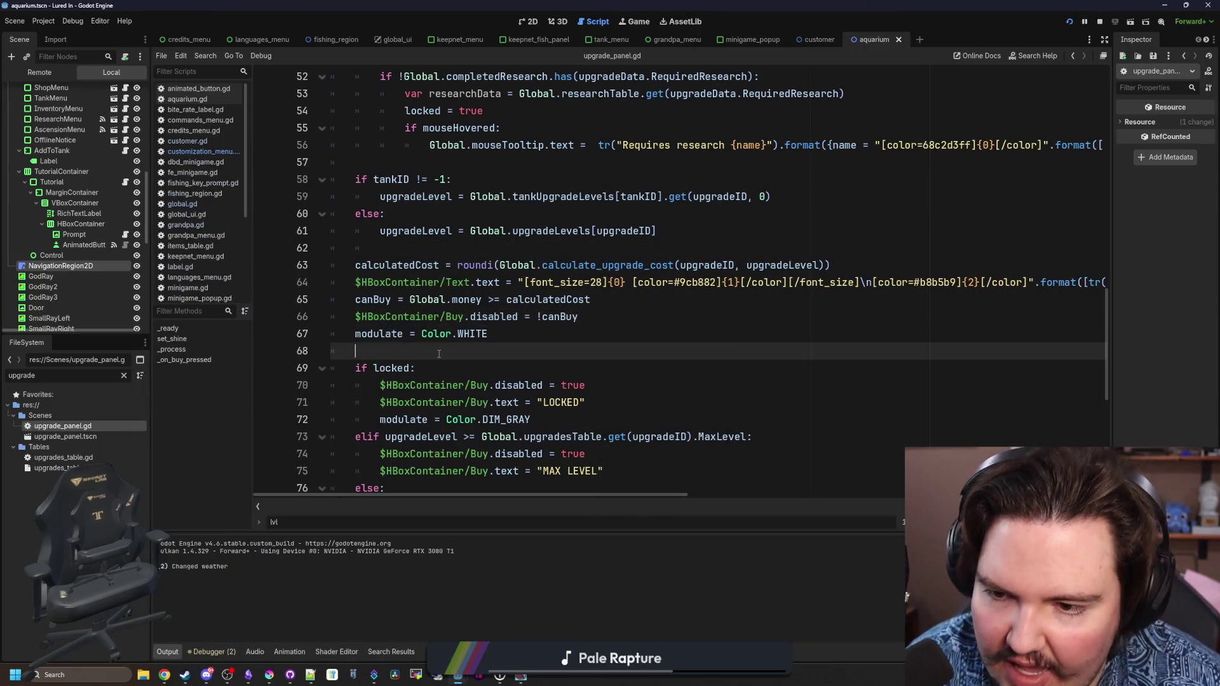
pyautogui.doubleClick(111, 375)
pyautogui.write('credit')
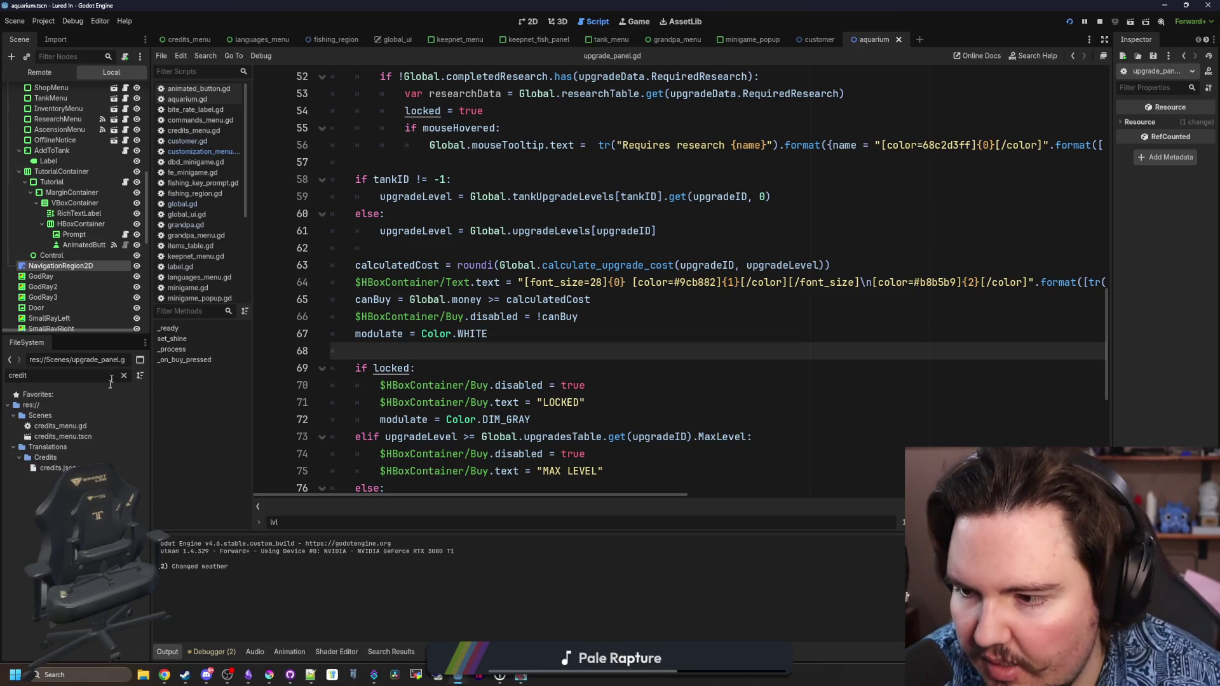
pyautogui.click(64, 467)
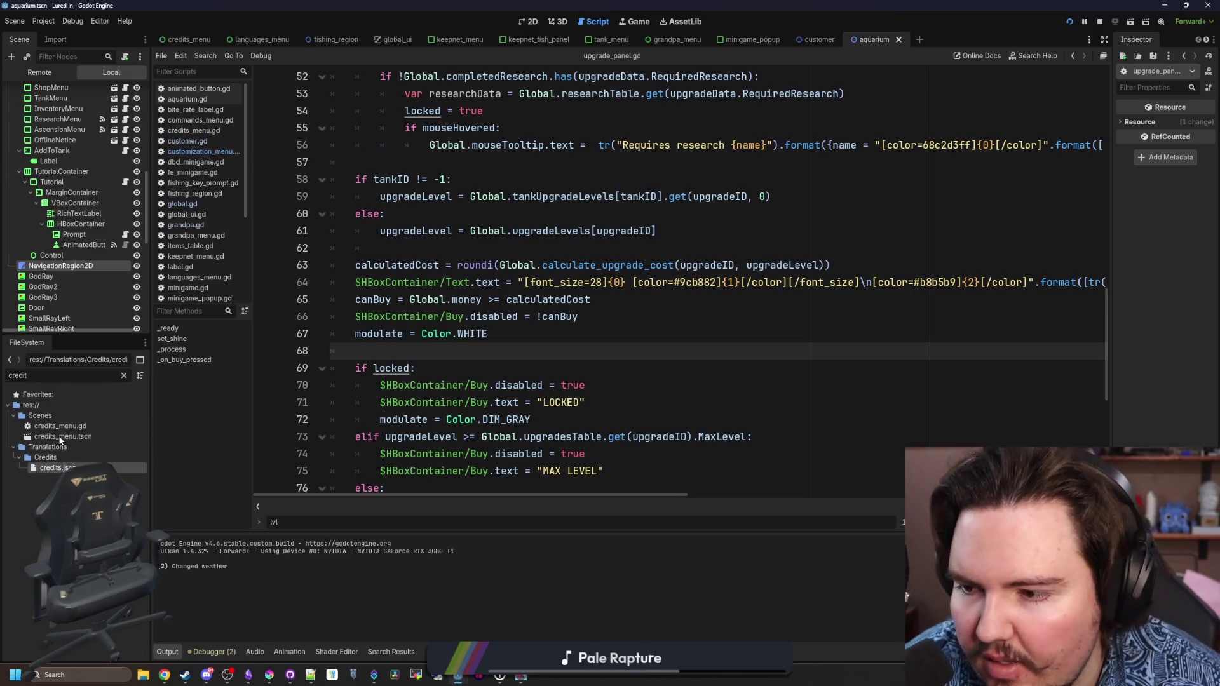
pyautogui.doubleClick(57, 468)
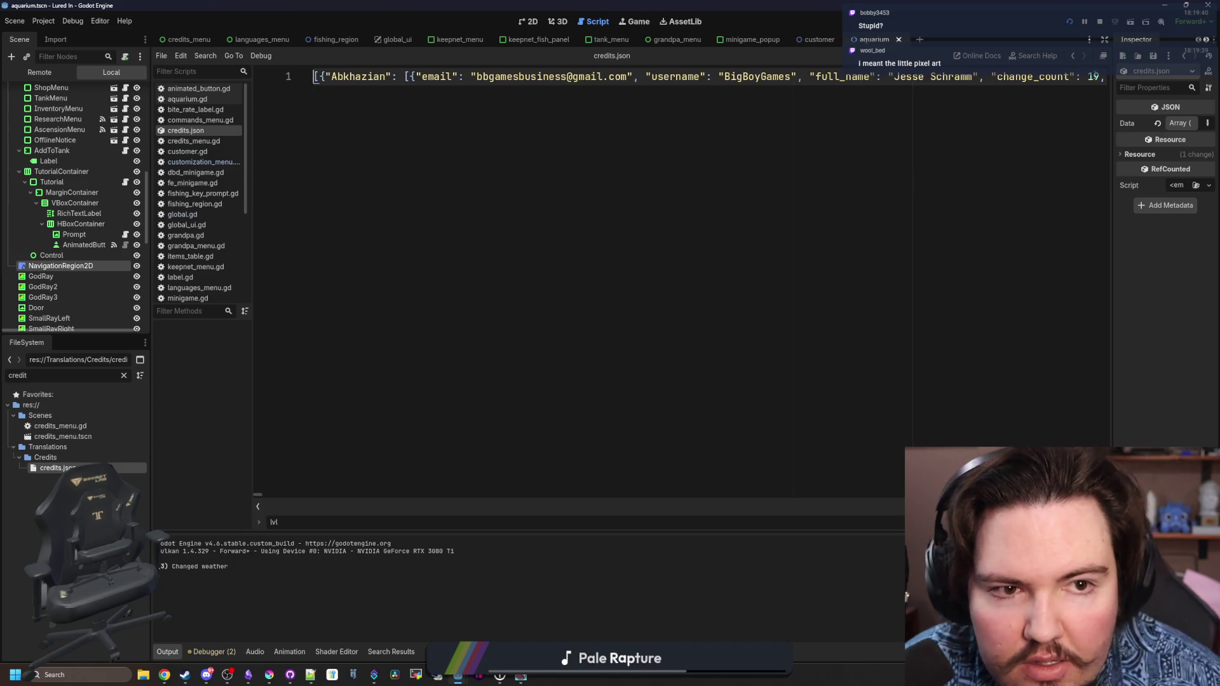
pyautogui.doubleClick(91, 426)
# - Read through the credits-loading code in credits_menu.gd and save the scene
pyautogui.click(530, 383)
pyautogui.click(501, 368)
pyautogui.hotkey('ctrl', 's')
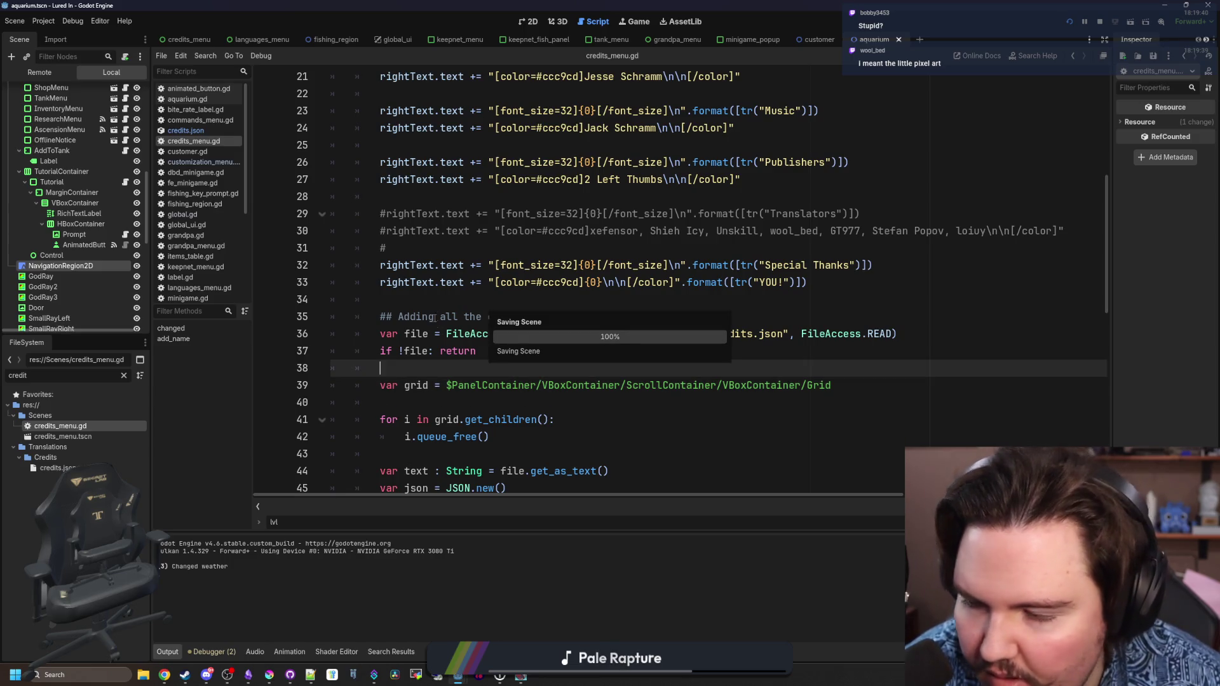
pyautogui.click(437, 307)
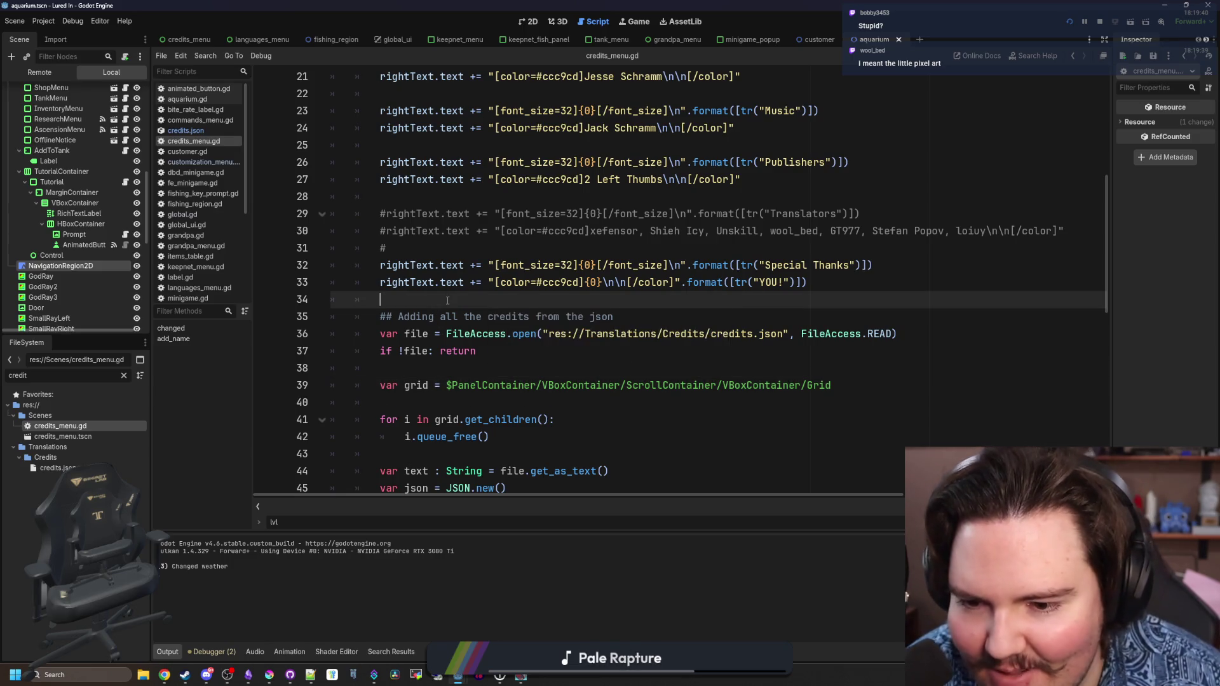
pyautogui.scroll(-3, 483, 305)
pyautogui.click(523, 314)
pyautogui.click(535, 306)
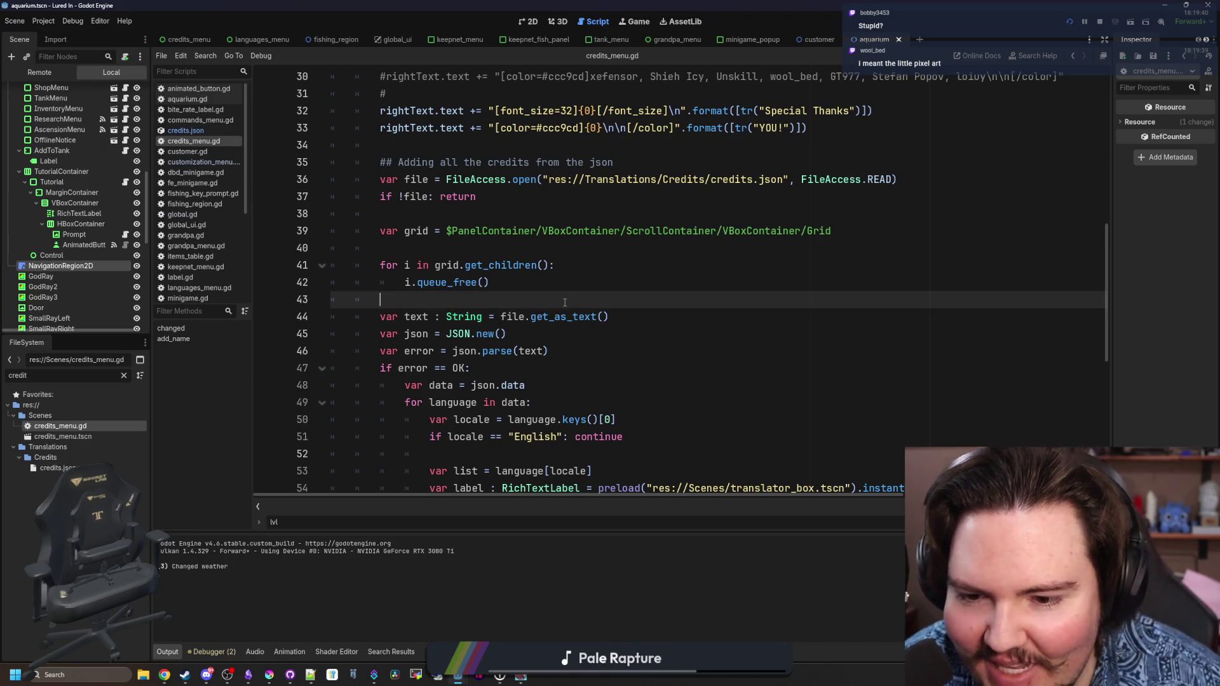
pyautogui.scroll(-4, 553, 305)
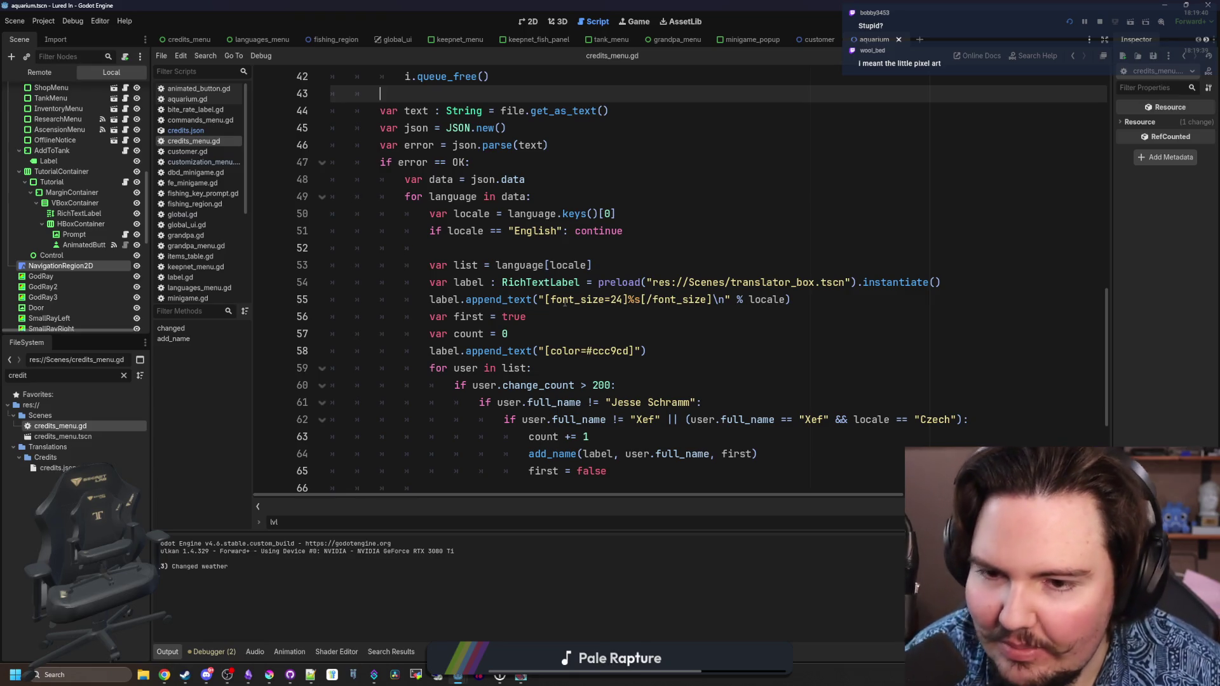
pyautogui.click(524, 248)
pyautogui.scroll(-2, 547, 245)
pyautogui.hotkey('ctrl', 's')
pyautogui.click(610, 385)
pyautogui.hotkey('ctrl', 's')
# - Lower the change_count threshold on line 60 from 200 to 2, then switch to Discord
pyautogui.scroll(5, 453, 275)
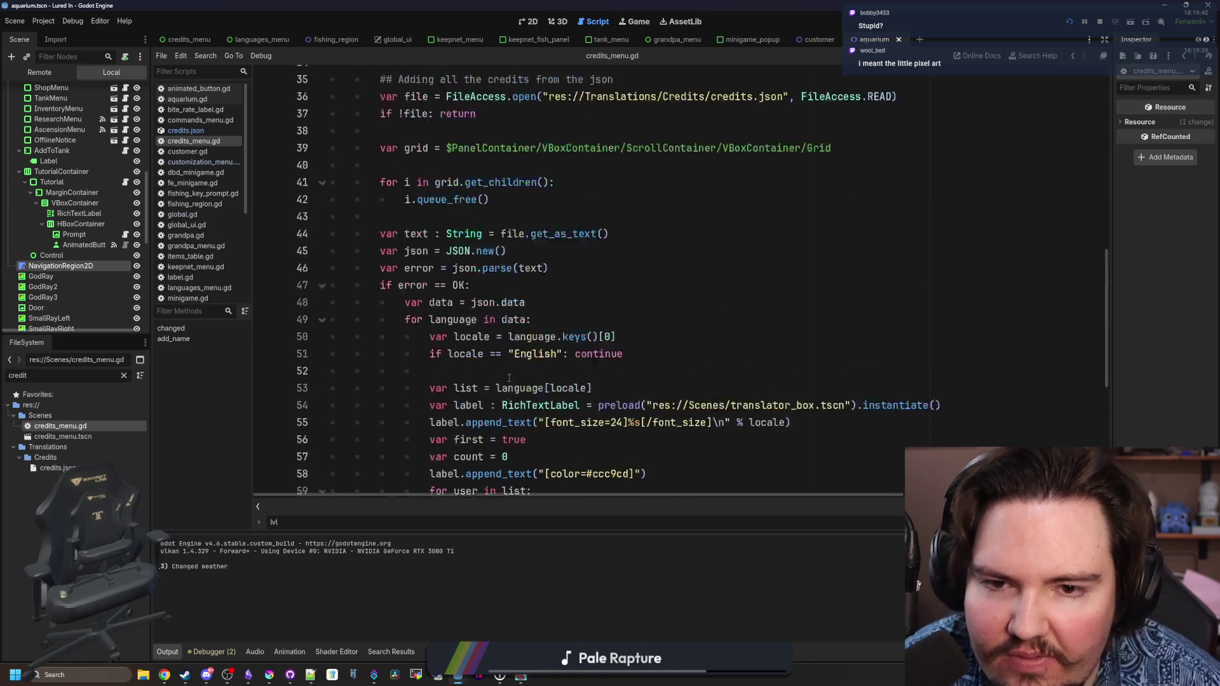
pyautogui.click(448, 249)
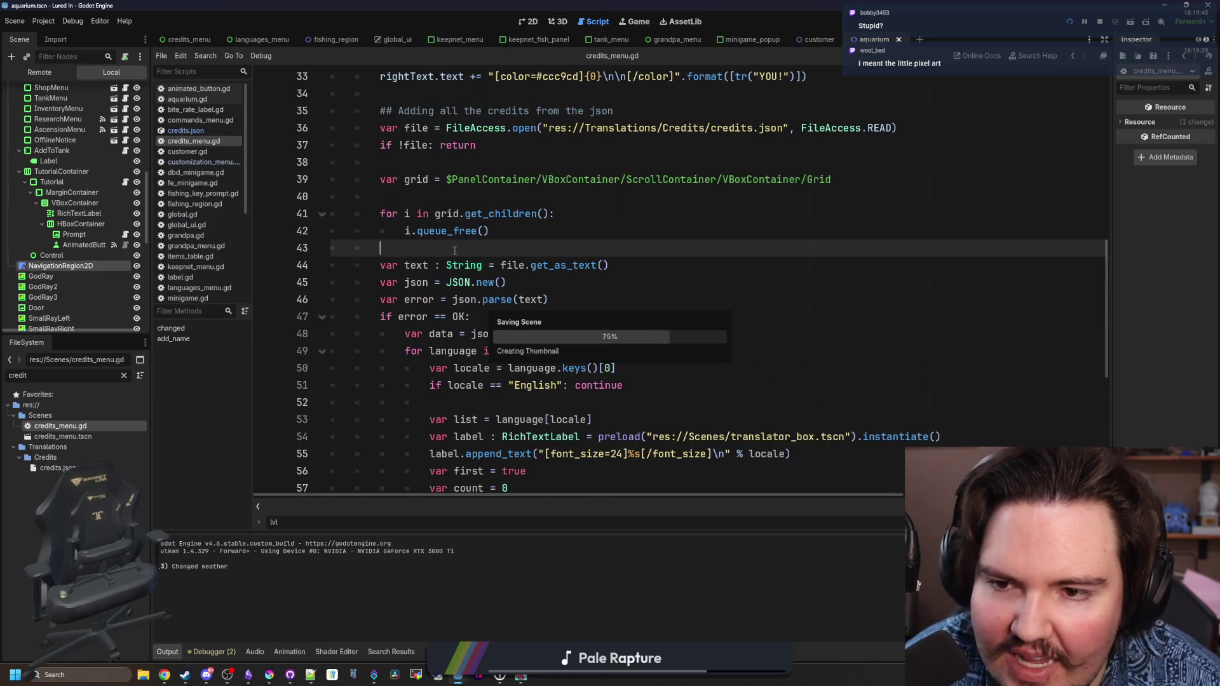
pyautogui.scroll(-4, 555, 296)
pyautogui.click(546, 282)
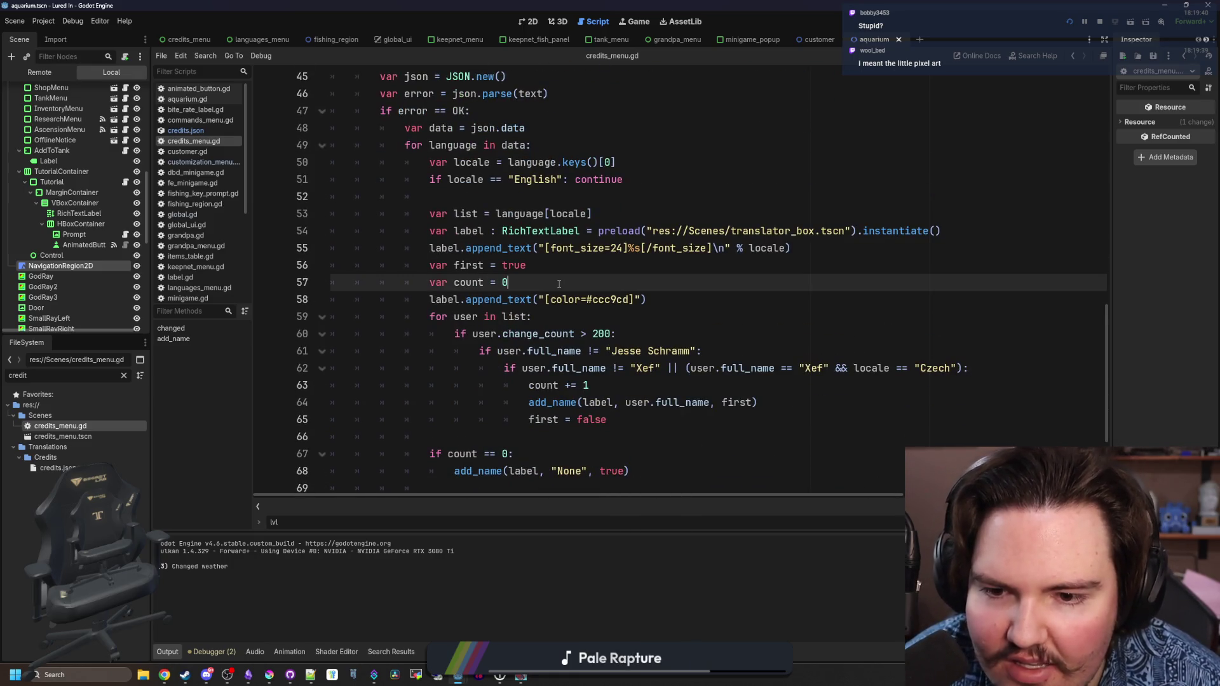
pyautogui.click(608, 334)
pyautogui.press('BackSpace')
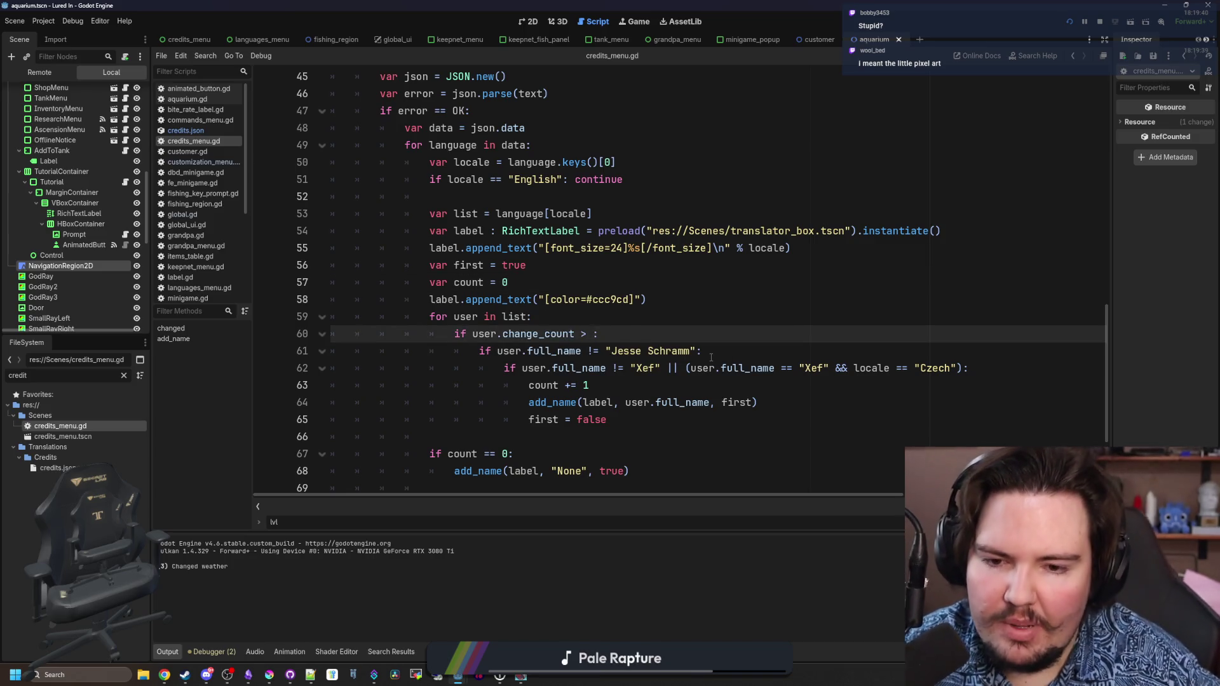
pyautogui.write('2')
pyautogui.click(559, 315)
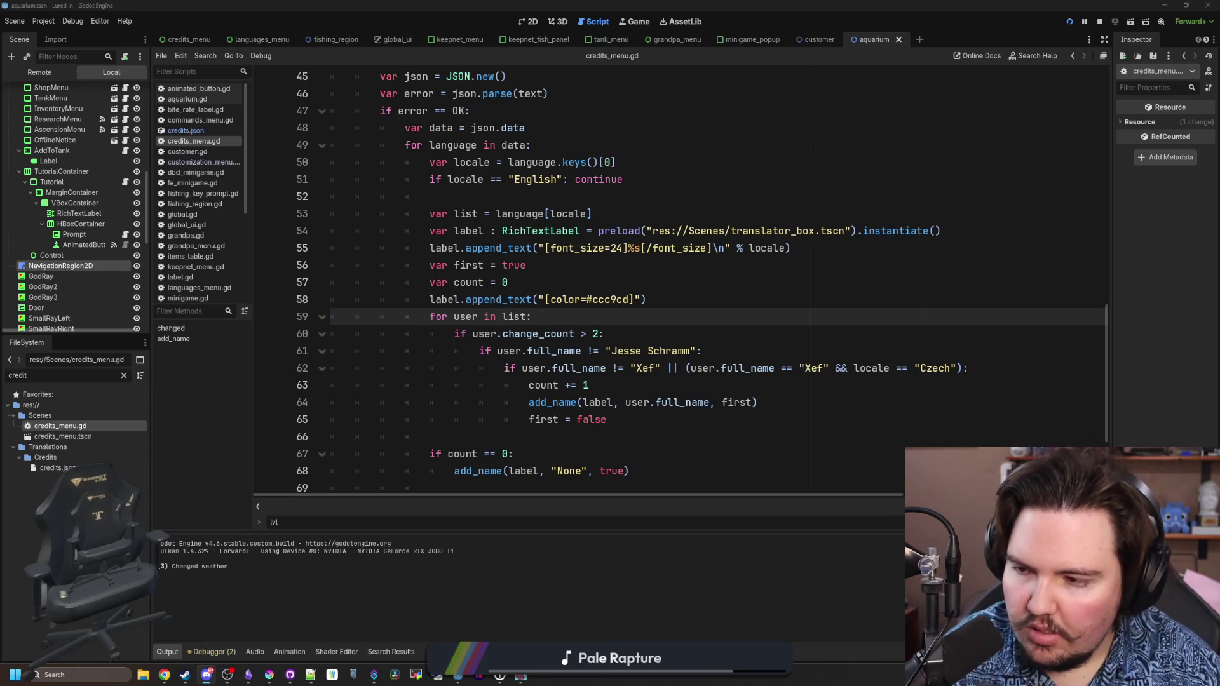
pyautogui.hotkey('alt', 'Tab')
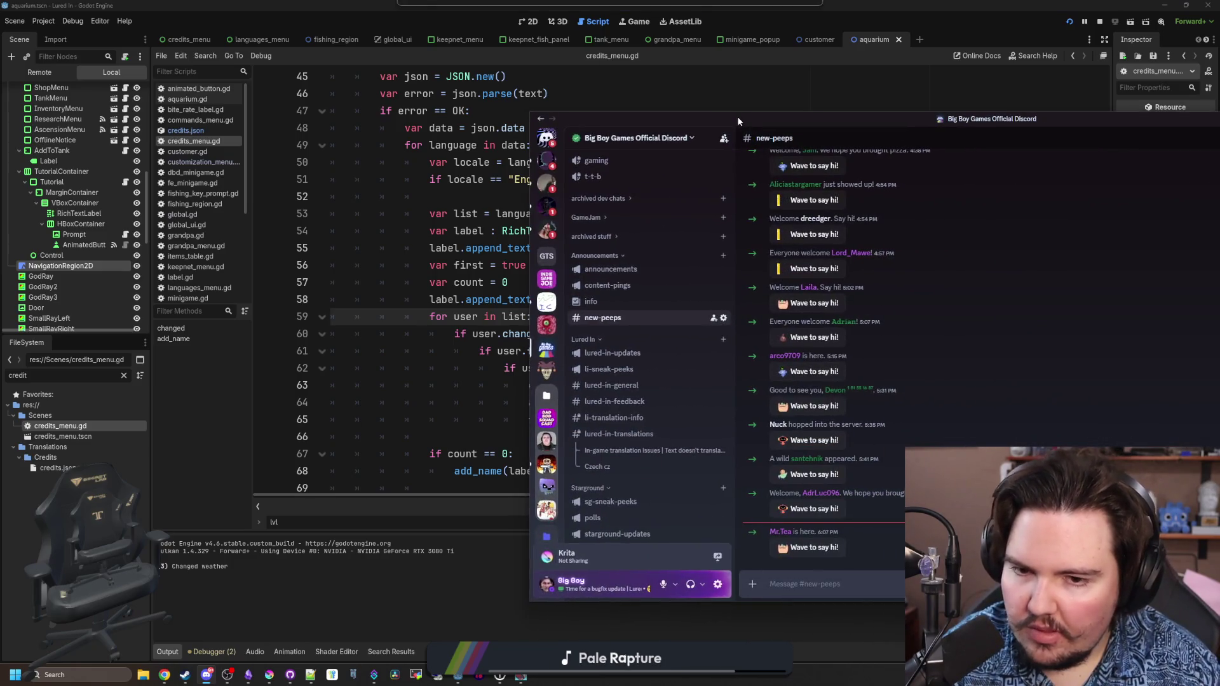
# - Check the translation issues thread, then give the Dammen screenshot in #lured-in-feedback a 👍 reaction
pyautogui.moveTo(737, 116); pyautogui.dragTo(400, 139)
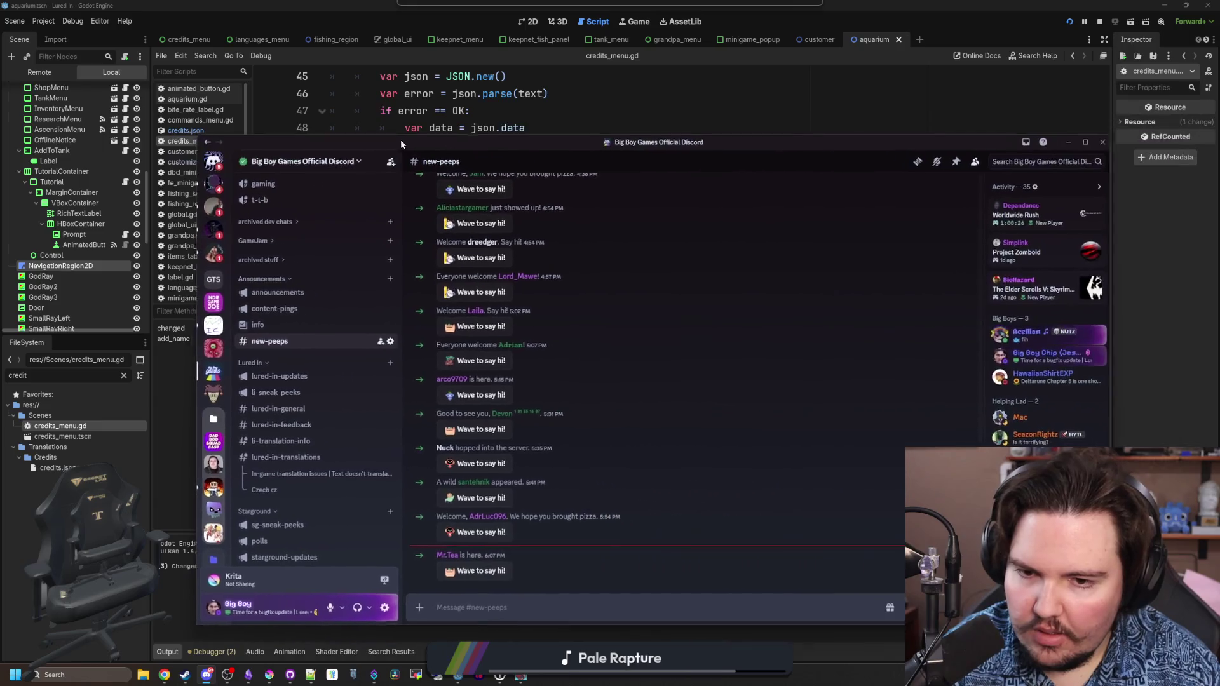
pyautogui.click(298, 473)
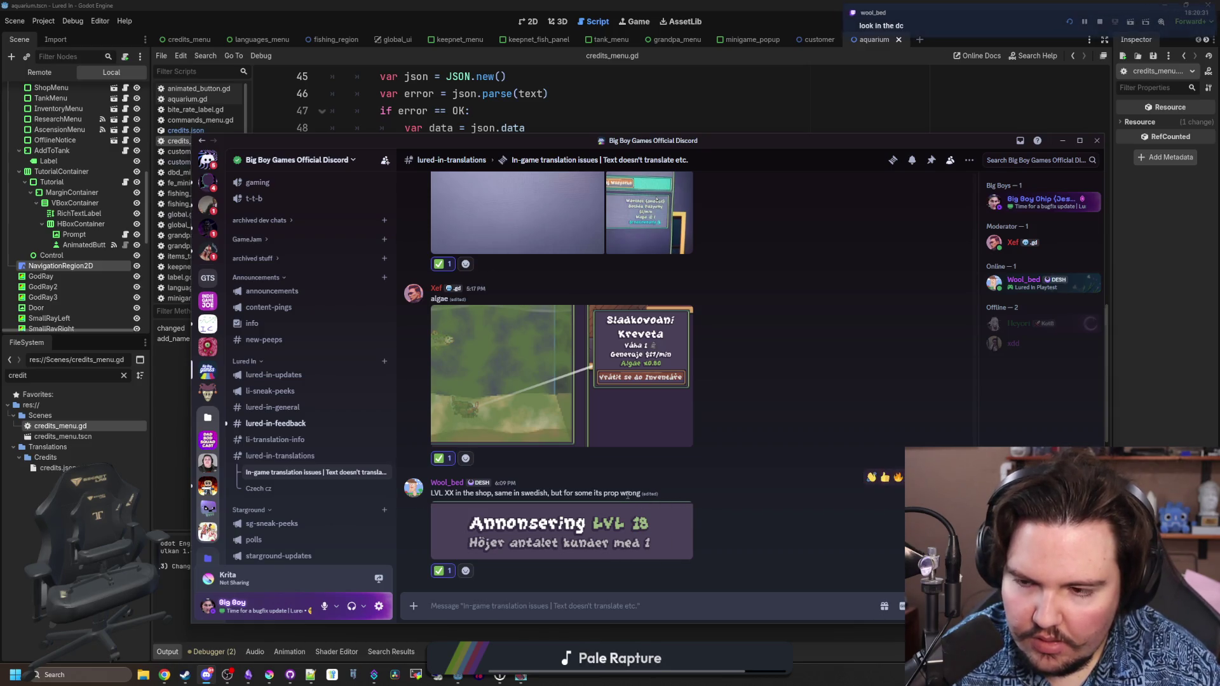
pyautogui.click(282, 425)
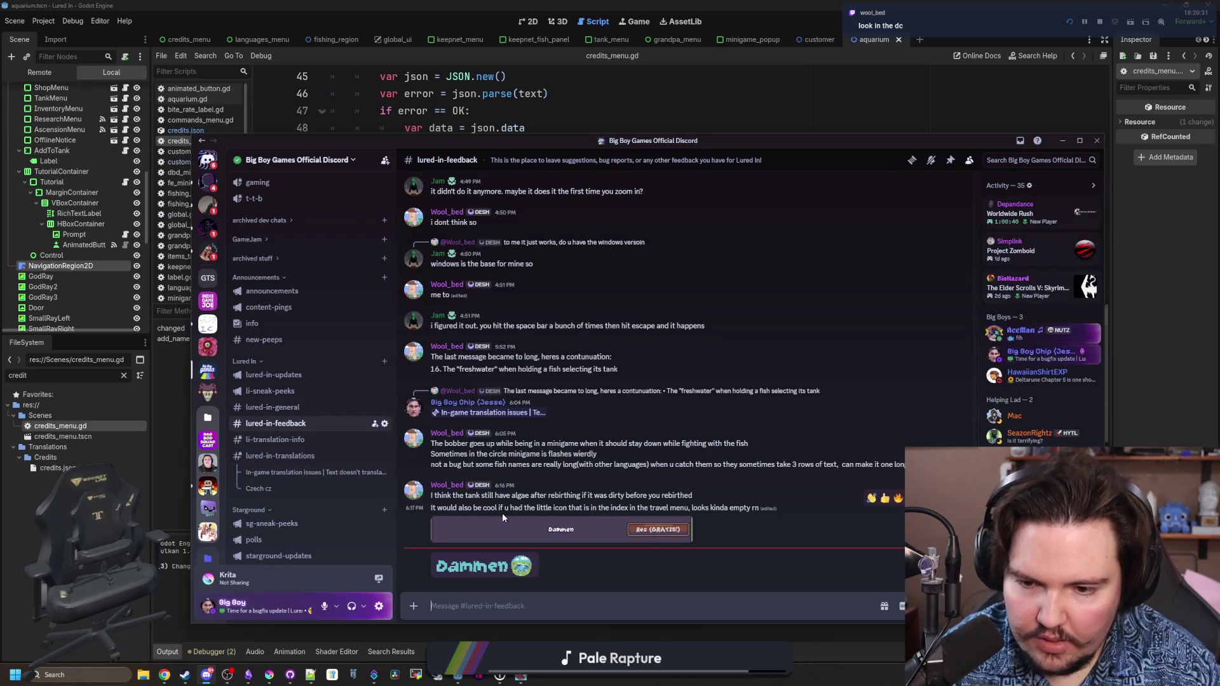
pyautogui.click(493, 565)
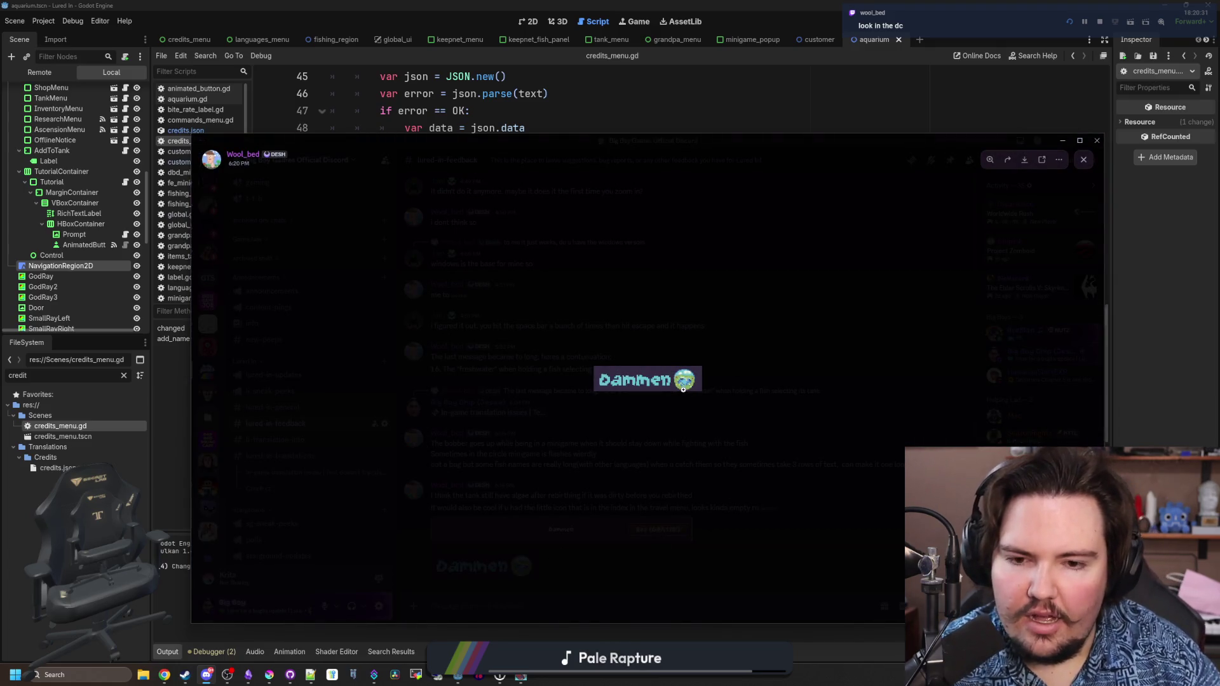
pyautogui.click(691, 423)
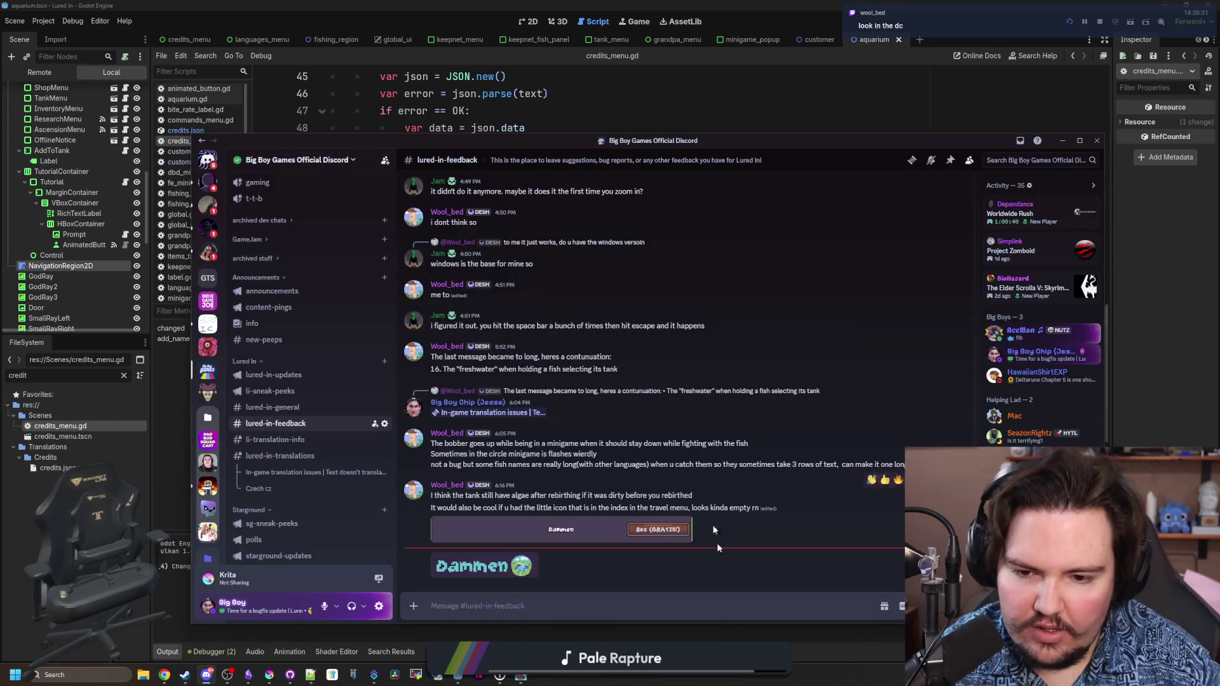
pyautogui.click(883, 547)
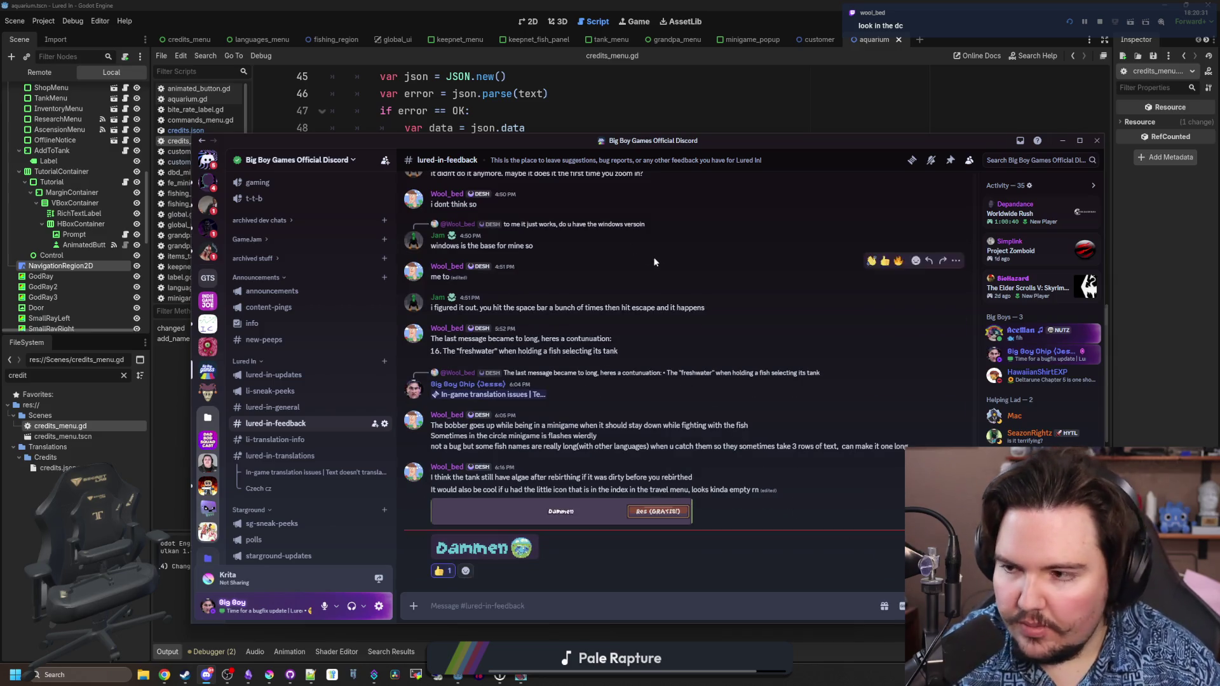
pyautogui.click(726, 135)
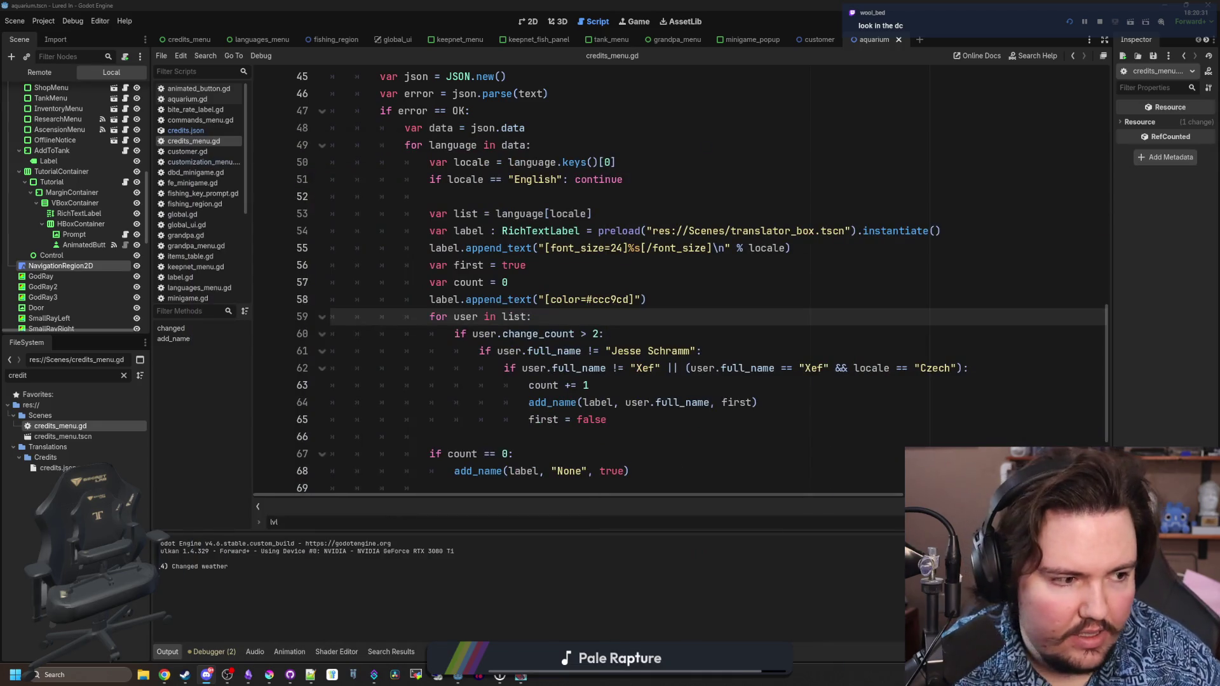
# - Leave credits_menu.gd at line 67 and open the Lured In languages overview on Weblate
pyautogui.click(622, 454)
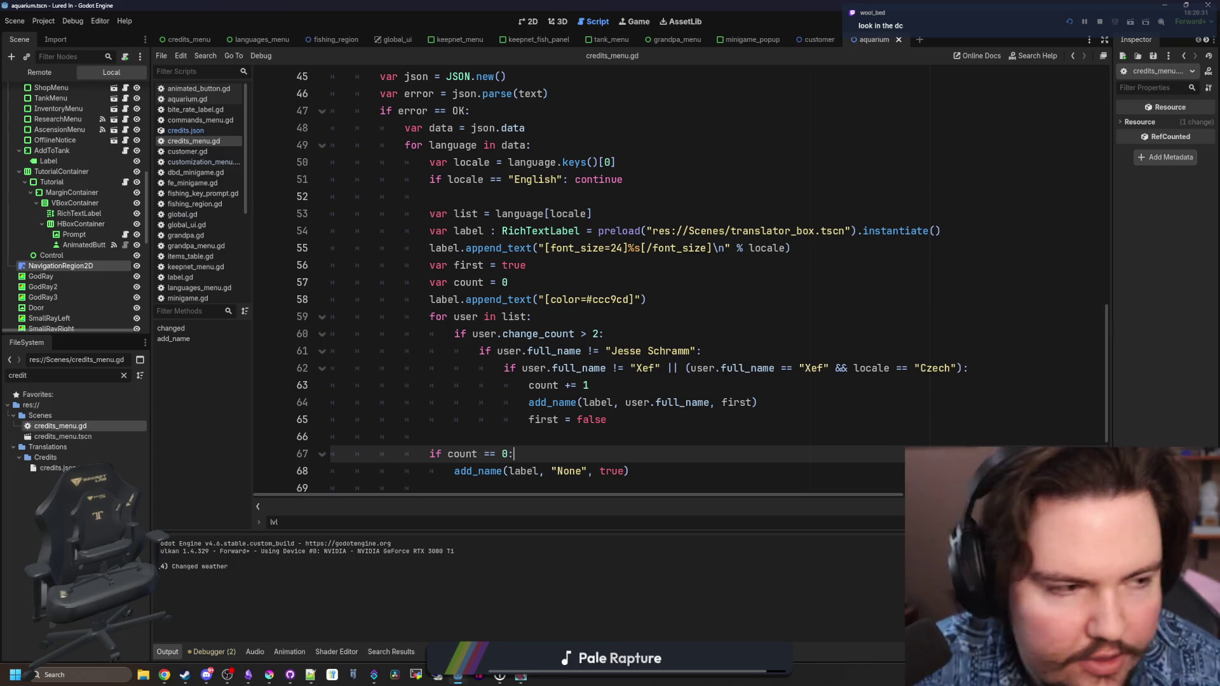
pyautogui.hotkey('alt', 'Tab')
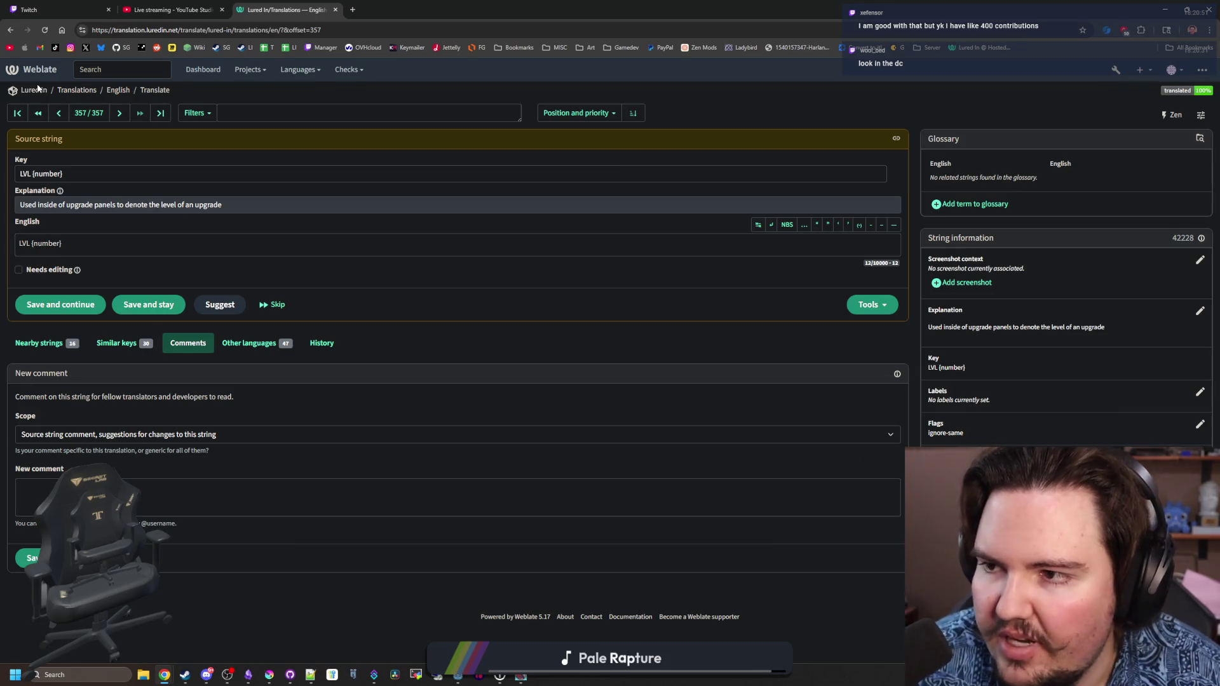
pyautogui.click(38, 89)
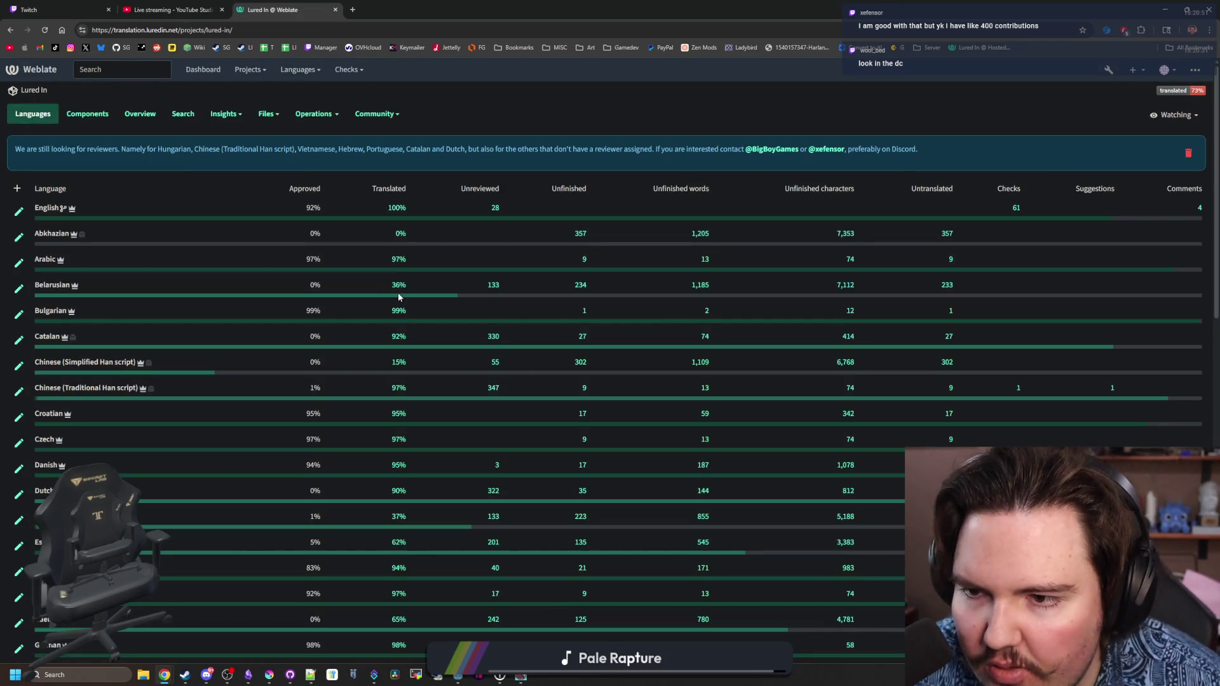
# - Scroll through Weblate's per-language translation percentages, then return to the credits script
pyautogui.scroll(-10, 398, 452)
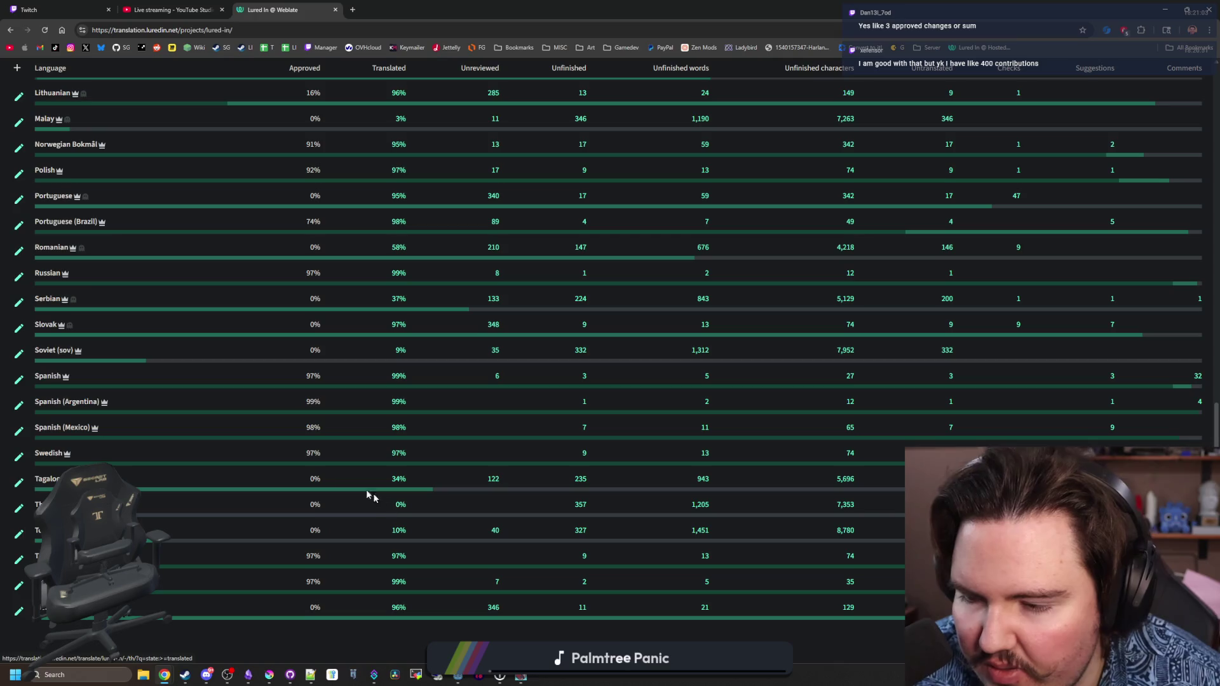
pyautogui.scroll(10, 411, 454)
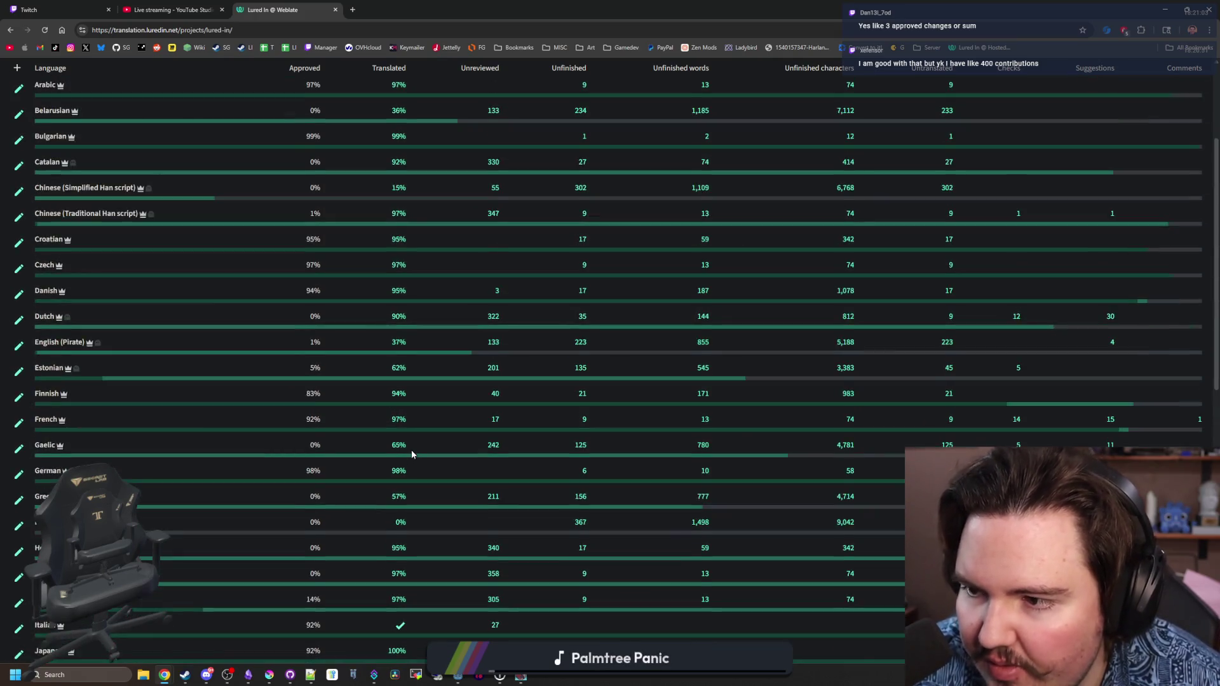
pyautogui.scroll(3, 412, 454)
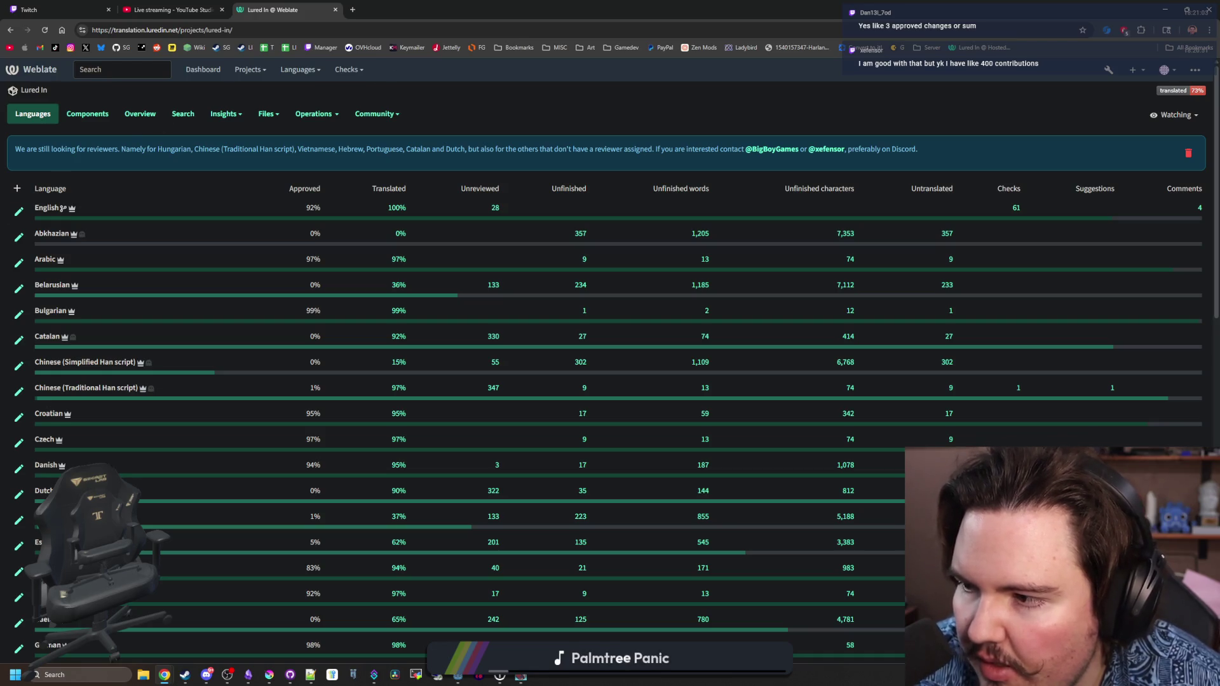
pyautogui.hotkey('alt', 'Tab')
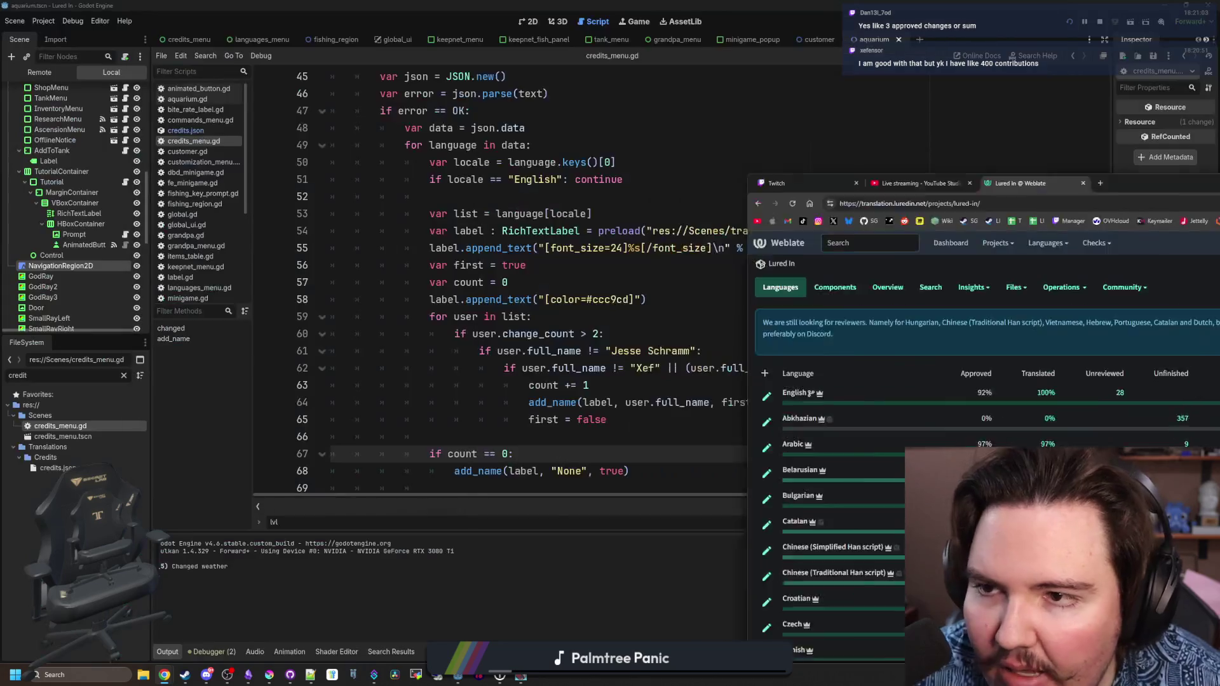
# - Examine the Xef name and Czech locale conditions on line 62 of credits_menu.gd
pyautogui.click(617, 266)
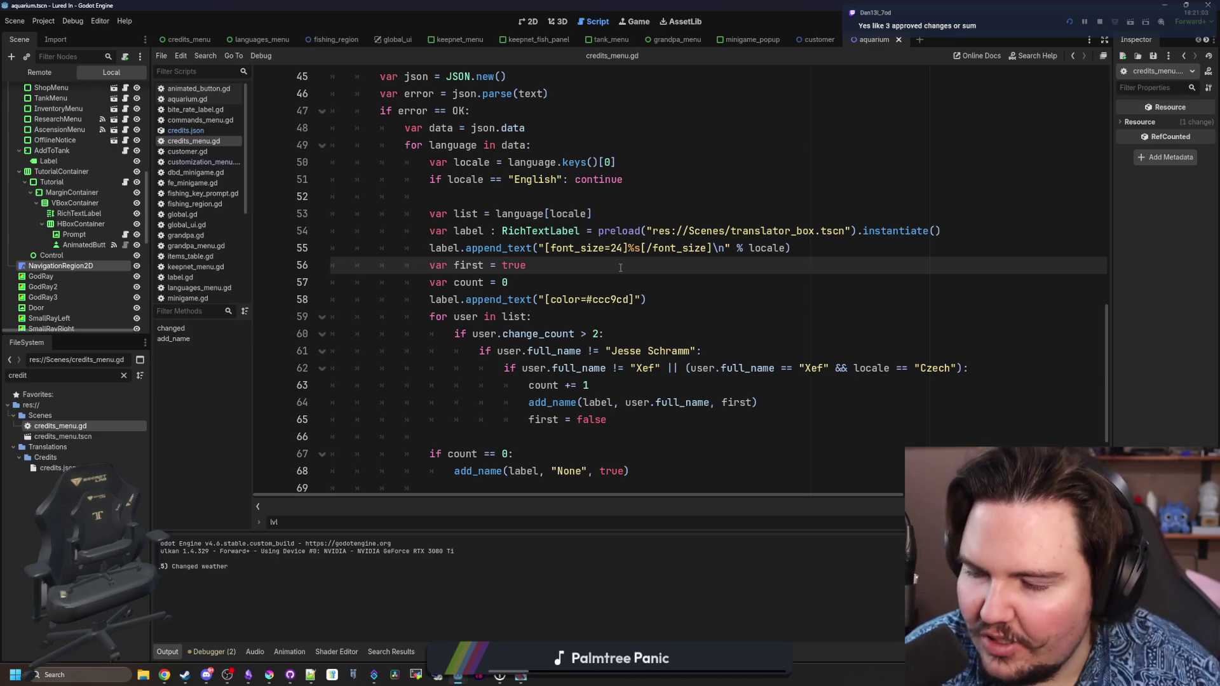
pyautogui.scroll(-2, 620, 268)
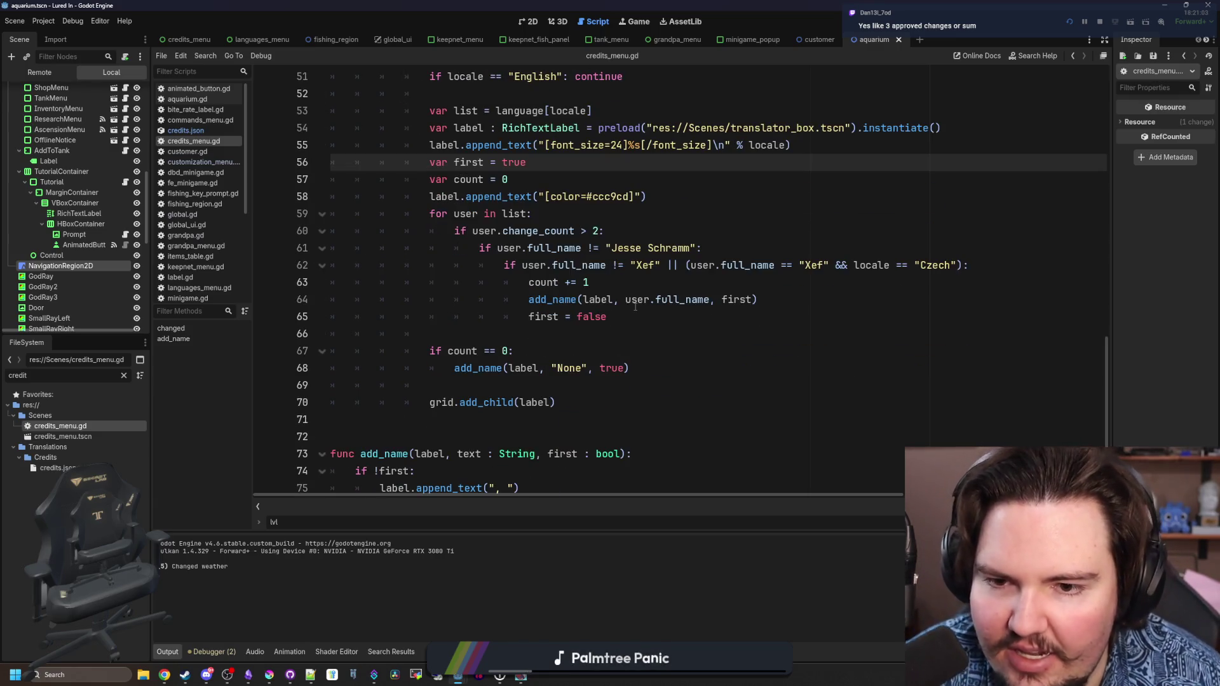
pyautogui.moveTo(530, 267); pyautogui.dragTo(665, 267)
pyautogui.click(661, 267)
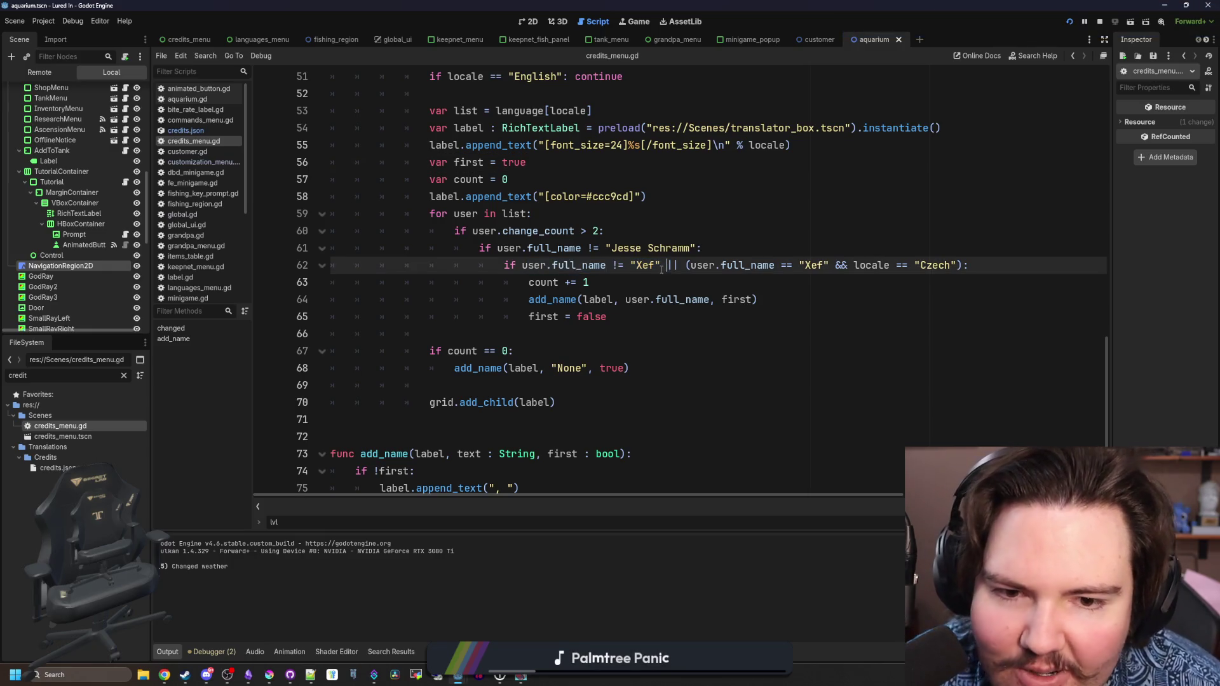
pyautogui.moveTo(852, 265); pyautogui.dragTo(957, 265)
pyautogui.click(941, 248)
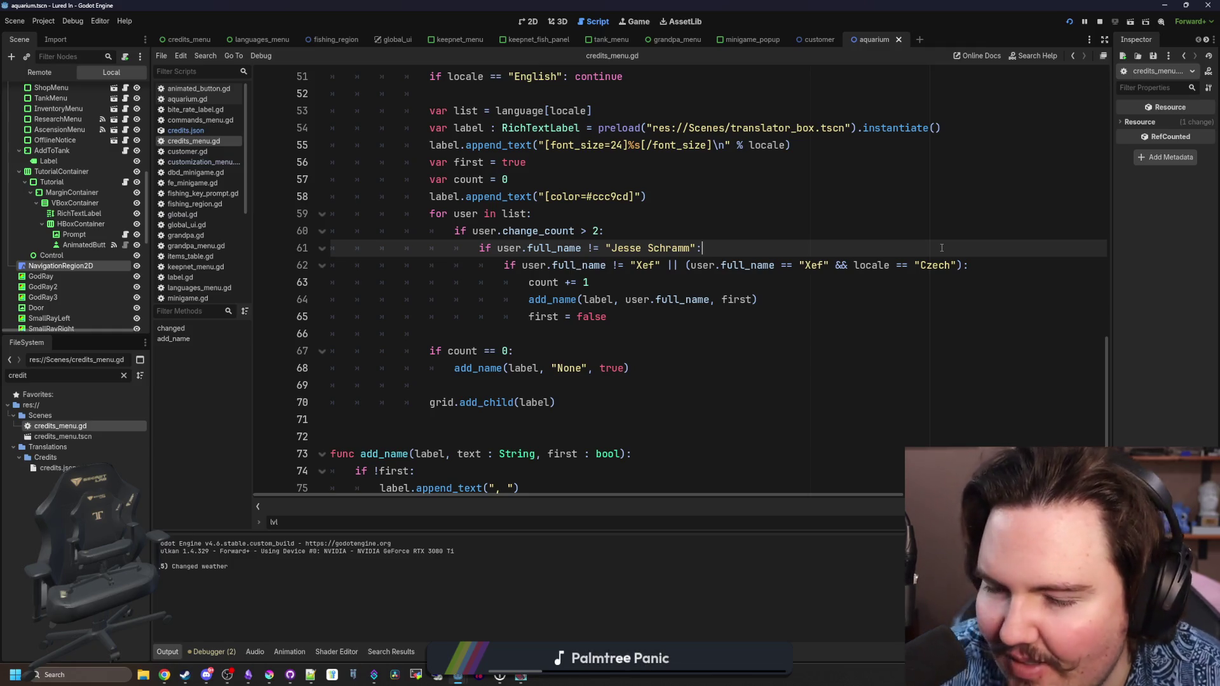
pyautogui.scroll(2, 699, 324)
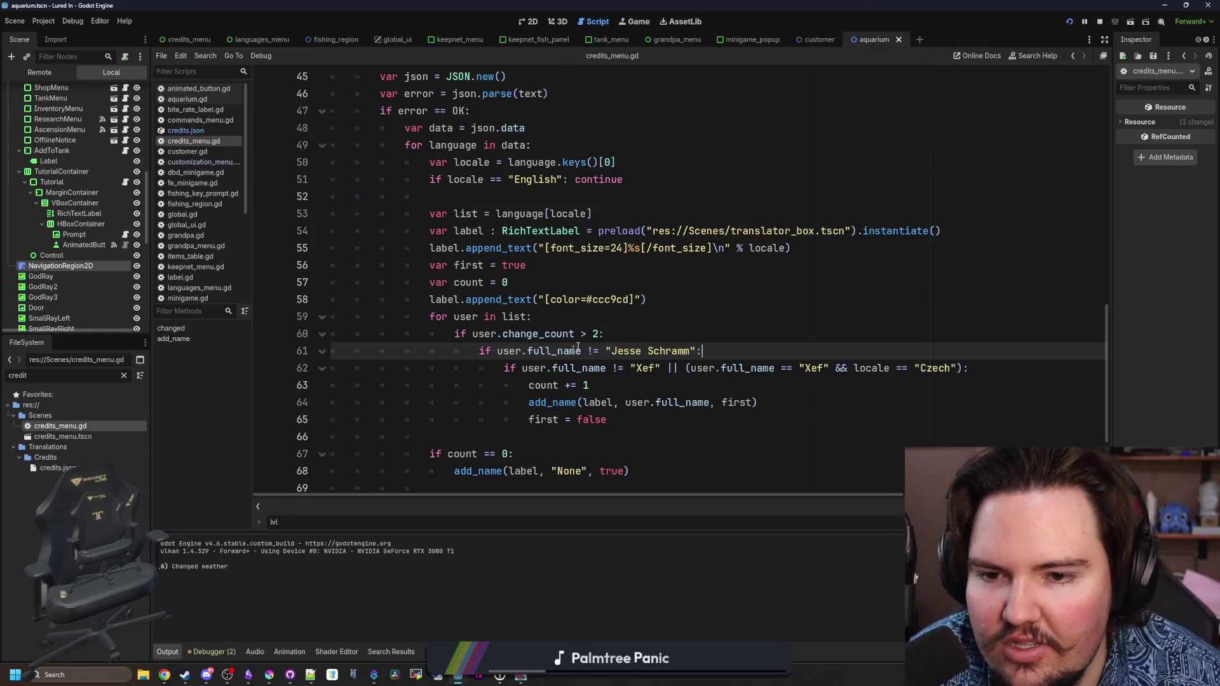
# - Raise the change_count threshold to more than 3, save the script, and run the project
pyautogui.click(596, 333)
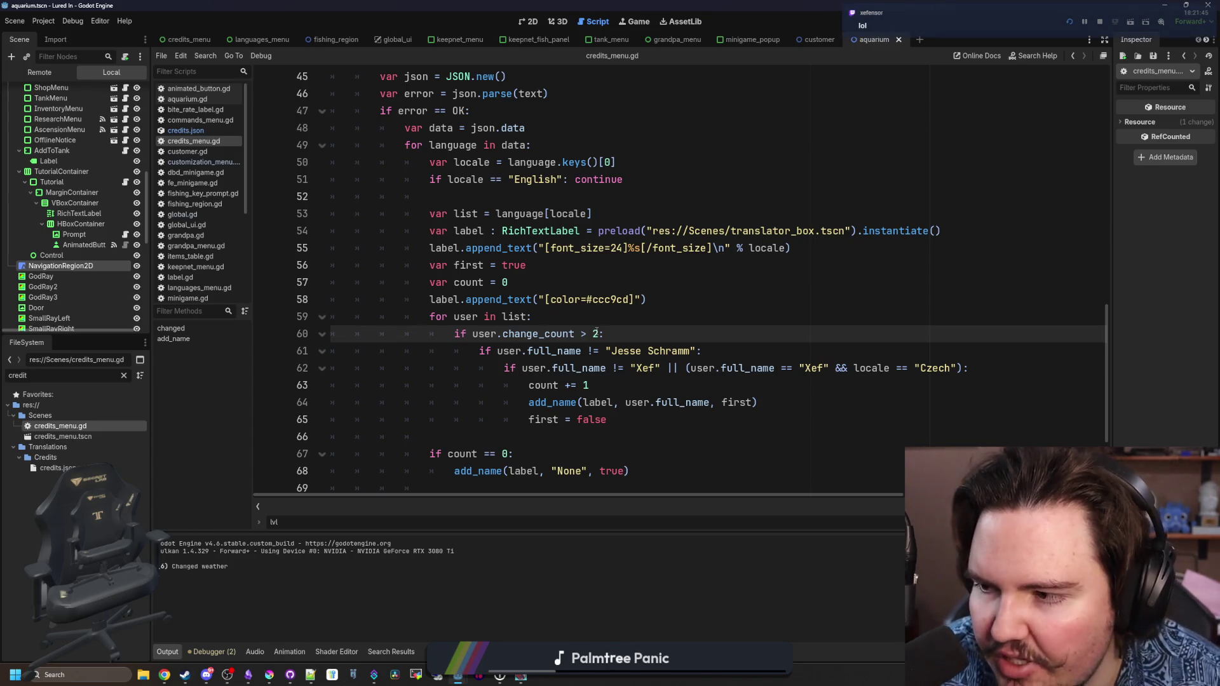
pyautogui.click(567, 322)
pyautogui.hotkey('ctrl', 's')
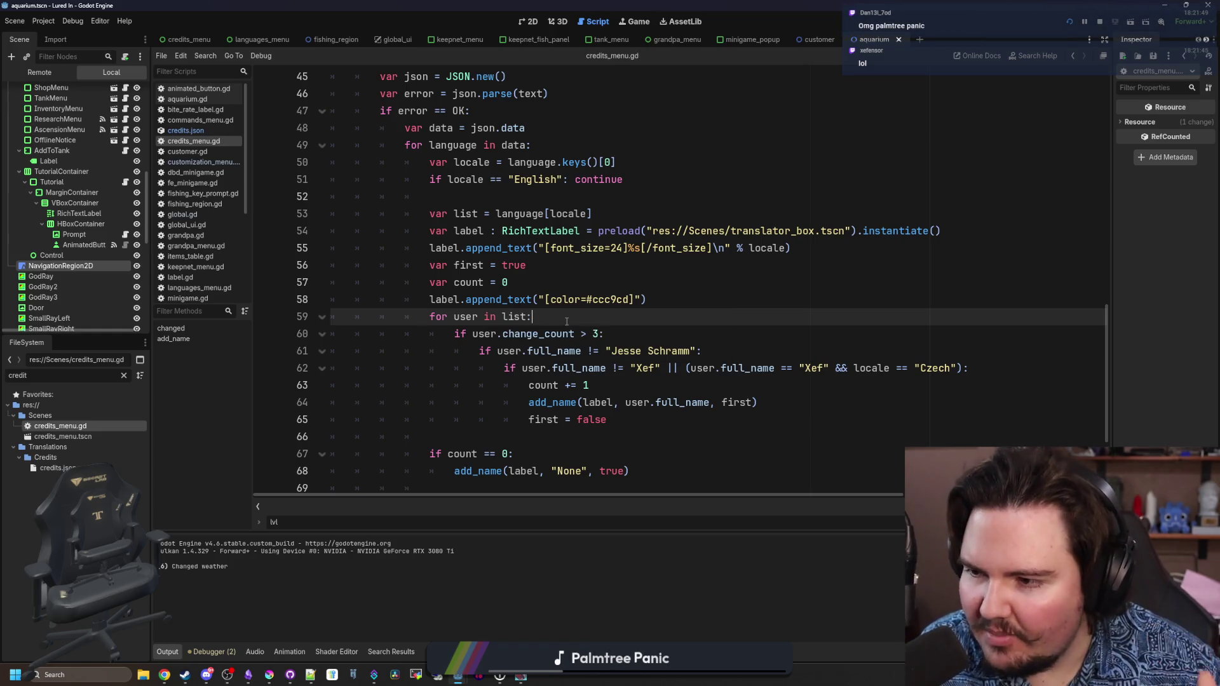
pyautogui.hotkey('ctrl', 's')
pyautogui.hotkey('ctrl', 's')
pyautogui.hotkey('ctrl', 's')
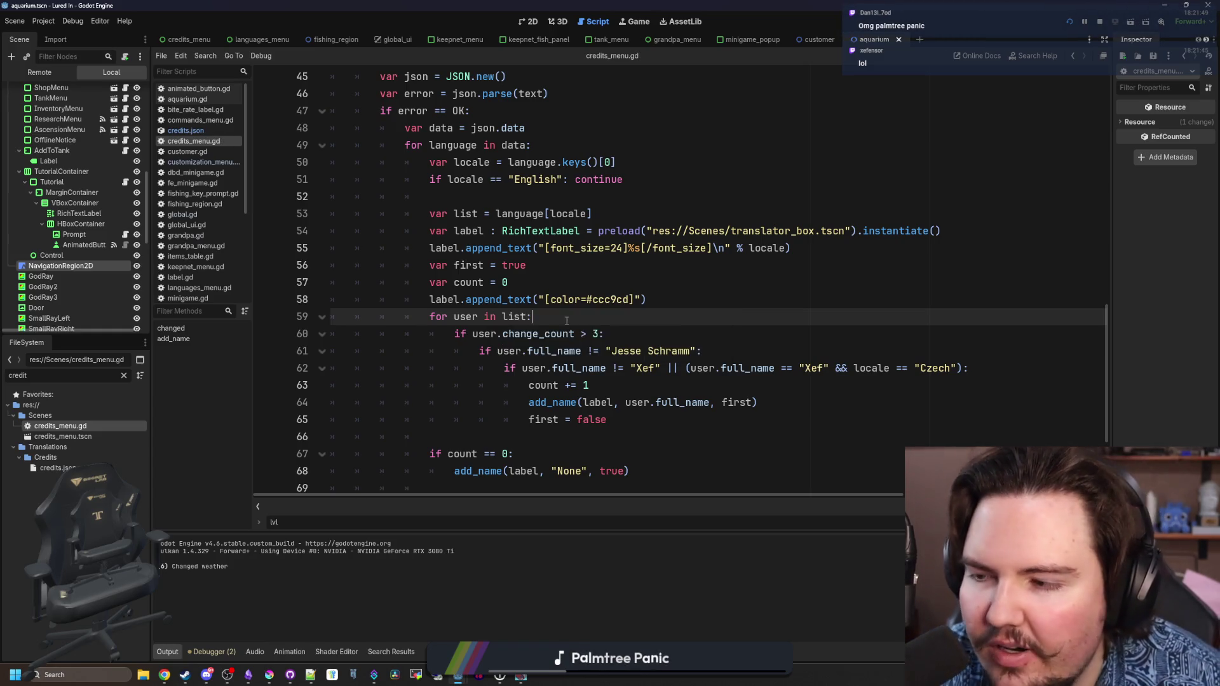
pyautogui.hotkey('ctrl', 's')
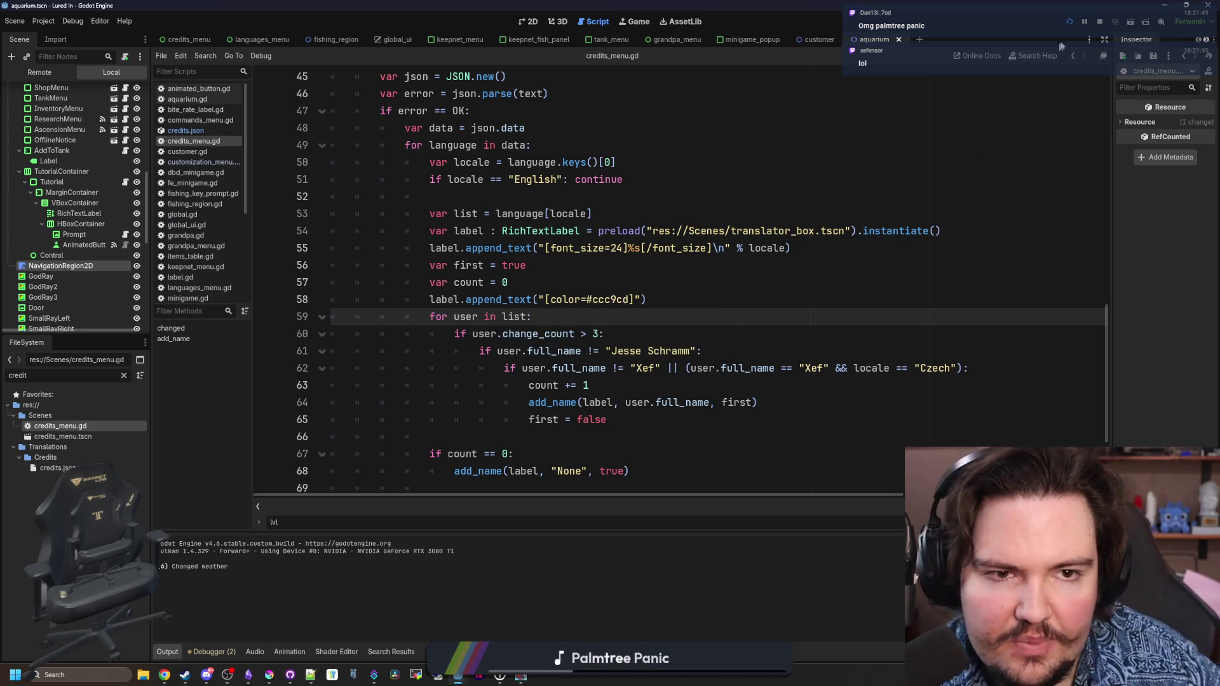
pyautogui.click(1070, 23)
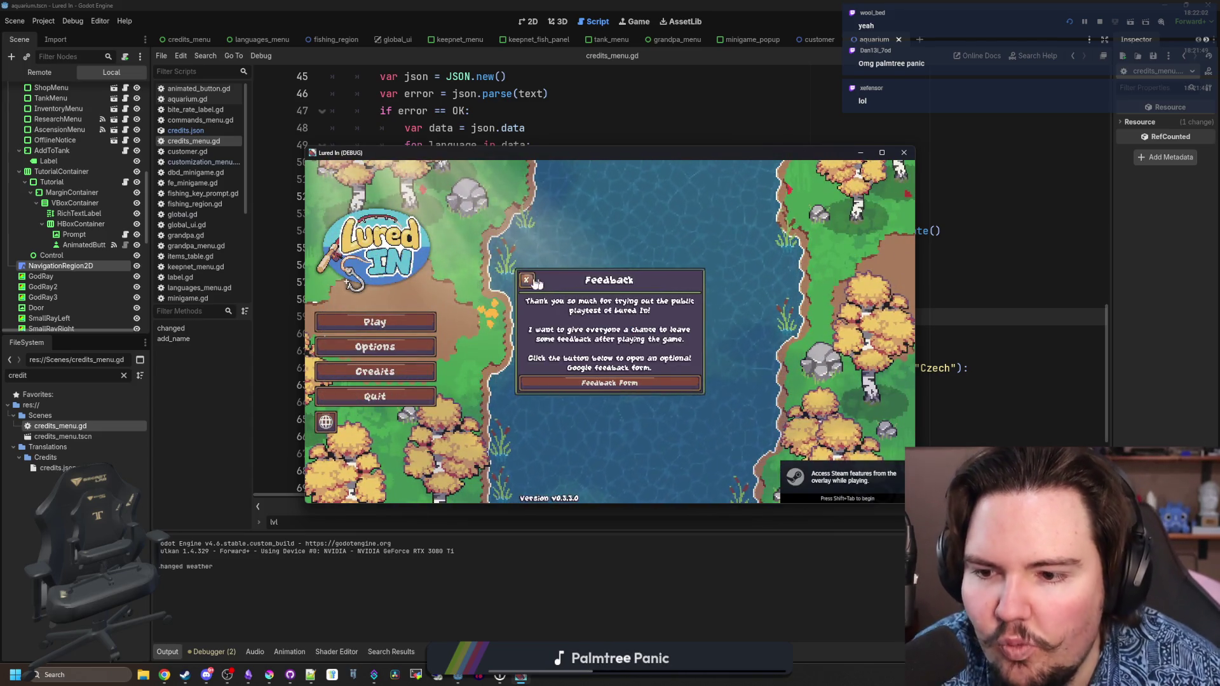
# - Dismiss the Feedback popup and open the Credits screen in a maximized game window
pyautogui.click(527, 280)
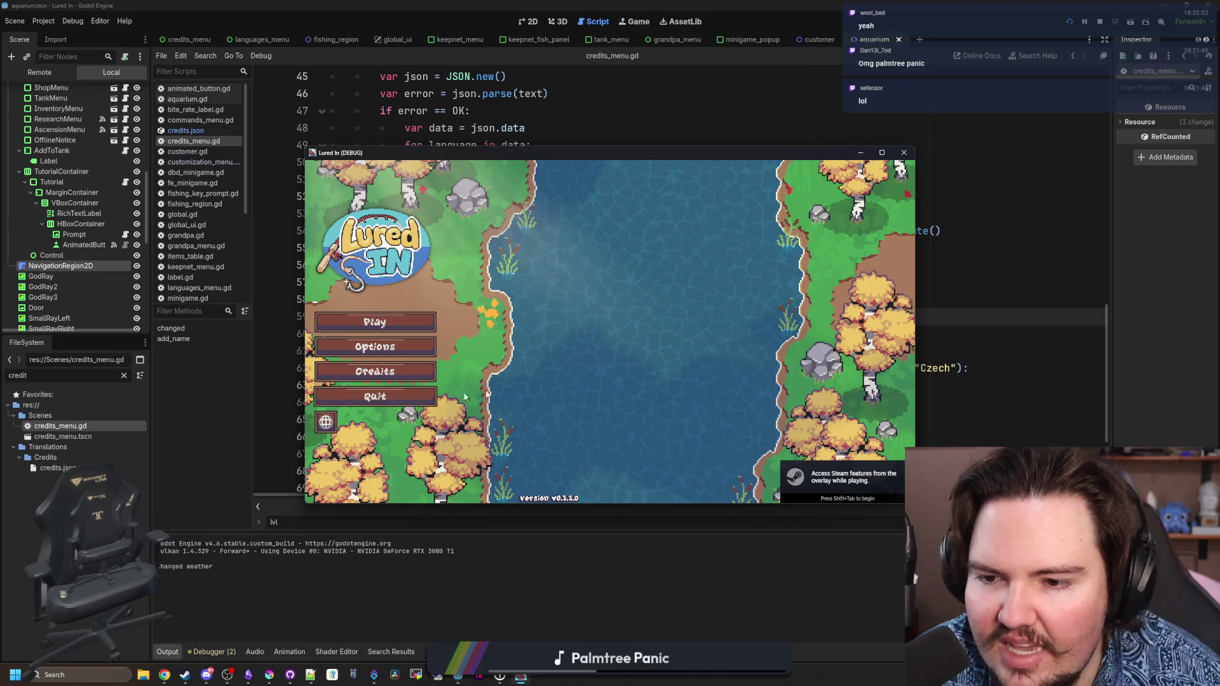
pyautogui.click(381, 372)
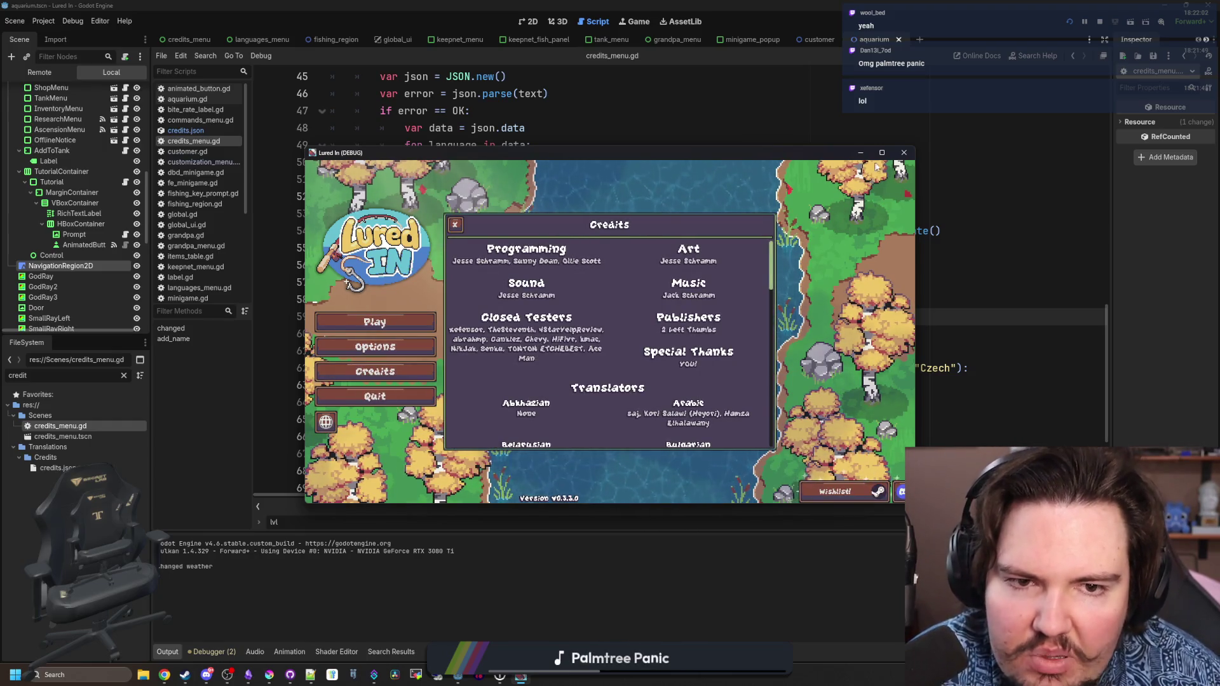
pyautogui.click(882, 153)
pyautogui.scroll(-10, 735, 355)
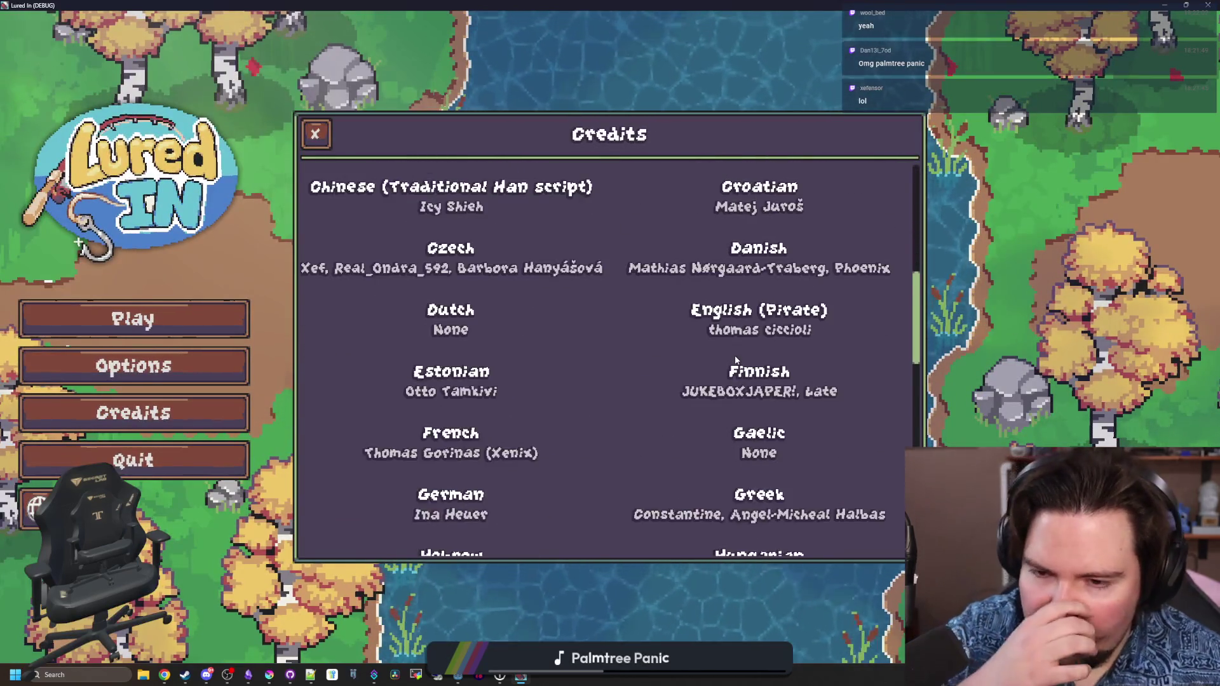
pyautogui.scroll(-15, 735, 360)
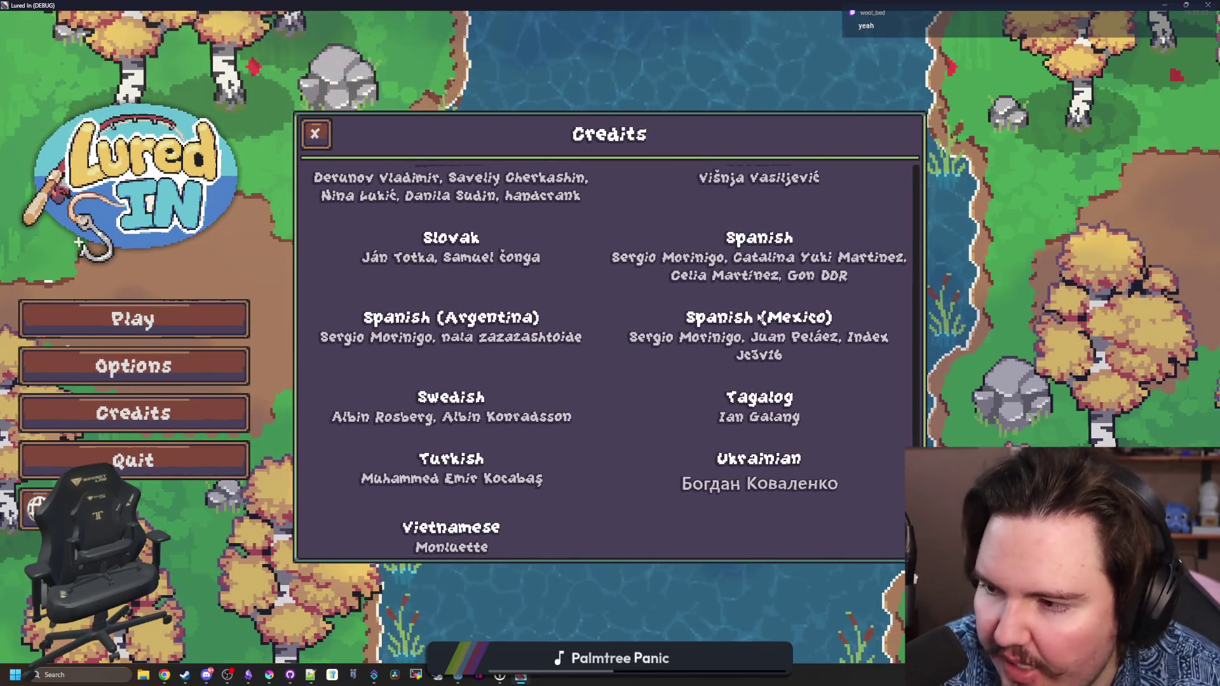
# - Scroll through the translators listed under each language, then restore the window size
pyautogui.scroll(5, 608, 394)
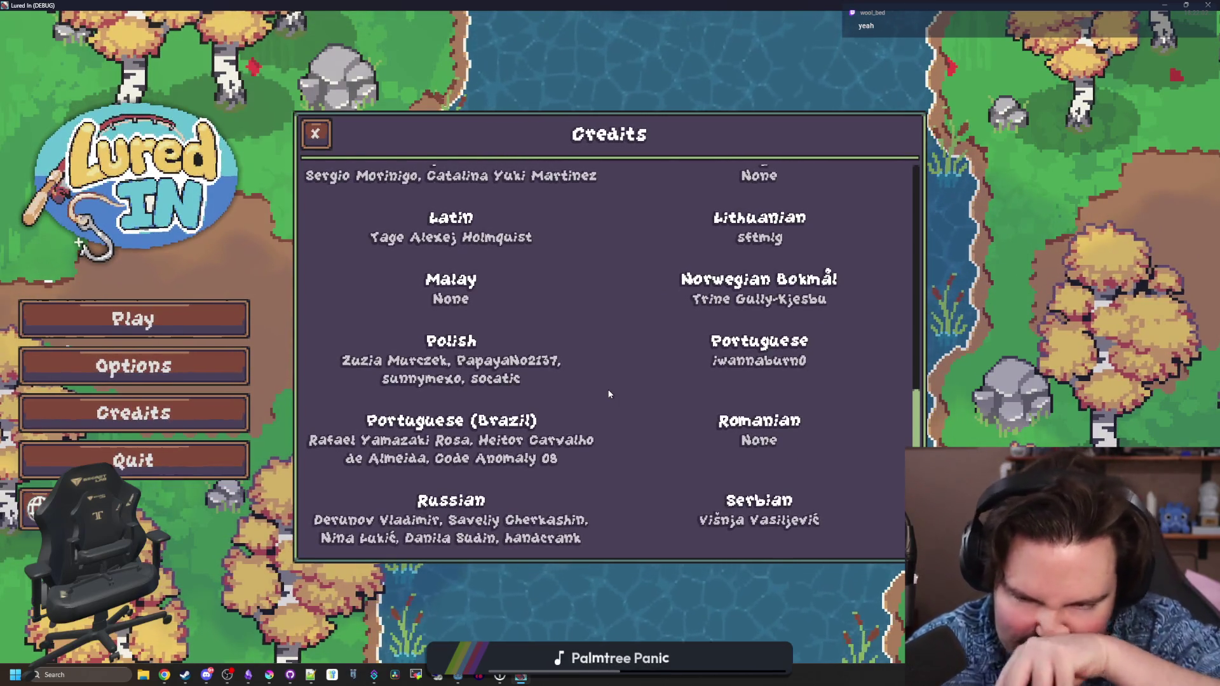
pyautogui.scroll(1, 608, 394)
pyautogui.scroll(1, 608, 394)
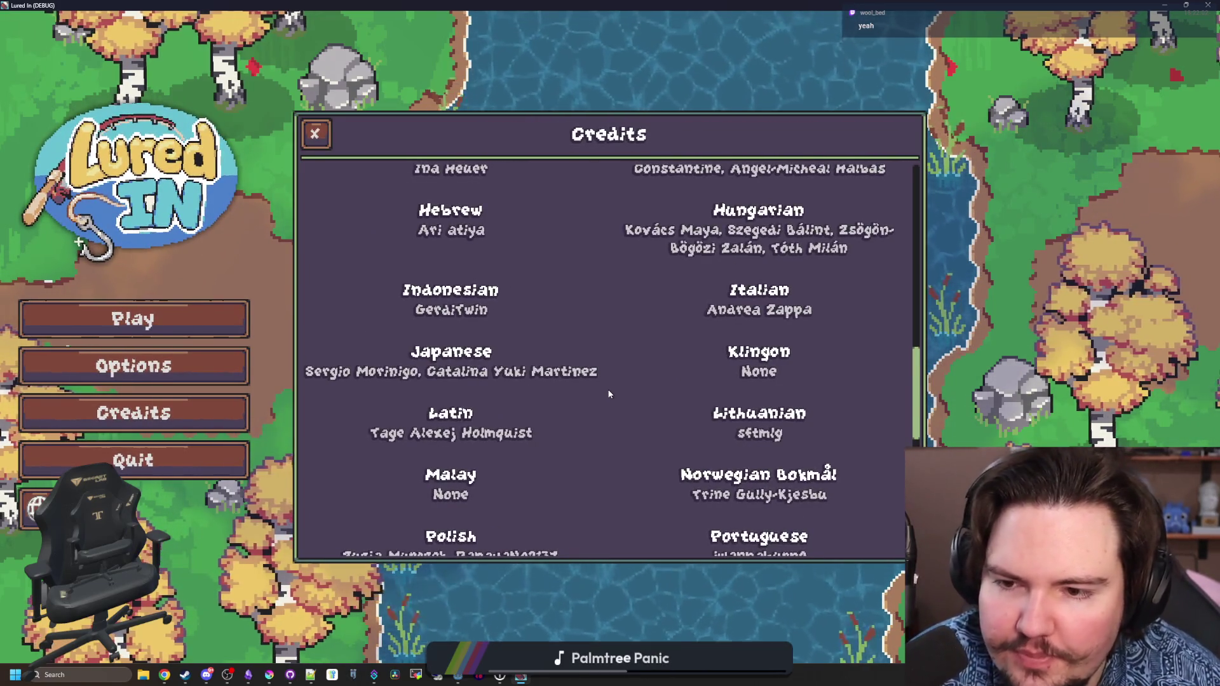
pyautogui.scroll(1, 535, 458)
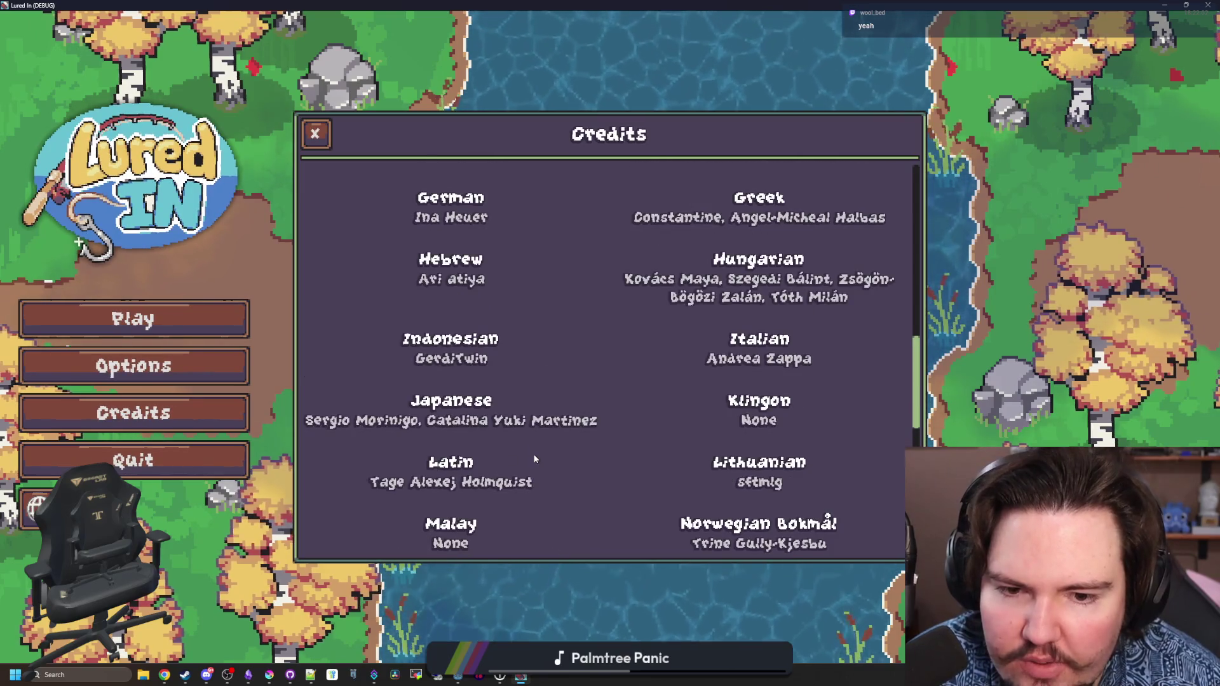
pyautogui.scroll(3, 535, 459)
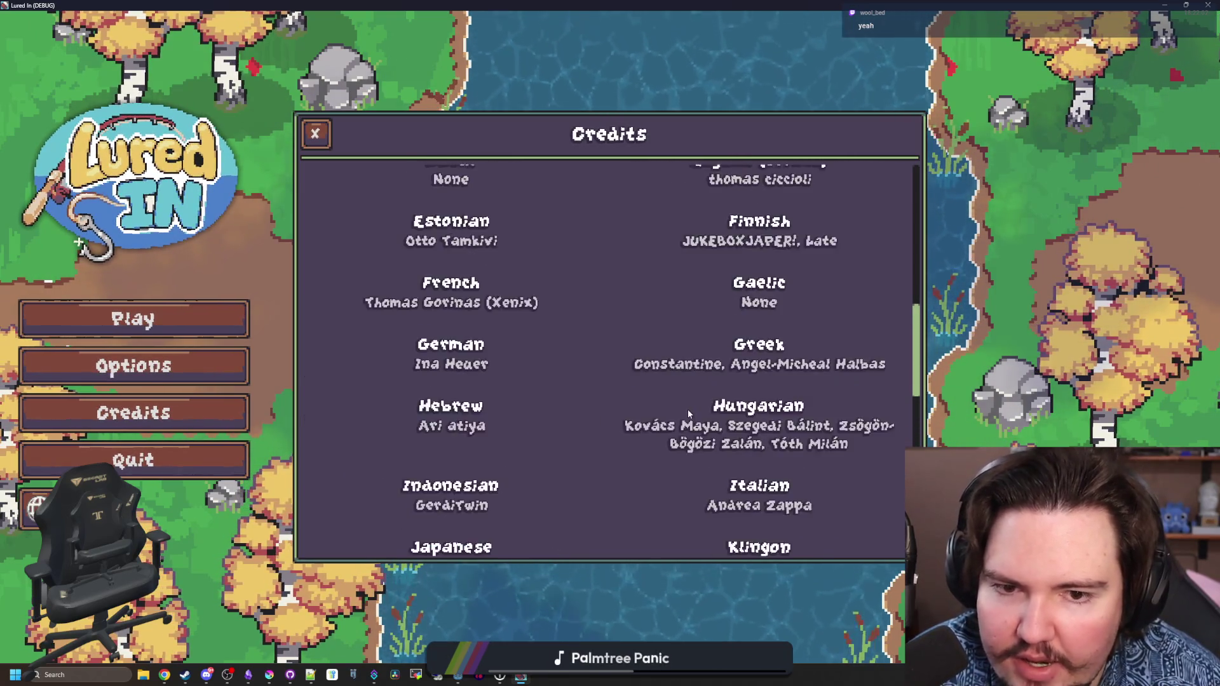
pyautogui.scroll(2, 699, 400)
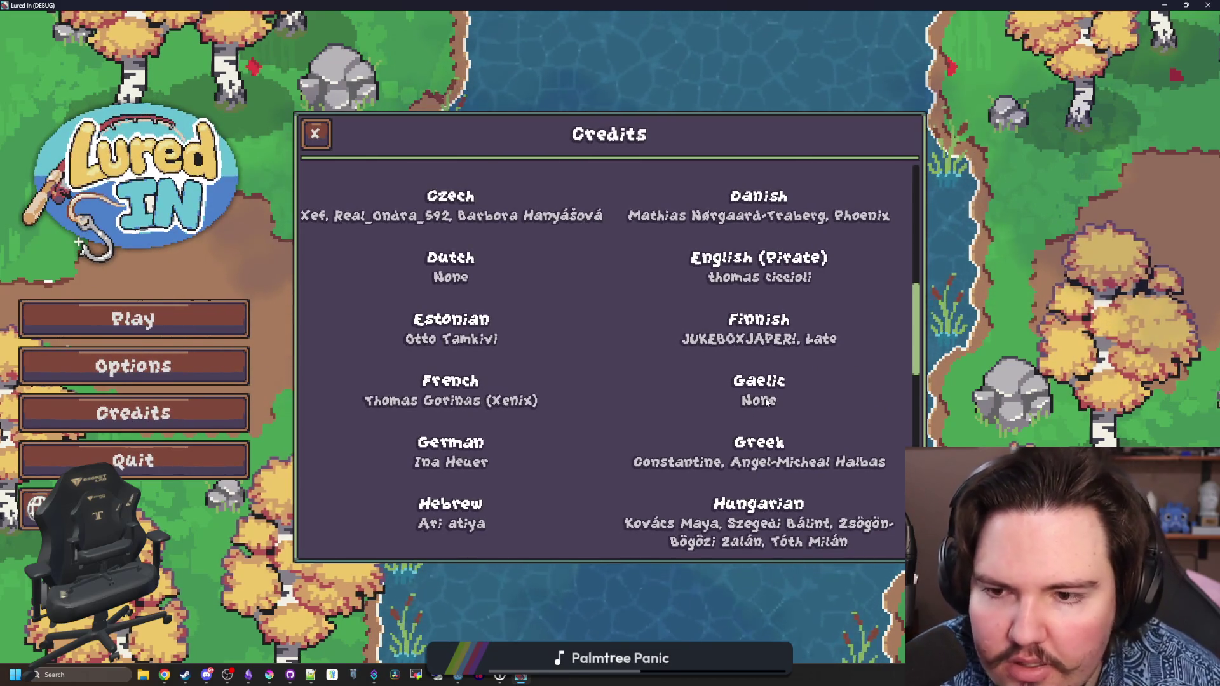
pyautogui.scroll(3, 546, 361)
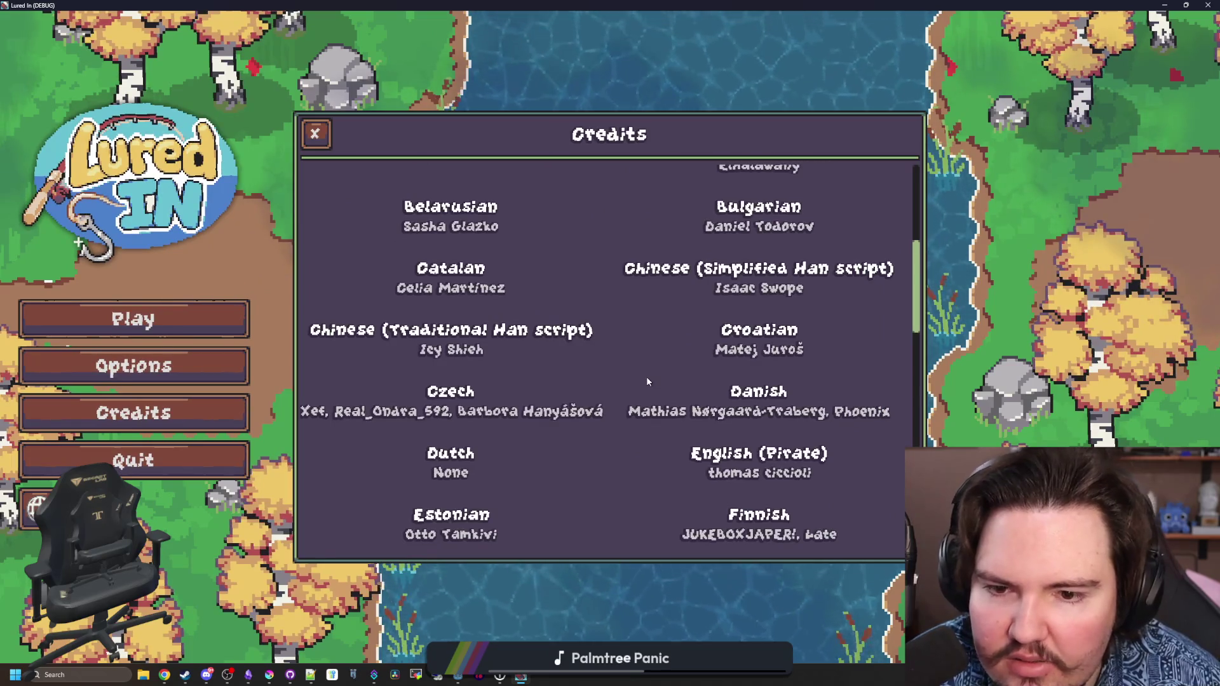
pyautogui.scroll(3, 646, 380)
pyautogui.scroll(2, 646, 380)
pyautogui.scroll(-15, 655, 380)
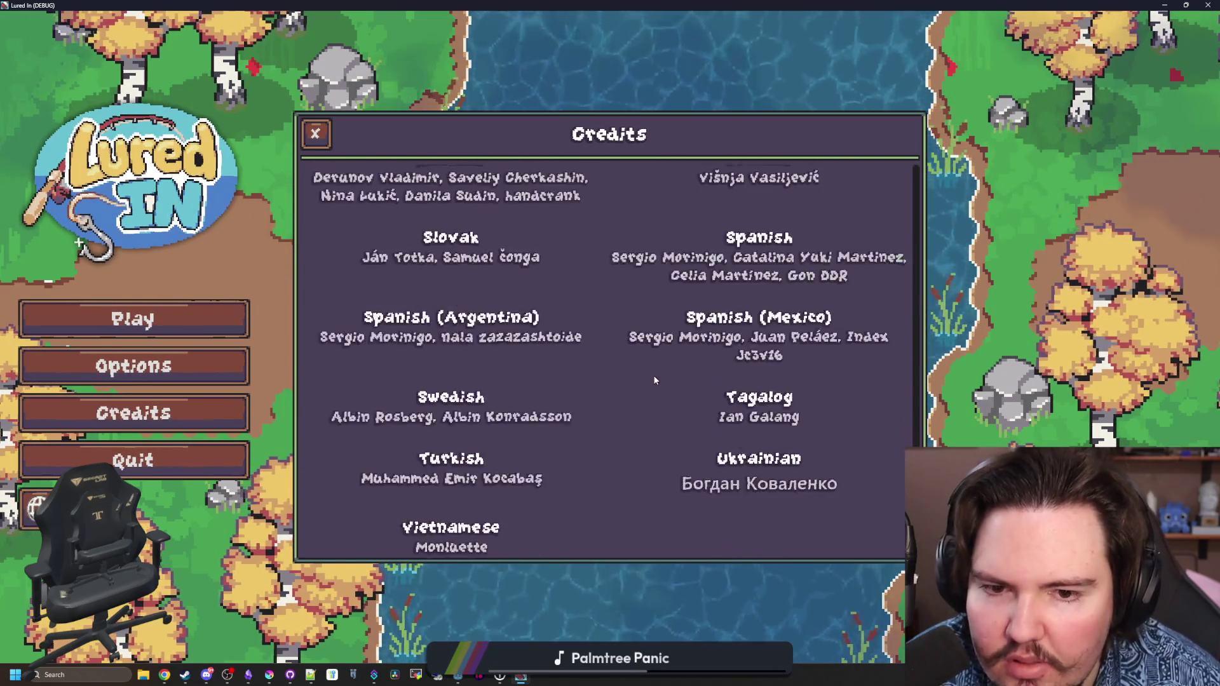
pyautogui.scroll(15, 654, 380)
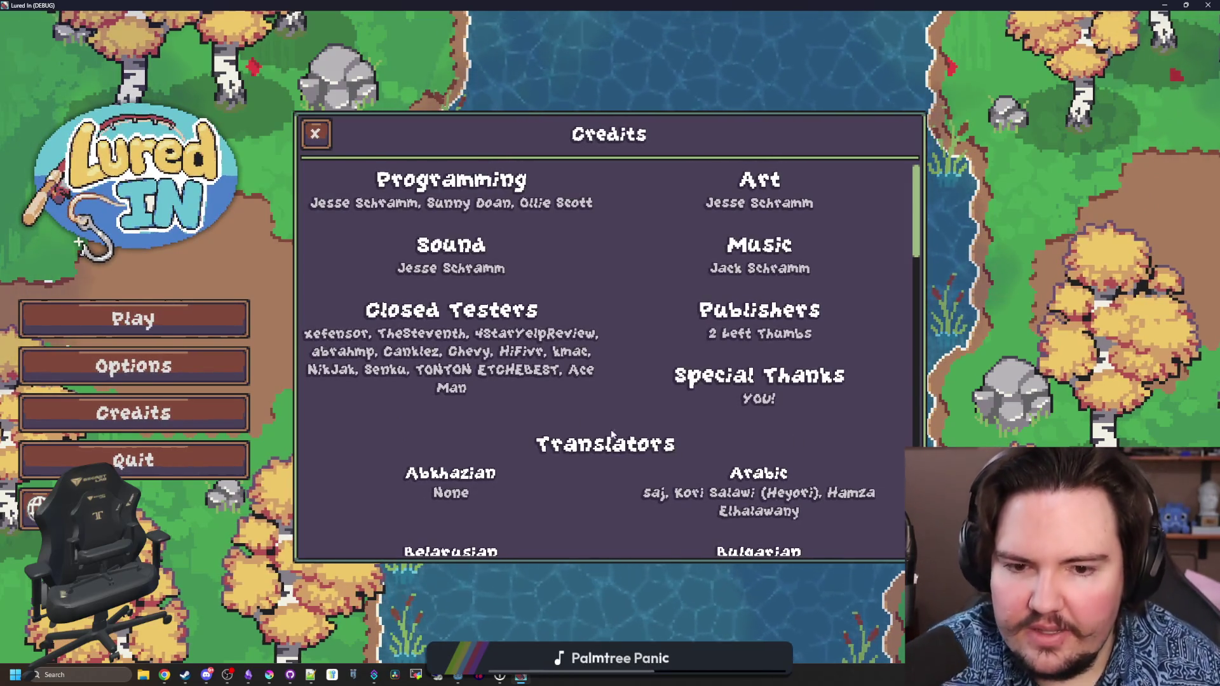
pyautogui.scroll(-2, 639, 383)
pyautogui.scroll(-8, 616, 350)
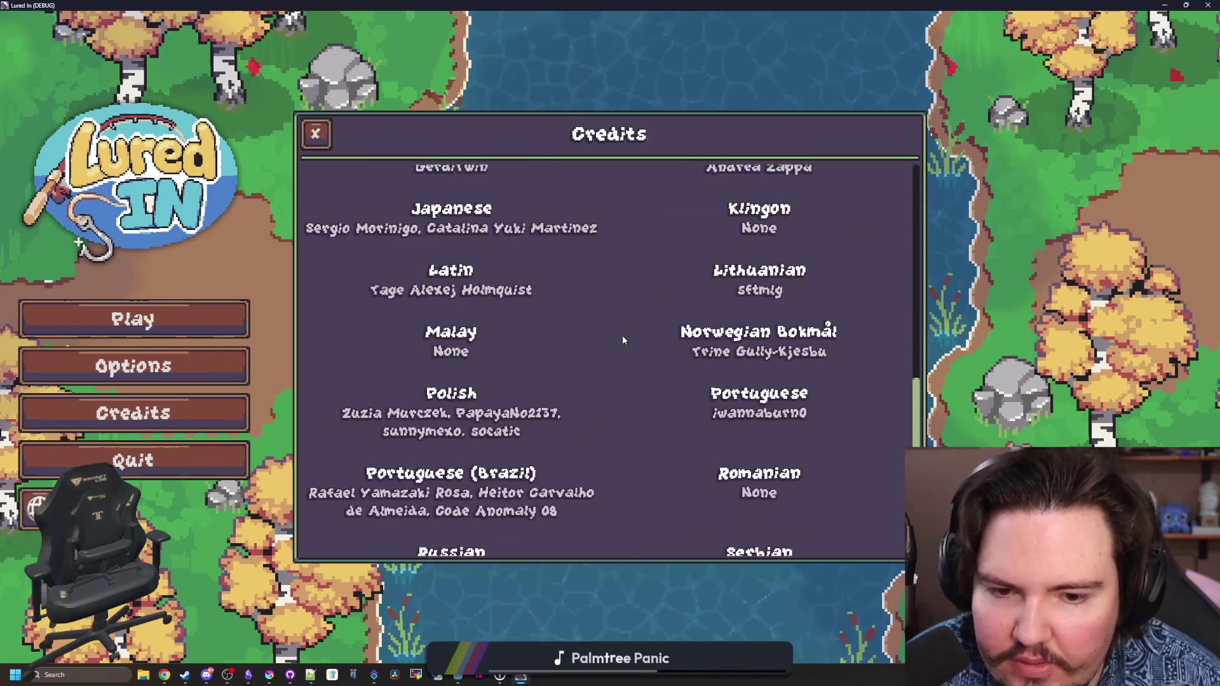
pyautogui.scroll(-5, 623, 340)
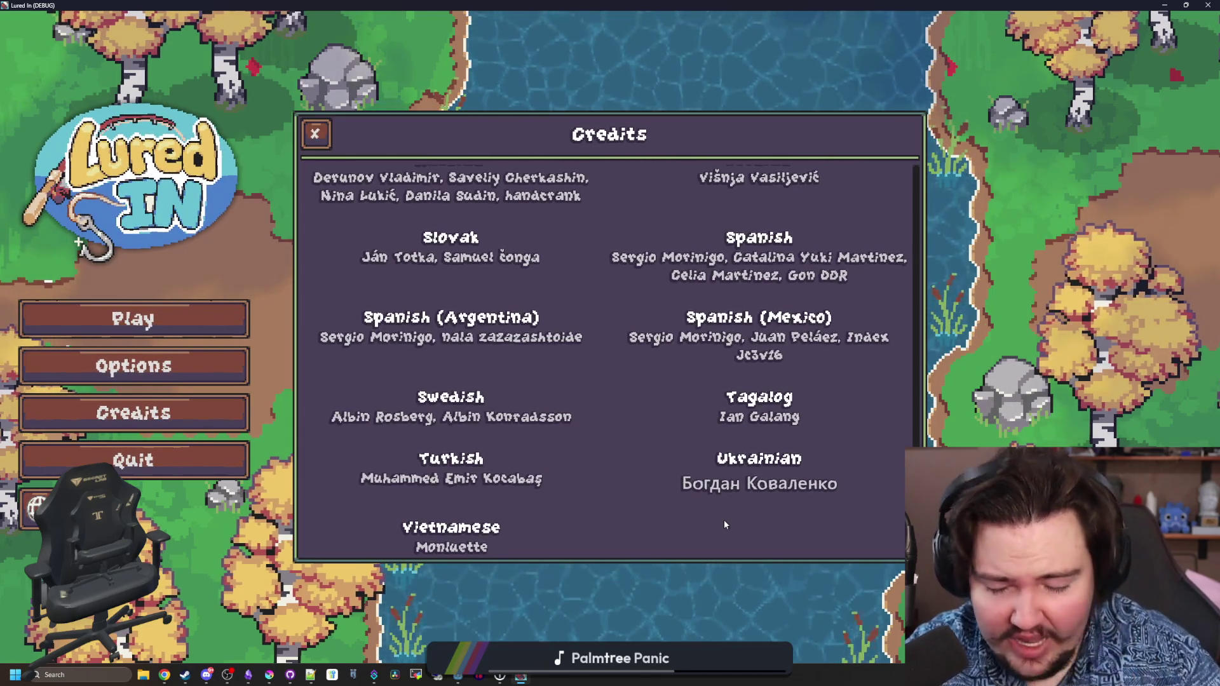
pyautogui.press('super+Down')
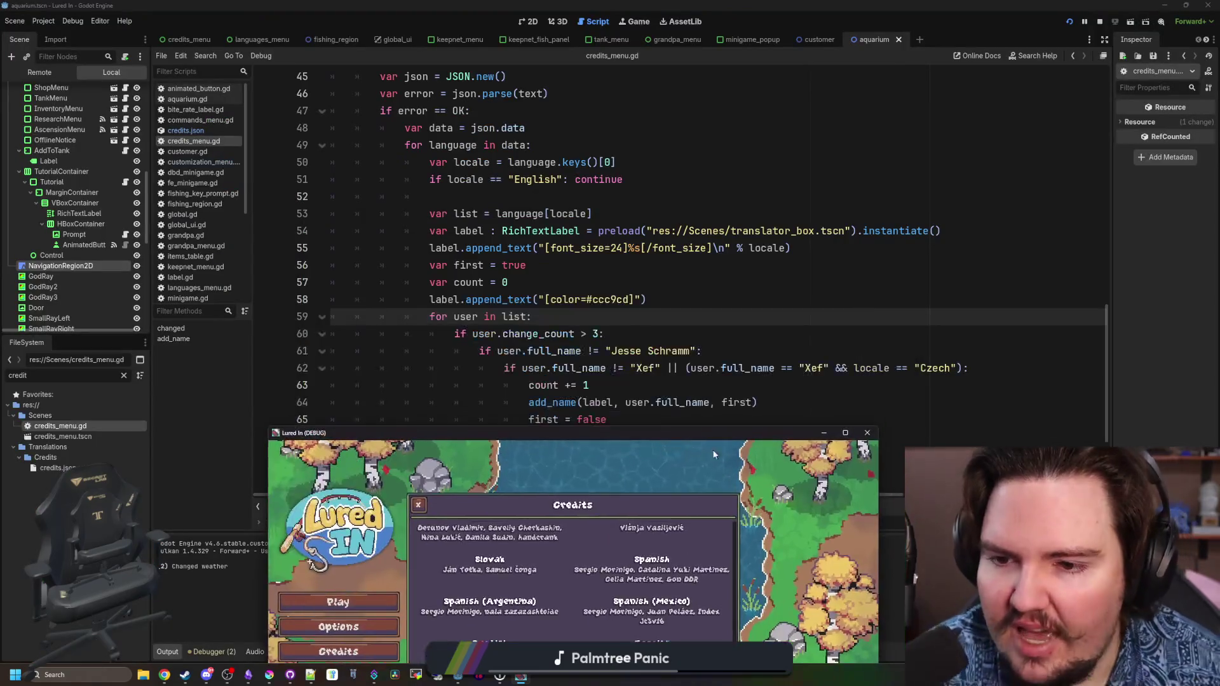
pyautogui.hotkey('alt', 'F4')
pyautogui.click(645, 300)
pyautogui.hotkey('ctrl', 's')
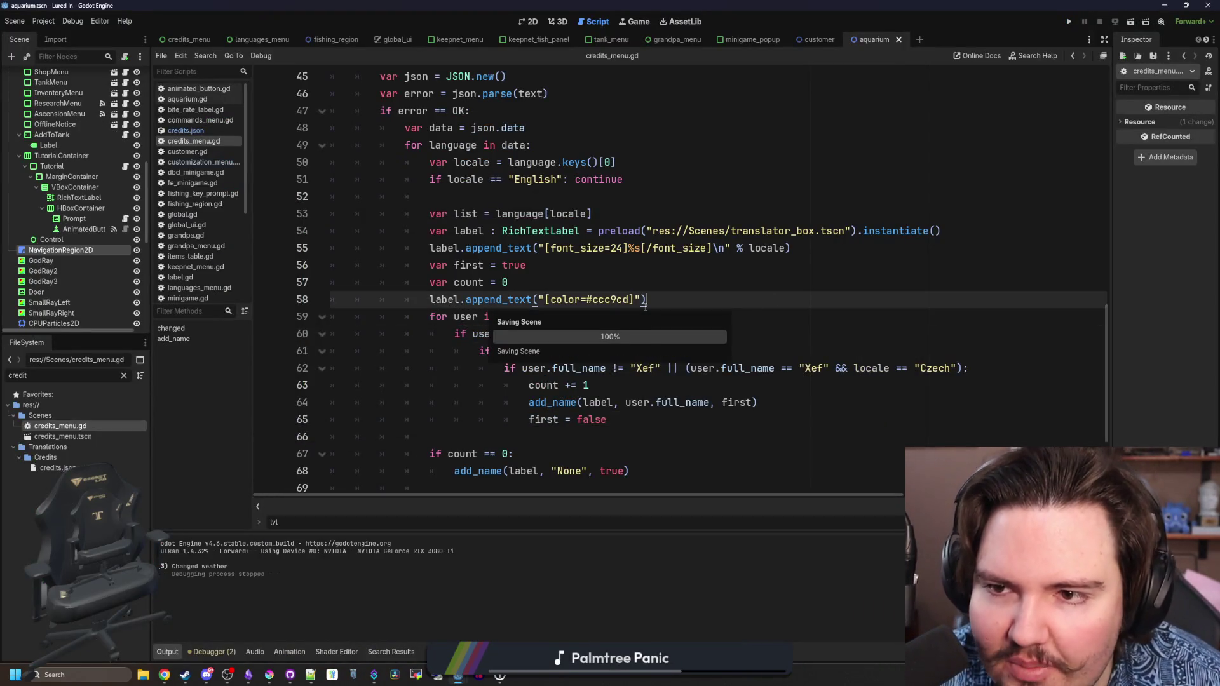
pyautogui.scroll(-3, 636, 299)
pyautogui.click(587, 355)
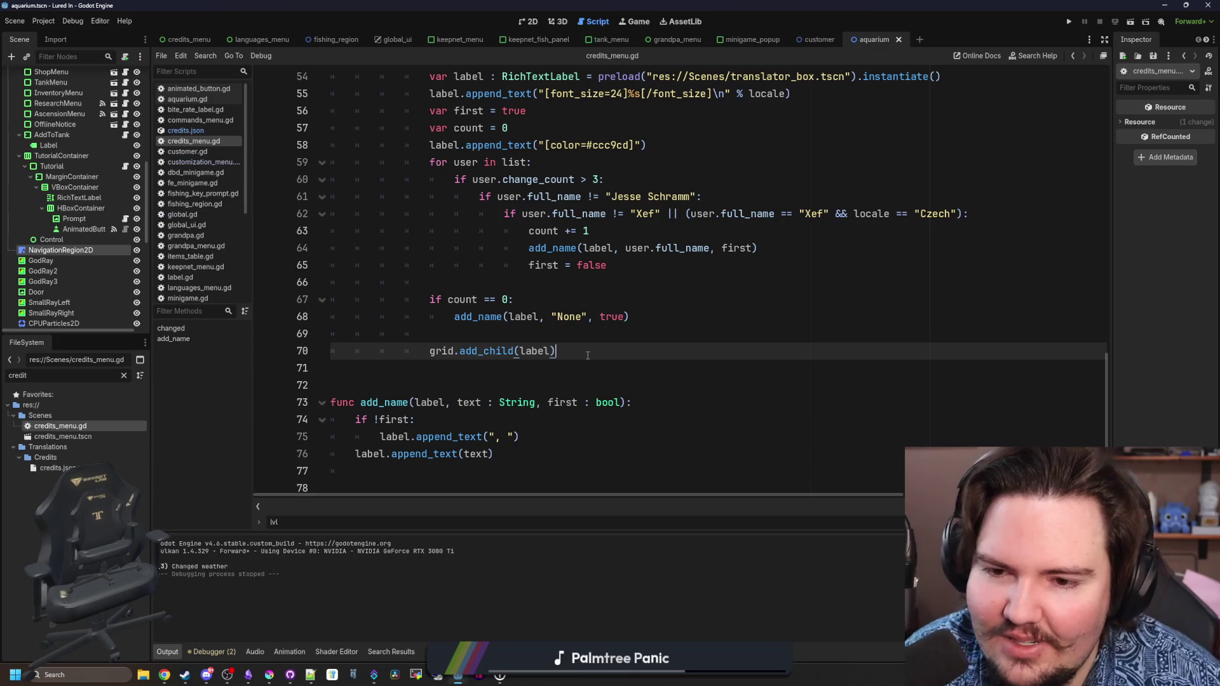
pyautogui.scroll(2, 587, 355)
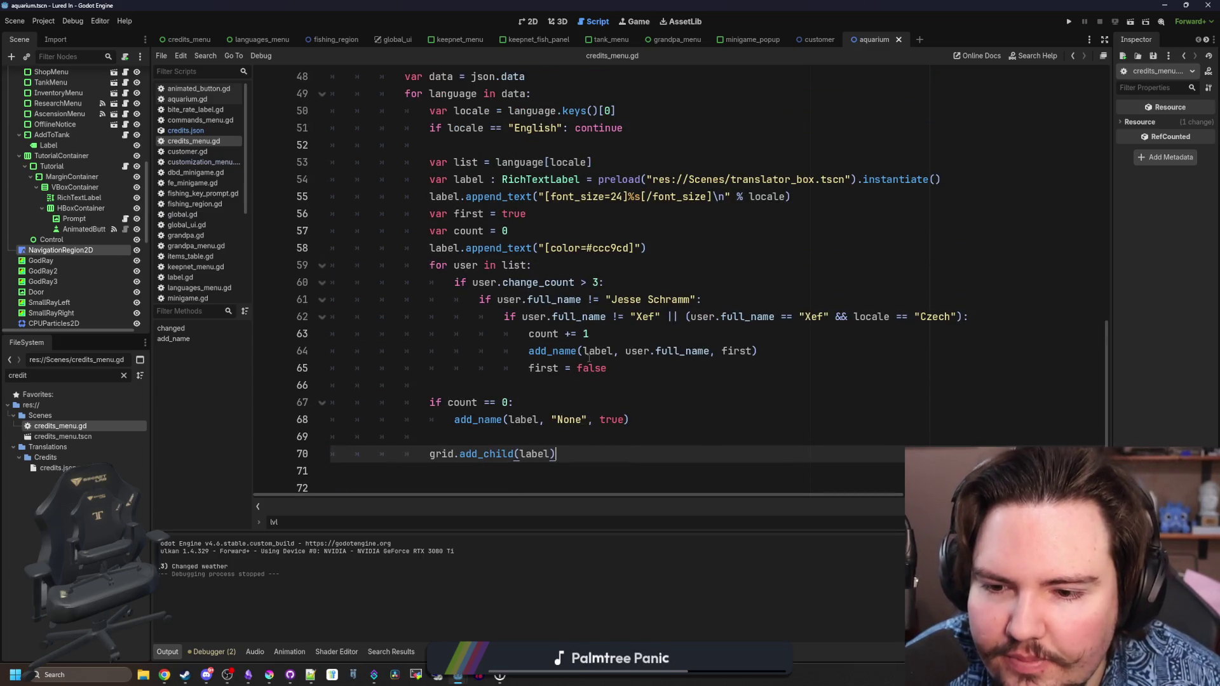
pyautogui.scroll(6, 489, 382)
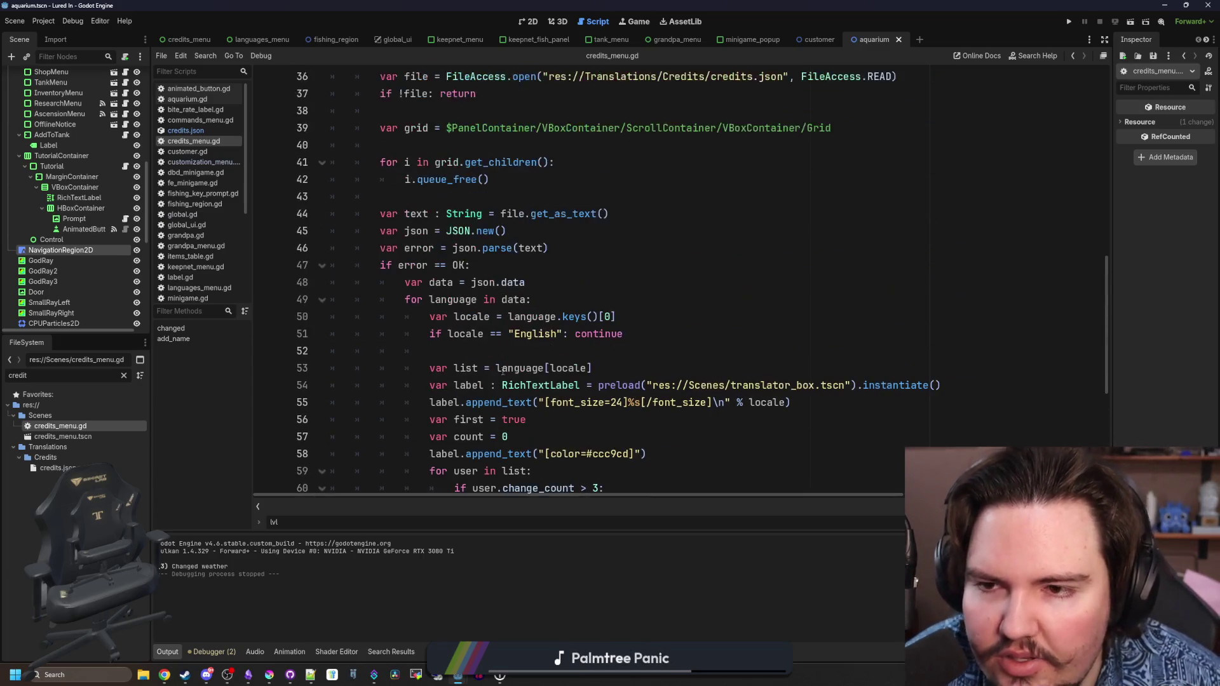
pyautogui.scroll(-4, 503, 371)
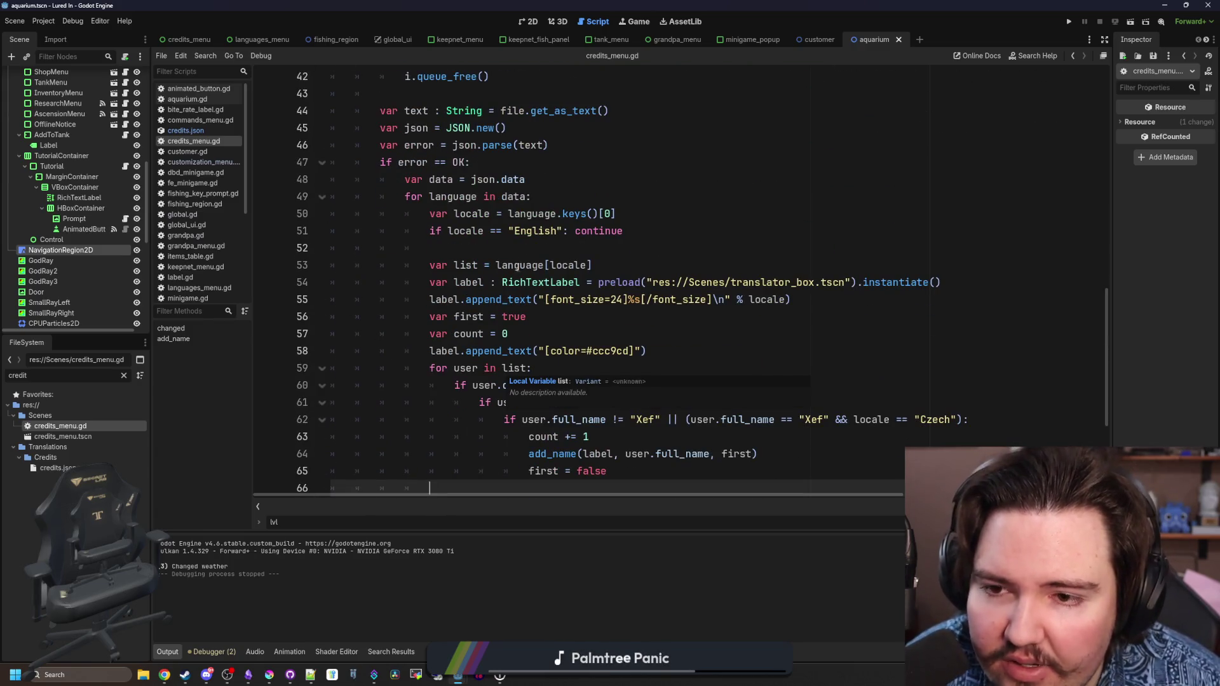
pyautogui.click(526, 265)
pyautogui.click(526, 249)
pyautogui.scroll(-3, 515, 318)
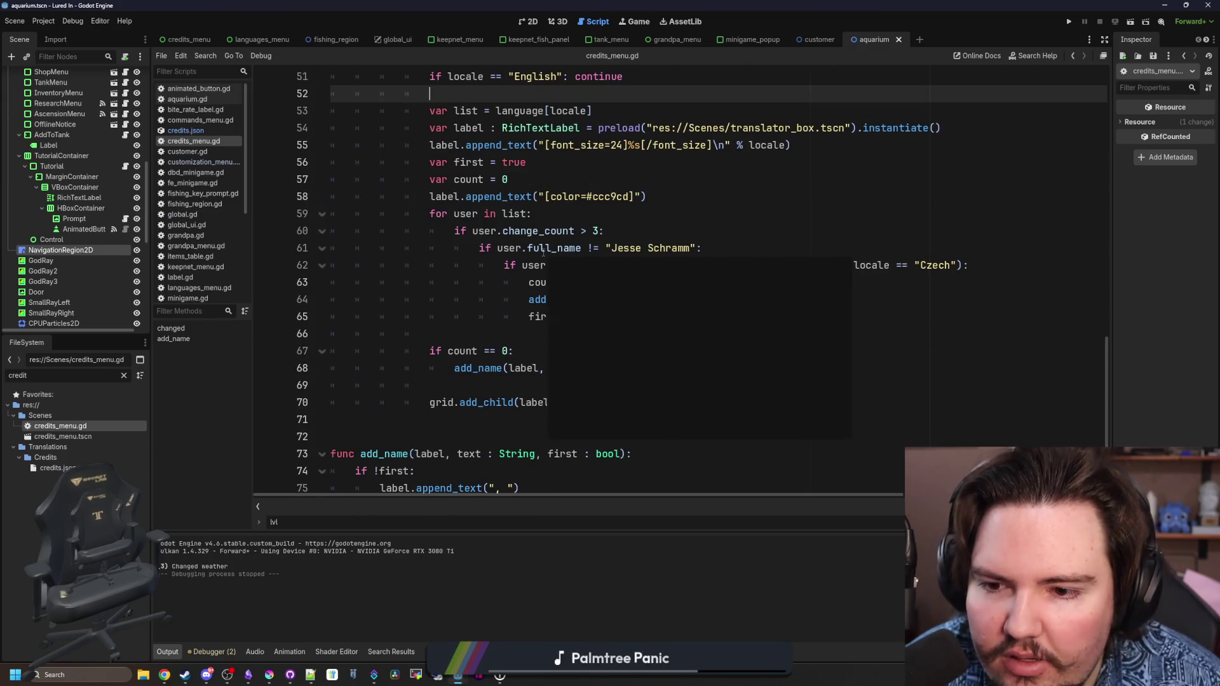
pyautogui.click(550, 329)
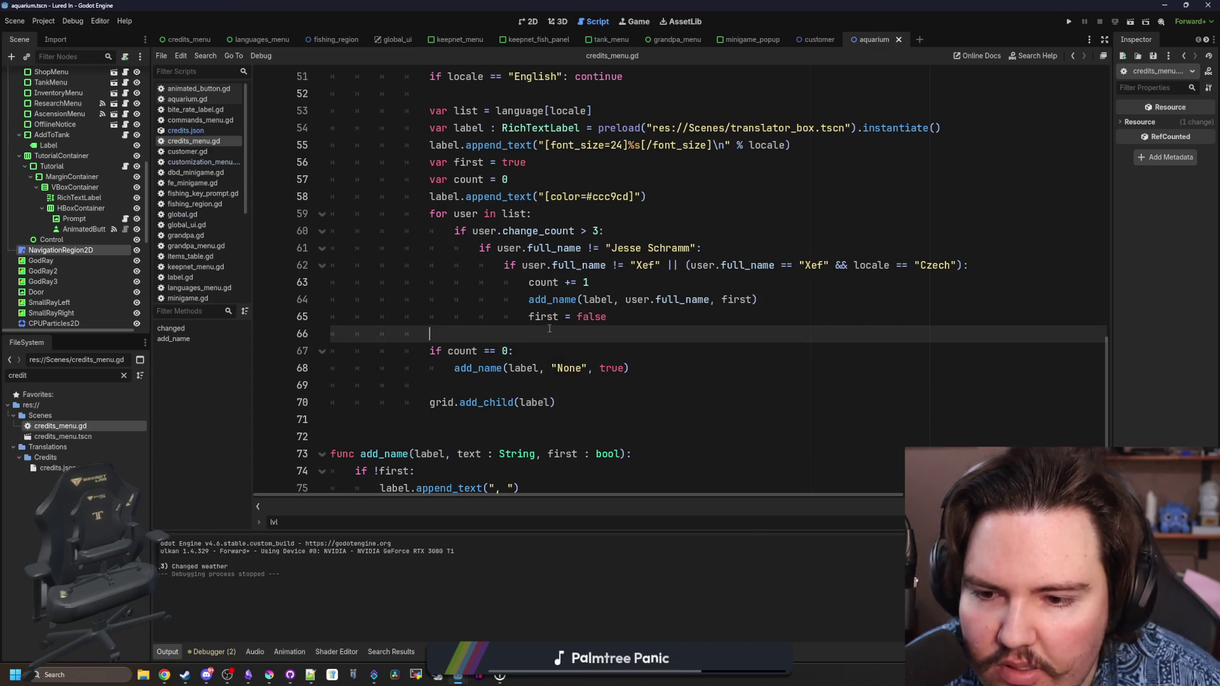
pyautogui.click(573, 401)
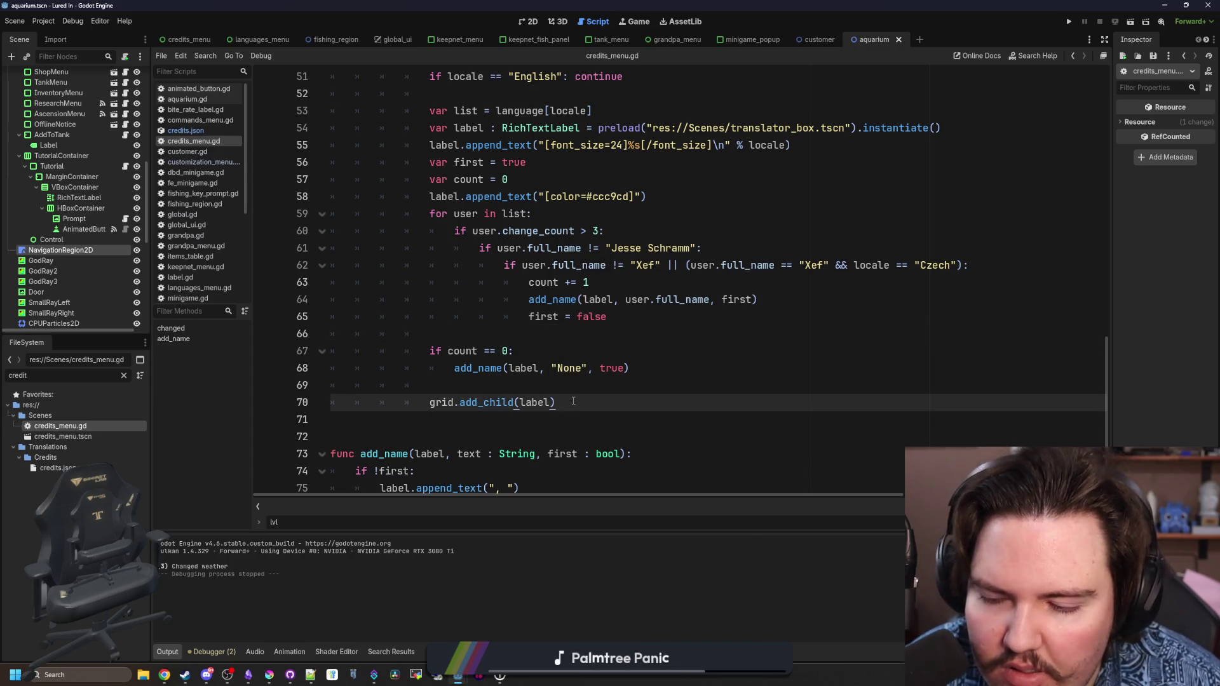
pyautogui.scroll(2, 572, 399)
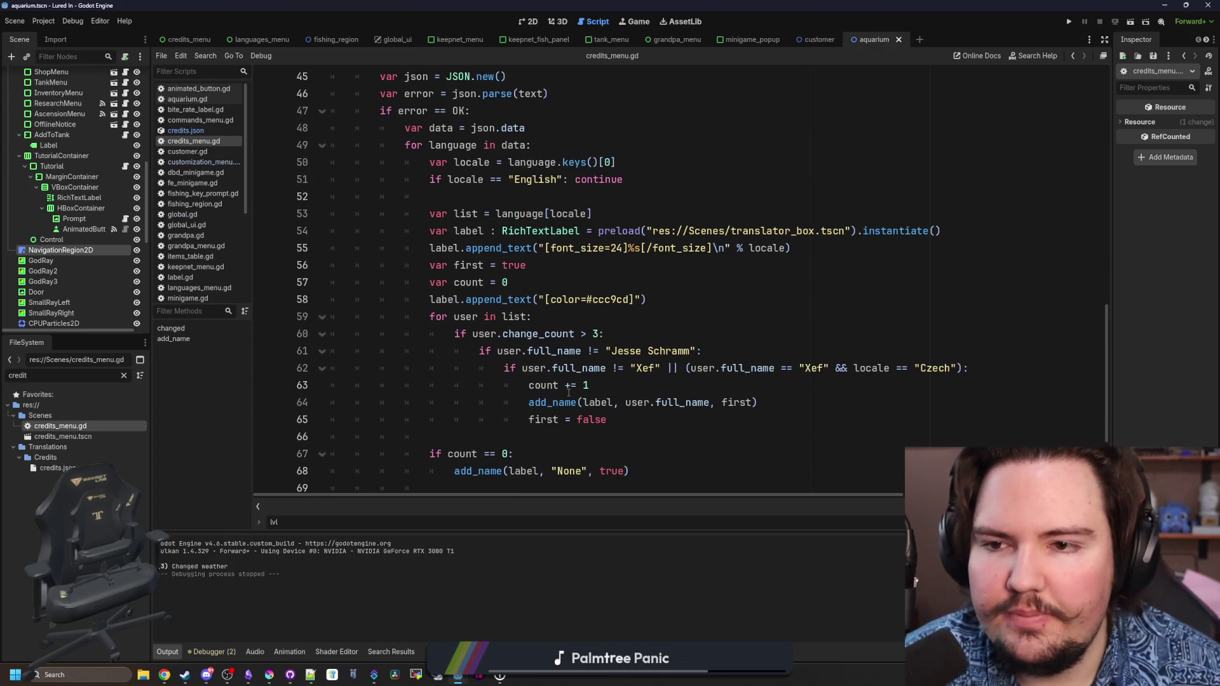
pyautogui.scroll(15, 569, 392)
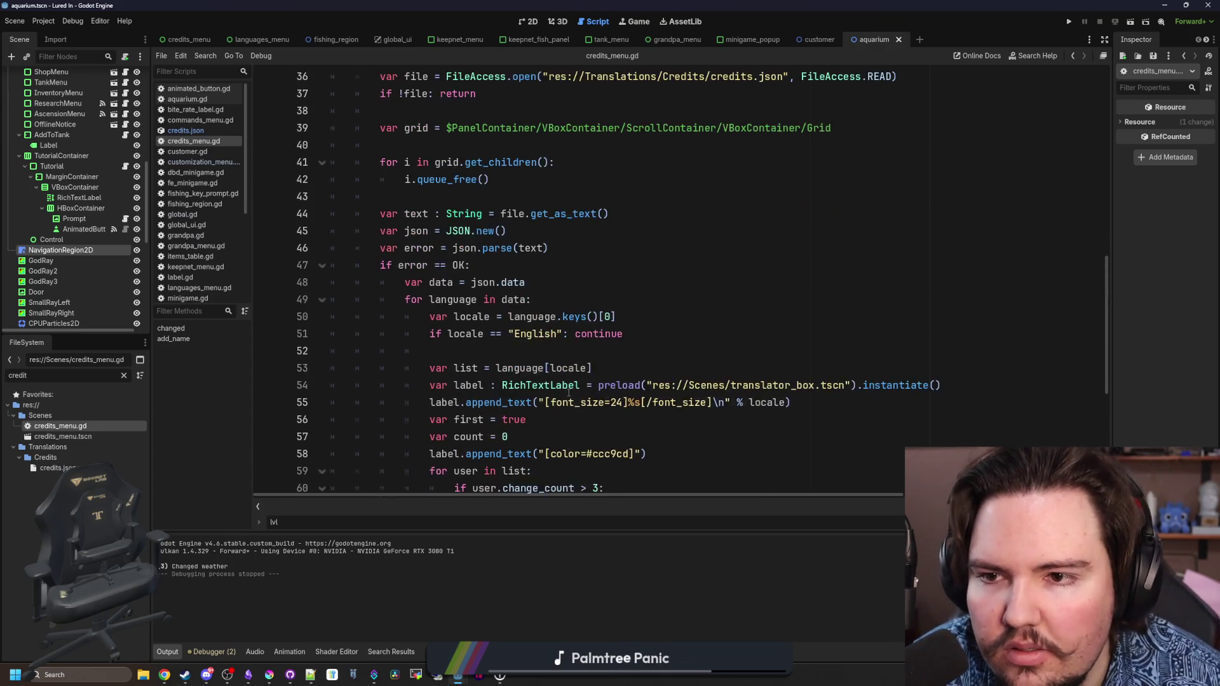
pyautogui.scroll(-16, 569, 393)
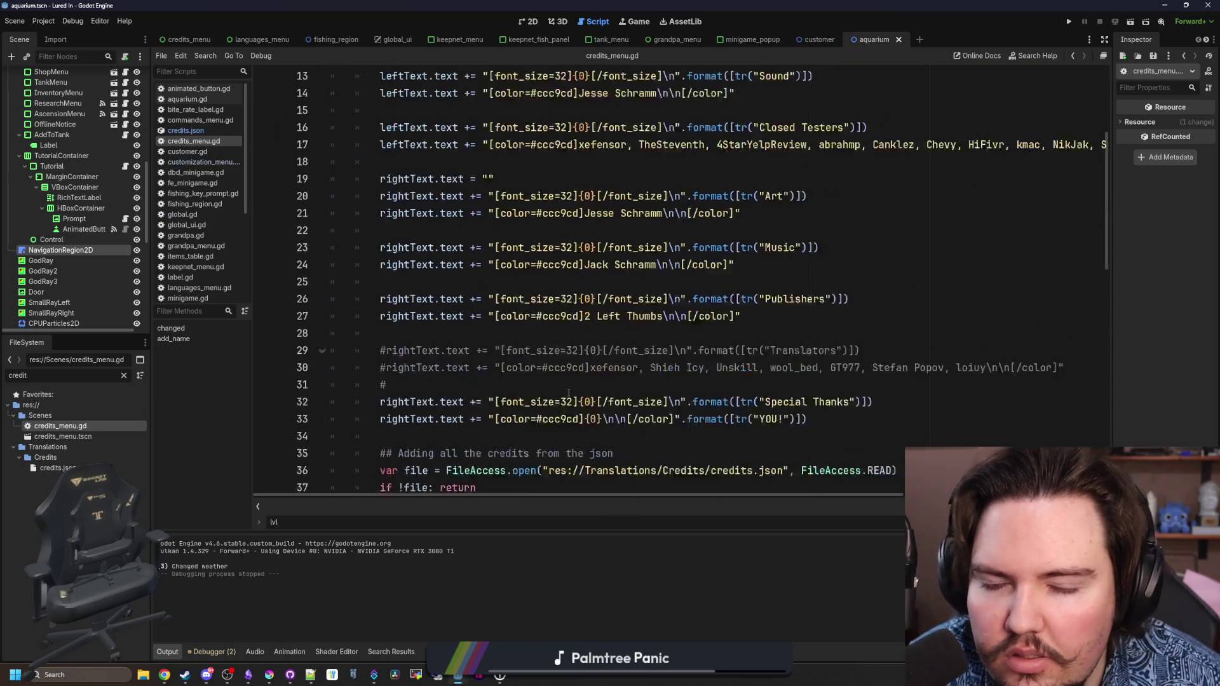
pyautogui.click(590, 402)
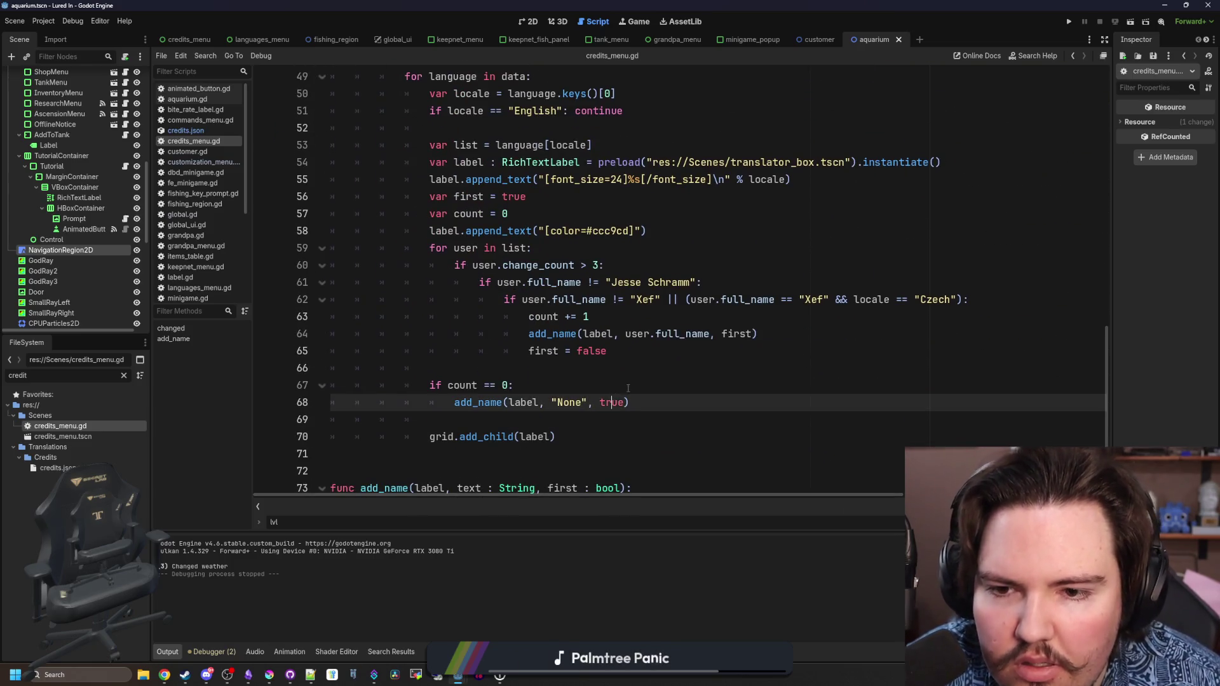
pyautogui.click(630, 387)
pyautogui.scroll(3, 630, 388)
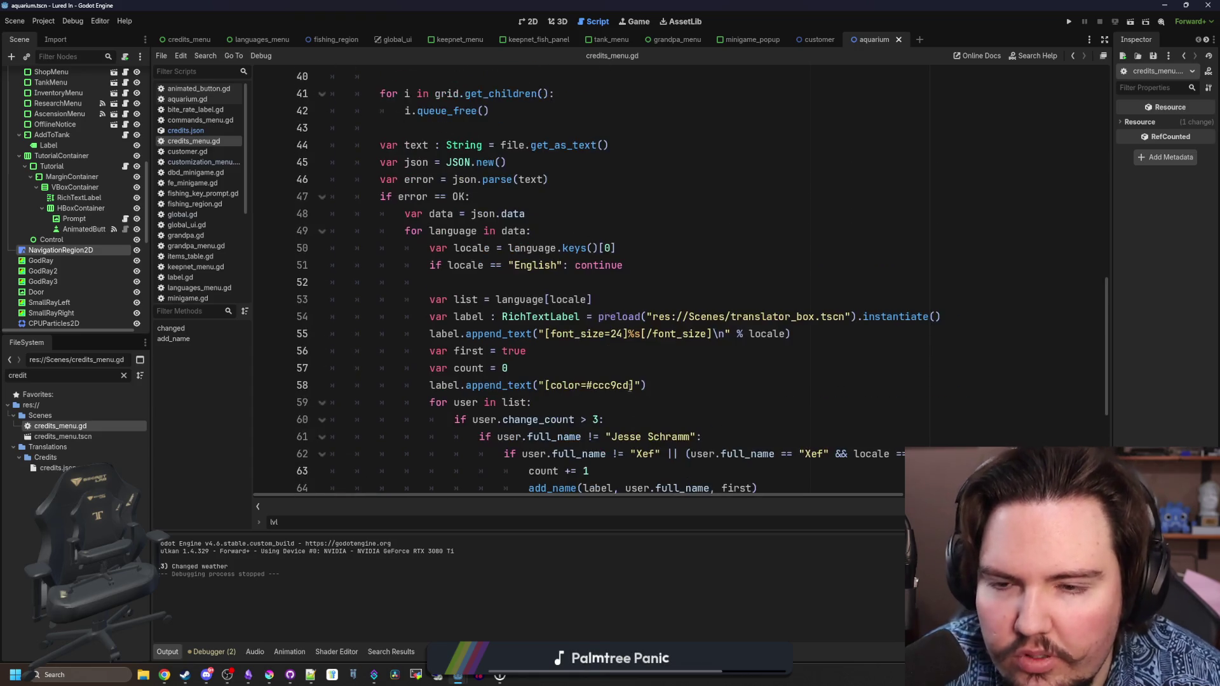
pyautogui.click(476, 284)
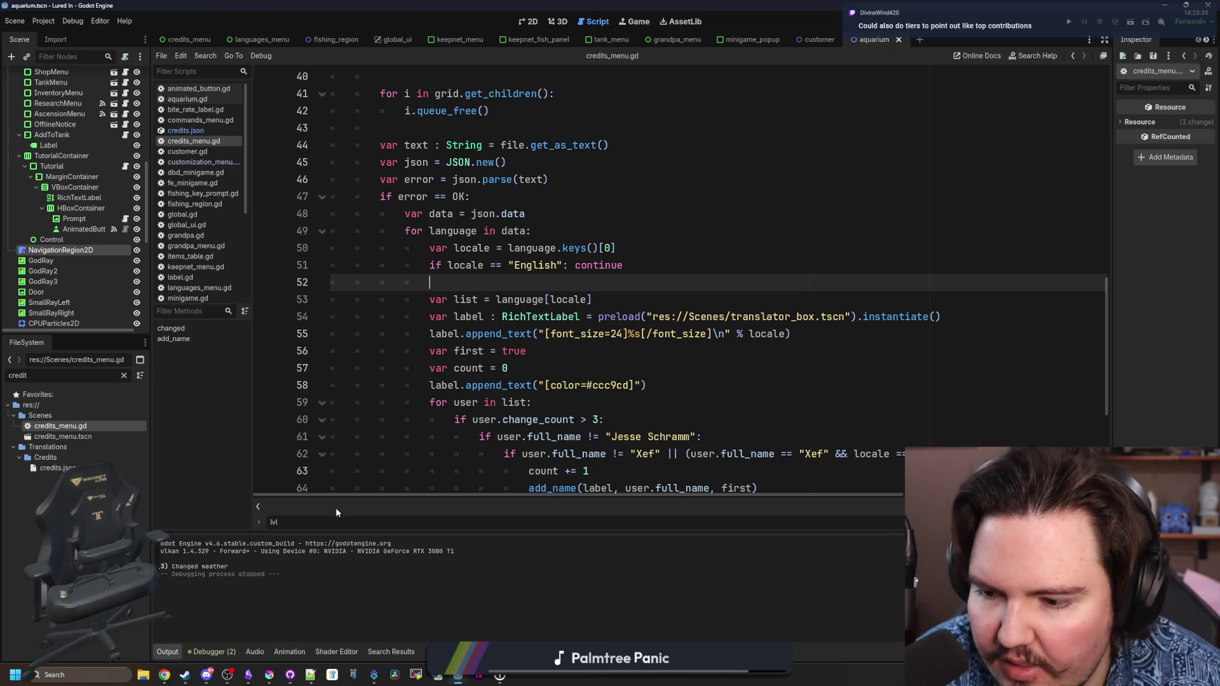
pyautogui.click(57, 467)
# - Filter the FileSystem by 'old' and inspect the Credits OLD folder and contributors_old.json
pyautogui.rightClick(56, 457)
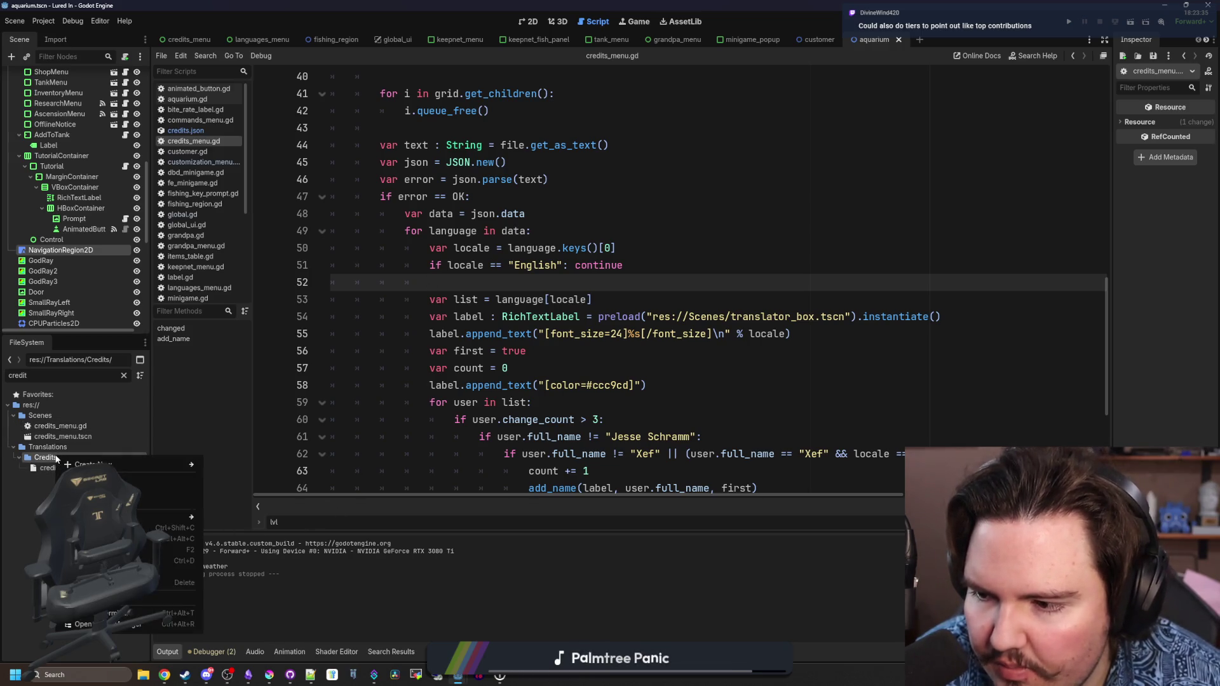
pyautogui.moveTo(96, 465)
pyautogui.click(26, 532)
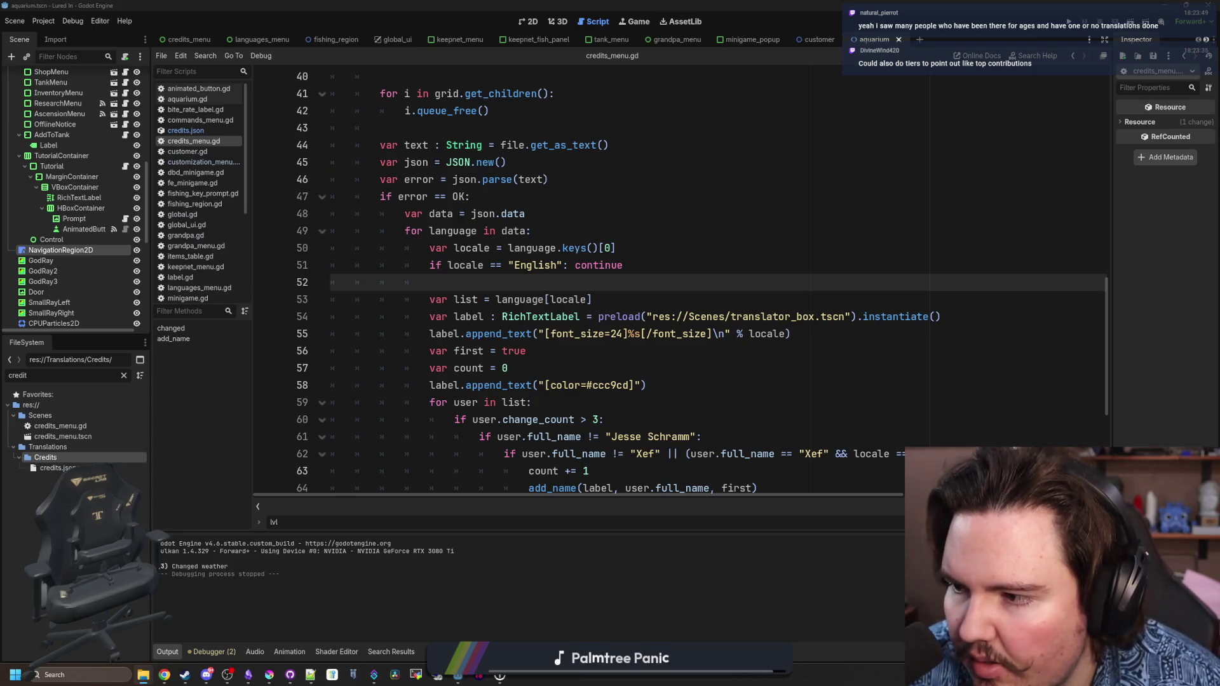
pyautogui.click(123, 378)
pyautogui.write('old')
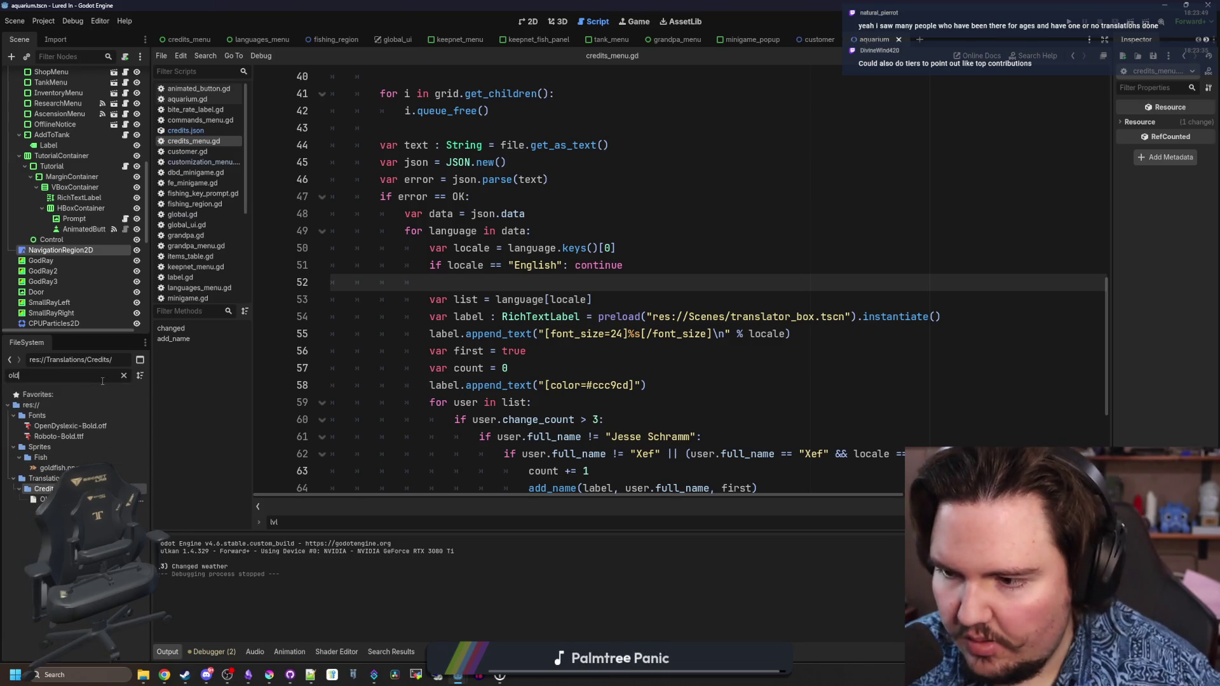
pyautogui.click(45, 499)
pyautogui.rightClick(114, 499)
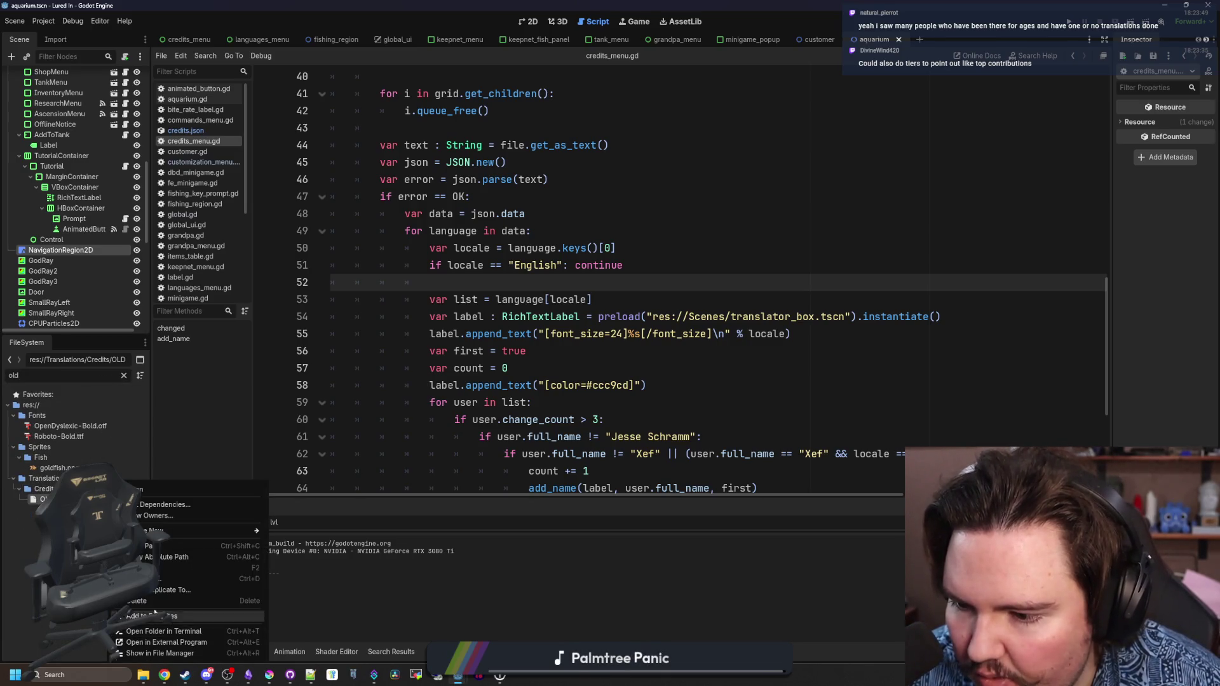
pyautogui.click(159, 574)
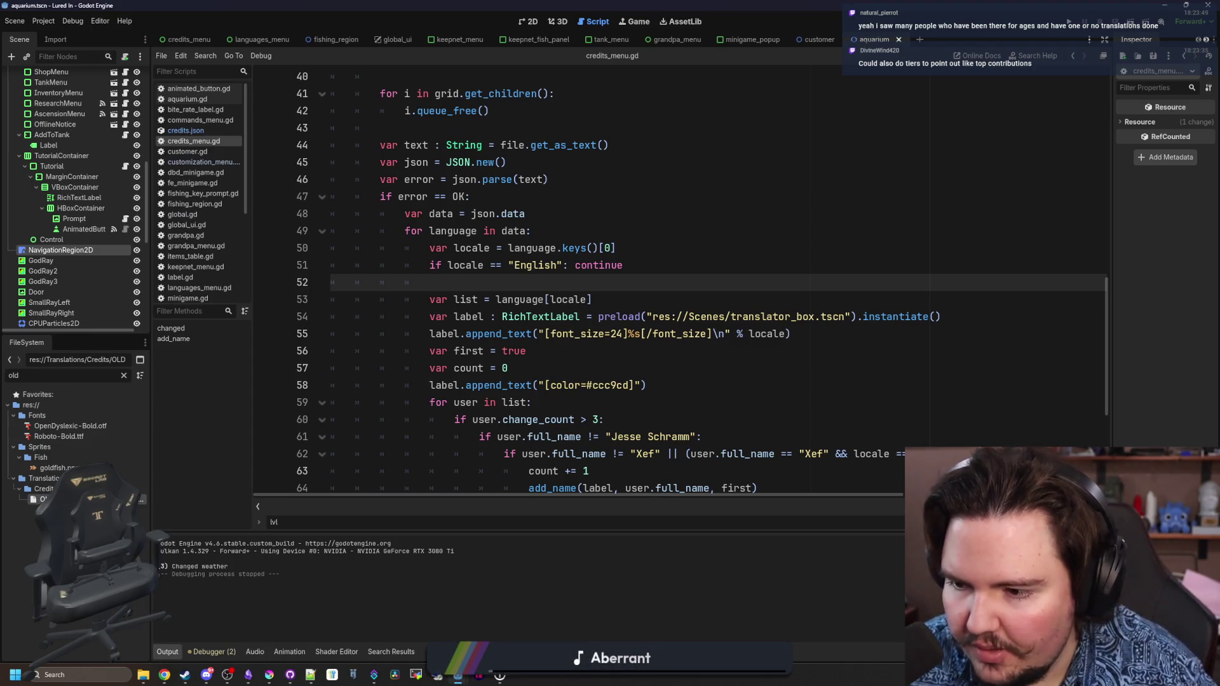
pyautogui.click(83, 499)
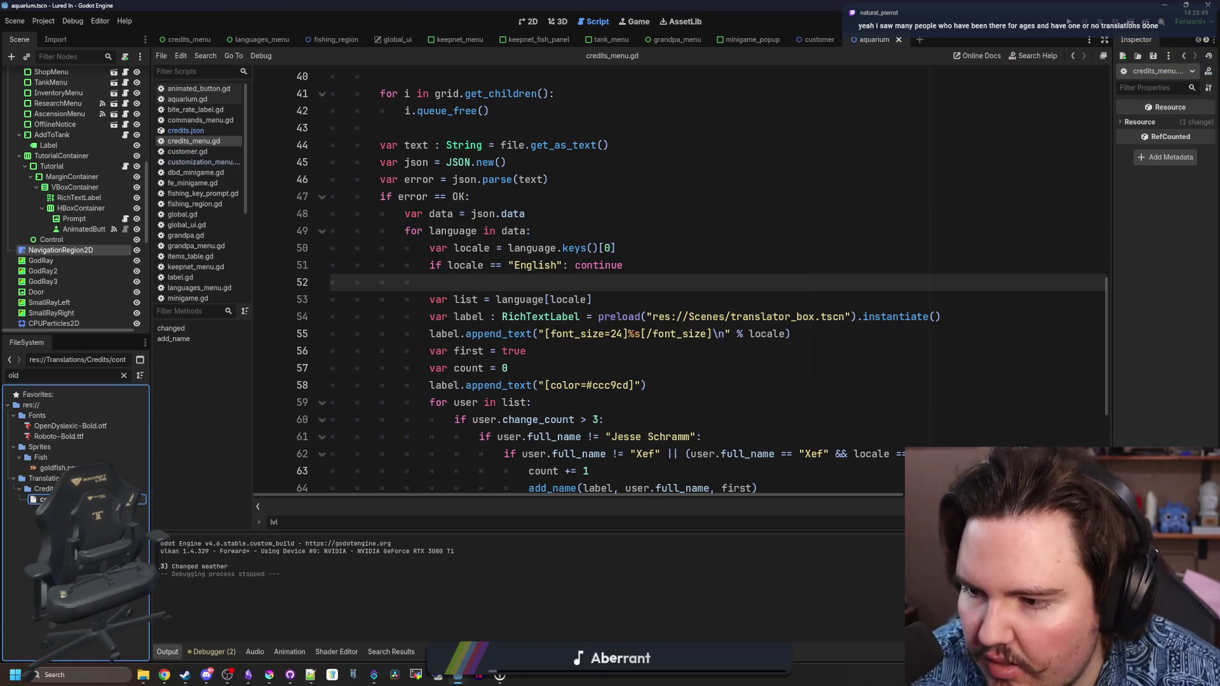
# - Clear the 'old' filter so the full project tree lists again, back in credits_menu.gd
pyautogui.click(122, 376)
pyautogui.scroll(-5, 120, 379)
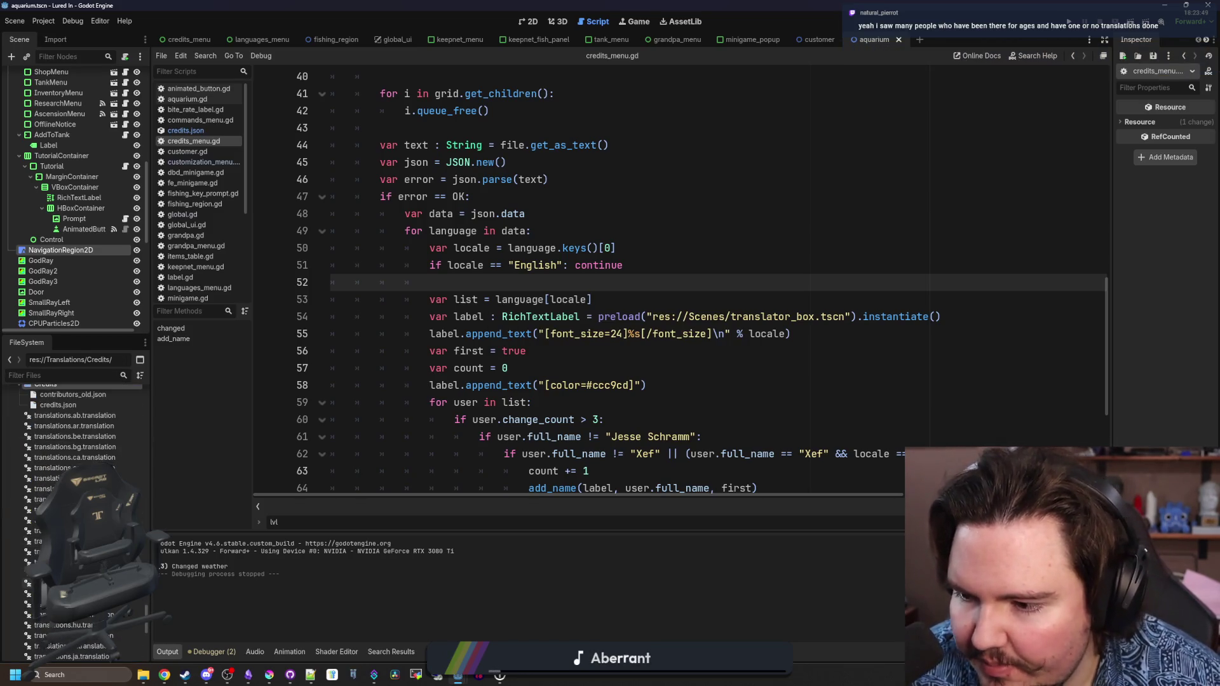
pyautogui.click(586, 385)
pyautogui.click(544, 288)
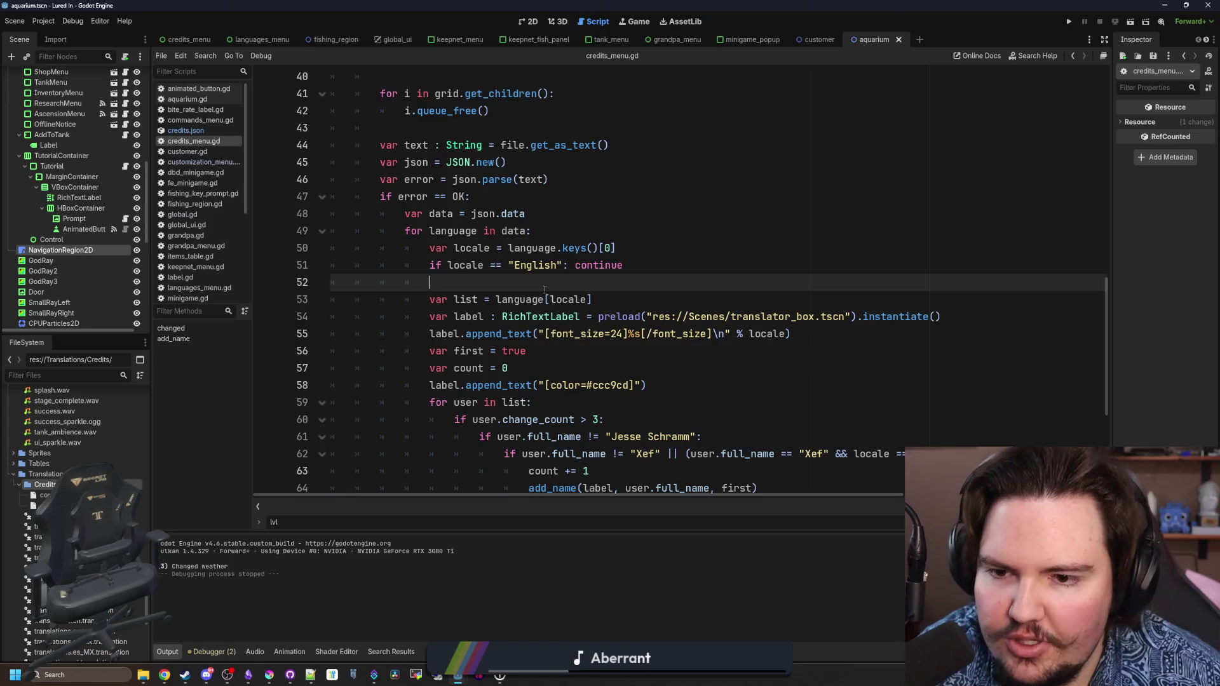
pyautogui.scroll(-4, 544, 289)
# - Change line 64's argument to user.full_name + " ({0})".format([user.change_count]) and save
pyautogui.scroll(2, 539, 176)
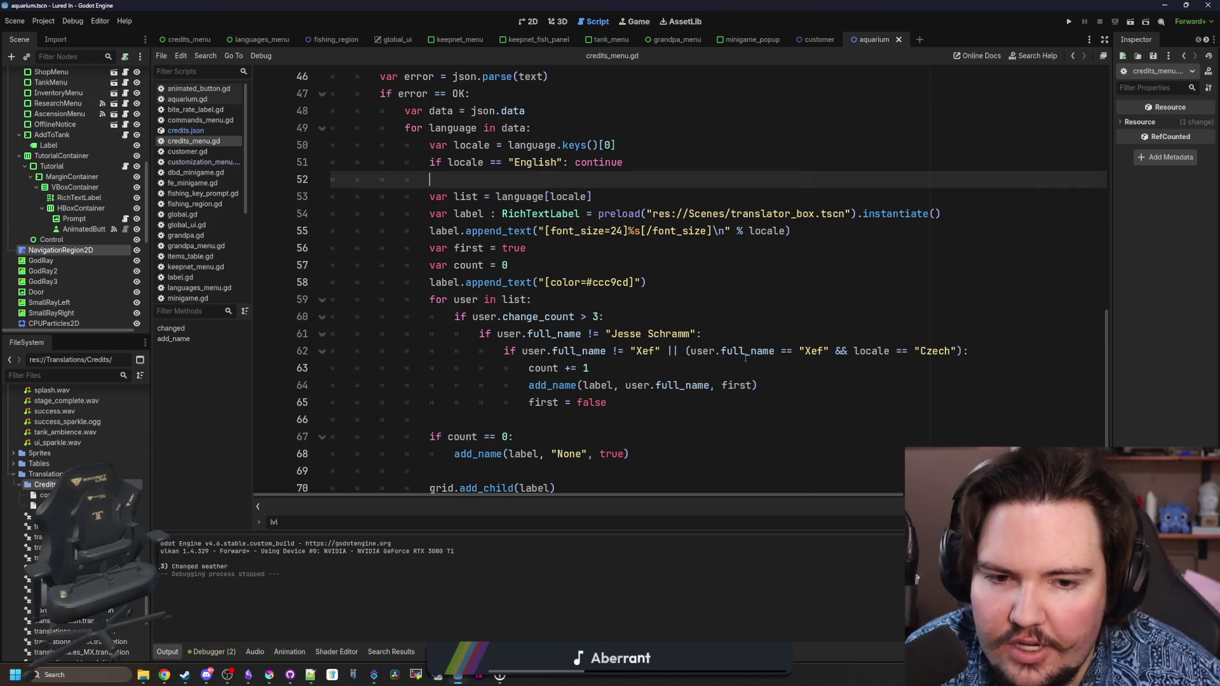
pyautogui.scroll(-1, 745, 354)
pyautogui.click(707, 385)
pyautogui.press('Up')
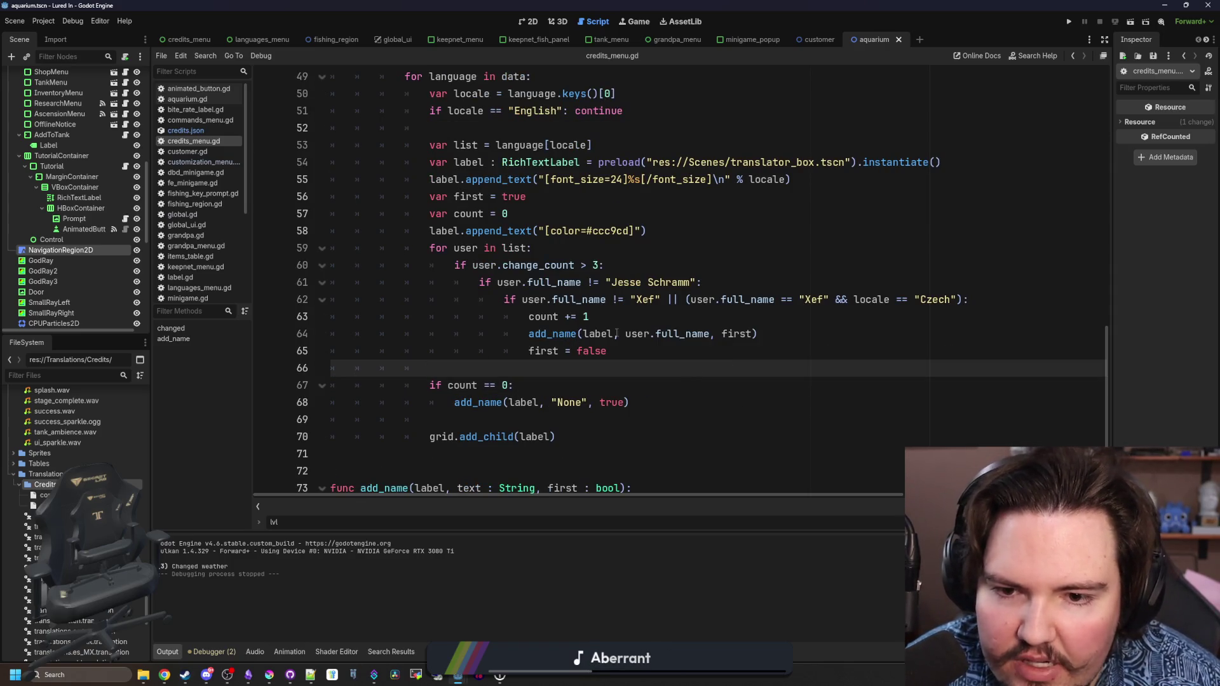
pyautogui.keyDown('ctrl'); pyautogui.click(569, 335); pyautogui.keyUp('ctrl')
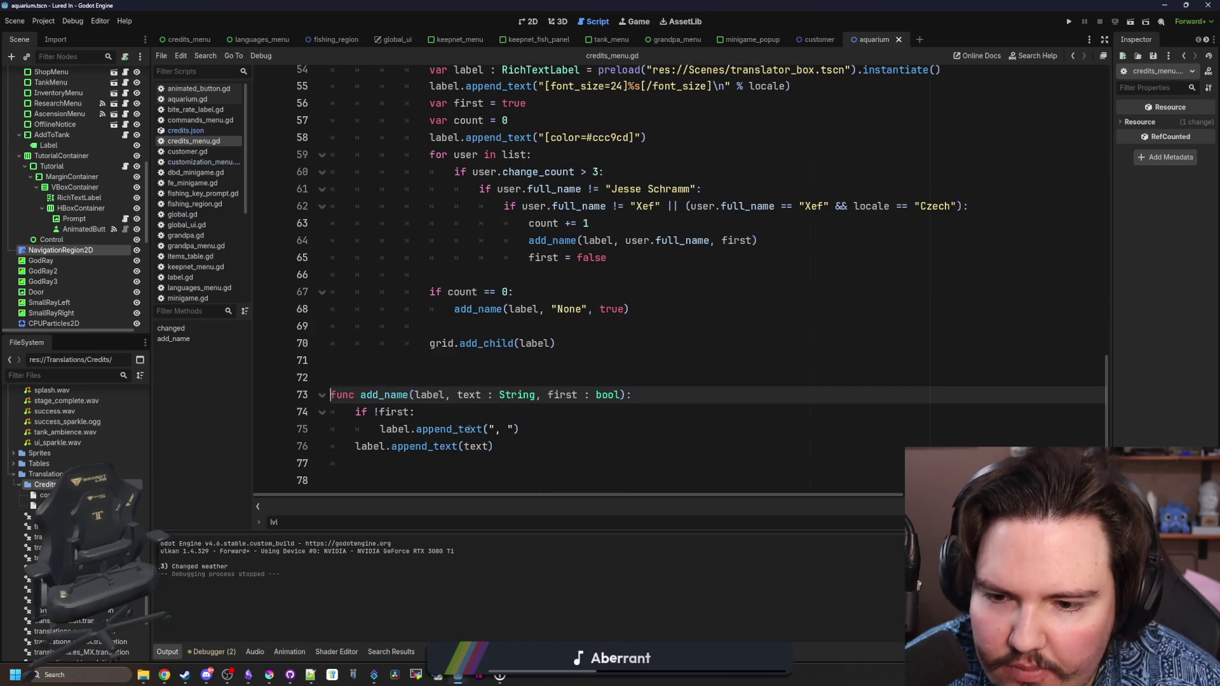
pyautogui.scroll(1, 731, 346)
pyautogui.click(712, 292)
pyautogui.write('+ " ')
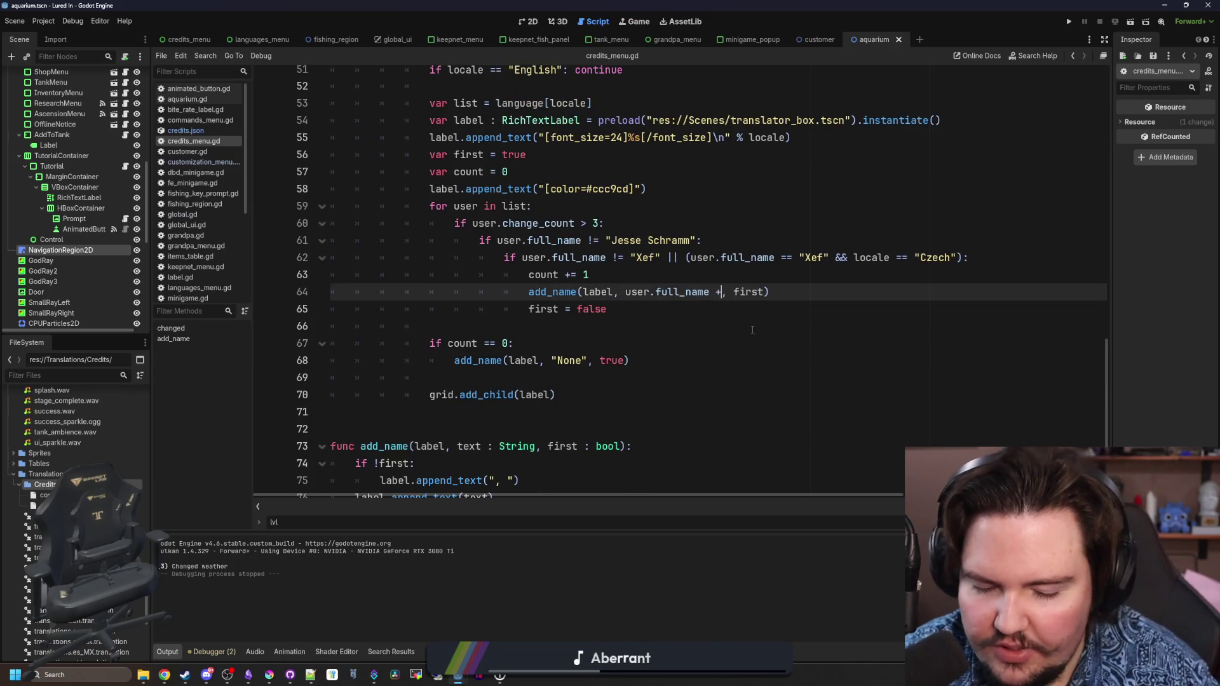
pyautogui.write('(')
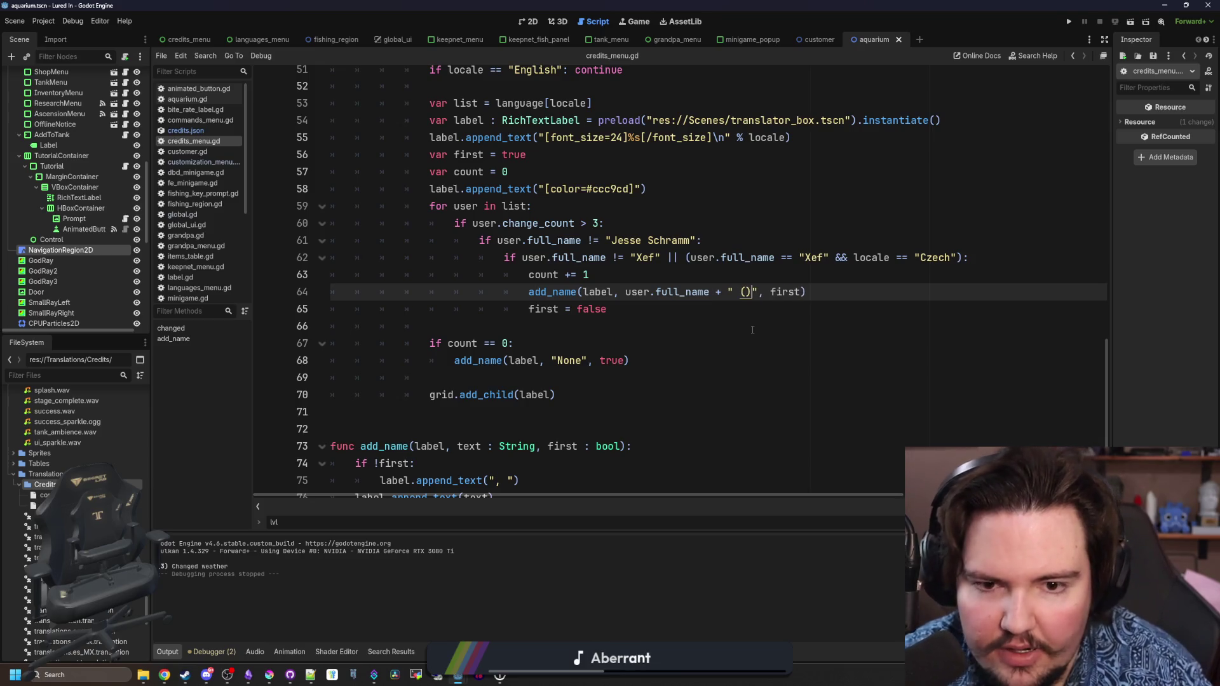
pyautogui.write('{0})"')
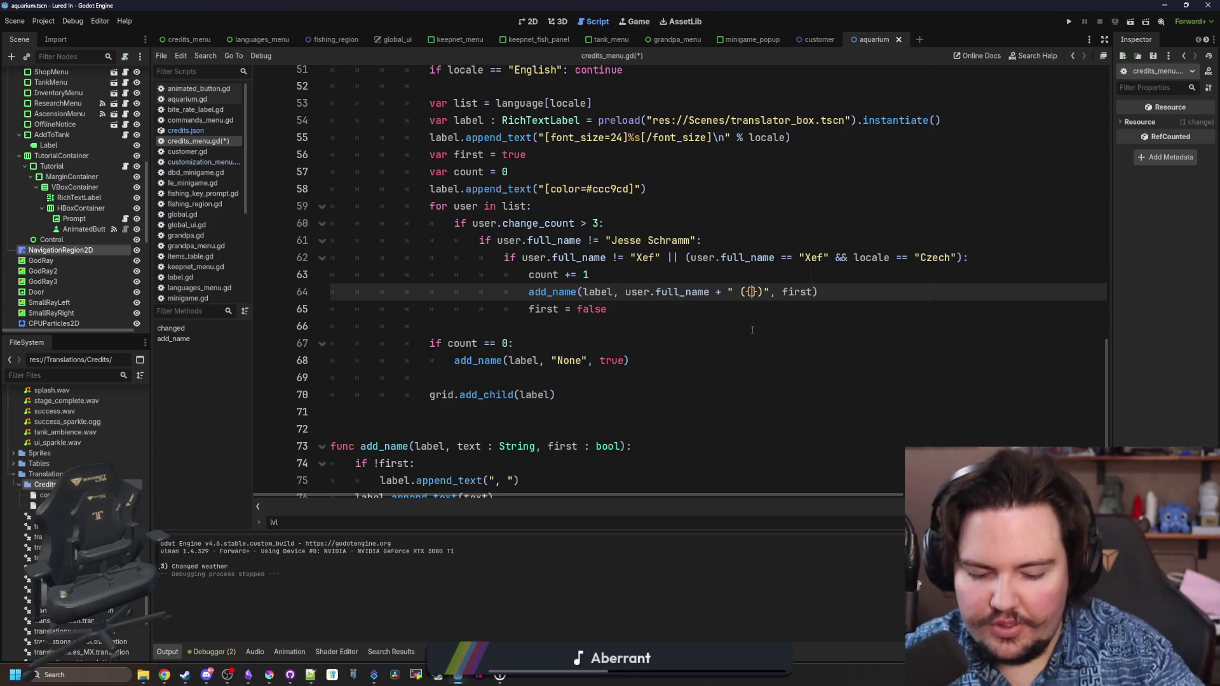
pyautogui.write('.format([')
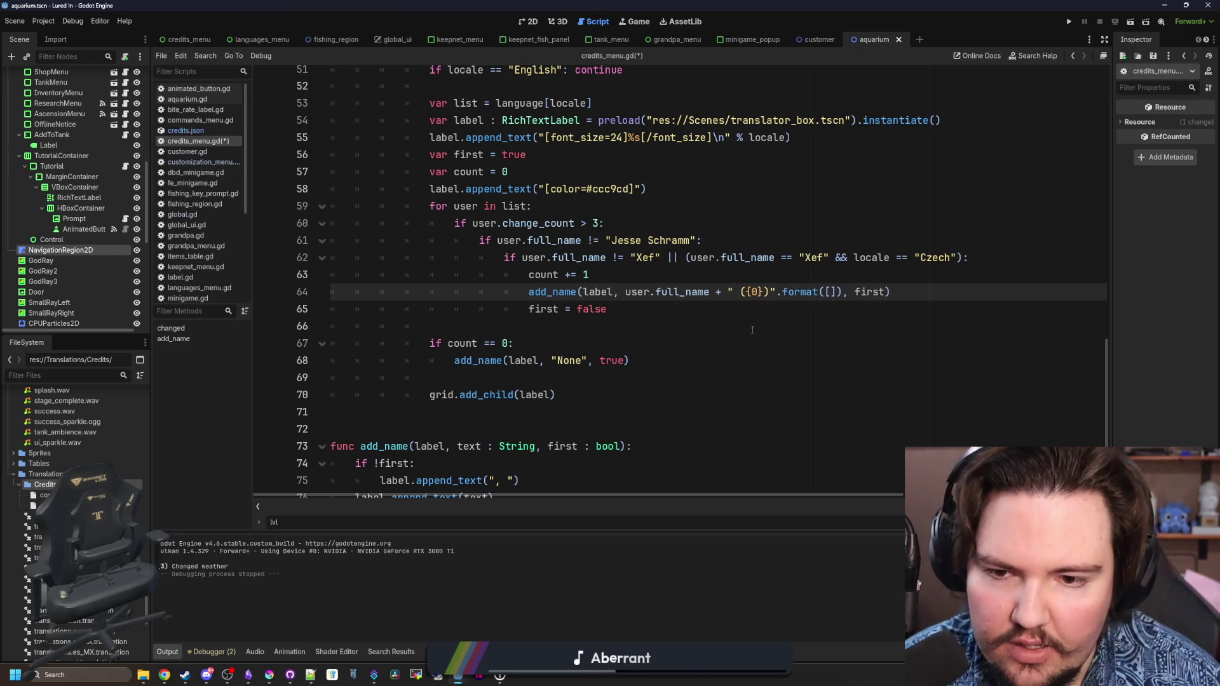
pyautogui.write('user.')
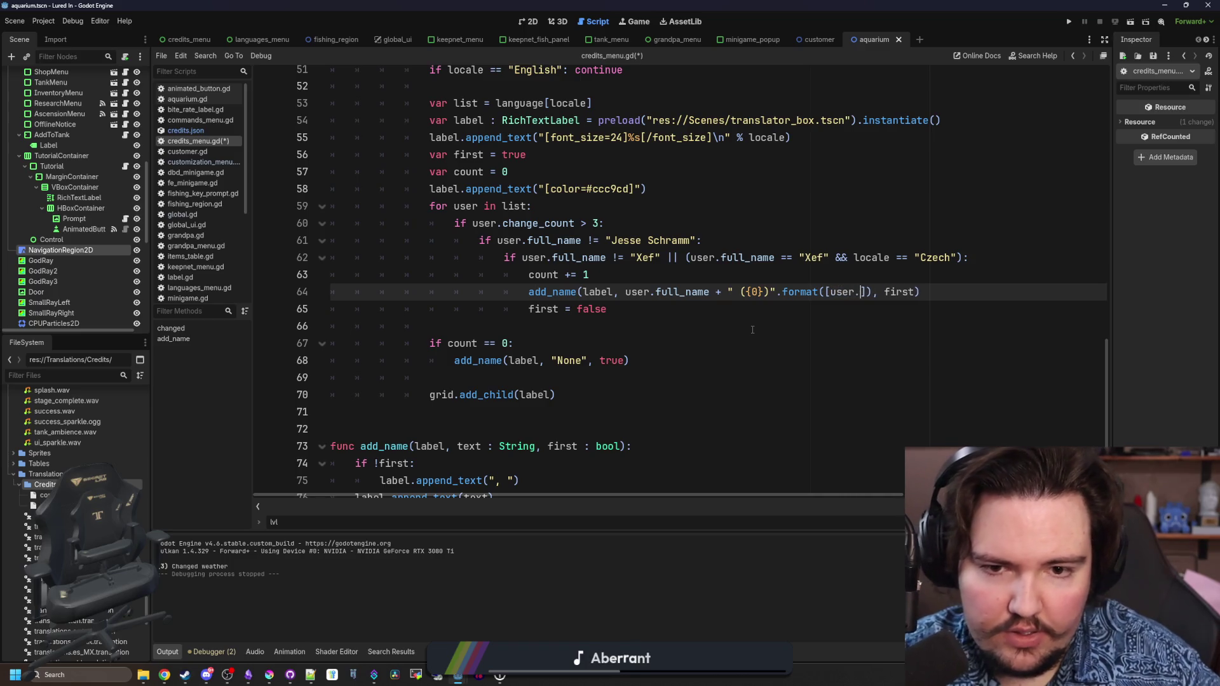
pyautogui.write('change_count')
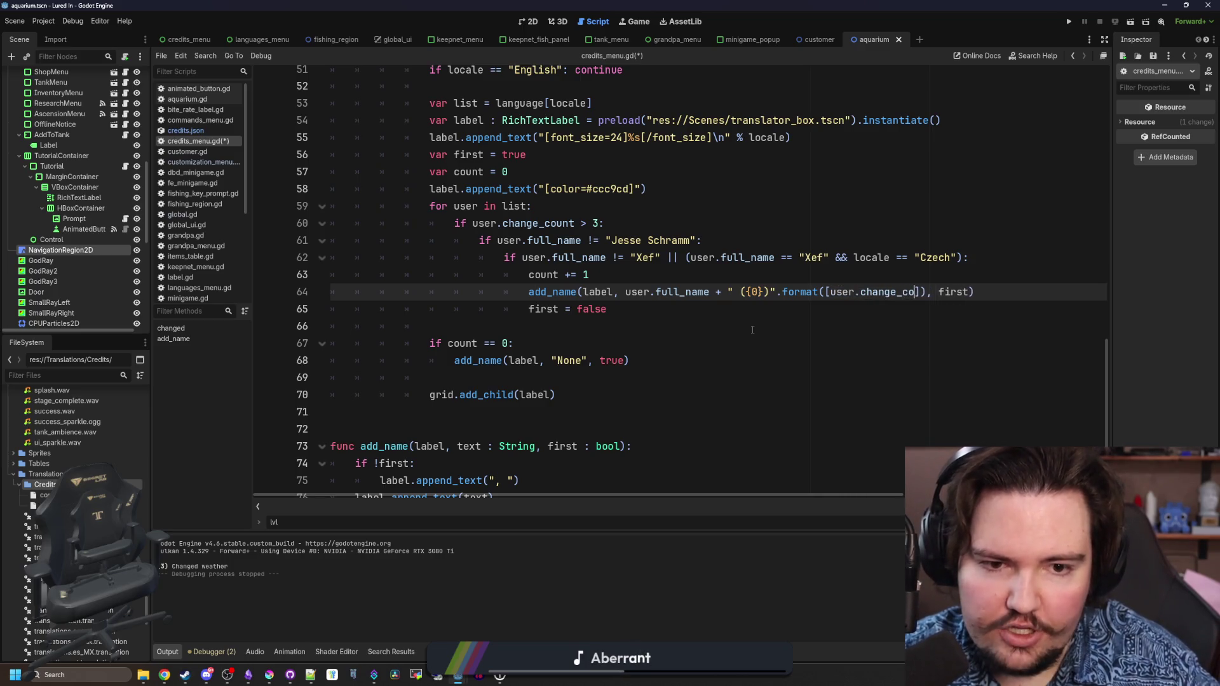
pyautogui.click(752, 330)
pyautogui.hotkey('ctrl', 's')
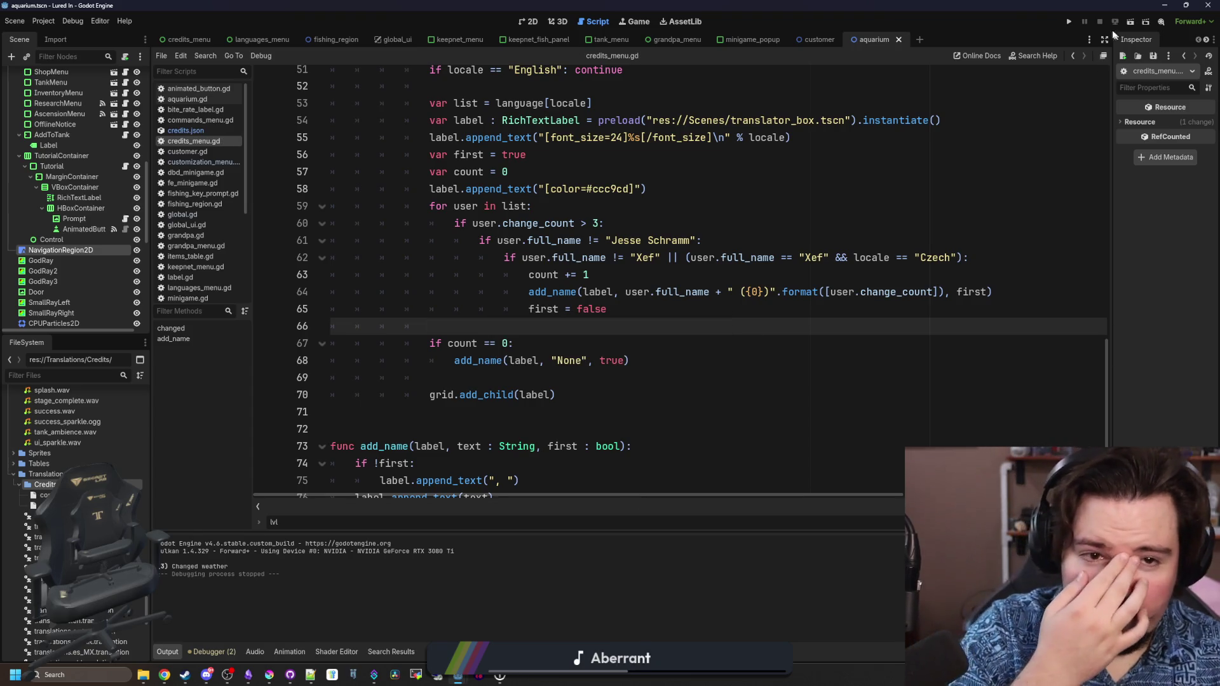
# - Launch the game, dismiss the feedback popup and open the Credits screen
pyautogui.click(1069, 22)
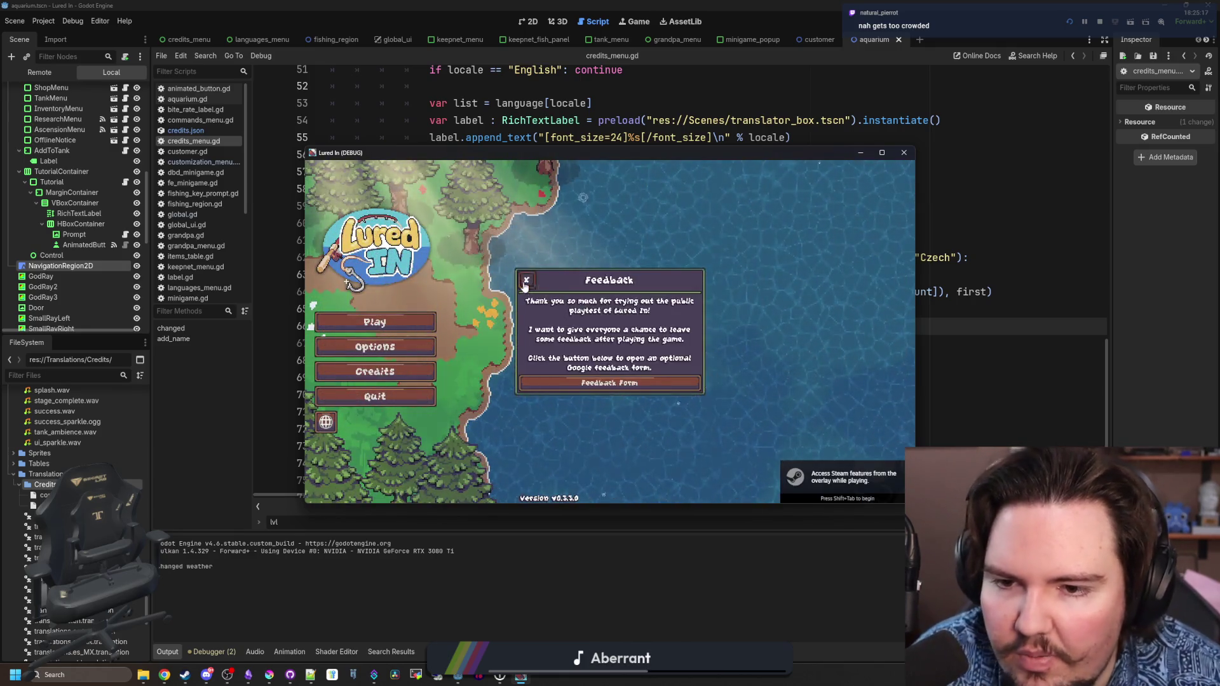
pyautogui.click(610, 384)
pyautogui.click(399, 379)
# - Scroll through the translator list showing change counts, then return to the script editor
pyautogui.scroll(-3, 635, 356)
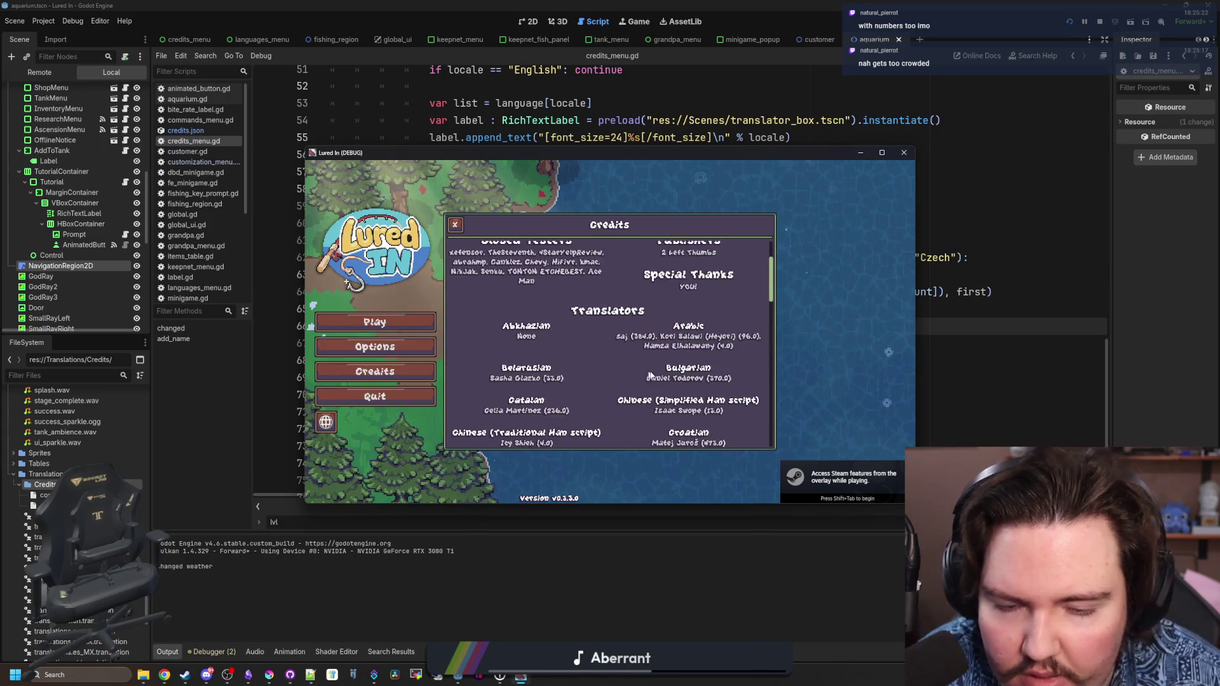
pyautogui.scroll(-1, 704, 377)
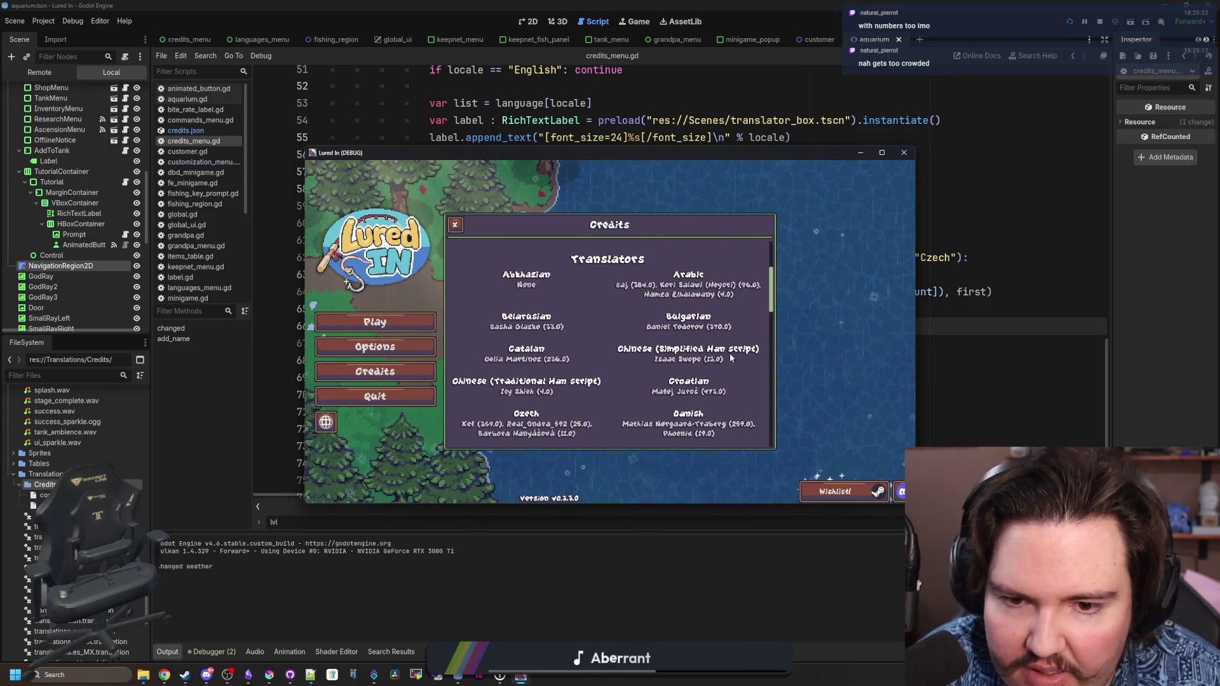
pyautogui.scroll(-1, 615, 327)
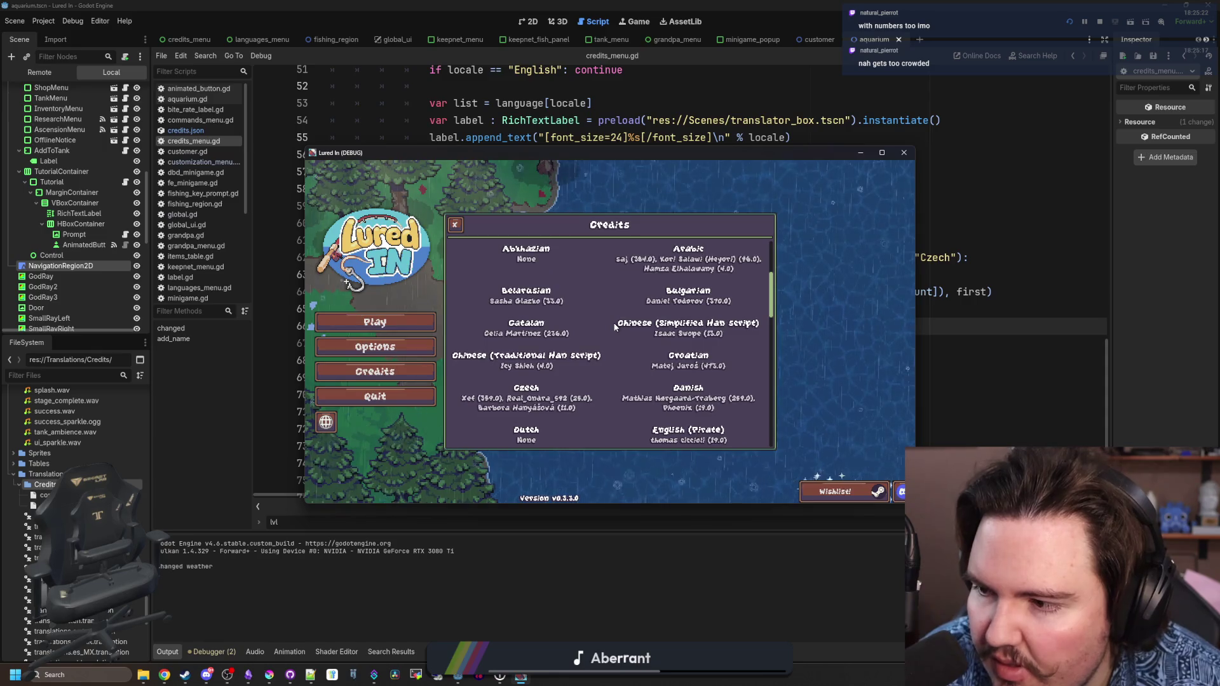
pyautogui.scroll(-10, 615, 327)
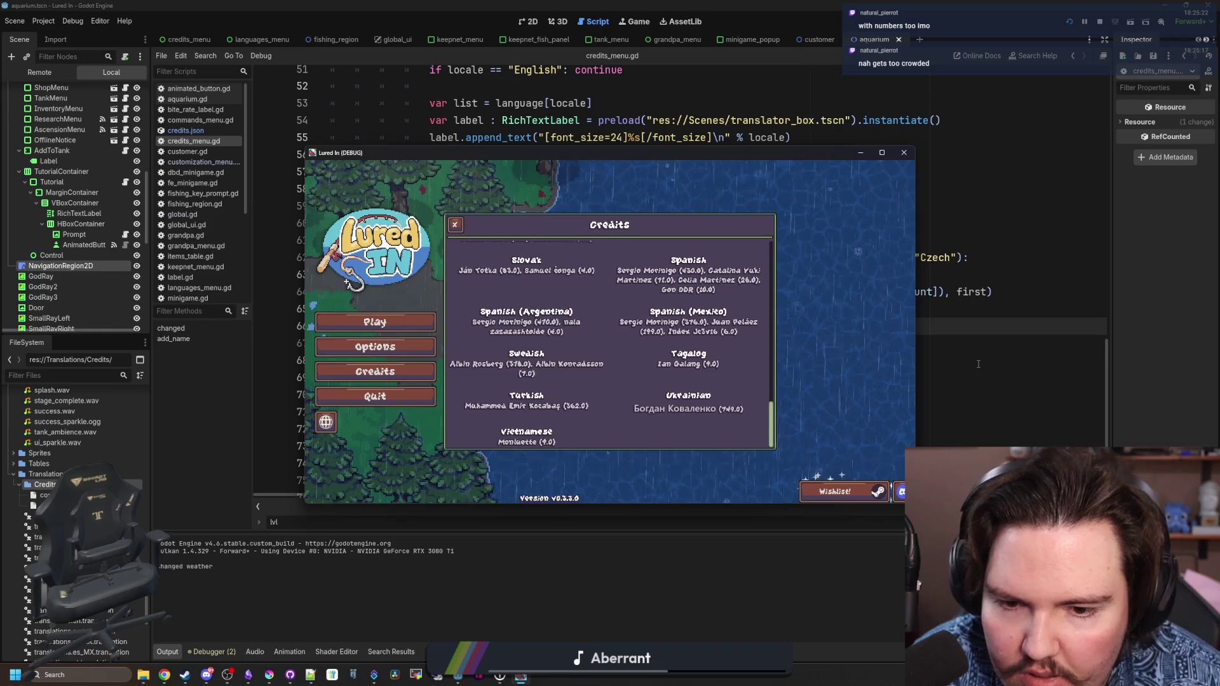
pyautogui.click(738, 363)
# - Remove the ' + " ({0})".format([user.change_count])' suffix so add_name gets only user.full_name, and save
pyautogui.click(815, 309)
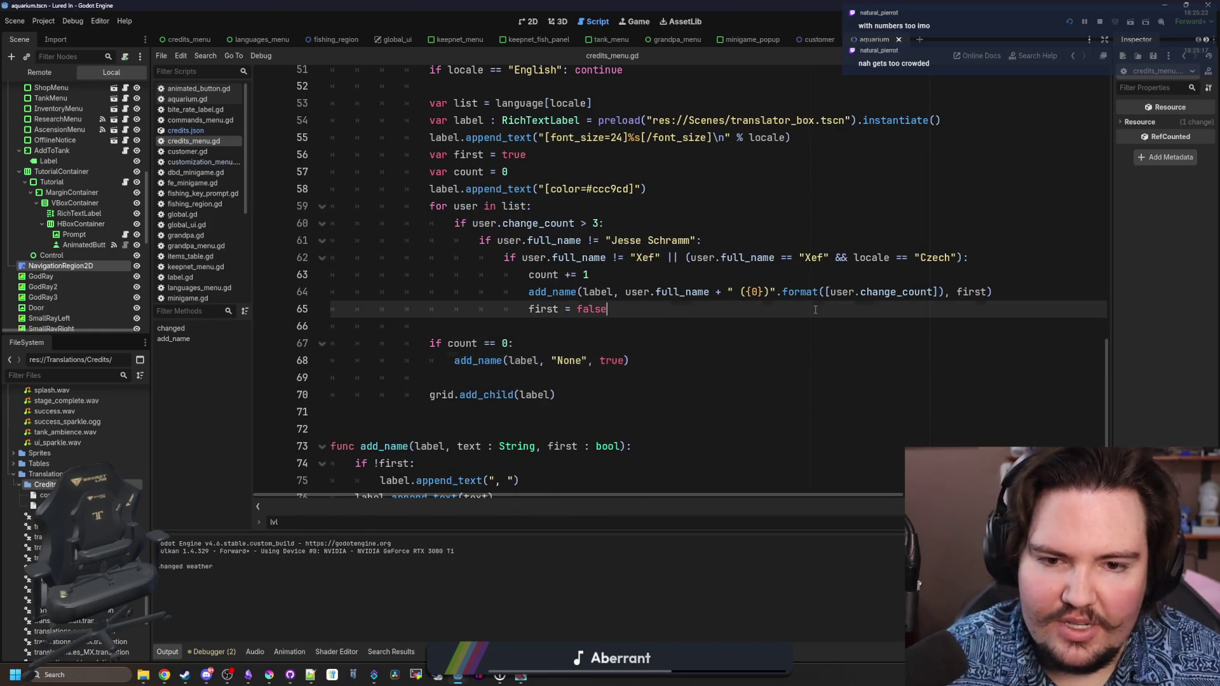
pyautogui.moveTo(711, 291); pyautogui.dragTo(947, 291)
pyautogui.press('BackSpace')
pyautogui.click(722, 269)
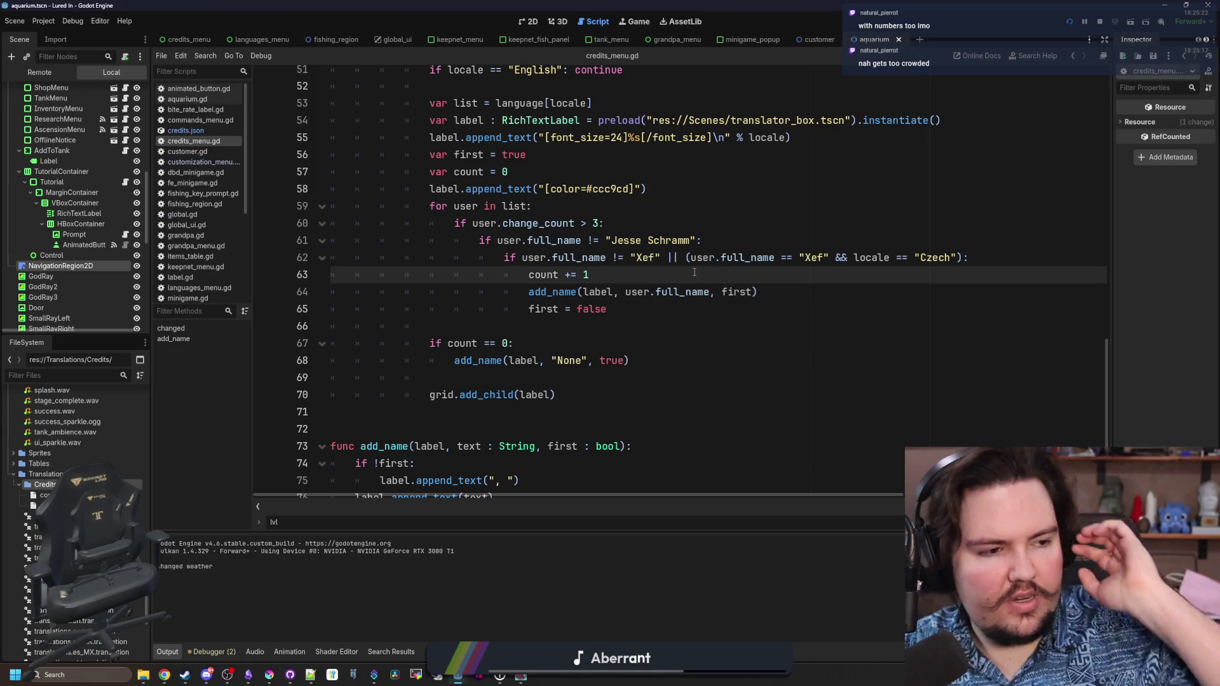
pyautogui.hotkey('ctrl', 's')
pyautogui.hotkey('ctrl', 's')
pyautogui.hotkey('ctrl', 's')
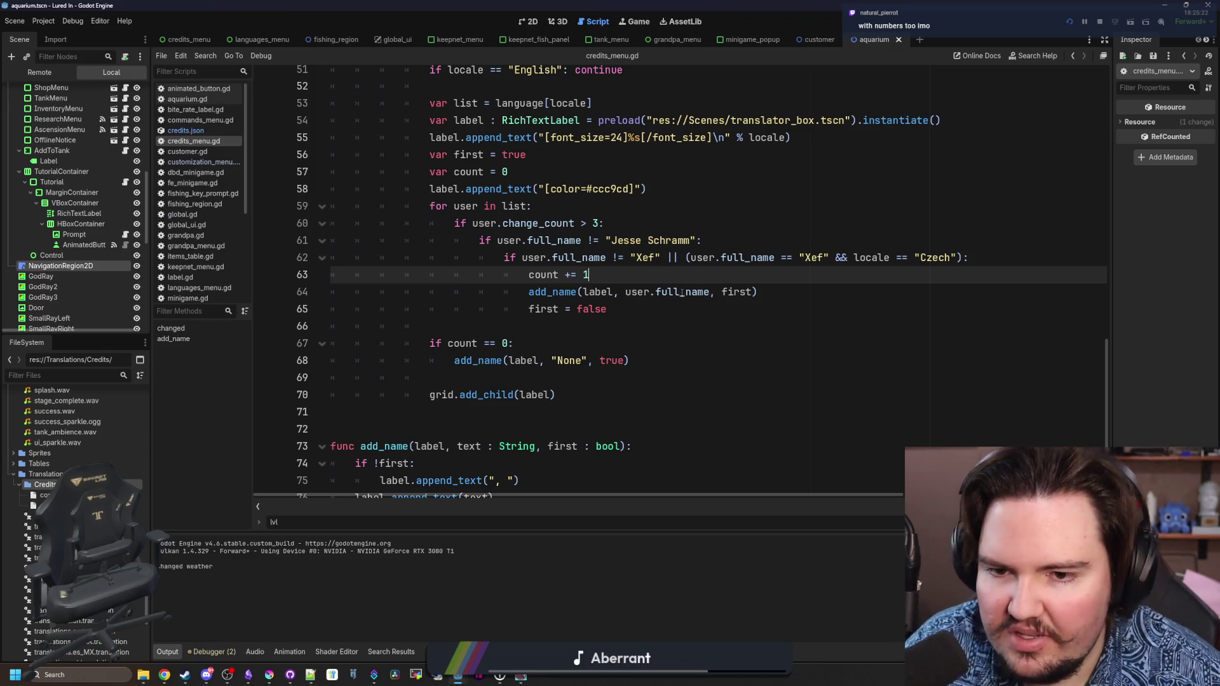
pyautogui.click(600, 324)
pyautogui.hotkey('ctrl', 's')
pyautogui.hotkey('ctrl', 's')
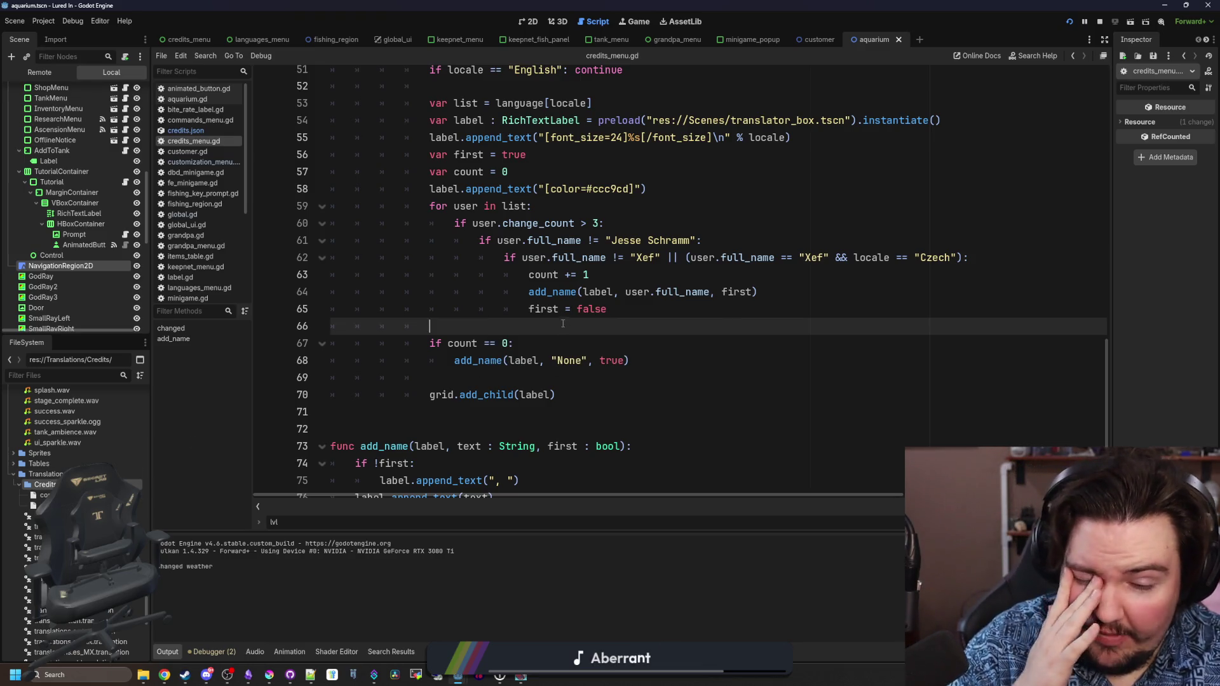
pyautogui.click(567, 316)
pyautogui.scroll(4, 548, 337)
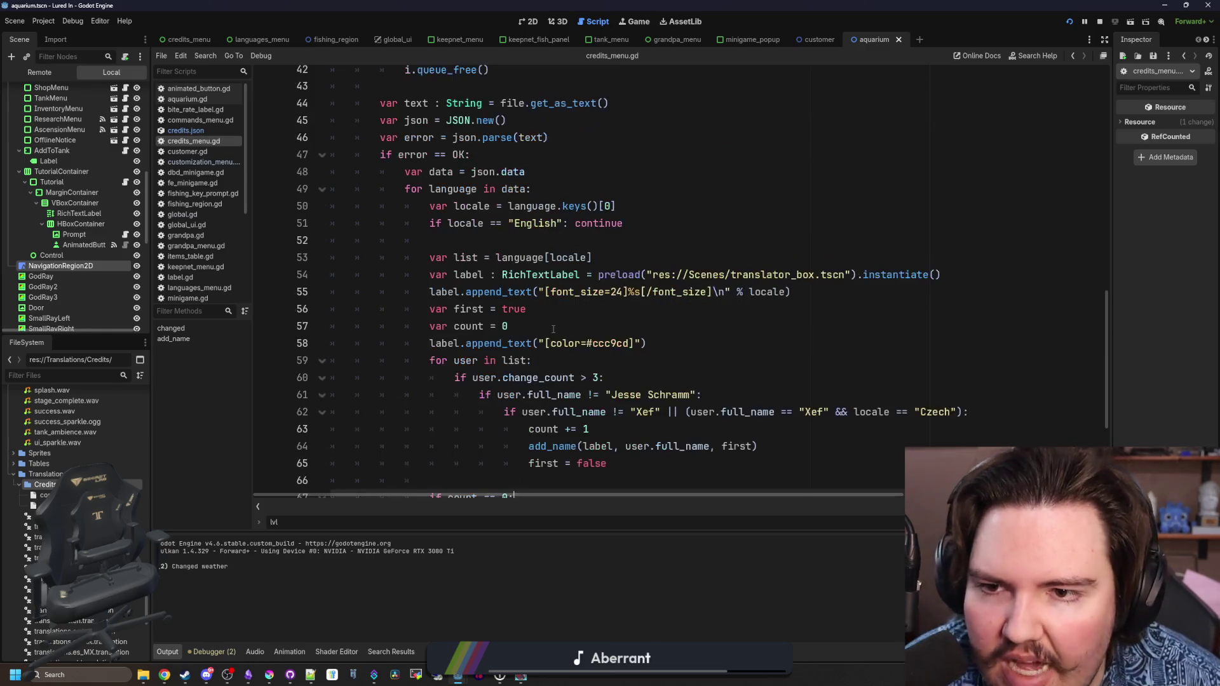
# - Declare 'var contributors = {}' on a new line before the 'var text' parsing
pyautogui.click(507, 230)
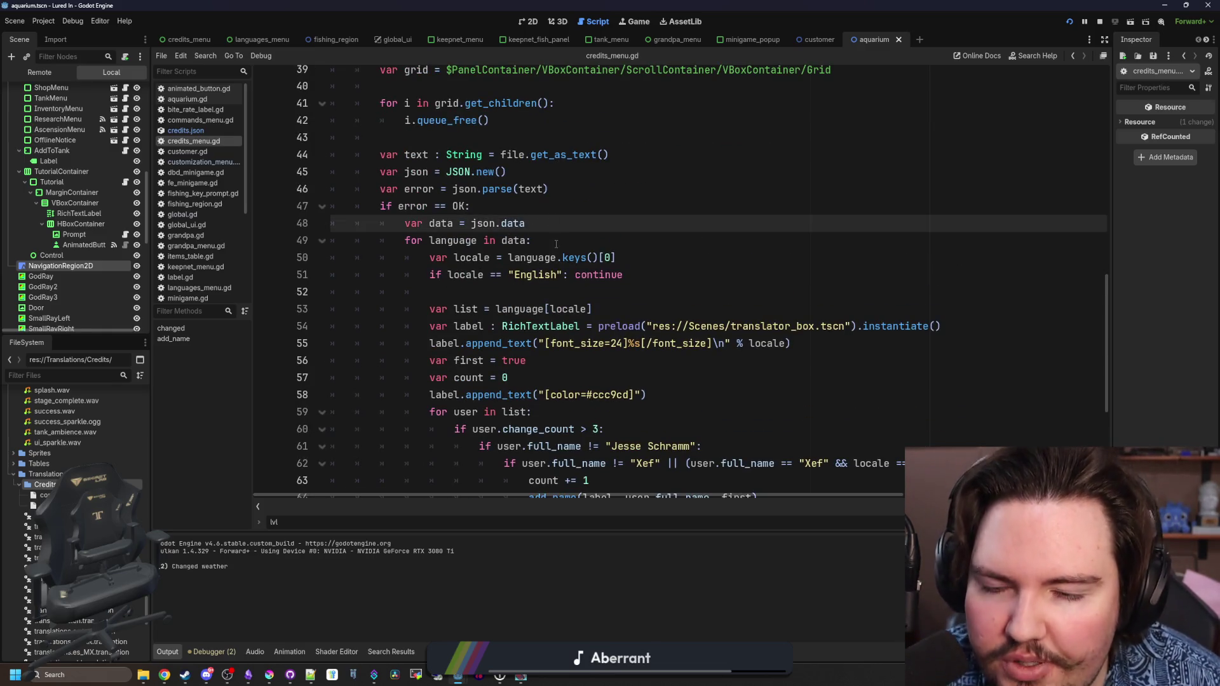
pyautogui.click(557, 242)
pyautogui.scroll(-3, 624, 272)
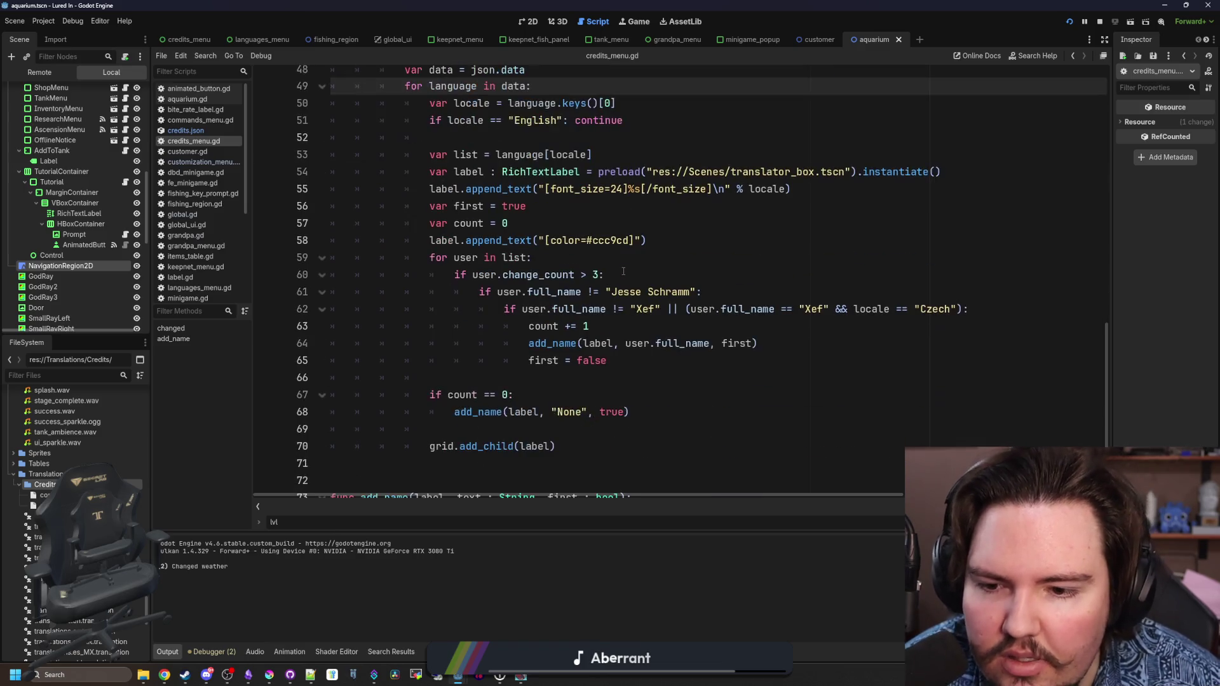
pyautogui.scroll(4, 623, 272)
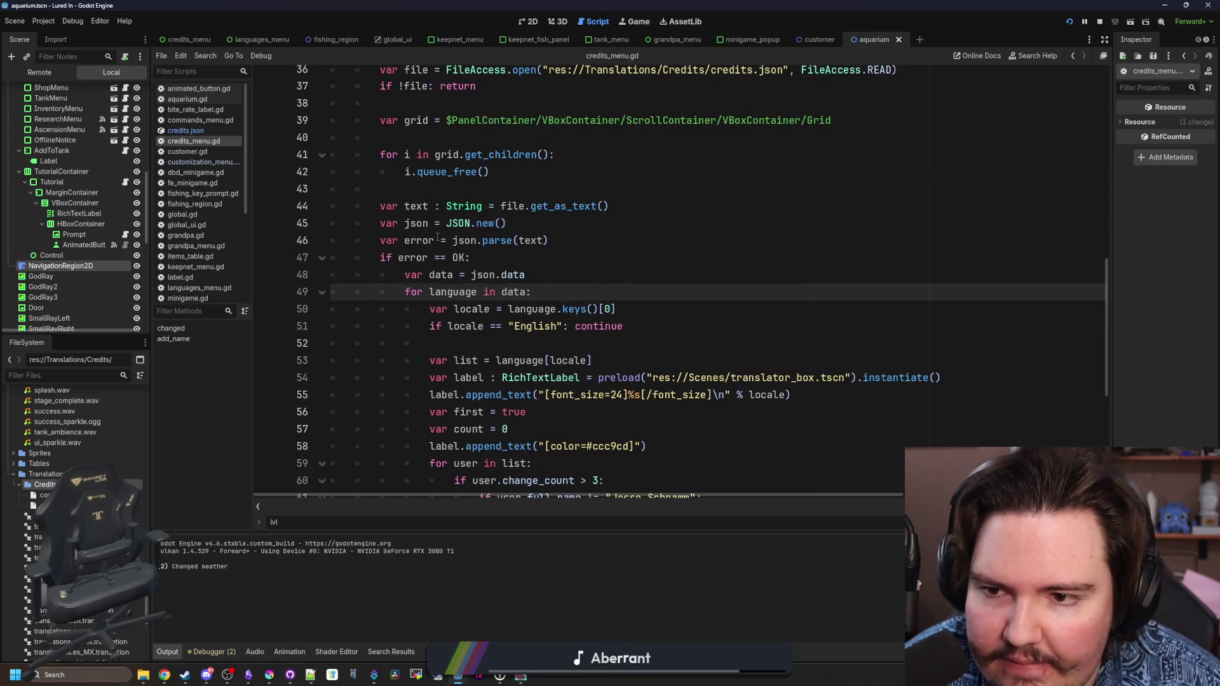
pyautogui.click(452, 192)
pyautogui.press('Return')
pyautogui.press('Return')
pyautogui.press('Up')
pyautogui.write('var contributors = ')
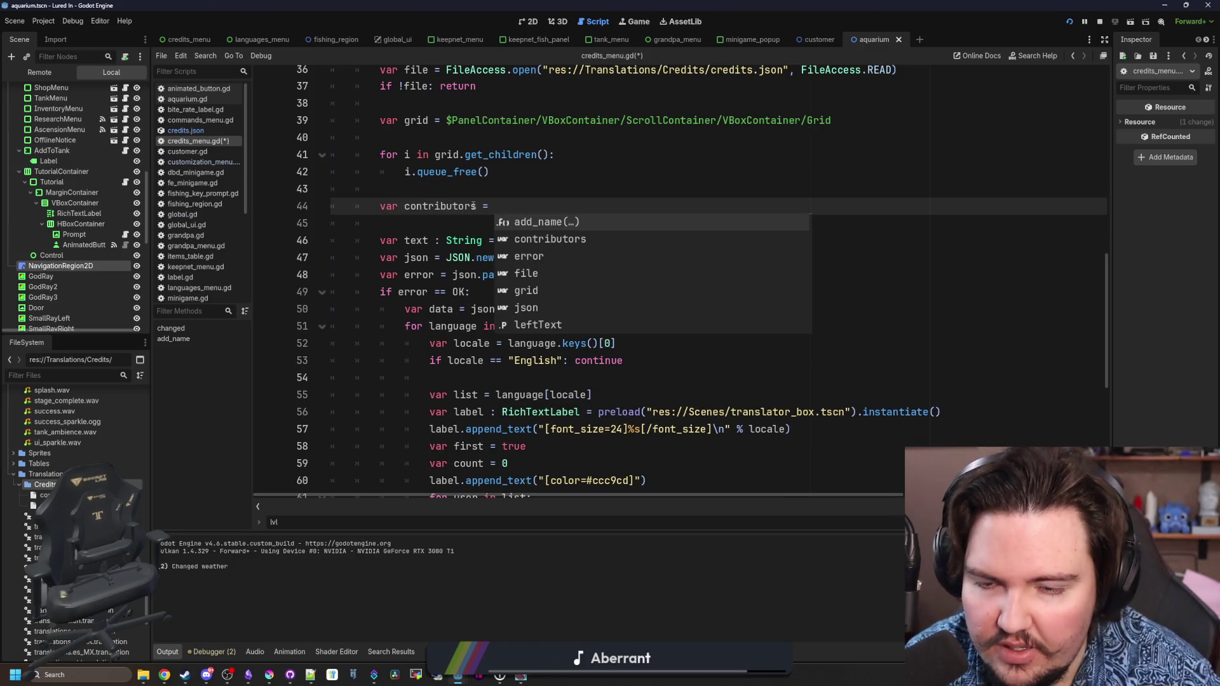
pyautogui.write('{')
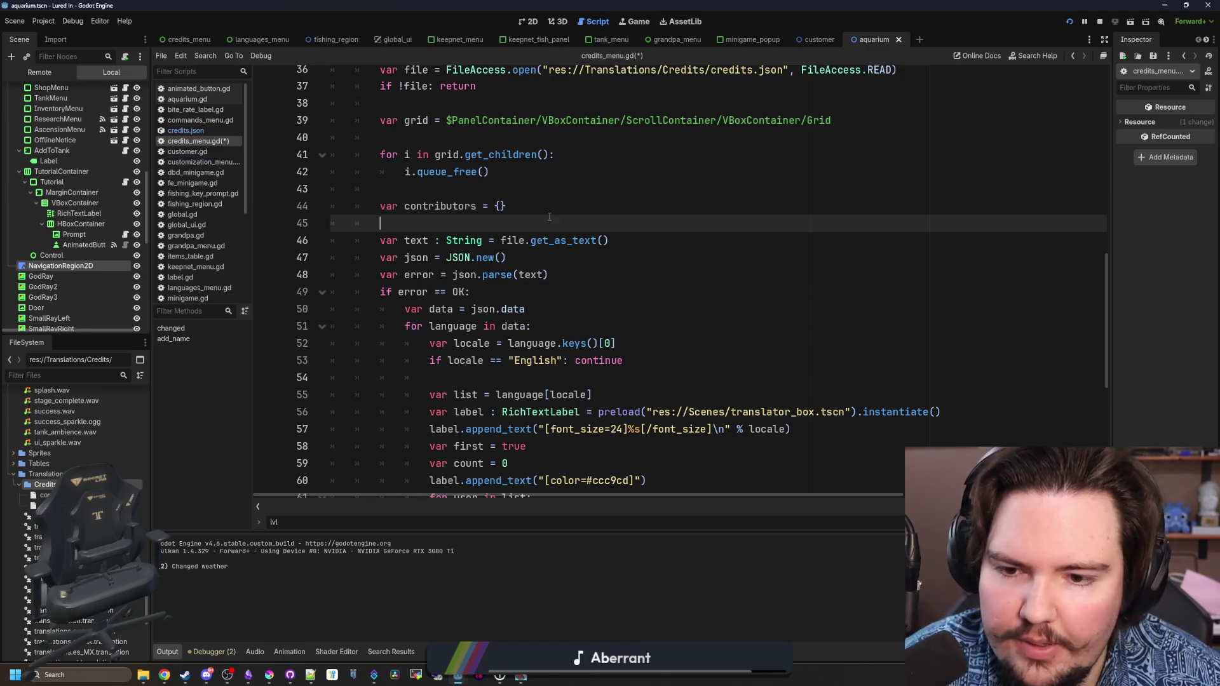
pyautogui.scroll(1, 550, 217)
pyautogui.click(500, 214)
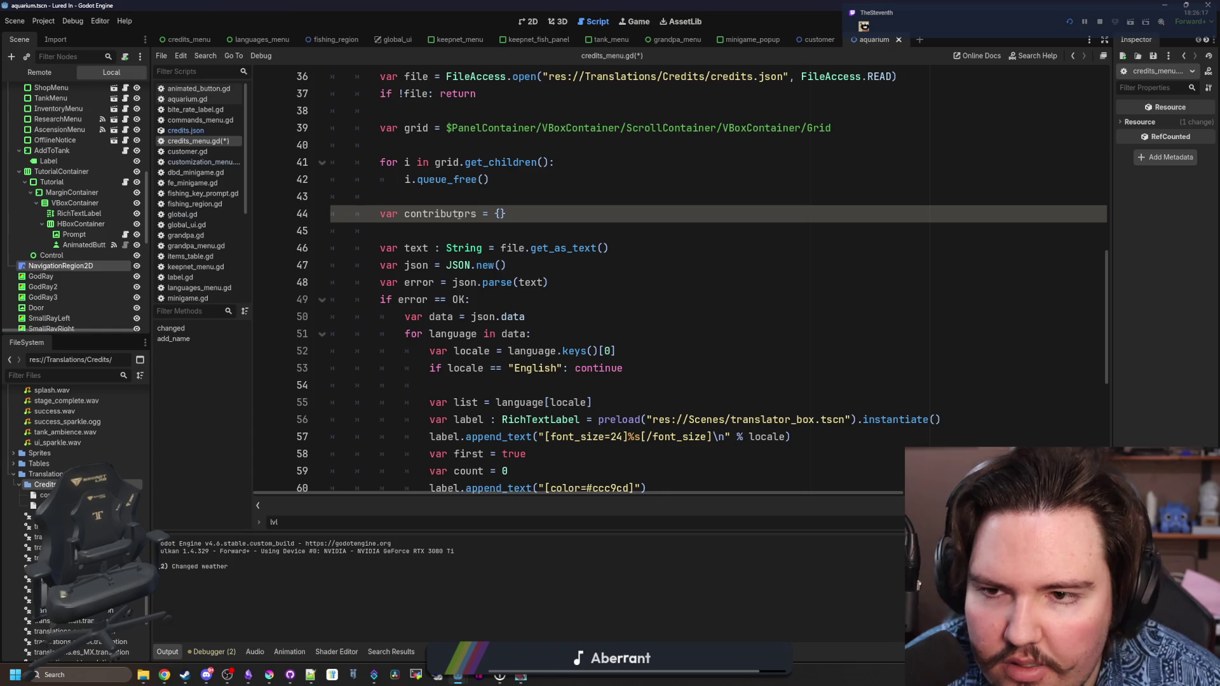
# - Add blank lines below the contributors dictionary declaration
pyautogui.scroll(4, 481, 227)
pyautogui.scroll(-4, 501, 230)
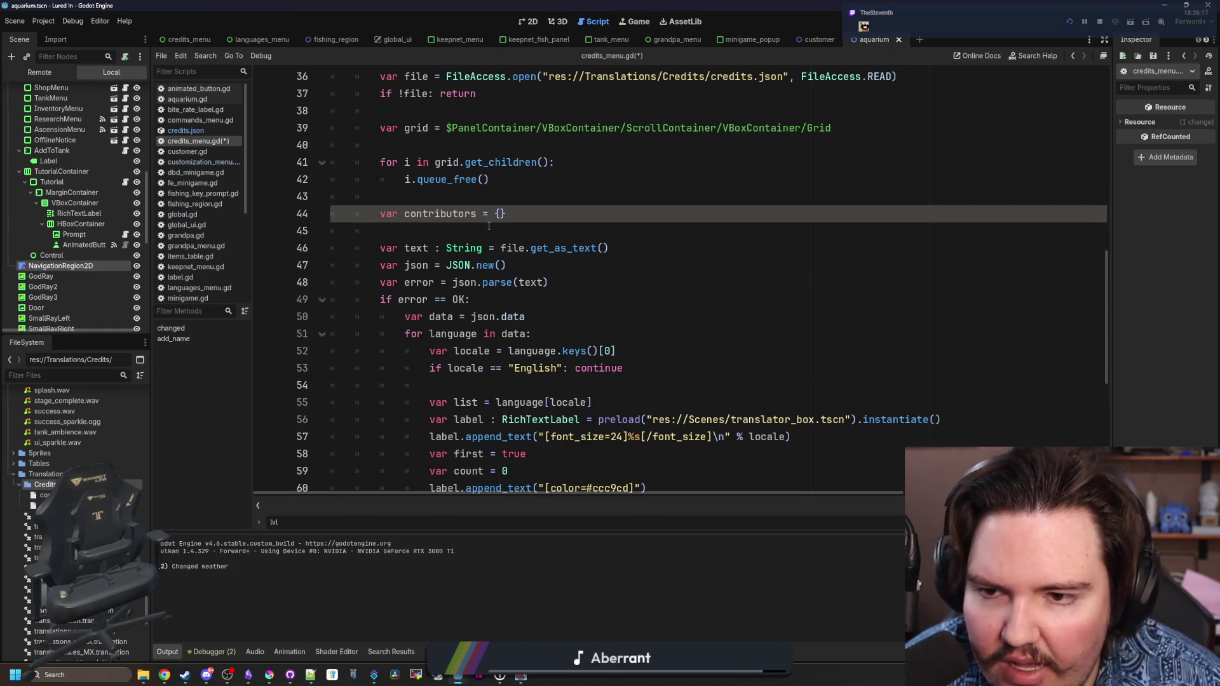
pyautogui.click(489, 227)
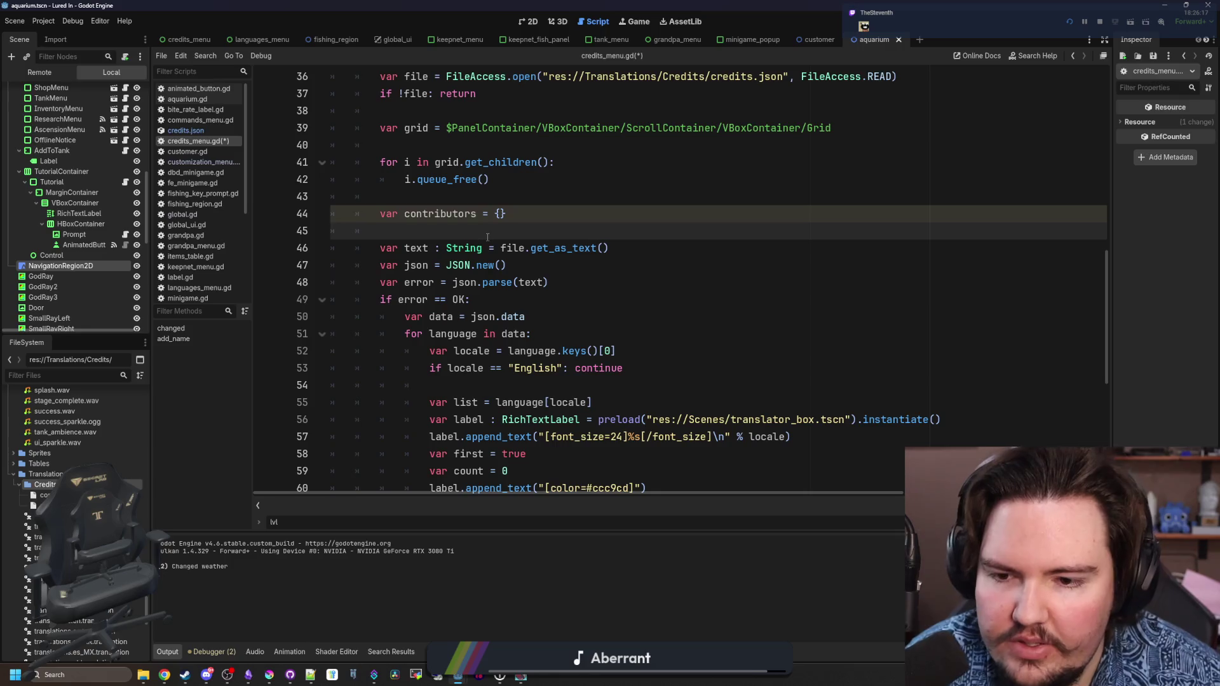
pyautogui.scroll(-1, 520, 334)
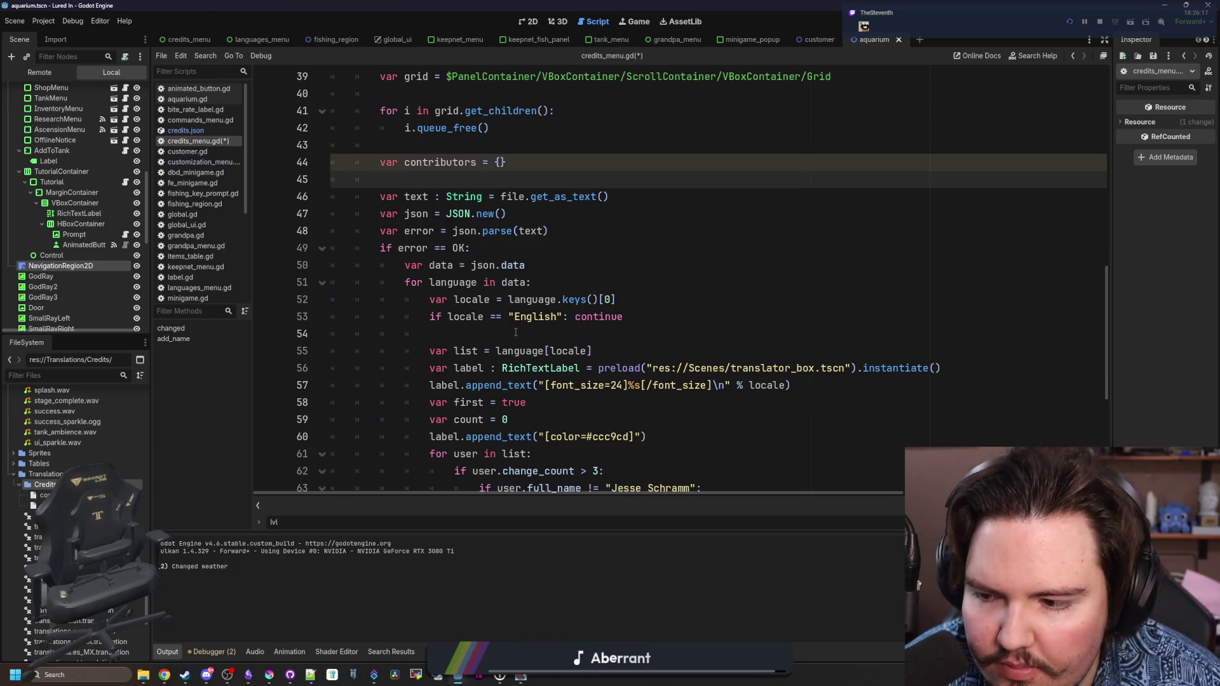
pyautogui.scroll(1, 504, 336)
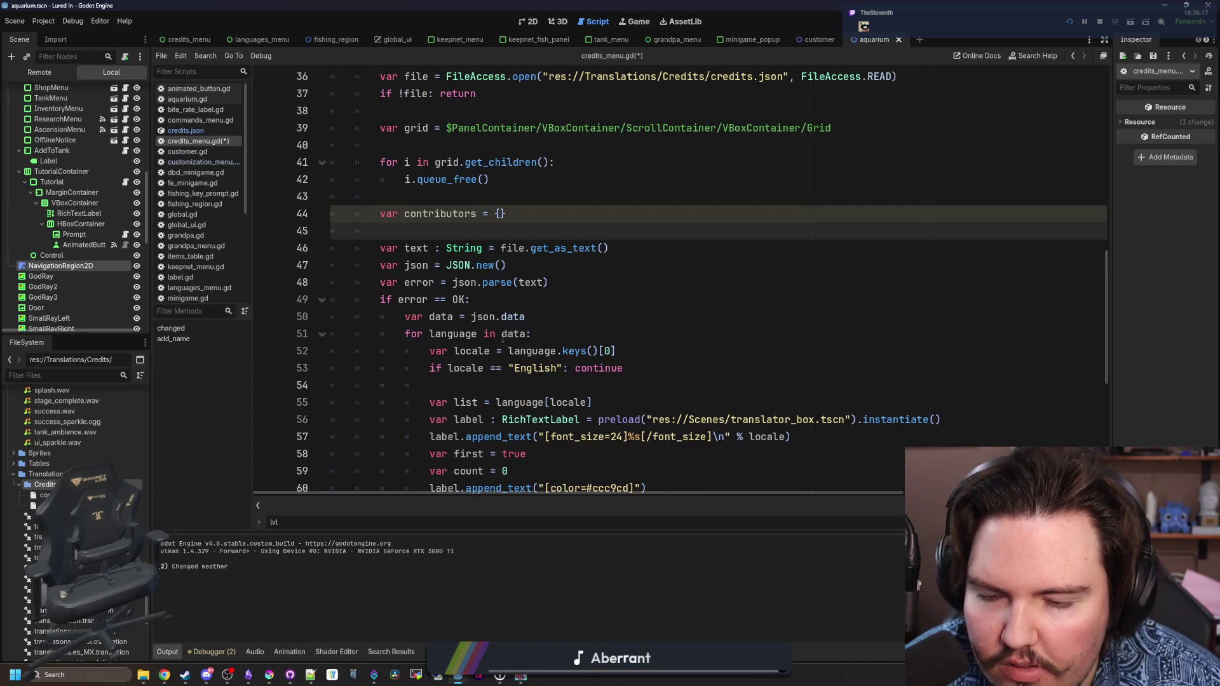
pyautogui.click(470, 385)
pyautogui.scroll(-1, 469, 359)
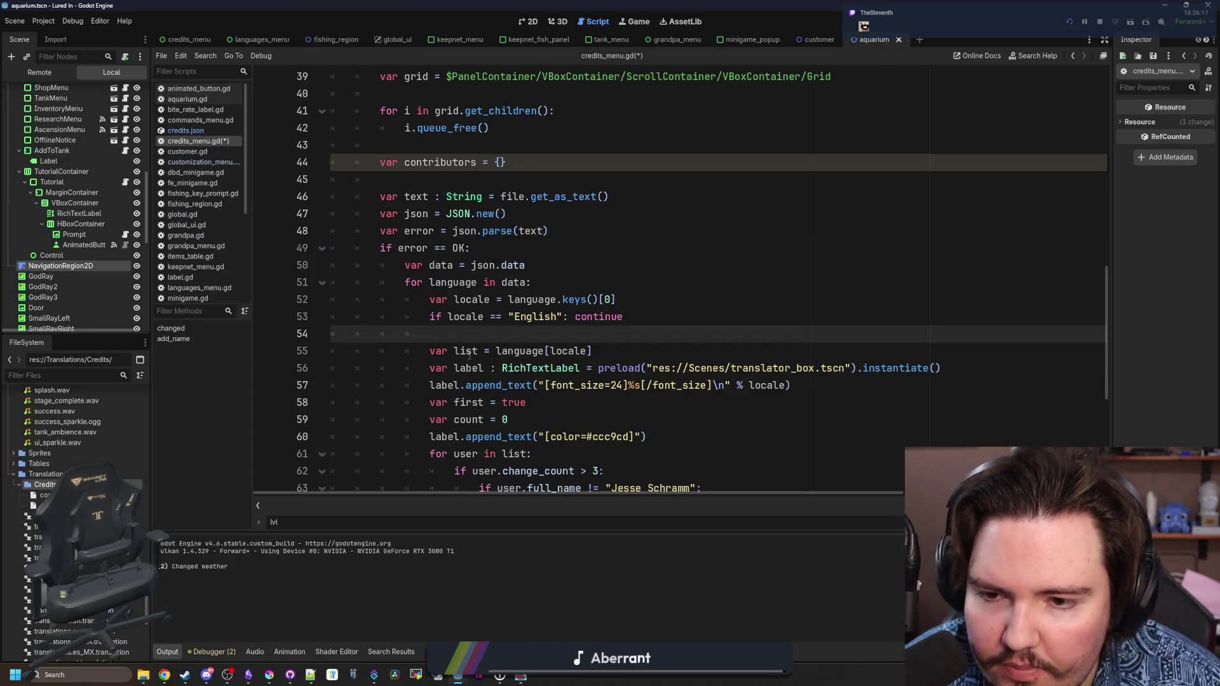
pyautogui.click(483, 246)
pyautogui.click(478, 231)
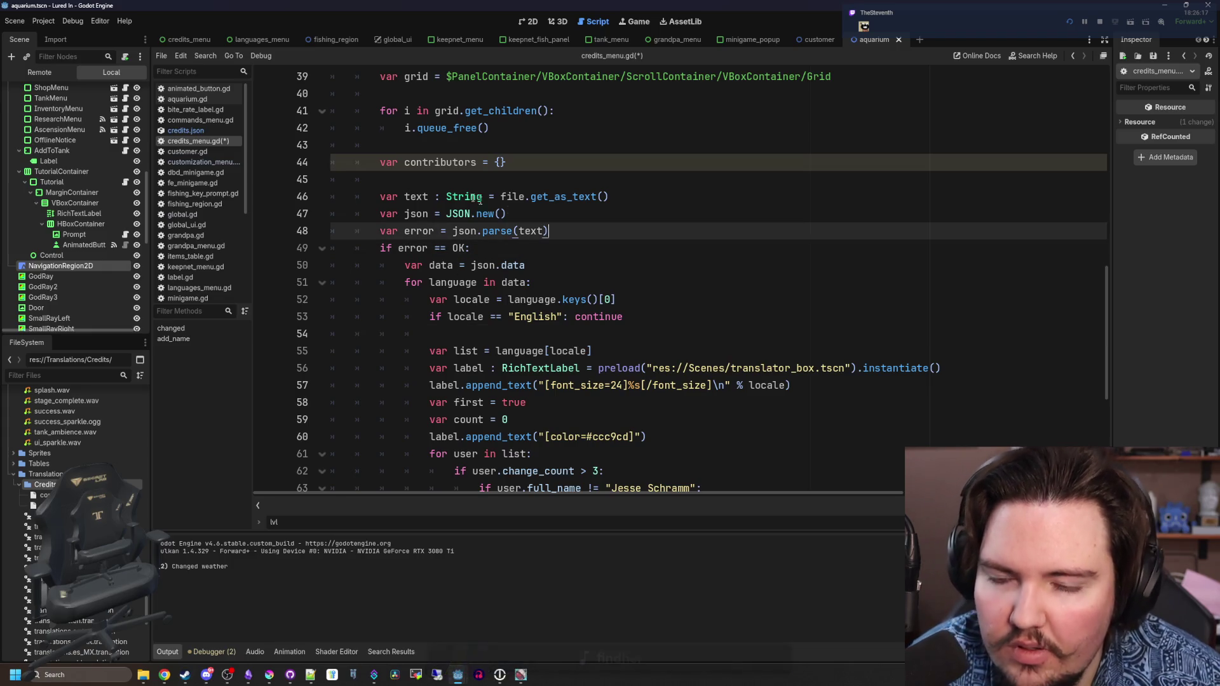
pyautogui.click(471, 197)
pyautogui.click(466, 183)
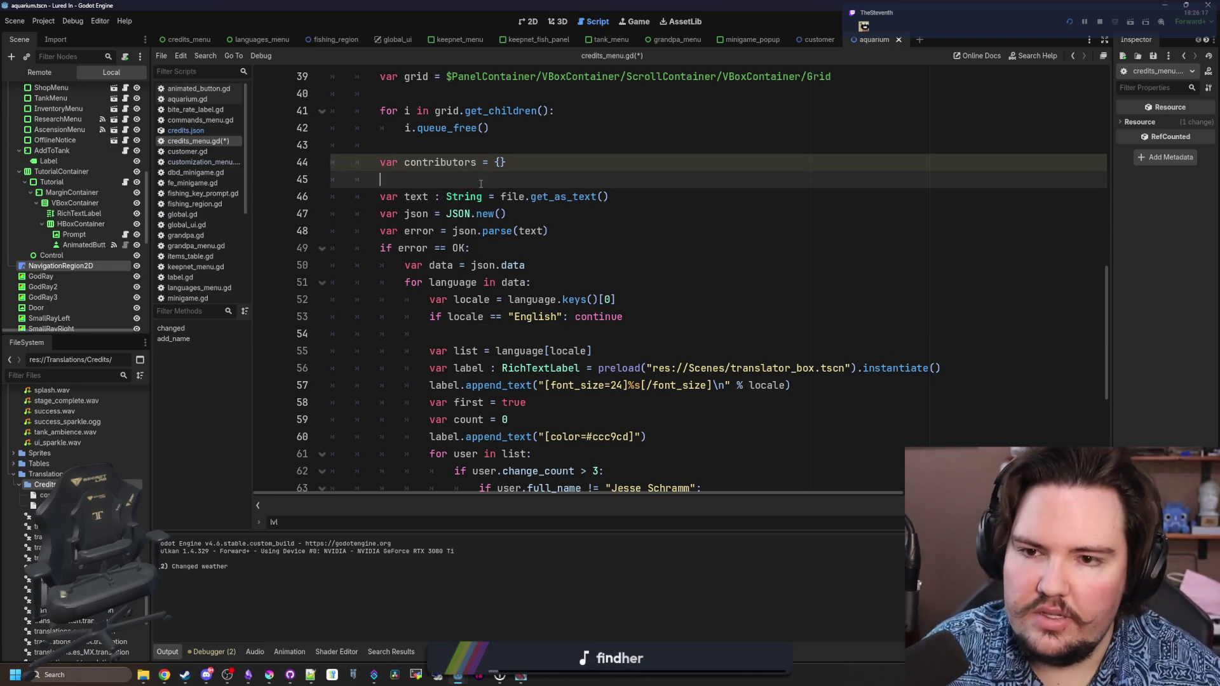
pyautogui.press('Return')
pyautogui.press('Return')
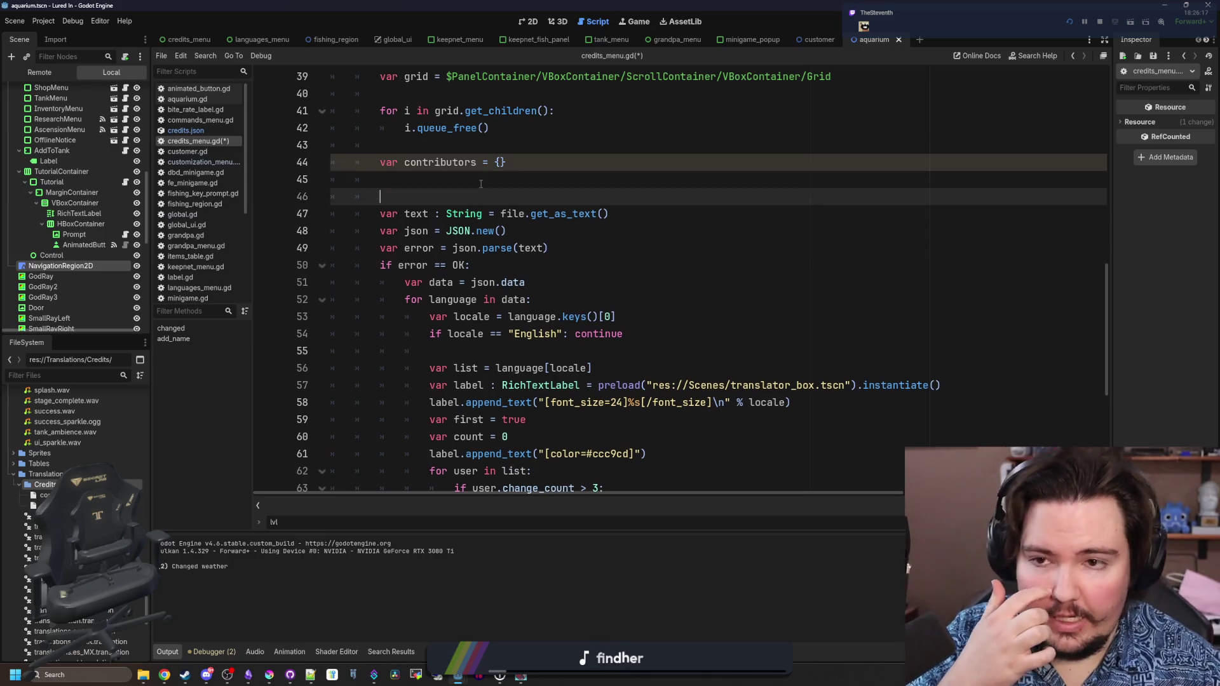
# - Move the 'var grid = ...' line under the '## Adding all the credits' comment
pyautogui.scroll(5, 481, 184)
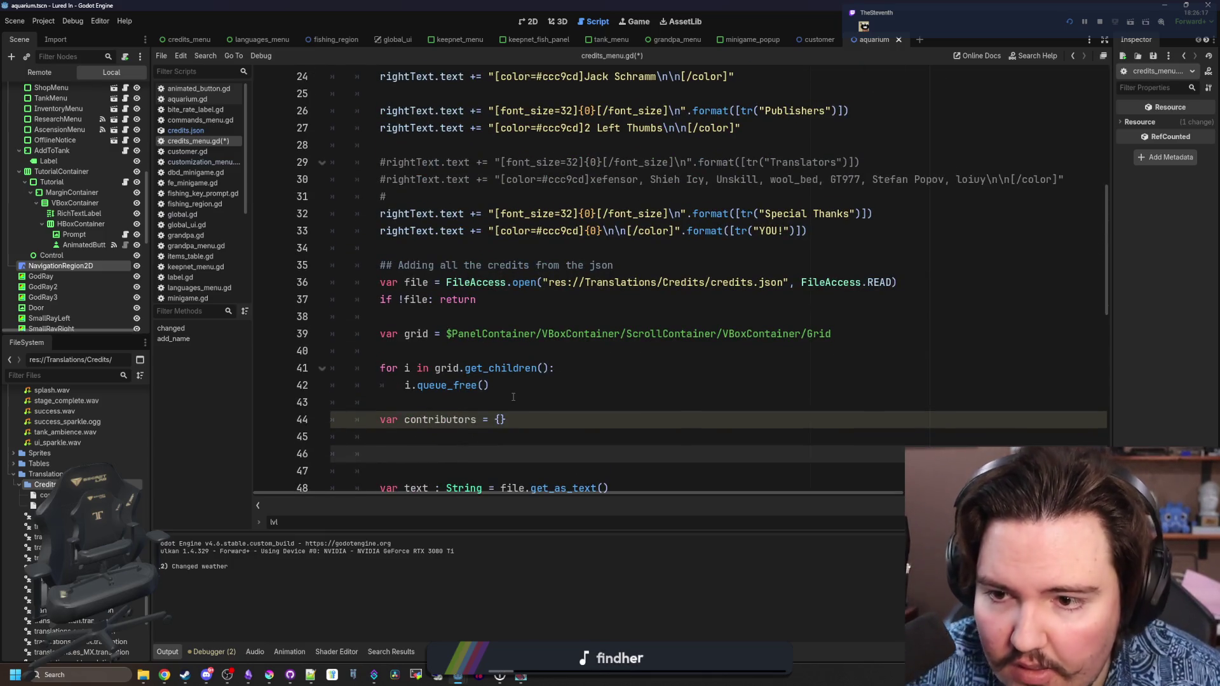
pyautogui.scroll(-2, 499, 307)
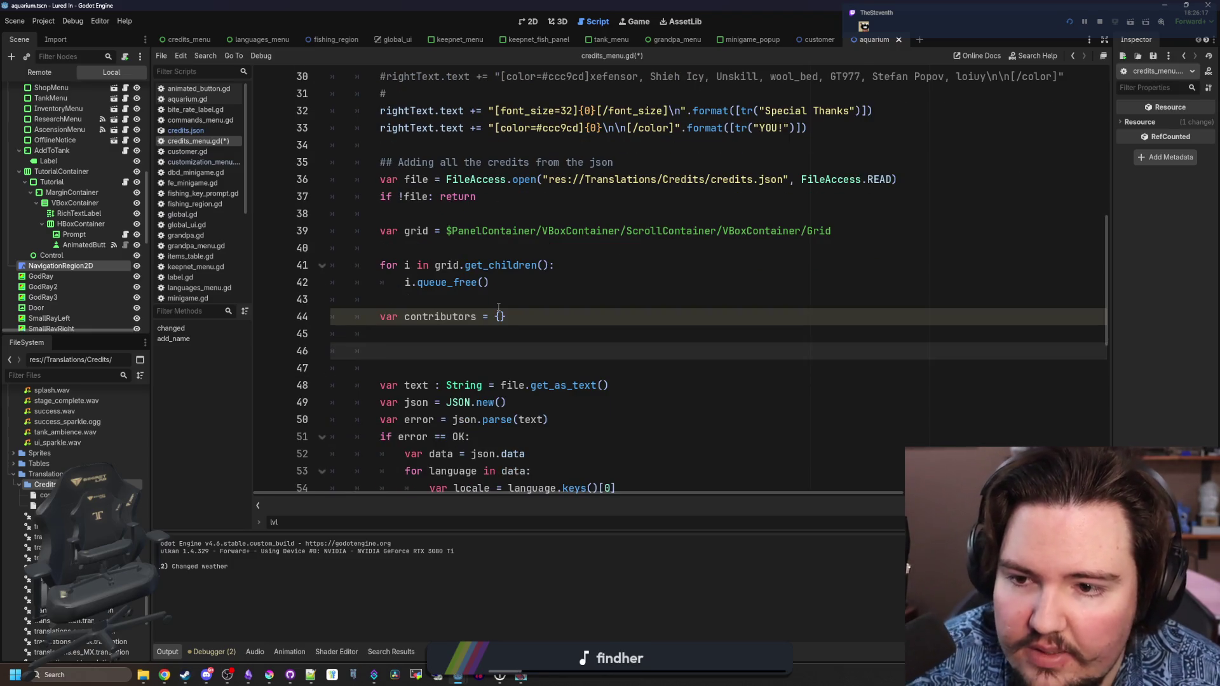
pyautogui.click(852, 231)
pyautogui.hotkey('shift', 'Home')
pyautogui.hotkey('ctrl', 'x')
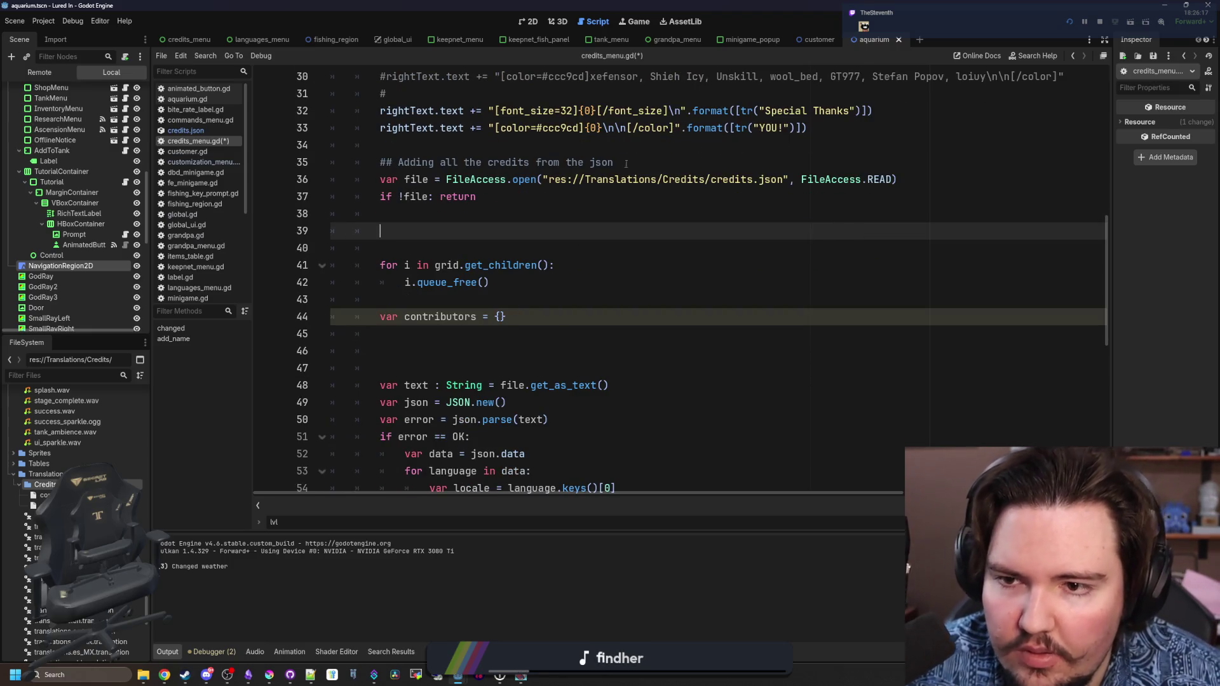
pyautogui.click(635, 149)
pyautogui.click(639, 162)
pyautogui.press('Return')
pyautogui.hotkey('ctrl', 'v')
pyautogui.press('Return')
pyautogui.press('Return')
pyautogui.press('Return')
pyautogui.press('Up')
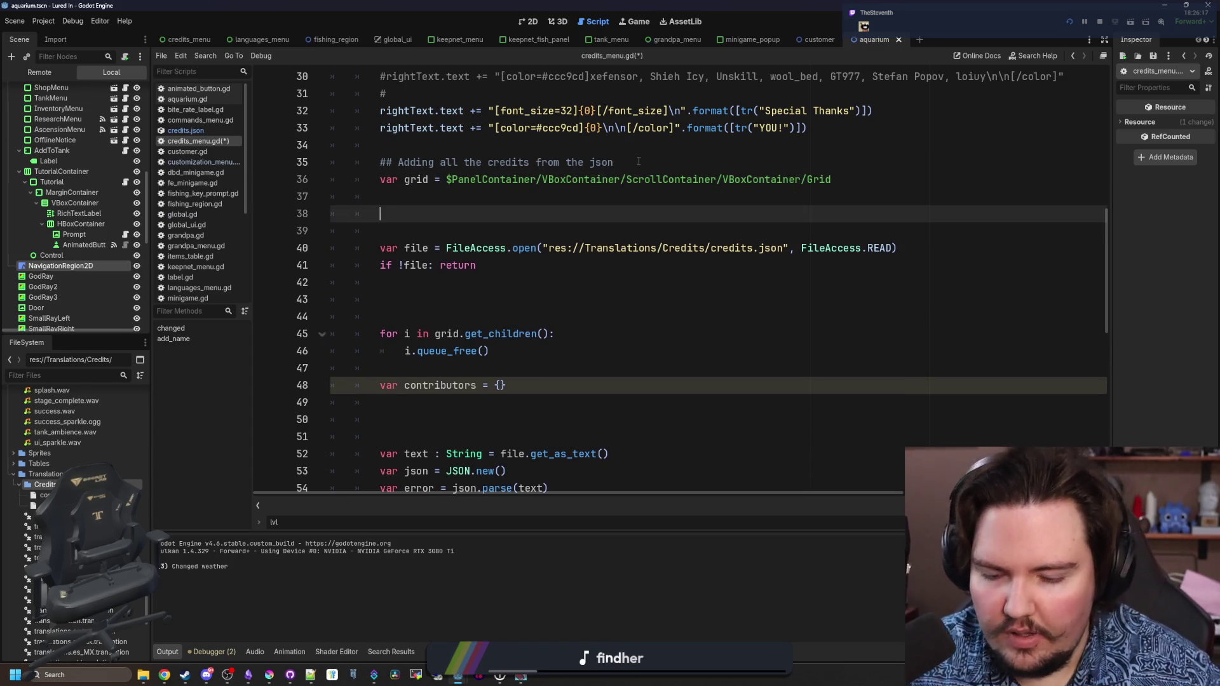
# - Create a files list holding 'contributors_old.json' and the credits.json path taken from the open call
pyautogui.write('var files = [')
pyautogui.press('Return')
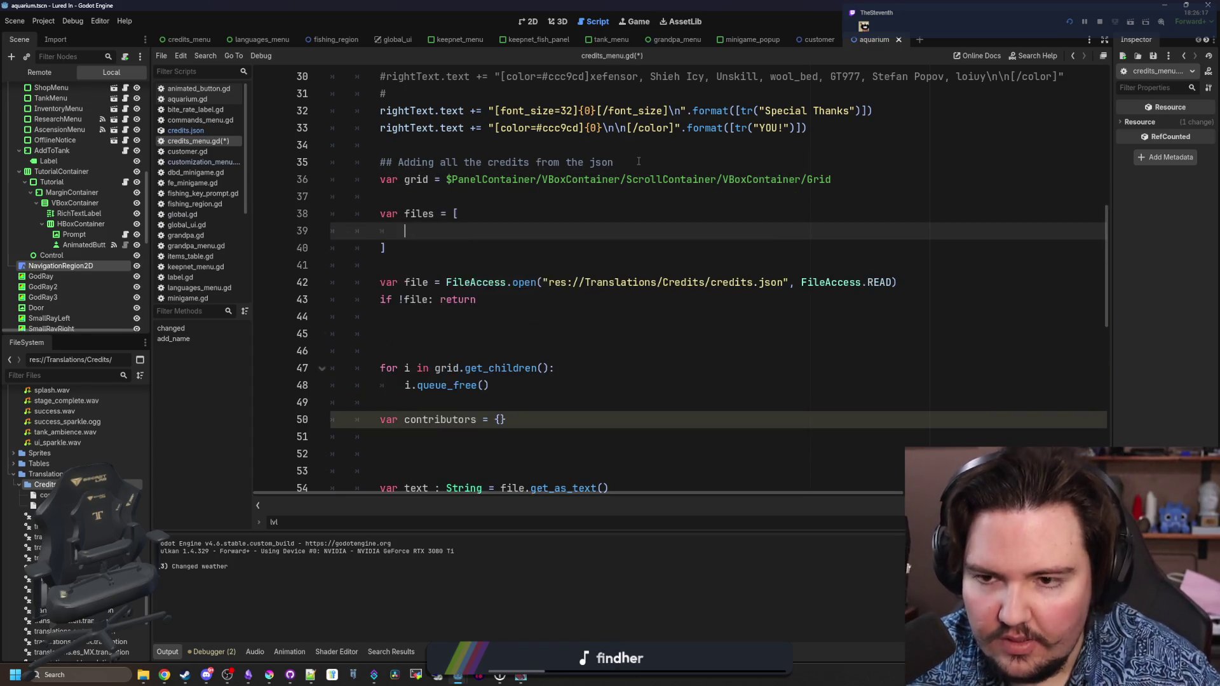
pyautogui.moveTo(791, 282); pyautogui.dragTo(542, 282)
pyautogui.hotkey('ctrl', 'x')
pyautogui.press('Up')
pyautogui.press('Up')
pyautogui.press('Up')
pyautogui.hotkey('ctrl', 'v')
pyautogui.hotkey('ctrl', 'shift', 'd')
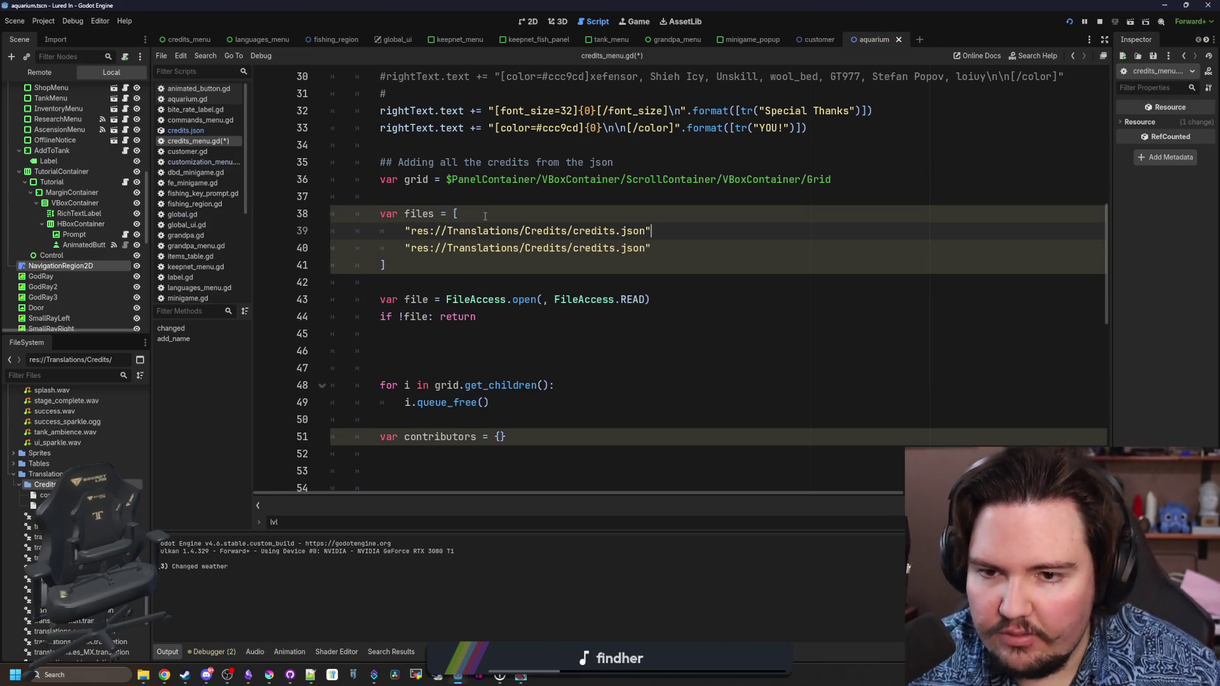
pyautogui.doubleClick(592, 231)
pyautogui.write('c')
pyautogui.write('ontributors_old.json"')
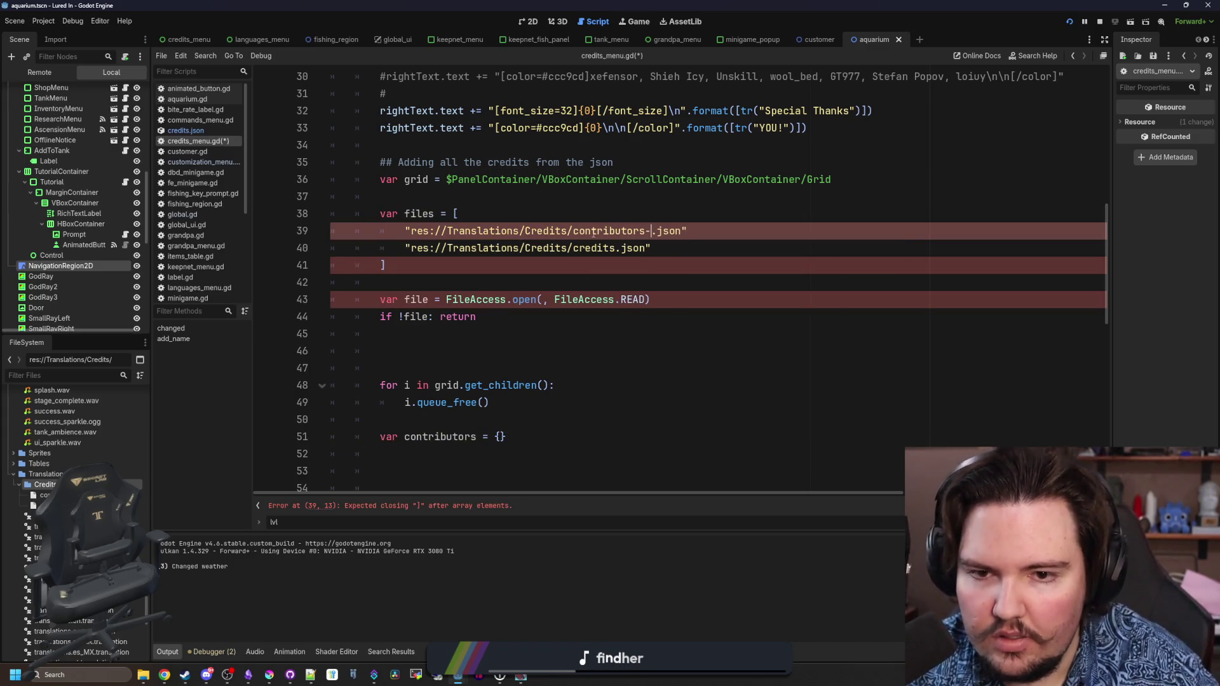
pyautogui.write(',')
pyautogui.press('Down')
pyautogui.write(',')
pyautogui.click(525, 263)
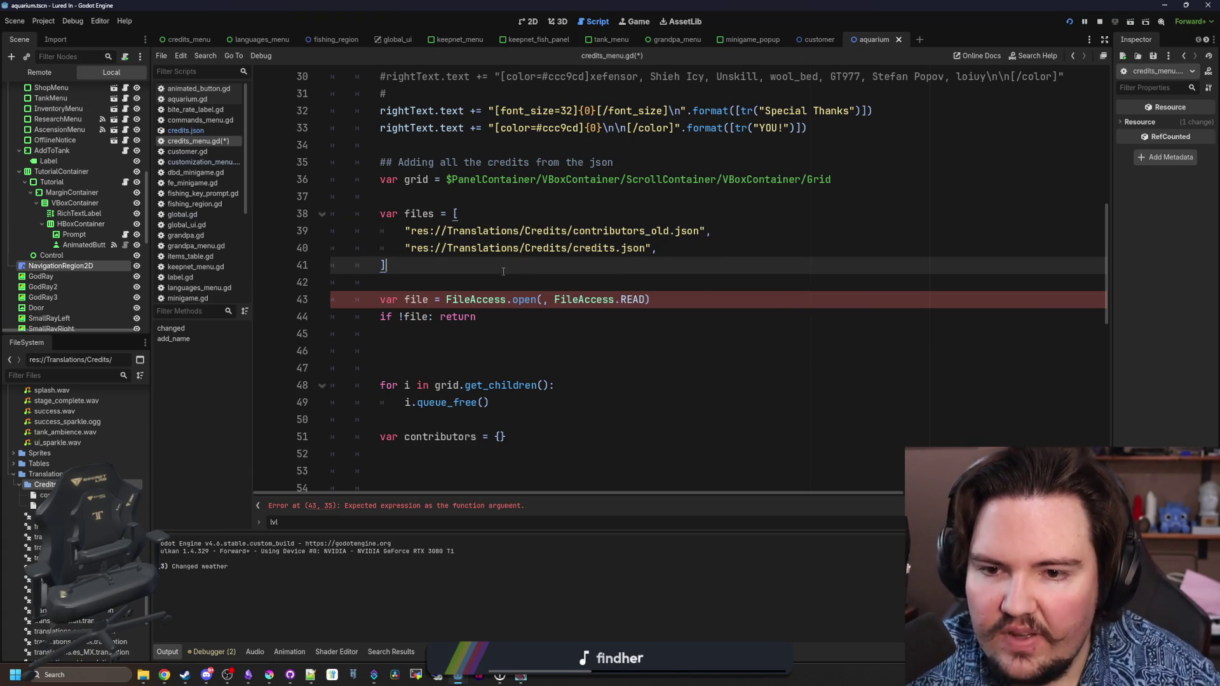
pyautogui.scroll(-1, 504, 272)
# - Wrap the file-reading code in 'for filename in files:' and pass filename to FileAccess.open
pyautogui.press('Return')
pyautogui.press('Return')
pyautogui.write('for filename in files:')
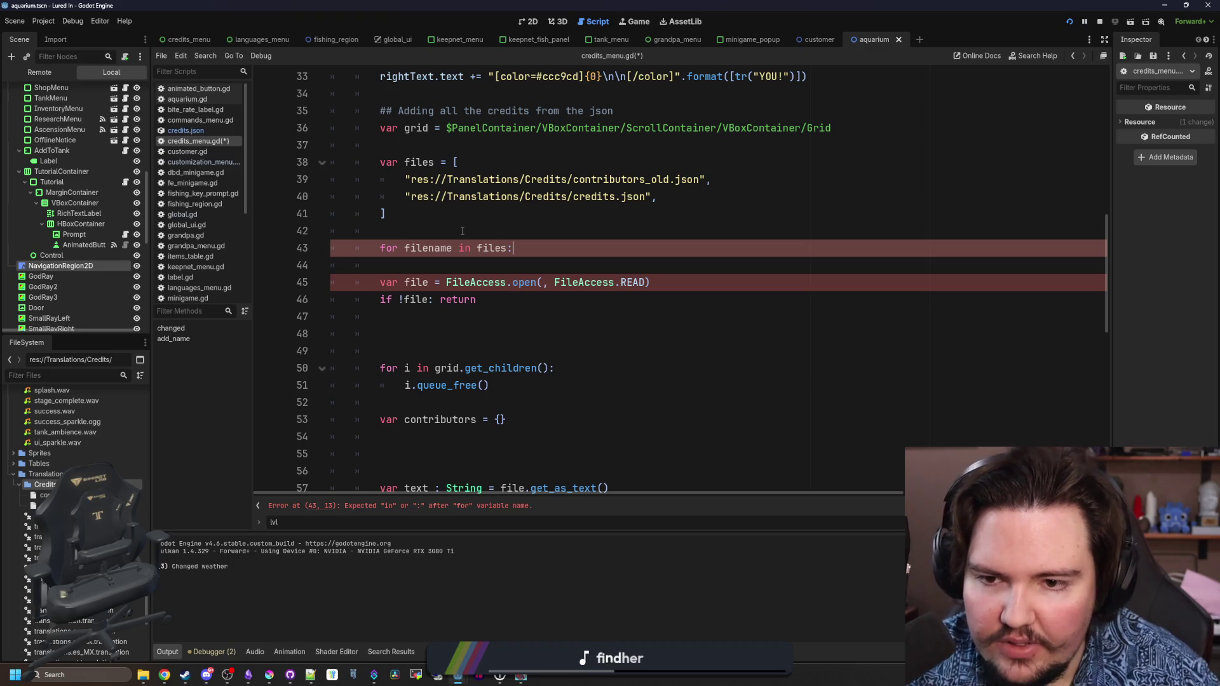
pyautogui.scroll(-11, 462, 231)
pyautogui.moveTo(558, 368)
pyautogui.mouseDown()
pyautogui.moveTo(393, 251)
pyautogui.moveTo(327, 251)
pyautogui.moveTo(327, 218)
pyautogui.moveTo(312, 204)
pyautogui.moveTo(327, 333)
pyautogui.moveTo(327, 181)
pyautogui.mouseUp()
pyautogui.scroll(9, 394, 251)
pyautogui.press('Tab')
pyautogui.click(424, 160)
pyautogui.press('BackSpace')
pyautogui.press('BackSpace')
pyautogui.press('BackSpace')
pyautogui.scroll(3, 593, 306)
pyautogui.click(567, 316)
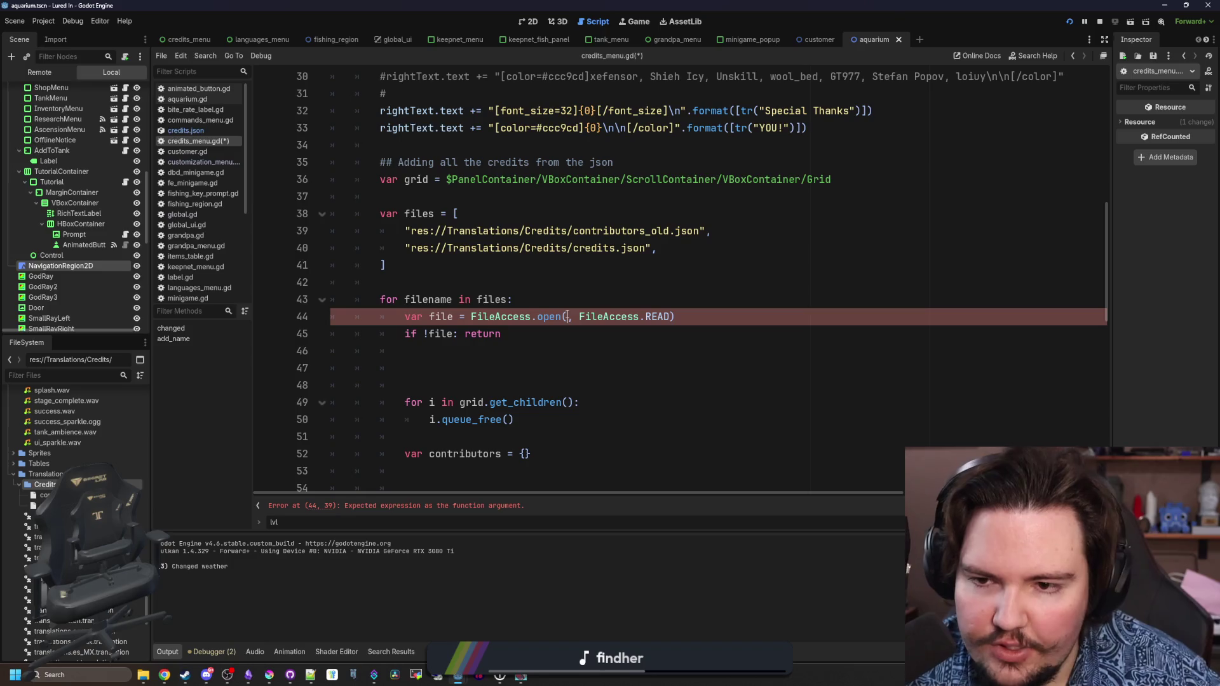
pyautogui.write('filename')
# - Delete the redundant blank lines below the return check
pyautogui.click(471, 282)
pyautogui.click(473, 377)
pyautogui.press('BackSpace')
pyautogui.press('BackSpace')
pyautogui.press('BackSpace')
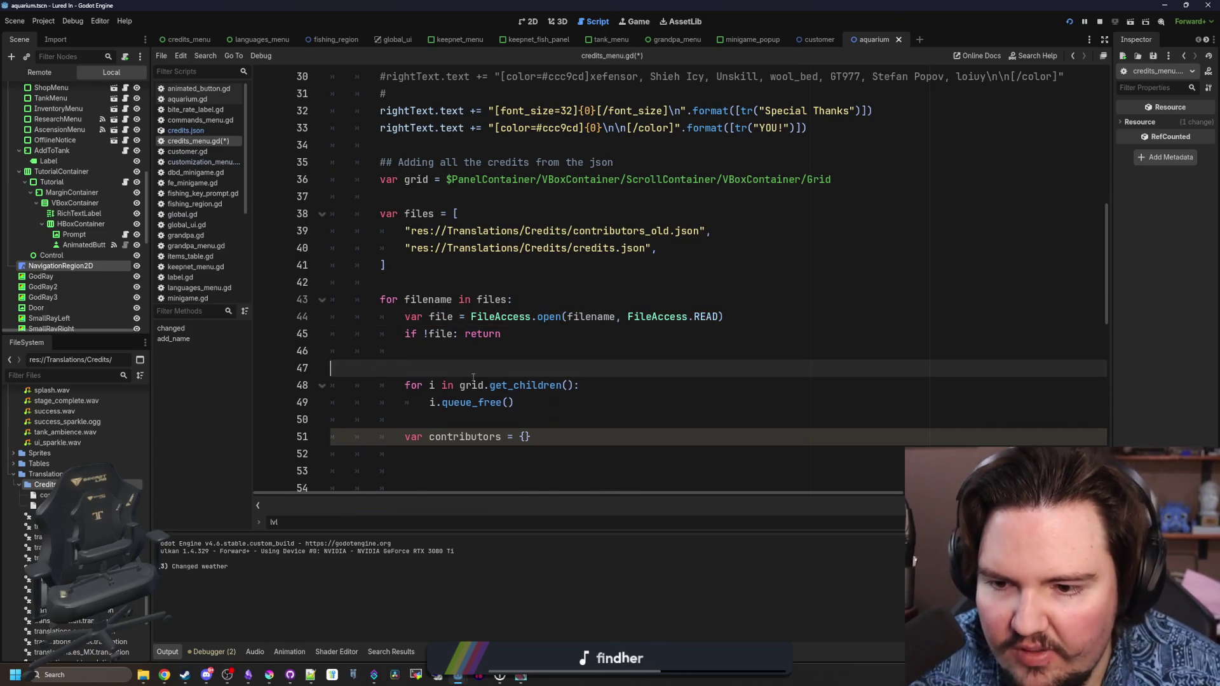
pyautogui.press('BackSpace')
pyautogui.scroll(-1, 473, 378)
# - Move 'var contributors = {}' out of the loop to above it and trim extra blank lines
pyautogui.click(561, 370)
pyautogui.press('Delete')
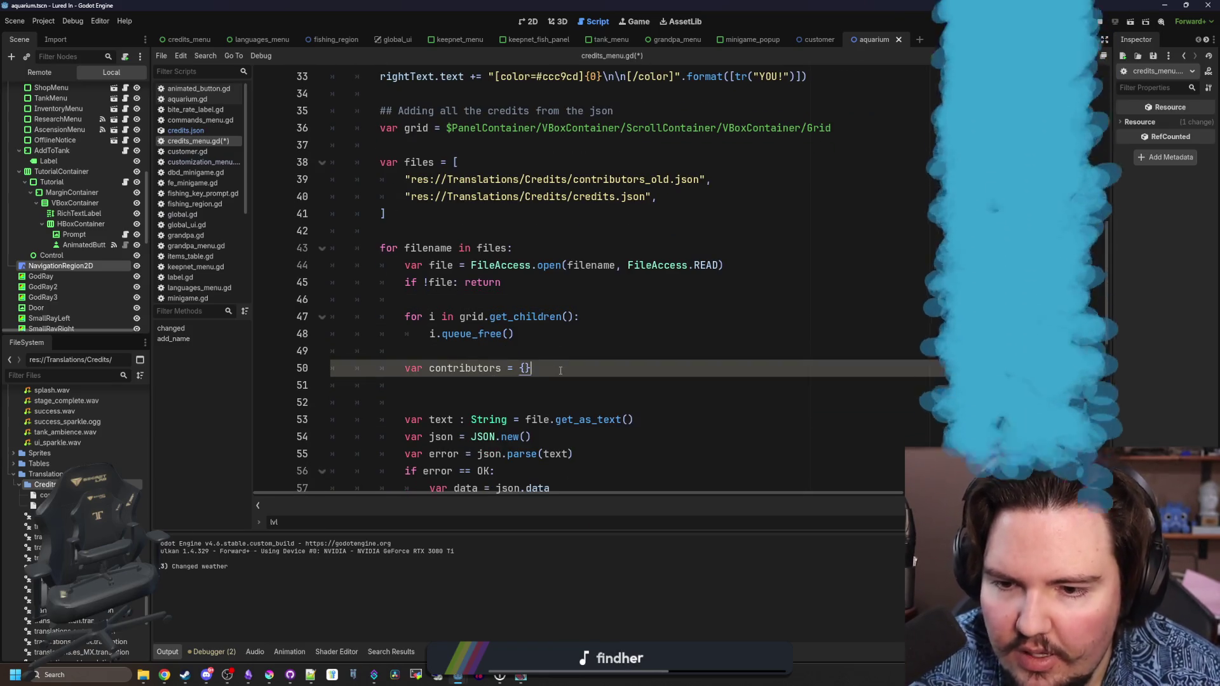
pyautogui.hotkey('shift', 'Home')
pyautogui.hotkey('ctrl', 'x')
pyautogui.click(430, 231)
pyautogui.hotkey('ctrl', 'v')
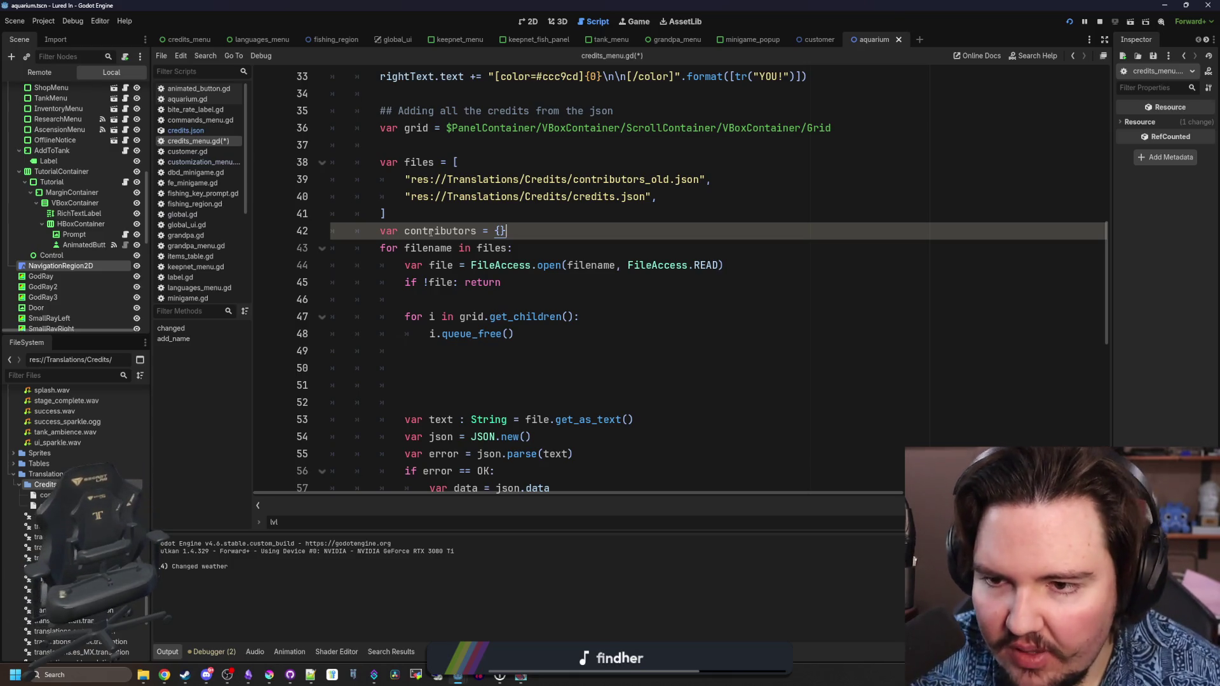
pyautogui.press('Return')
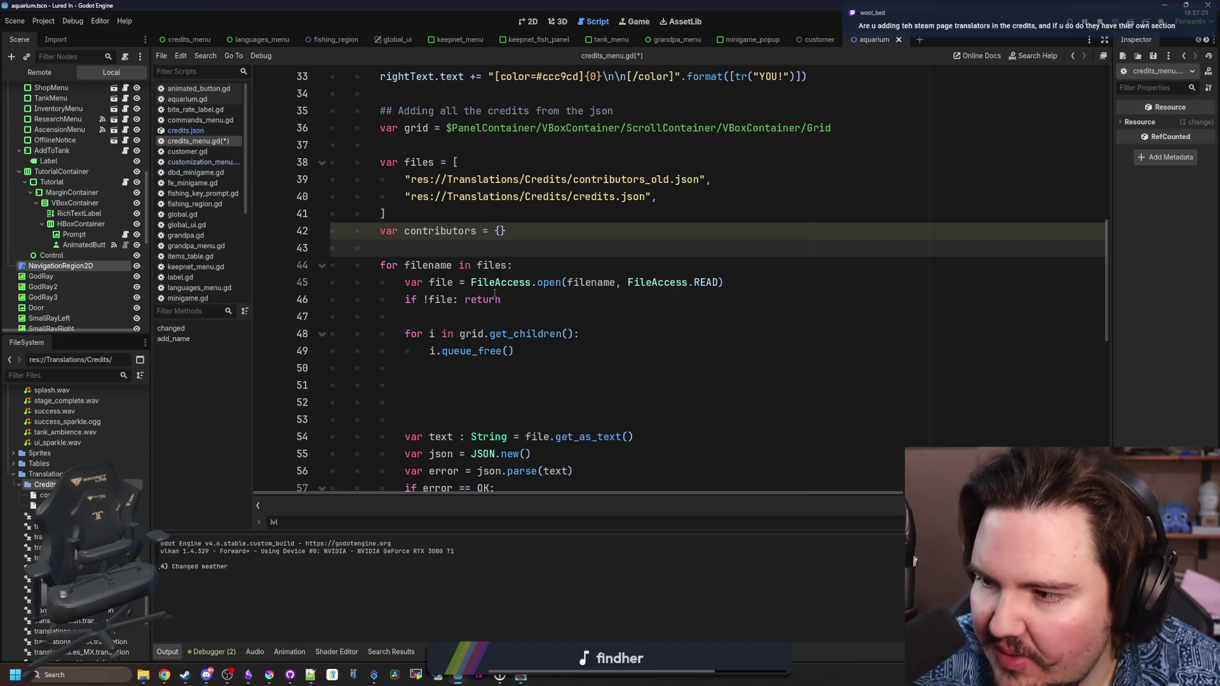
pyautogui.click(469, 388)
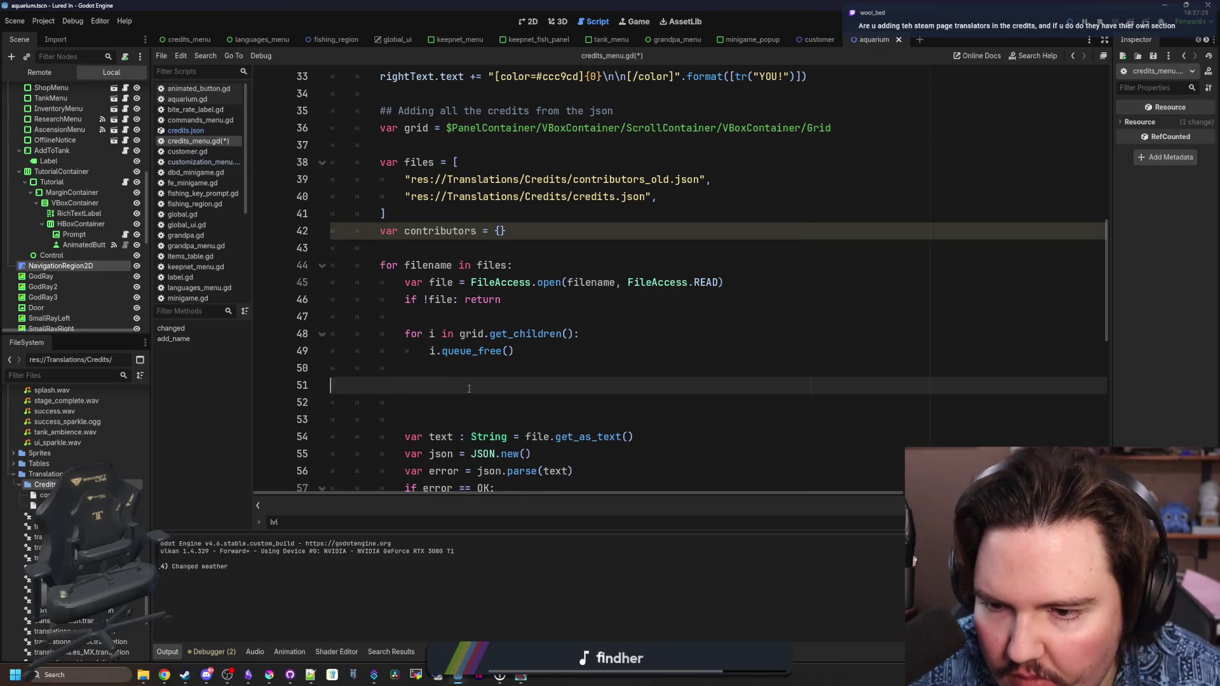
pyautogui.press('BackSpace')
pyautogui.press('BackSpace')
pyautogui.press('BackSpace')
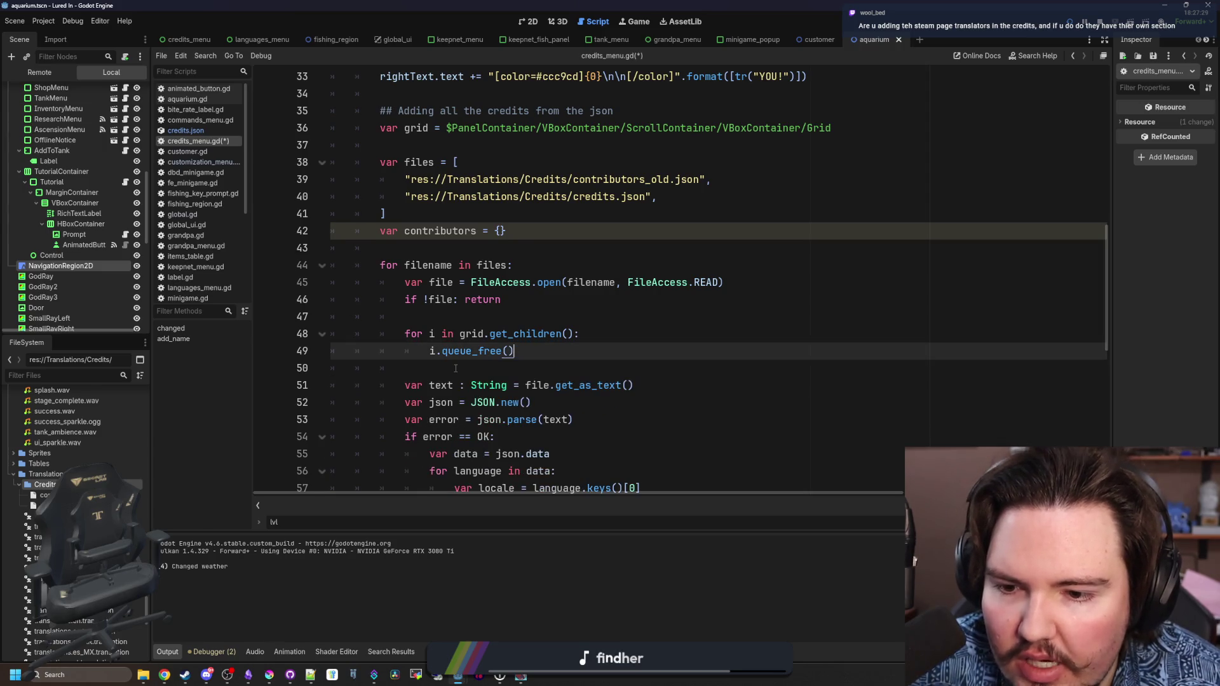
# - Review the per-user loop through add_child, then insert a blank line after the colour-tag append
pyautogui.scroll(-8, 456, 368)
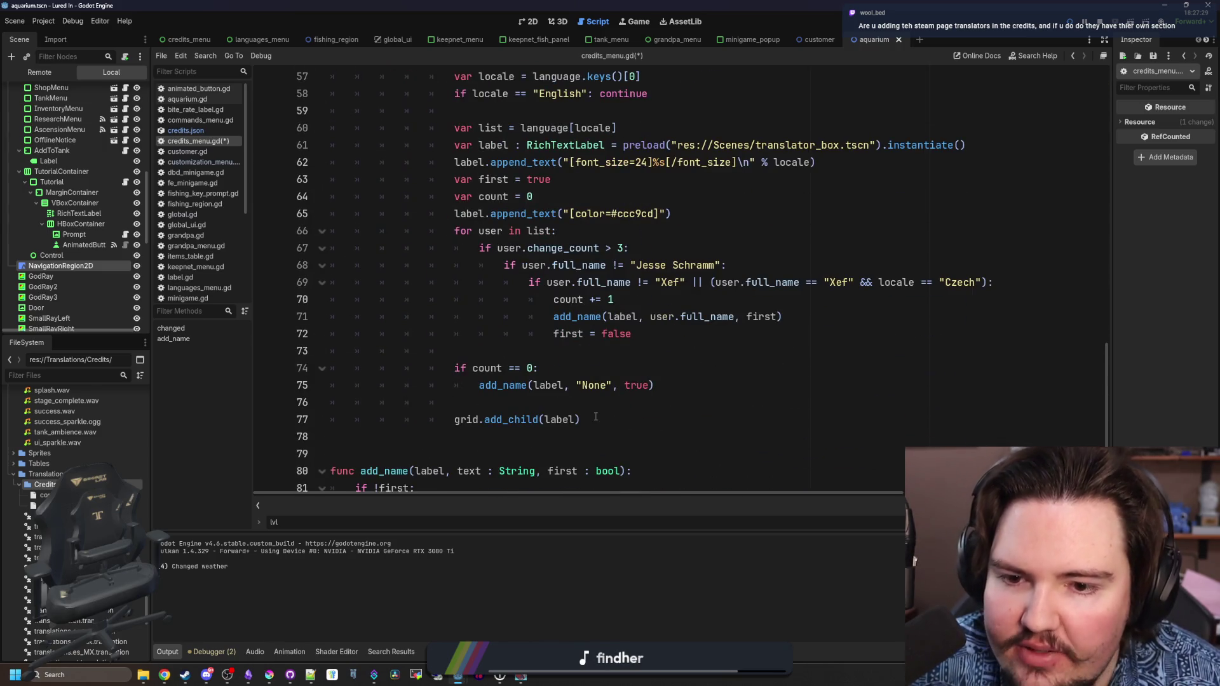
pyautogui.scroll(6, 595, 417)
pyautogui.scroll(1, 500, 299)
pyautogui.click(501, 179)
pyautogui.scroll(-2, 533, 272)
pyautogui.scroll(-3, 534, 272)
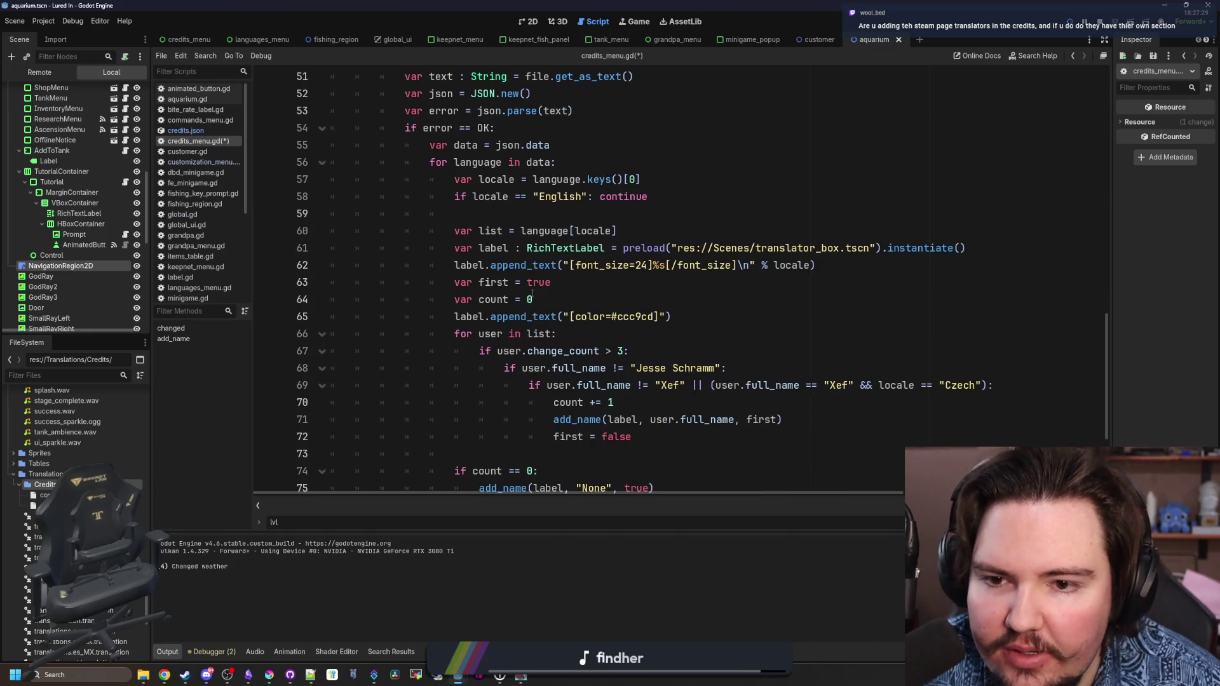
pyautogui.scroll(7, 533, 293)
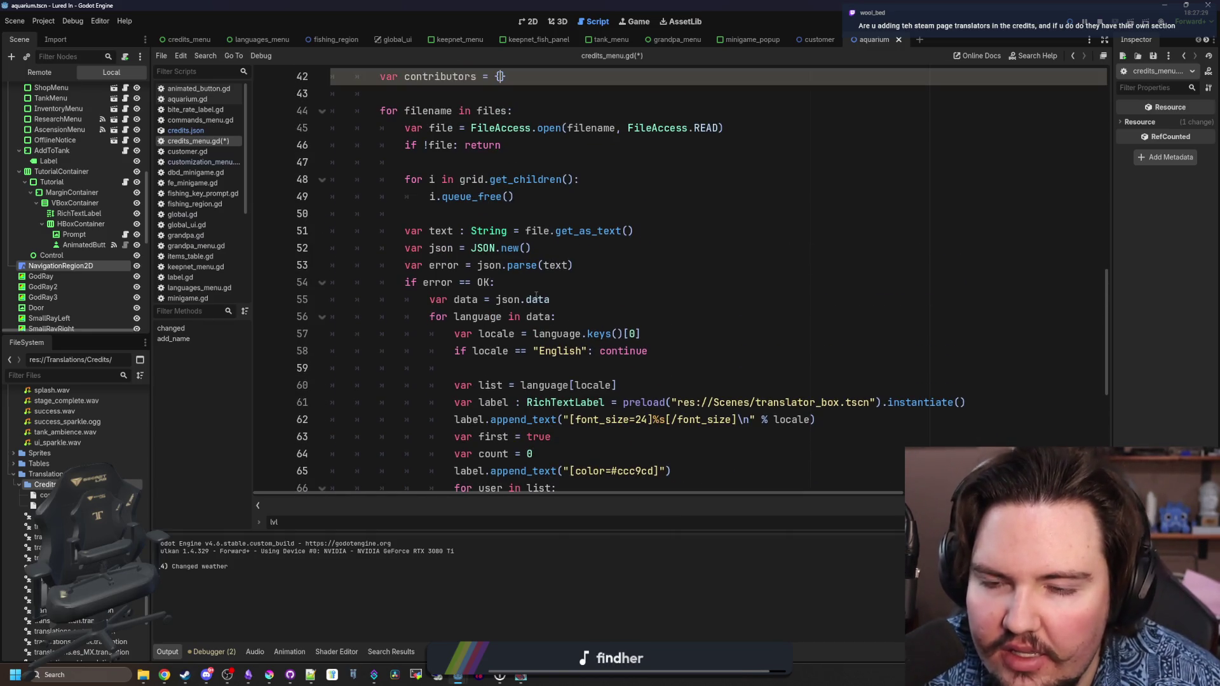
pyautogui.scroll(-10, 502, 270)
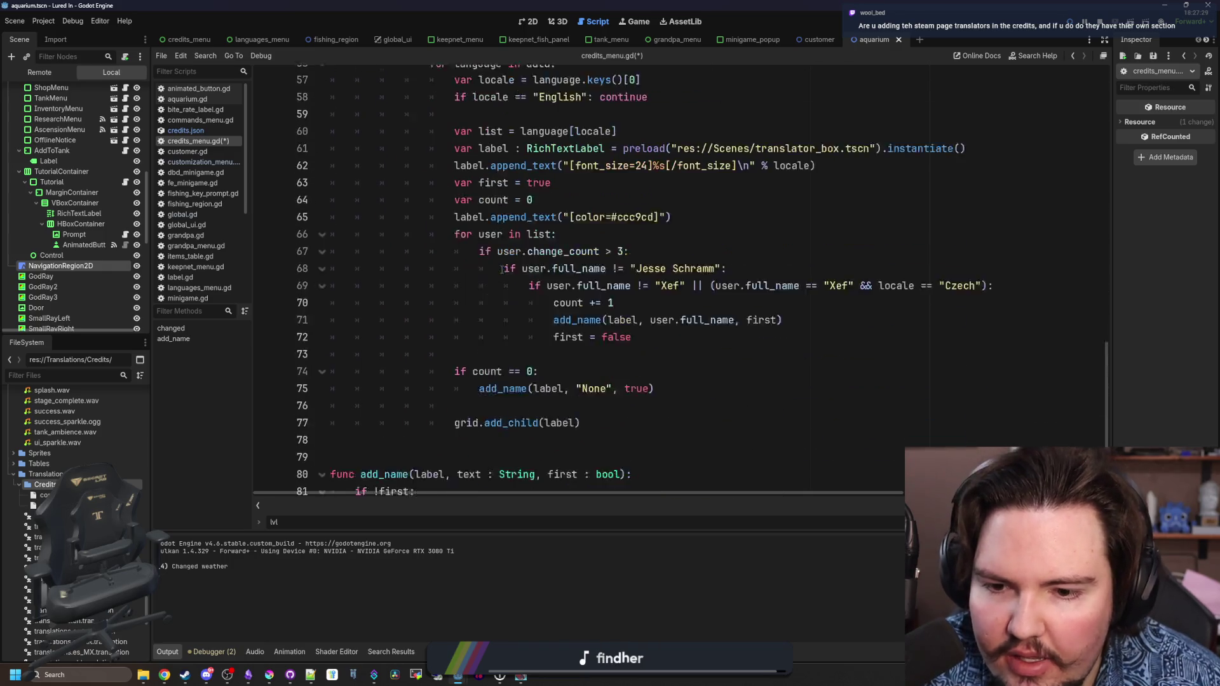
pyautogui.click(610, 364)
pyautogui.moveTo(609, 364)
pyautogui.mouseDown()
pyautogui.moveTo(531, 334)
pyautogui.moveTo(295, 178)
pyautogui.mouseUp()
pyautogui.scroll(2, 295, 178)
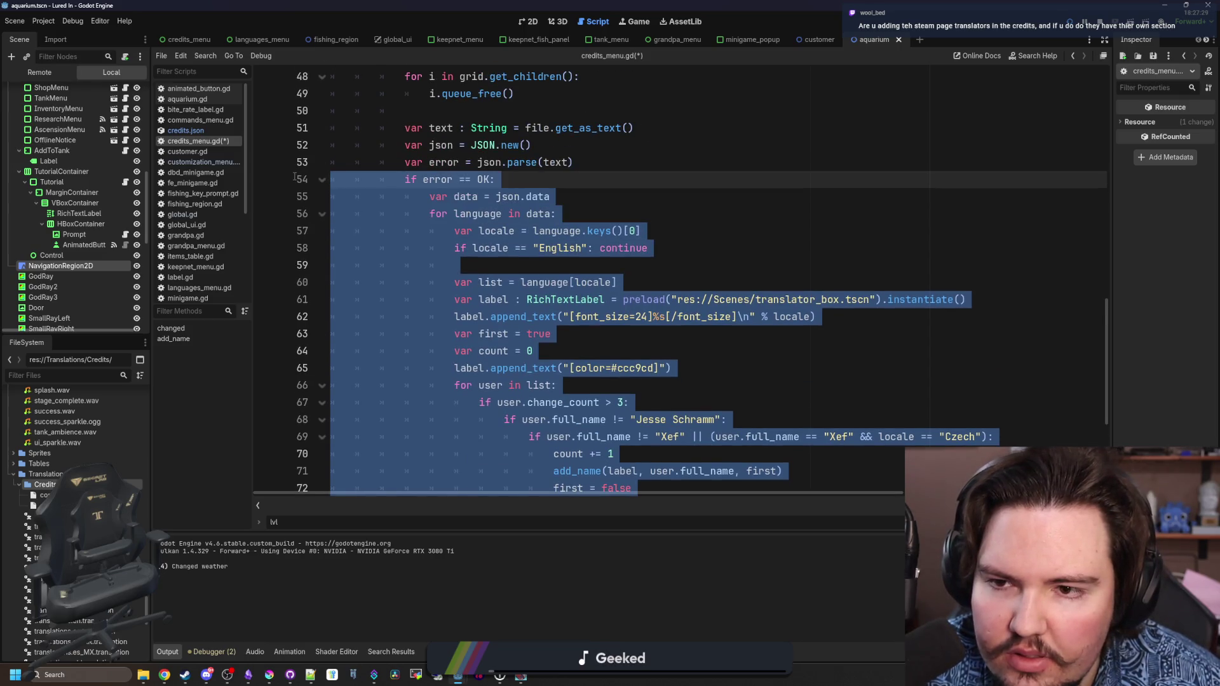
pyautogui.moveTo(295, 178)
pyautogui.mouseDown()
pyautogui.moveTo(354, 387)
pyautogui.moveTo(430, 419)
pyautogui.mouseUp()
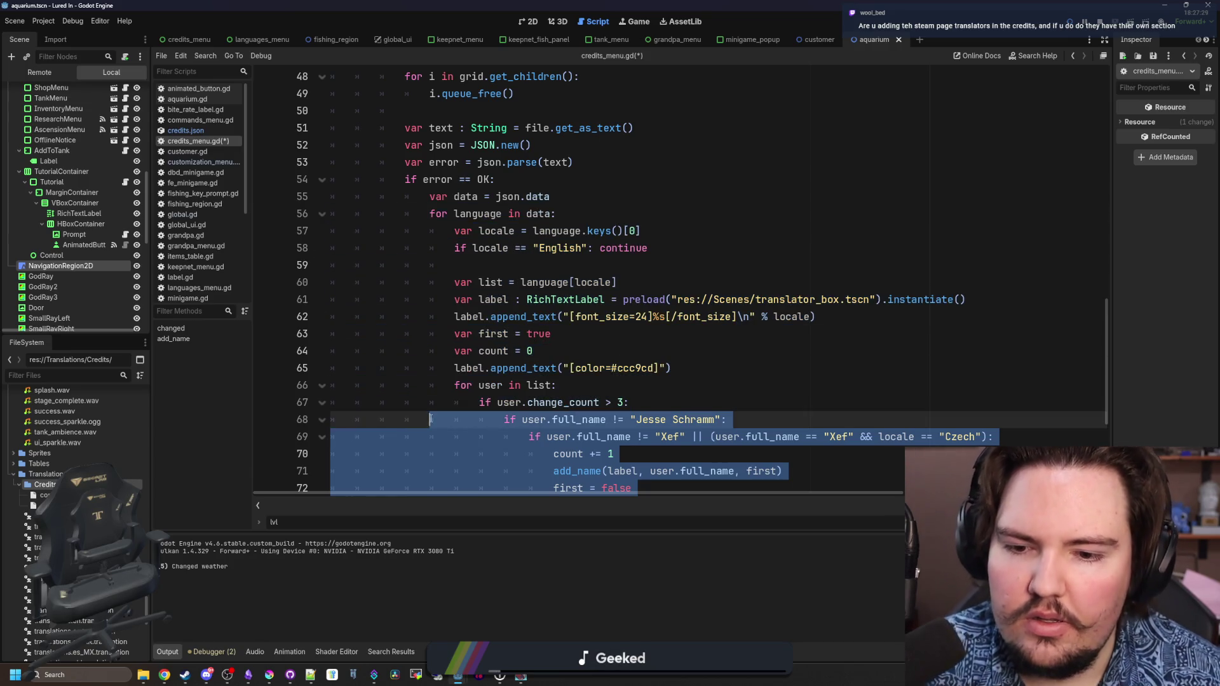
pyautogui.scroll(-3, 521, 381)
pyautogui.moveTo(582, 420)
pyautogui.mouseDown()
pyautogui.moveTo(449, 385)
pyautogui.moveTo(356, 385)
pyautogui.moveTo(433, 383)
pyautogui.moveTo(582, 420)
pyautogui.moveTo(458, 402)
pyautogui.moveTo(536, 321)
pyautogui.mouseUp()
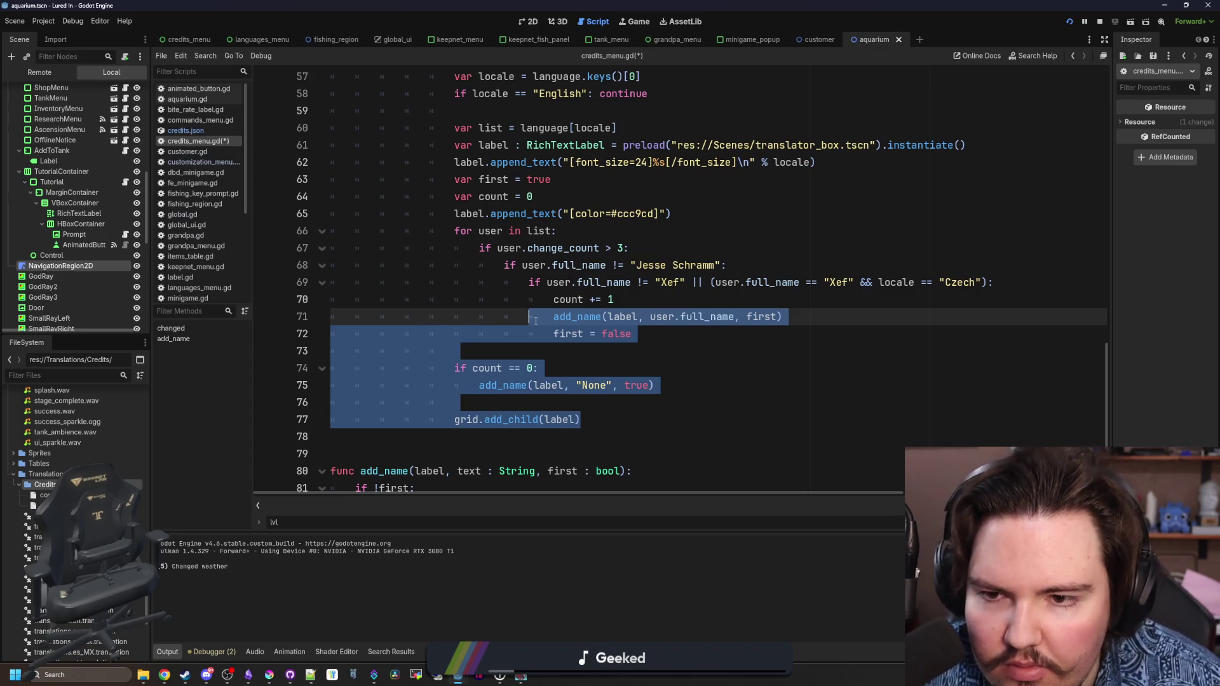
pyautogui.moveTo(536, 321); pyautogui.dragTo(274, 238)
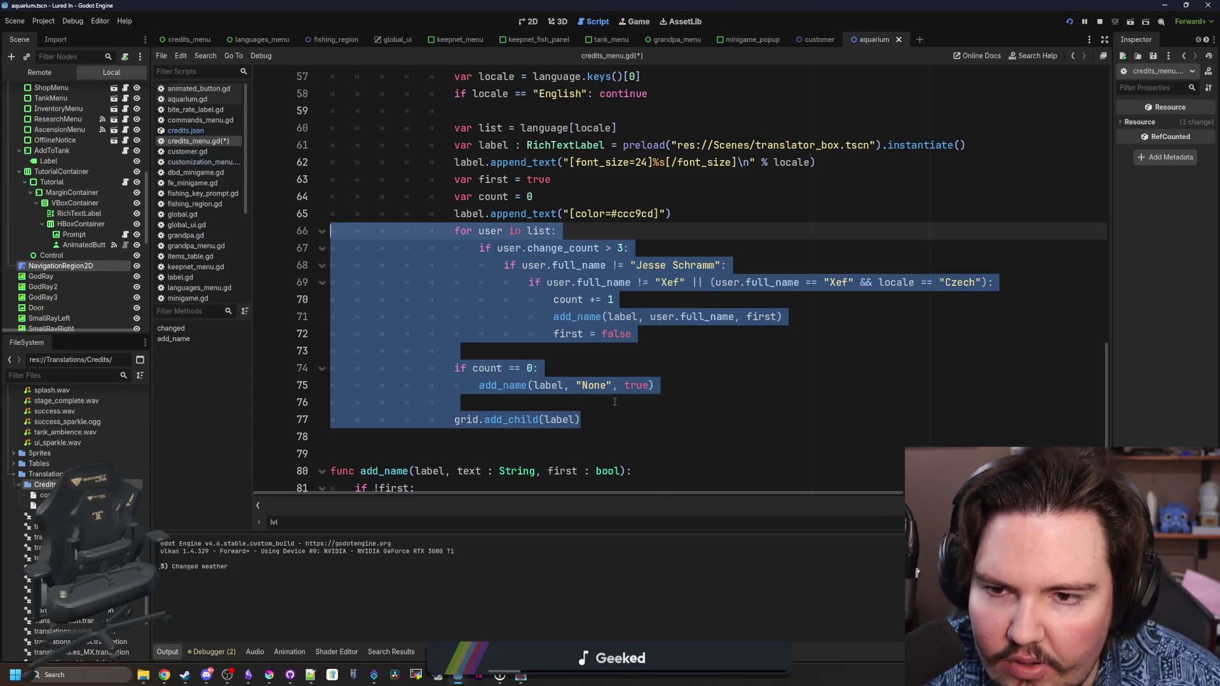
pyautogui.scroll(2, 614, 401)
pyautogui.press('Up')
pyautogui.press('End')
pyautogui.press('Return')
pyautogui.scroll(2, 550, 328)
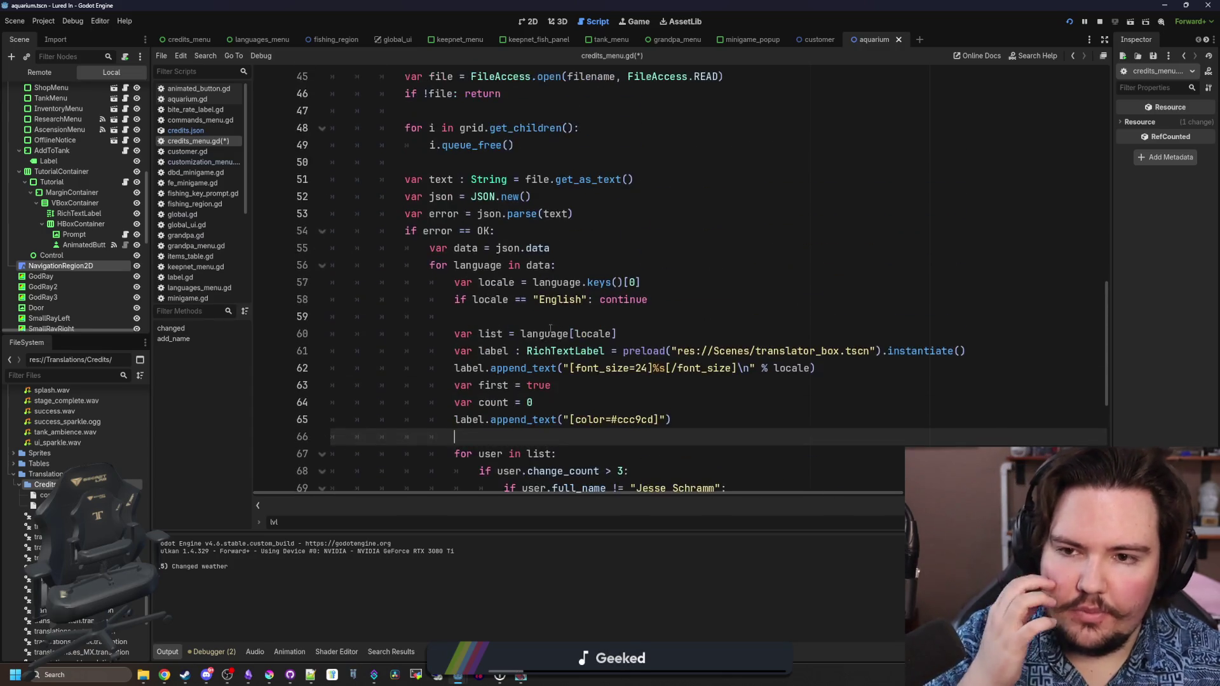
pyautogui.scroll(3, 550, 329)
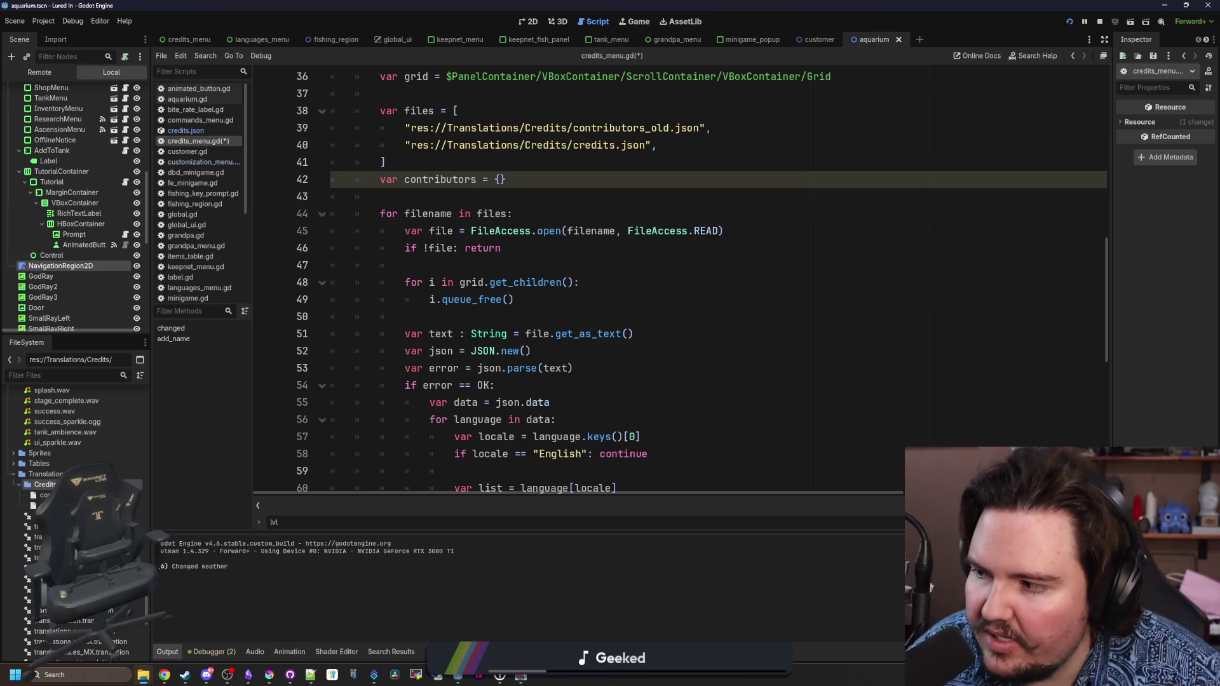
# - Type the contributors declaration as ': Dictionary[String, Array]'
pyautogui.click(561, 312)
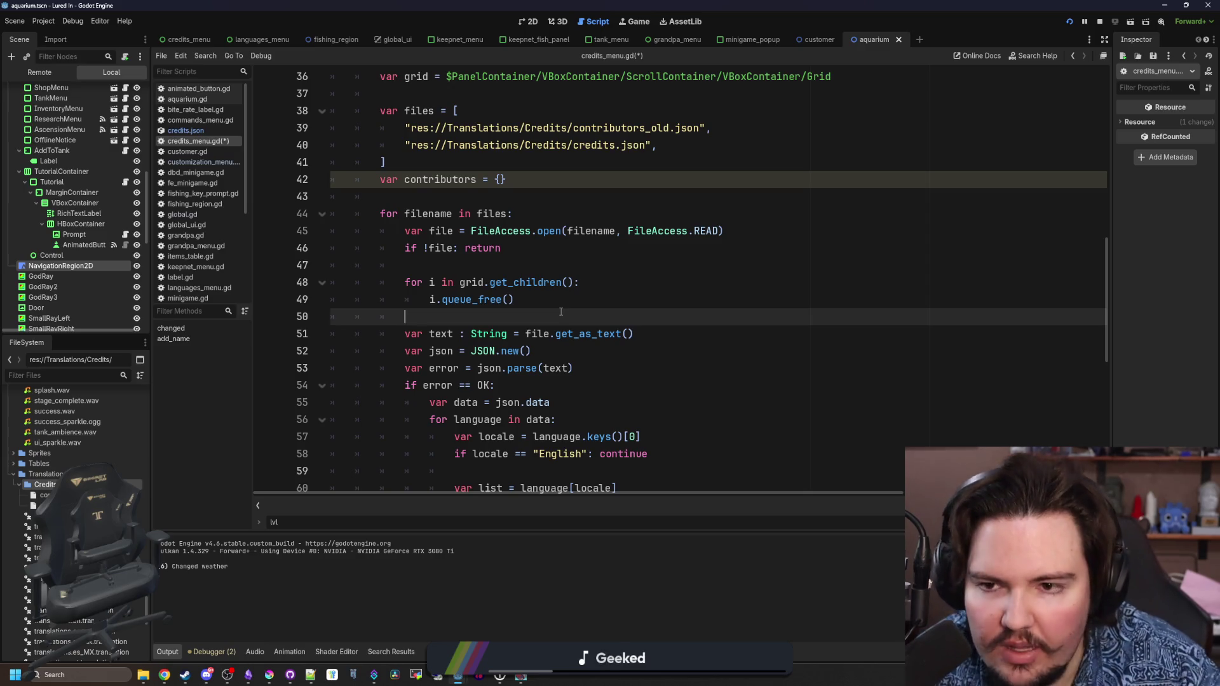
pyautogui.click(487, 195)
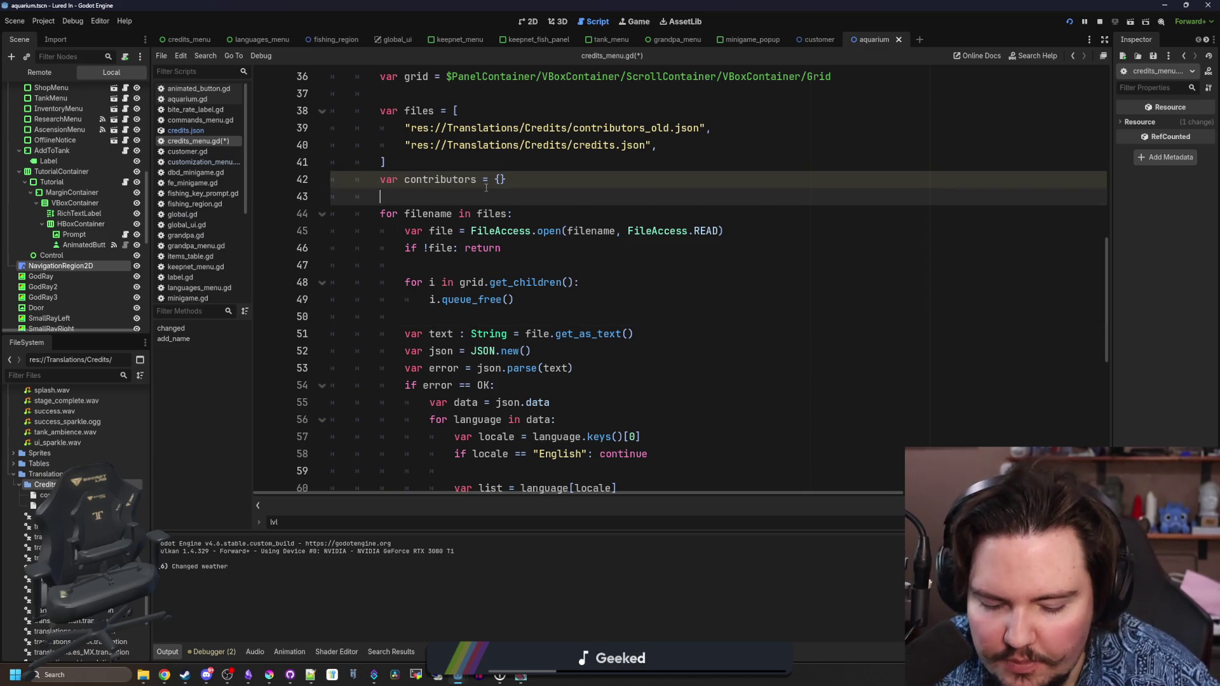
pyautogui.click(486, 186)
pyautogui.write(': Dictionary')
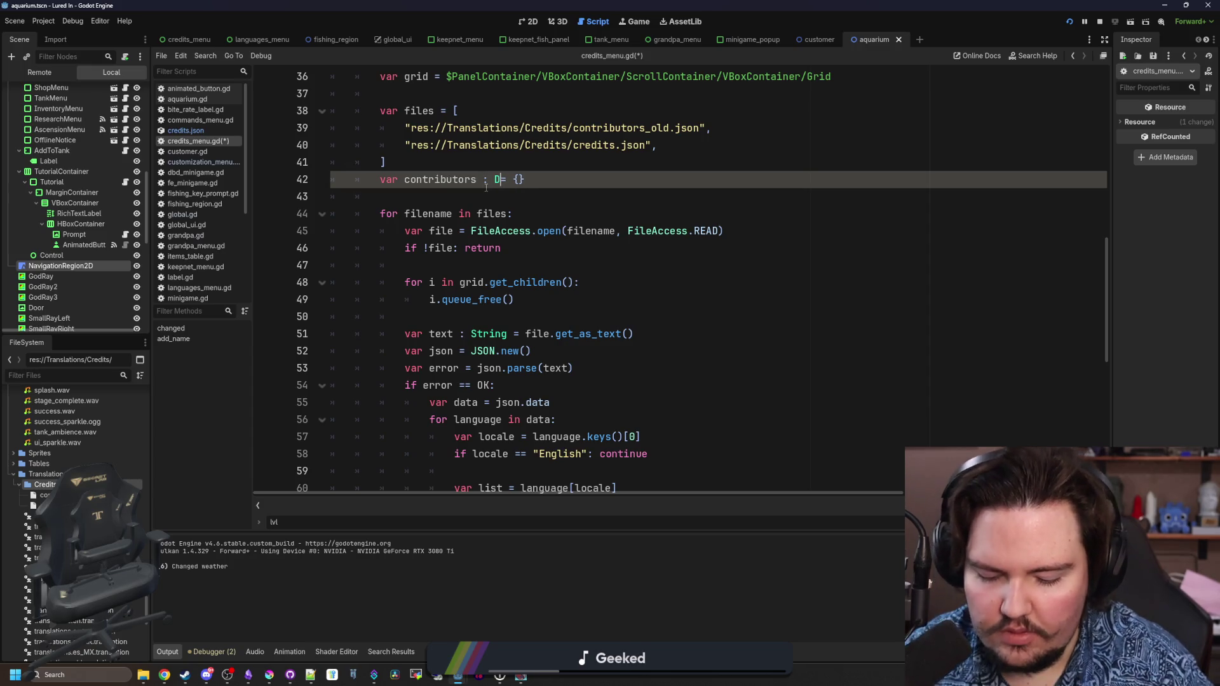
pyautogui.write('[String]')
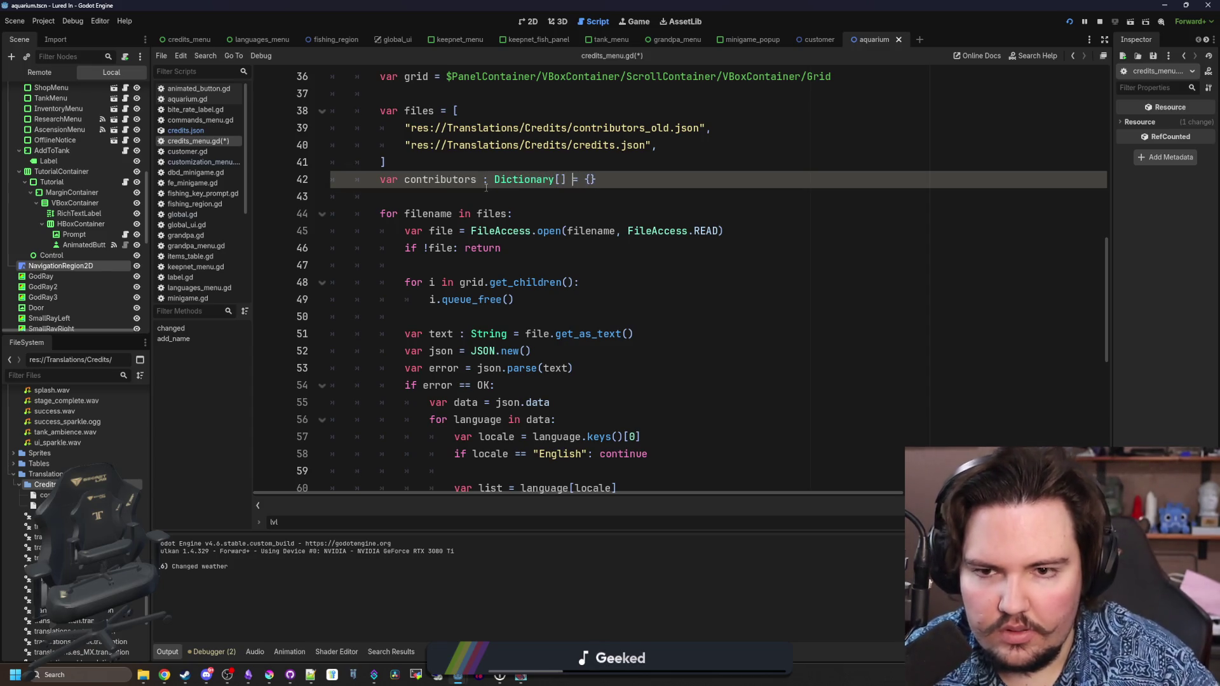
pyautogui.press('Left')
pyautogui.press('Left')
pyautogui.write('String')
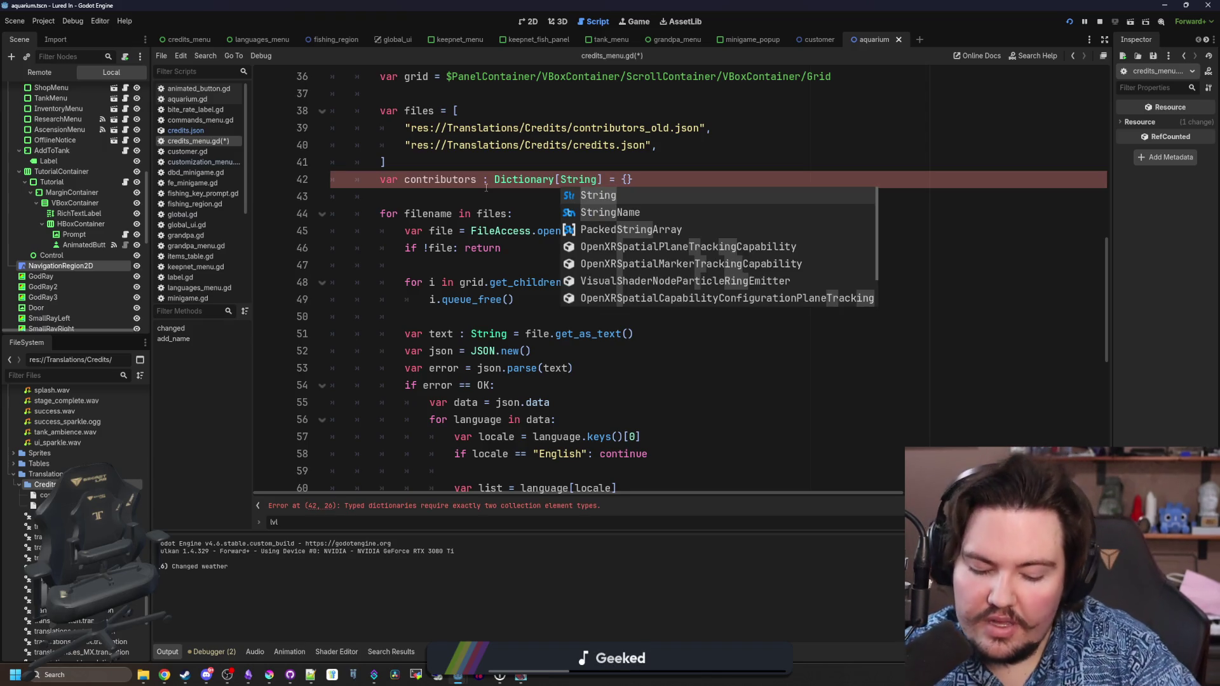
pyautogui.write(', Ar')
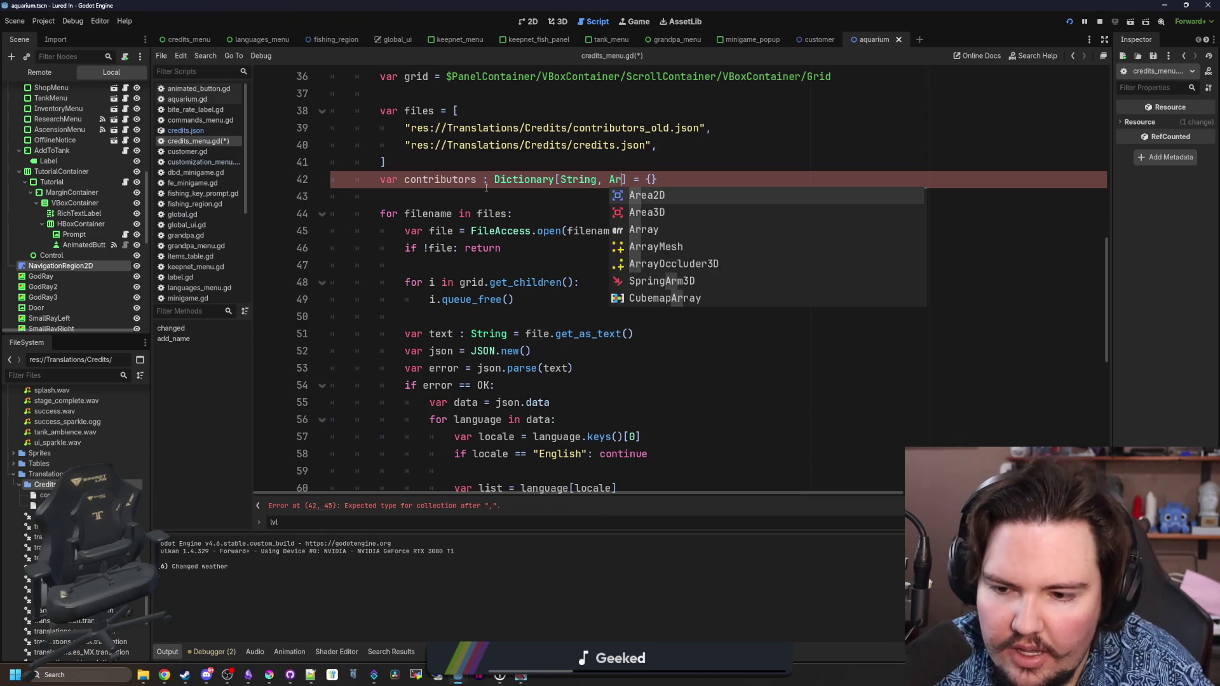
pyautogui.write('ray')
pyautogui.click(458, 202)
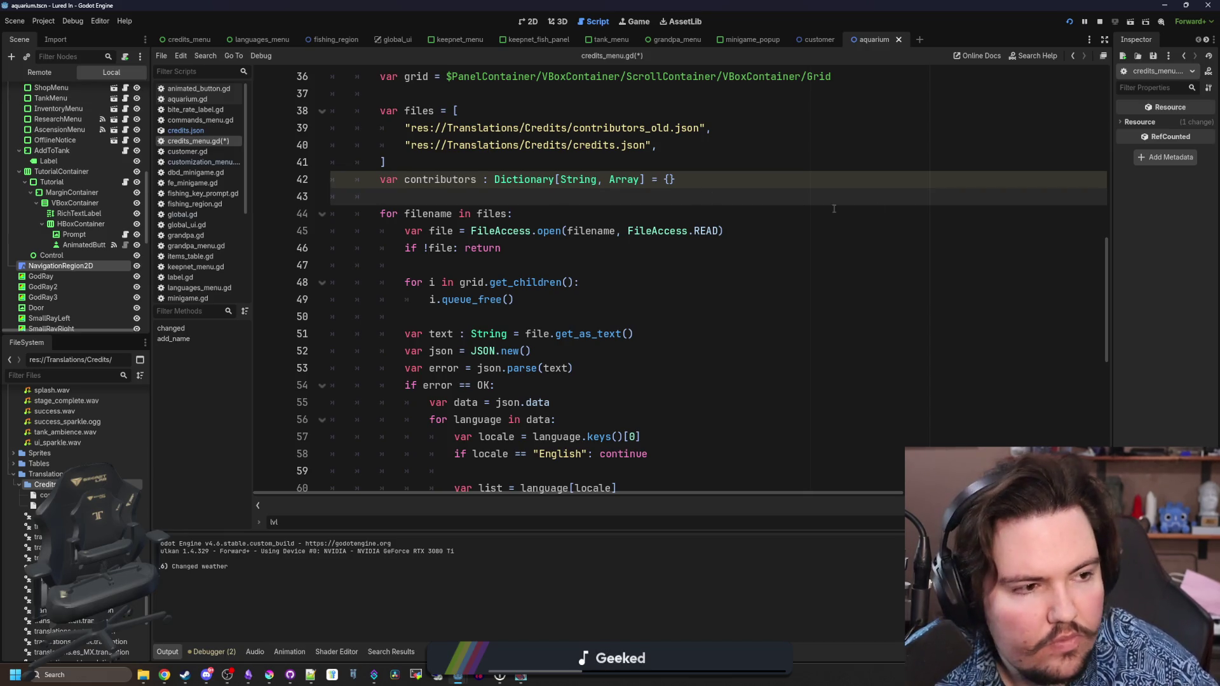
# - Append the comment '#locales -> list of users' to the contributors declaration
pyautogui.hotkey('alt', 'Tab')
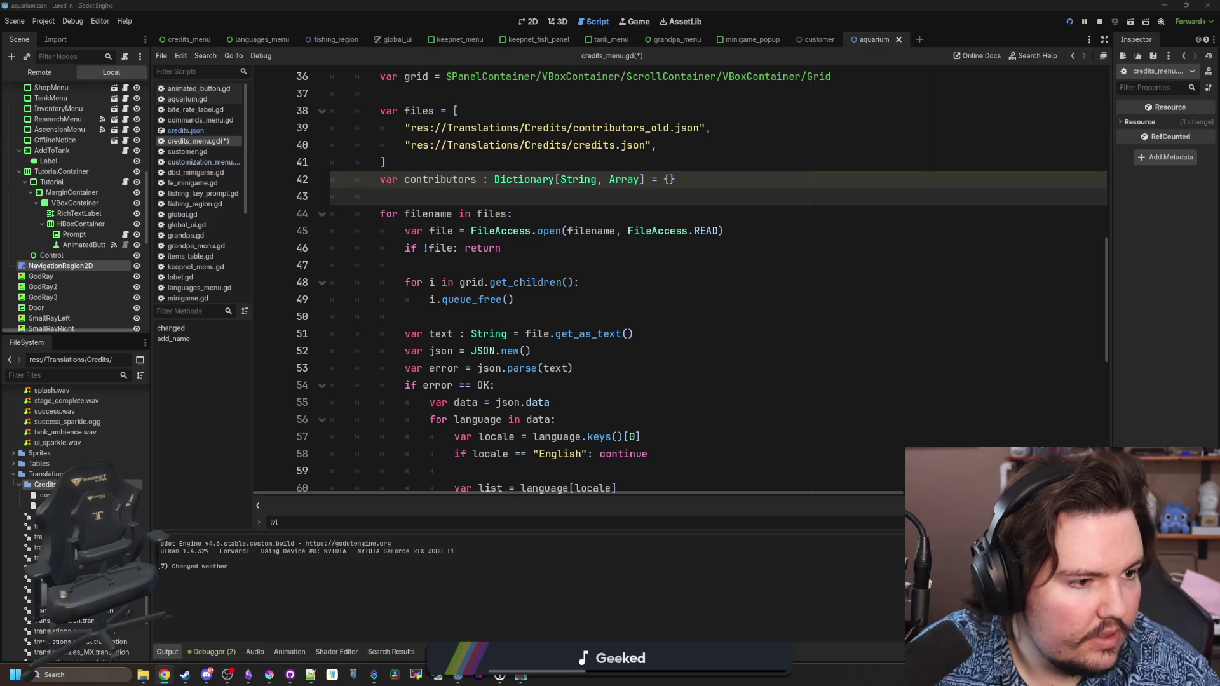
pyautogui.hotkey('alt', 'Tab')
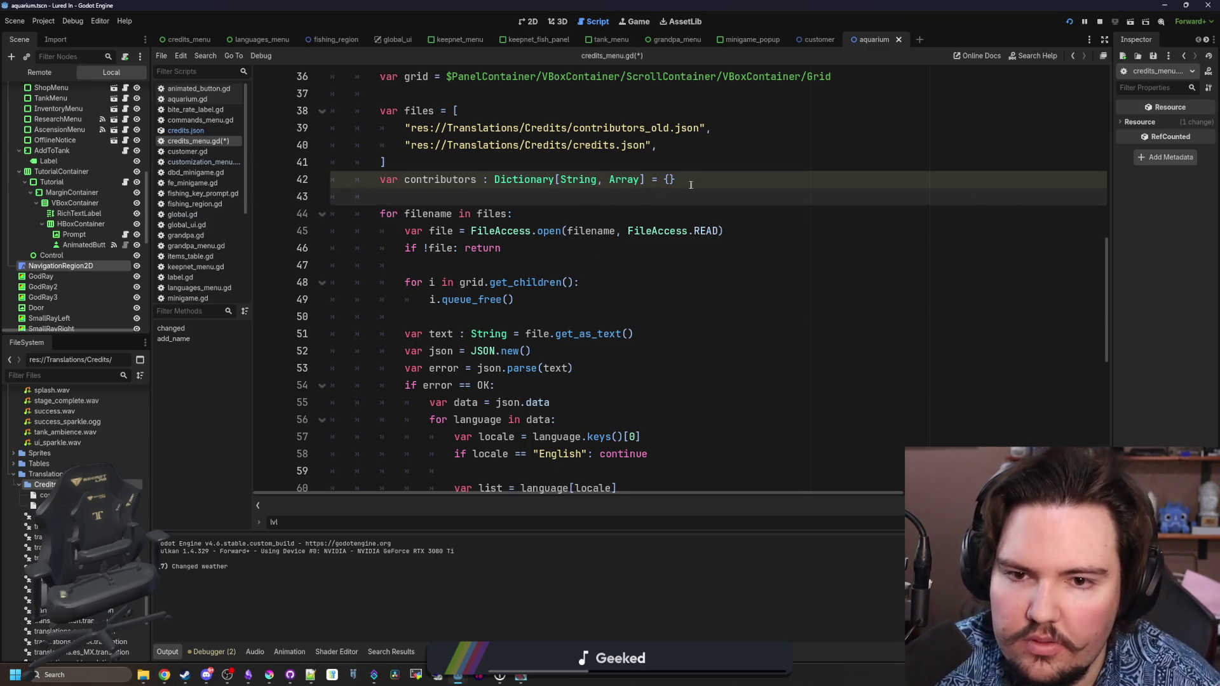
pyautogui.write(' #')
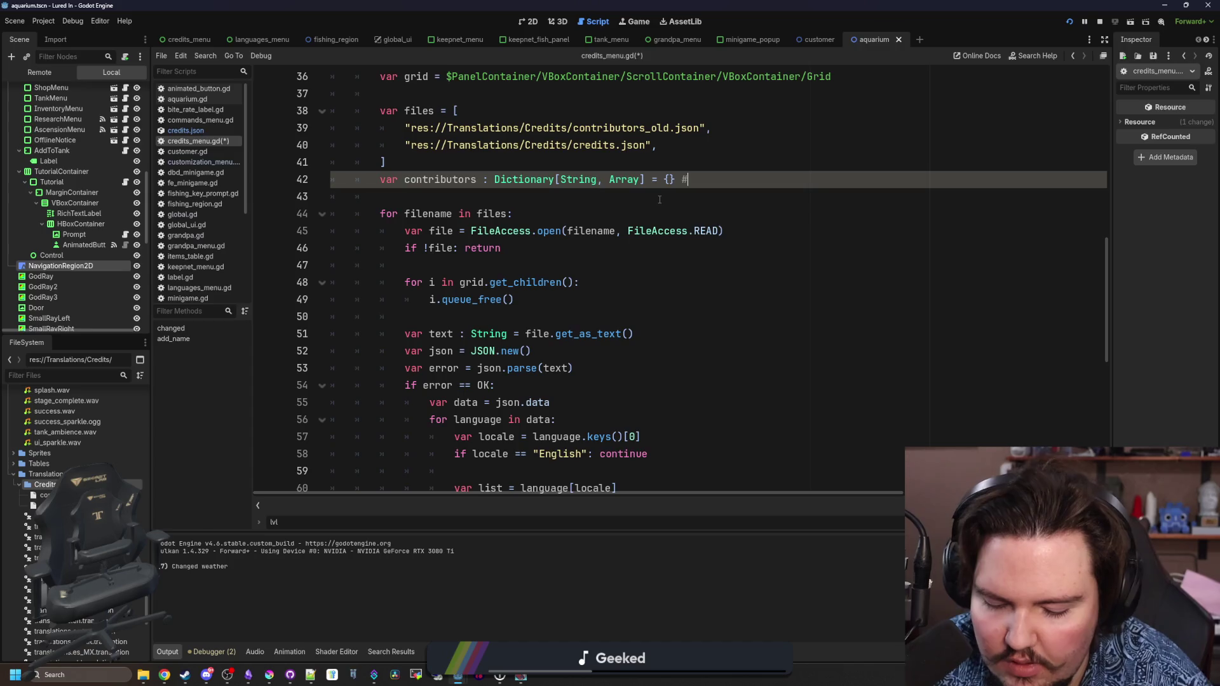
pyautogui.write('locales -> contri')
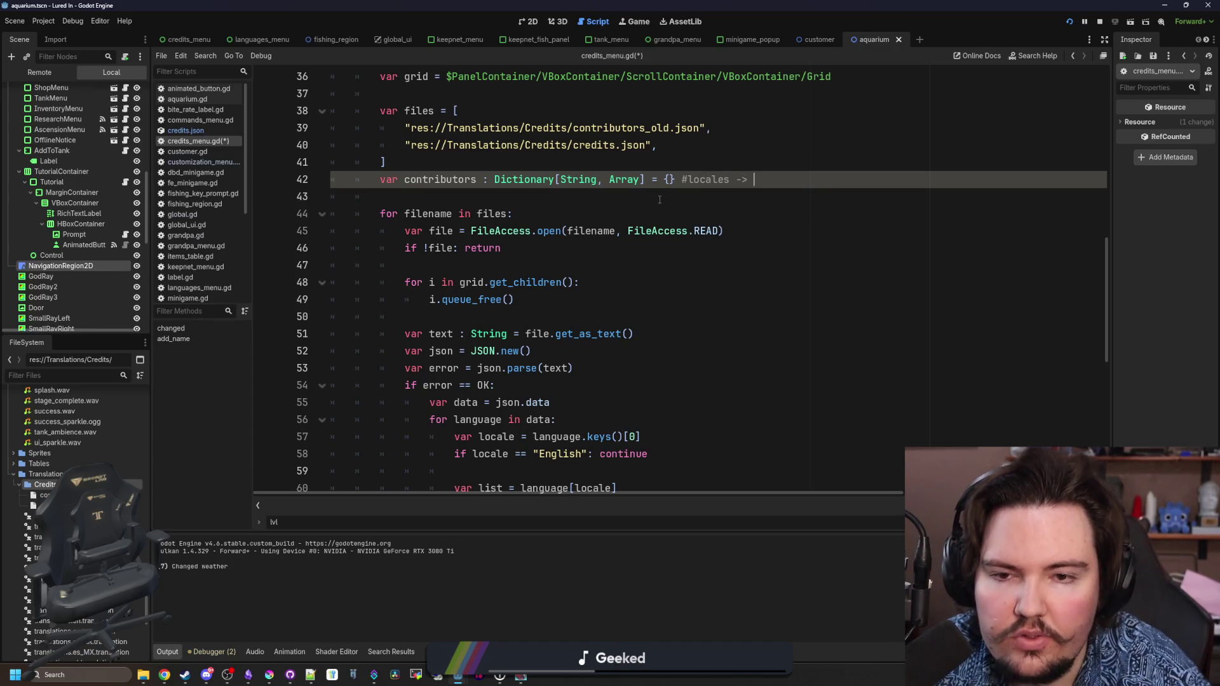
pyautogui.press('BackSpace')
pyautogui.press('BackSpace')
pyautogui.press('BackSpace')
pyautogui.write('list of users')
pyautogui.click(659, 200)
pyautogui.scroll(-1, 460, 300)
pyautogui.scroll(-5, 460, 300)
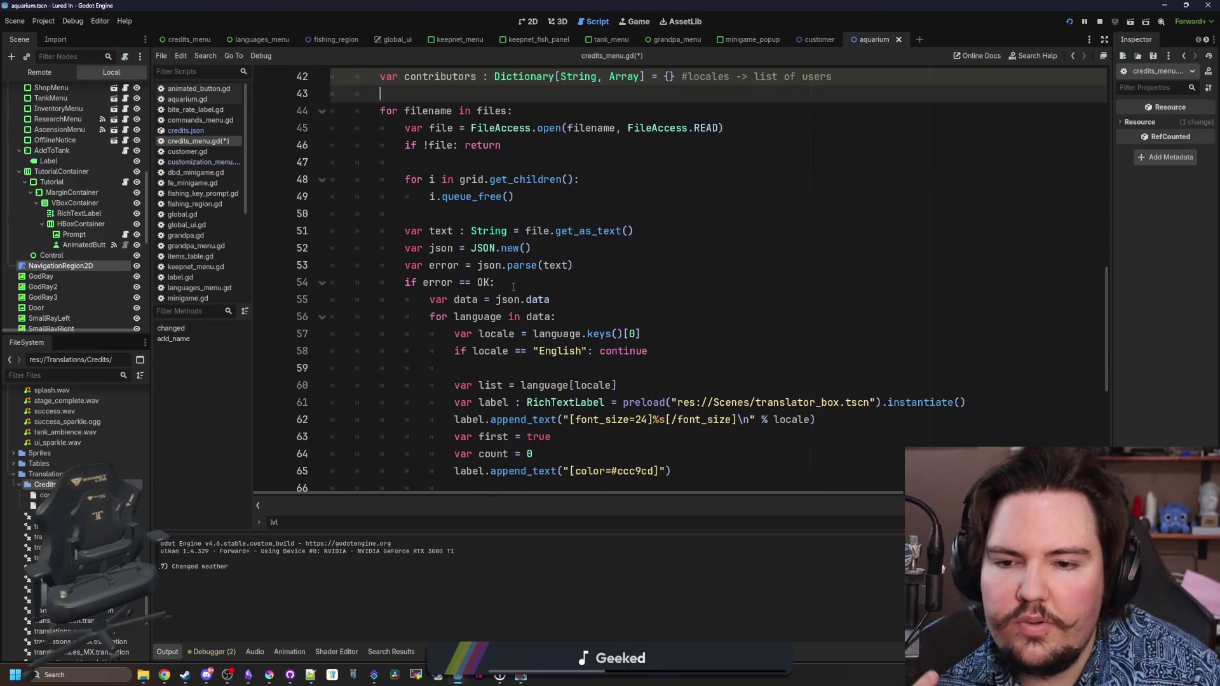
# - Add `contributors[locale] = []` below the English skip line in the locale loop
pyautogui.scroll(-1, 516, 287)
pyautogui.click(684, 241)
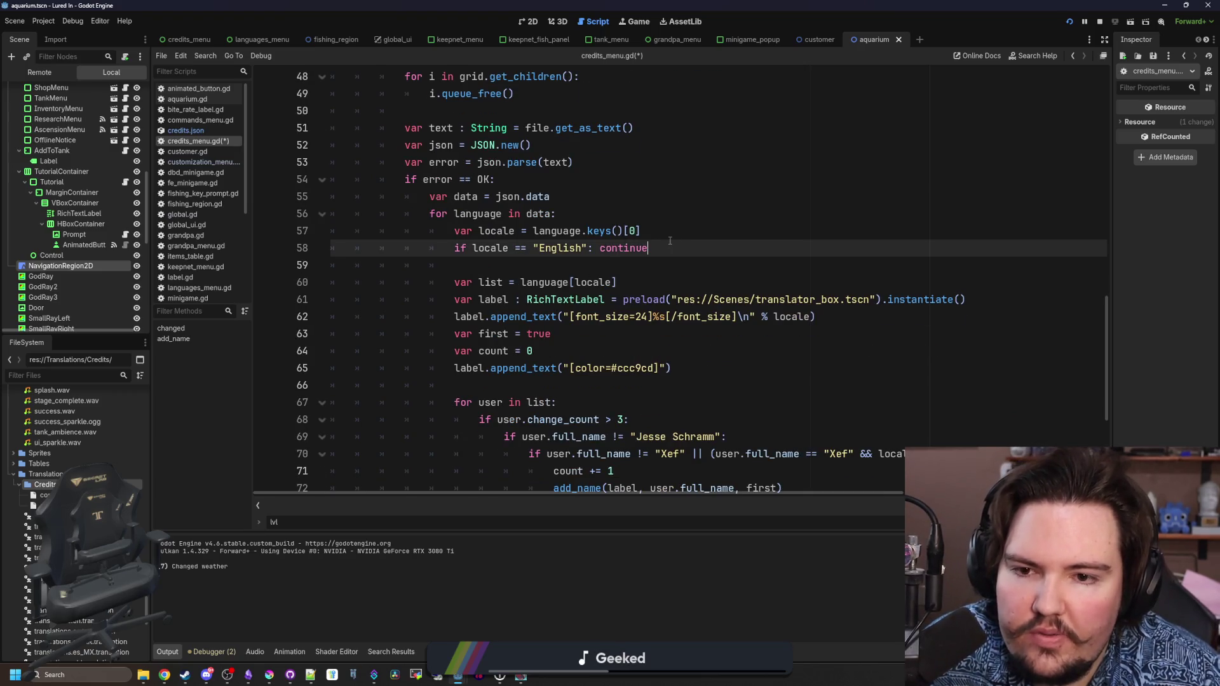
pyautogui.press('Return')
pyautogui.press('Return')
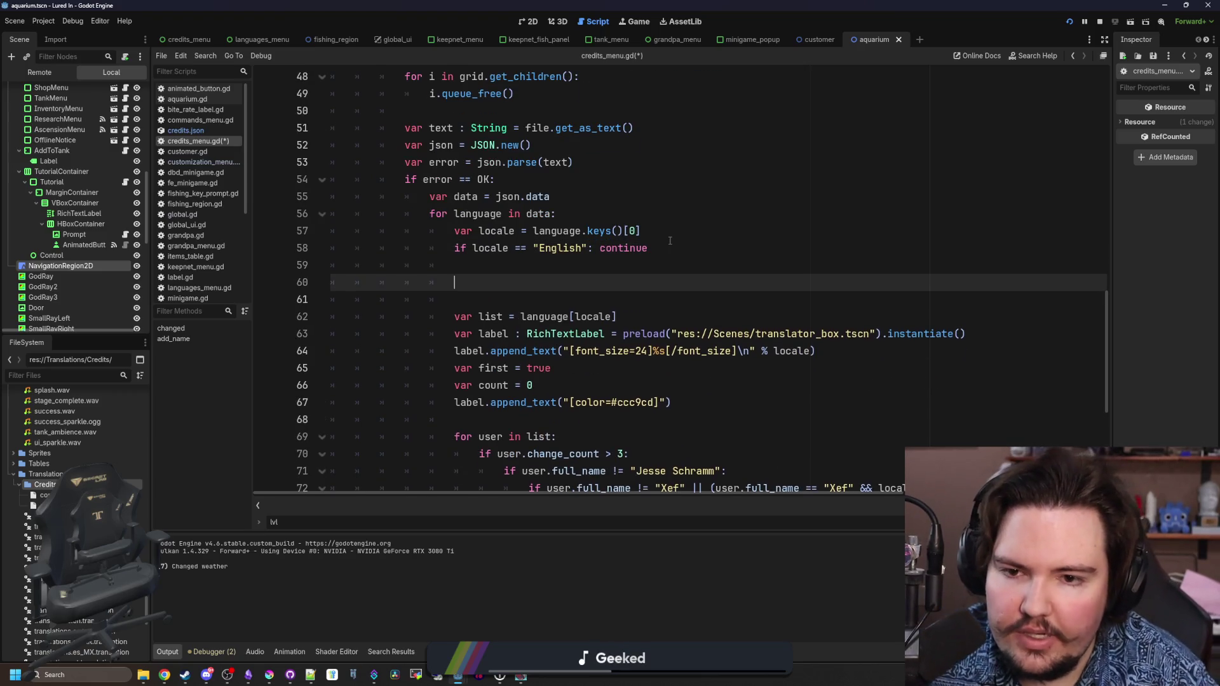
pyautogui.write('contribut')
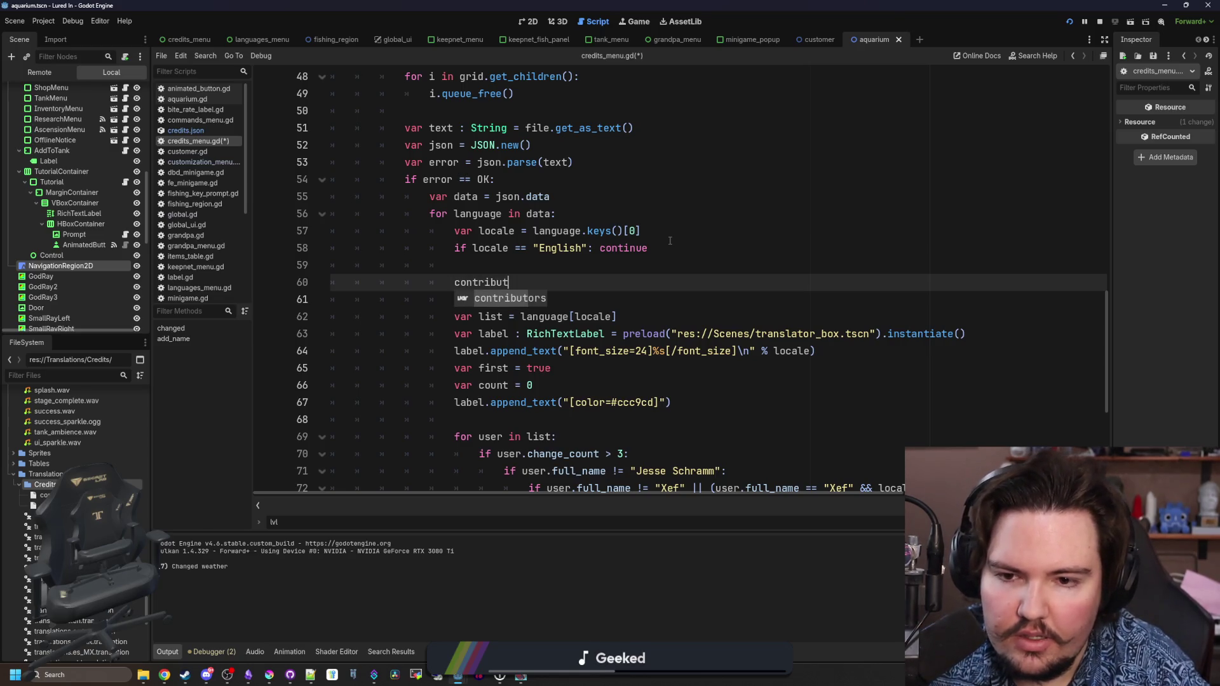
pyautogui.press('Return')
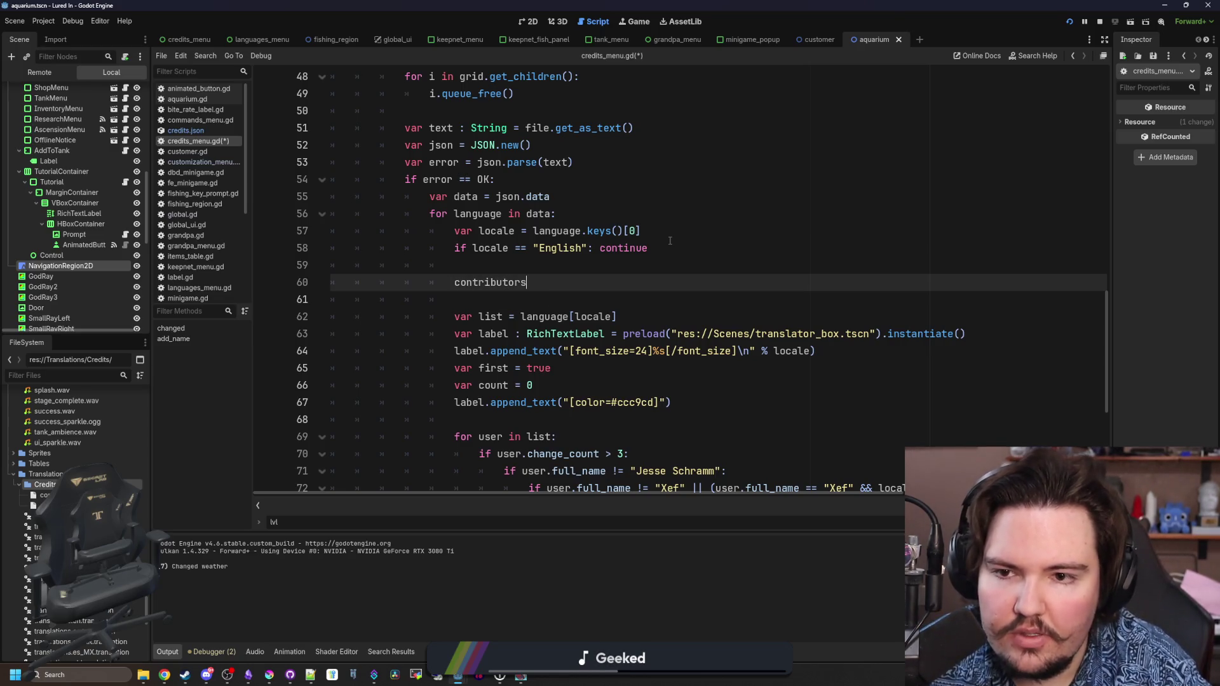
pyautogui.write('[')
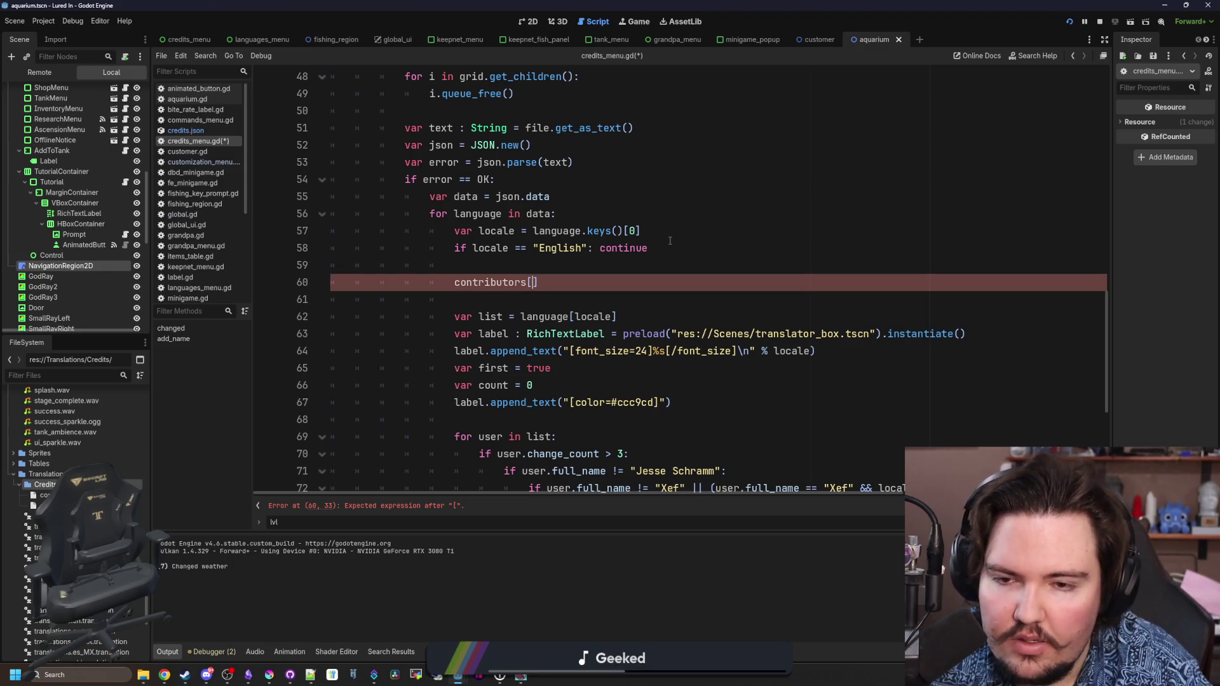
pyautogui.write('l')
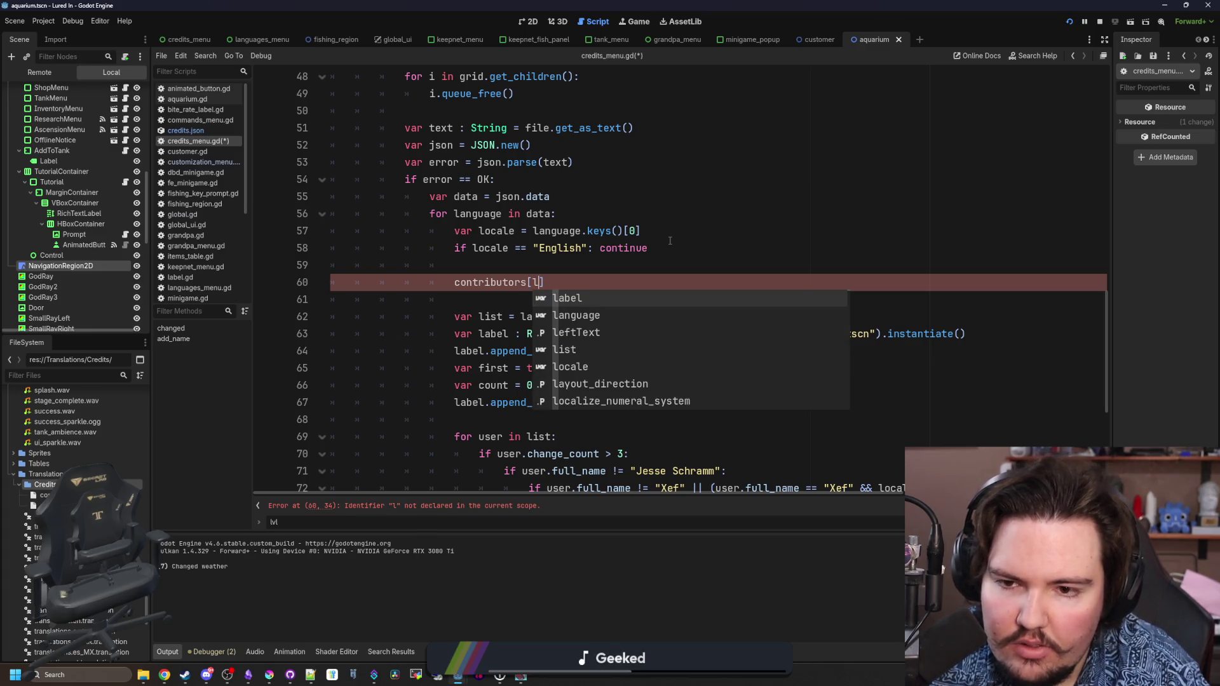
pyautogui.press('BackSpace')
pyautogui.write('locale] = []')
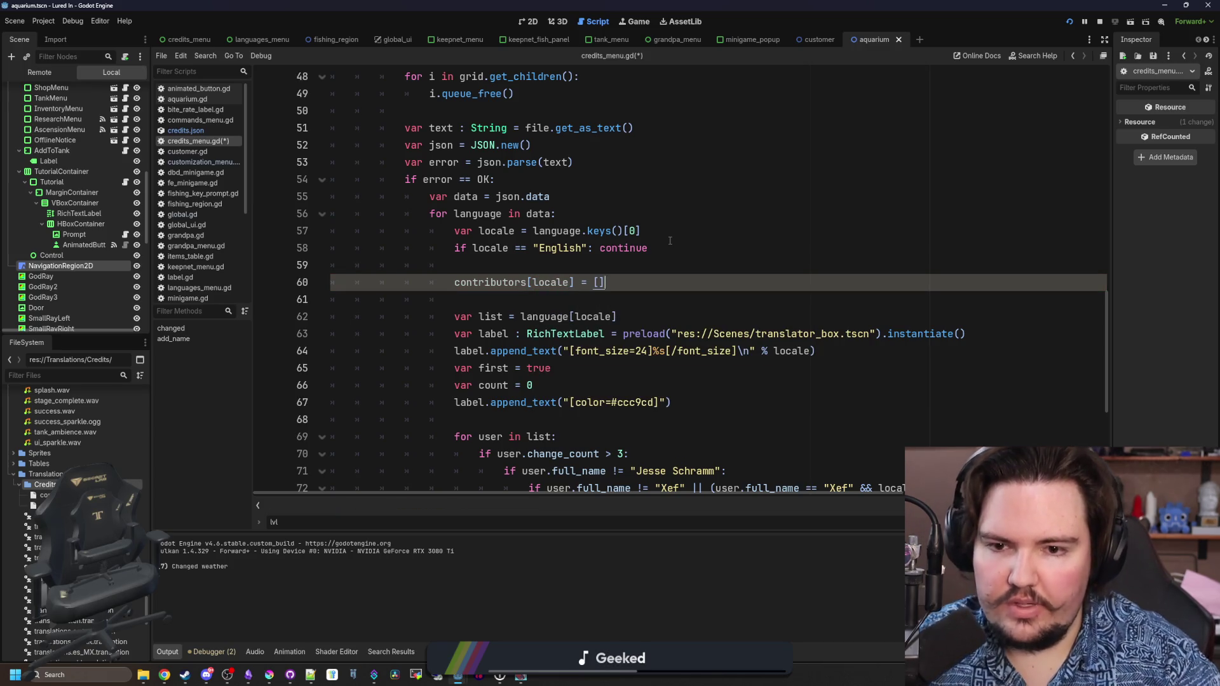
# - Start an `if contributors[` check above that line, then delete it and the extra blank line
pyautogui.press('Home')
pyautogui.press('Return')
pyautogui.write('if cont')
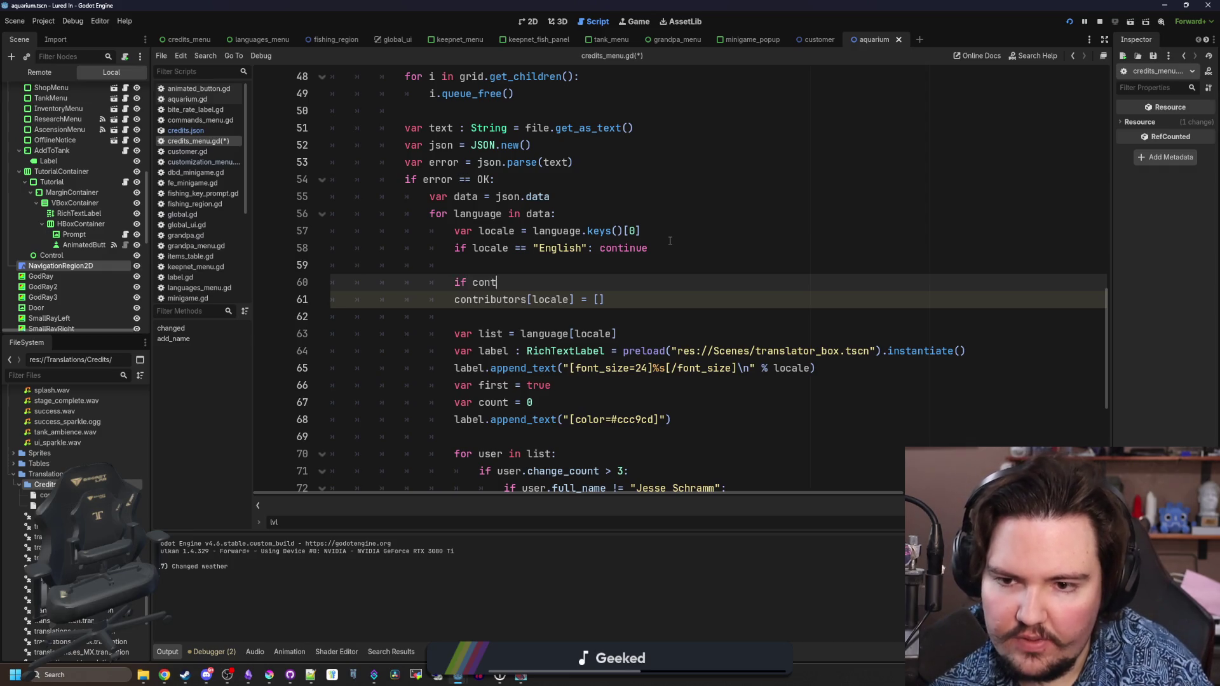
pyautogui.write('ributors[')
pyautogui.press('BackSpace')
pyautogui.press('BackSpace')
pyautogui.press('BackSpace')
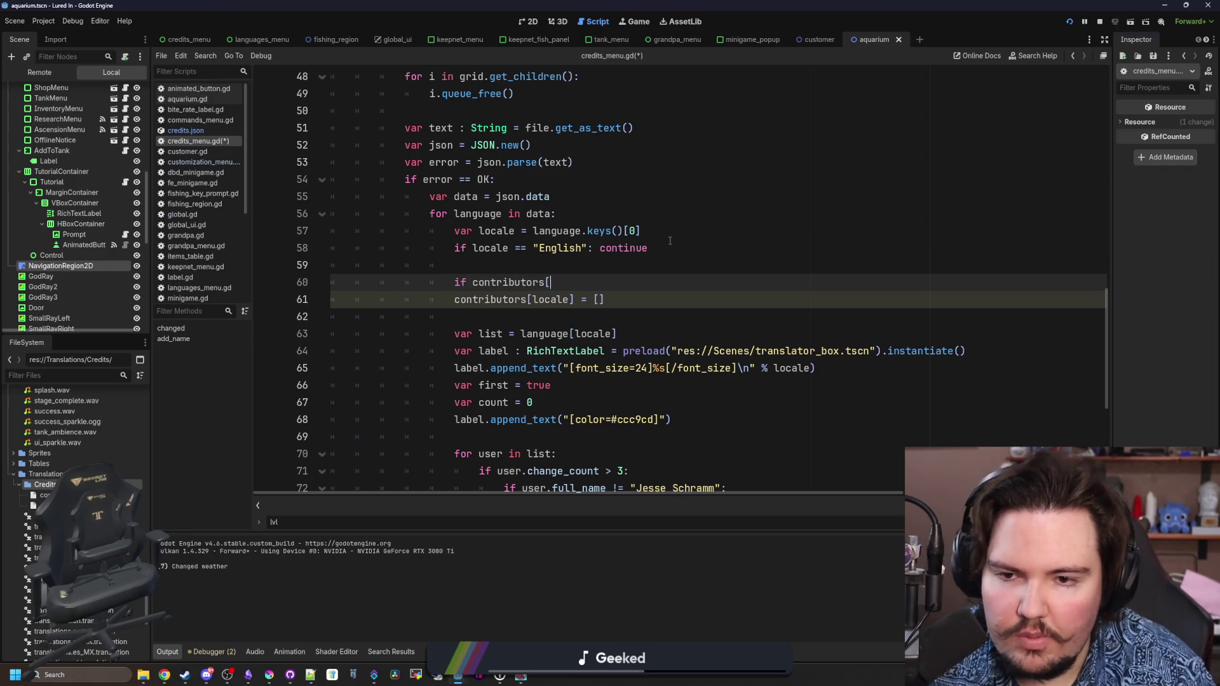
pyautogui.press('BackSpace')
pyautogui.press('BackSpace')
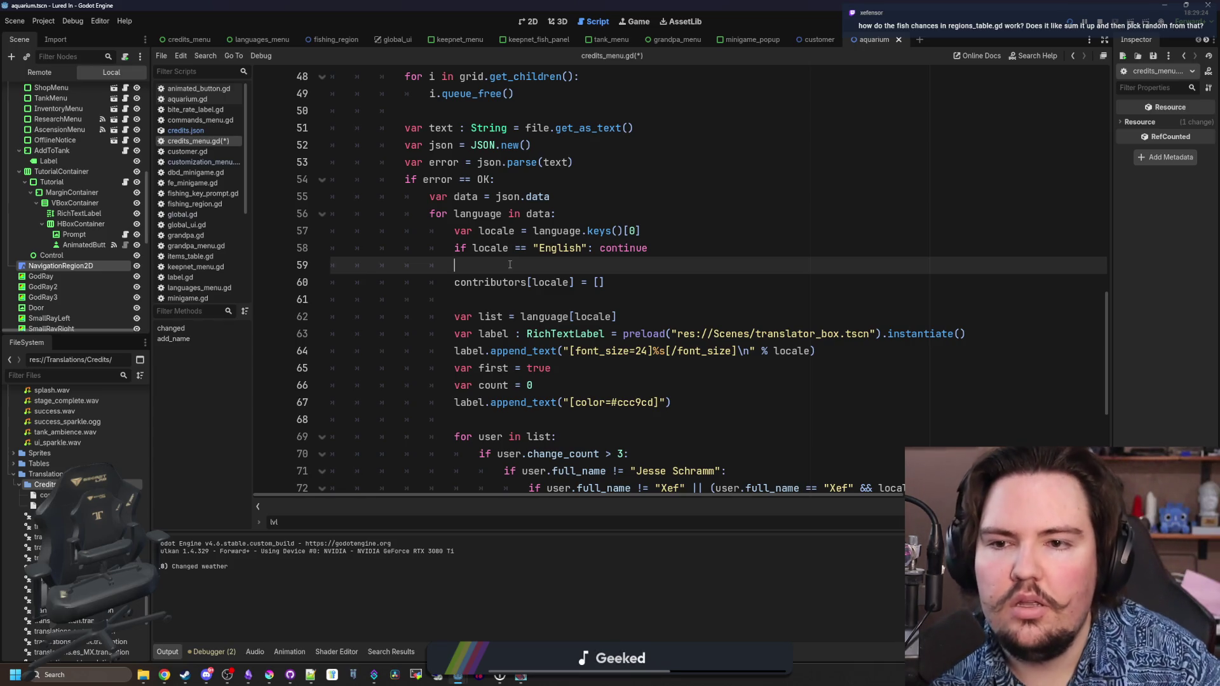
# - Review the loop and select the label-creation line 63
pyautogui.scroll(1, 510, 264)
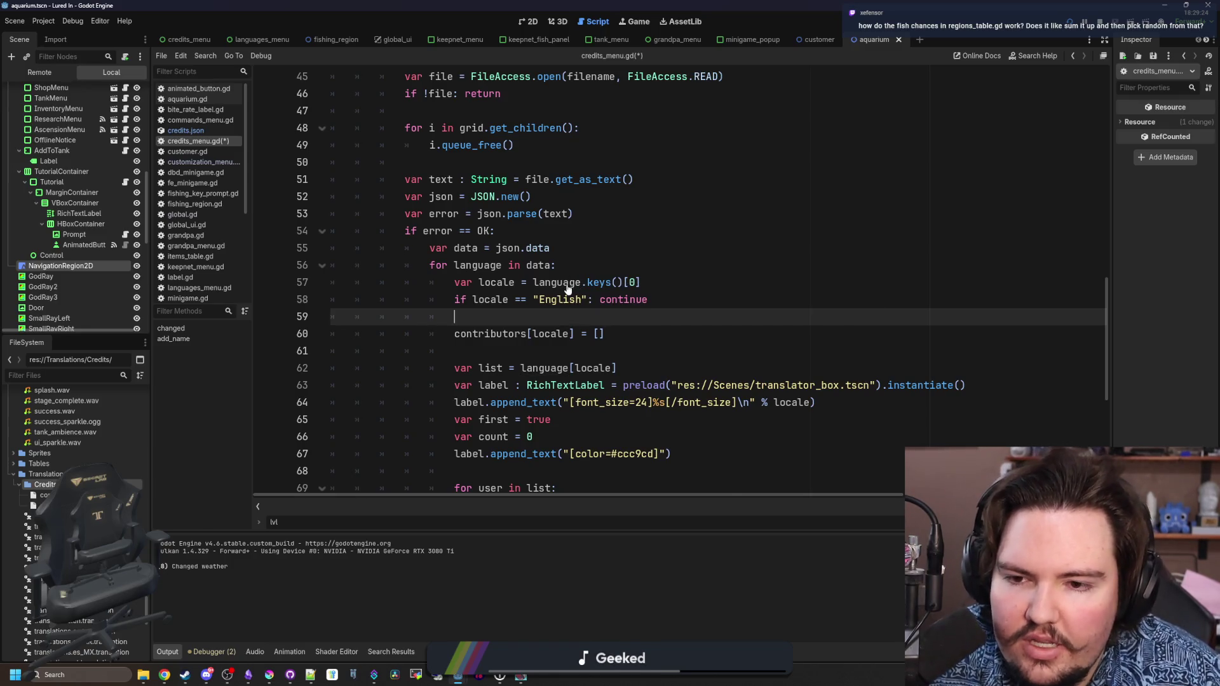
pyautogui.scroll(-2, 567, 289)
pyautogui.click(598, 230)
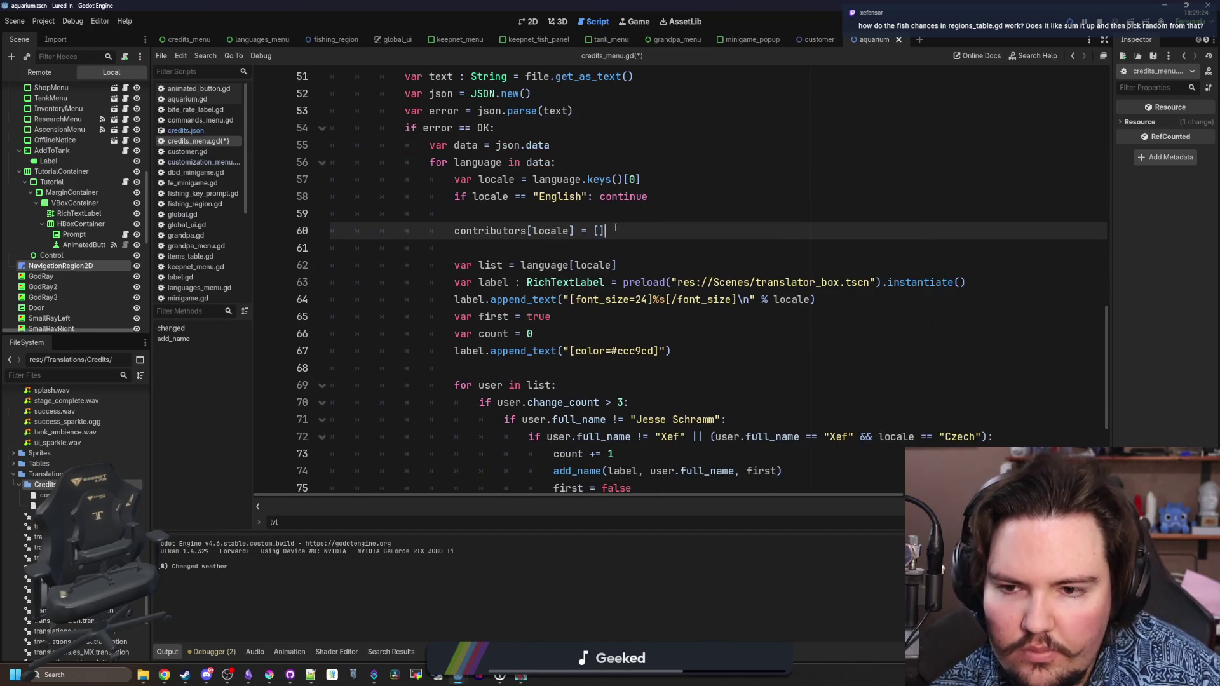
pyautogui.click(560, 242)
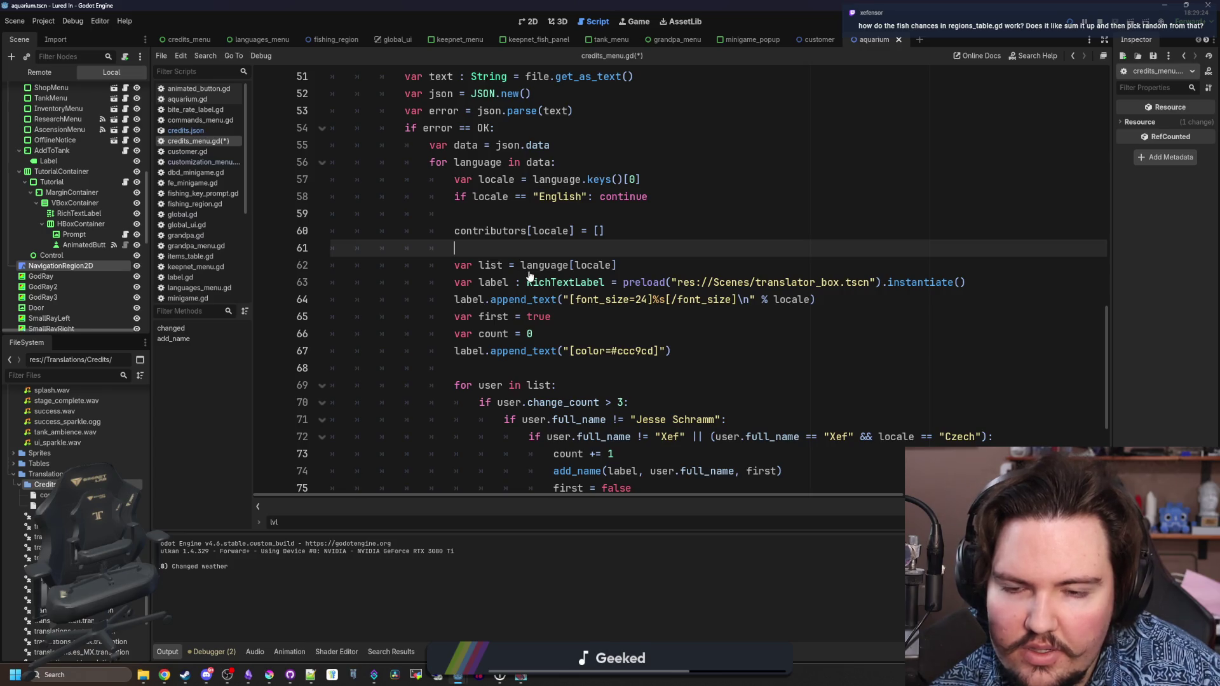
pyautogui.scroll(1, 530, 280)
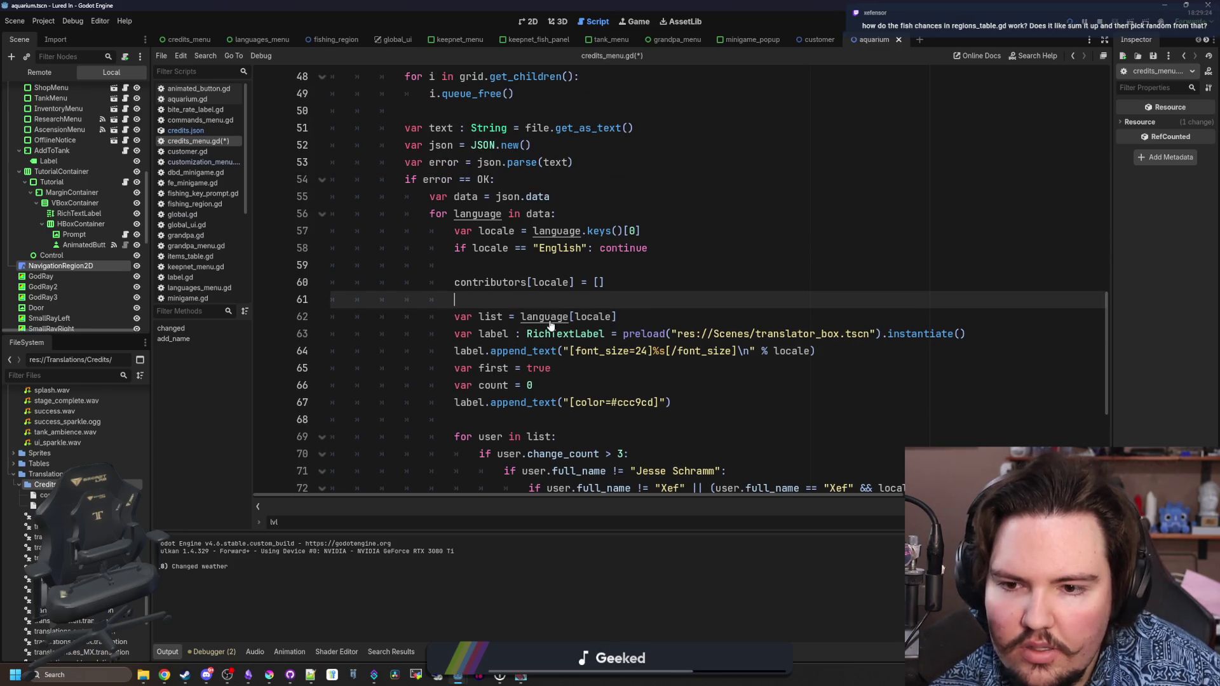
pyautogui.click(889, 321)
pyautogui.moveTo(1005, 333); pyautogui.dragTo(455, 335)
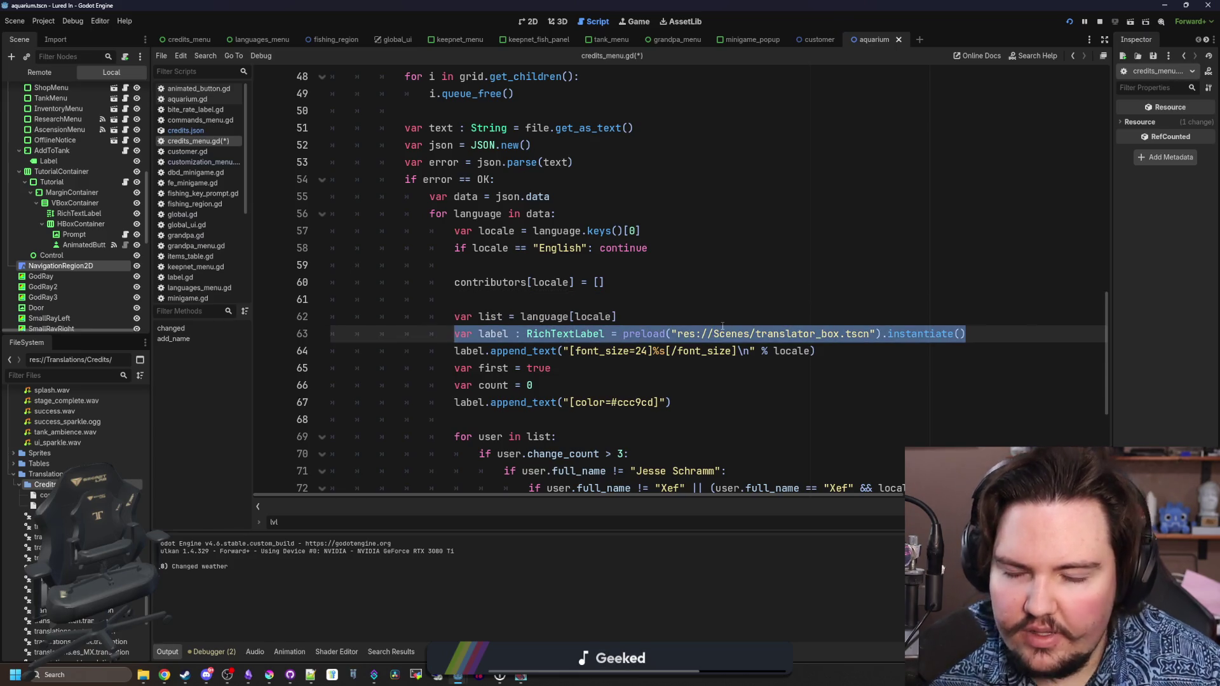
pyautogui.moveTo(722, 327)
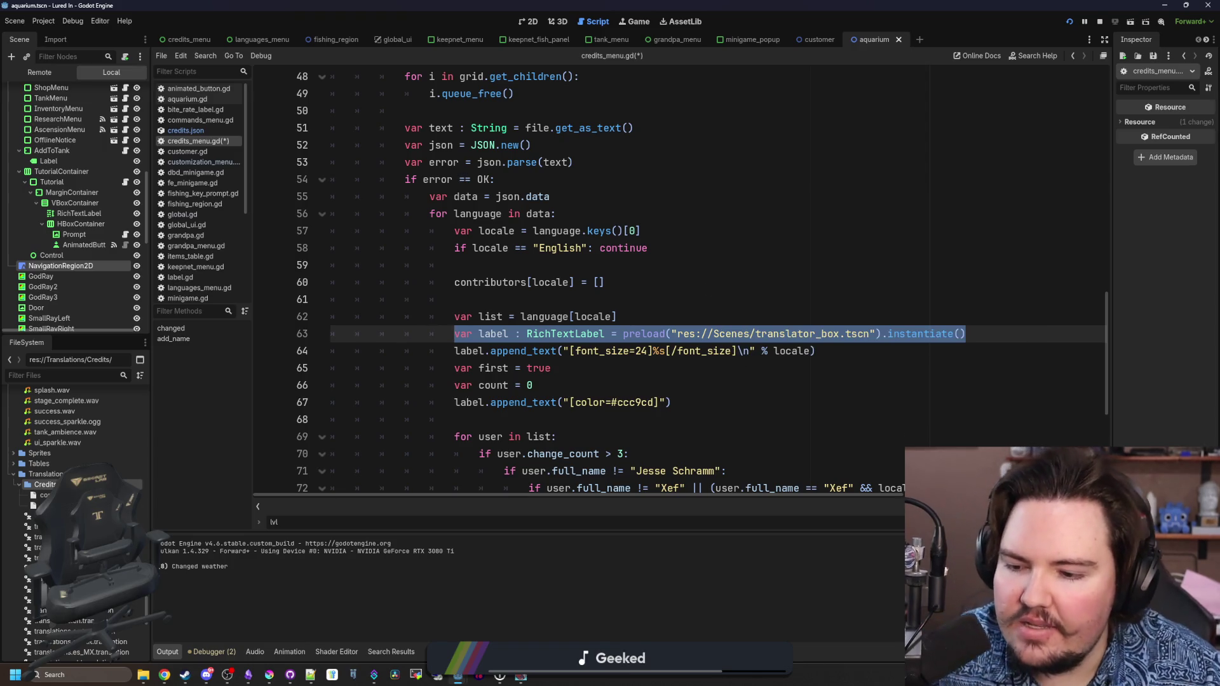
pyautogui.click(82, 675)
pyautogui.write('ca')
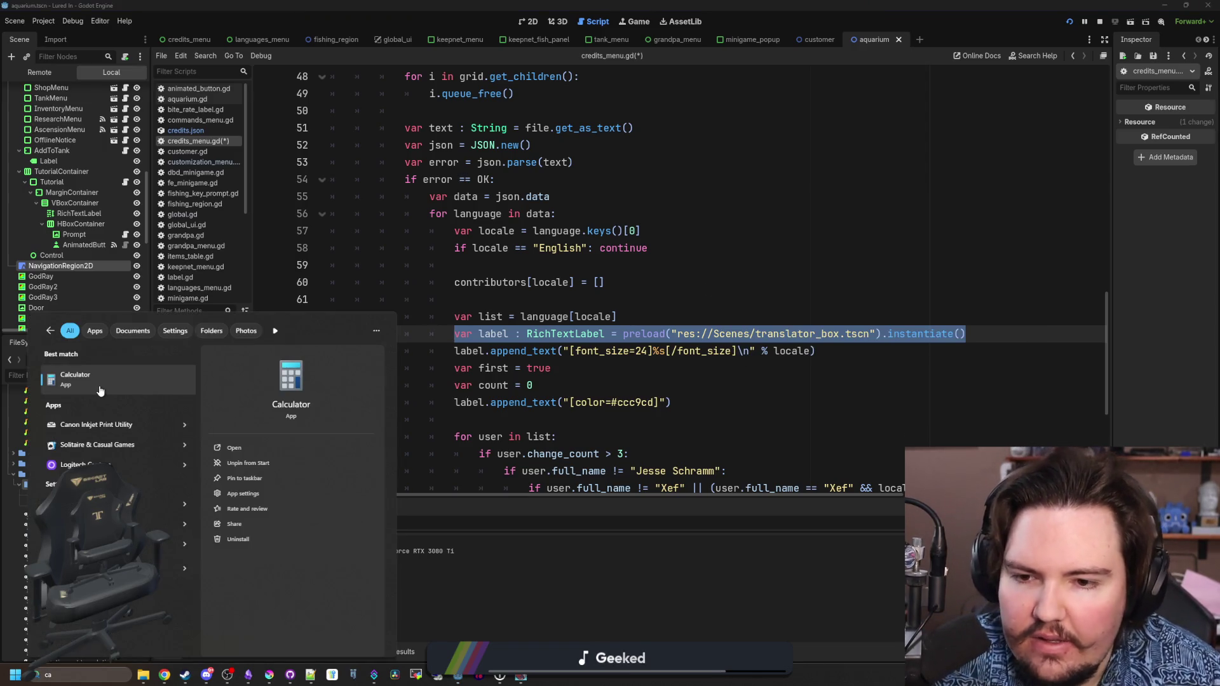
pyautogui.click(100, 390)
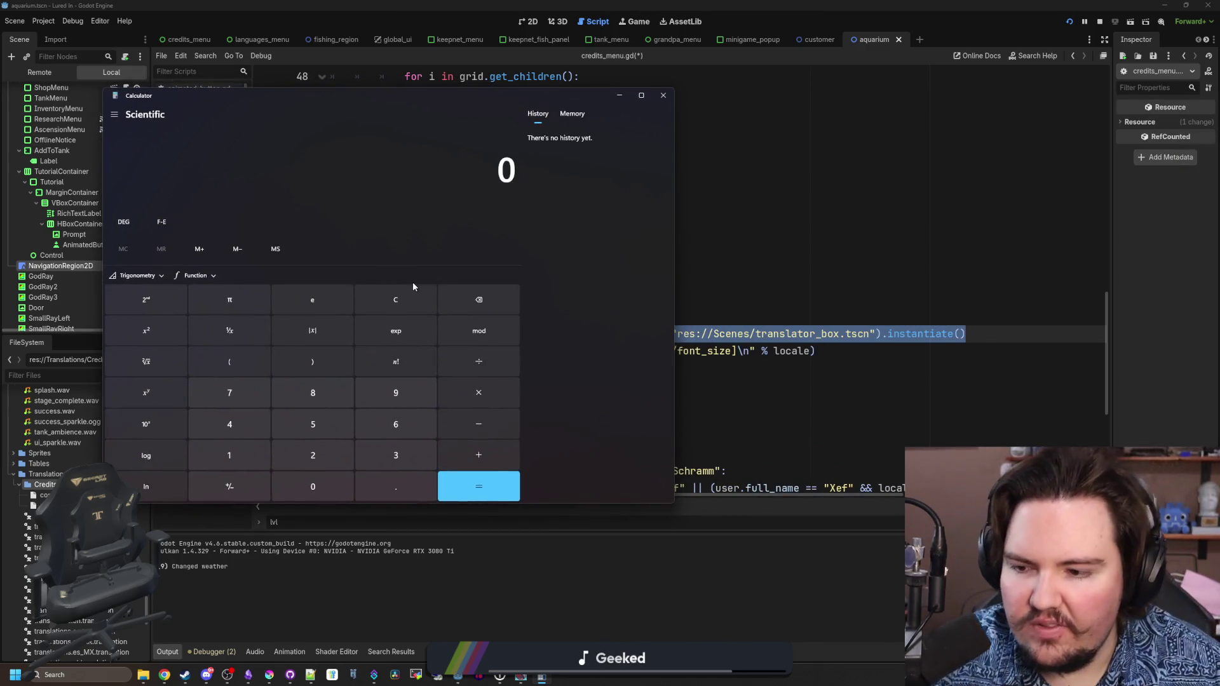
pyautogui.moveTo(390, 117); pyautogui.dragTo(488, 126)
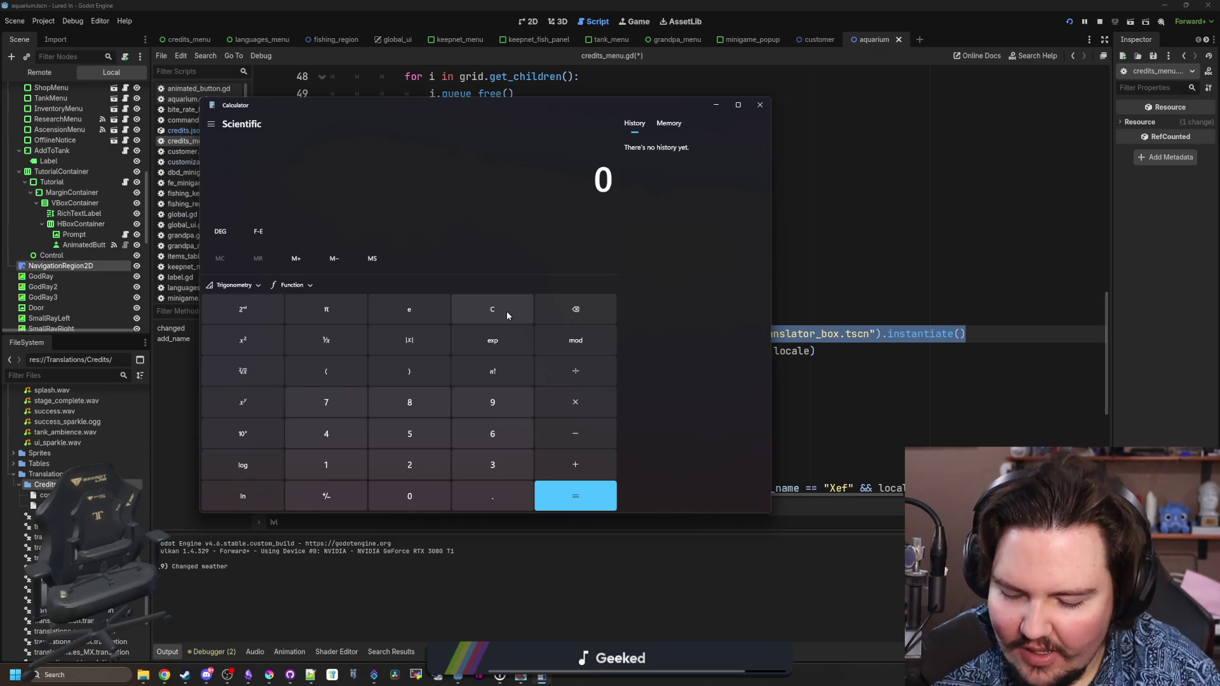
pyautogui.write('10+')
pyautogui.press('Return')
pyautogui.write('+1')
pyautogui.press('Return')
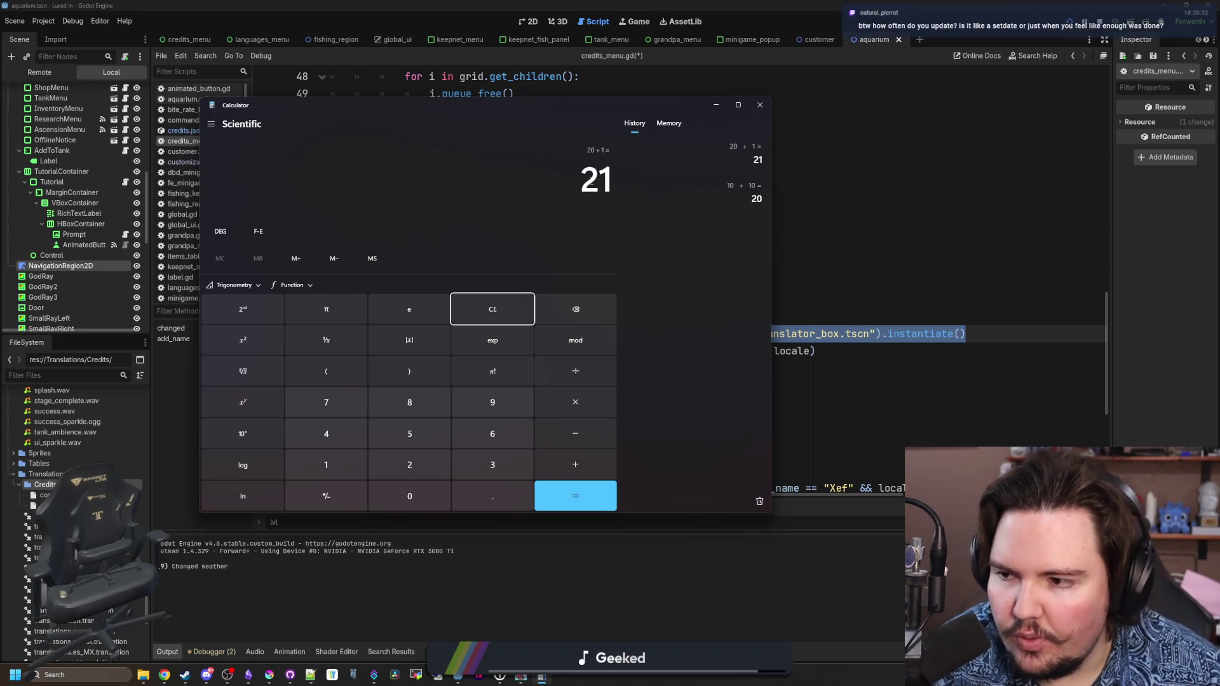
pyautogui.click(509, 310)
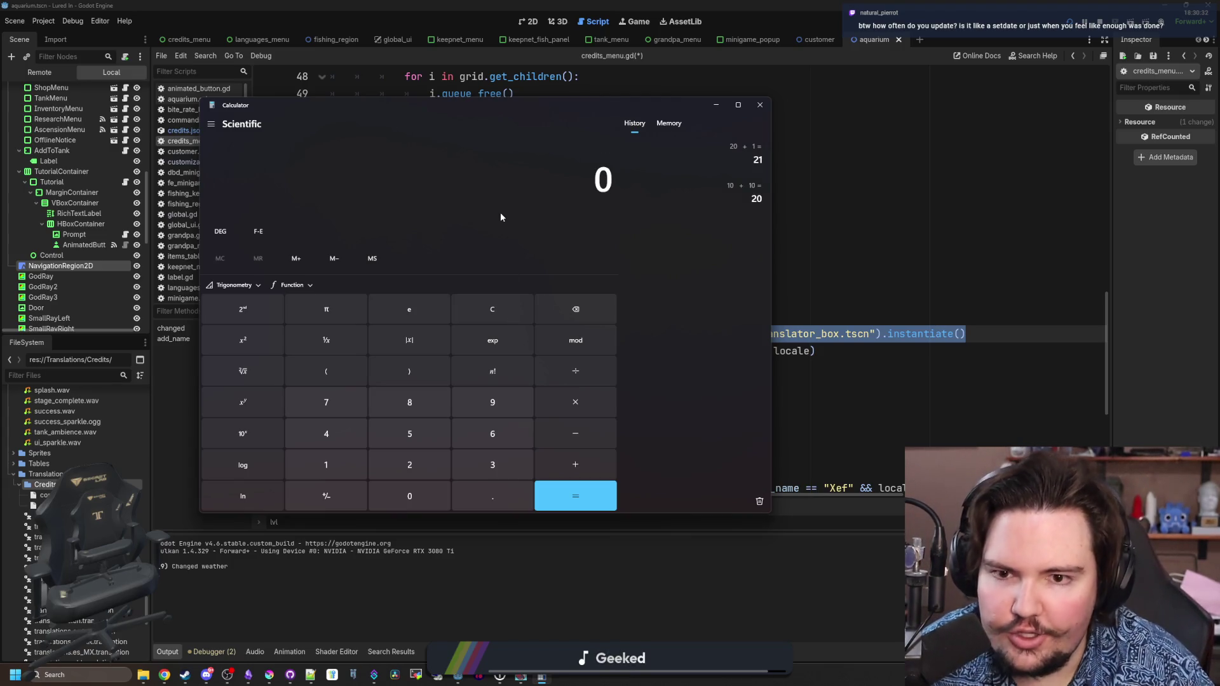
pyautogui.write('1/21')
pyautogui.press('Return')
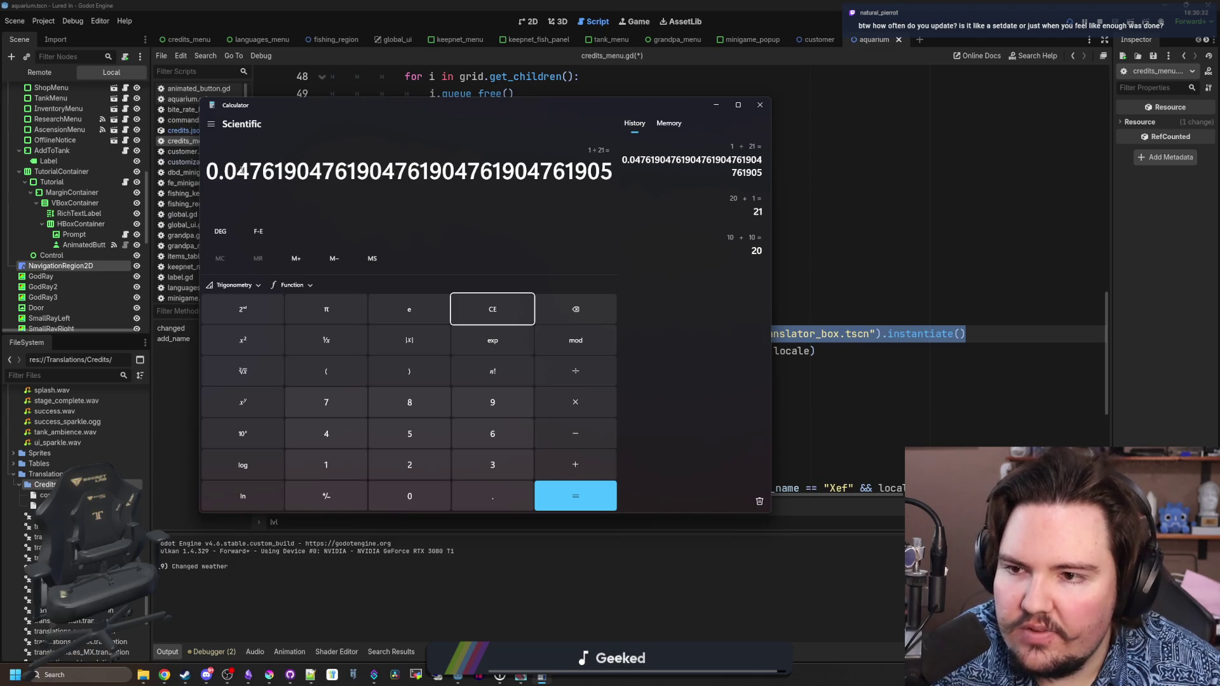
pyautogui.moveTo(237, 170); pyautogui.dragTo(250, 170)
pyautogui.click(248, 170)
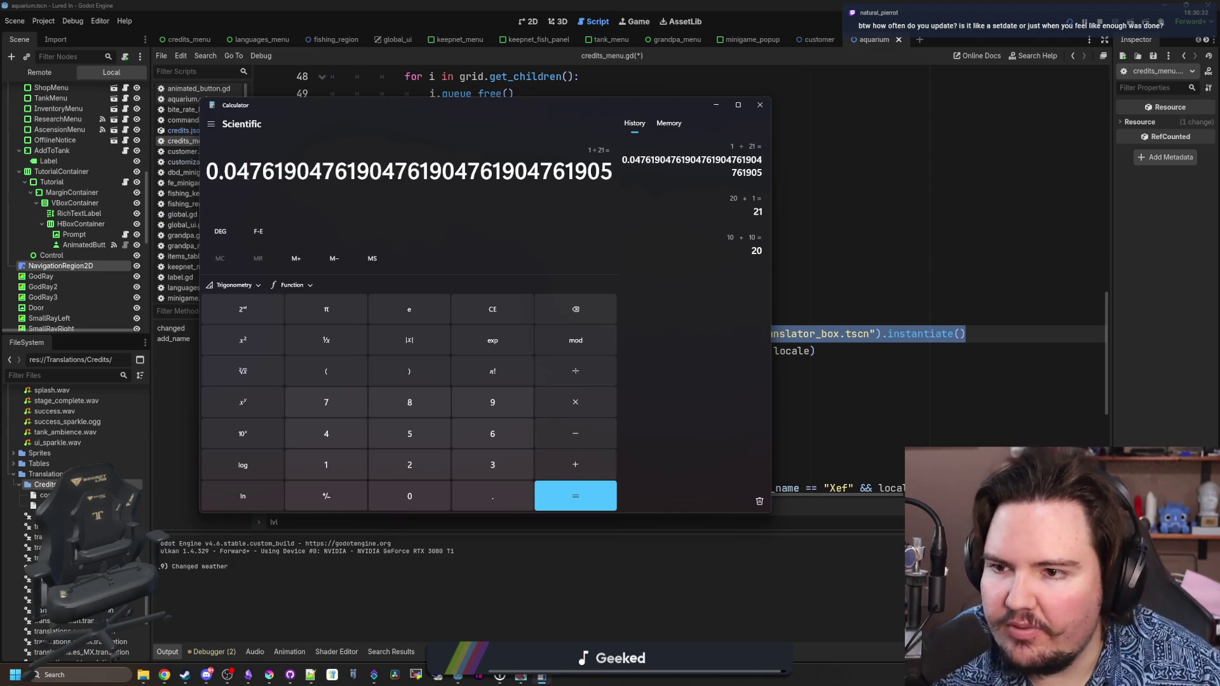
pyautogui.click(510, 310)
pyautogui.write('10')
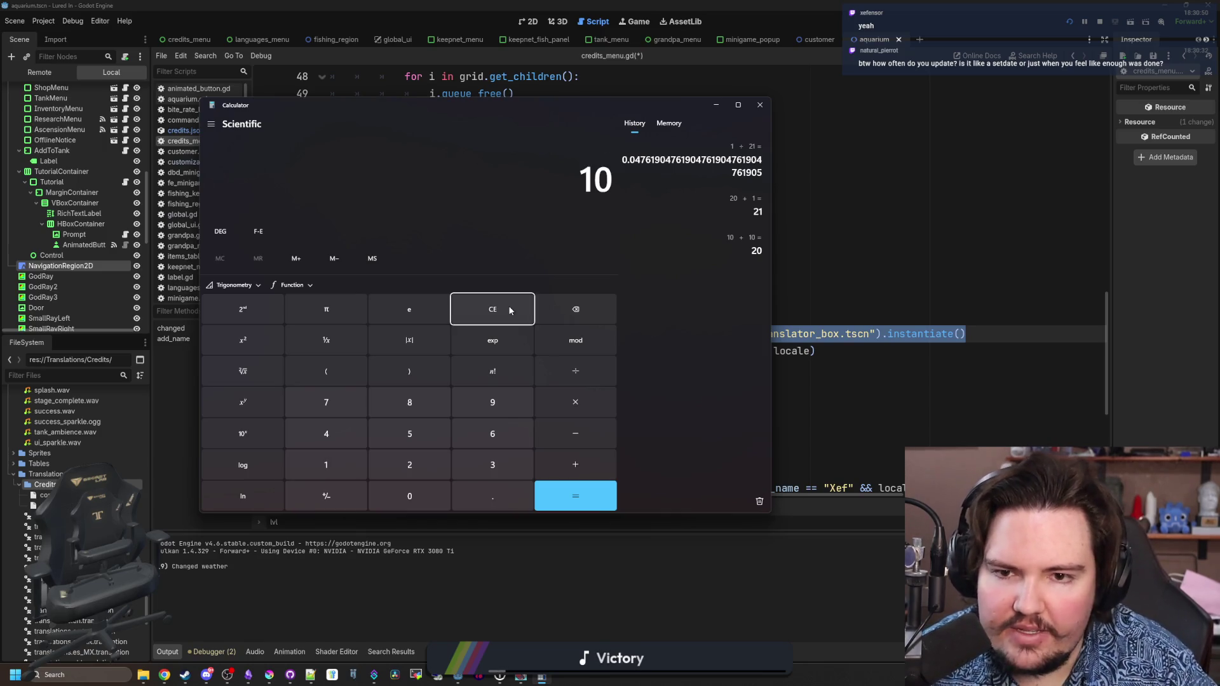
pyautogui.write('/21')
pyautogui.press('Return')
pyautogui.moveTo(223, 178); pyautogui.dragTo(251, 178)
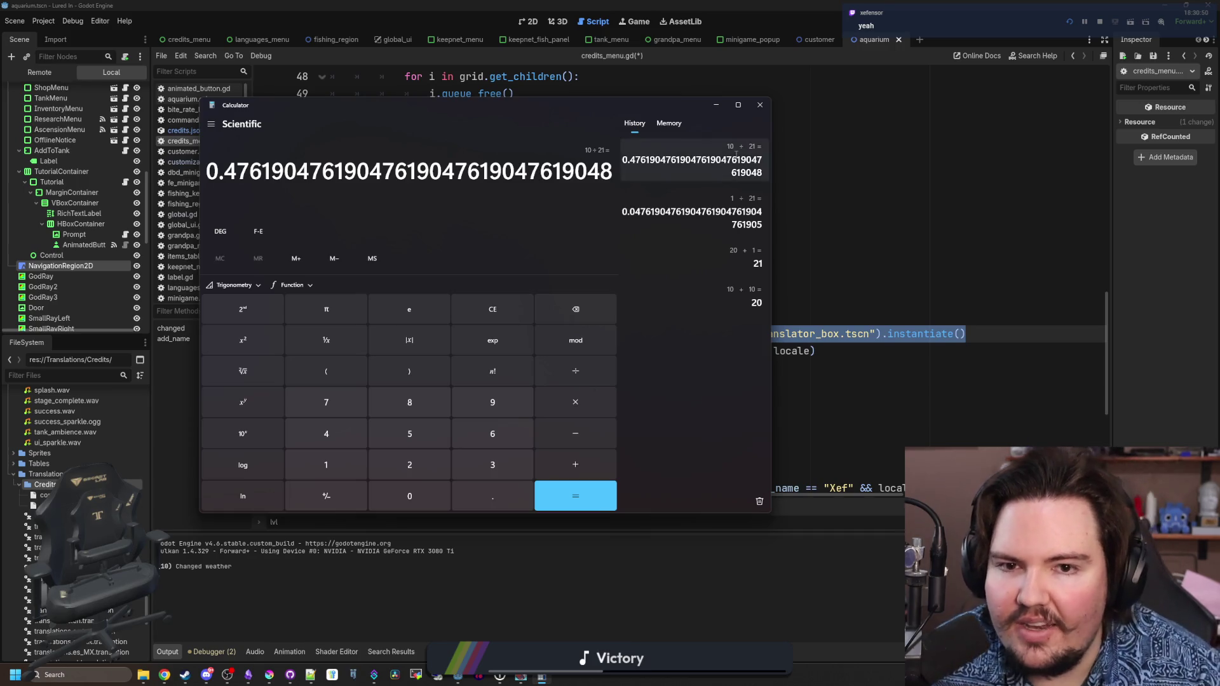
pyautogui.click(760, 105)
pyautogui.click(617, 301)
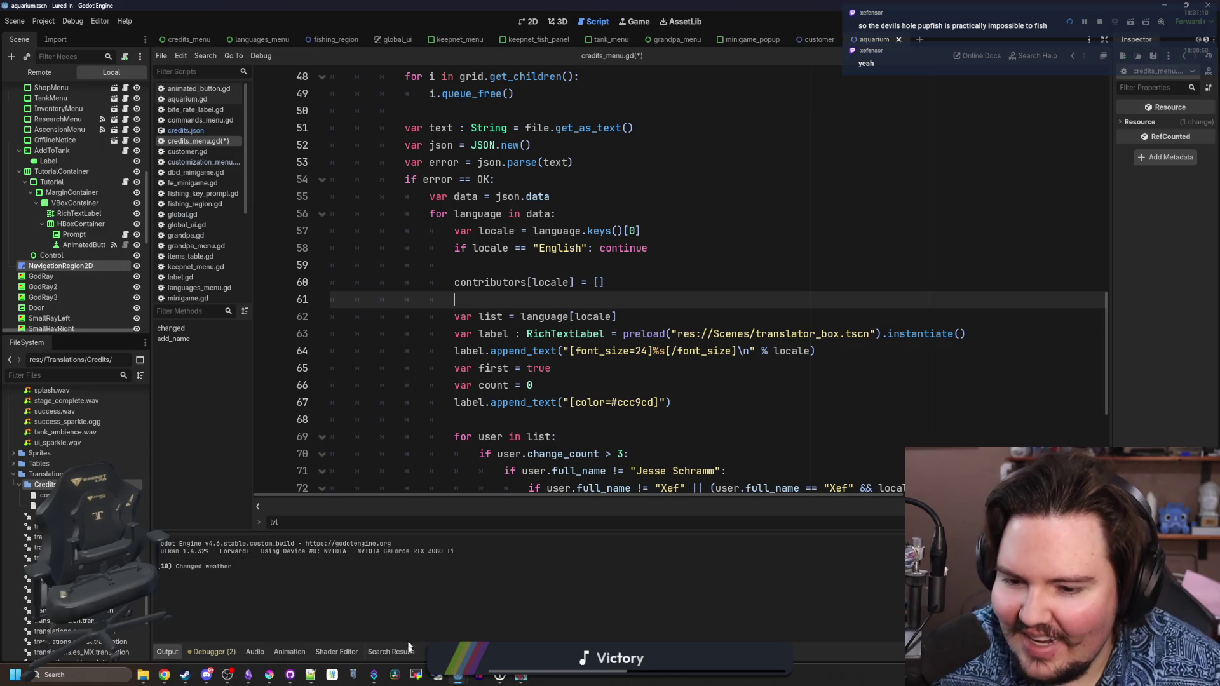
# - Launch Calculator from the system search, then close it again
pyautogui.click(110, 672)
pyautogui.write('ca')
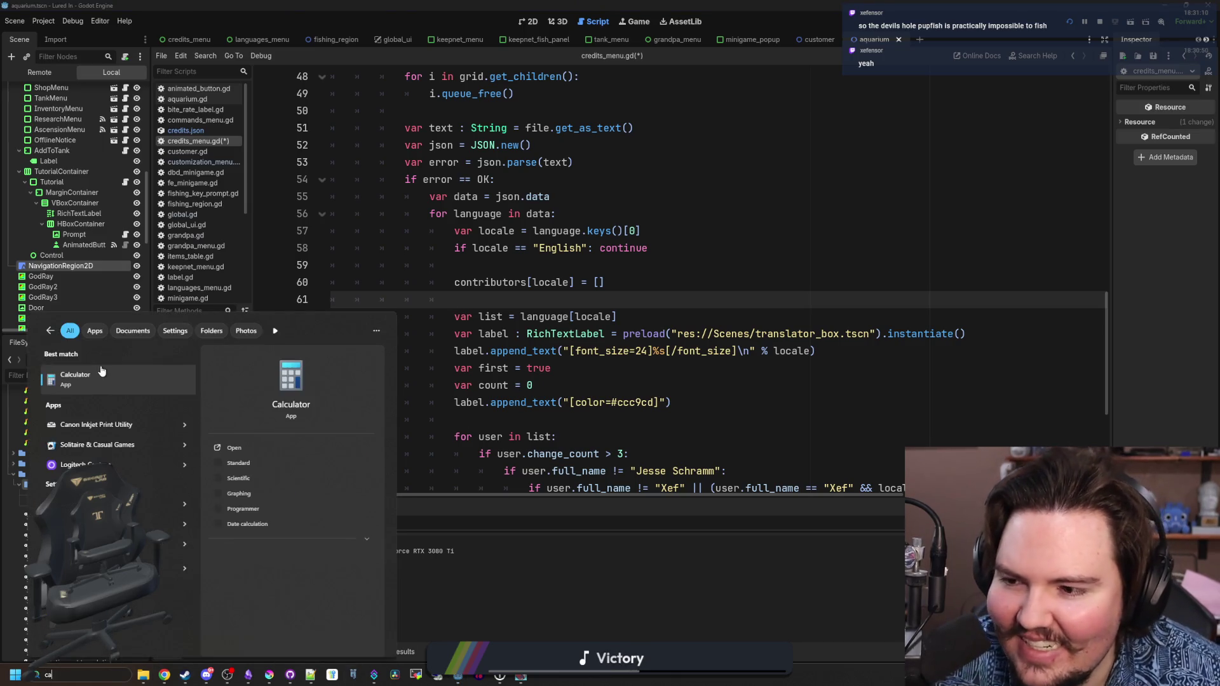
pyautogui.press('Return')
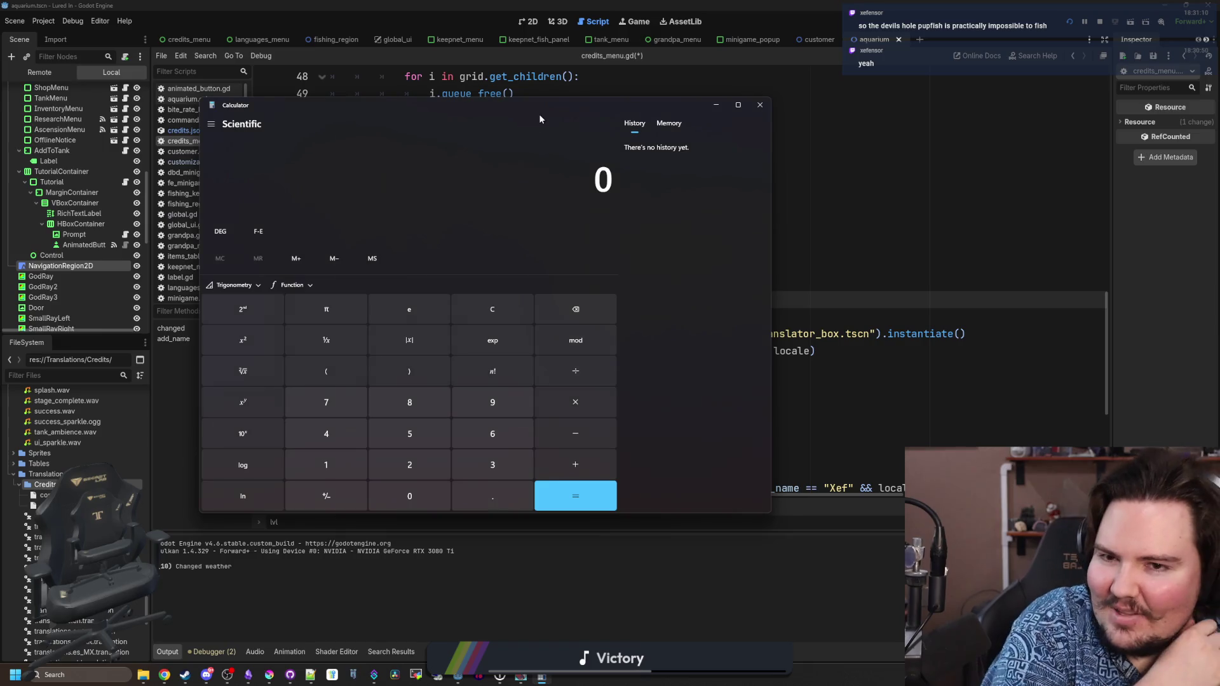
pyautogui.hotkey('alt', 'F4')
# - Save credits_menu.gd, open items_table.gd and find the pupfish Weight line
pyautogui.hotkey('ctrl', 's')
pyautogui.click(114, 375)
pyautogui.write('items')
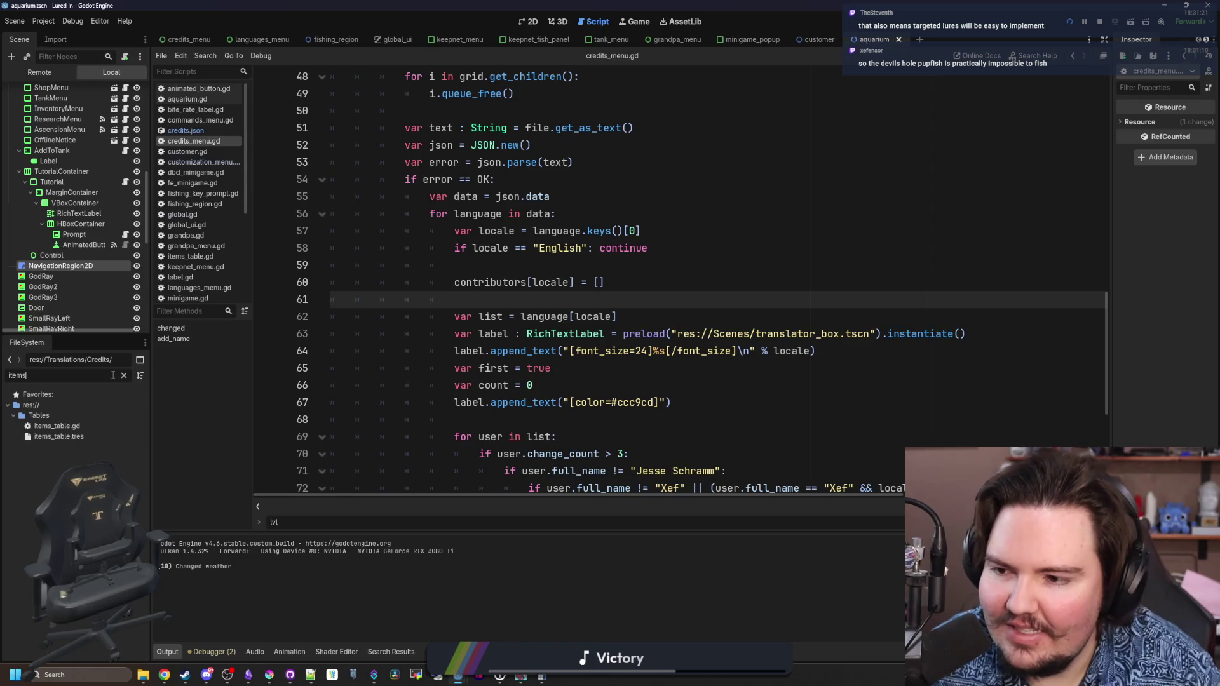
pyautogui.doubleClick(57, 426)
pyautogui.click(479, 338)
pyautogui.hotkey('ctrl', 'f')
pyautogui.write('pupfish')
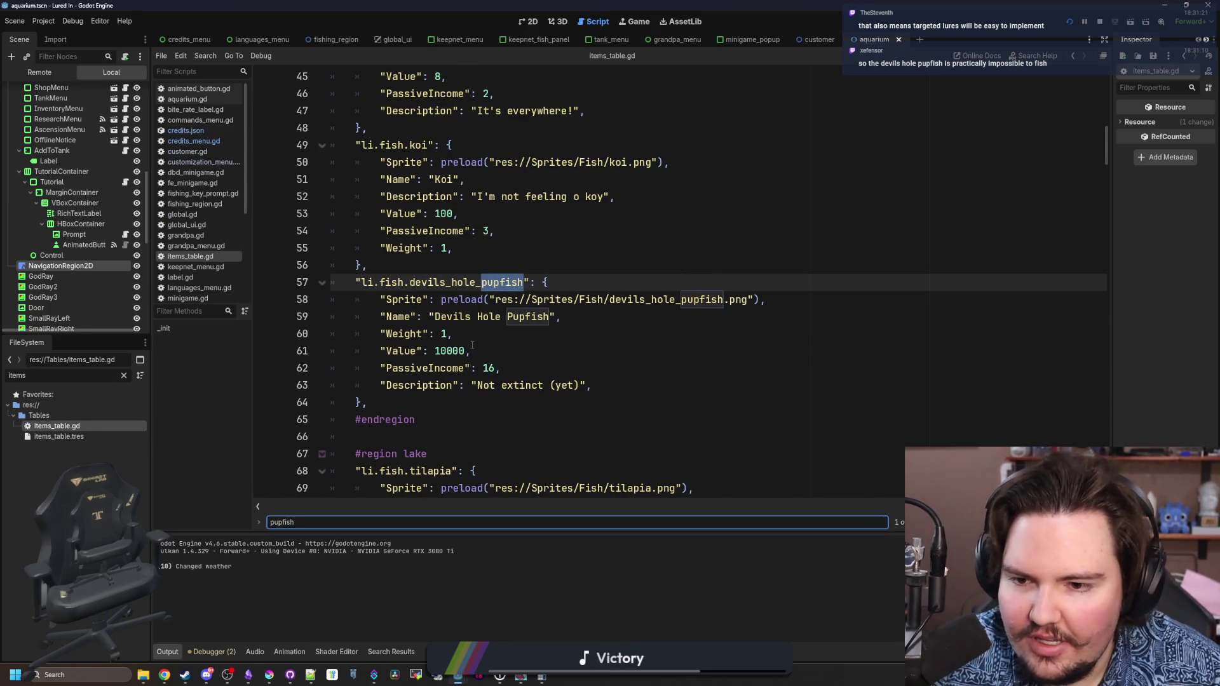
pyautogui.click(478, 333)
# - Open regions_table.gd with Calculator beside it, entering 100 + 100 + 100 + 50 + 10 + 0.1
pyautogui.click(123, 375)
pyautogui.write('regions')
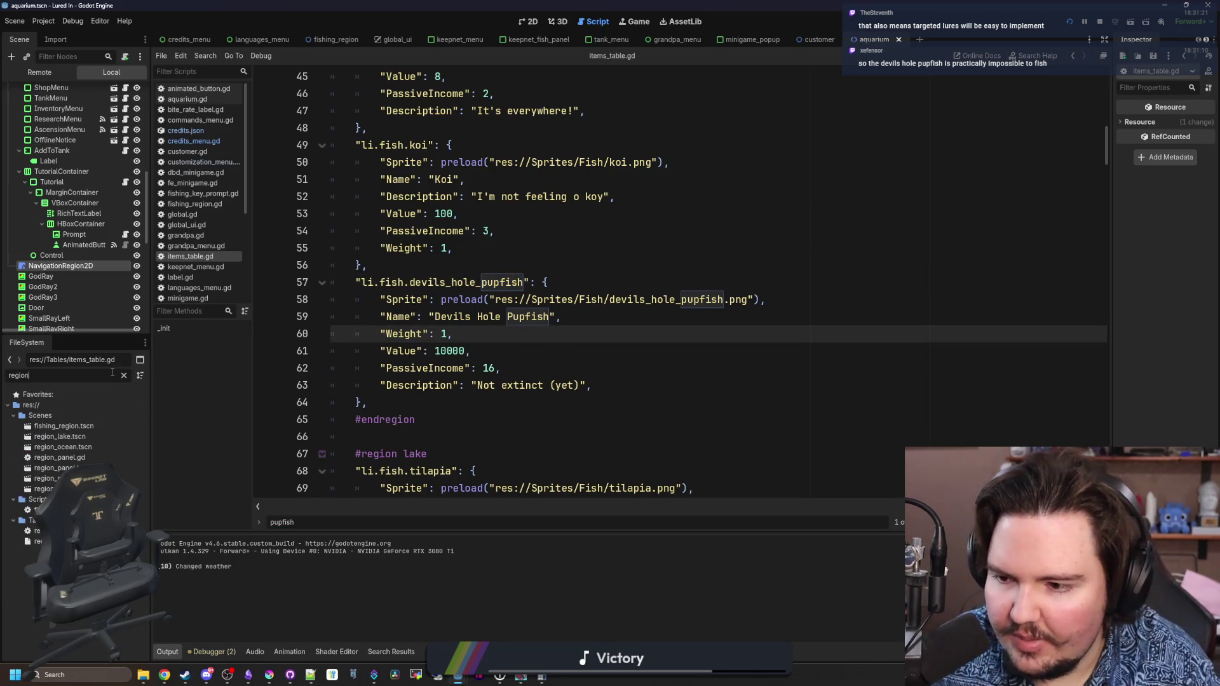
pyautogui.doubleClick(82, 426)
pyautogui.press('XF86Calculator')
pyautogui.moveTo(307, 193)
pyautogui.mouseDown()
pyautogui.moveTo(245, 193)
pyautogui.moveTo(894, 205)
pyautogui.moveTo(1104, 166)
pyautogui.mouseUp()
pyautogui.write('100')
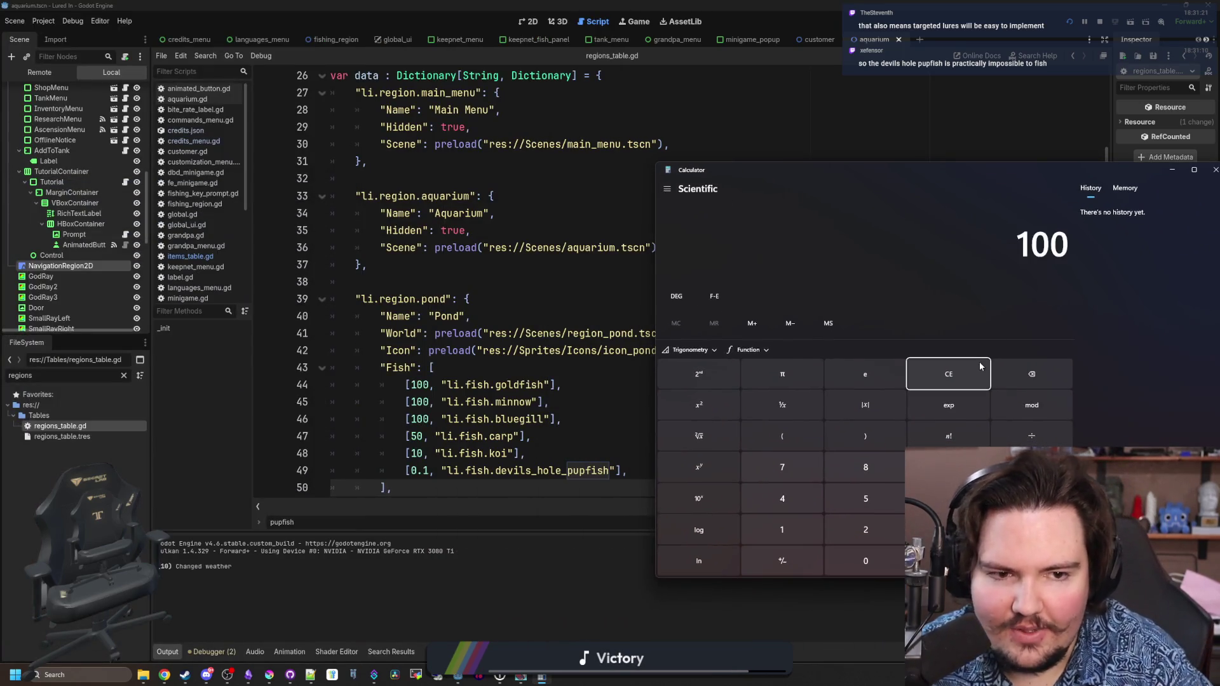
pyautogui.write(' + 100 +')
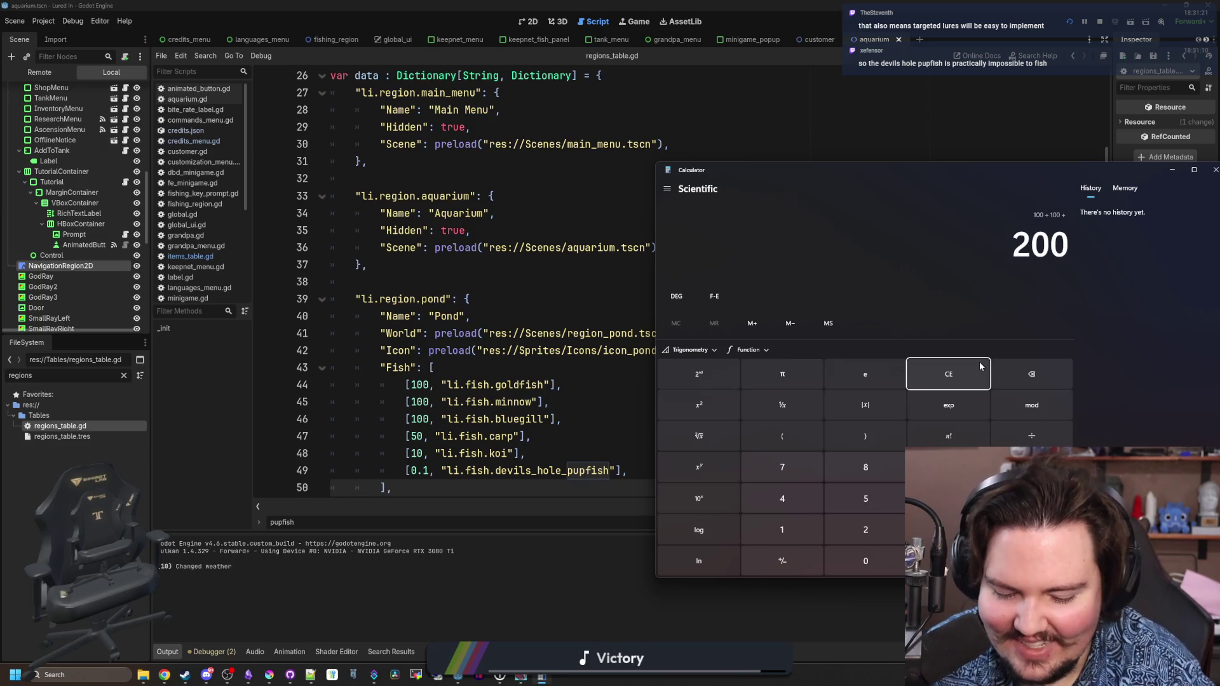
pyautogui.write(' 100 + 50 + 1')
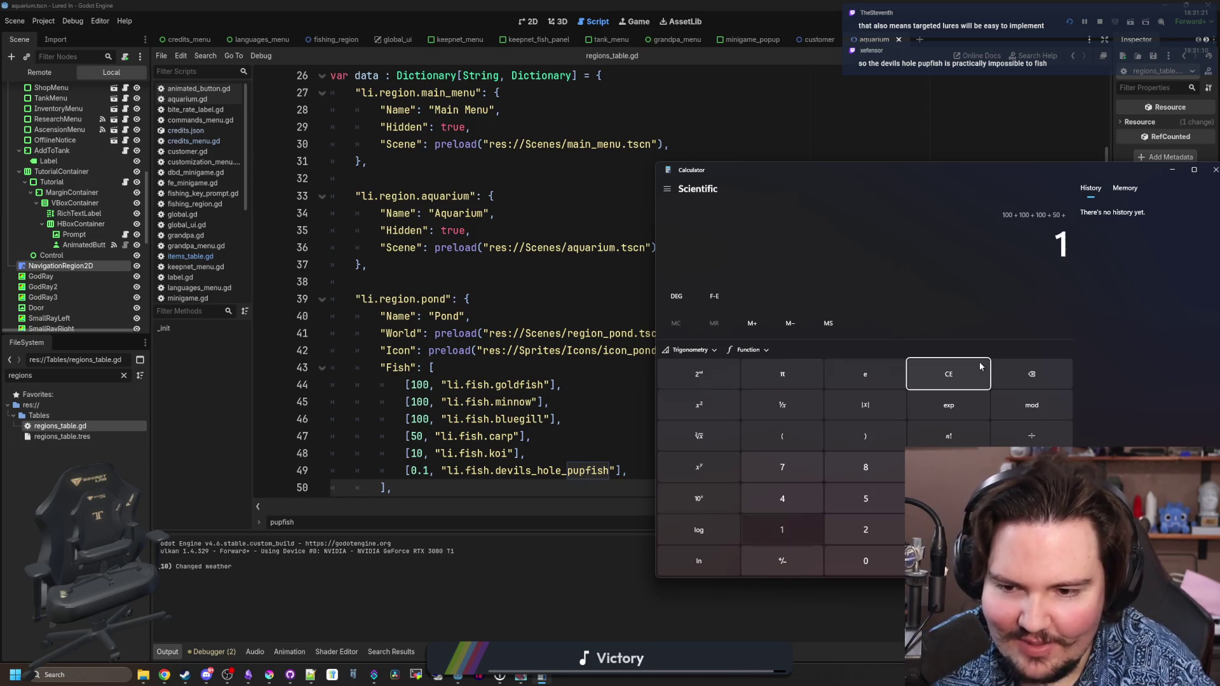
pyautogui.write('0 + 0.1')
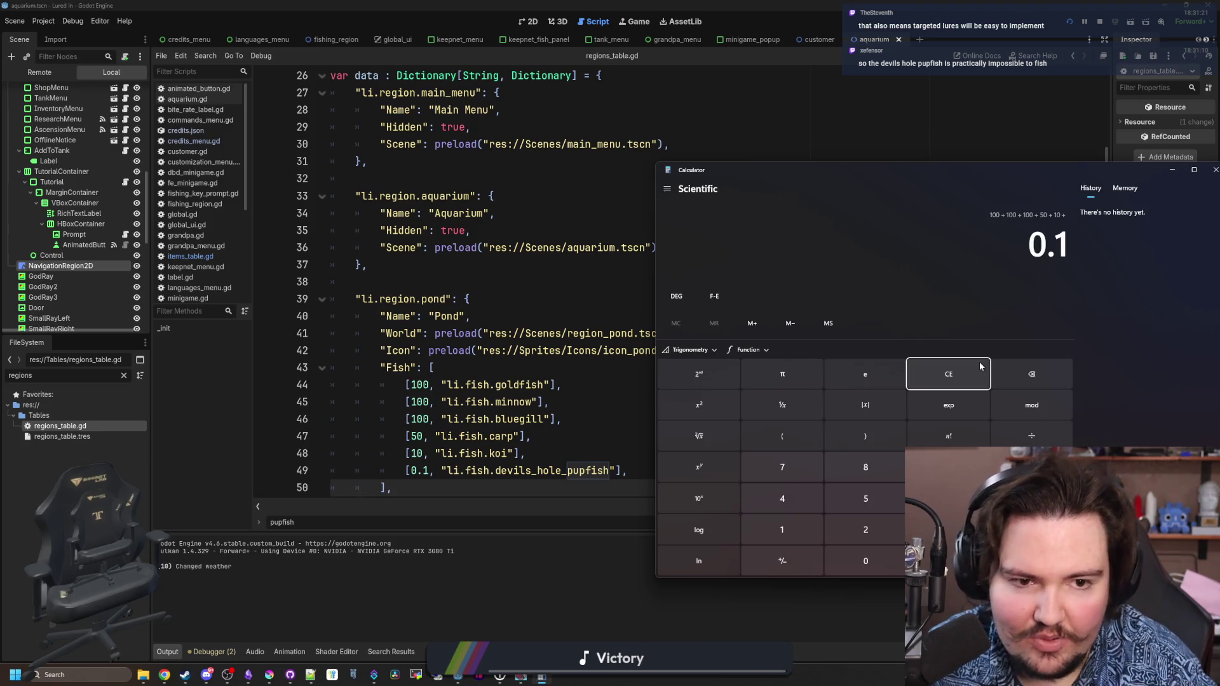
# - Total the pond weights to 360.1, then compute 0.1/360.1 and 1/360 for the pupfish odds
pyautogui.press('Return')
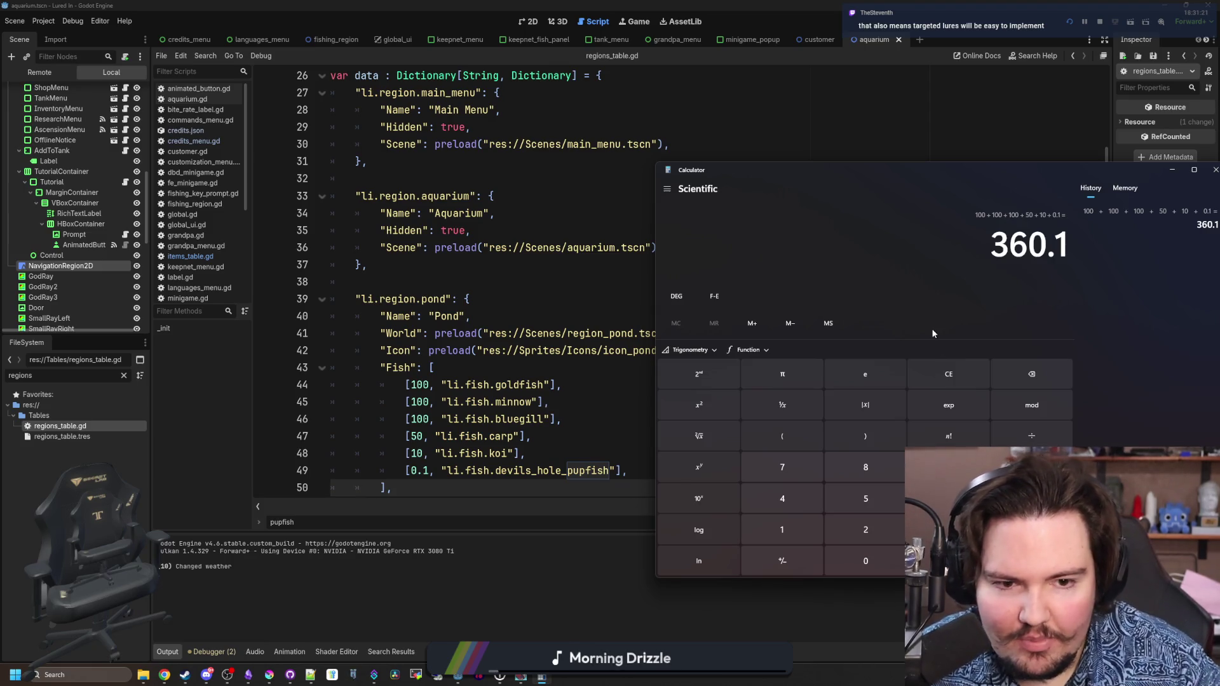
pyautogui.click(954, 382)
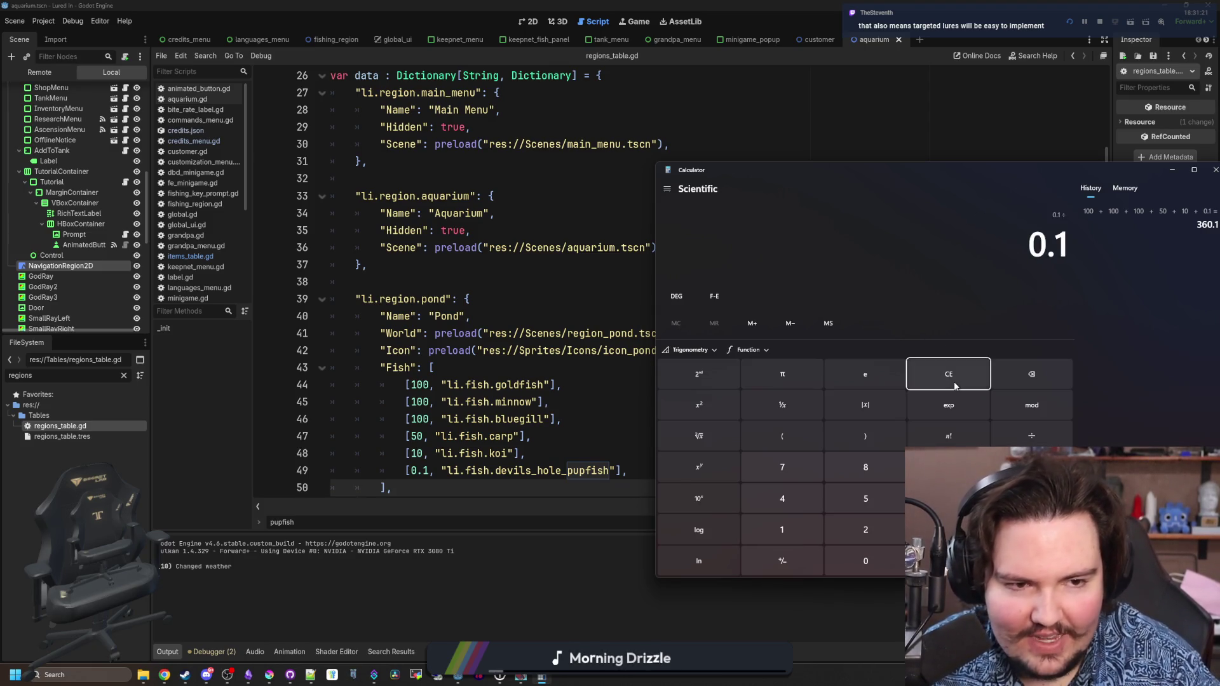
pyautogui.write('/360.1')
pyautogui.press('Return')
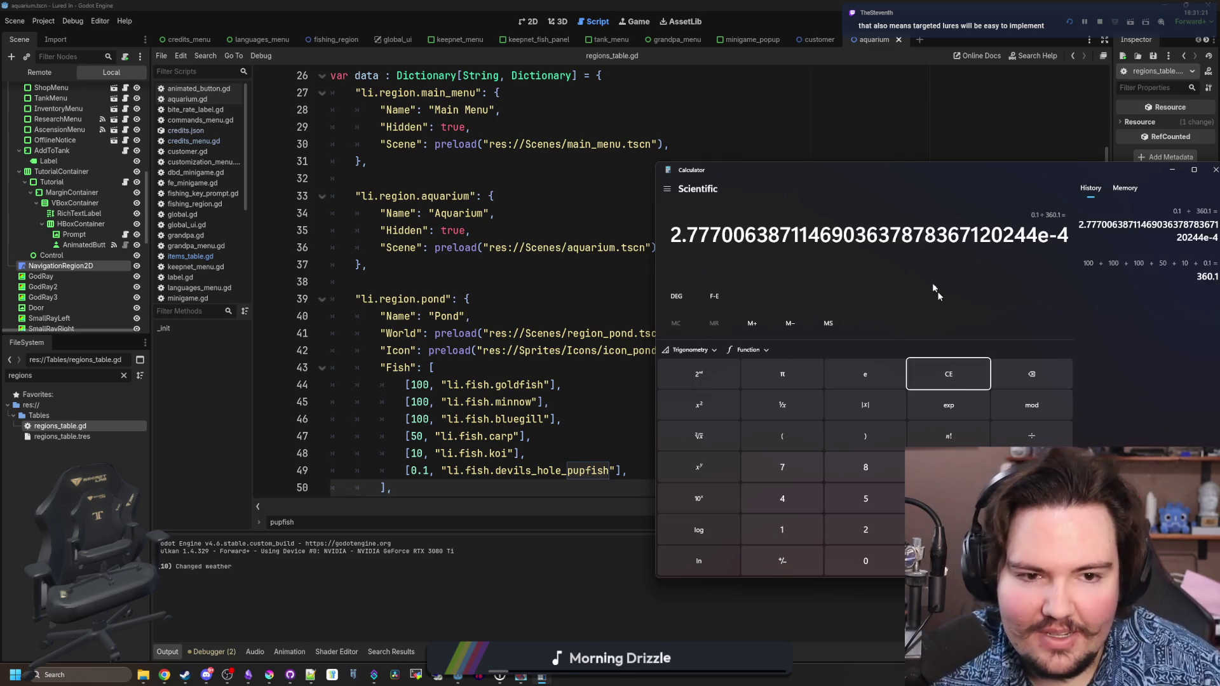
pyautogui.moveTo(954, 170)
pyautogui.mouseDown()
pyautogui.moveTo(850, 154)
pyautogui.moveTo(729, 26)
pyautogui.mouseUp()
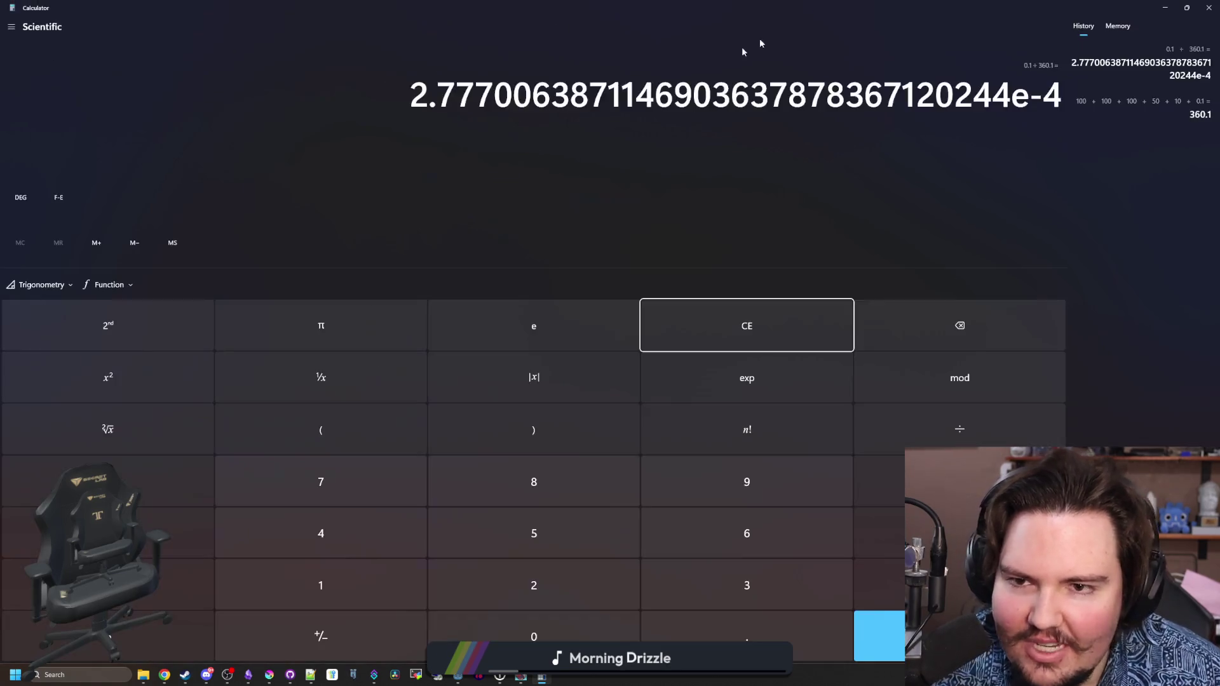
pyautogui.doubleClick(635, 25)
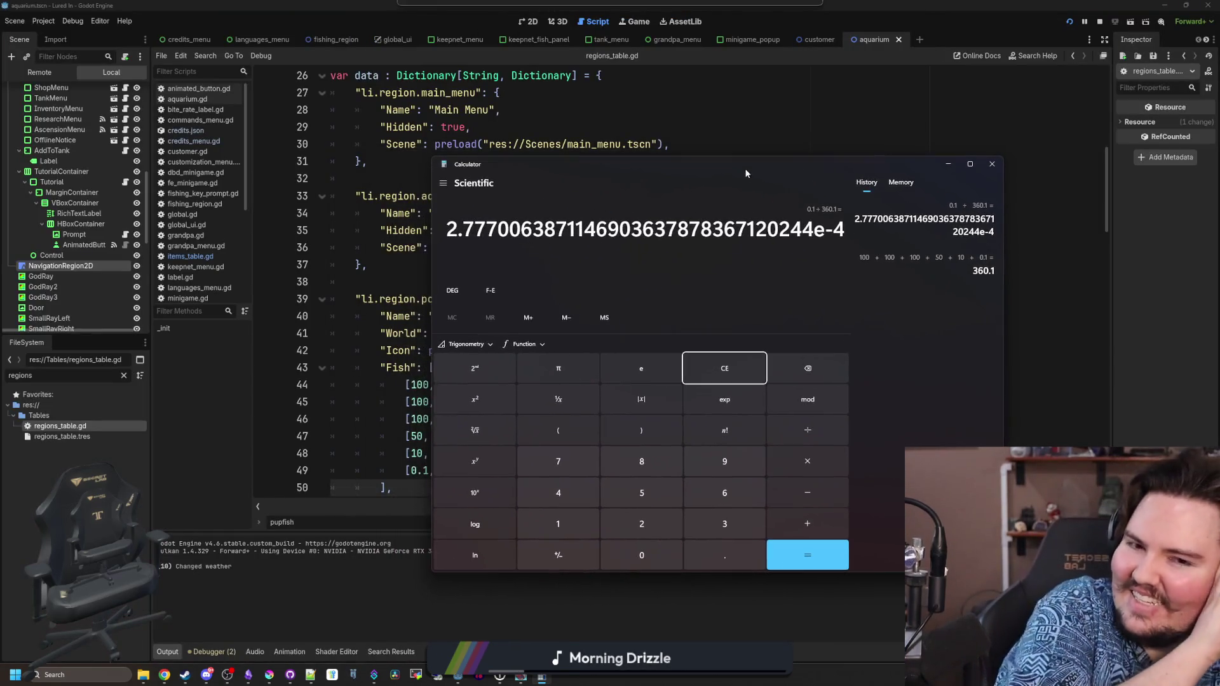
pyautogui.click(742, 377)
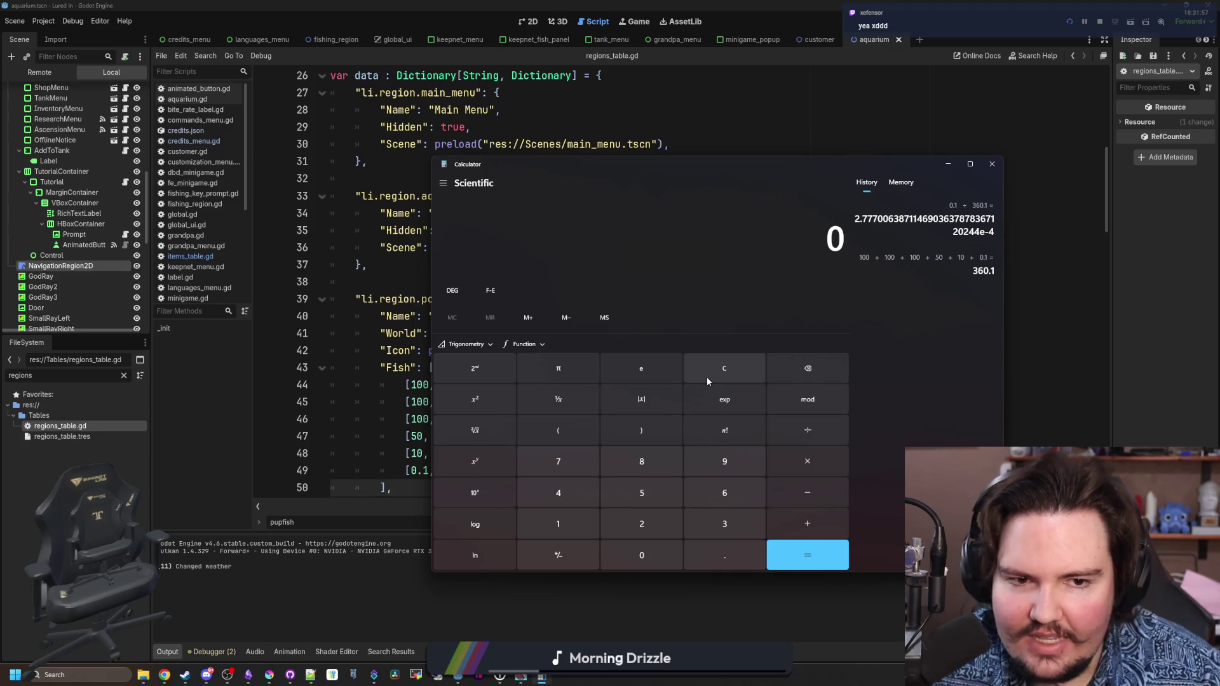
pyautogui.write('1/360')
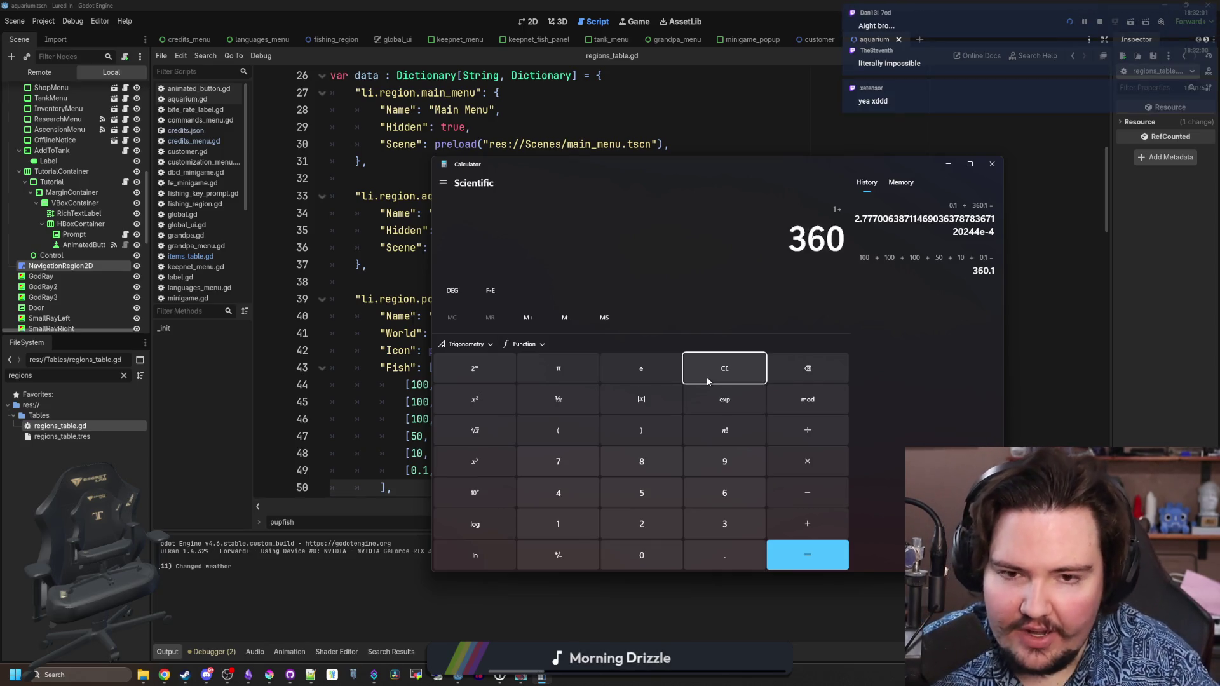
pyautogui.press('Return')
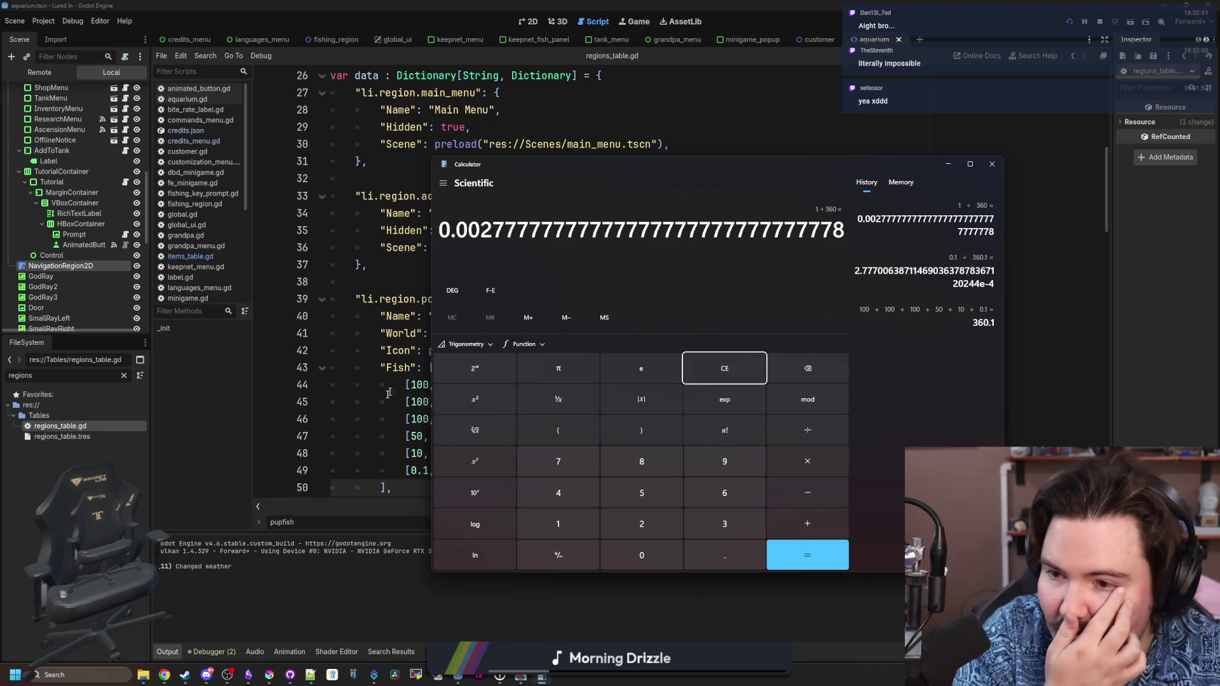
# - Change the pupfish pond weight on line 49 from 0.1 to 1, save, and bring up the changelog notes
pyautogui.click(429, 454)
pyautogui.click(424, 470)
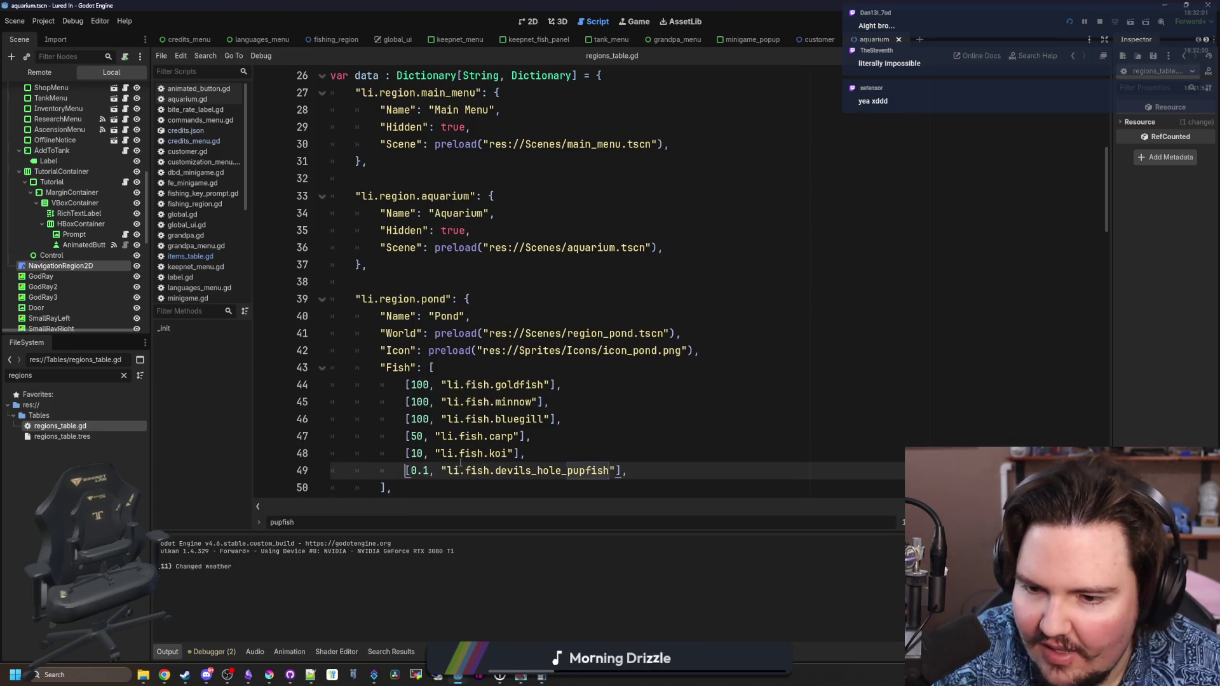
pyautogui.press('Delete')
pyautogui.press('Delete')
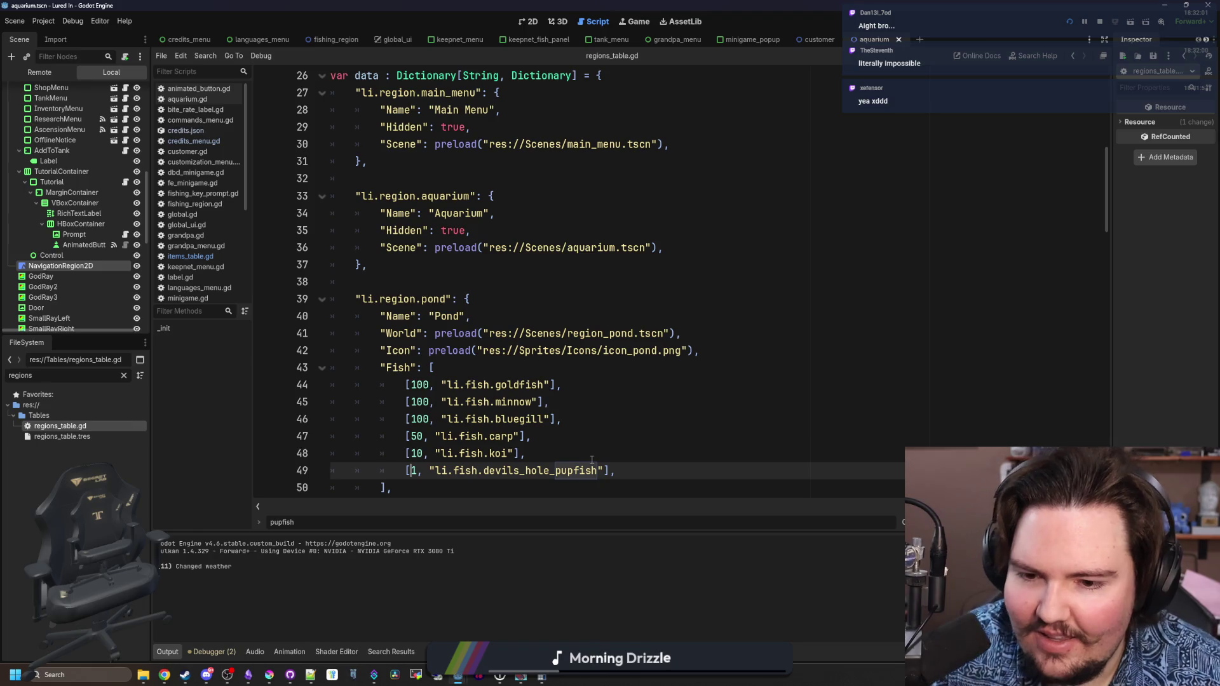
pyautogui.click(525, 453)
pyautogui.hotkey('ctrl', 's')
pyautogui.click(269, 674)
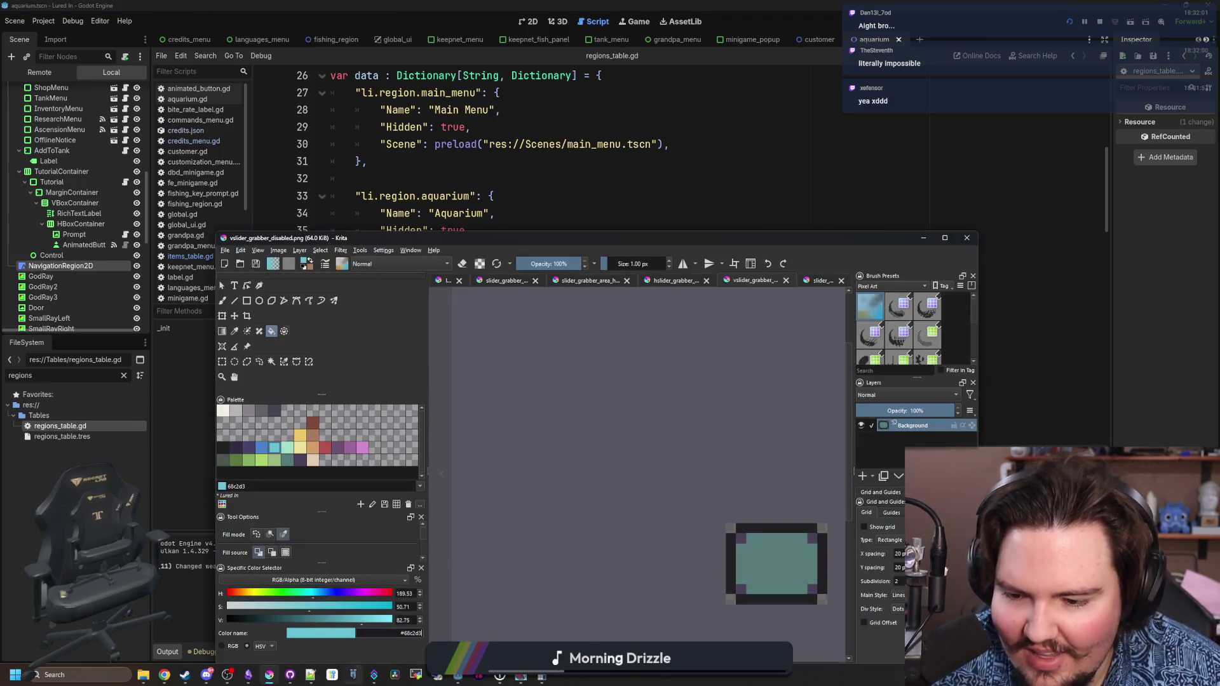
pyautogui.click(248, 675)
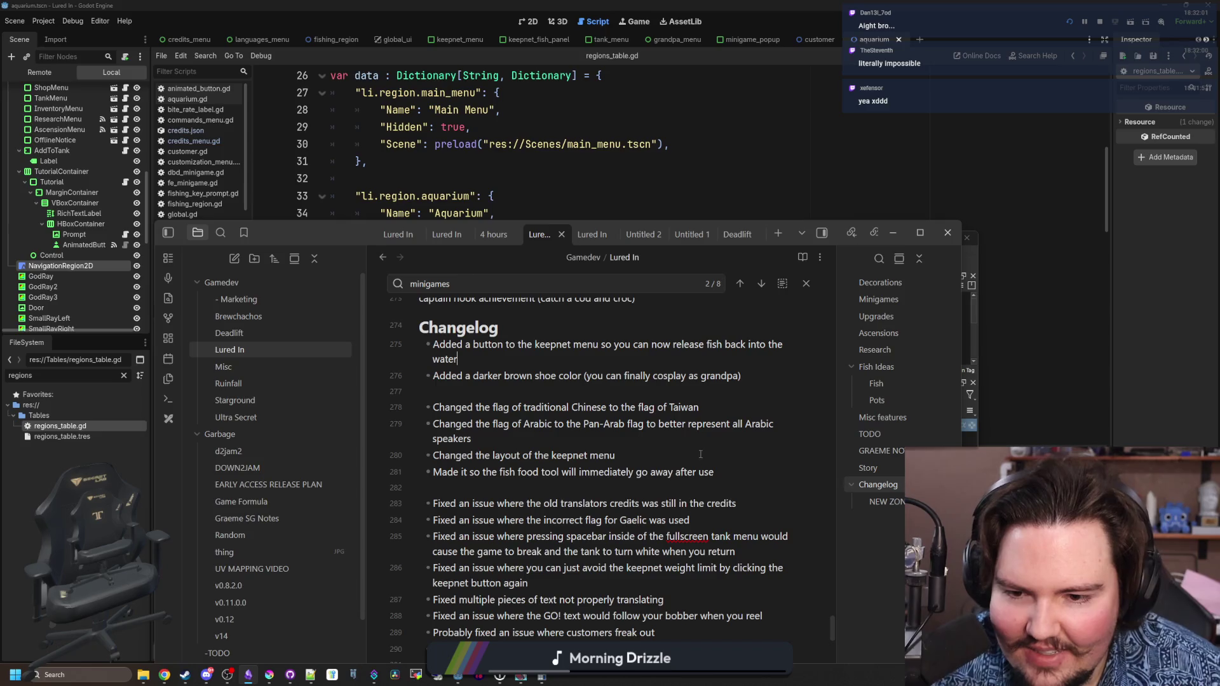
# - Add the bullet 'Increased the chance to get the pupfish by 10x' below the fish food line, then save in Godot
pyautogui.click(725, 477)
pyautogui.press('Return')
pyautogui.write('Increased the change')
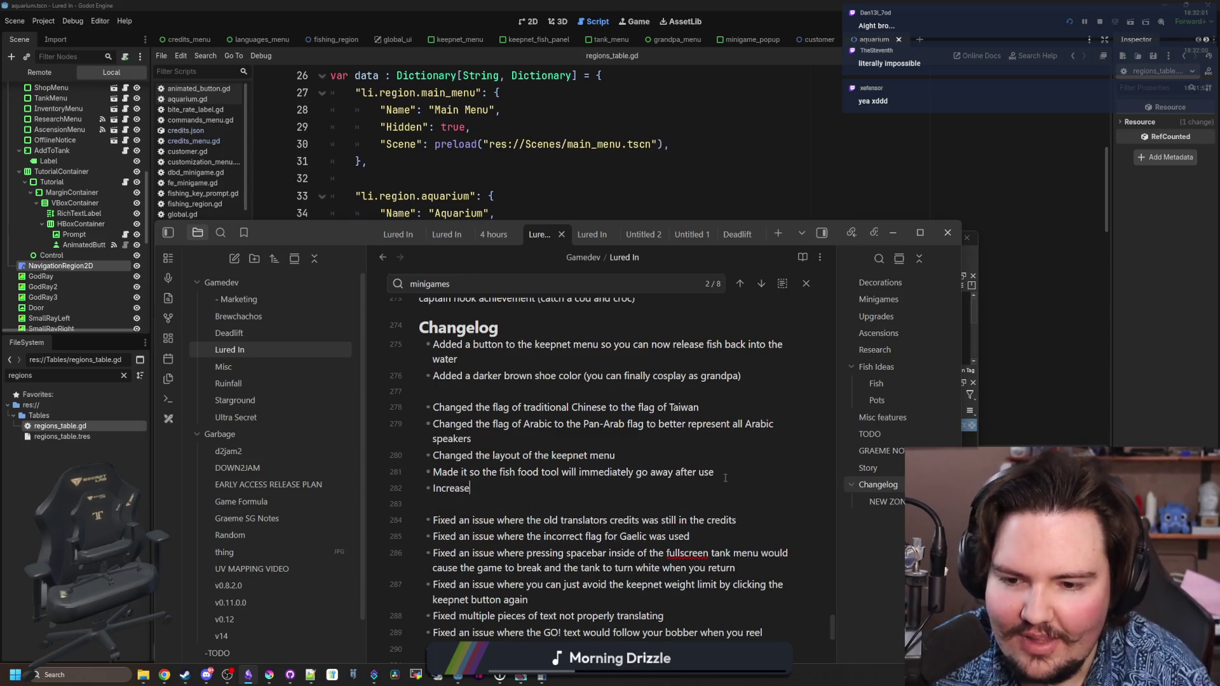
pyautogui.press('BackSpace')
pyautogui.press('BackSpace')
pyautogui.press('BackSpace')
pyautogui.write('ce to ')
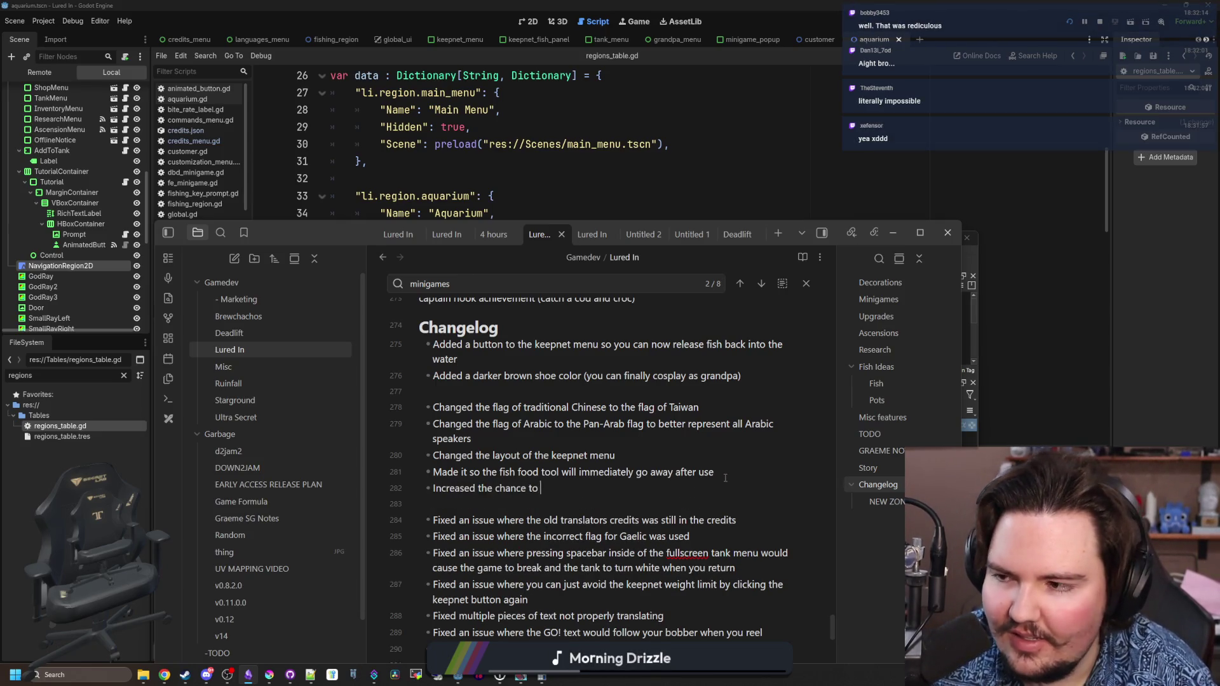
pyautogui.write('get the pupfish by 10x')
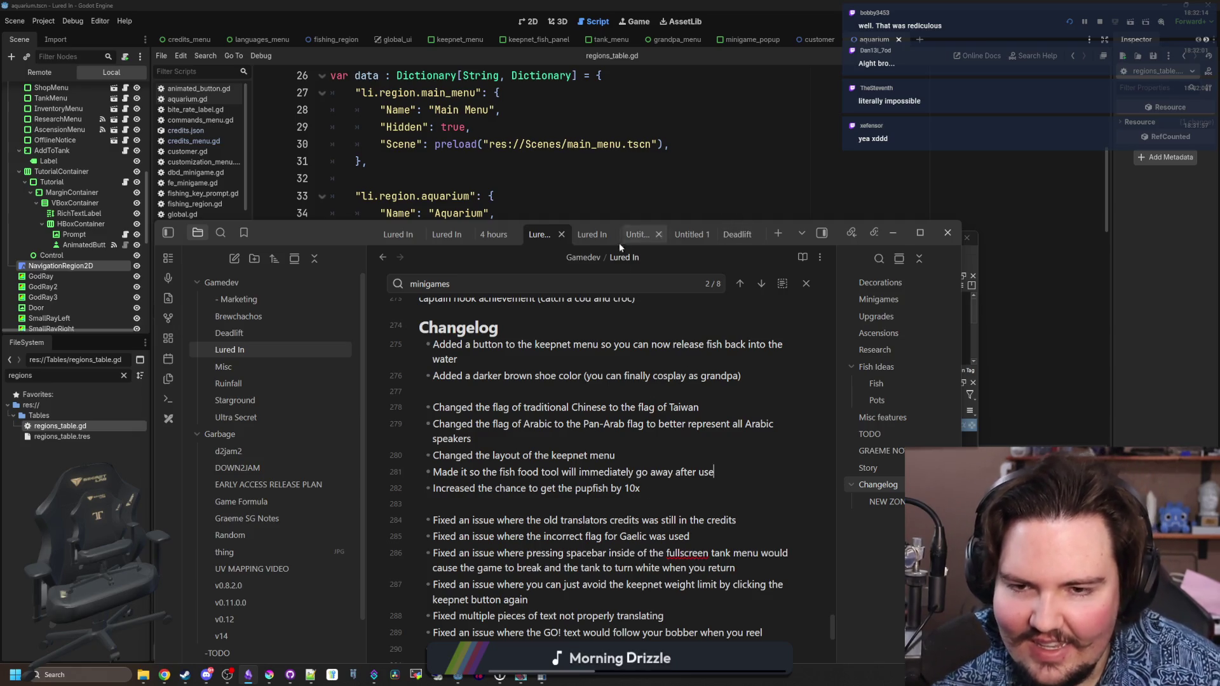
pyautogui.hotkey('alt', 'Tab')
pyautogui.click(610, 269)
pyautogui.hotkey('ctrl', 's')
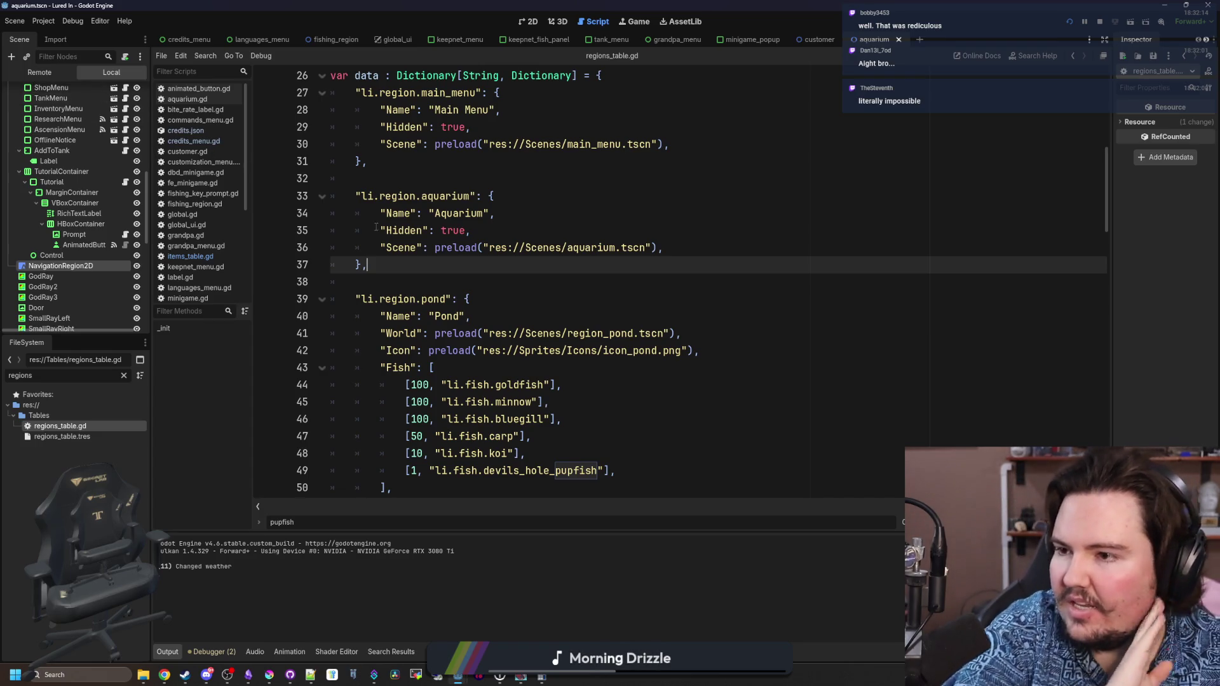
pyautogui.click(599, 275)
pyautogui.click(368, 264)
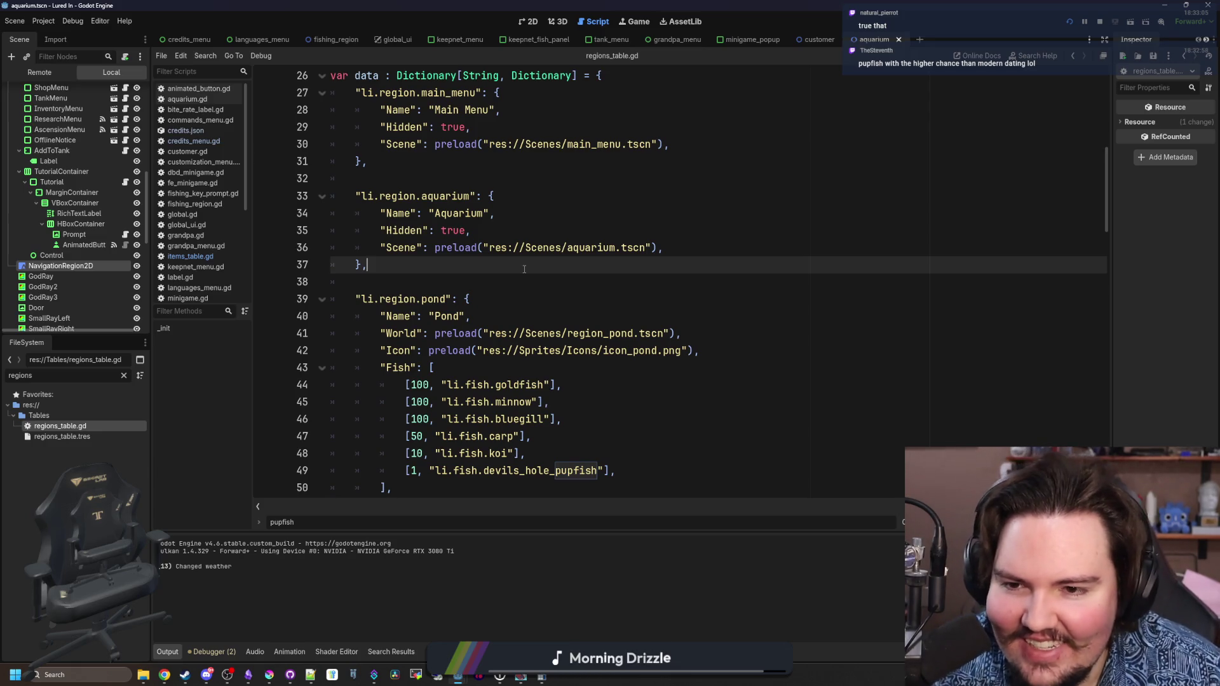
# - Look through the region lists in regions_table.gd and save it
pyautogui.scroll(-2, 524, 269)
pyautogui.click(521, 401)
pyautogui.scroll(-4, 521, 400)
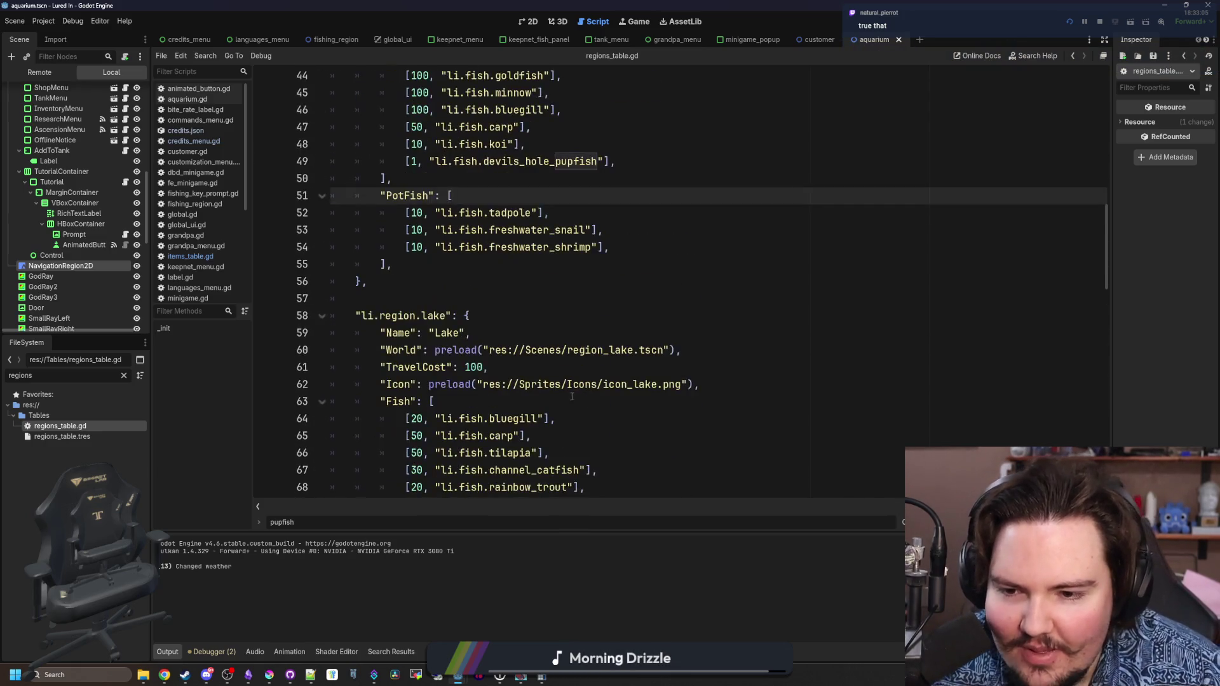
pyautogui.click(512, 316)
pyautogui.hotkey('ctrl', 's')
pyautogui.click(512, 294)
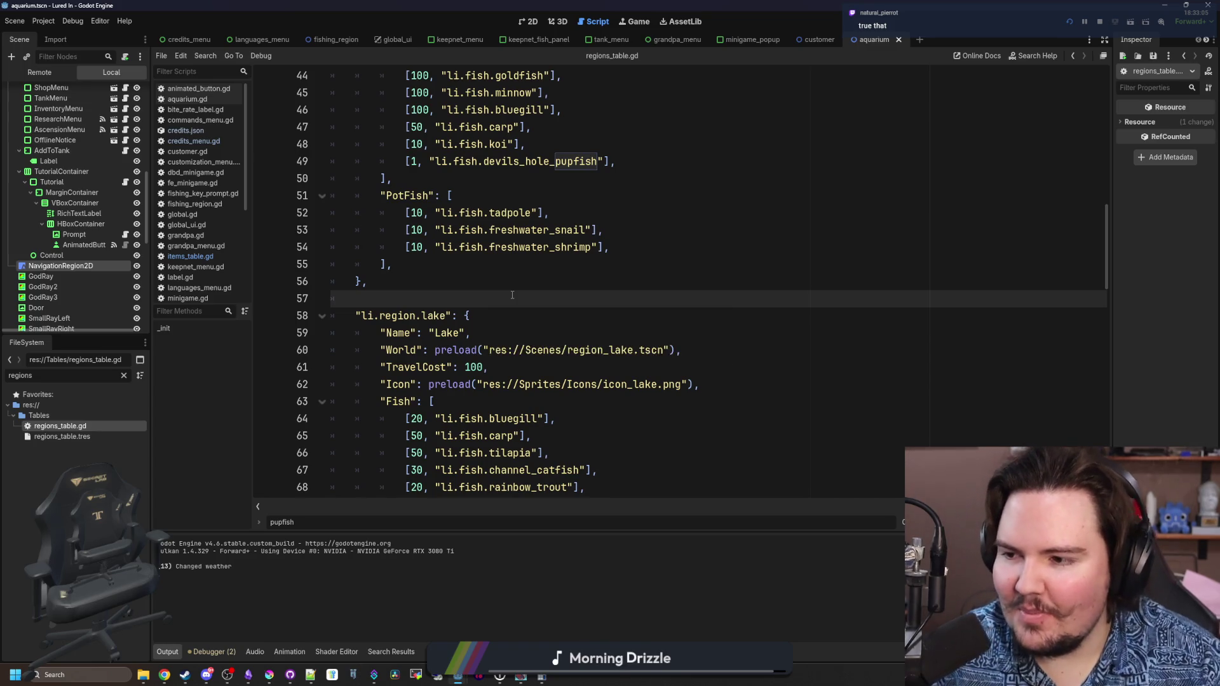
pyautogui.scroll(-5, 512, 295)
pyautogui.click(614, 367)
pyautogui.hotkey('ctrl', 's')
pyautogui.scroll(6, 614, 365)
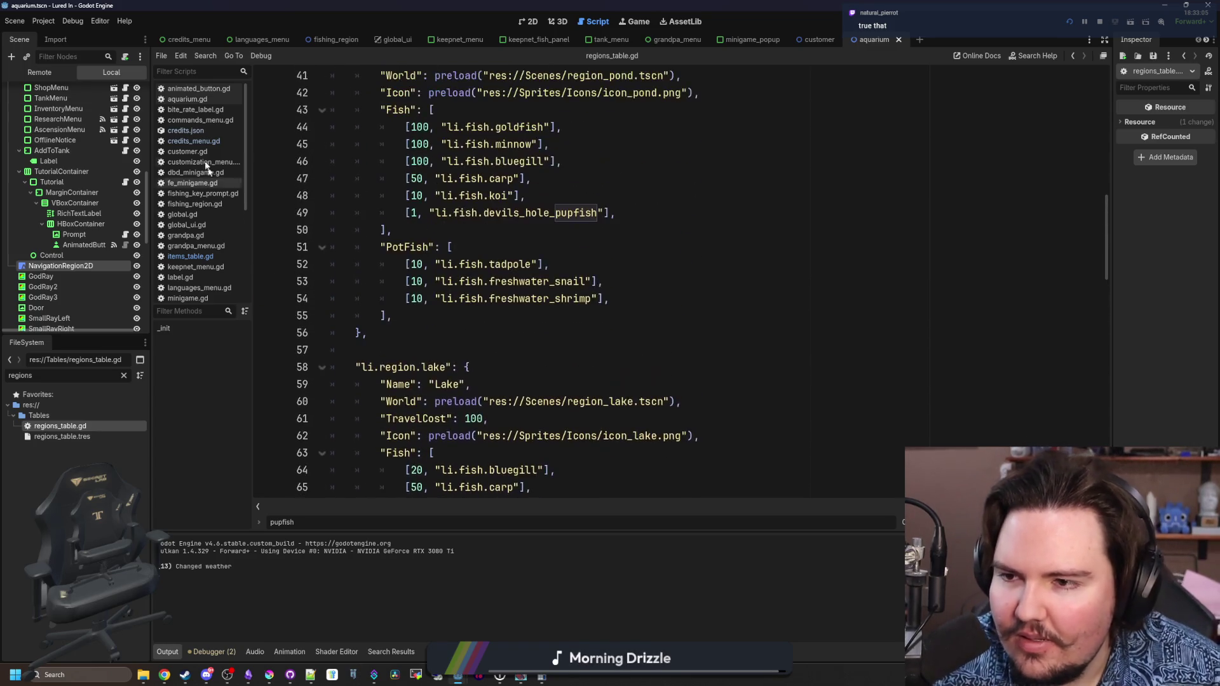
# - In credits_menu.gd, cut the label setup lines 63–67 out of the user loop
pyautogui.click(196, 140)
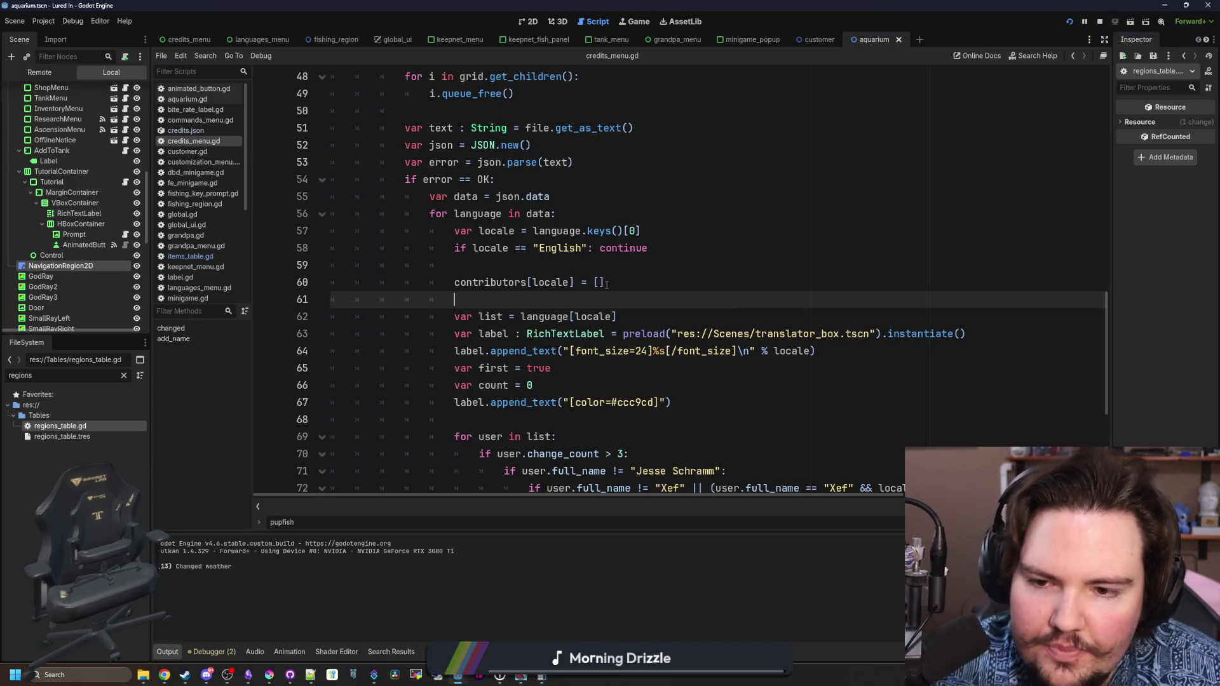
pyautogui.scroll(-1, 607, 285)
pyautogui.scroll(-1, 606, 286)
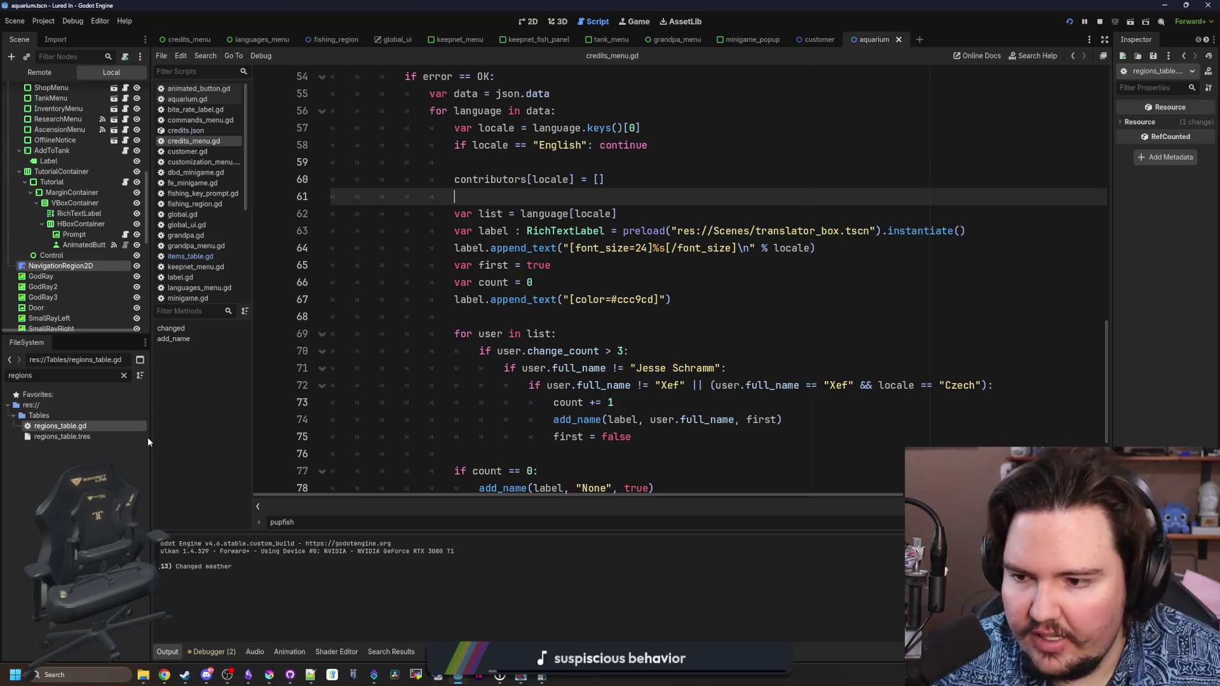
pyautogui.moveTo(150, 437); pyautogui.dragTo(115, 420)
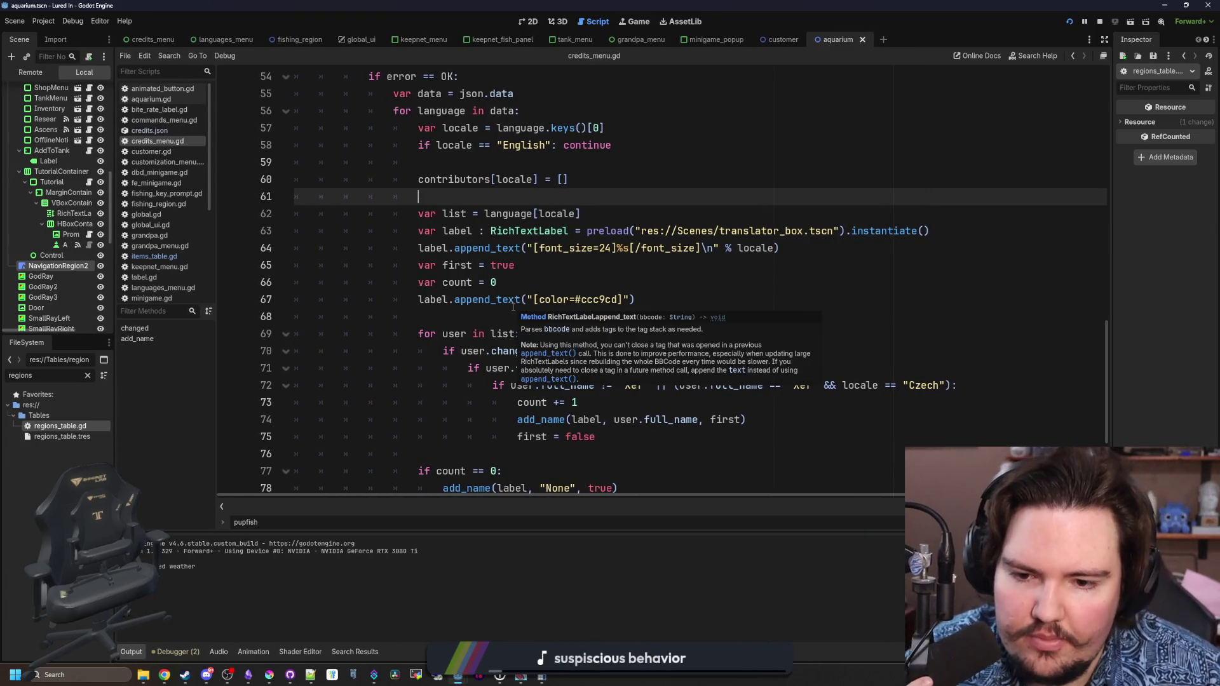
pyautogui.click(520, 436)
pyautogui.scroll(1, 593, 264)
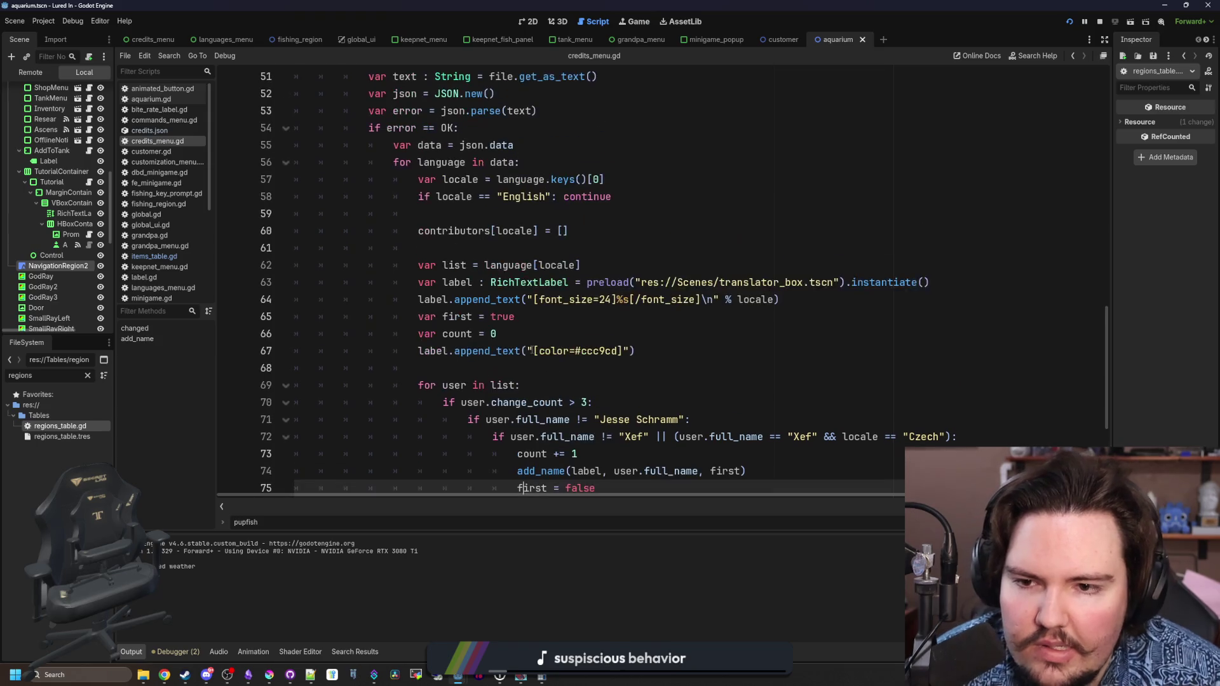
pyautogui.tripleClick(593, 264)
pyautogui.press('Home')
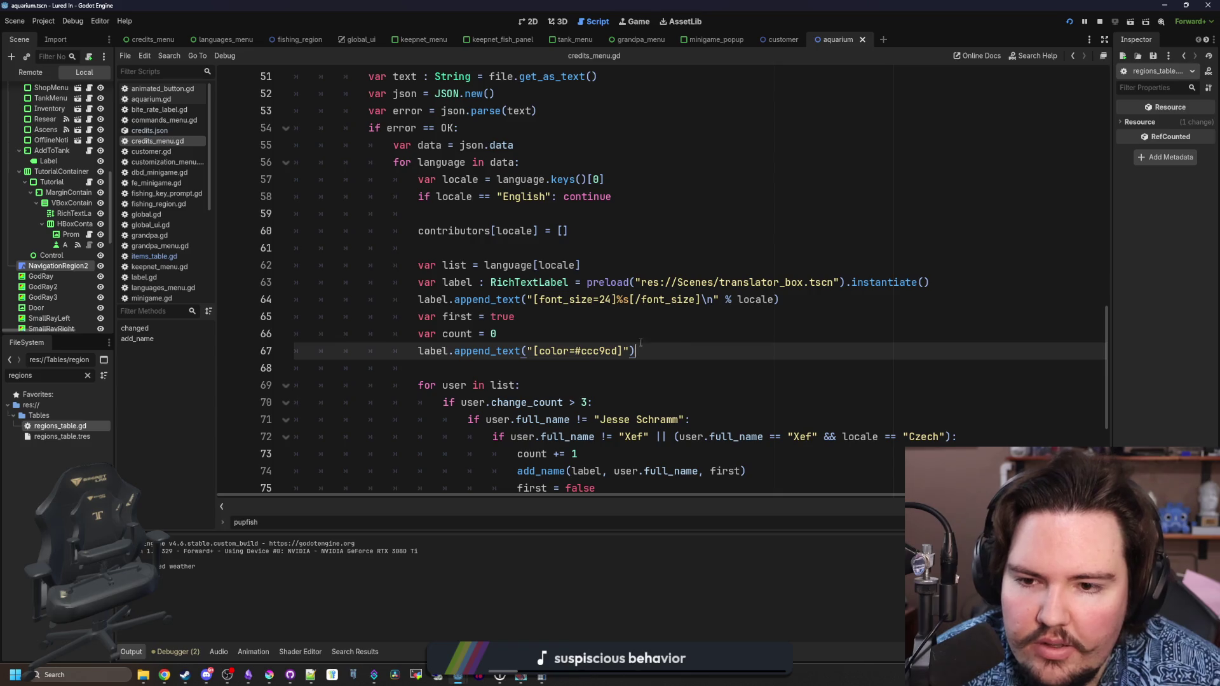
pyautogui.moveTo(686, 346); pyautogui.dragTo(287, 285)
pyautogui.hotkey('ctrl', 'x')
# - Paste the label setup below grid.add_child and fix the line to list = language[locale]
pyautogui.scroll(-3, 415, 374)
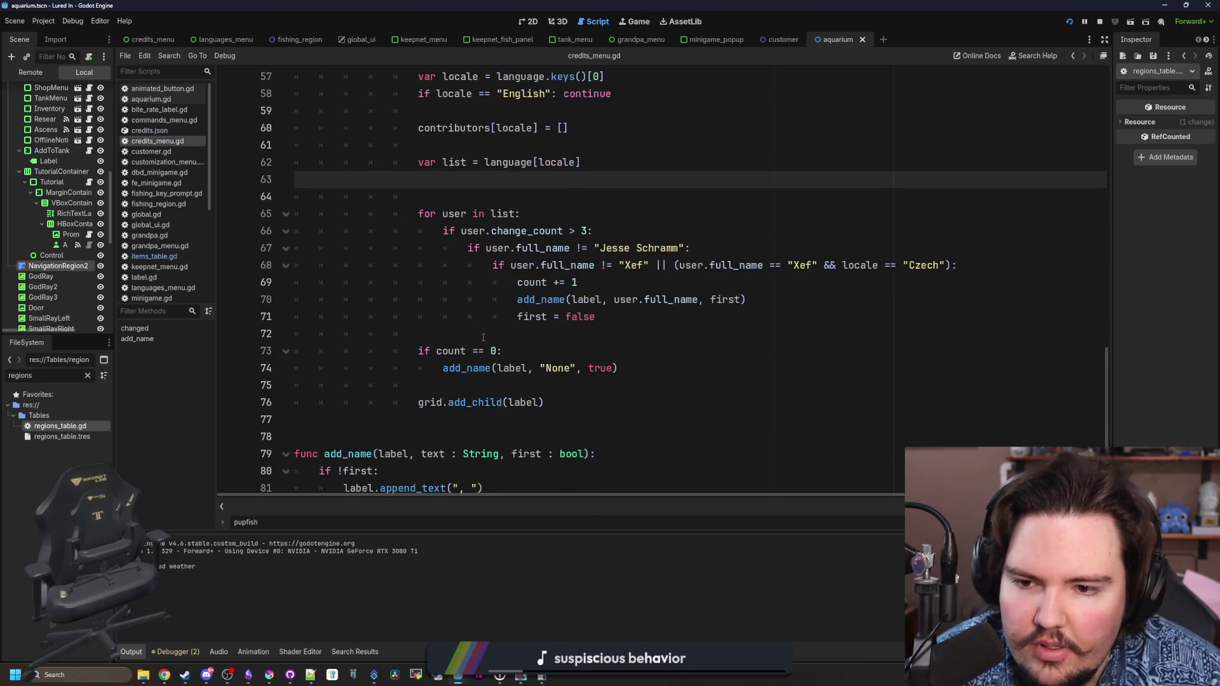
pyautogui.click(414, 374)
pyautogui.press('Return')
pyautogui.press('Return')
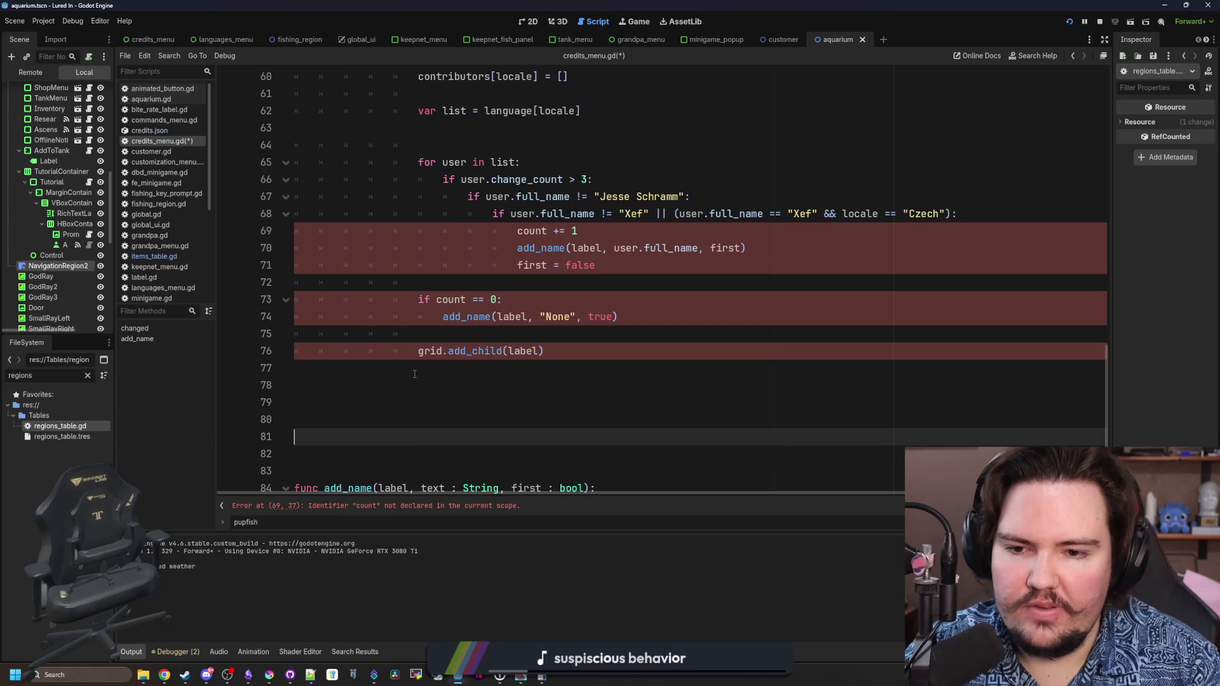
pyautogui.hotkey('ctrl', 'v')
pyautogui.scroll(3, 473, 352)
pyautogui.scroll(1, 474, 351)
pyautogui.click(474, 326)
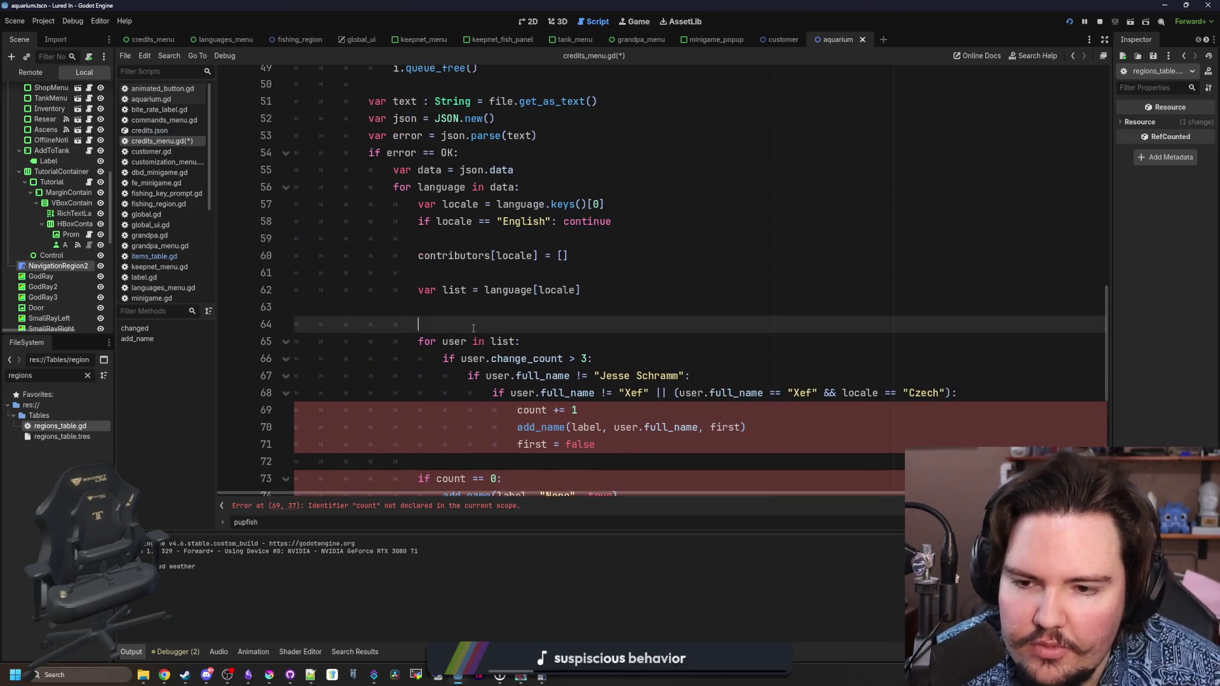
pyautogui.press('BackSpace')
pyautogui.press('BackSpace')
pyautogui.press('BackSpace')
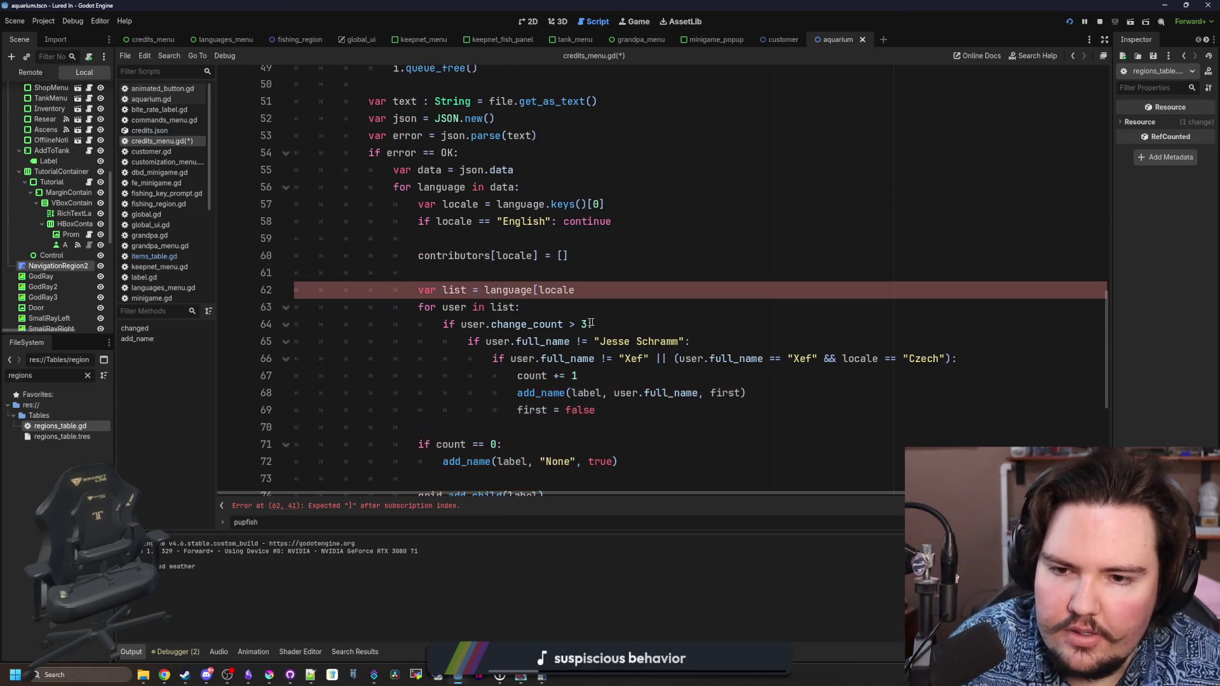
pyautogui.write(']')
# - Comment out the count += 1 line in the inner user block
pyautogui.scroll(-1, 592, 323)
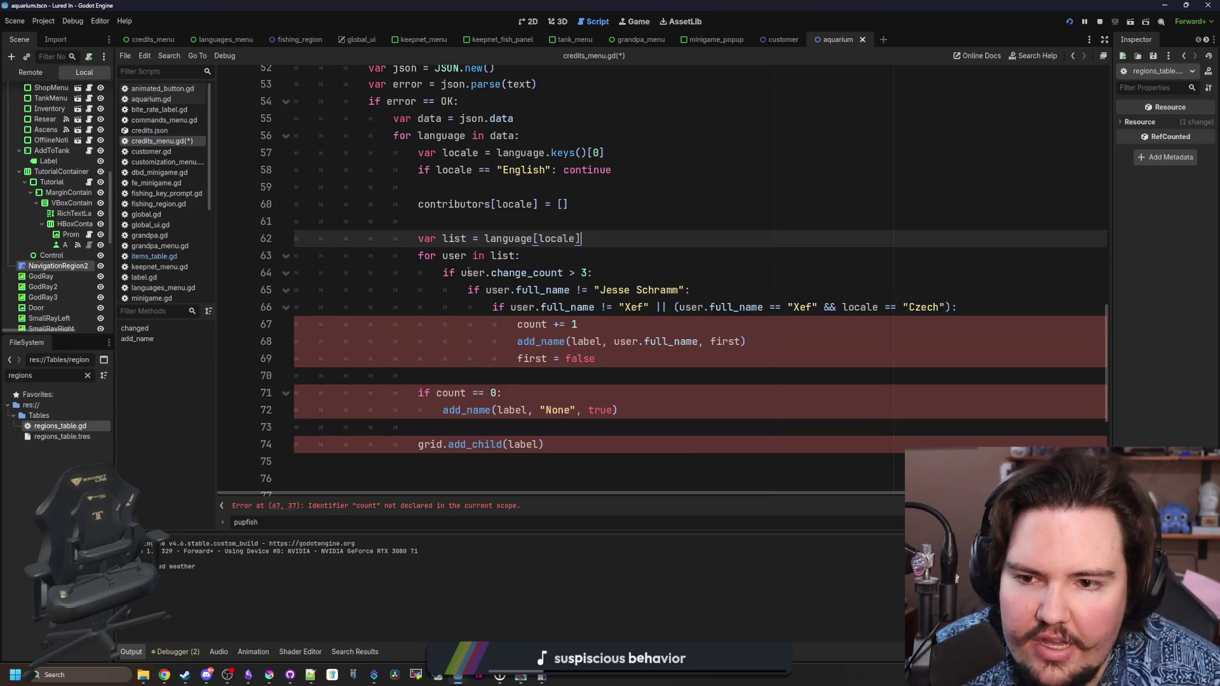
pyautogui.moveTo(455, 273); pyautogui.dragTo(723, 290)
pyautogui.click(722, 290)
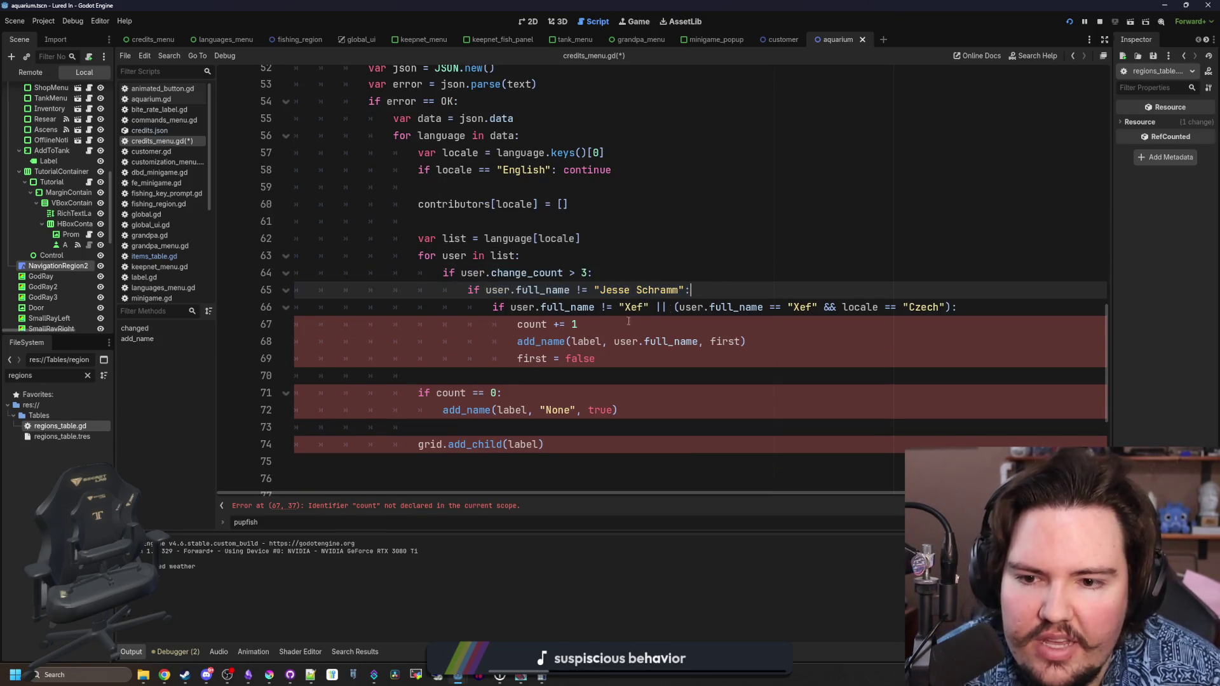
pyautogui.press('Down')
pyautogui.press('Down')
pyautogui.press('Down')
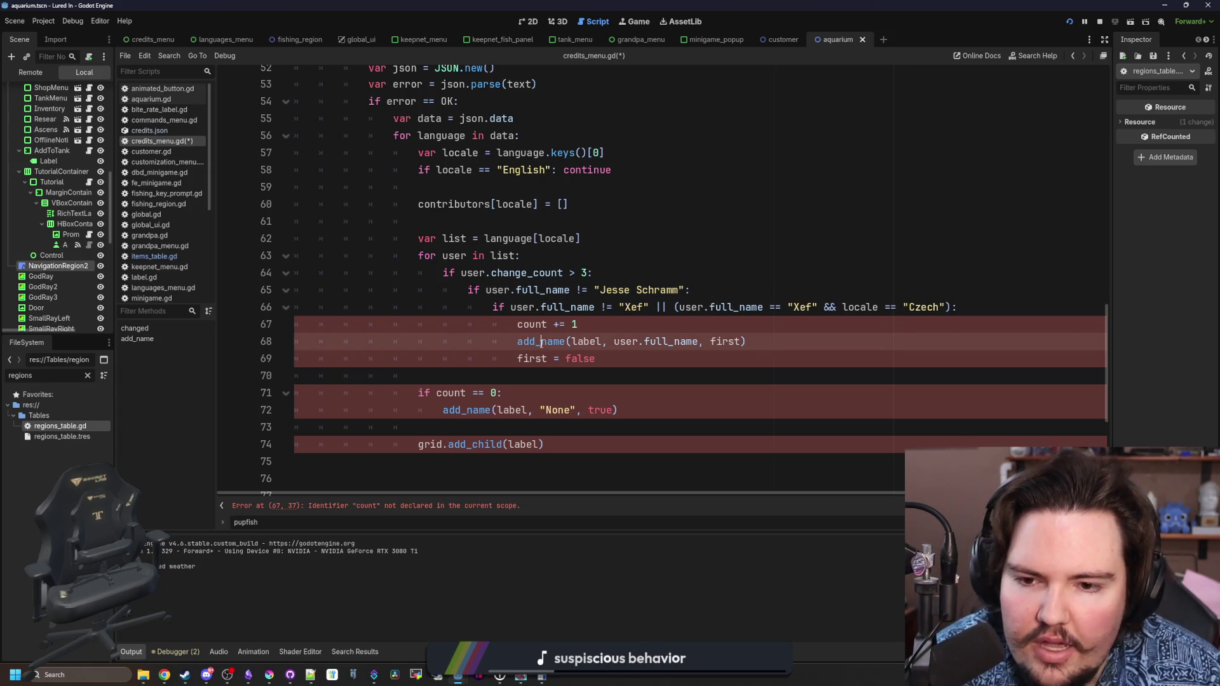
pyautogui.click(578, 327)
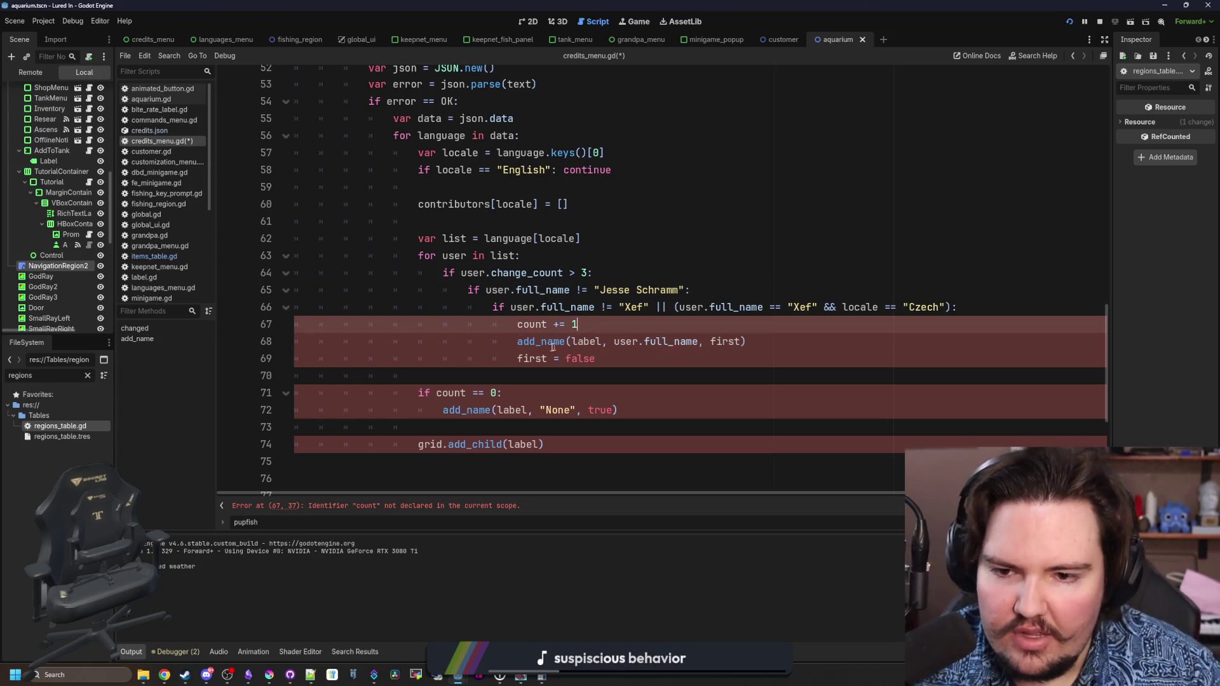
pyautogui.click(517, 324)
pyautogui.write('#')
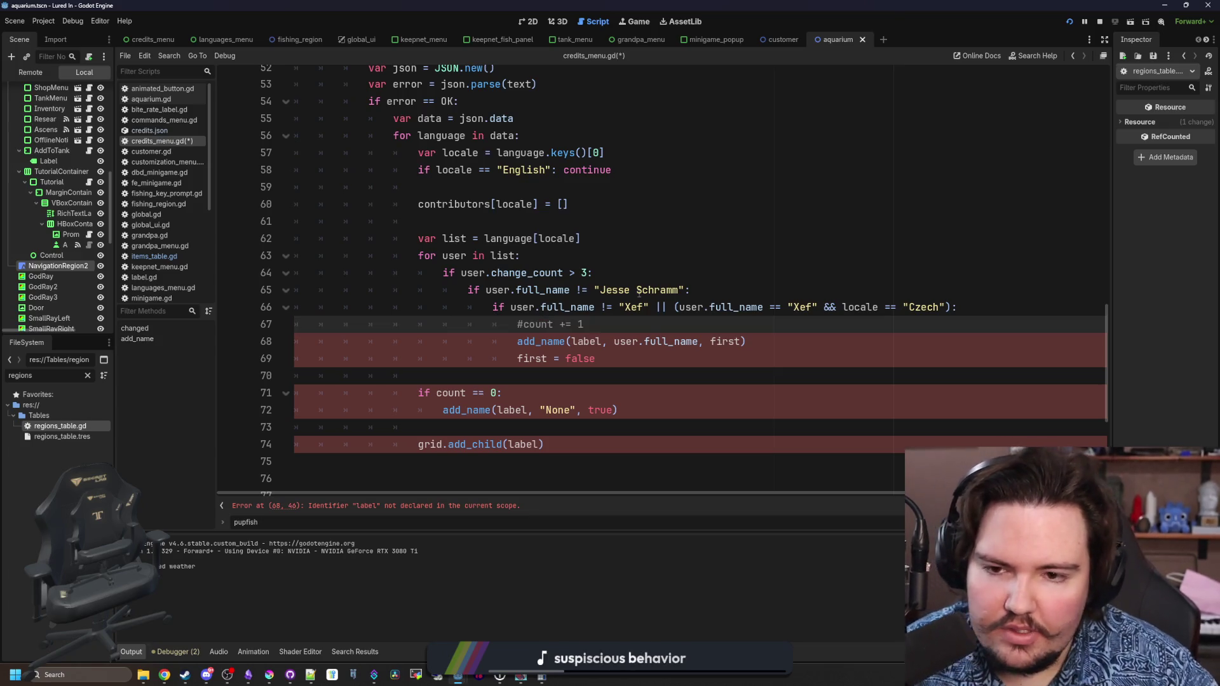
# - Add contributors[locale].push_back(user) above the commented count line
pyautogui.press('Return')
pyautogui.press('Up')
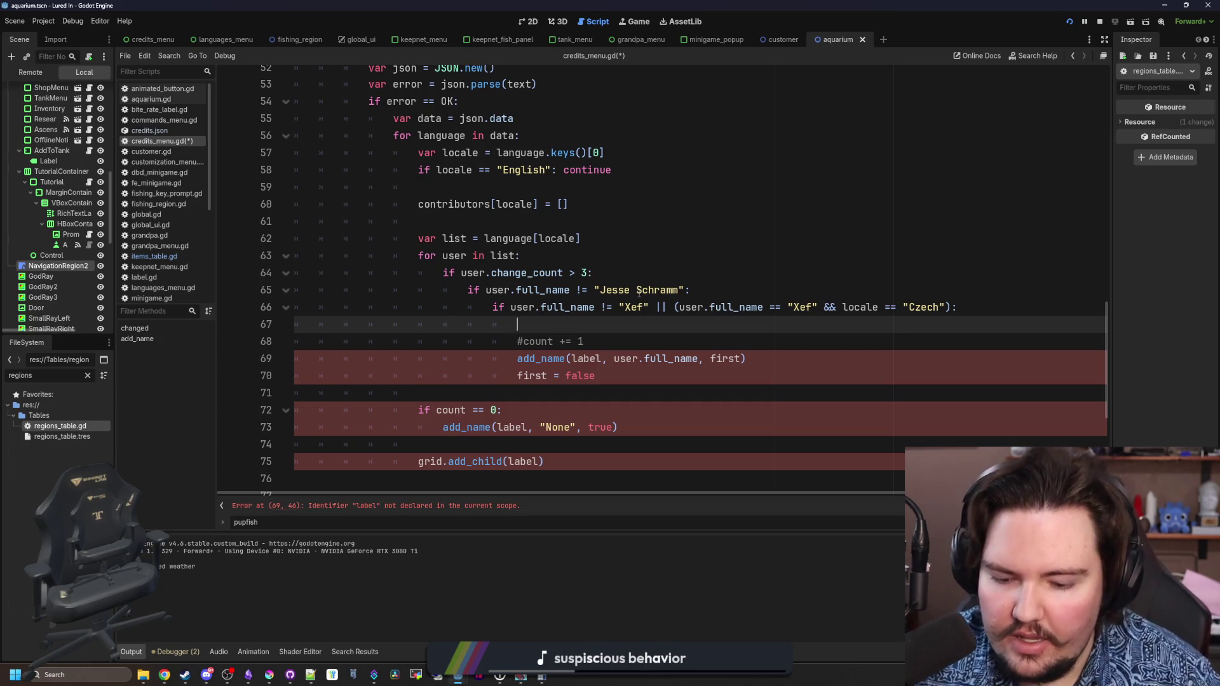
pyautogui.write('contributors')
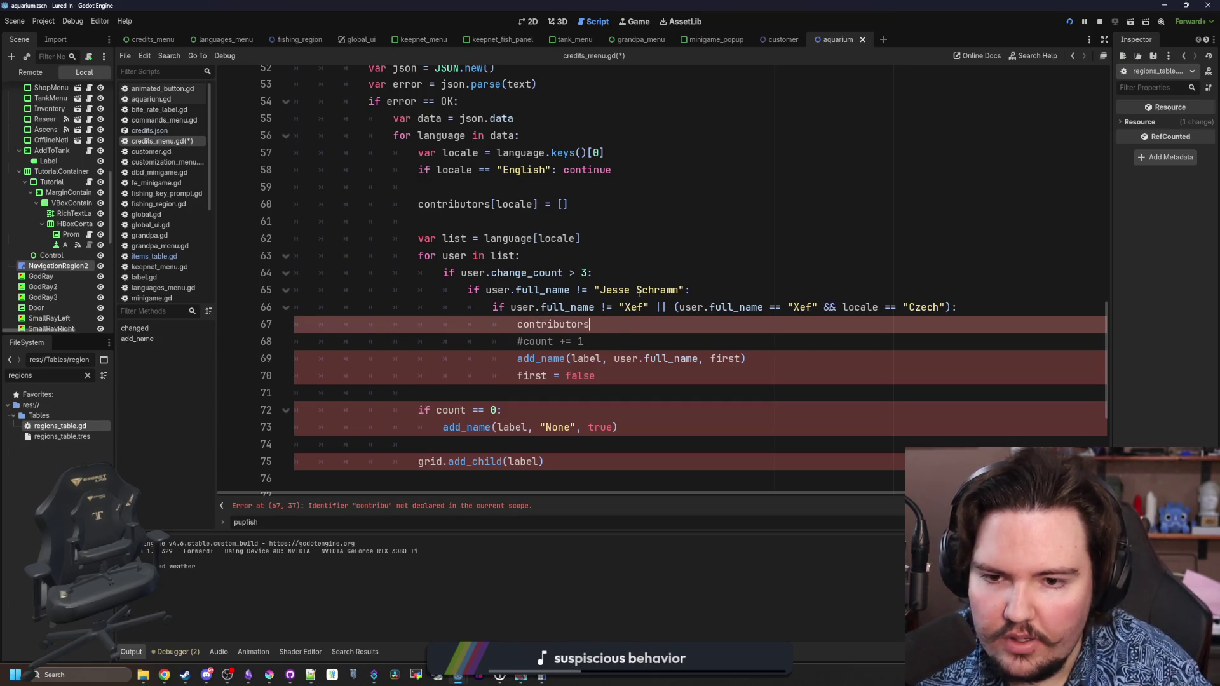
pyautogui.press('Return')
pyautogui.write('[locale].push_back(')
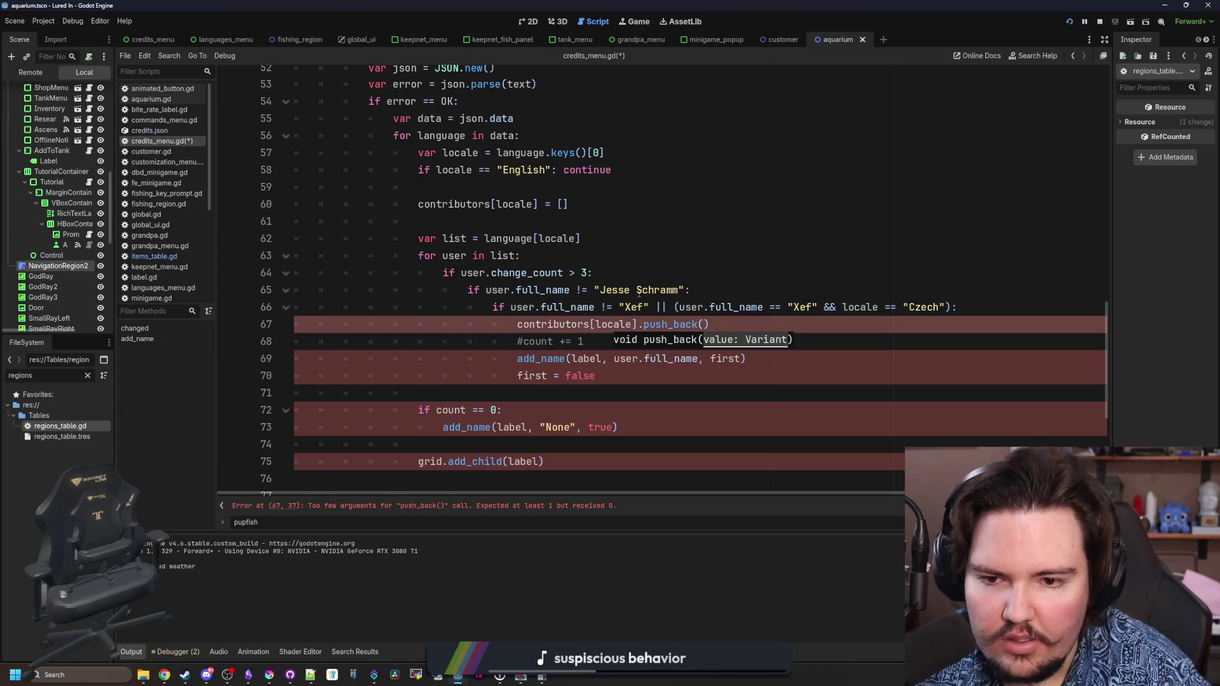
pyautogui.write('user')
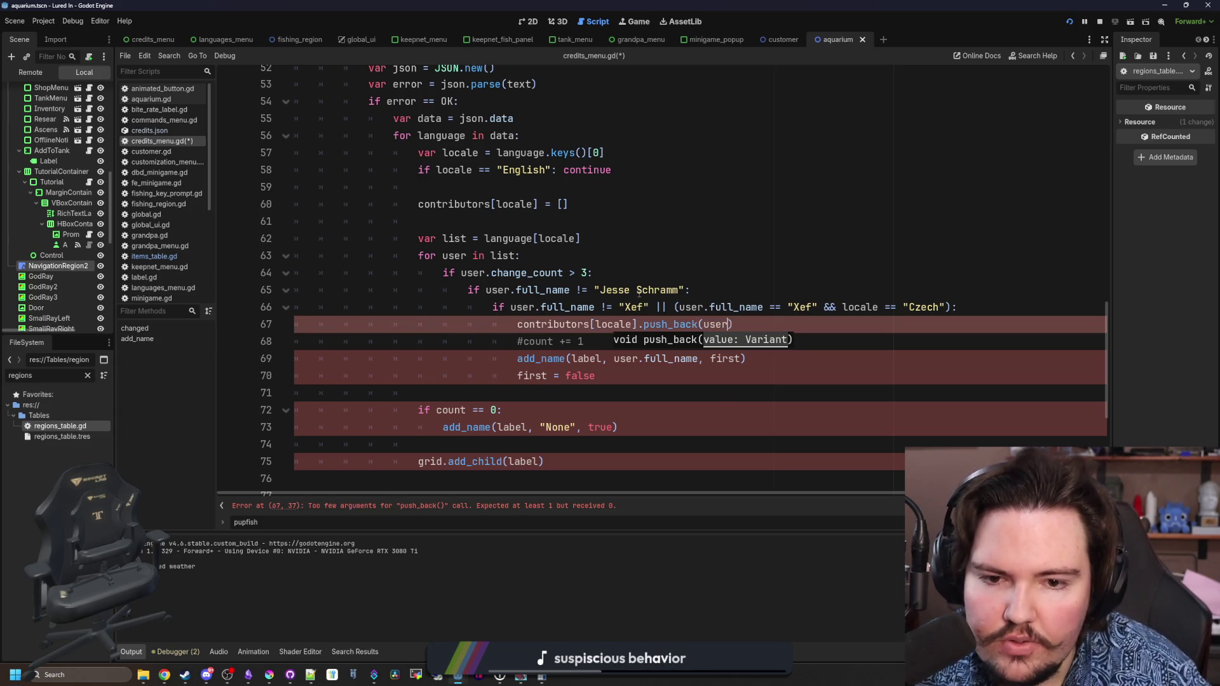
pyautogui.click(666, 290)
# - Comment out the add_name call and first = false, adding blank lines after push_back
pyautogui.scroll(-1, 700, 367)
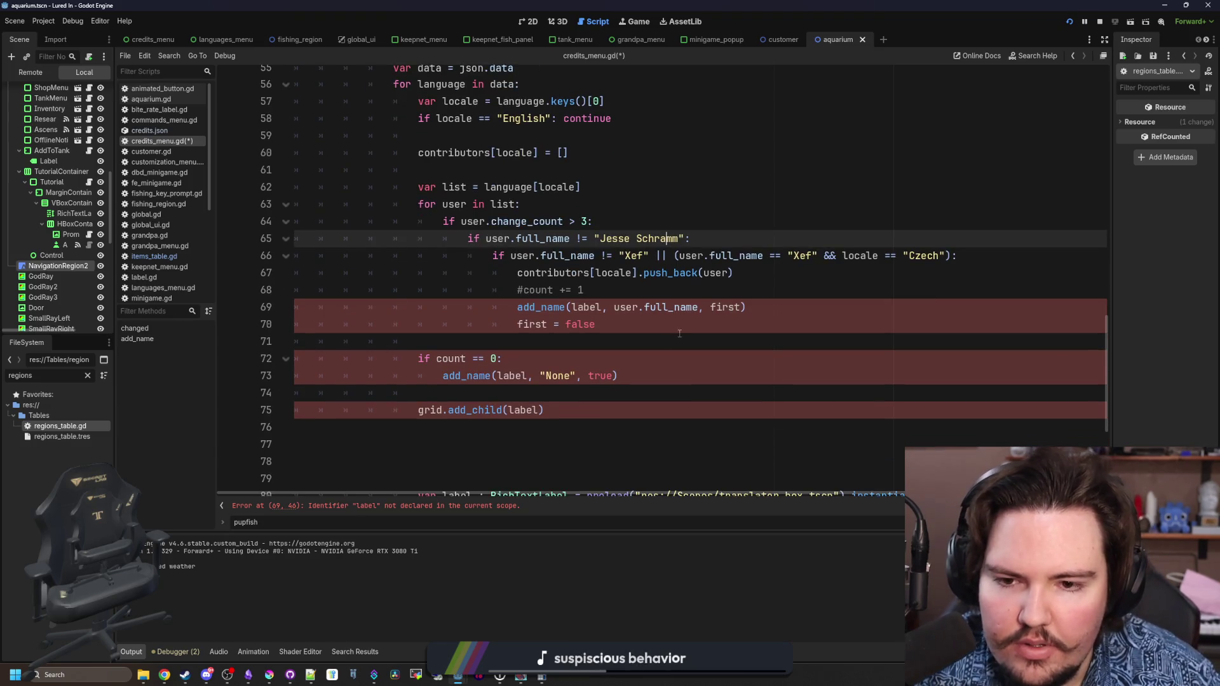
pyautogui.click(518, 307)
pyautogui.write('#')
pyautogui.click(517, 324)
pyautogui.write('#')
pyautogui.click(737, 273)
pyautogui.press('Return')
pyautogui.press('Return')
pyautogui.scroll(6, 493, 325)
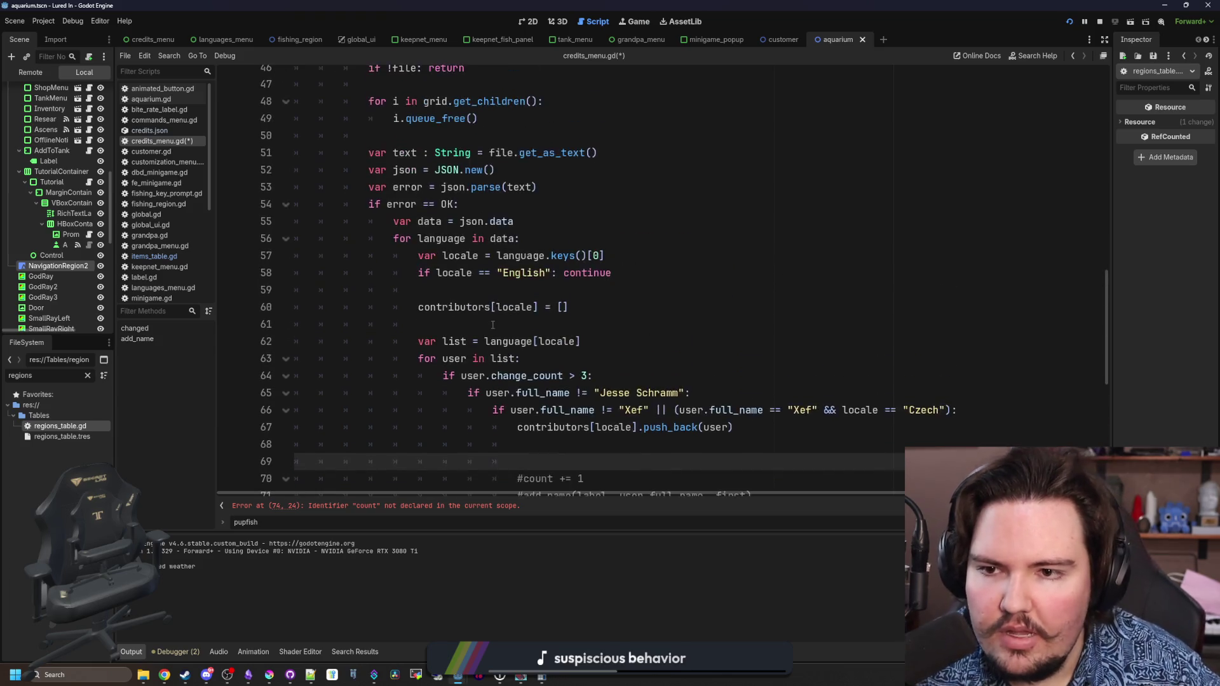
pyautogui.scroll(-4, 357, 309)
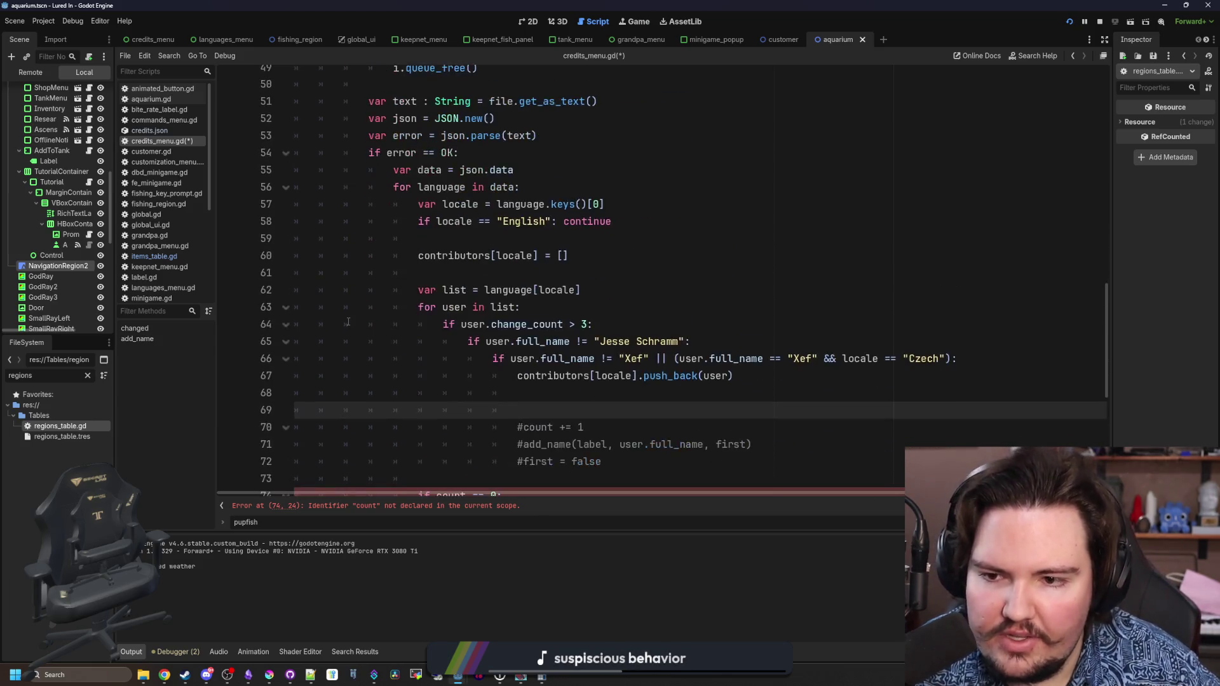
pyautogui.scroll(5, 349, 318)
pyautogui.scroll(-8, 348, 322)
# - Add a second loop, 'for locale in contributors:', below the user loop
pyautogui.click(470, 324)
pyautogui.press('Return')
pyautogui.press('Return')
pyautogui.press('Return')
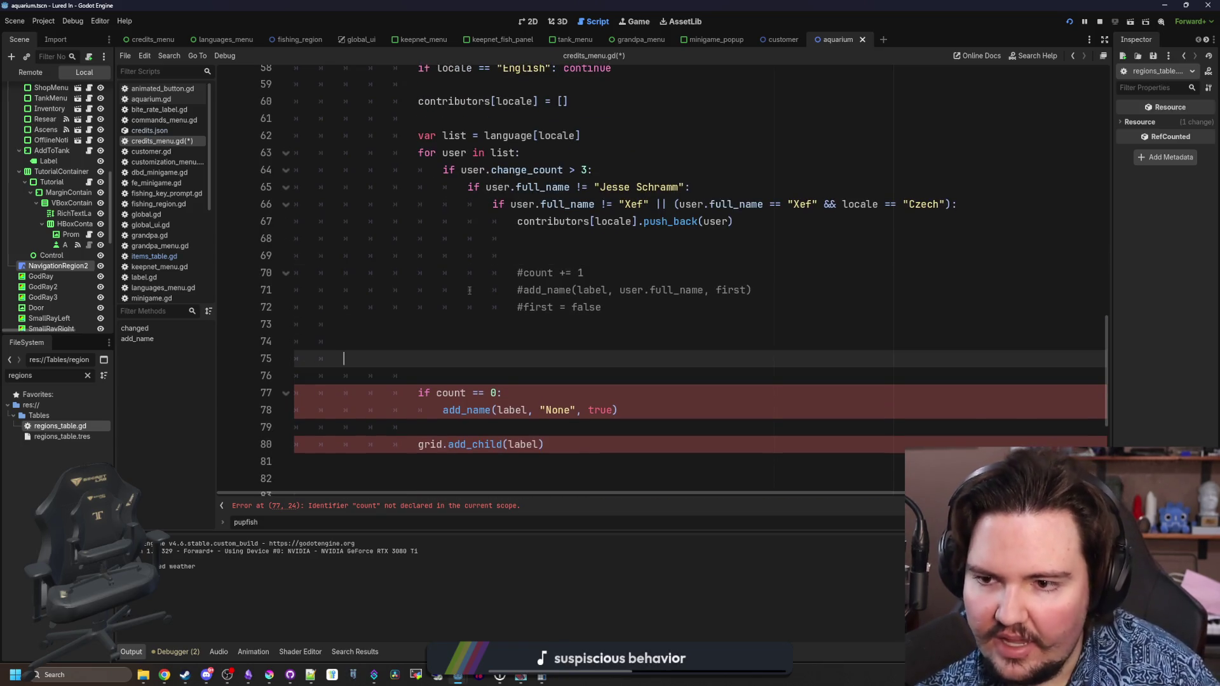
pyautogui.write('for i in contributoers')
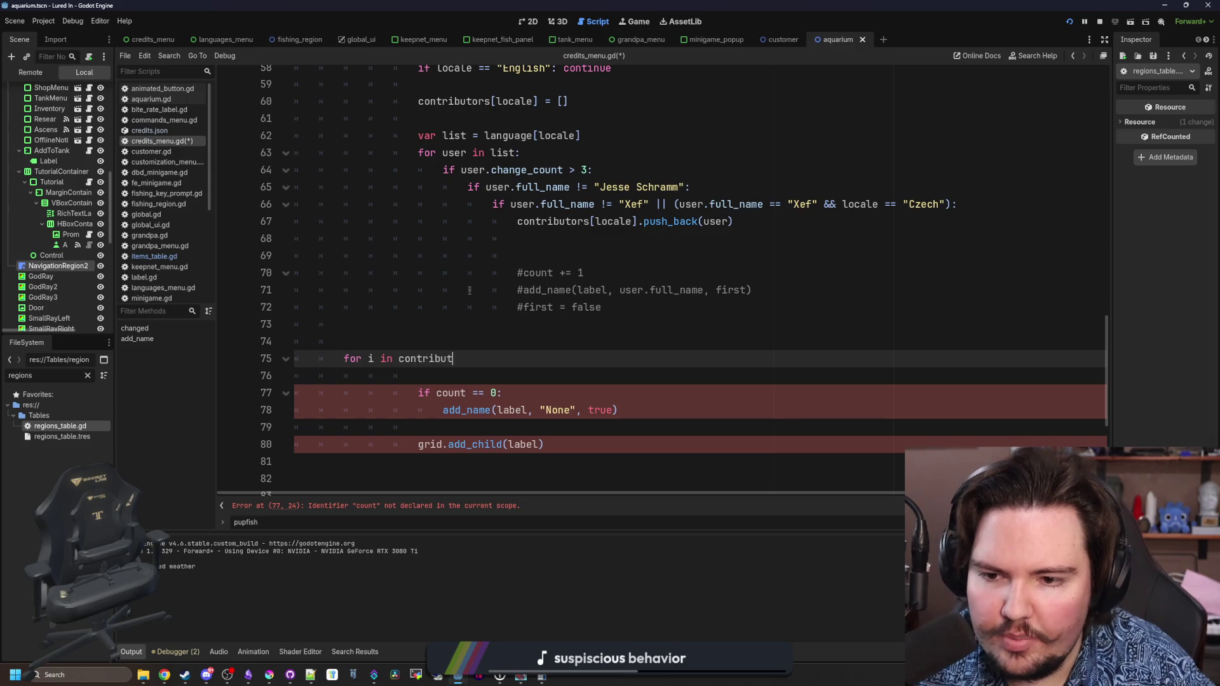
pyautogui.press('BackSpace')
pyautogui.press('BackSpace')
pyautogui.press('BackSpace')
pyautogui.write('rs:')
pyautogui.press('Return')
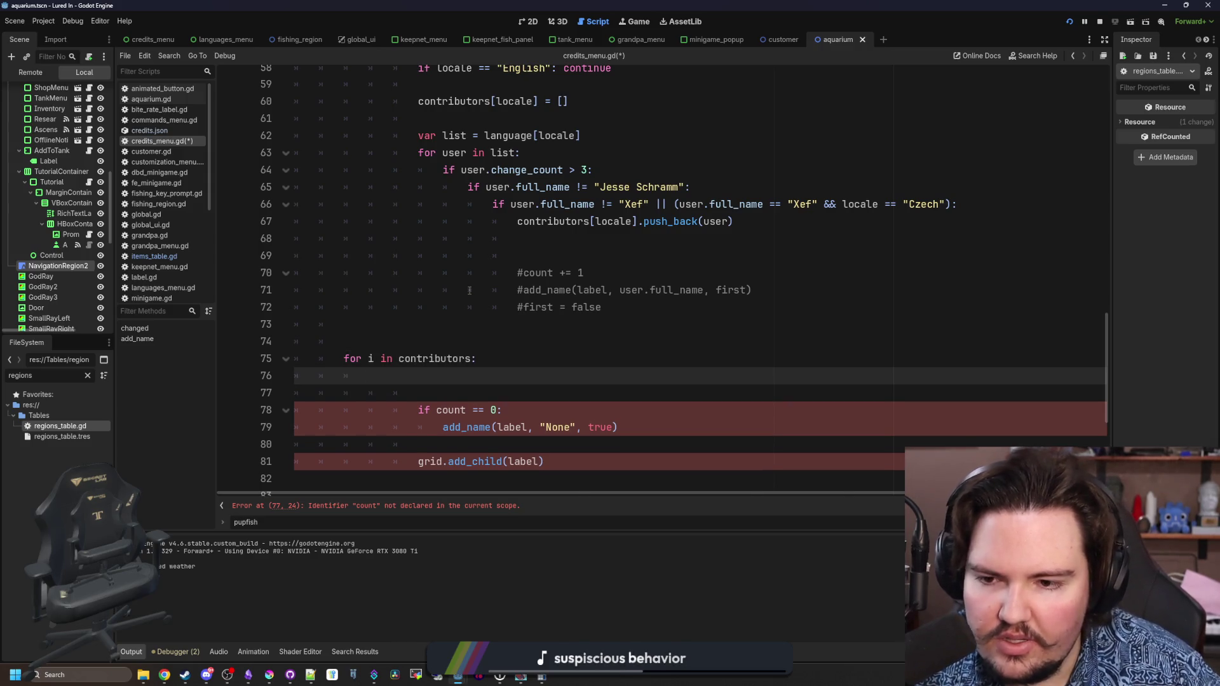
pyautogui.scroll(-1, 509, 262)
pyautogui.scroll(7, 508, 262)
pyautogui.scroll(-5, 529, 319)
pyautogui.write('var local')
pyautogui.hotkey('ctrl', 'BackSpace')
pyautogui.hotkey('ctrl', 'BackSpace')
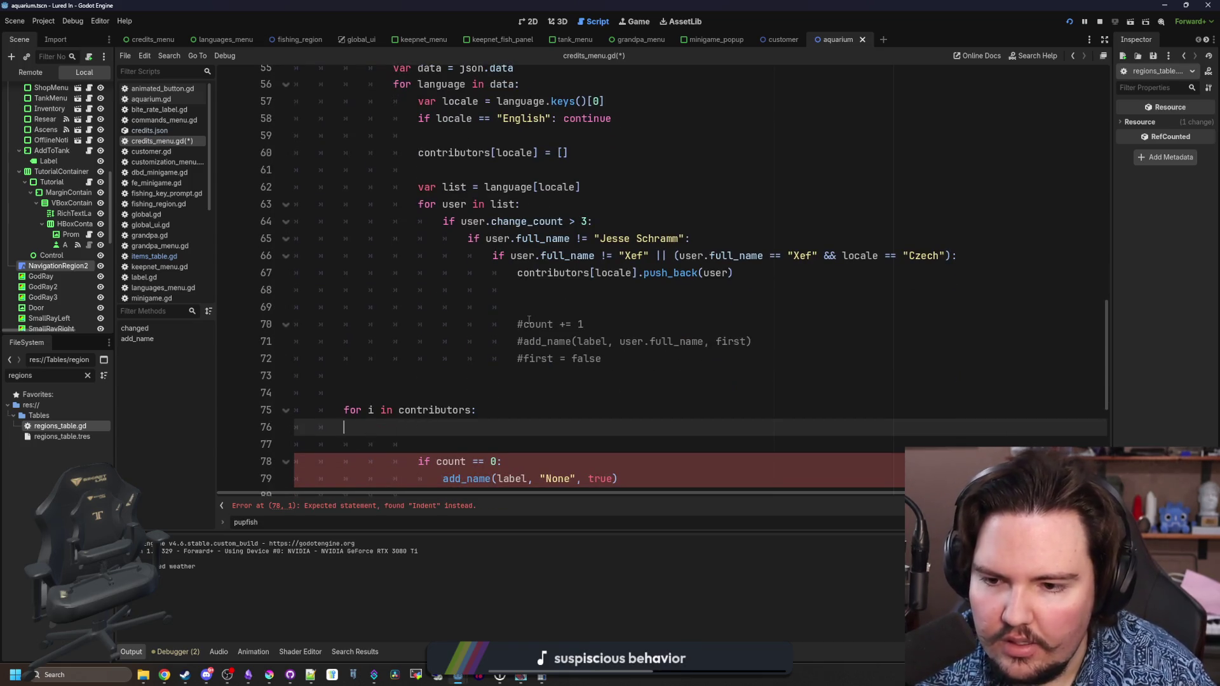
pyautogui.press('Up')
pyautogui.press('Delete')
pyautogui.write('locale')
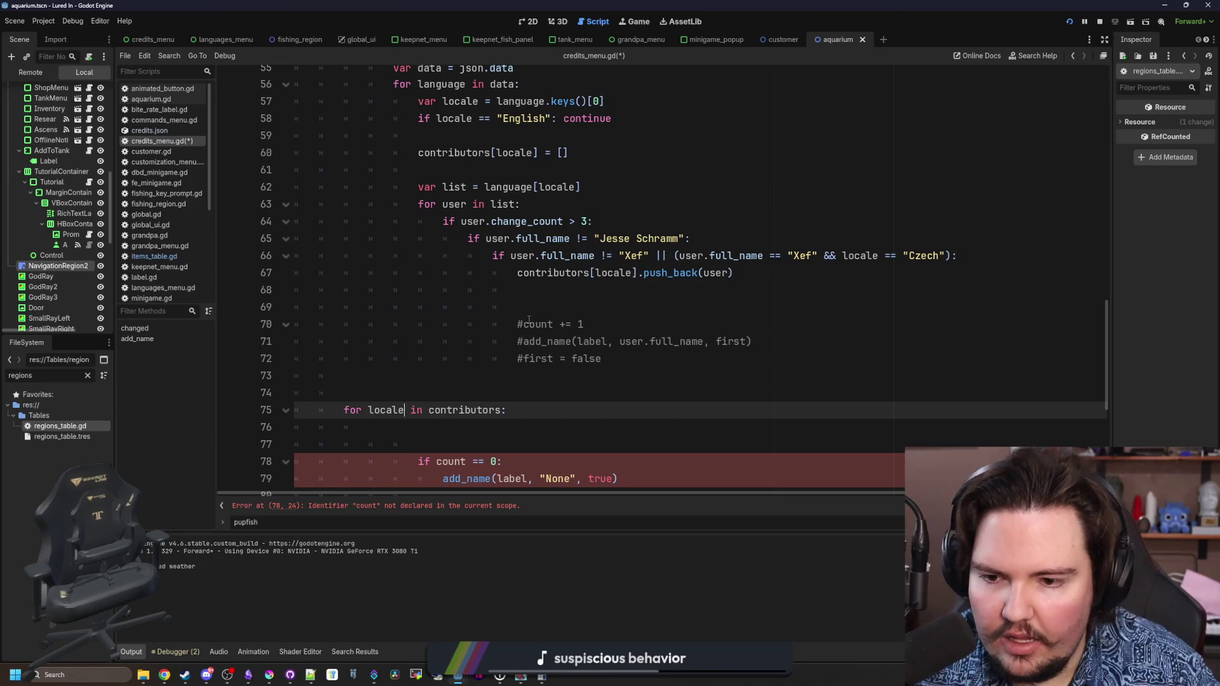
pyautogui.press('Down')
pyautogui.scroll(-2, 529, 320)
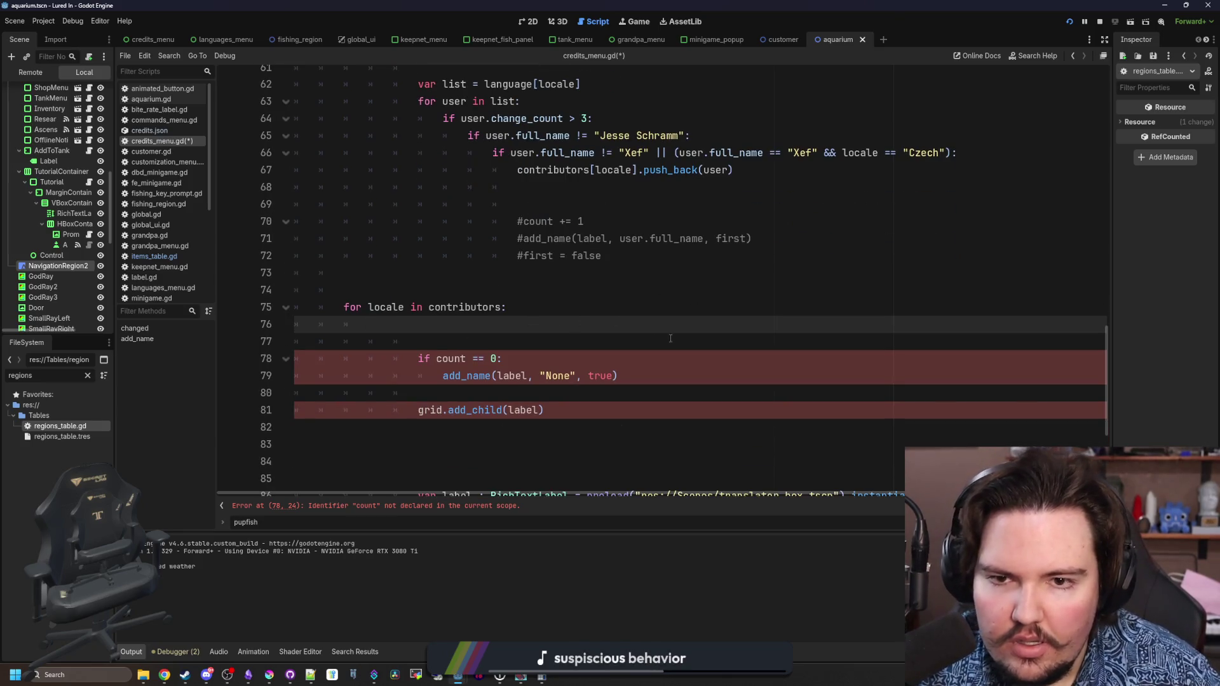
pyautogui.scroll(-4, 663, 334)
# - Indent the old label-building block, from 'if count' to the color line, into the locale loop
pyautogui.moveTo(675, 359)
pyautogui.mouseDown()
pyautogui.moveTo(298, 356)
pyautogui.moveTo(299, 185)
pyautogui.moveTo(416, 152)
pyautogui.mouseUp()
pyautogui.press('Delete')
pyautogui.click(374, 116)
pyautogui.hotkey('ctrl', 'z')
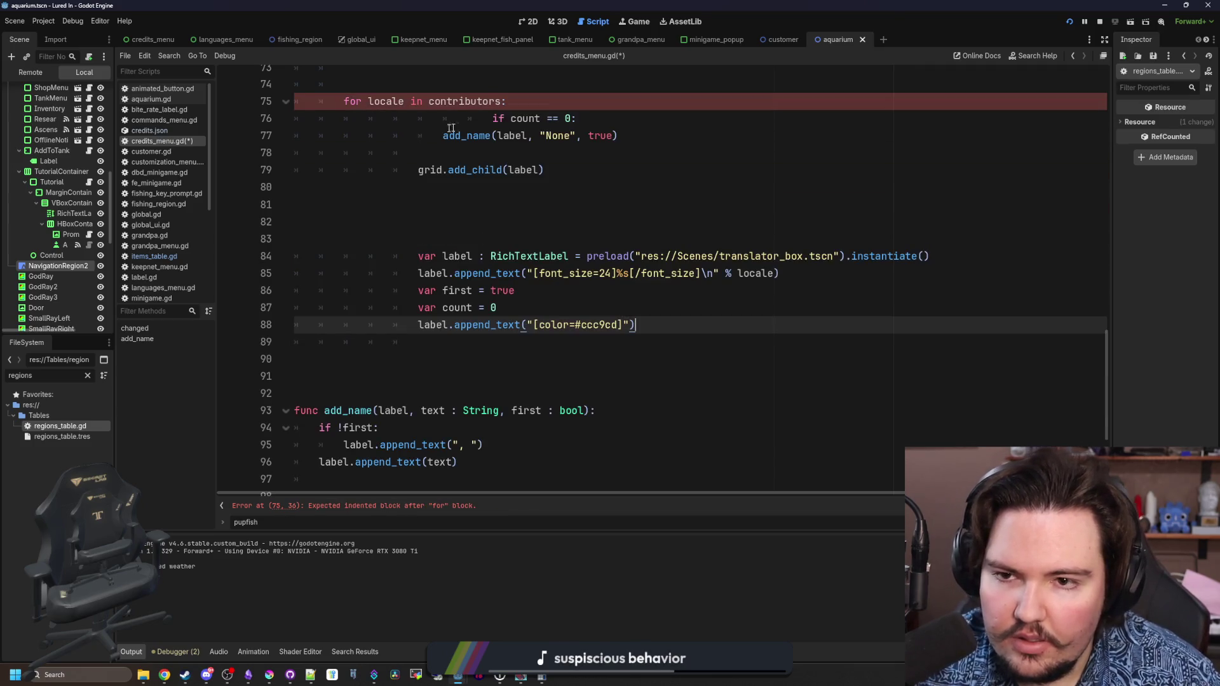
pyautogui.hotkey('ctrl', 'z')
pyautogui.scroll(5, 562, 202)
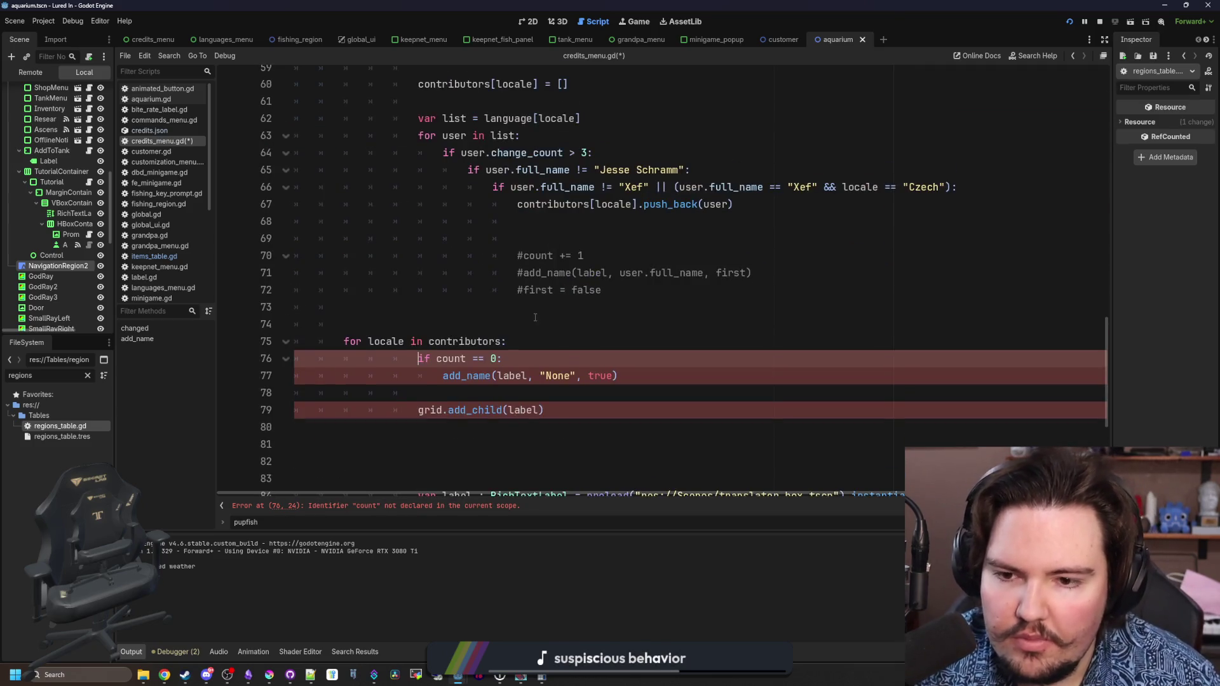
pyautogui.scroll(-5, 534, 314)
pyautogui.scroll(1, 534, 400)
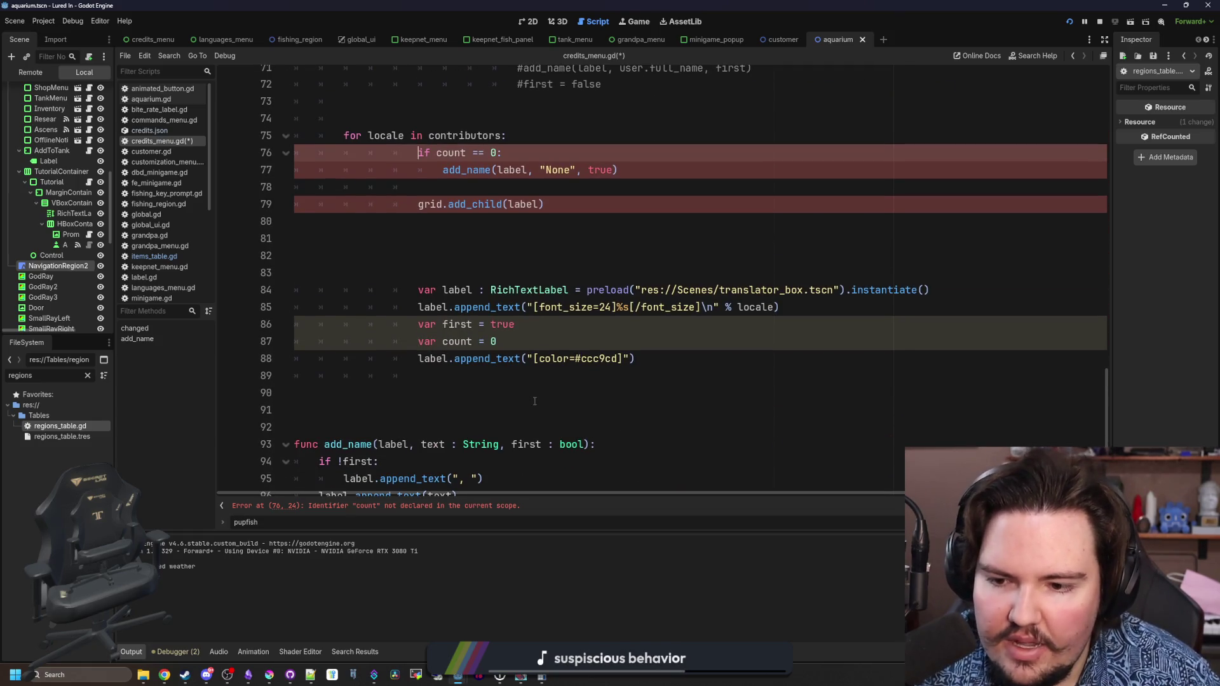
pyautogui.moveTo(636, 359); pyautogui.dragTo(295, 152)
pyautogui.hotkey('shift', 'Tab')
pyautogui.hotkey('shift', 'Tab')
pyautogui.hotkey('shift', 'Tab')
pyautogui.press('Tab')
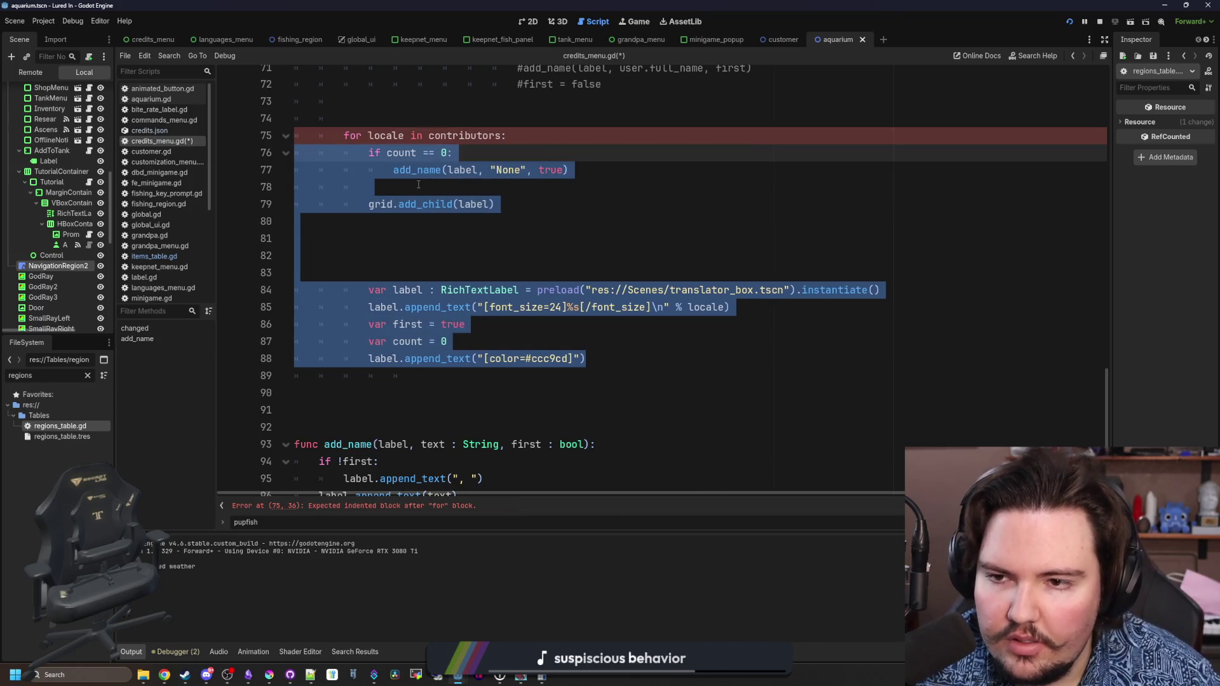
pyautogui.click(361, 266)
pyautogui.press('BackSpace')
pyautogui.press('BackSpace')
pyautogui.press('BackSpace')
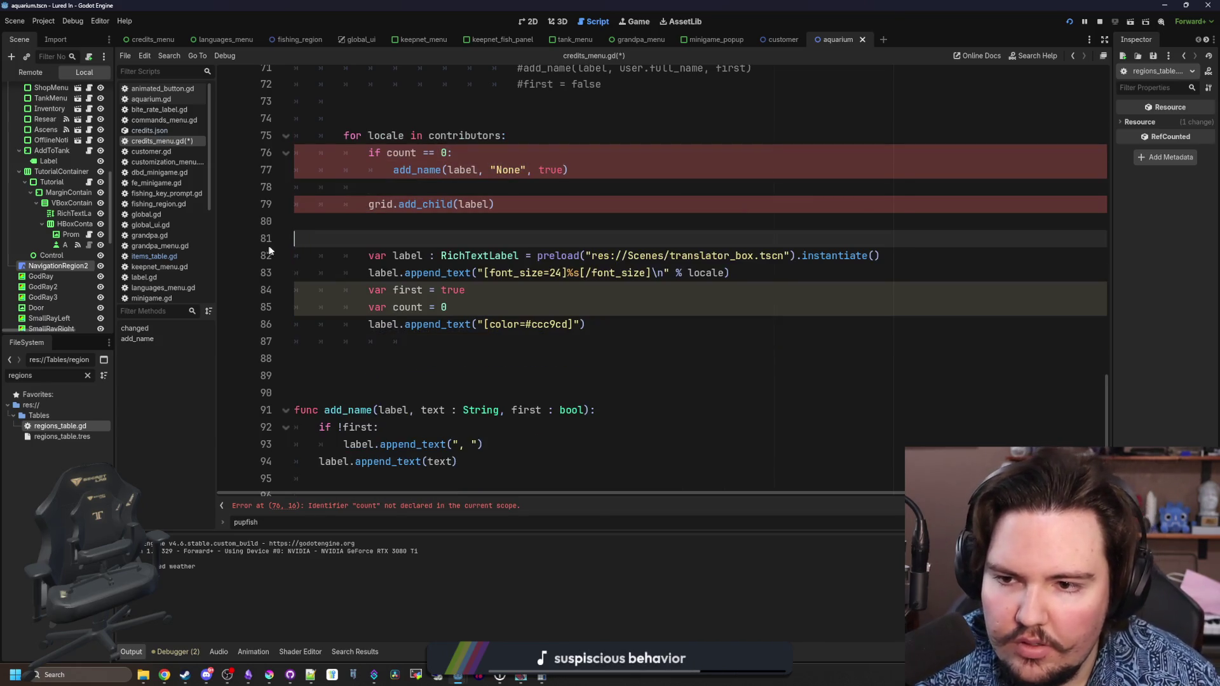
# - Add 'var contributorList = contributors[locale]' and an inner 'for i in contributorList:' loop
pyautogui.click(532, 196)
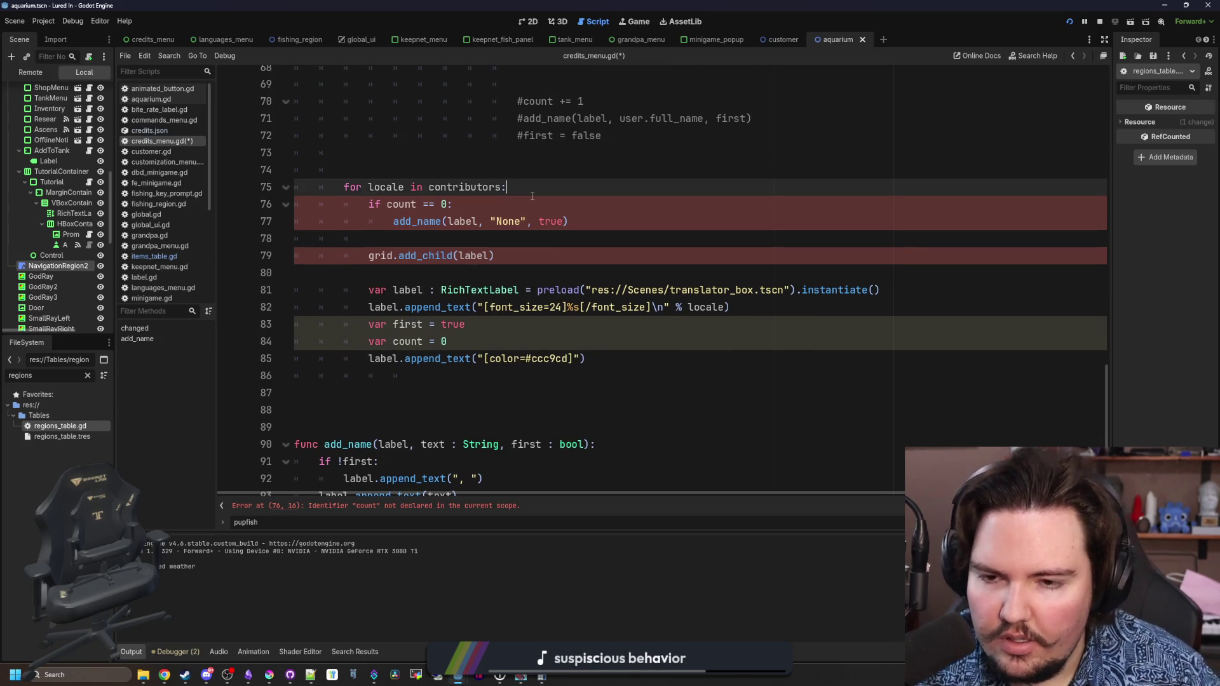
pyautogui.press('Return')
pyautogui.write('var contributorList')
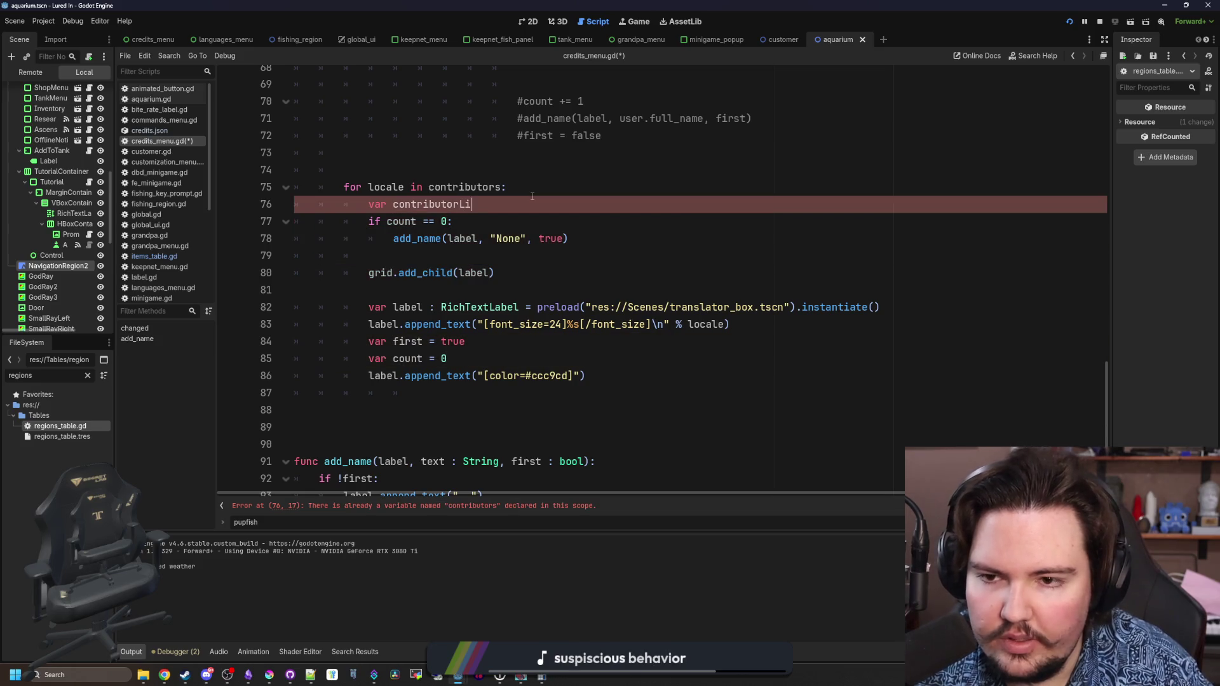
pyautogui.write(' = co')
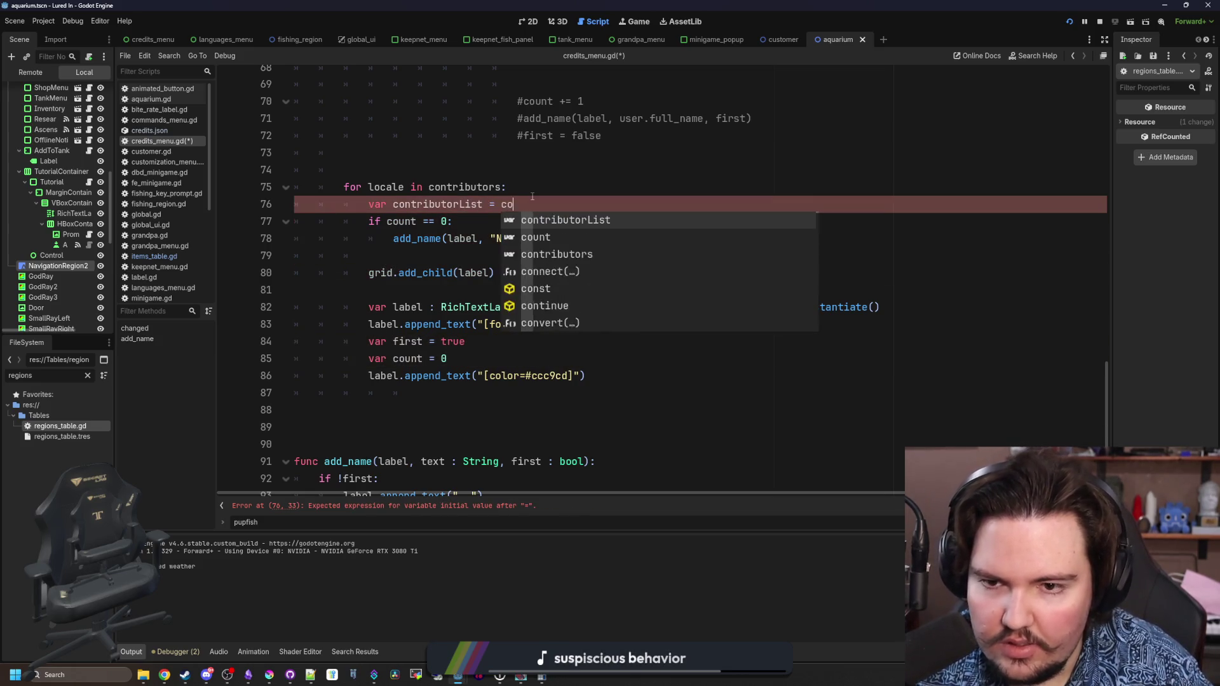
pyautogui.write('ntributors[locale]')
pyautogui.press('Return')
pyautogui.press('Return')
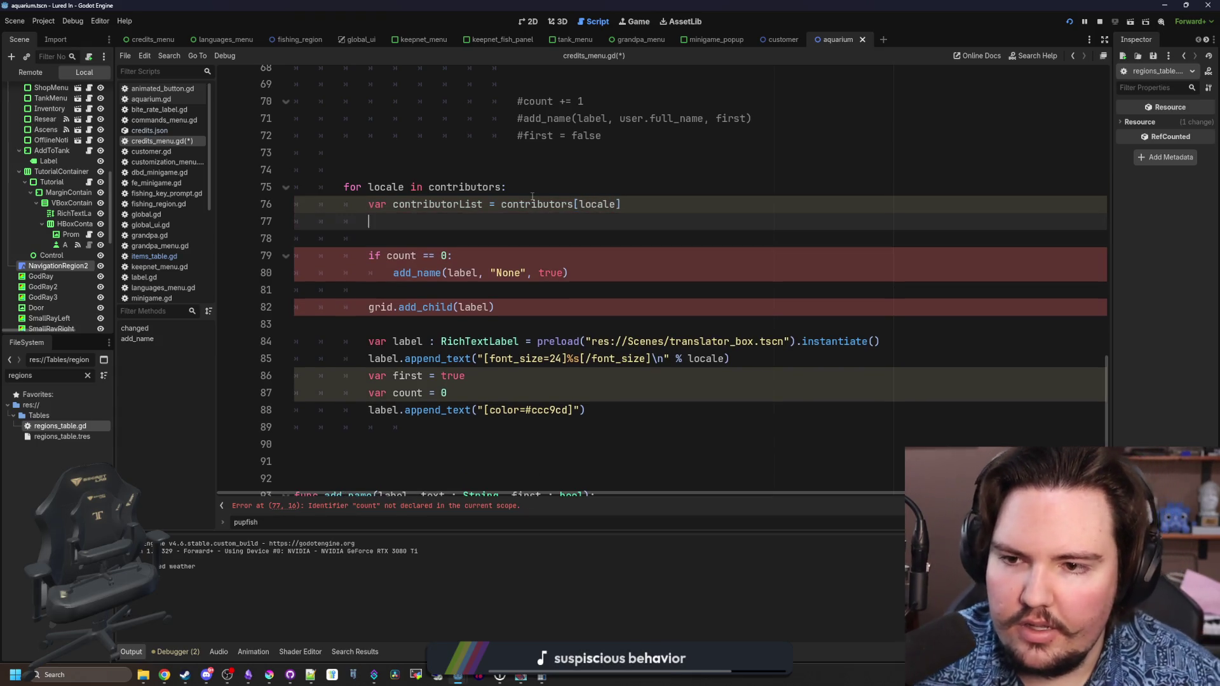
pyautogui.write('for i incontributor')
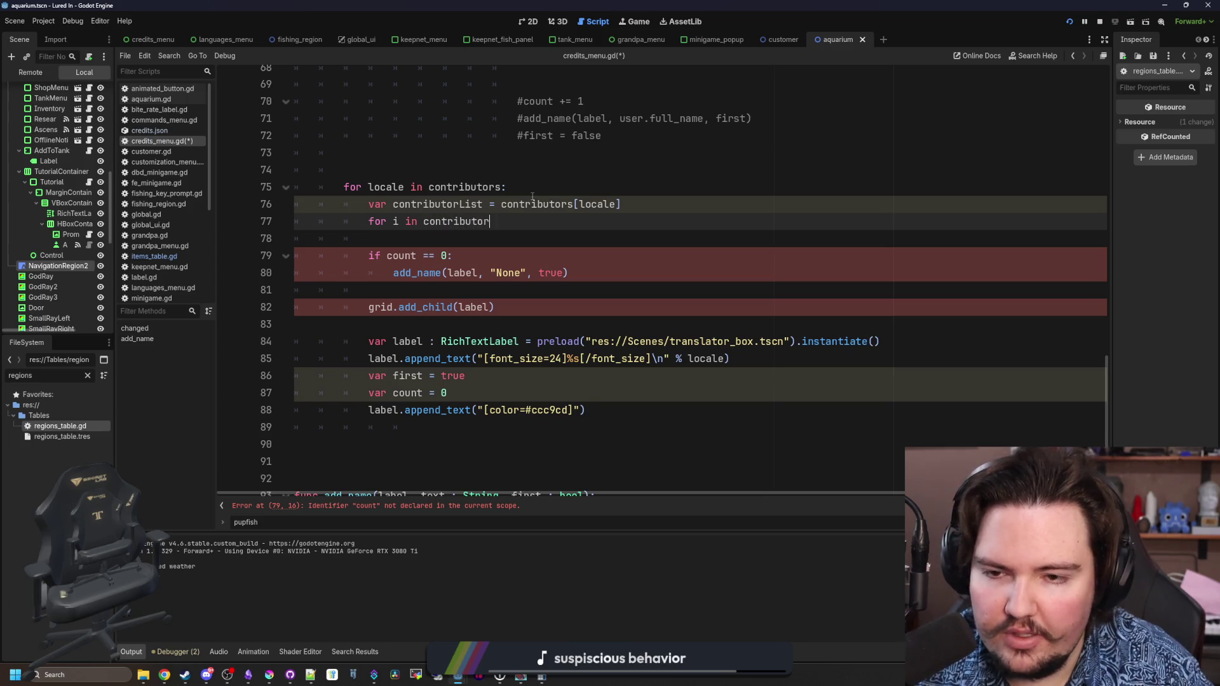
pyautogui.write('List:')
pyautogui.press('Return')
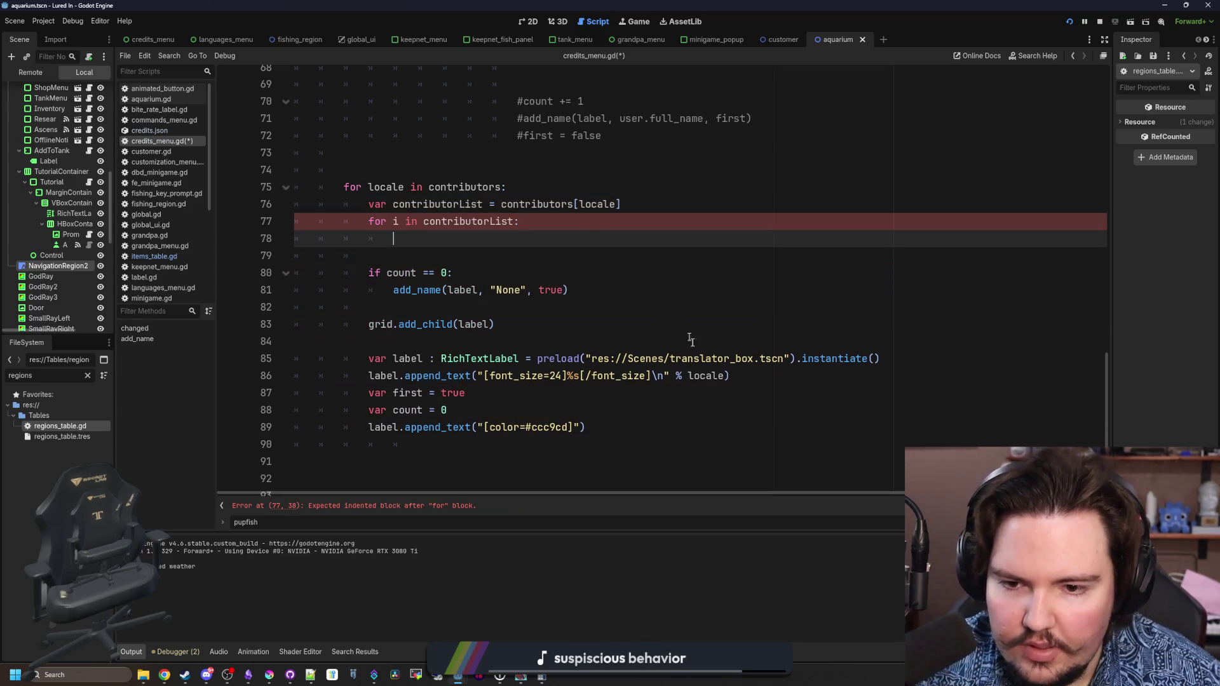
# - Move the label creation lines to the top of the locale loop and fix their indentation
pyautogui.moveTo(762, 368); pyautogui.dragTo(247, 357)
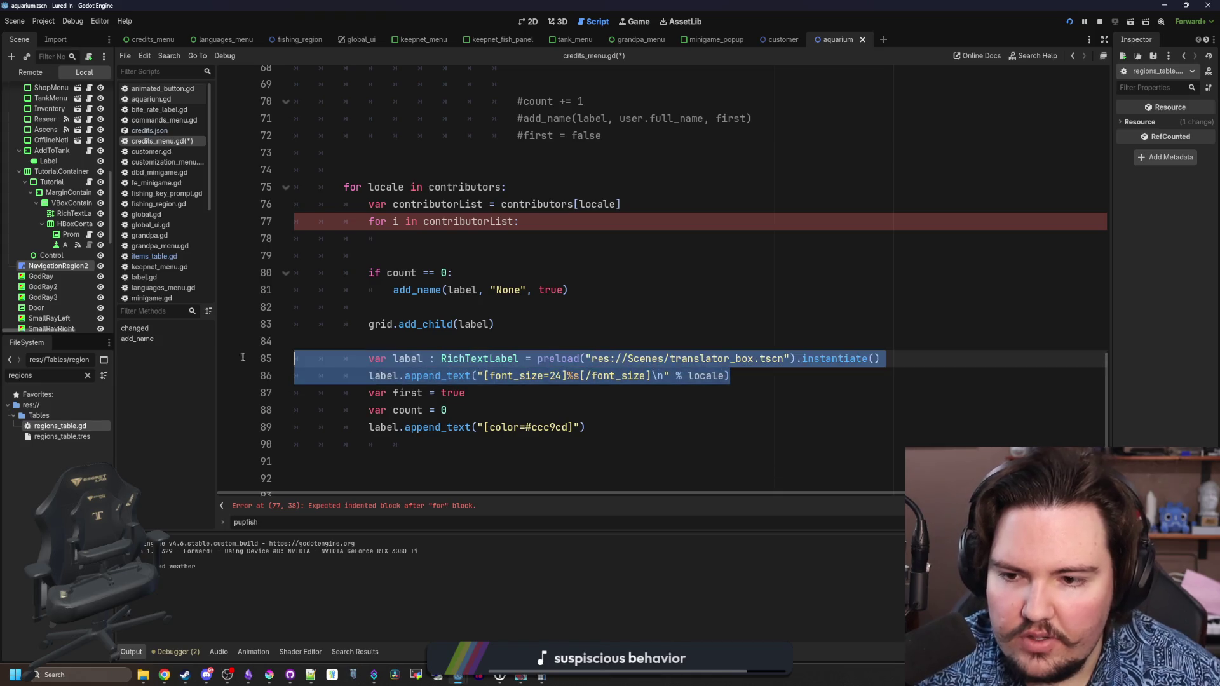
pyautogui.hotkey('ctrl', 'x')
pyautogui.click(521, 187)
pyautogui.press('Return')
pyautogui.hotkey('ctrl', 'v')
pyautogui.press('Return')
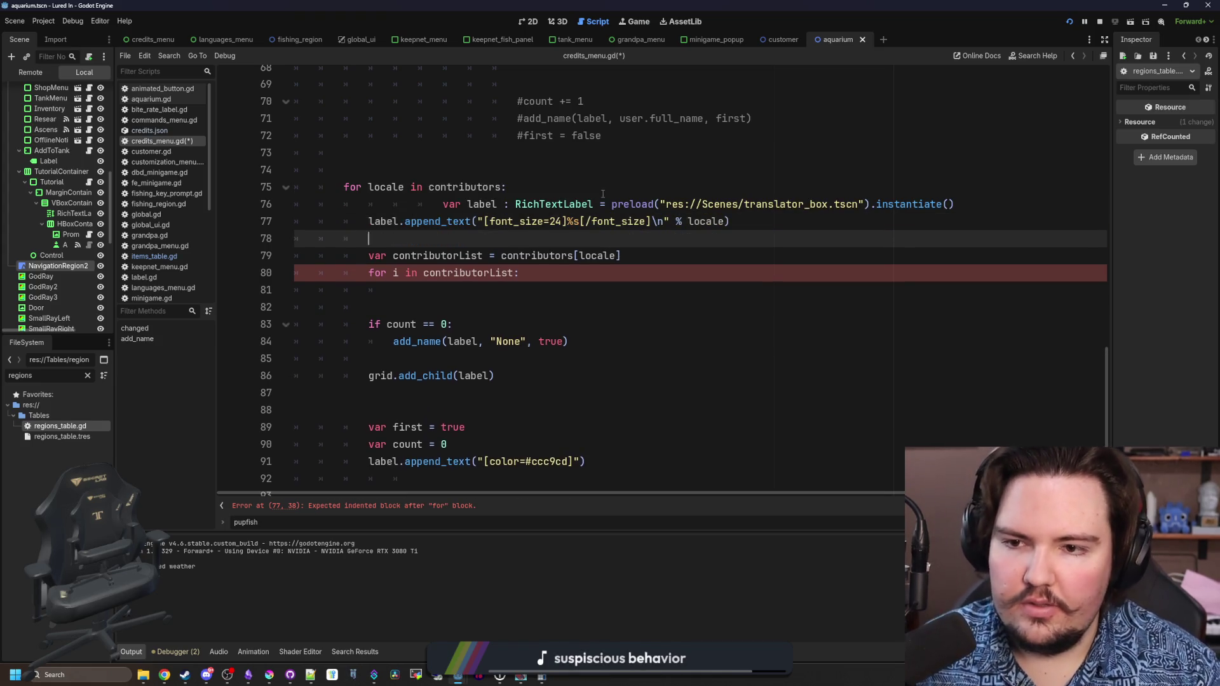
pyautogui.press('Up')
pyautogui.press('Up')
pyautogui.hotkey('shift', 'Tab')
pyautogui.hotkey('shift', 'Tab')
pyautogui.hotkey('shift', 'Tab')
pyautogui.press('Down')
pyautogui.press('Down')
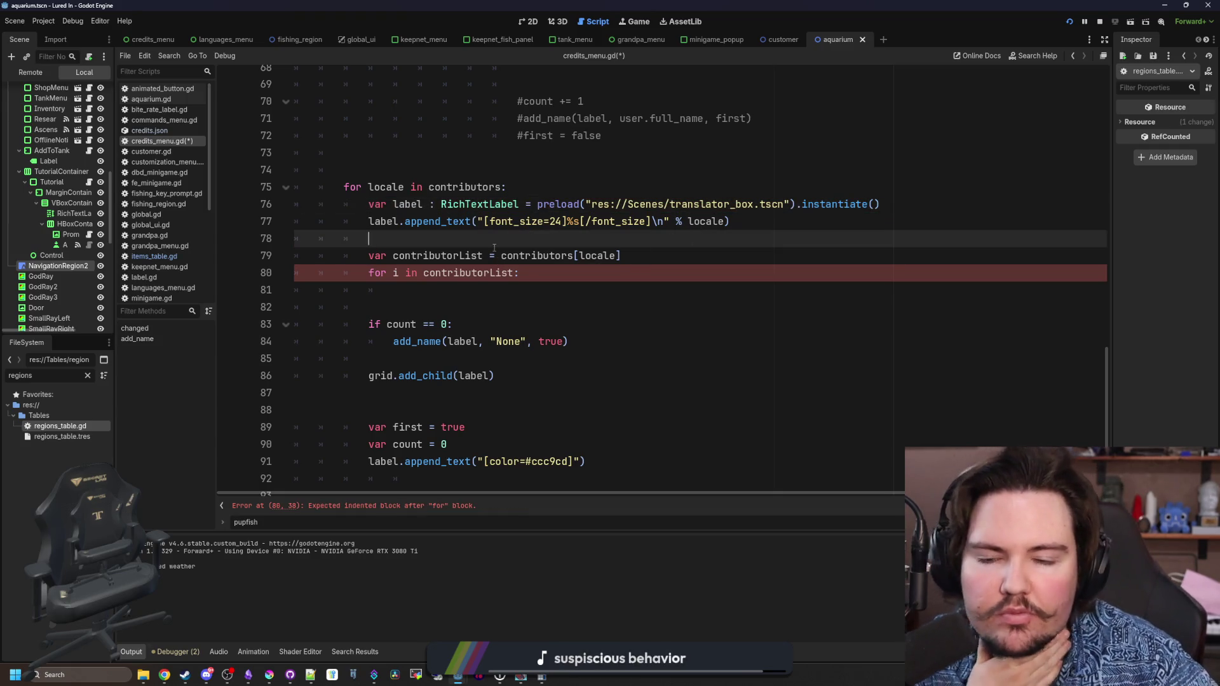
# - Indent the remaining loop body lines under the inner contributor loop
pyautogui.click(504, 284)
pyautogui.scroll(-1, 503, 286)
pyautogui.moveTo(606, 421)
pyautogui.mouseDown()
pyautogui.moveTo(413, 365)
pyautogui.moveTo(375, 266)
pyautogui.mouseUp()
pyautogui.hotkey('shift', 'Tab')
pyautogui.press('Tab')
pyautogui.press('Tab')
pyautogui.click(375, 263)
# - Move the color append line up below the locale header line
pyautogui.moveTo(658, 408); pyautogui.dragTo(394, 410)
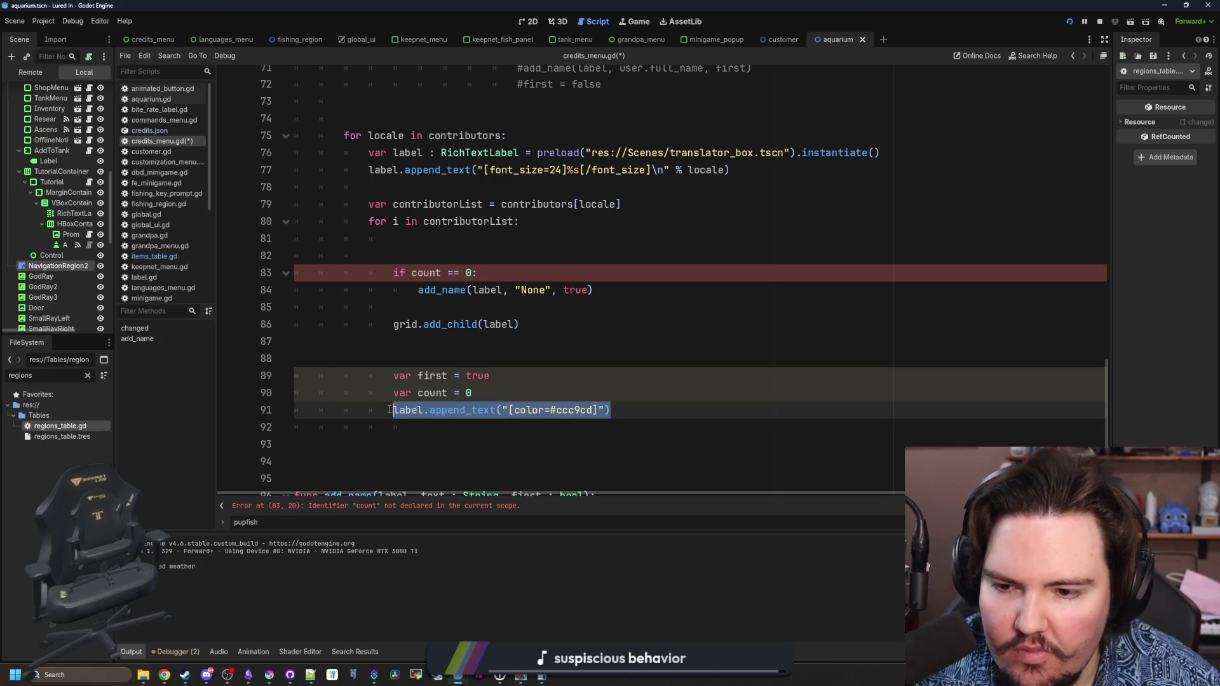
pyautogui.hotkey('ctrl', 'x')
pyautogui.click(443, 190)
pyautogui.hotkey('ctrl', 'v')
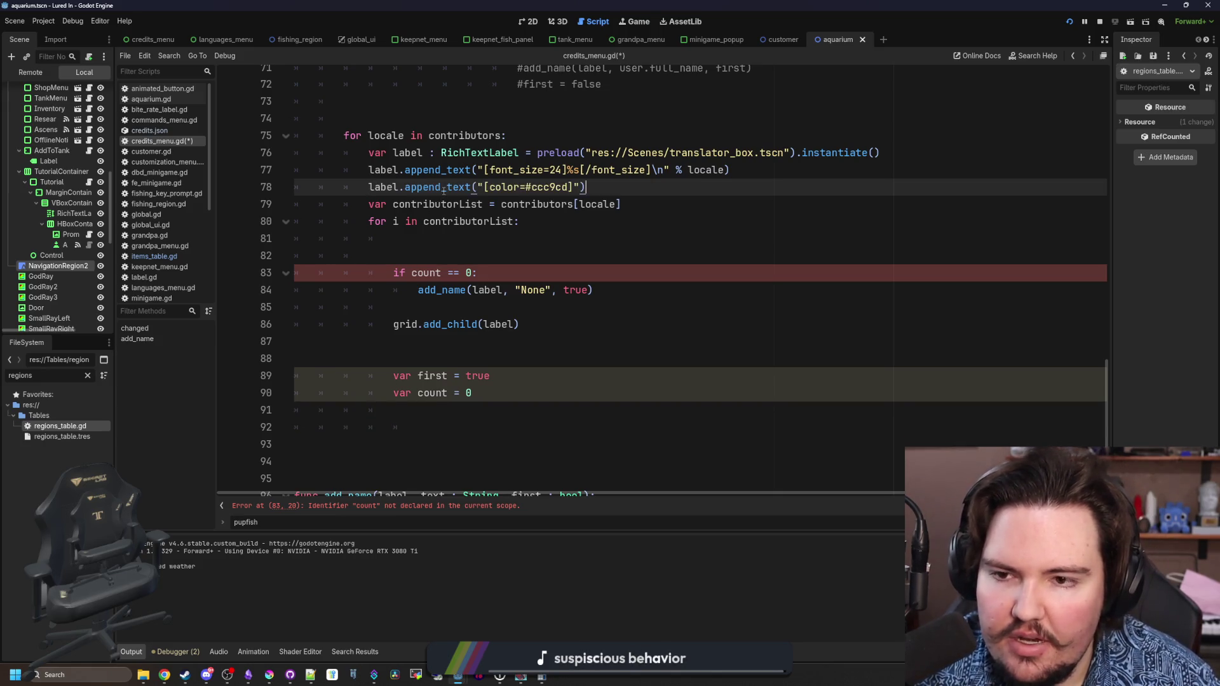
pyautogui.press('Return')
# - Delete the empty lines and old 'count == 0' check, cutting the add_name None call
pyautogui.click(479, 277)
pyautogui.hotkey('ctrl', 'shift', 'k')
pyautogui.hotkey('ctrl', 'shift', 'k')
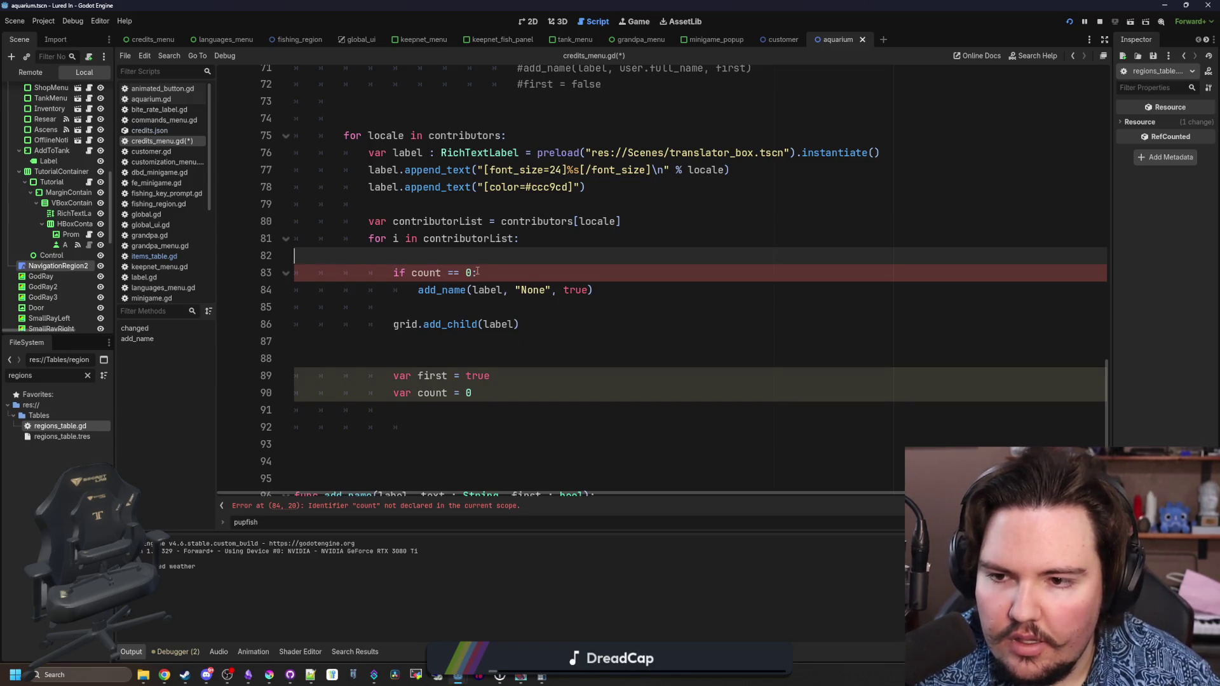
pyautogui.hotkey('shift', 'Home')
pyautogui.hotkey('ctrl', 'shift', 'k')
pyautogui.hotkey('shift', 'Tab')
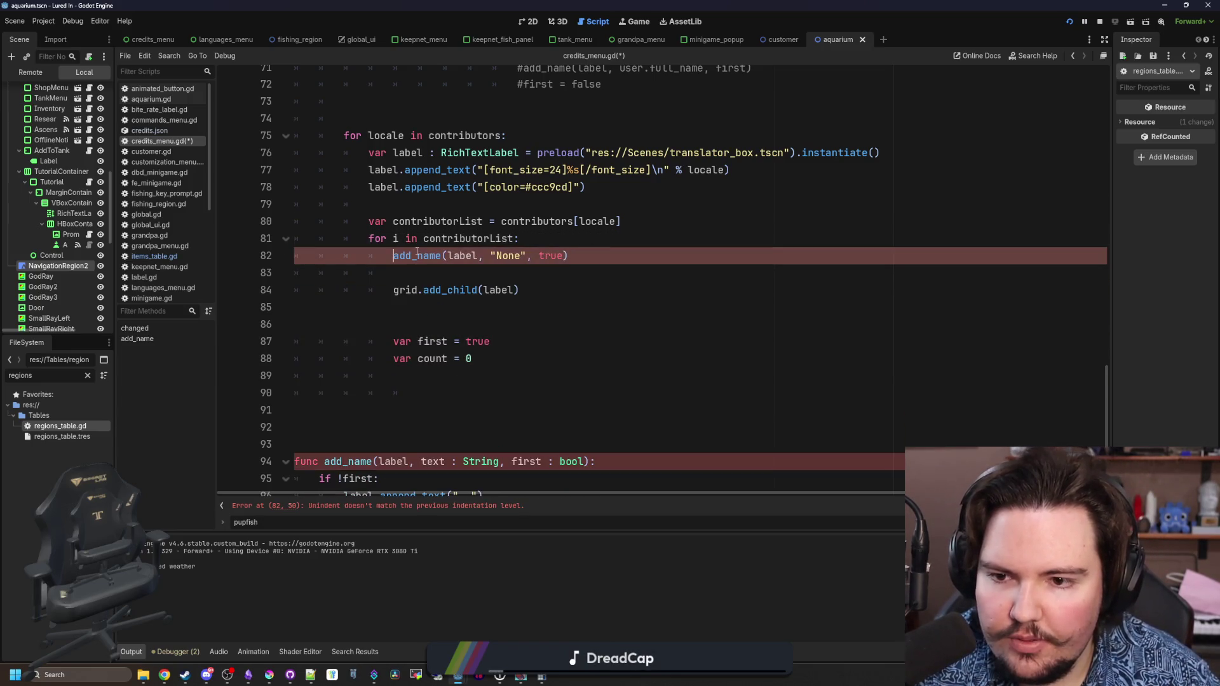
pyautogui.moveTo(579, 259); pyautogui.dragTo(393, 256)
pyautogui.press('BackSpace')
# - Add 'if contributorList.size() == 0:' containing the add_name None call and 'continue'
pyautogui.click(640, 219)
pyautogui.press('Down')
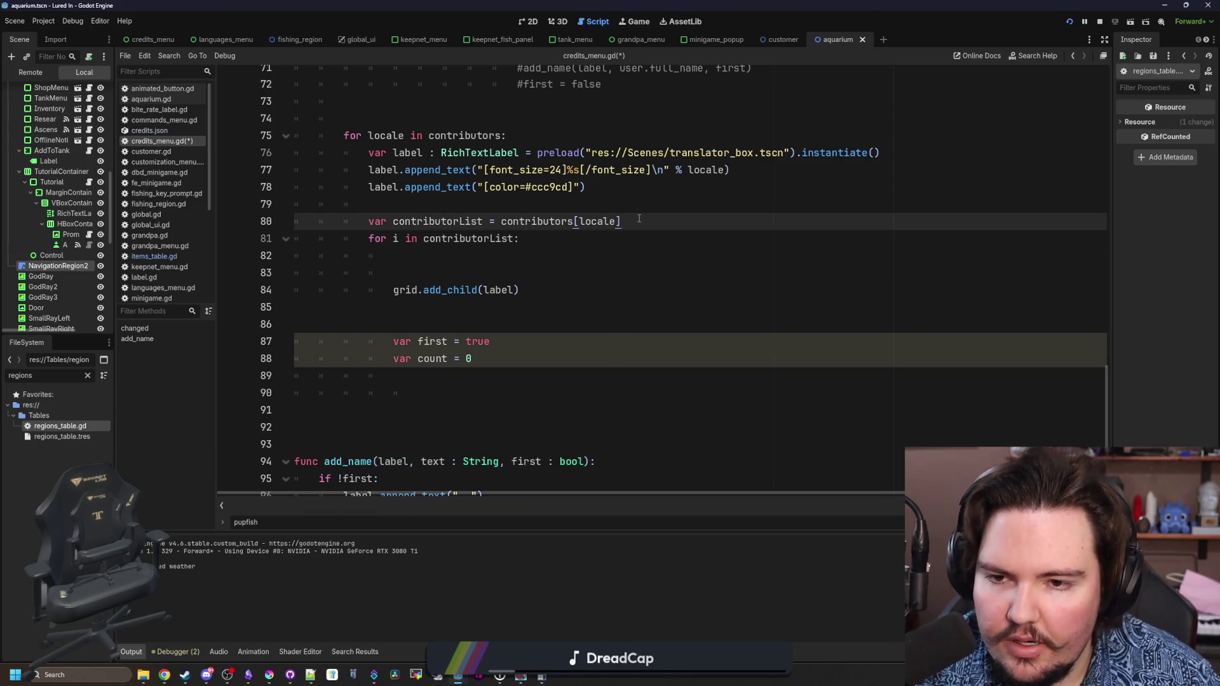
pyautogui.hotkey('ctrl', 'shift', 'Return')
pyautogui.write('ist.size')
pyautogui.press('Return')
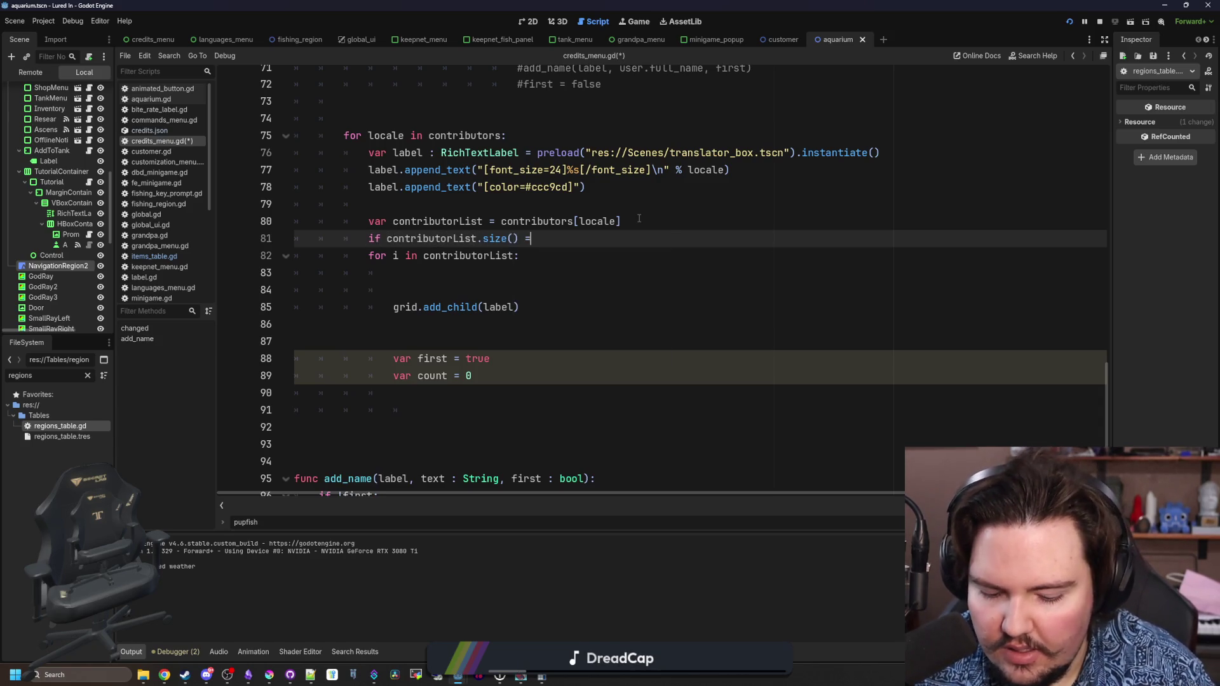
pyautogui.press('Return')
pyautogui.hotkey('ctrl', 'v')
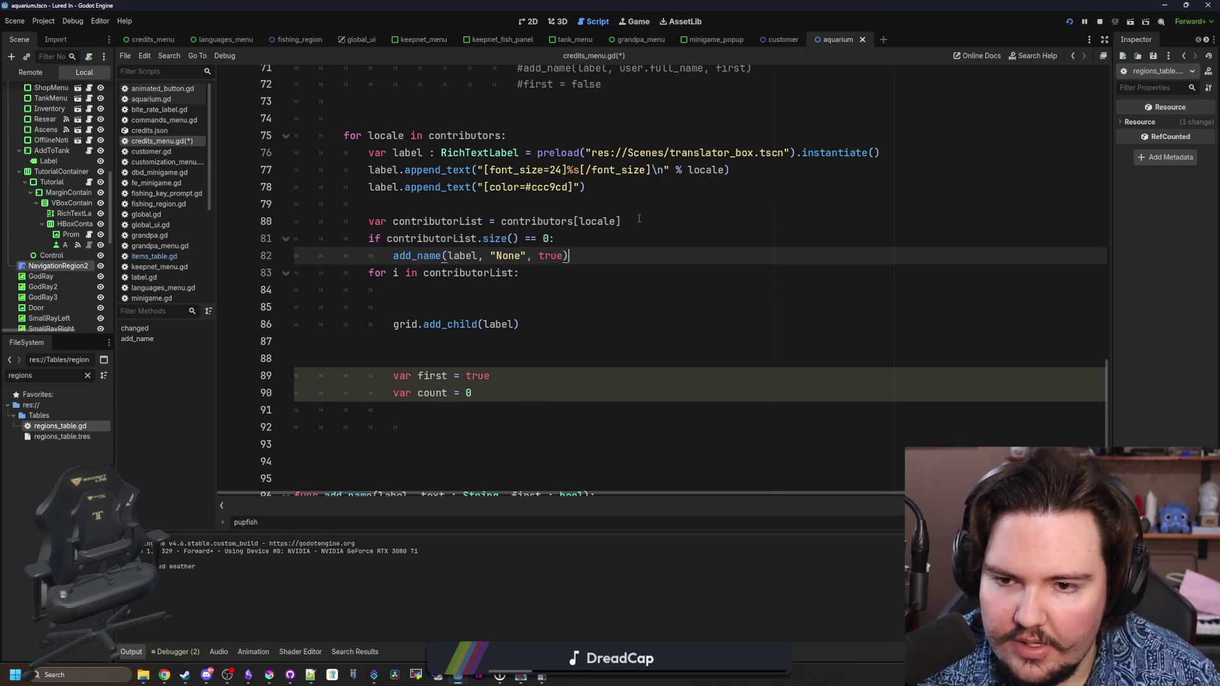
pyautogui.press('Return')
pyautogui.press('Return')
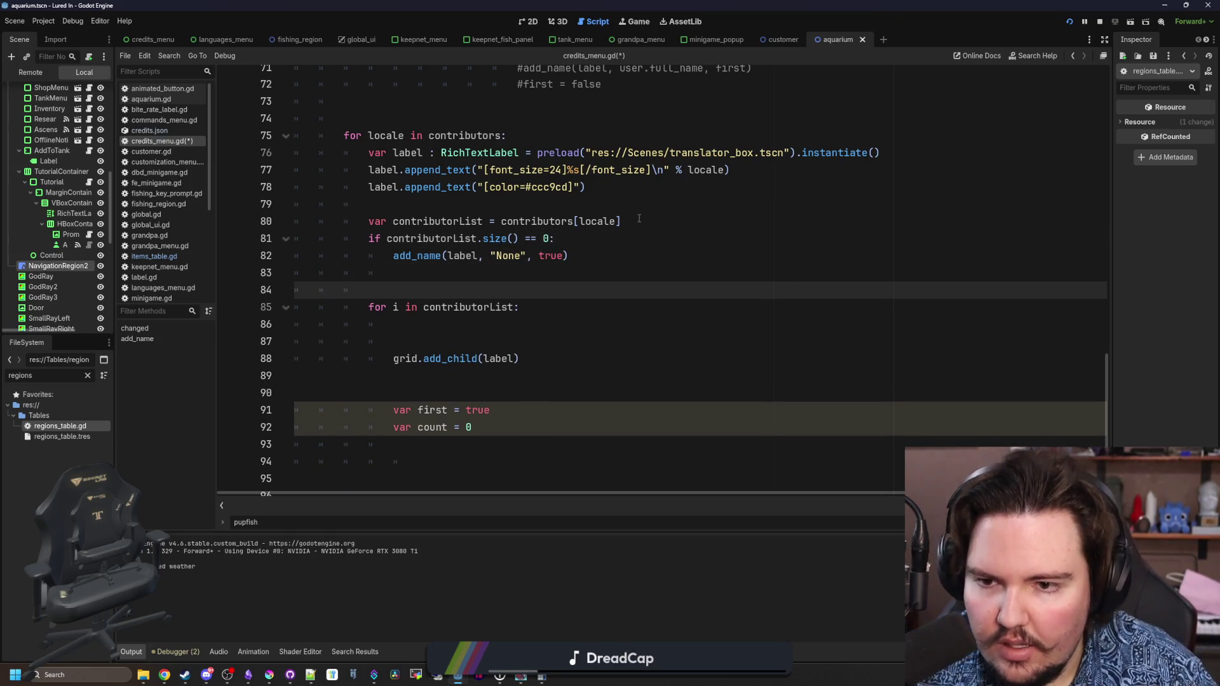
pyautogui.press('BackSpace')
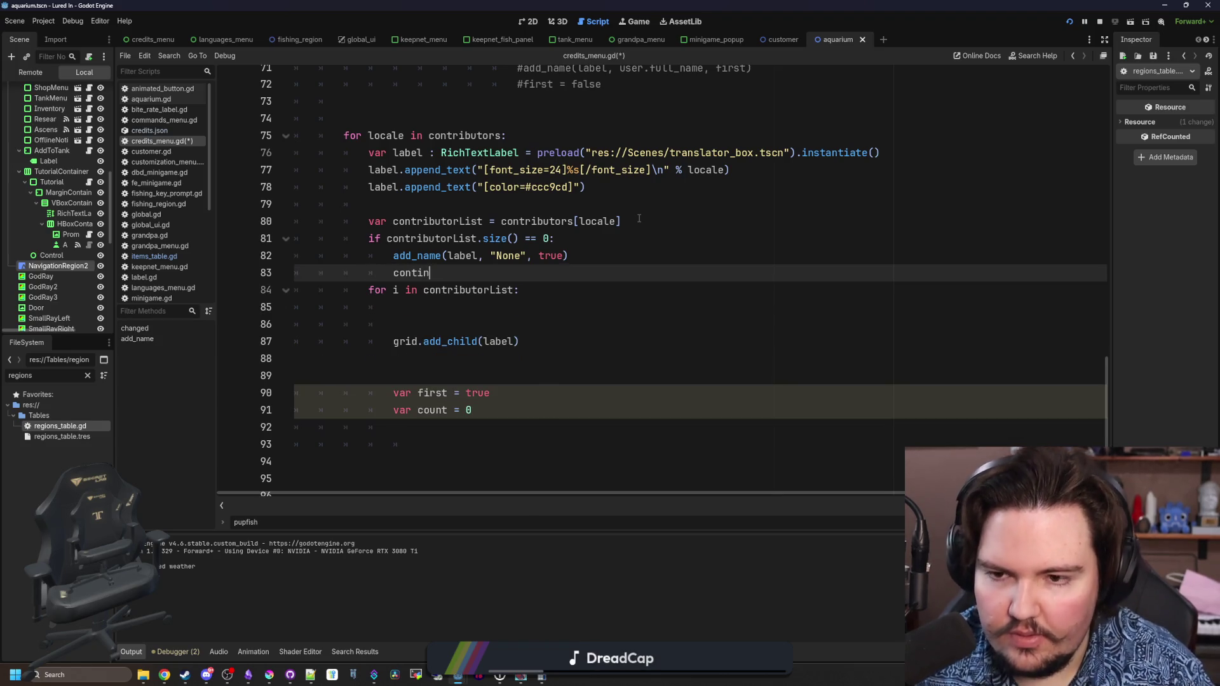
pyautogui.write('ue')
pyautogui.press('Return')
# - Remove the extra empty lines around grid.add_child(label) and after 'var count = 0'
pyautogui.click(450, 344)
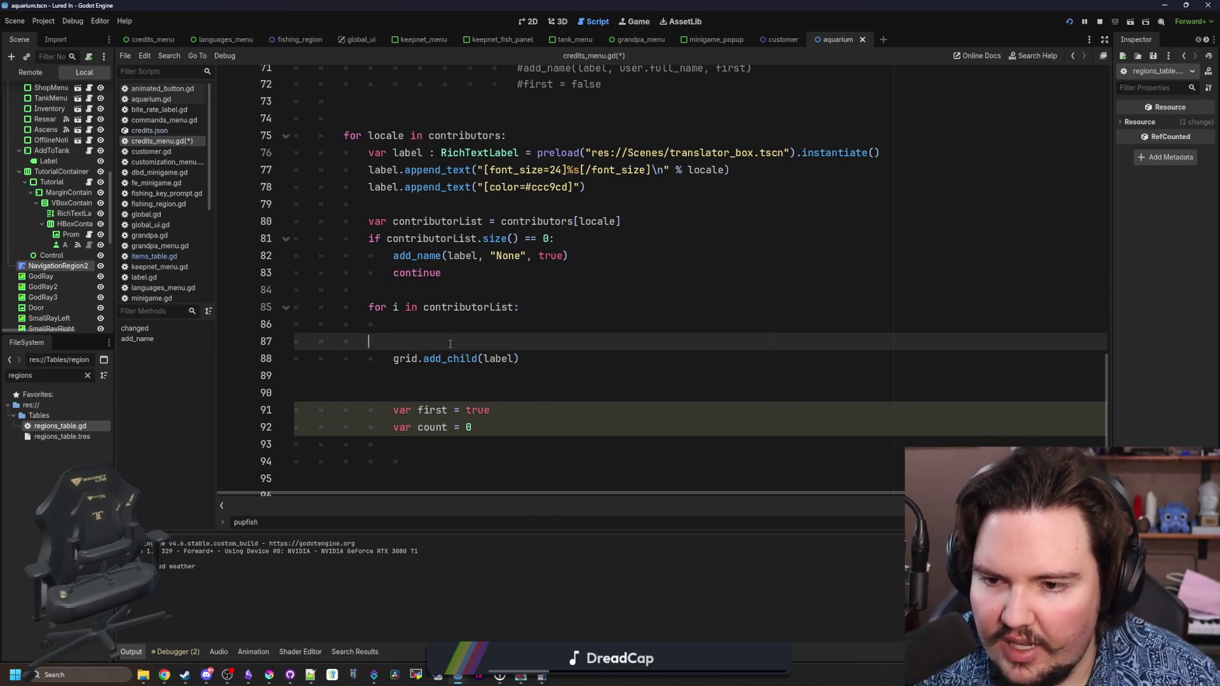
pyautogui.press('BackSpace')
pyautogui.press('Delete')
pyautogui.press('Delete')
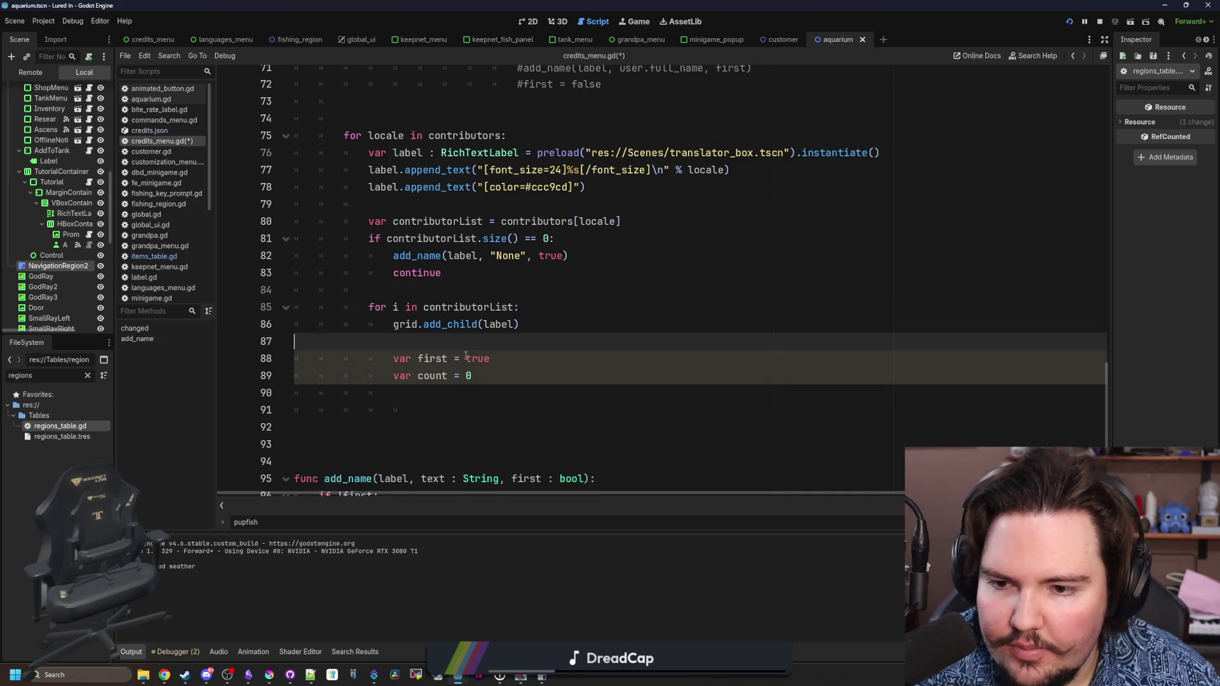
pyautogui.click(540, 330)
pyautogui.scroll(-1, 540, 334)
pyautogui.moveTo(407, 326); pyautogui.dragTo(299, 309)
pyautogui.press('BackSpace')
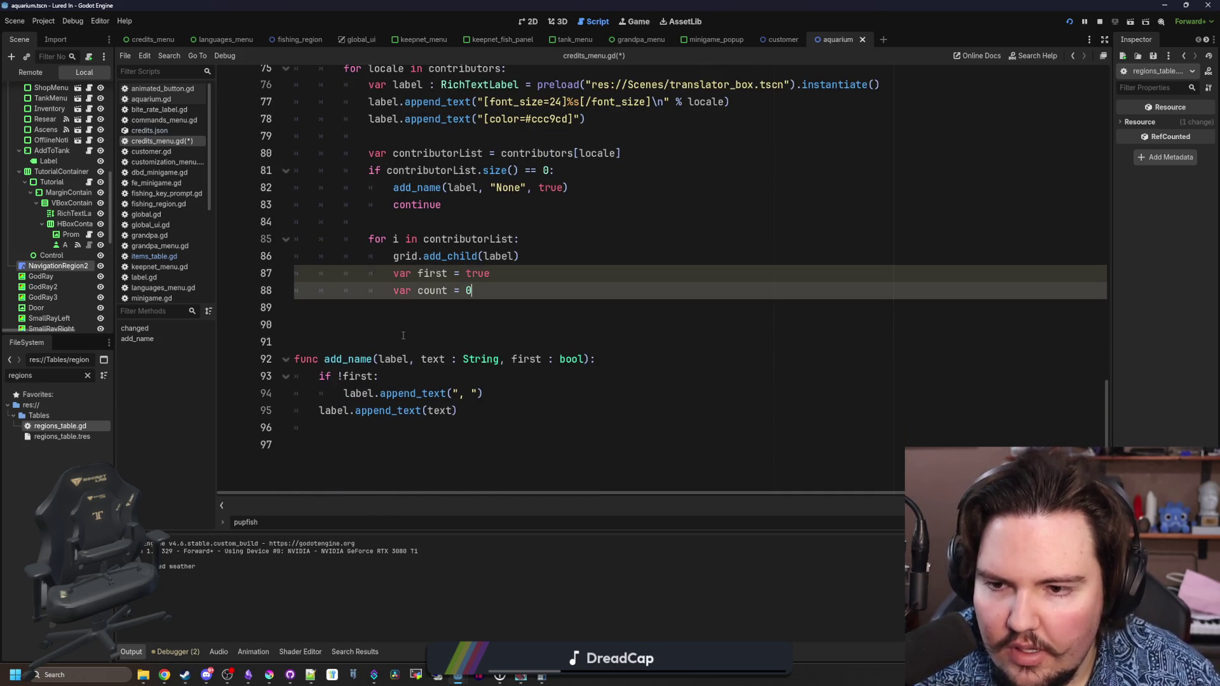
pyautogui.scroll(2, 461, 335)
pyautogui.click(533, 342)
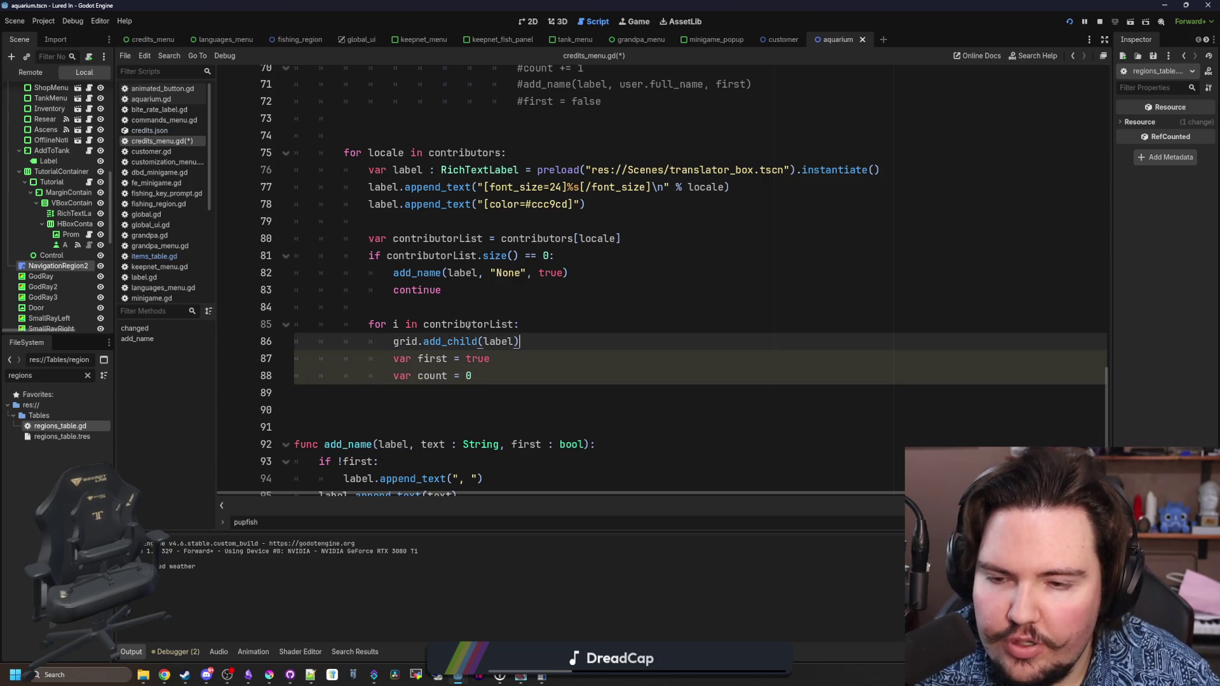
# - Move grid.add_child(label) to after the inner contributor loop
pyautogui.click(482, 308)
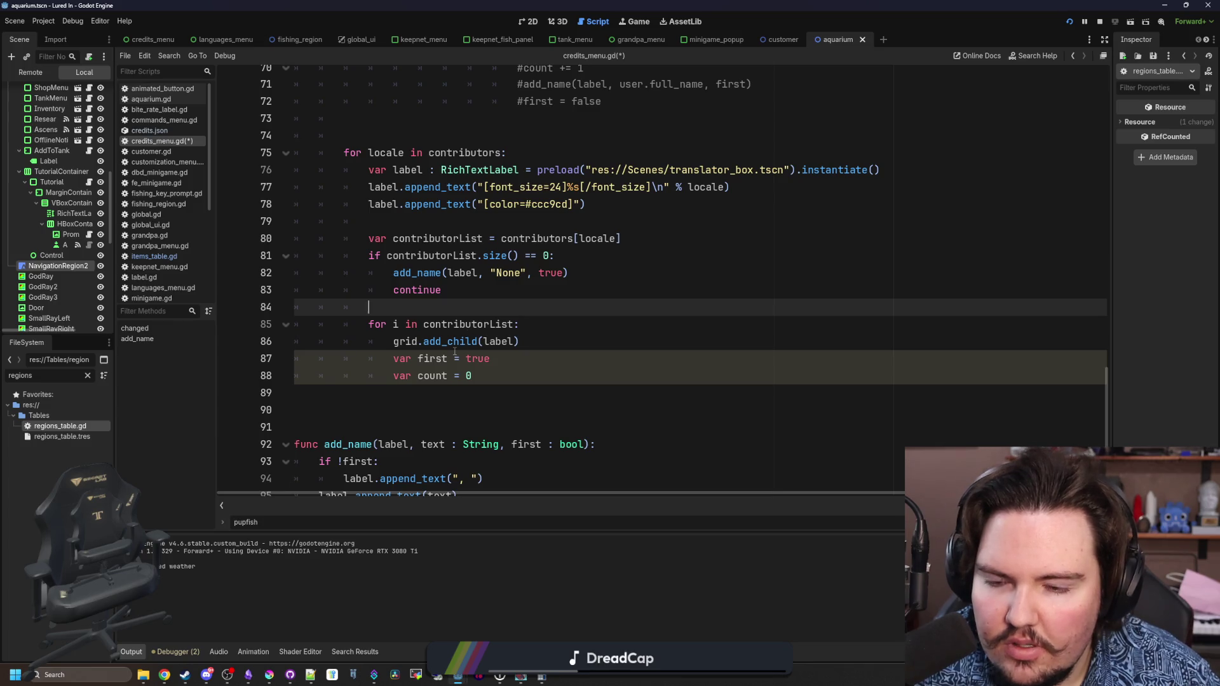
pyautogui.moveTo(519, 341); pyautogui.dragTo(394, 347)
pyautogui.click(443, 308)
pyautogui.moveTo(532, 337); pyautogui.dragTo(390, 341)
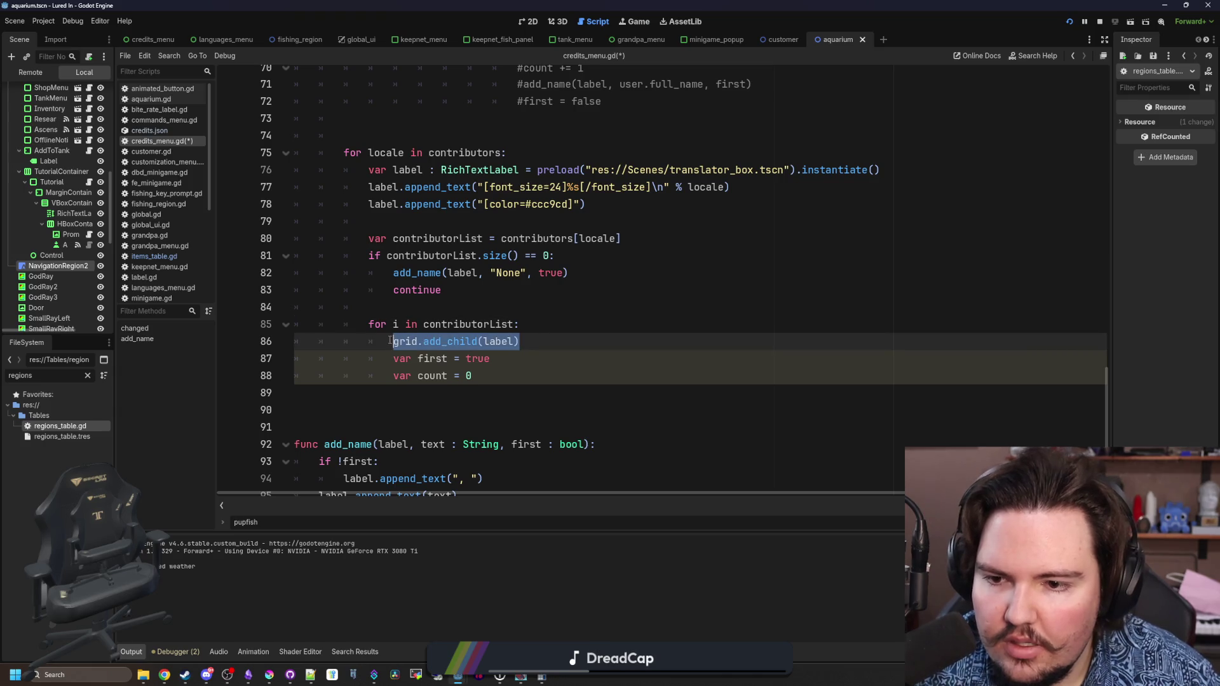
pyautogui.hotkey('ctrl', 'x')
pyautogui.click(447, 389)
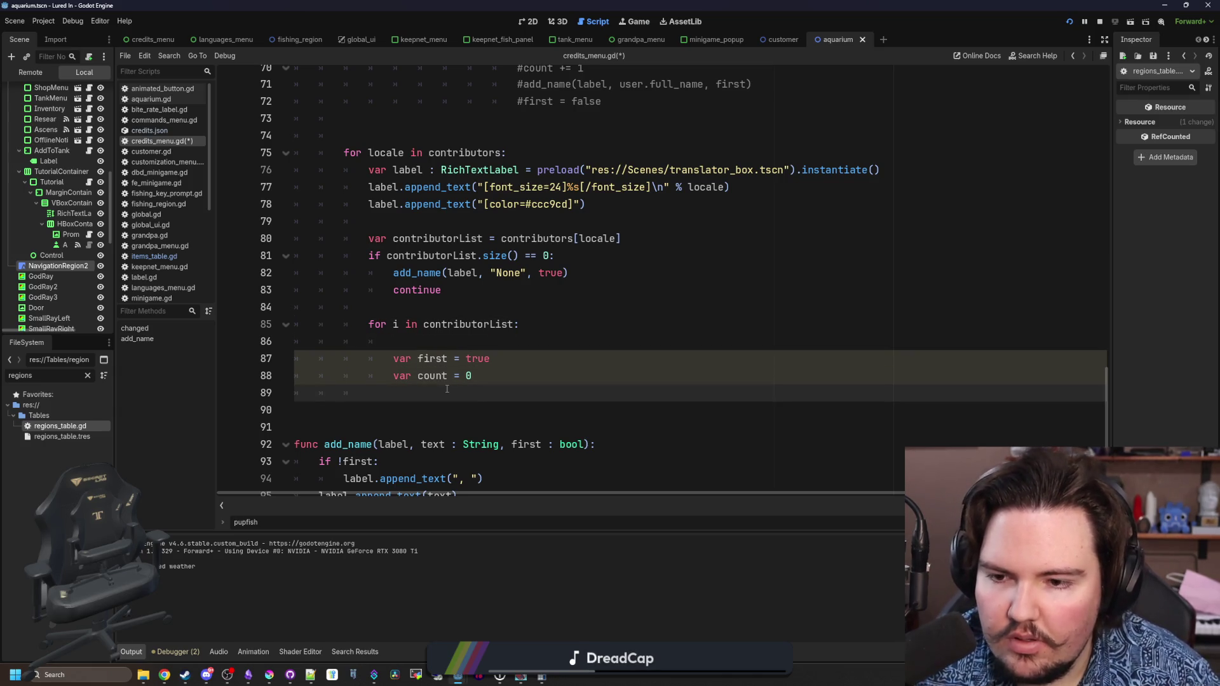
pyautogui.press('Return')
pyautogui.hotkey('ctrl', 'v')
# - Remove the empty line left inside the inner loop's body
pyautogui.click(443, 340)
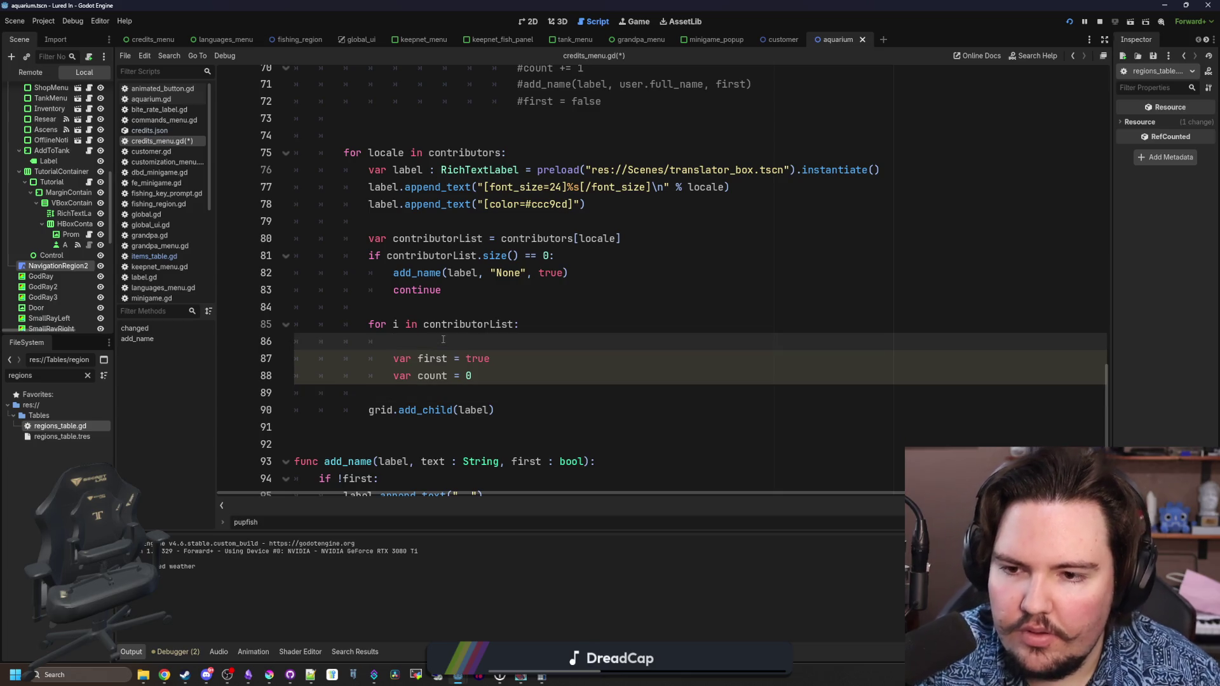
pyautogui.moveTo(576, 274); pyautogui.dragTo(394, 272)
pyautogui.scroll(-2, 453, 300)
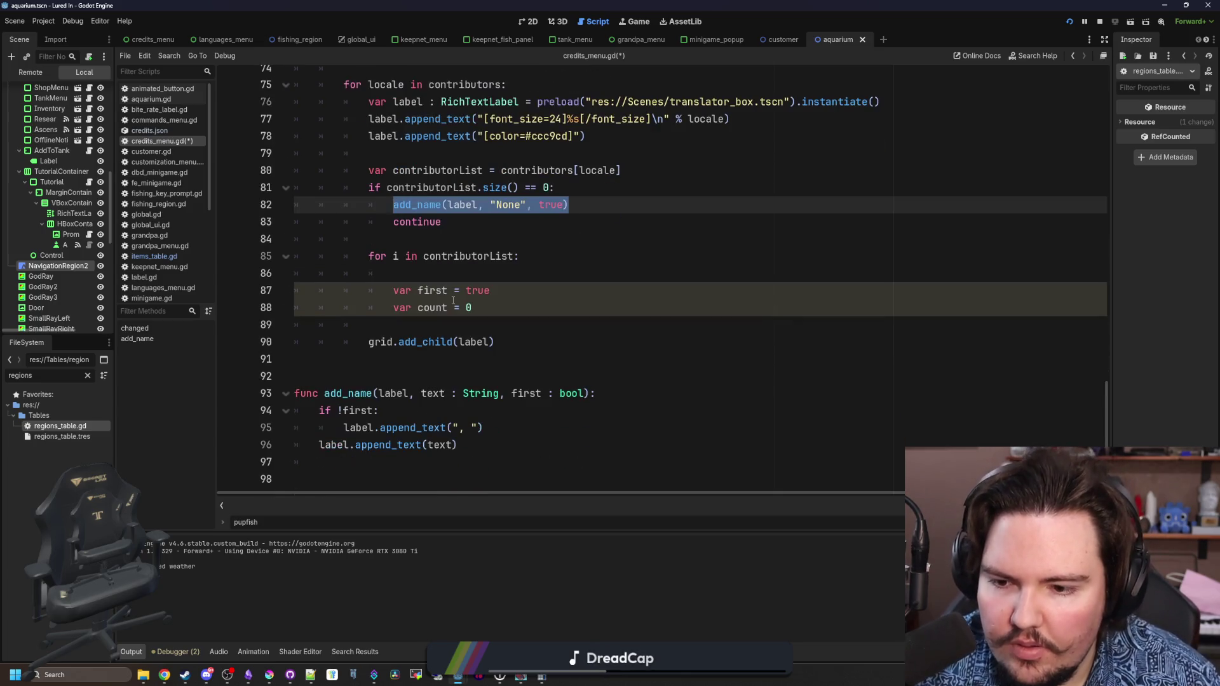
pyautogui.scroll(1, 456, 302)
pyautogui.click(410, 326)
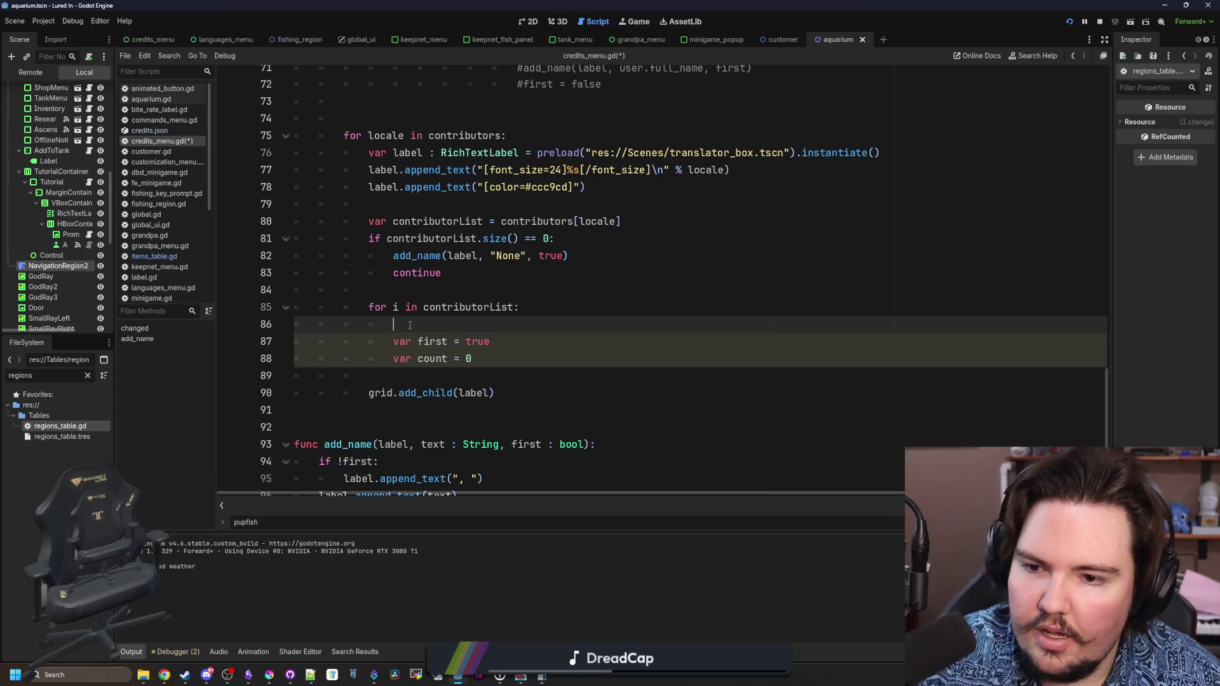
pyautogui.hotkey('ctrl', 'shift', 'k')
# - Move the 'first' and 'count' declarations to the start of the locale loop
pyautogui.moveTo(474, 342)
pyautogui.mouseDown()
pyautogui.moveTo(413, 324)
pyautogui.moveTo(295, 325)
pyautogui.mouseUp()
pyautogui.hotkey('ctrl', 'x')
pyautogui.click(552, 127)
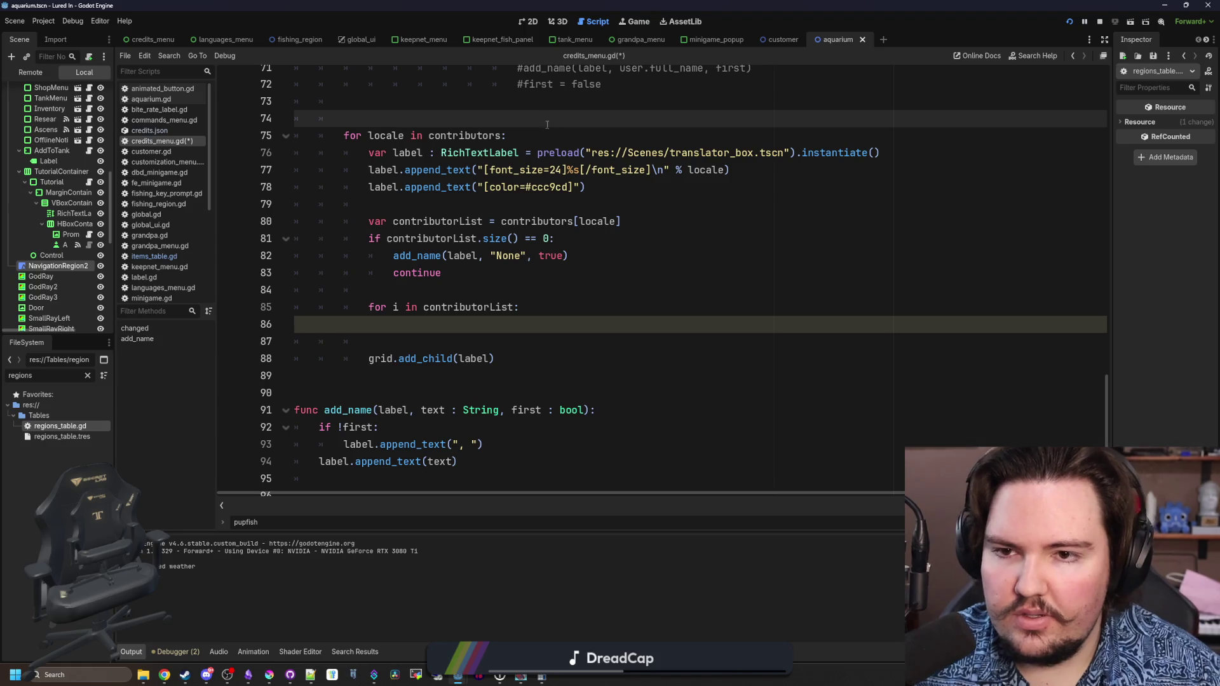
pyautogui.click(543, 136)
pyautogui.press('Return')
pyautogui.hotkey('ctrl', 'v')
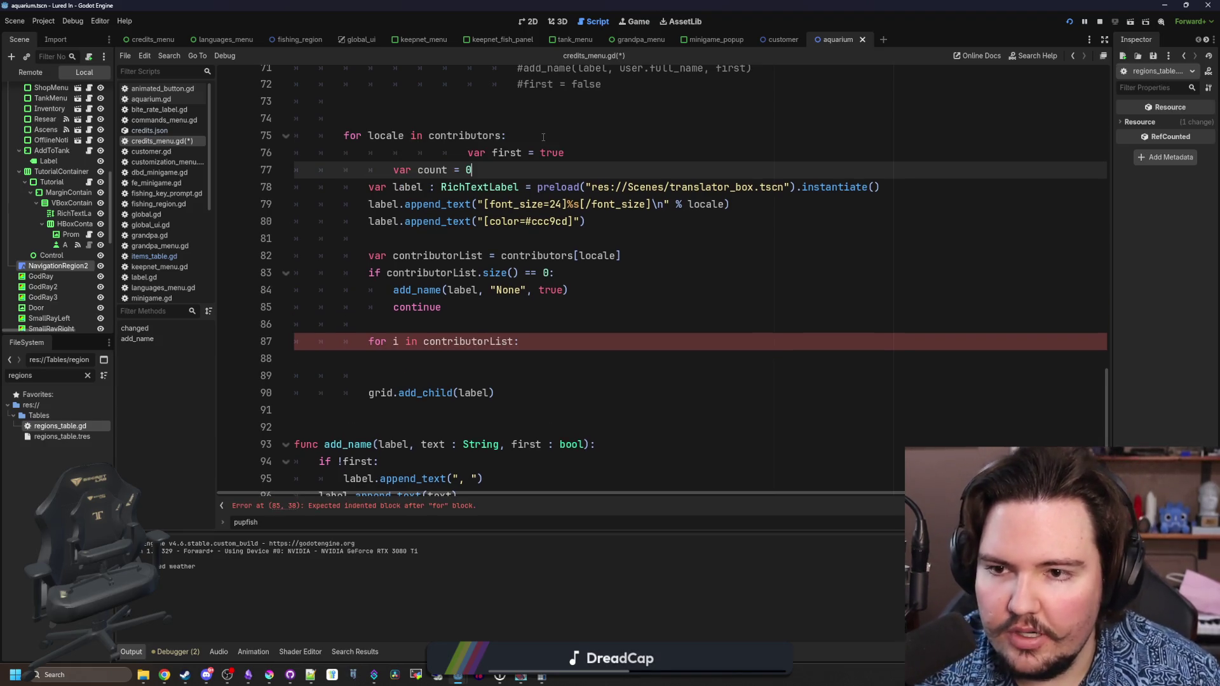
# - Delete the unneeded count declaration and fix the indentation of 'var first = true'
pyautogui.hotkey('shift', 'Home')
pyautogui.hotkey('shift', 'Home')
pyautogui.press('BackSpace')
pyautogui.press('BackSpace')
pyautogui.click(468, 153)
pyautogui.press('BackSpace')
pyautogui.press('BackSpace')
pyautogui.press('BackSpace')
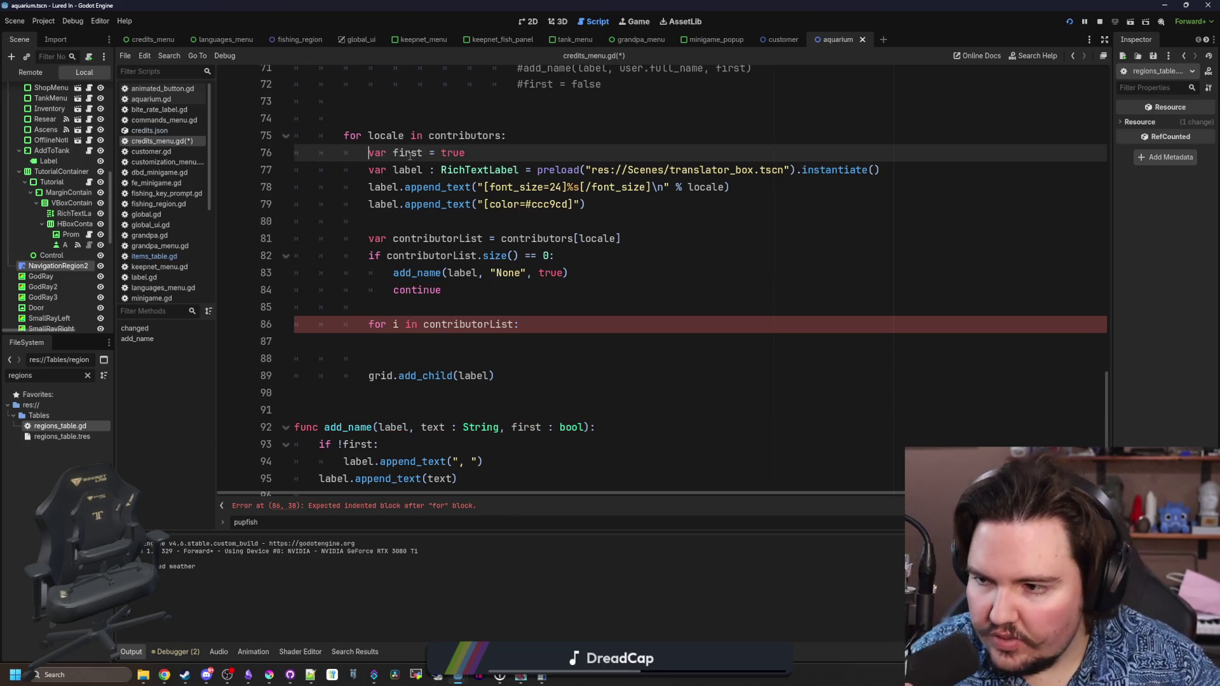
pyautogui.doubleClick(418, 153)
# - Inside the inner loop, add an add_name() call and a 'first = false' line
pyautogui.click(480, 343)
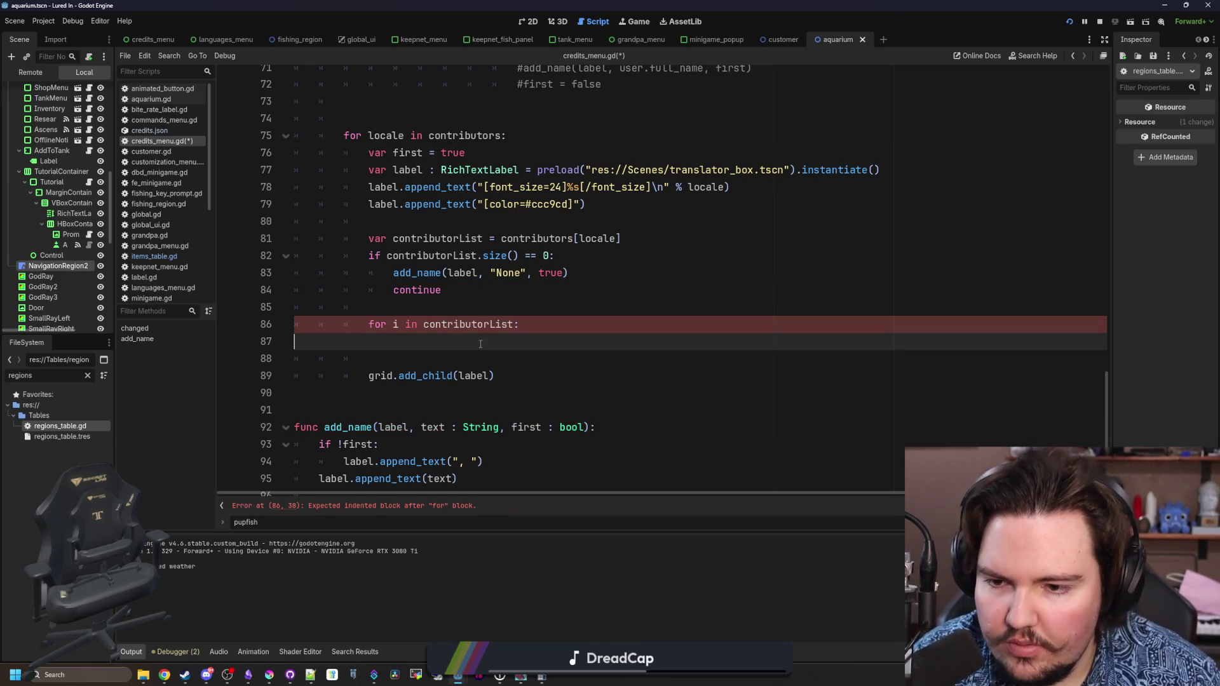
pyautogui.press('Return')
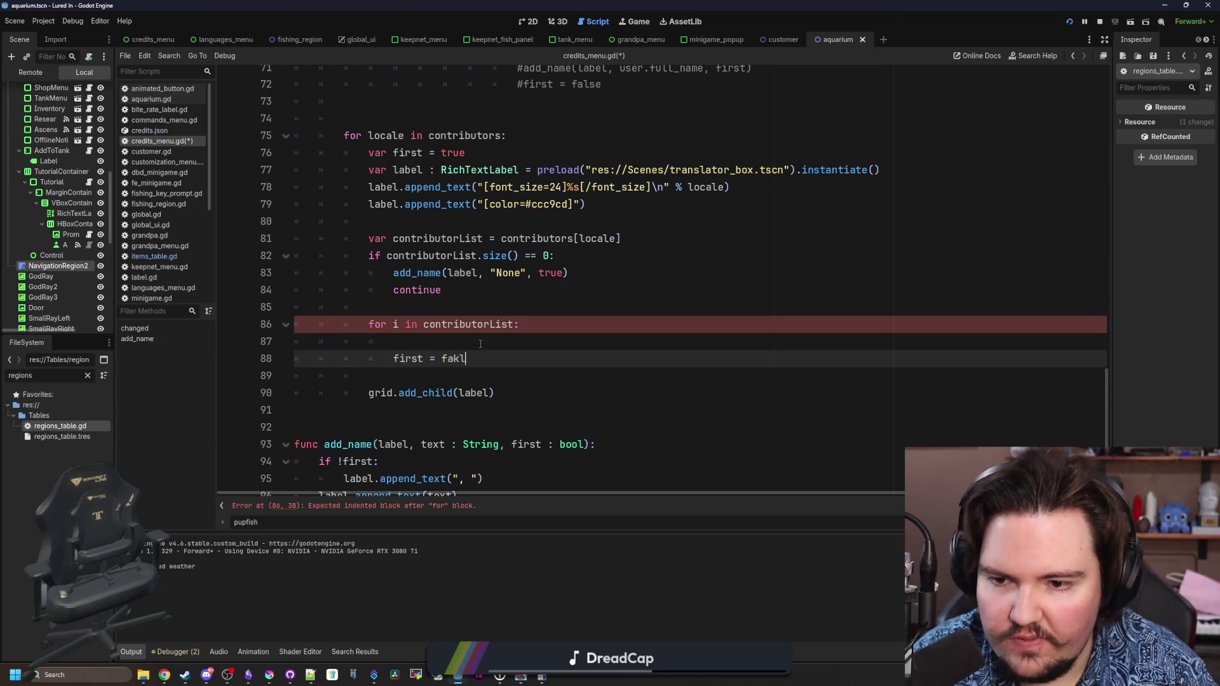
pyautogui.write('se')
pyautogui.press('Delete')
pyautogui.write('e')
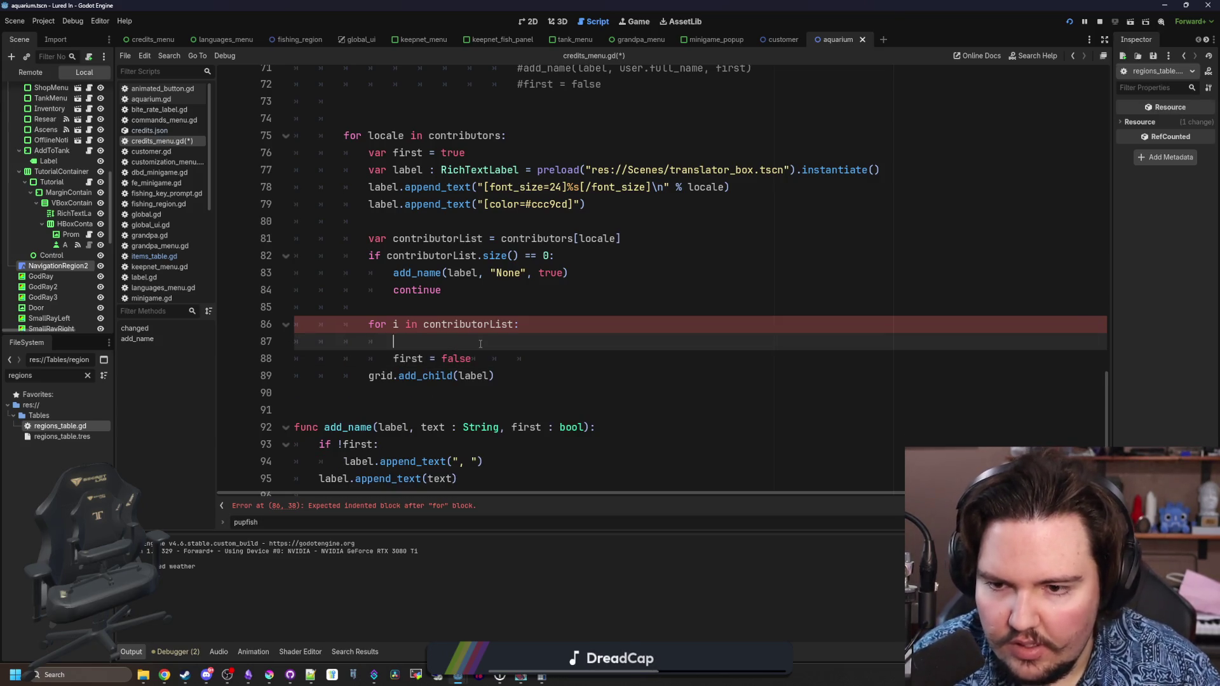
pyautogui.click(480, 344)
pyautogui.write('add_name()')
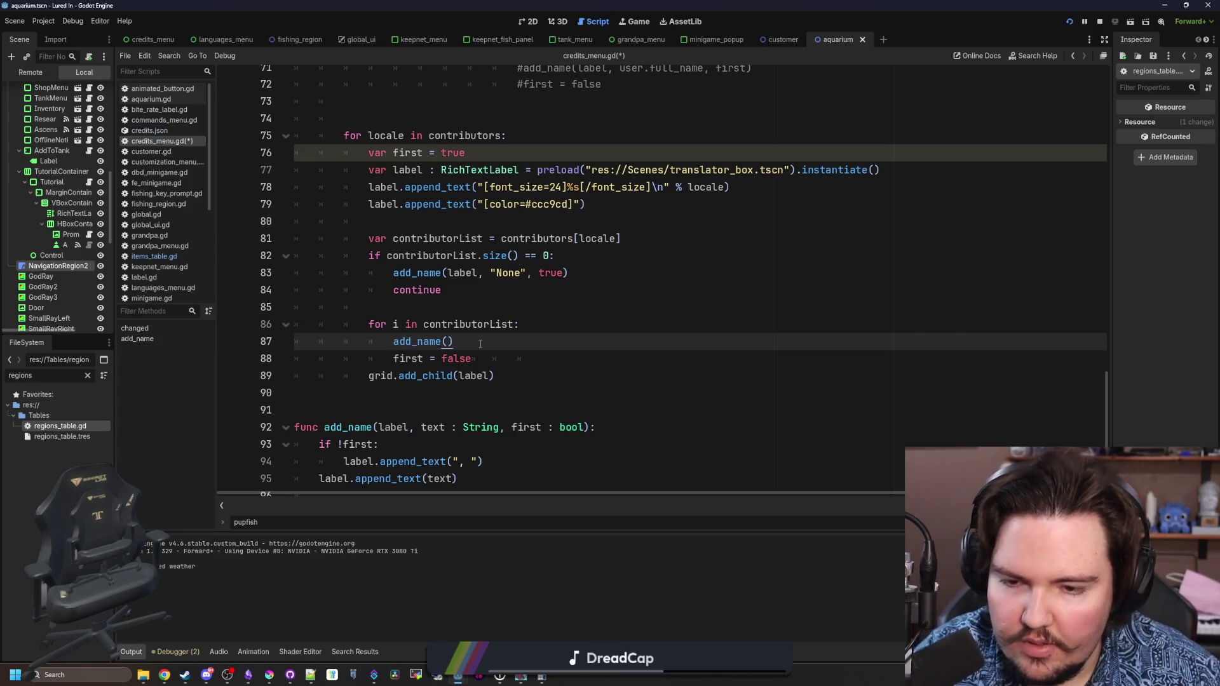
pyautogui.click(562, 358)
pyautogui.press('Return')
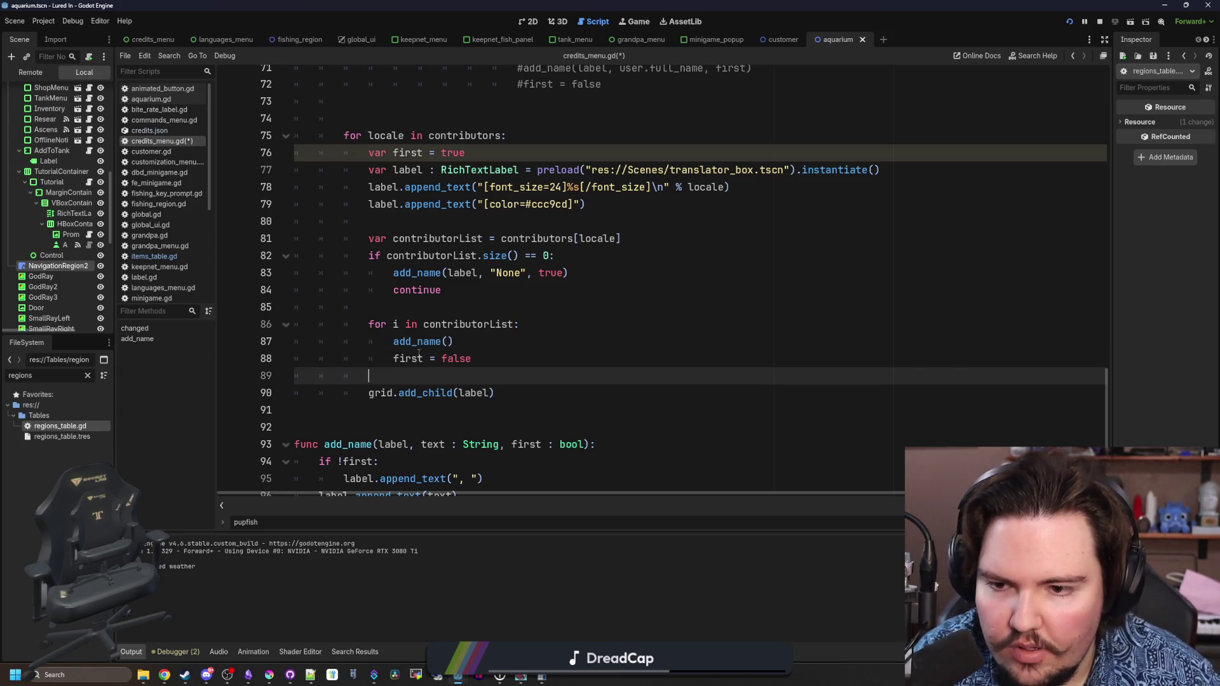
# - Rename the loop variable i to user and complete add_name(label, user.full_name, first)
pyautogui.click(444, 341)
pyautogui.write('label, us')
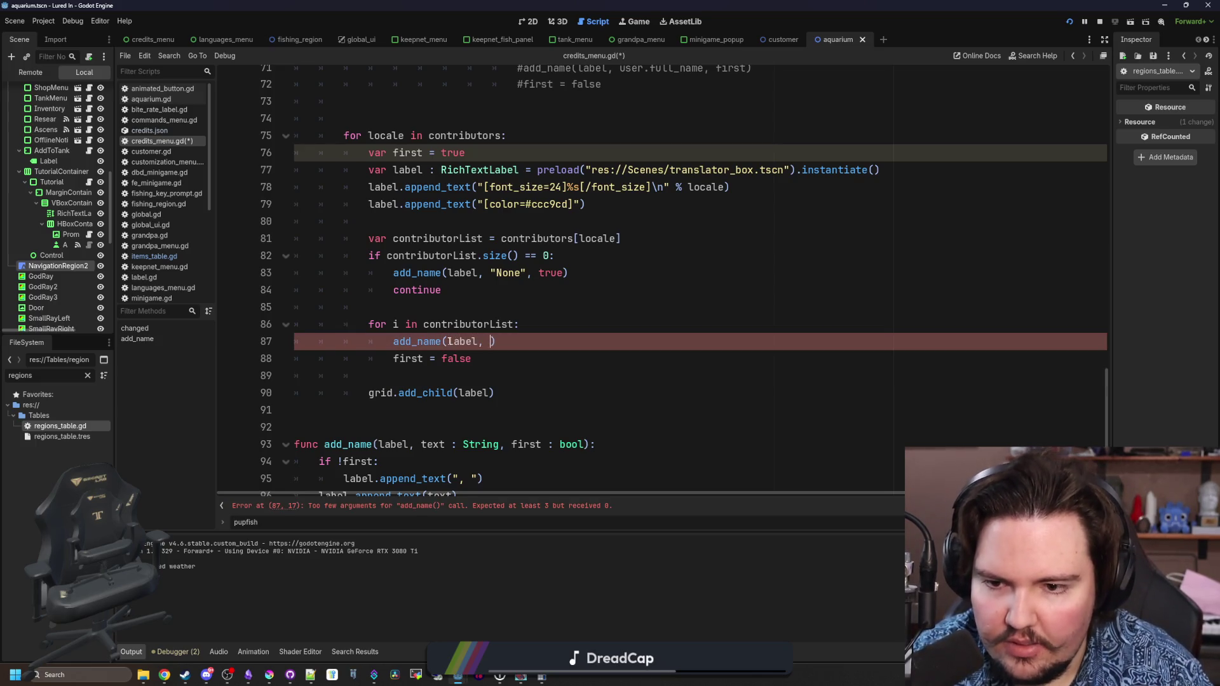
pyautogui.press('BackSpace')
pyautogui.press('BackSpace')
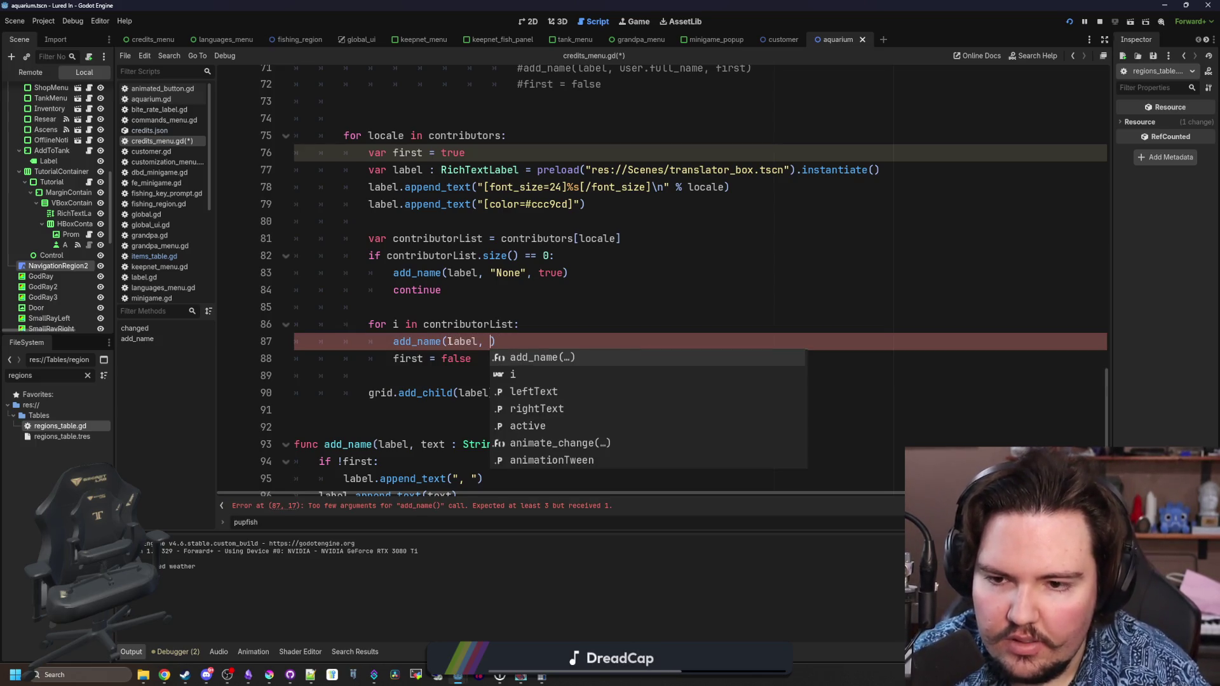
pyautogui.press('Up')
pyautogui.click(404, 324)
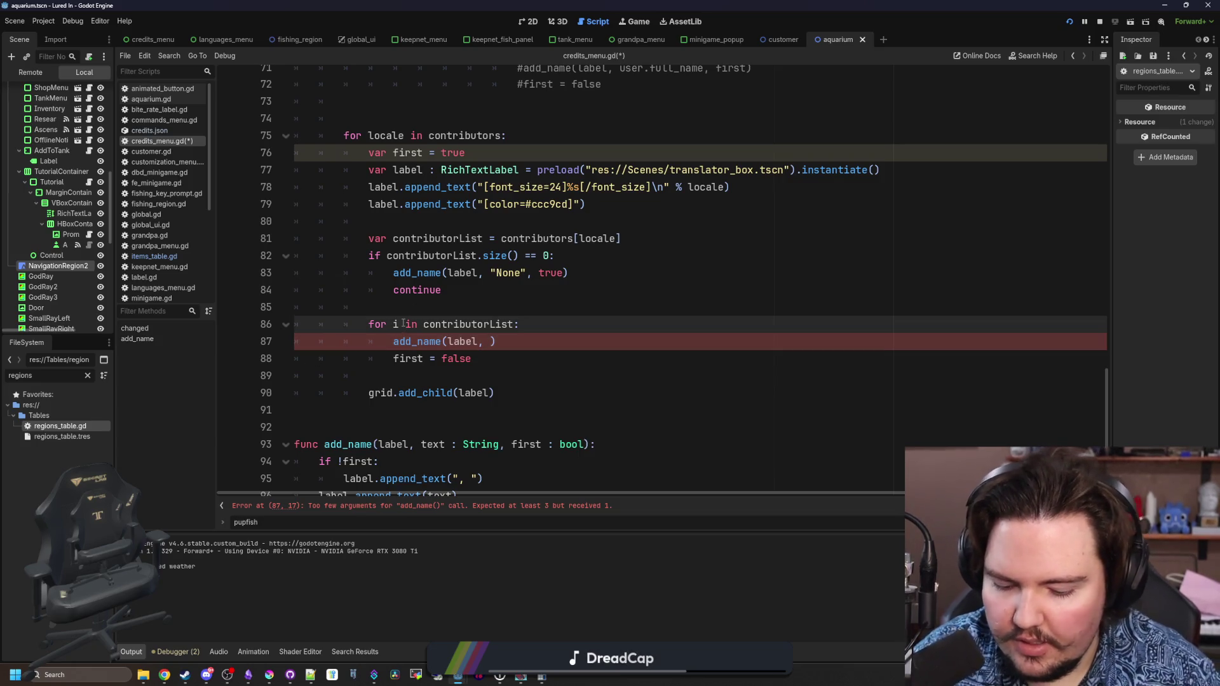
pyautogui.press('BackSpace')
pyautogui.write('user')
pyautogui.click(509, 336)
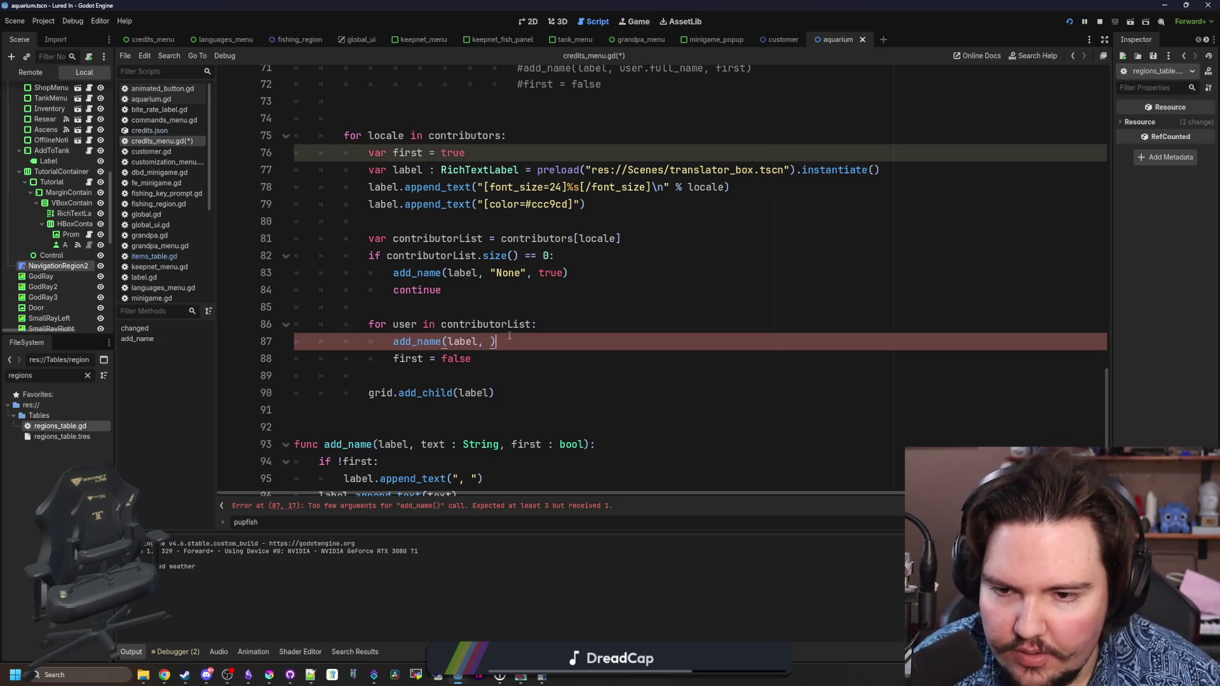
pyautogui.write('user.')
pyautogui.write('full_')
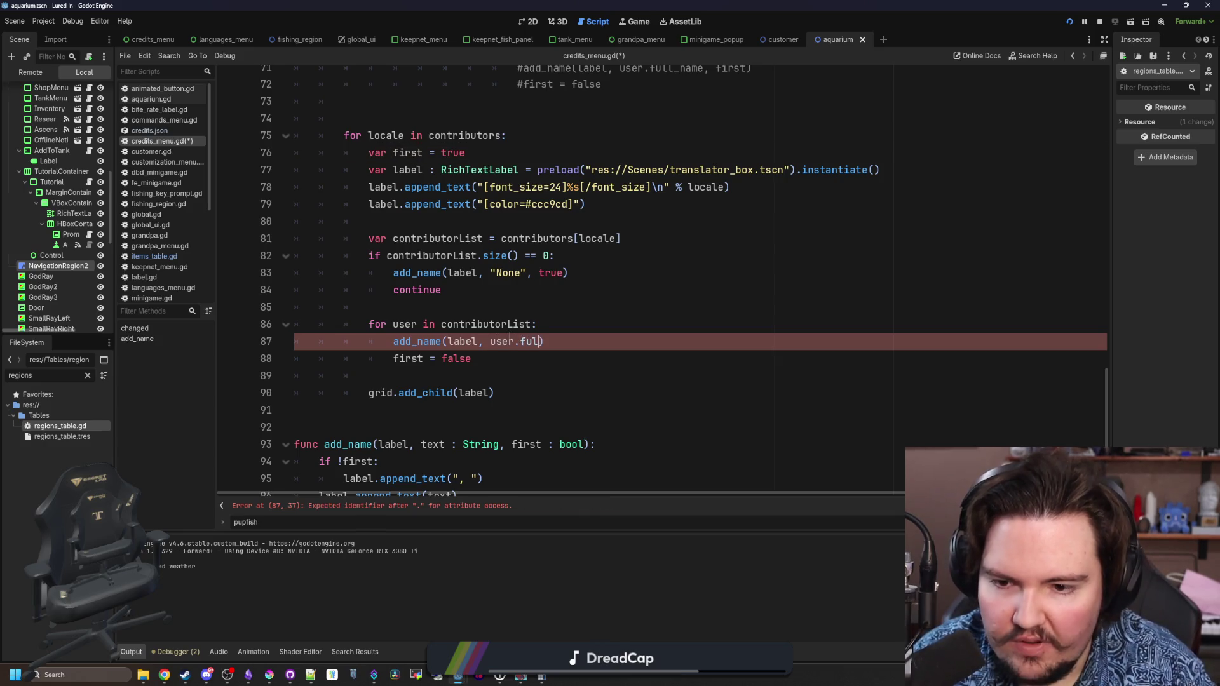
pyautogui.write('name, first')
pyautogui.scroll(5, 509, 286)
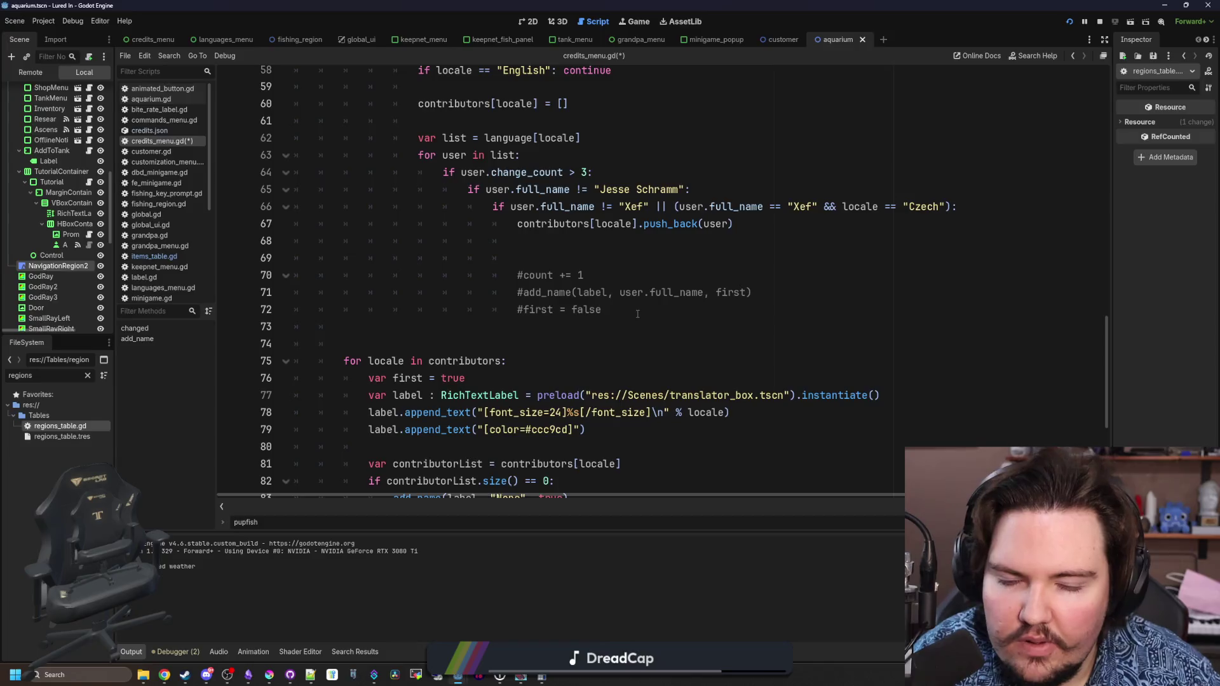
# - Delete the commented-out old lines 68-72 and the leftover blank line
pyautogui.moveTo(601, 309); pyautogui.dragTo(287, 239)
pyautogui.press('BackSpace')
pyautogui.press('BackSpace')
pyautogui.click(428, 242)
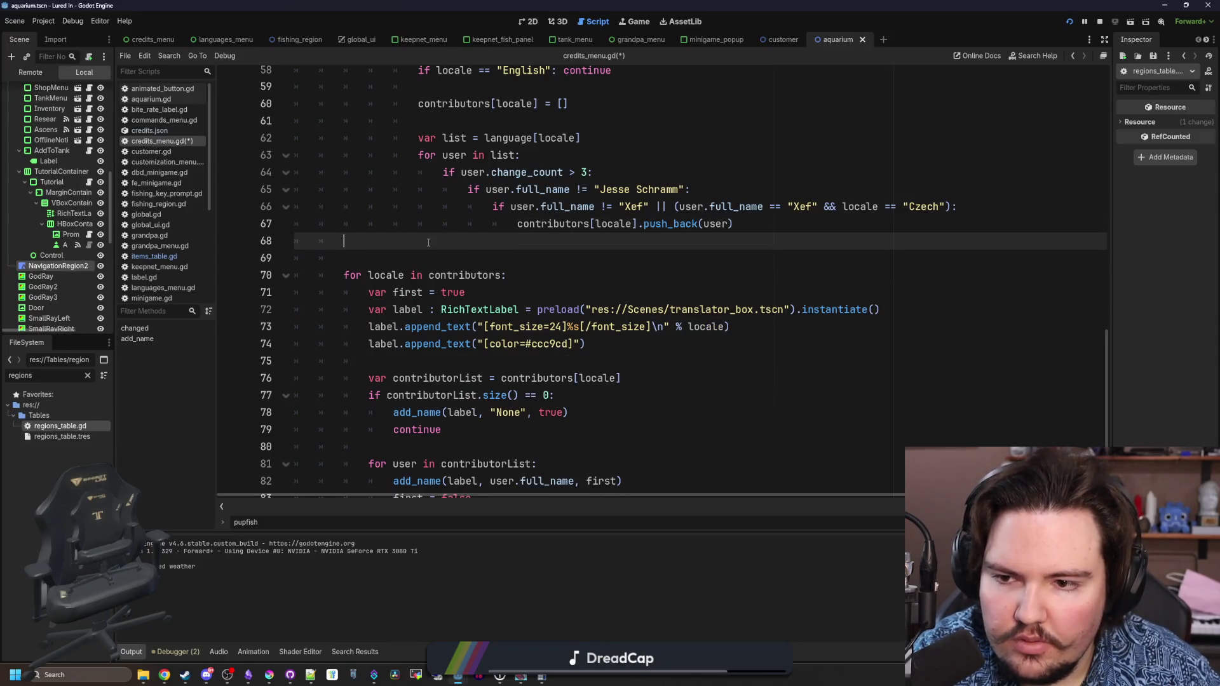
pyautogui.press('BackSpace')
# - Move language[locale] from line 62 into the user loop header in place of list
pyautogui.scroll(4, 428, 242)
pyautogui.click(552, 325)
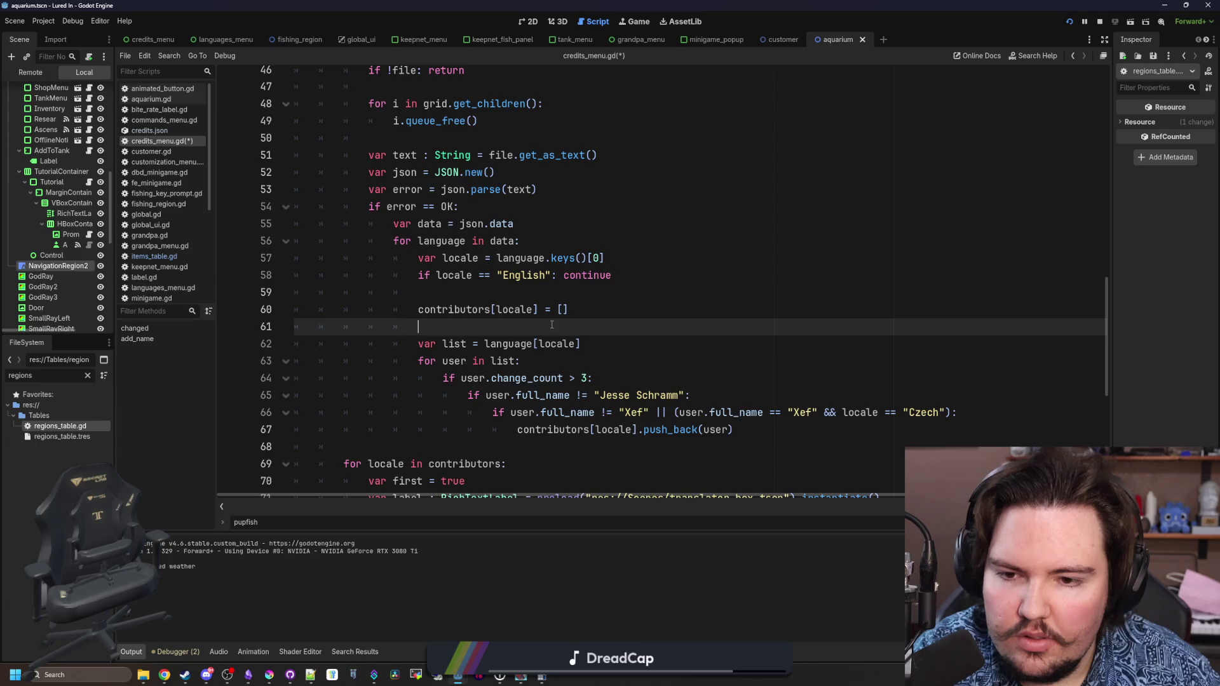
pyautogui.click(569, 288)
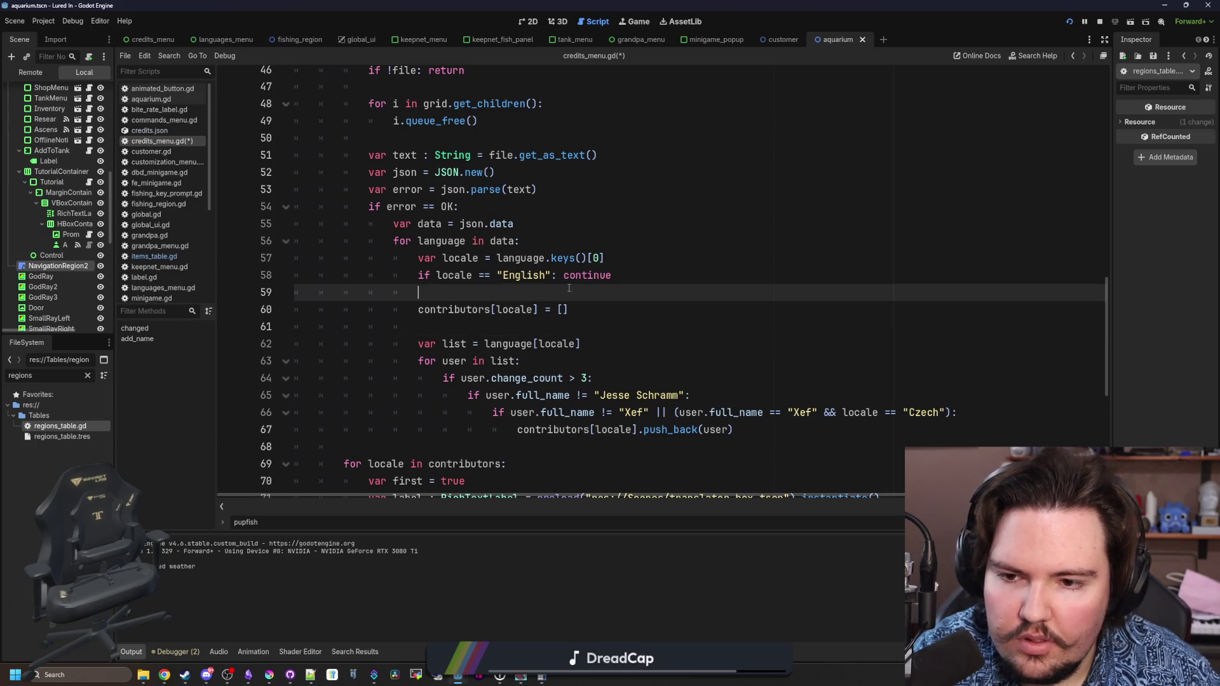
pyautogui.click(500, 310)
pyautogui.scroll(2, 503, 327)
pyautogui.scroll(-2, 502, 328)
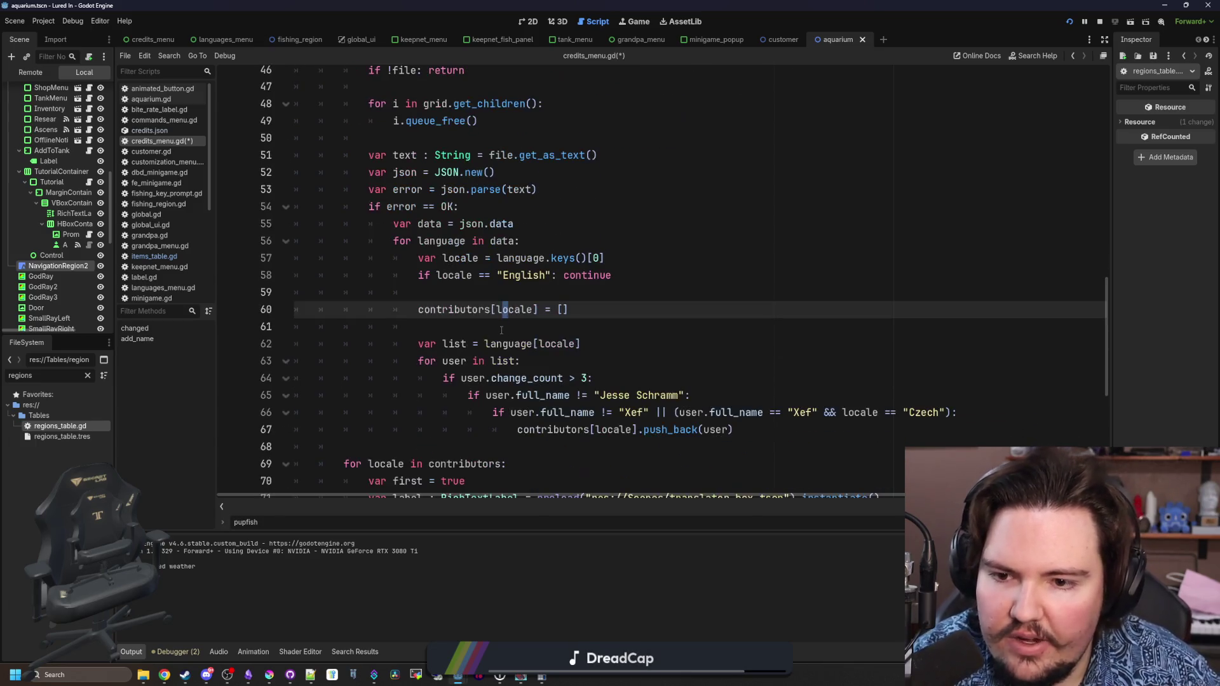
pyautogui.click(485, 299)
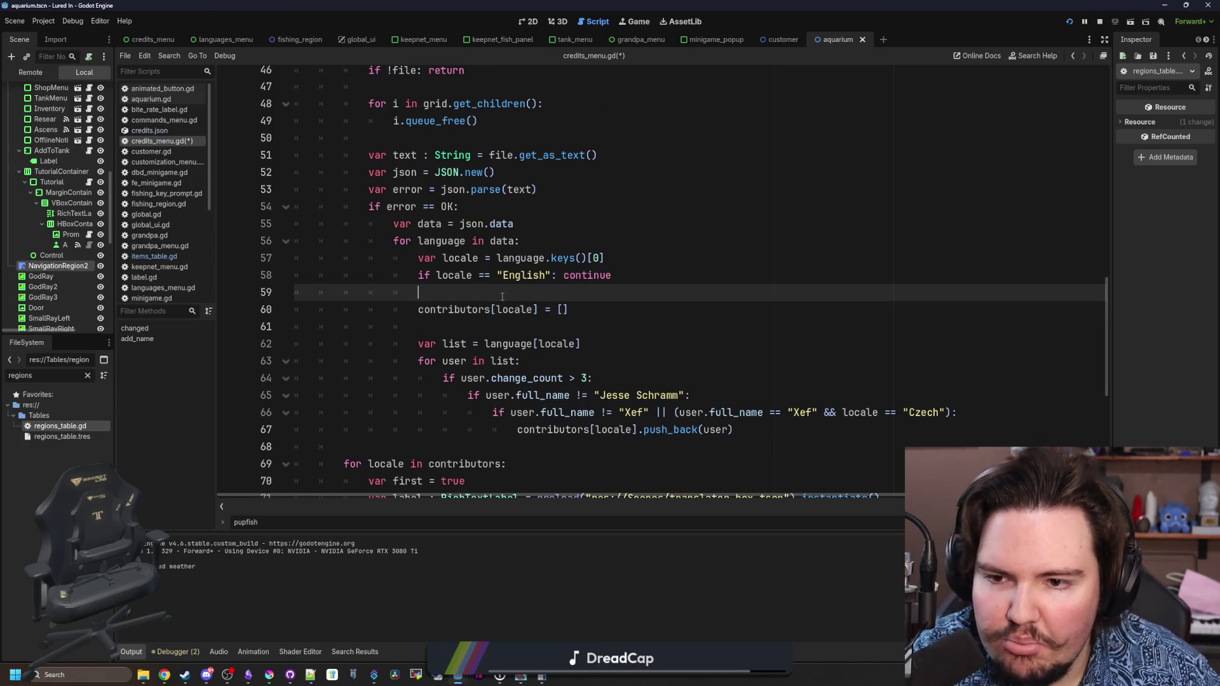
pyautogui.click(499, 325)
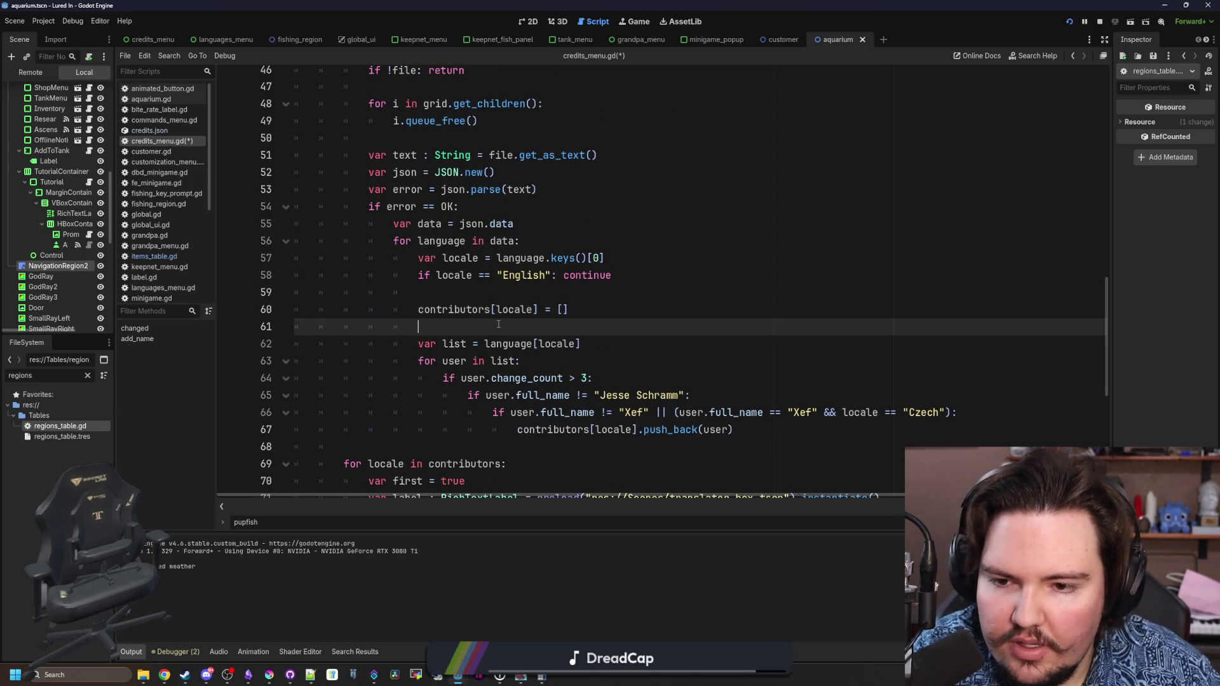
pyautogui.moveTo(599, 344); pyautogui.dragTo(479, 344)
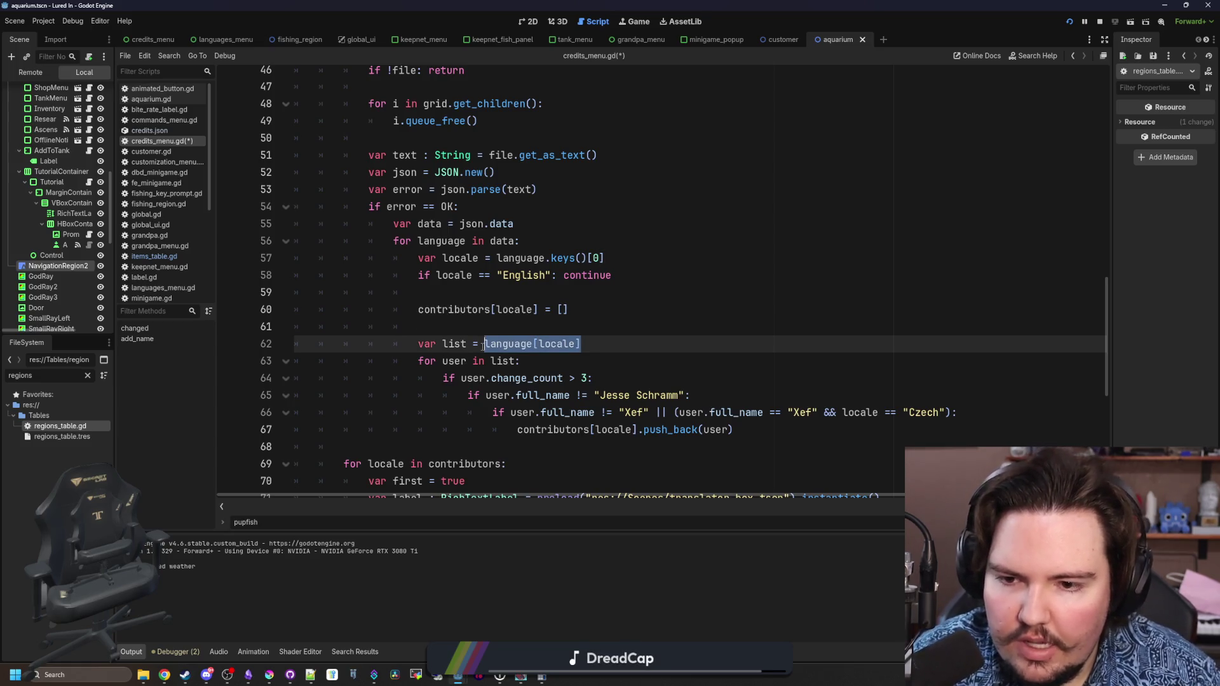
pyautogui.hotkey('ctrl', 'x')
pyautogui.doubleClick(505, 361)
pyautogui.hotkey('ctrl', 'v')
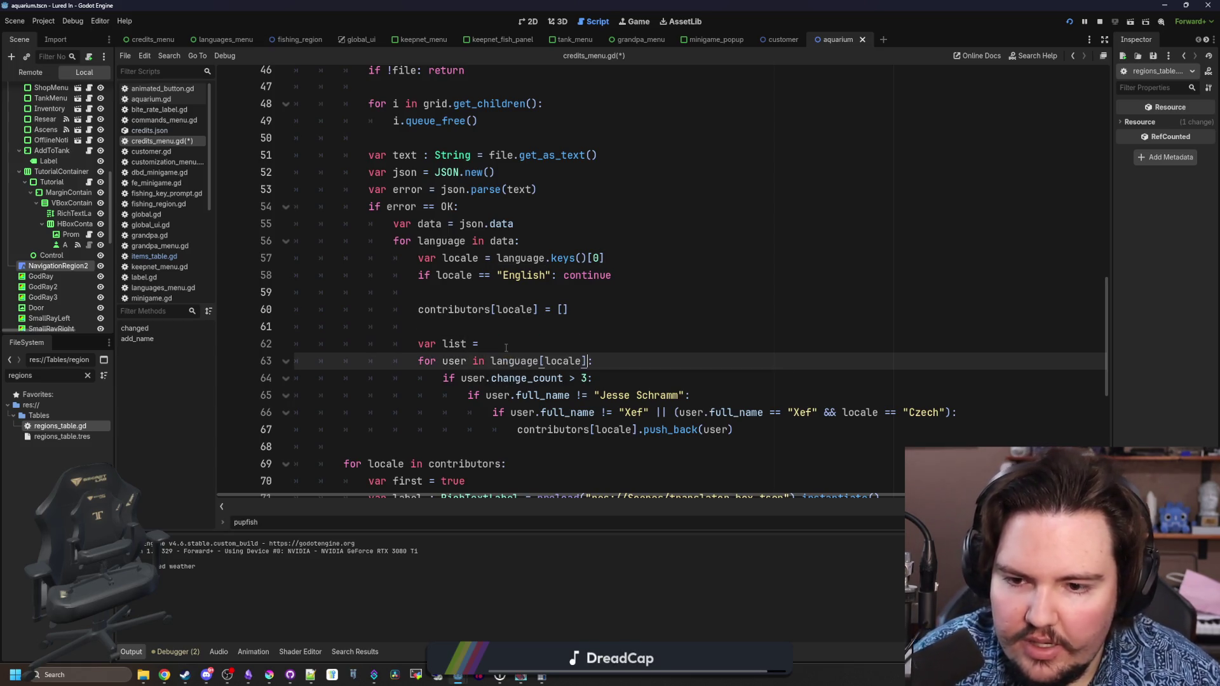
# - Delete the leftover var list line and leave one blank line after contributors[locale] = []
pyautogui.moveTo(484, 344); pyautogui.dragTo(278, 335)
pyautogui.press('BackSpace')
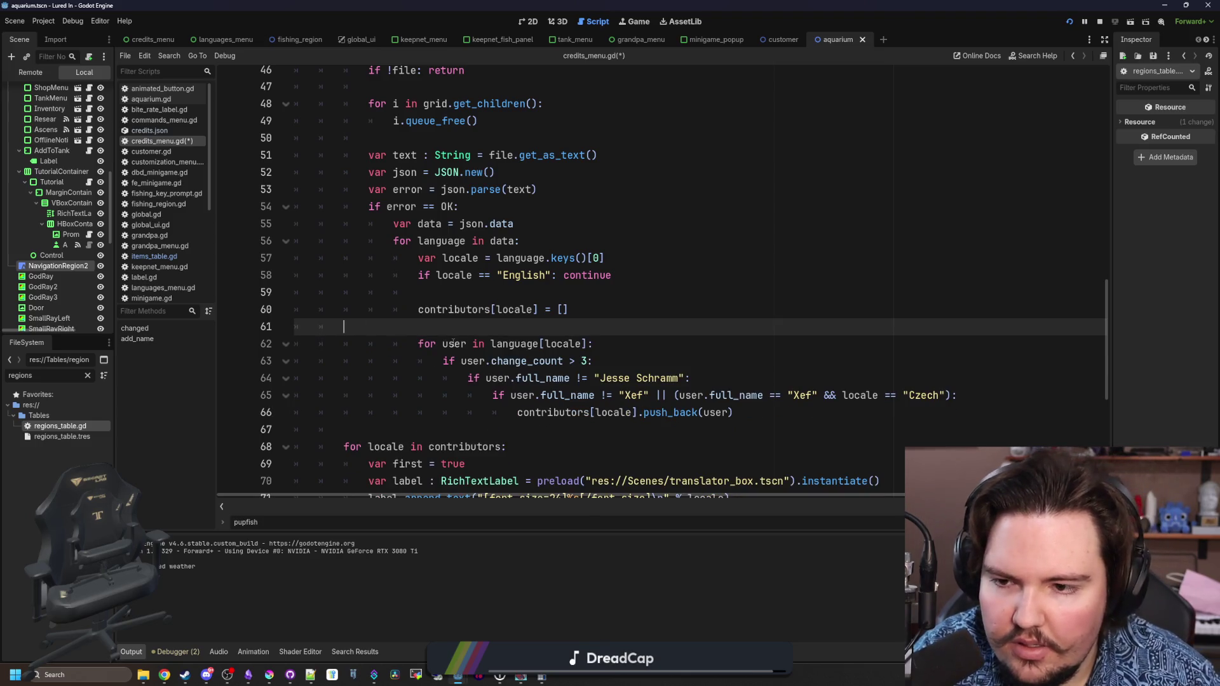
pyautogui.press('BackSpace')
pyautogui.press('BackSpace')
pyautogui.press('BackSpace')
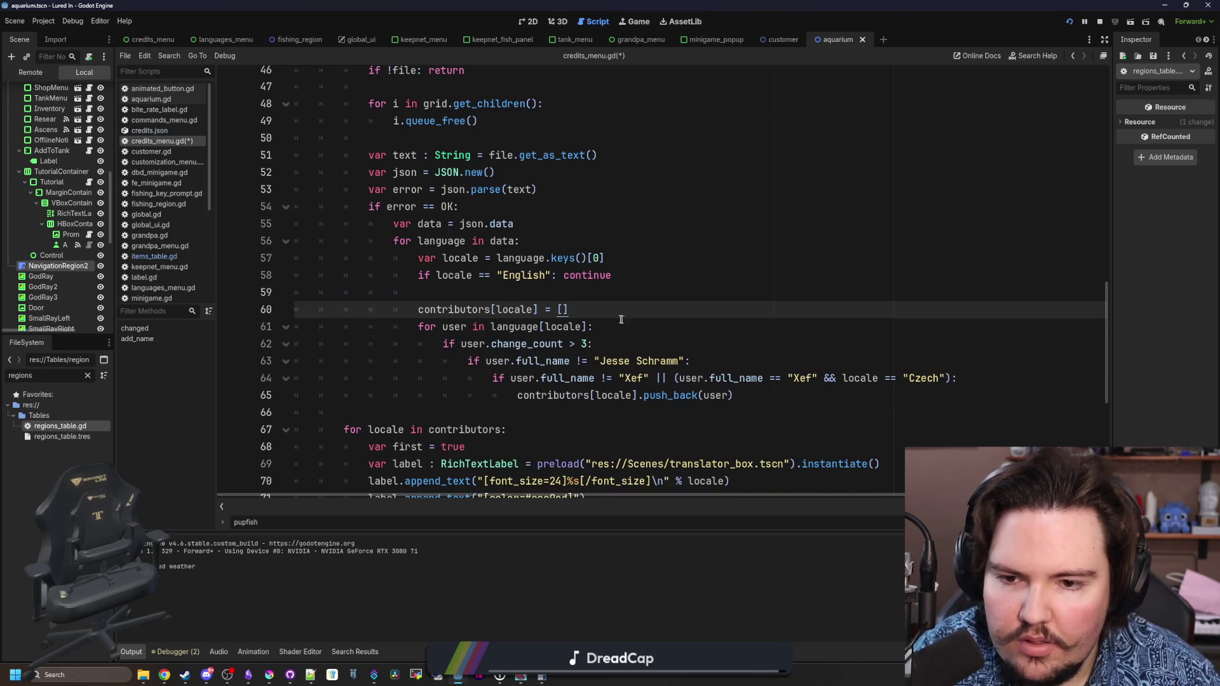
pyautogui.press('Return')
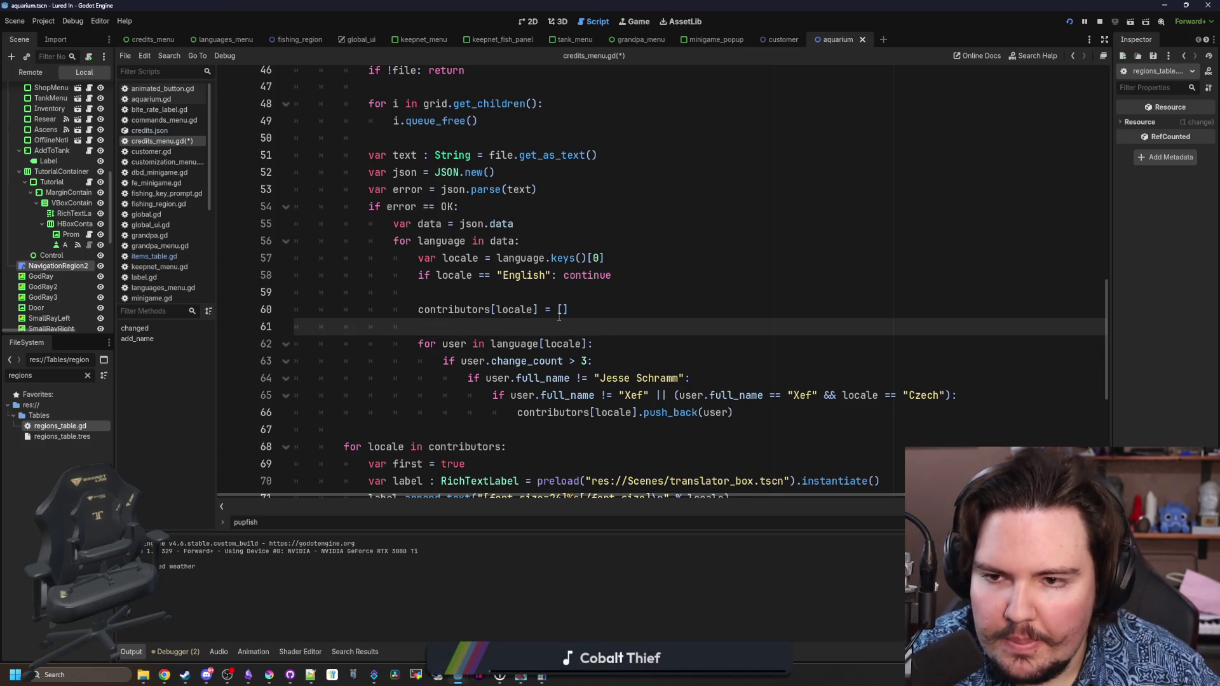
# - Save credits_menu.gd, then stop the running game and run the project again
pyautogui.scroll(4, 559, 317)
pyautogui.click(457, 223)
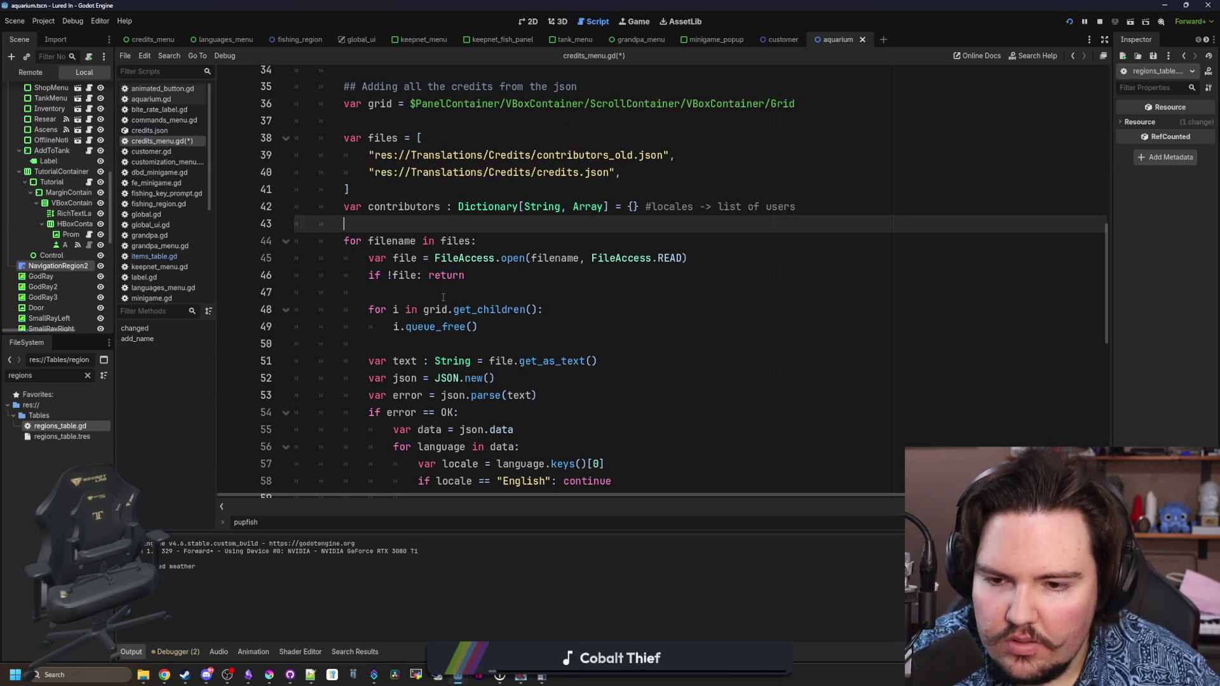
pyautogui.scroll(-10, 443, 298)
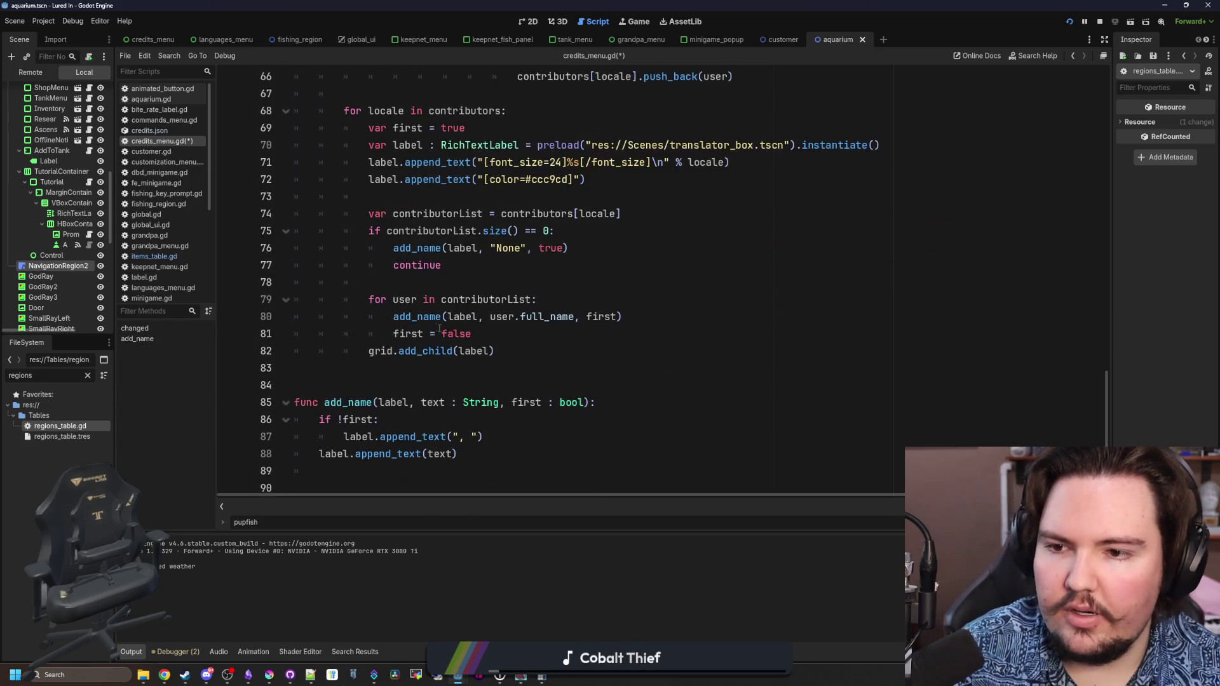
pyautogui.click(437, 369)
pyautogui.hotkey('ctrl', 's')
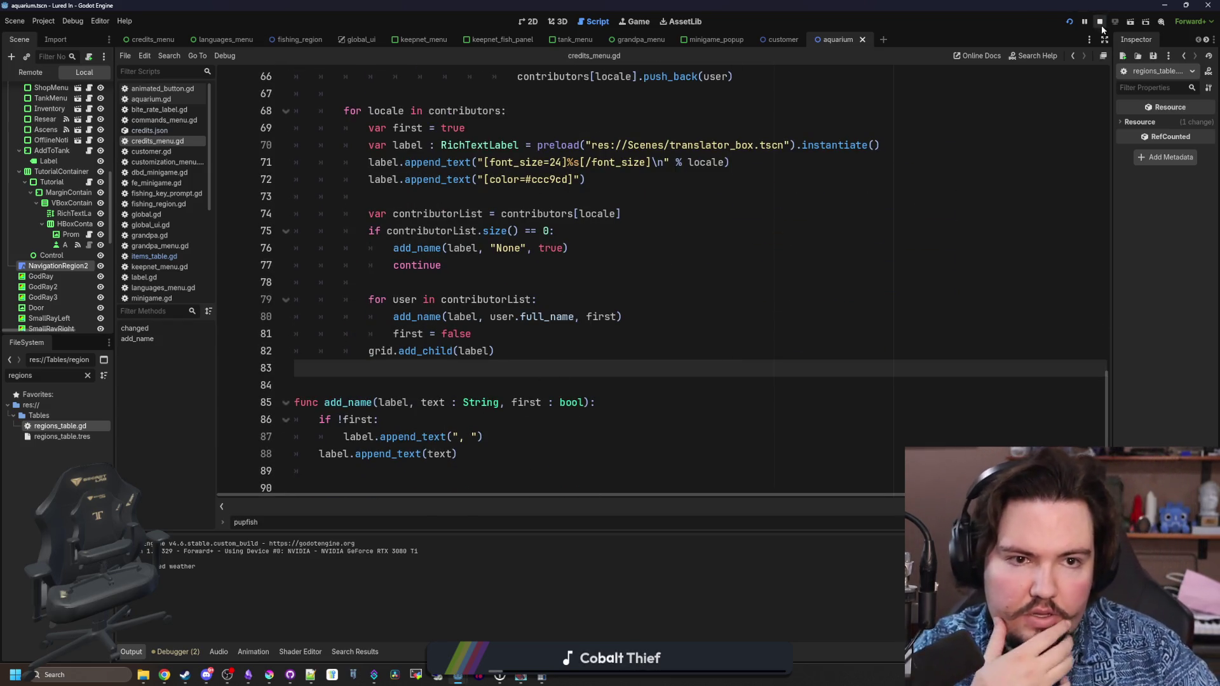
pyautogui.click(1100, 24)
pyautogui.click(1068, 23)
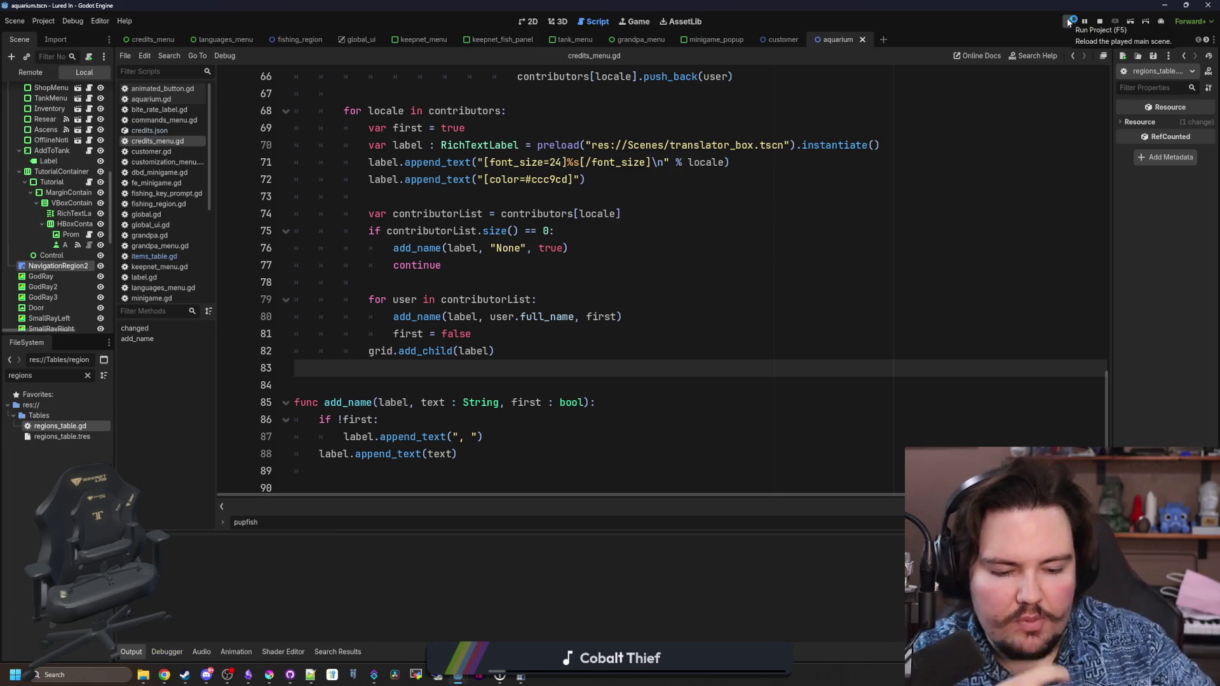
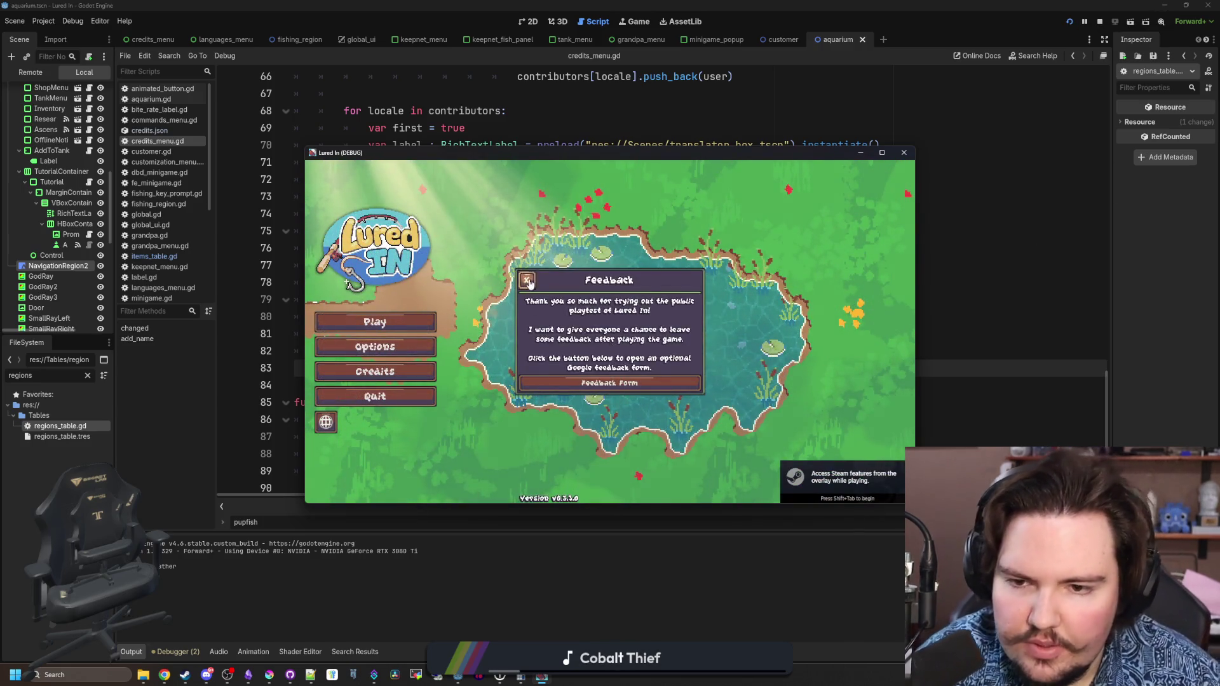
# - Dismiss the game's Feedback popup and open its Credits screen
pyautogui.click(528, 280)
pyautogui.click(394, 347)
pyautogui.click(407, 347)
pyautogui.click(394, 371)
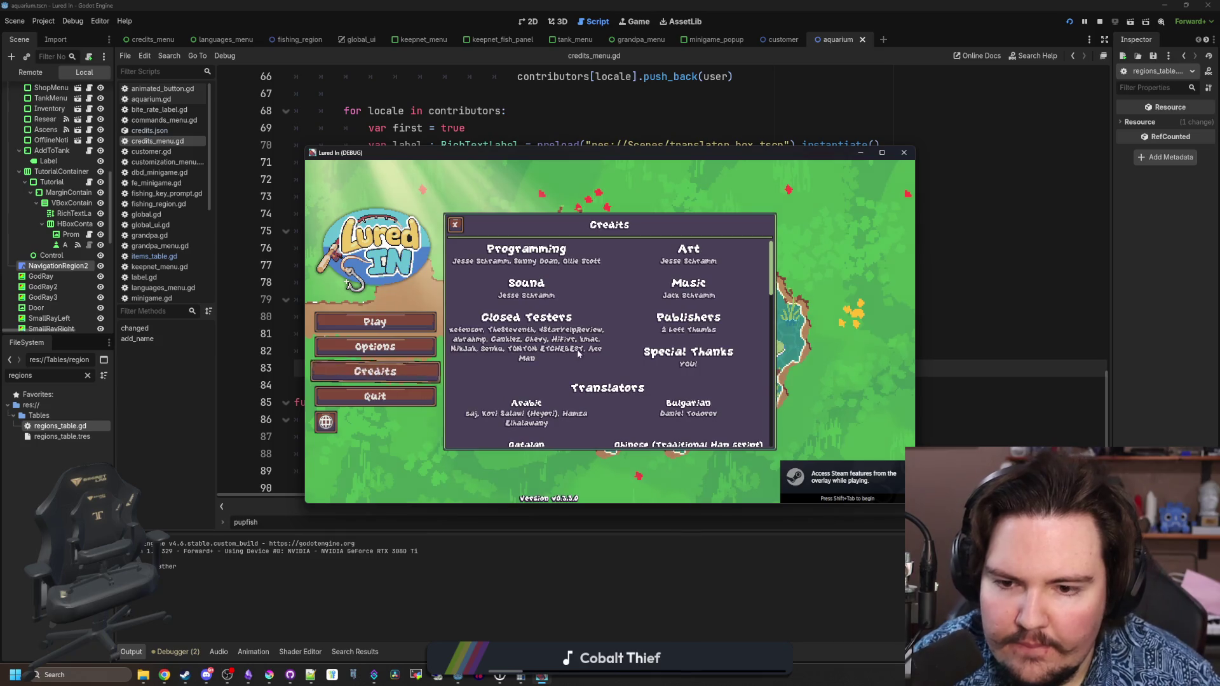
# - Scroll through the translators listed per language, then return to the credits_menu.gd script
pyautogui.scroll(-10, 575, 351)
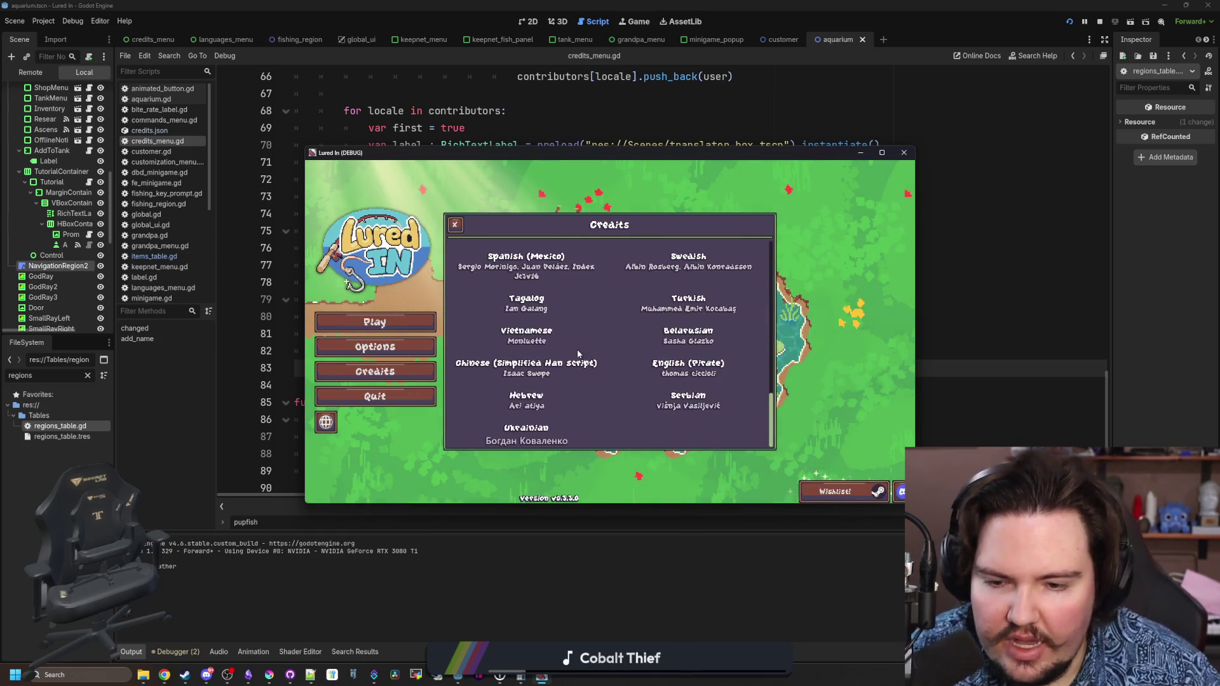
pyautogui.scroll(3, 577, 349)
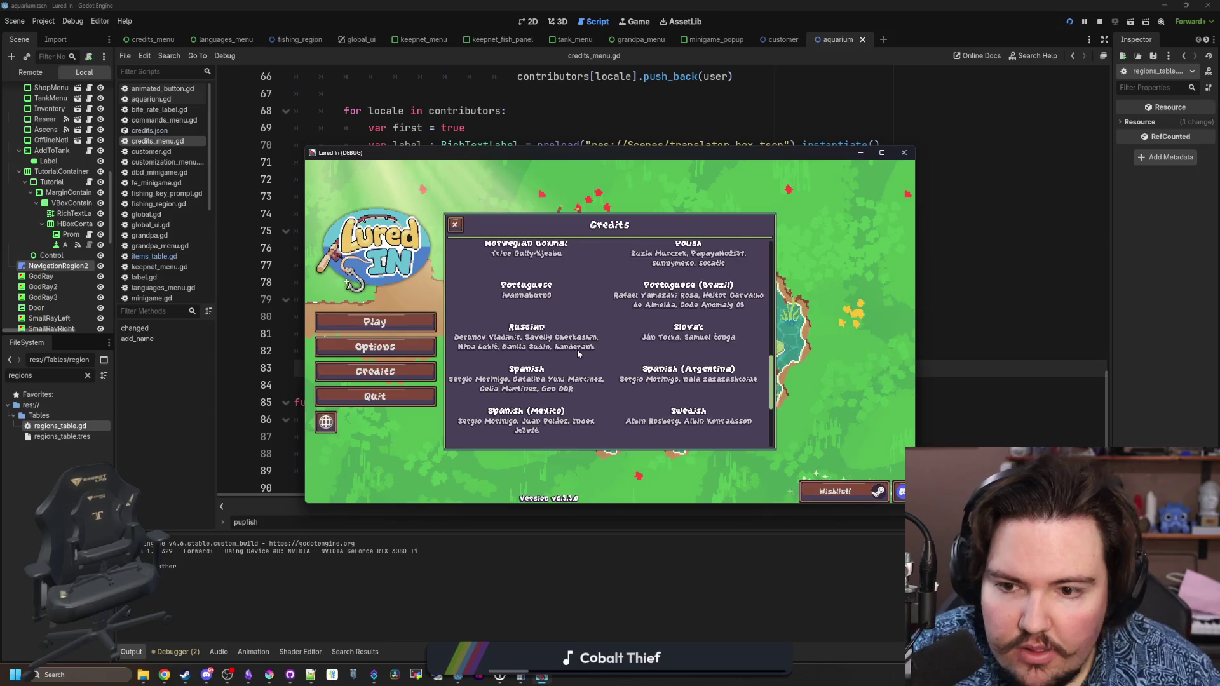
pyautogui.scroll(2, 687, 343)
pyautogui.scroll(3, 687, 343)
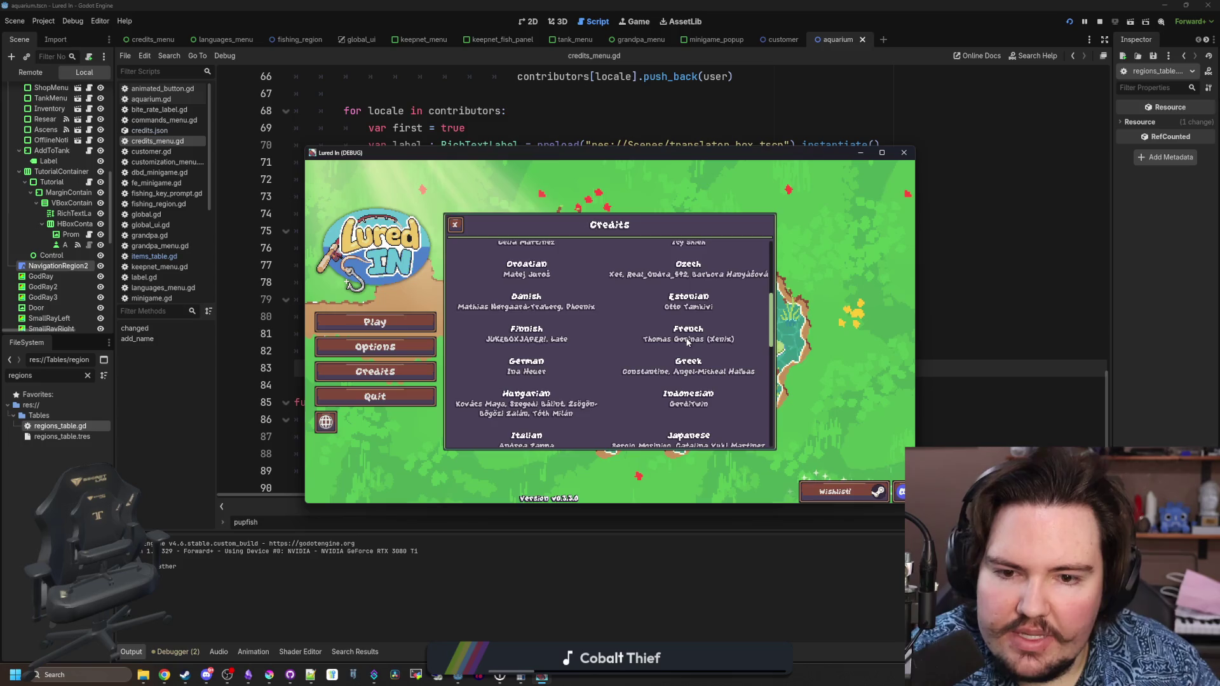
pyautogui.scroll(1, 715, 340)
pyautogui.scroll(2, 716, 340)
pyautogui.scroll(-2, 717, 340)
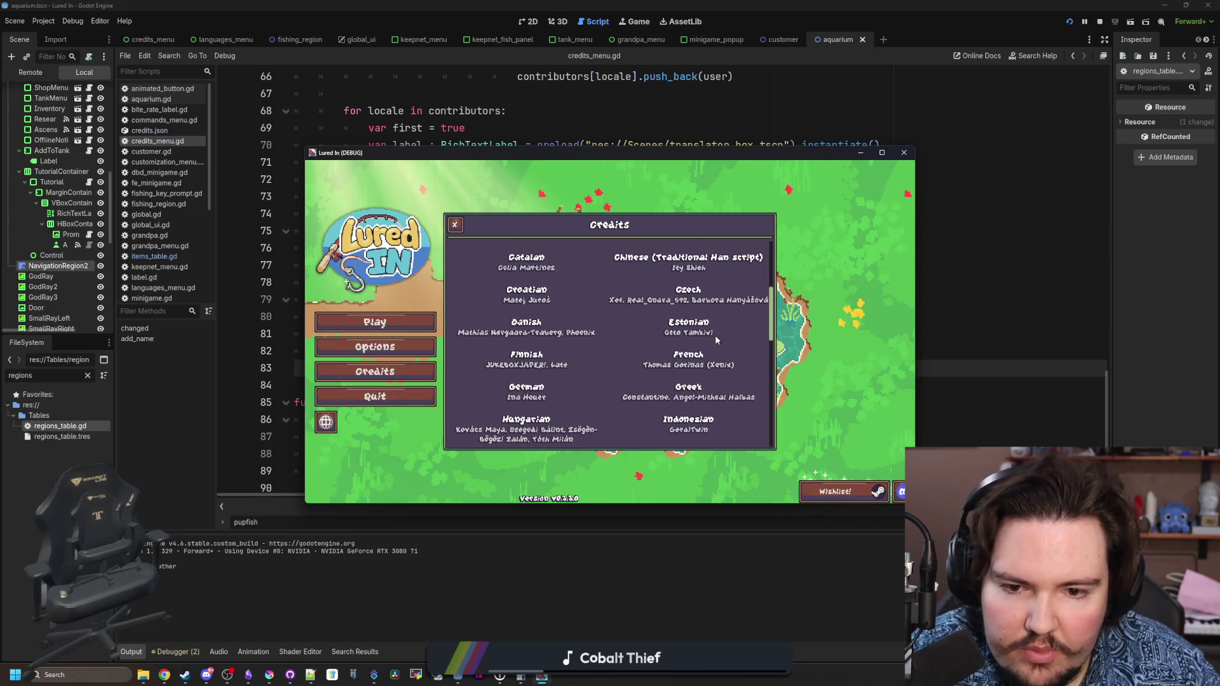
pyautogui.scroll(1, 715, 340)
pyautogui.scroll(2, 715, 340)
pyautogui.scroll(-4, 716, 340)
pyautogui.scroll(-3, 715, 340)
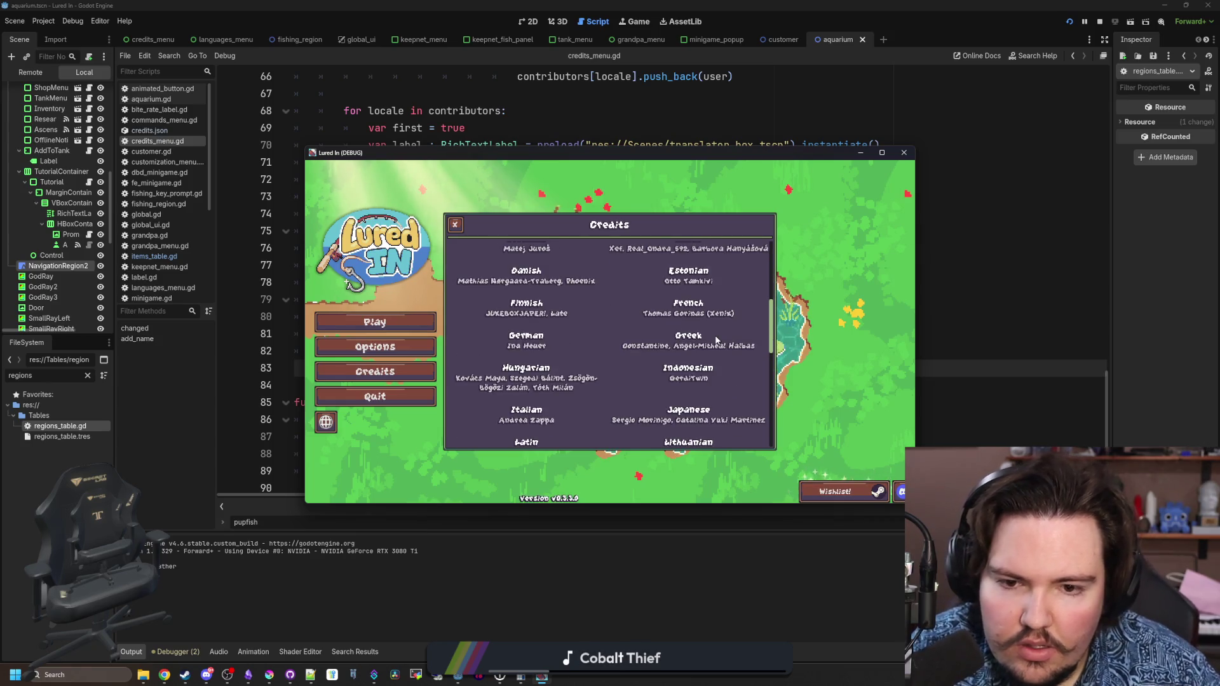
pyautogui.scroll(-3, 716, 340)
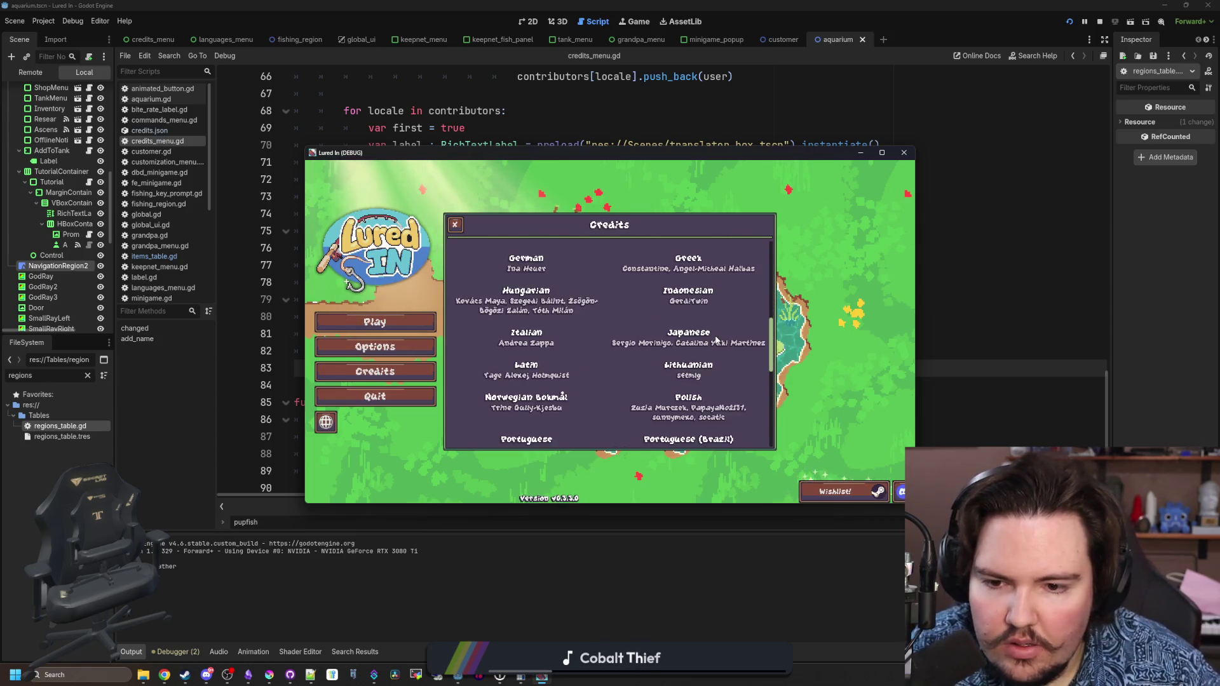
pyautogui.scroll(-2, 715, 340)
pyautogui.scroll(-2, 716, 340)
pyautogui.scroll(-2, 716, 339)
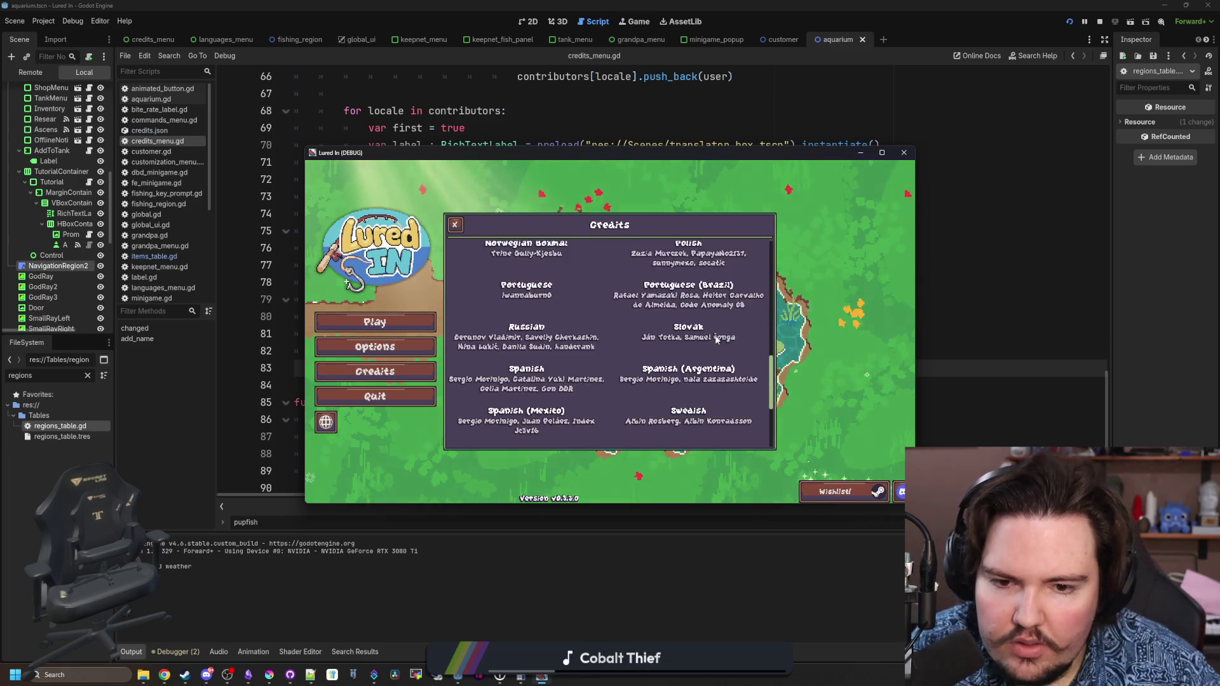
pyautogui.scroll(-2, 716, 339)
pyautogui.scroll(-3, 716, 338)
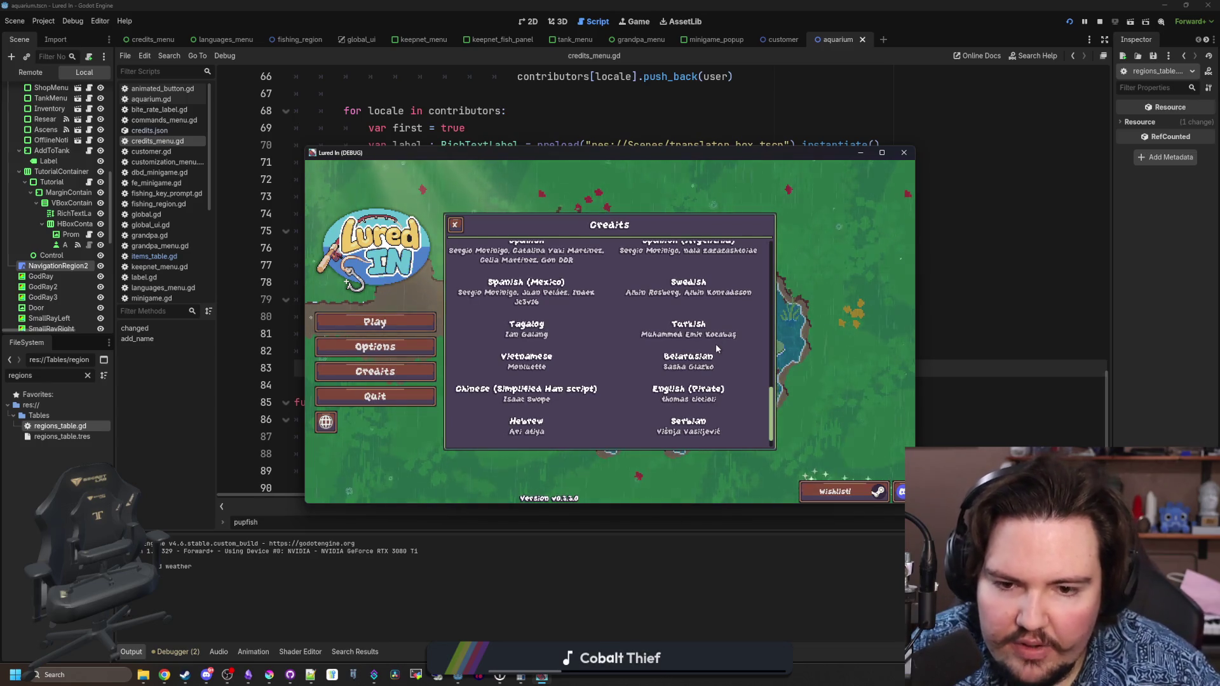
pyautogui.scroll(5, 715, 344)
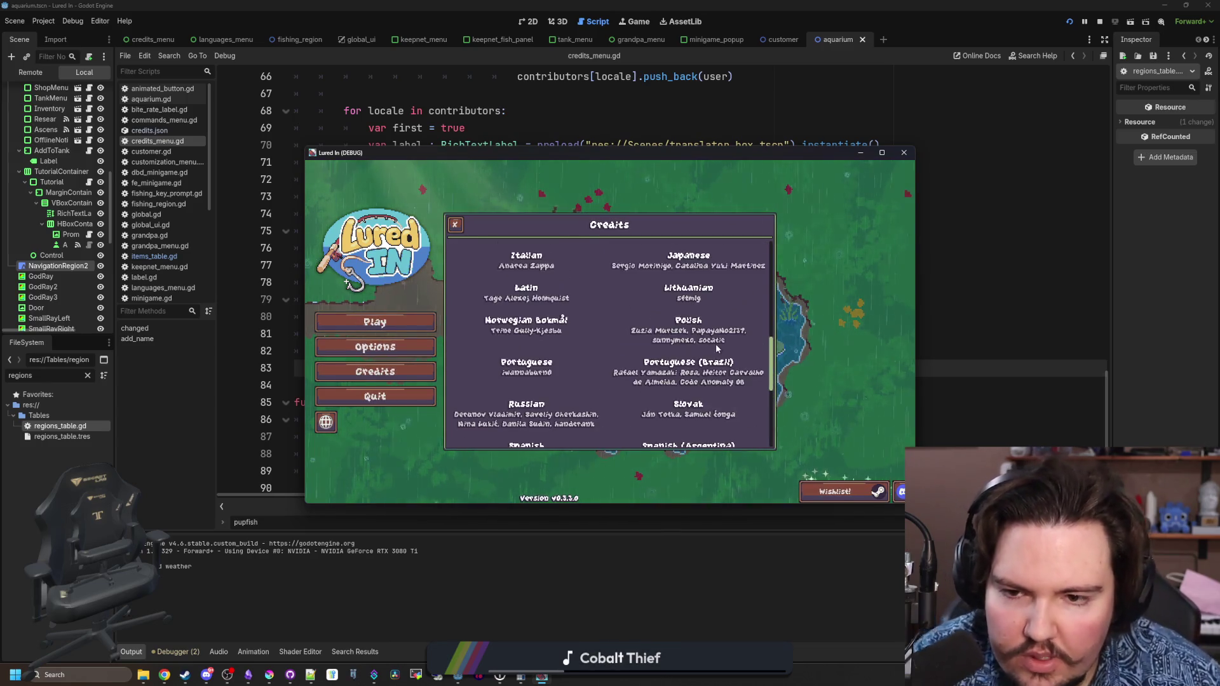
pyautogui.scroll(3, 631, 381)
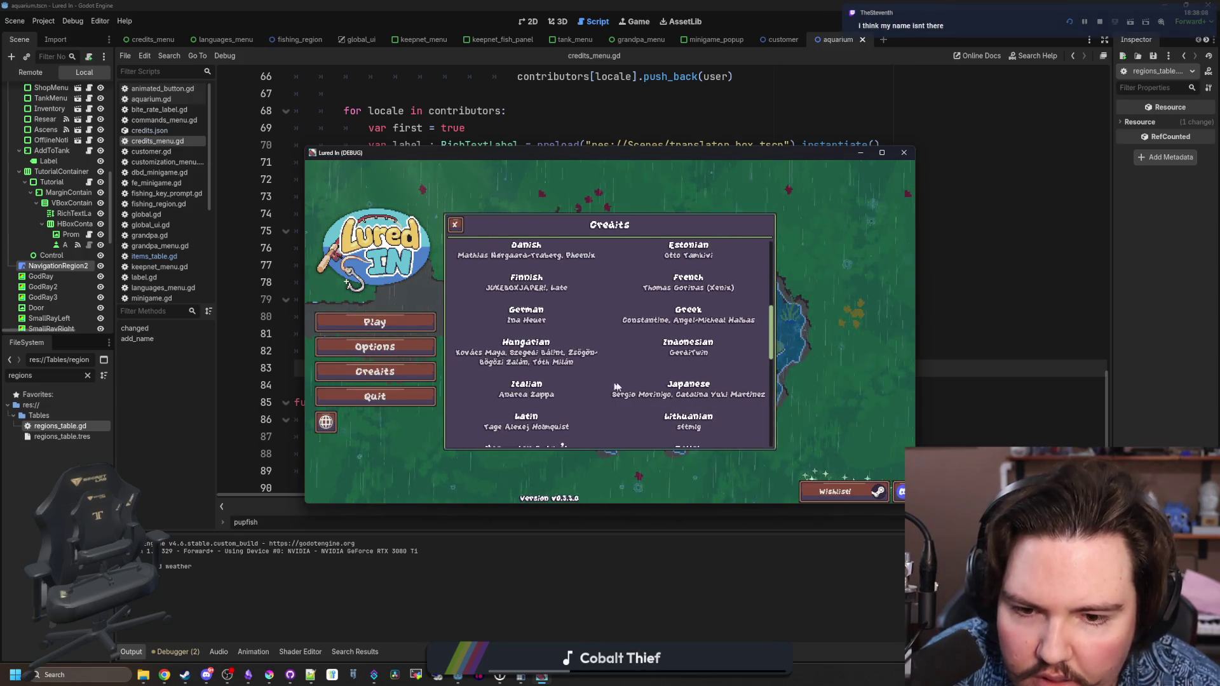
pyautogui.scroll(5, 646, 387)
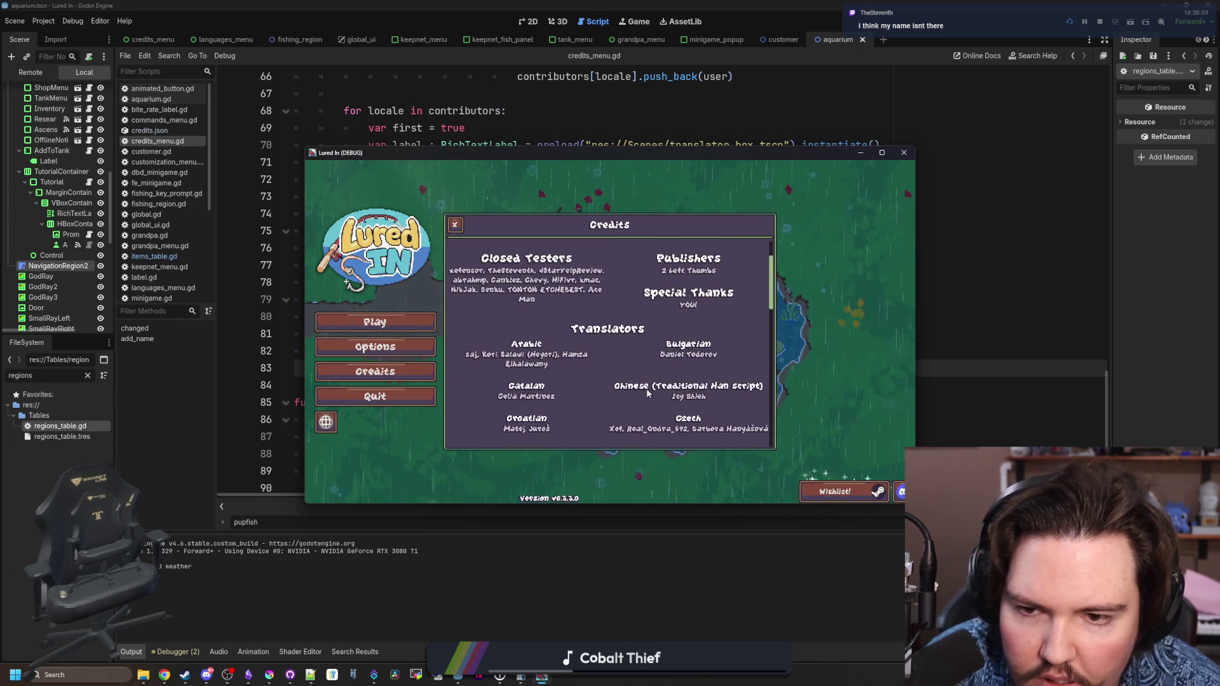
pyautogui.scroll(-2, 646, 387)
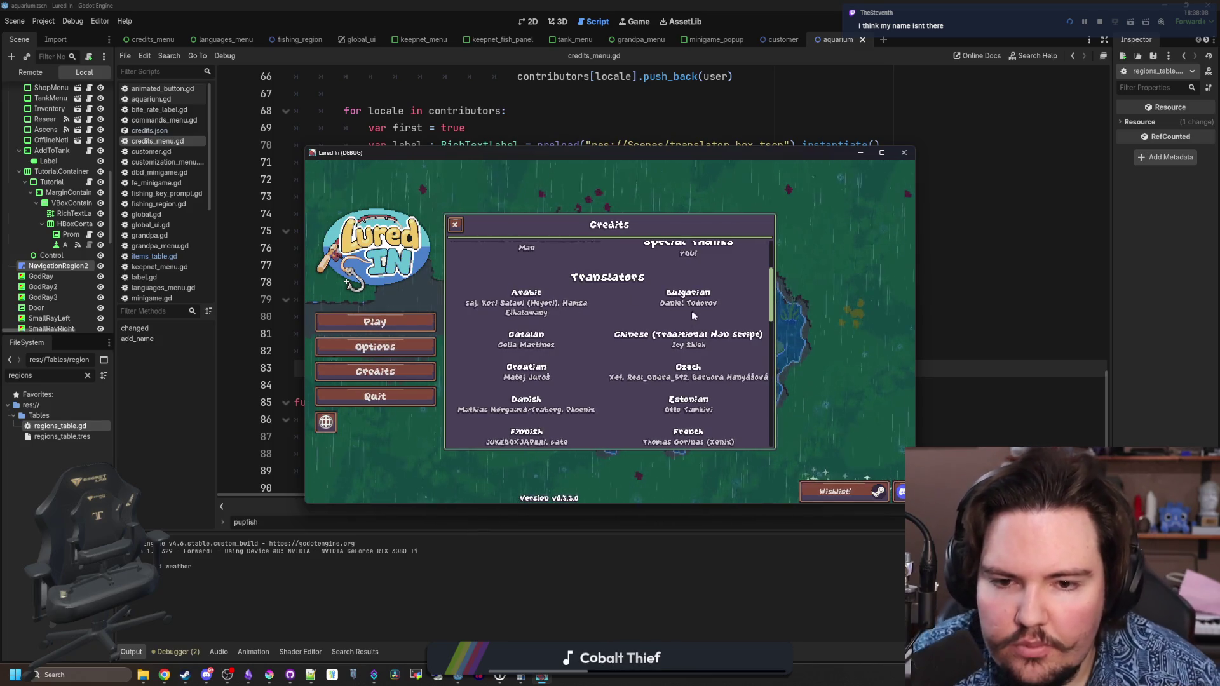
pyautogui.scroll(3, 696, 306)
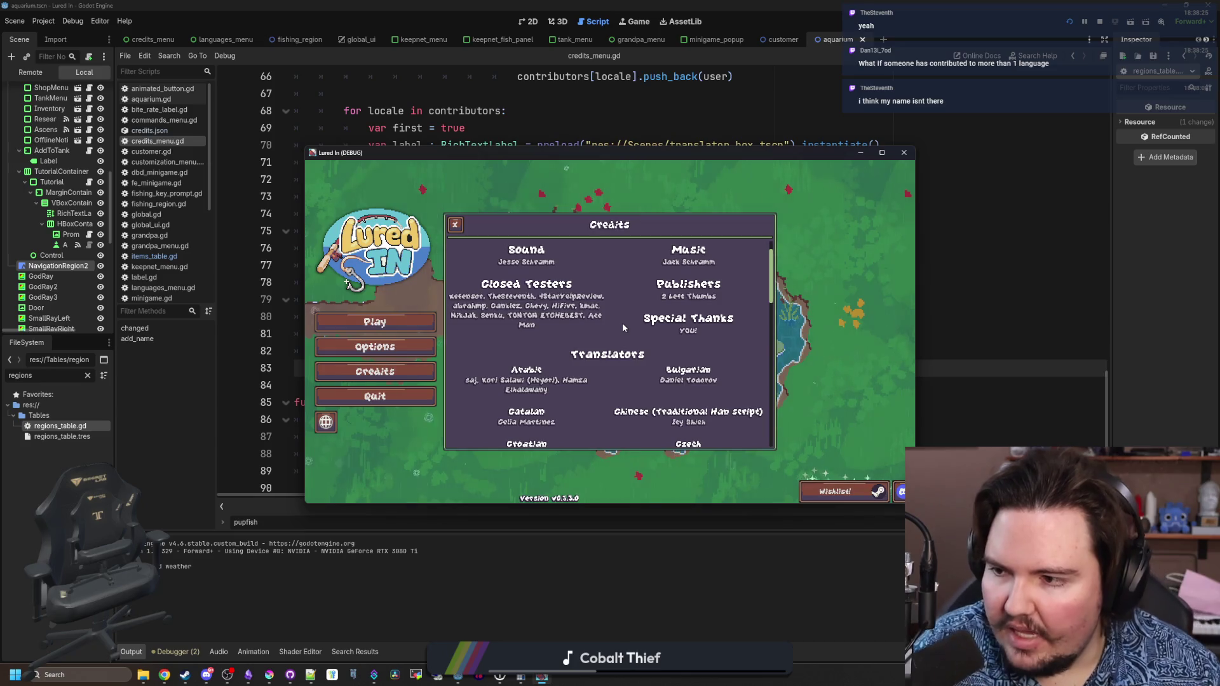
pyautogui.click(999, 224)
# - Stop the game, filter FileSystem by 'old', and open Translations/Credits/contributors_old.json
pyautogui.press('F8')
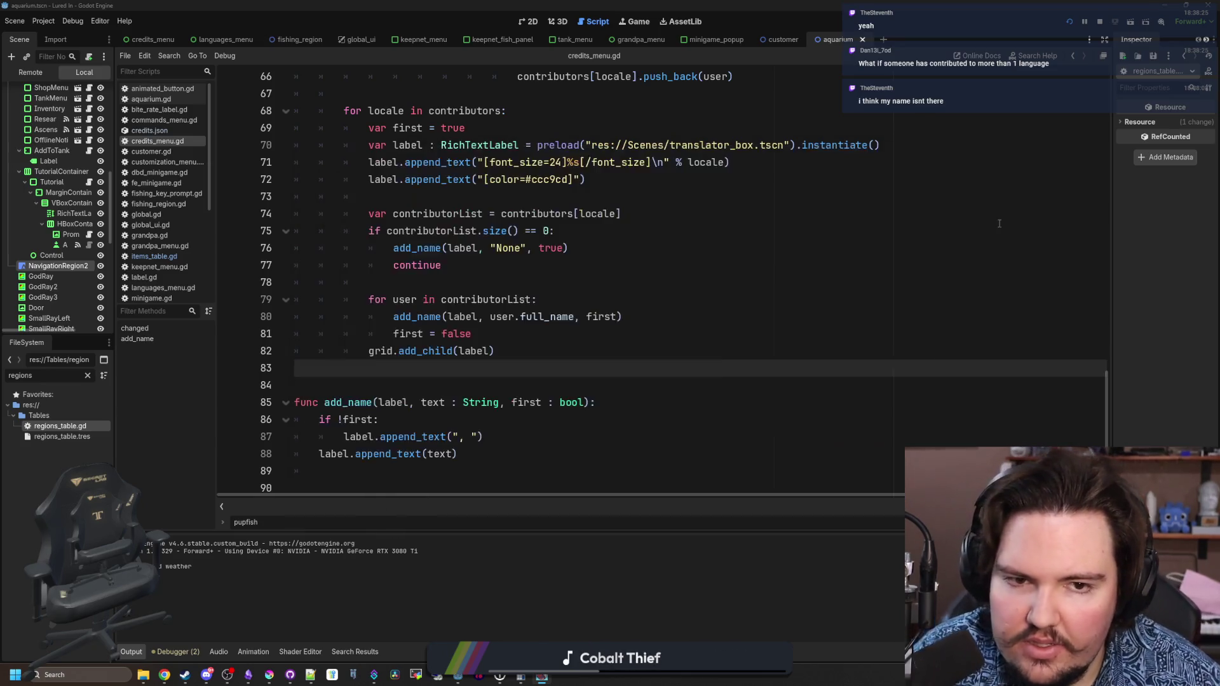
pyautogui.click(593, 270)
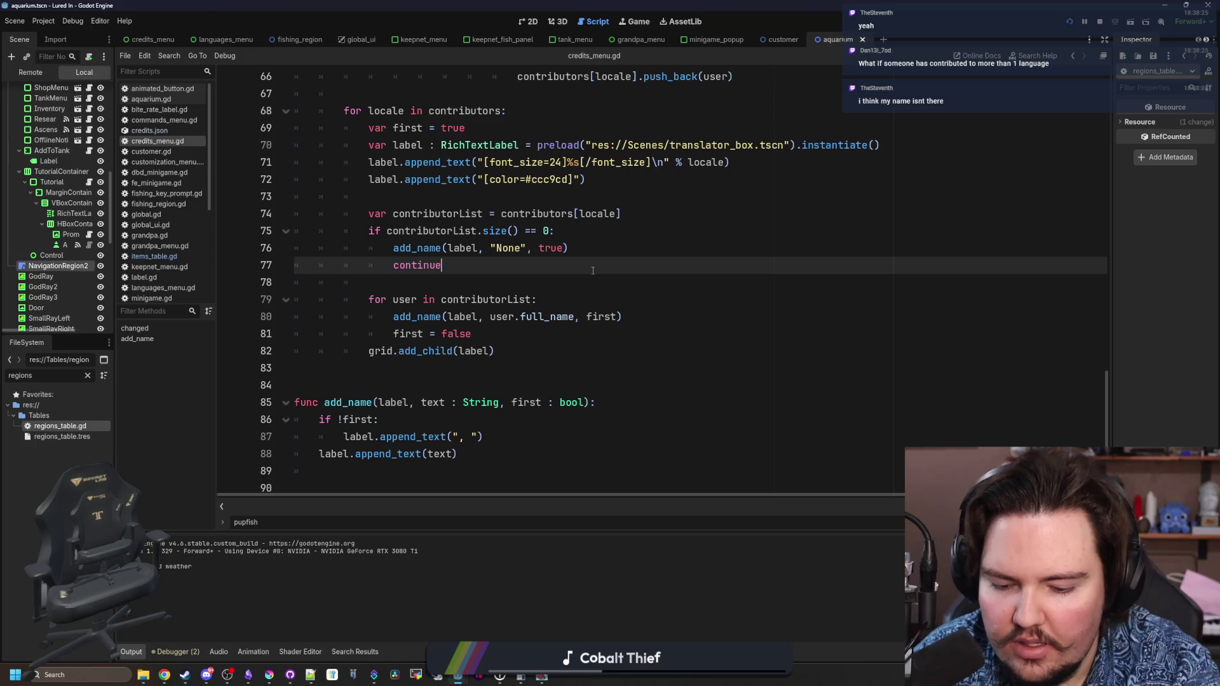
pyautogui.click(88, 376)
pyautogui.write('old')
pyautogui.click(39, 500)
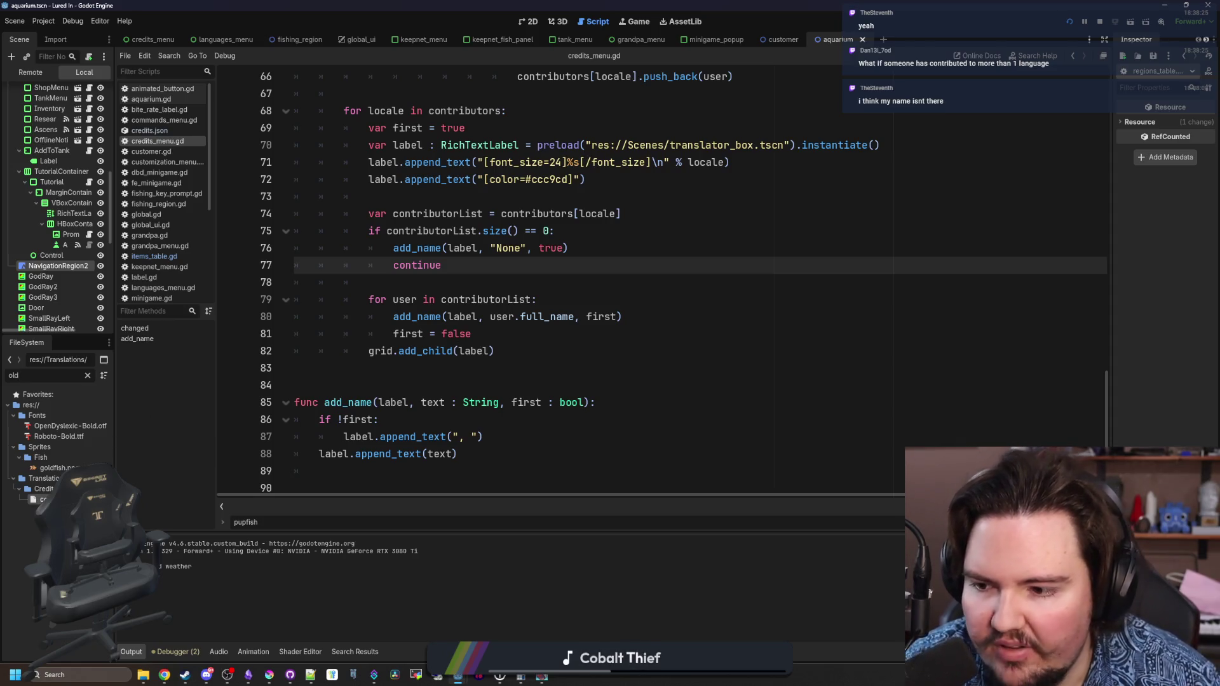
pyautogui.doubleClick(40, 500)
pyautogui.hscroll(-20, 509, 209)
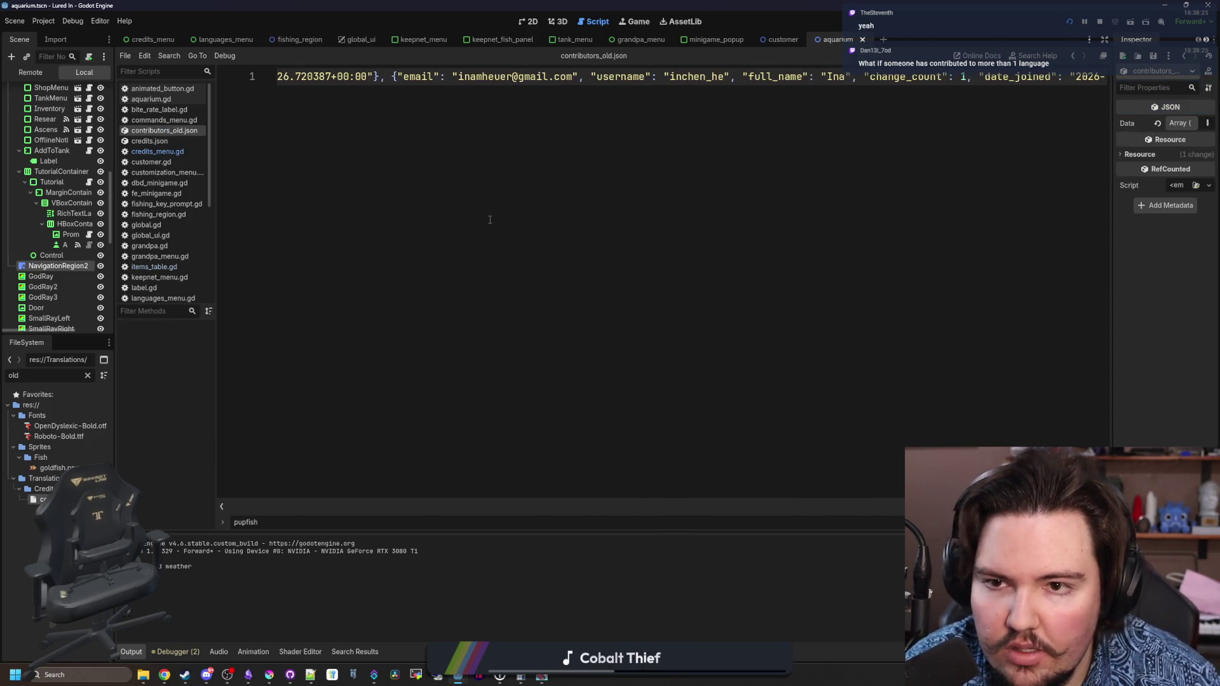
pyautogui.hscroll(-6, 512, 188)
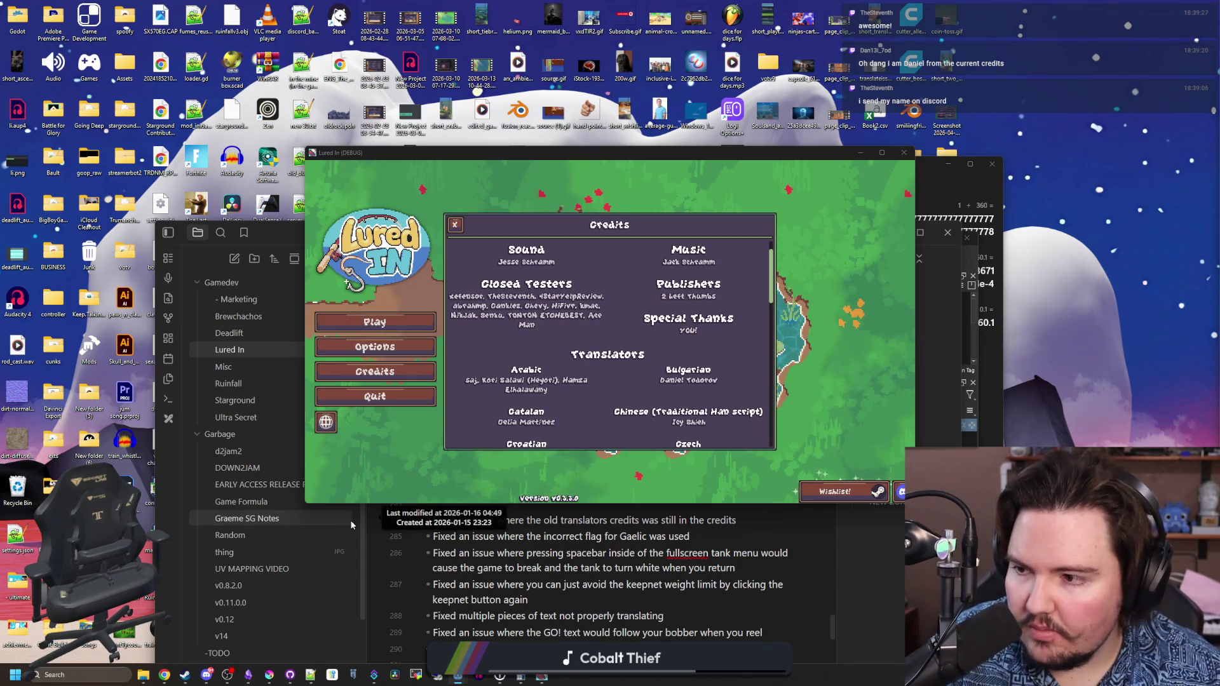
# - Close the game's Credits screen and quit the game to reveal the Obsidian changelog notes
pyautogui.moveTo(209, 677)
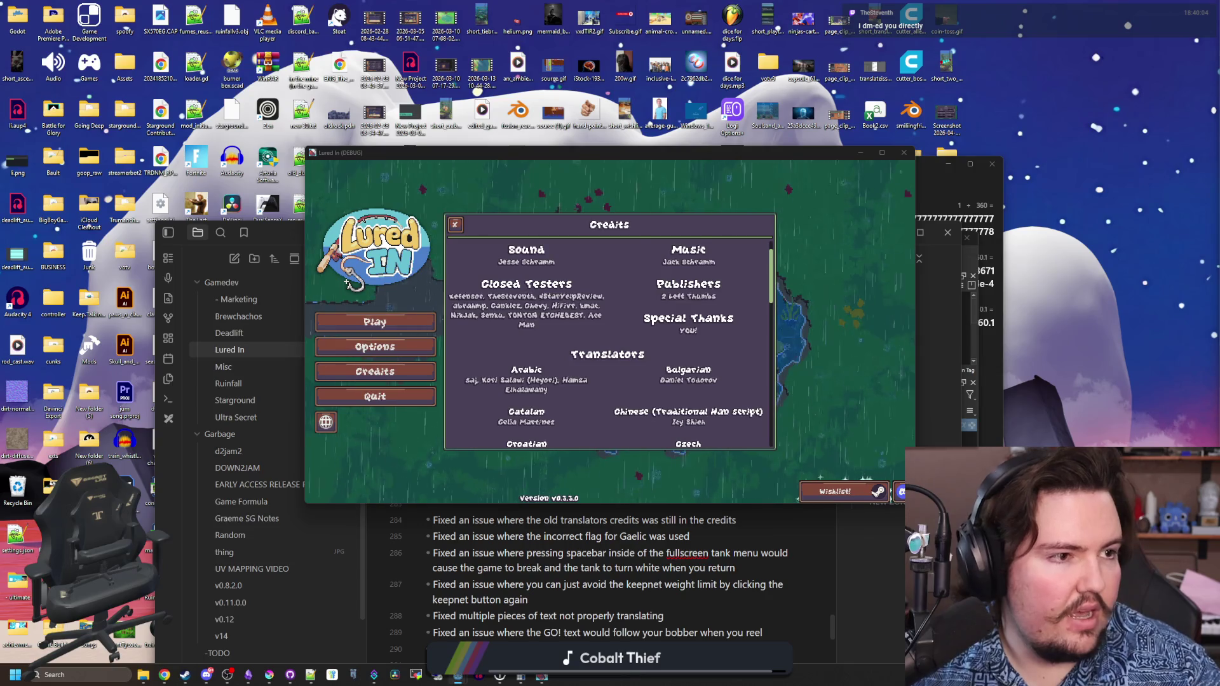
pyautogui.press('Escape')
pyautogui.hotkey('alt', 'F4')
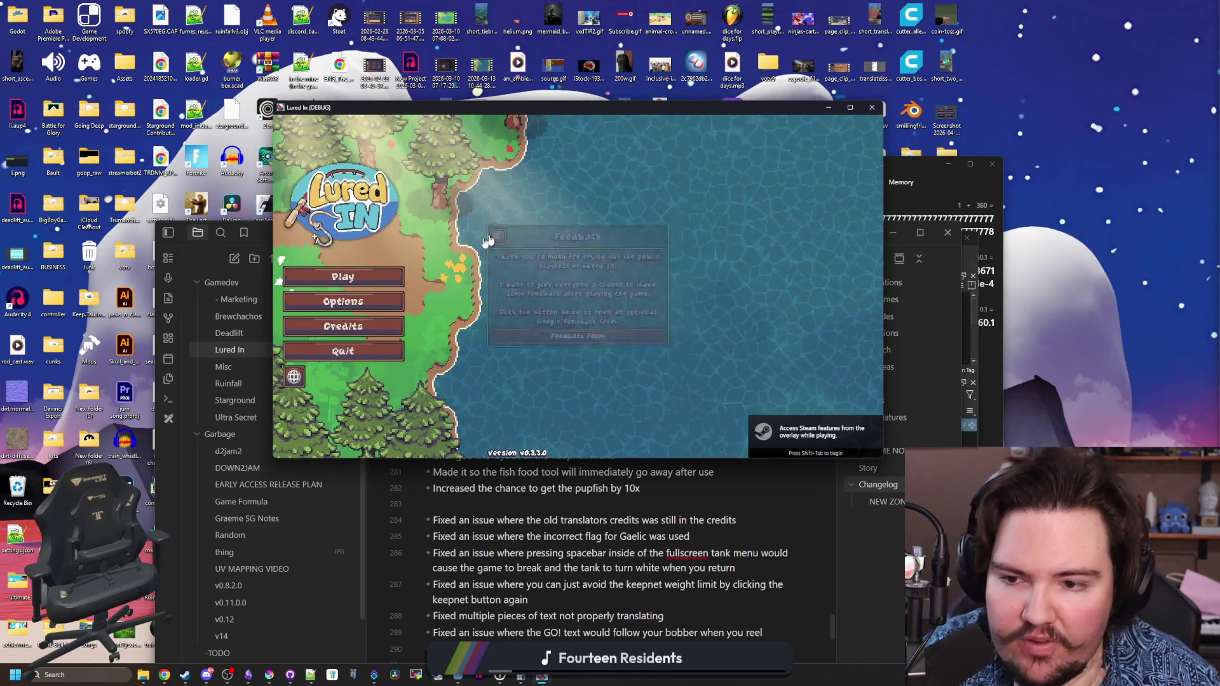
# - Open Credits in the running game, review the list, and close the game window
pyautogui.click(346, 324)
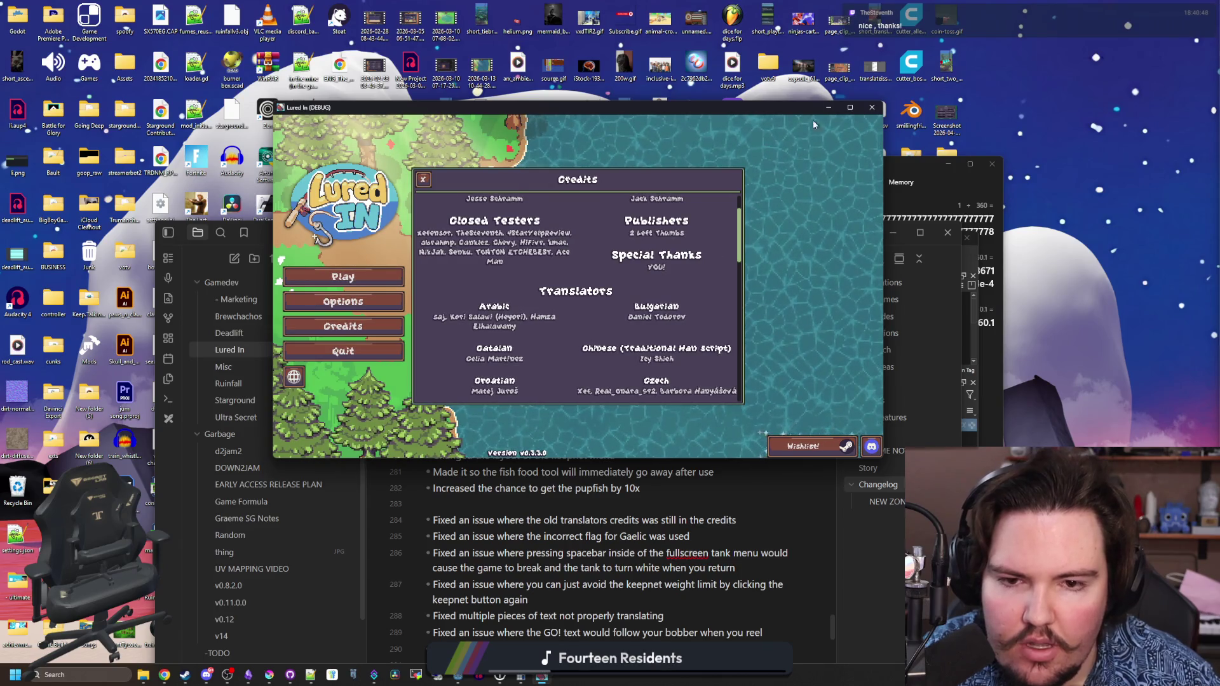
pyautogui.click(873, 108)
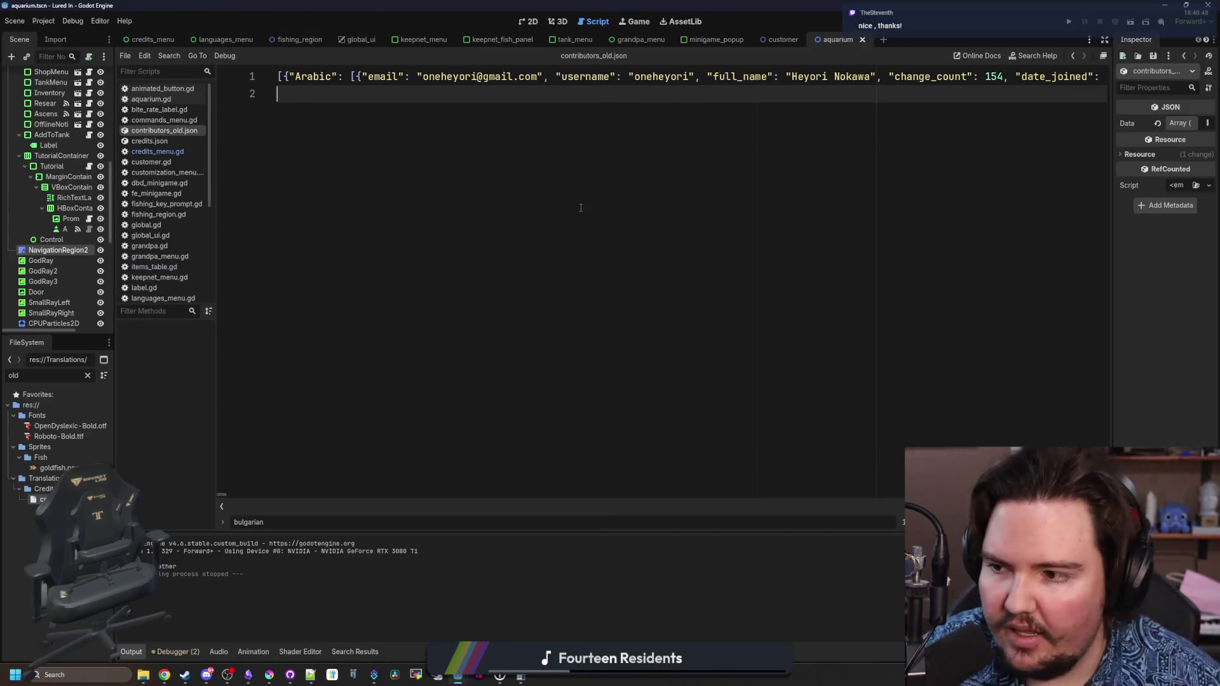
# - In credits_menu.gd, add 'if contributors.has(locale):' above the contributor list initialisation
pyautogui.click(153, 151)
pyautogui.click(584, 290)
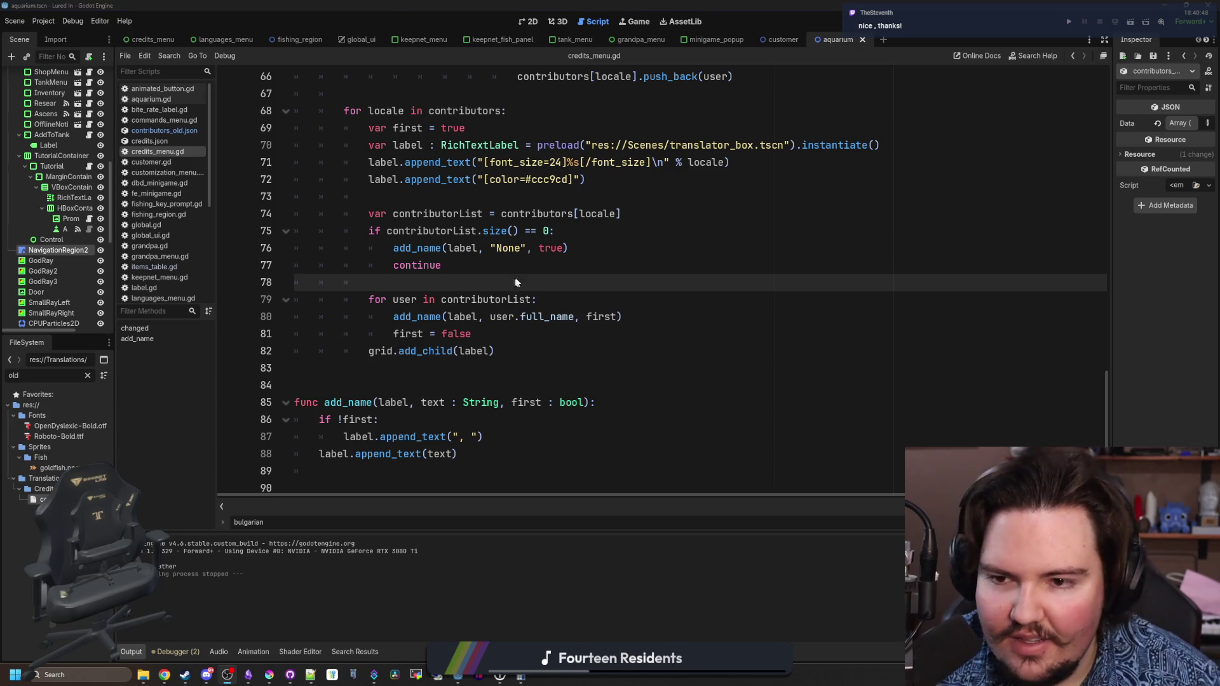
pyautogui.scroll(9, 546, 288)
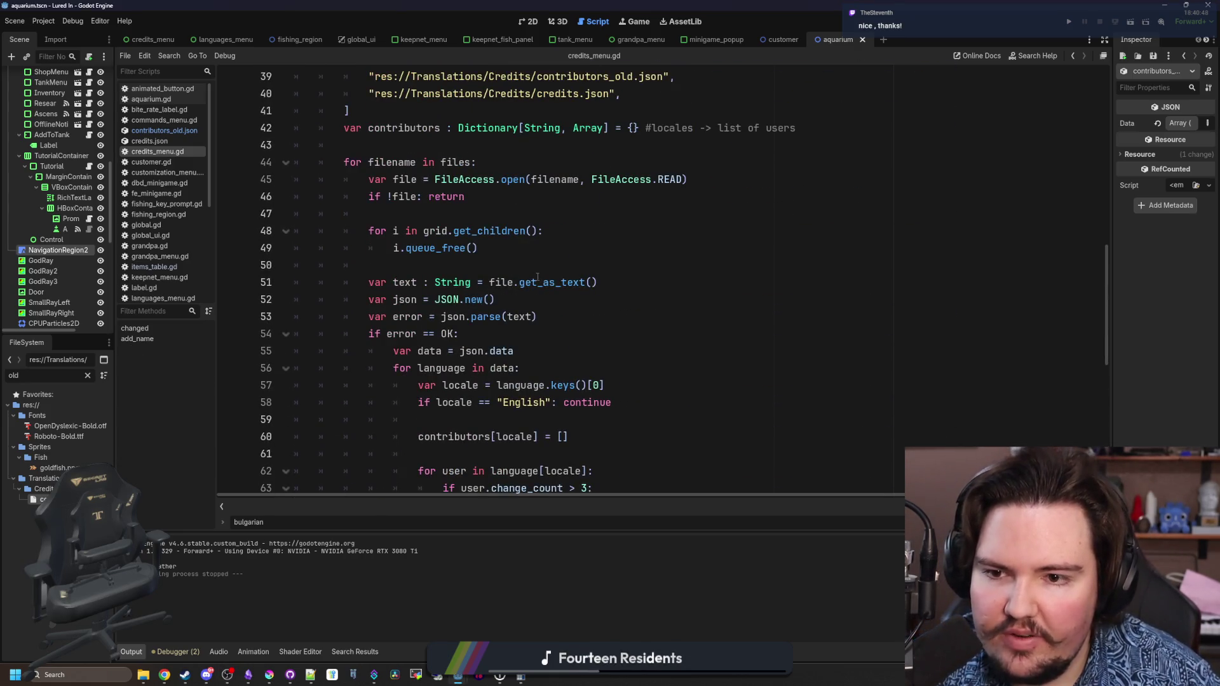
pyautogui.scroll(-4, 538, 277)
pyautogui.scroll(2, 572, 289)
pyautogui.click(505, 317)
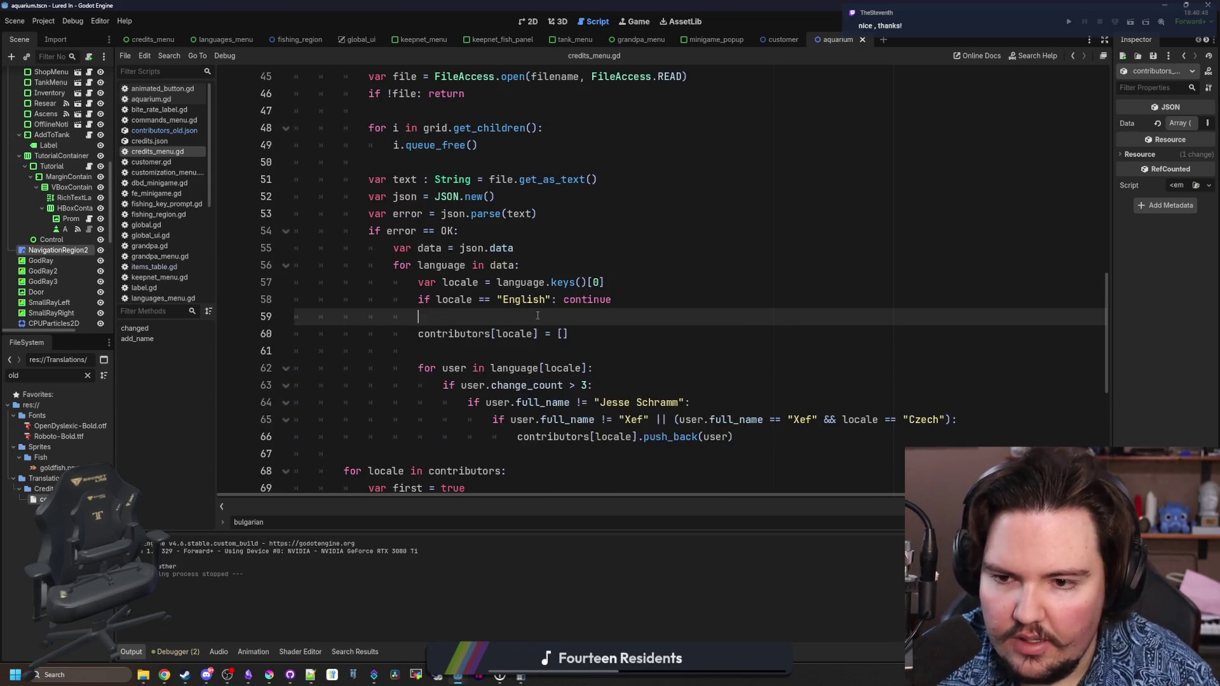
pyautogui.press('Return')
pyautogui.write('if contributors')
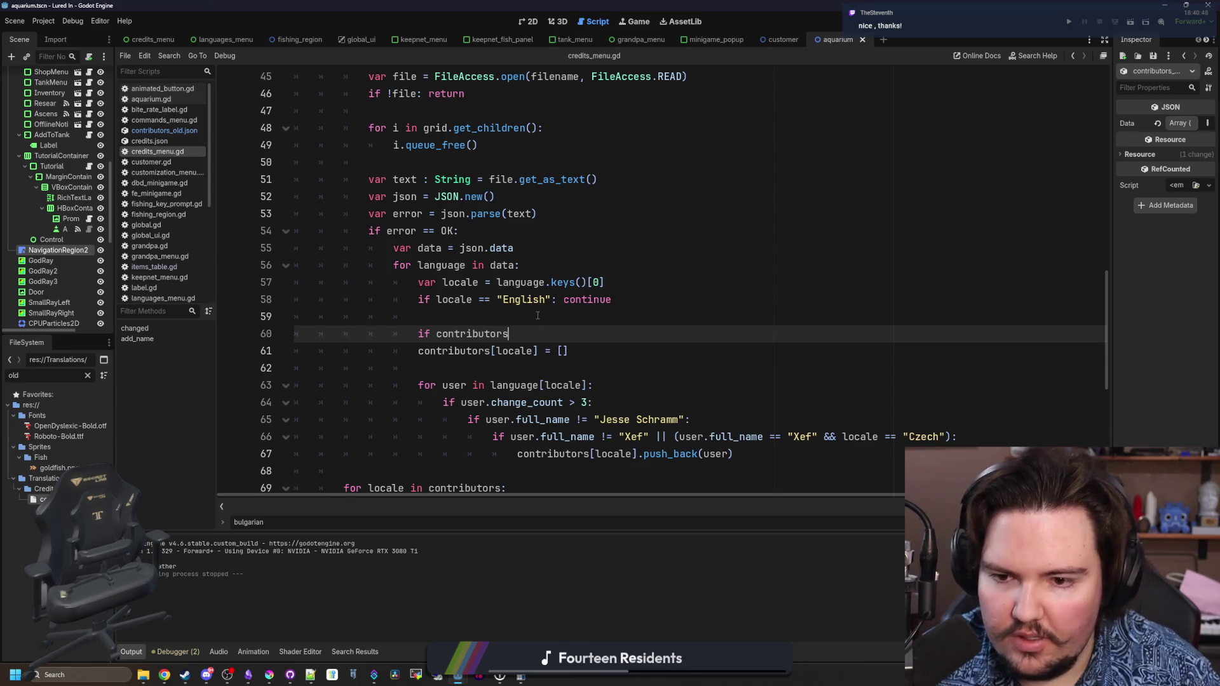
pyautogui.write('.has(loc')
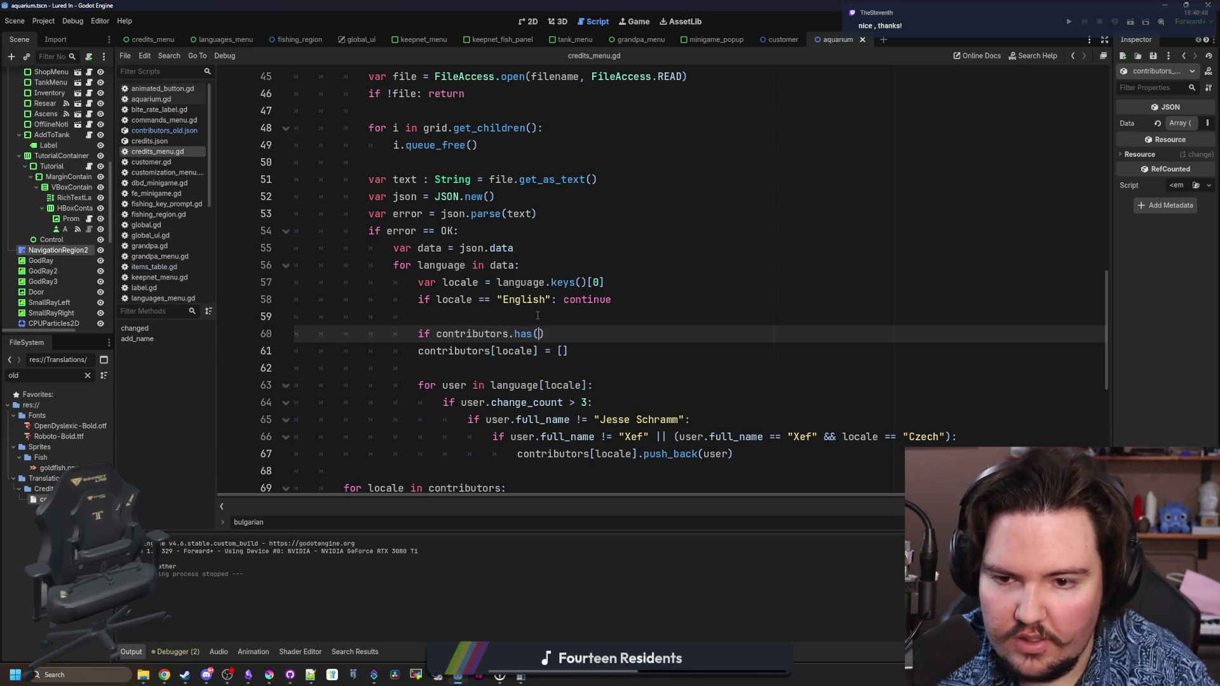
pyautogui.write('ale):')
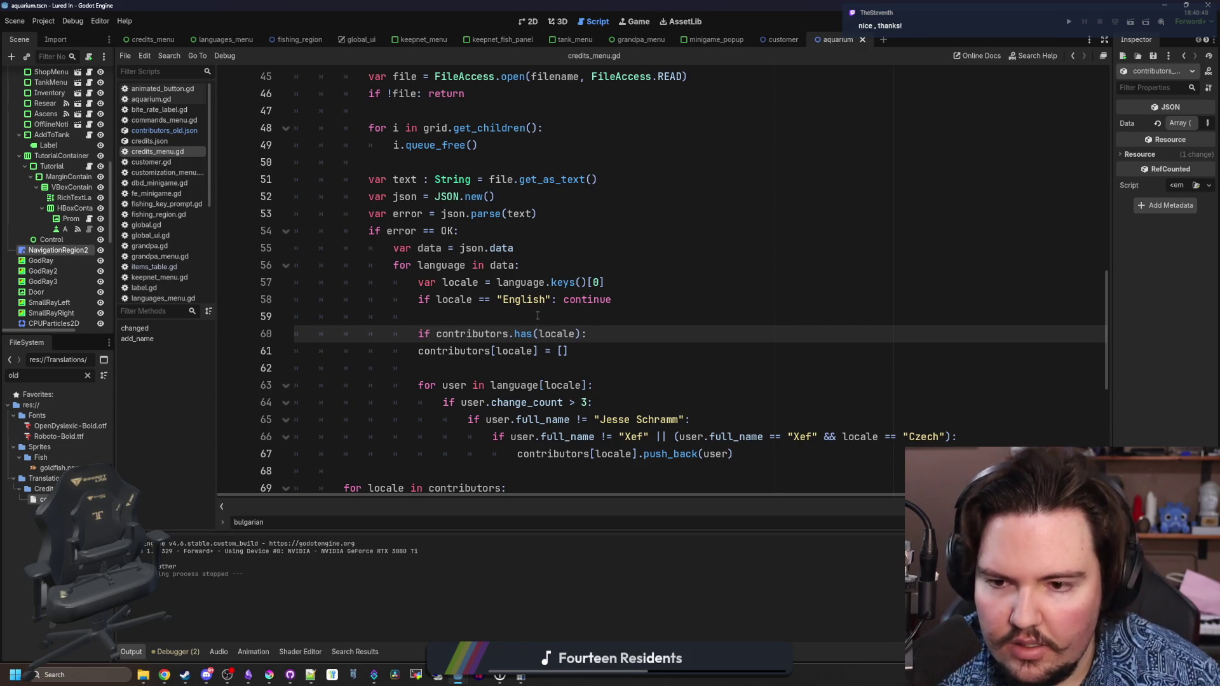
# - Negate the check to '!contributors.has(locale)', indent the list initialisation under it, and run with F5
pyautogui.click(438, 333)
pyautogui.write('!')
pyautogui.click(422, 350)
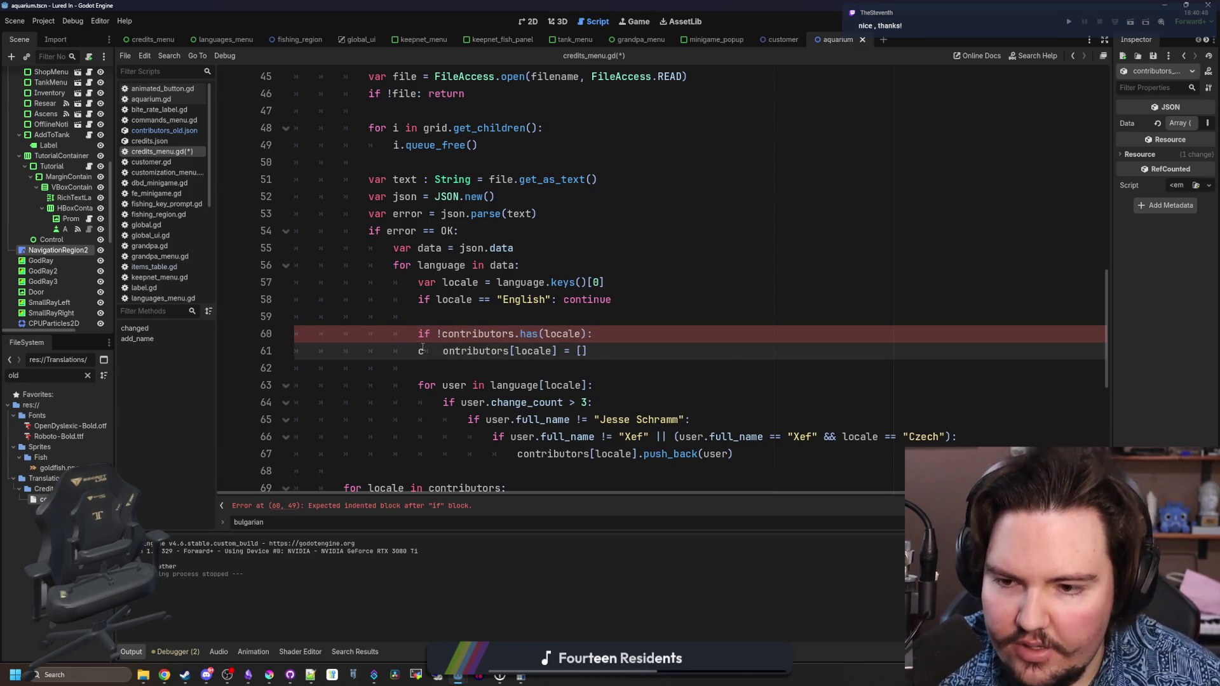
pyautogui.press('Home')
pyautogui.press('Tab')
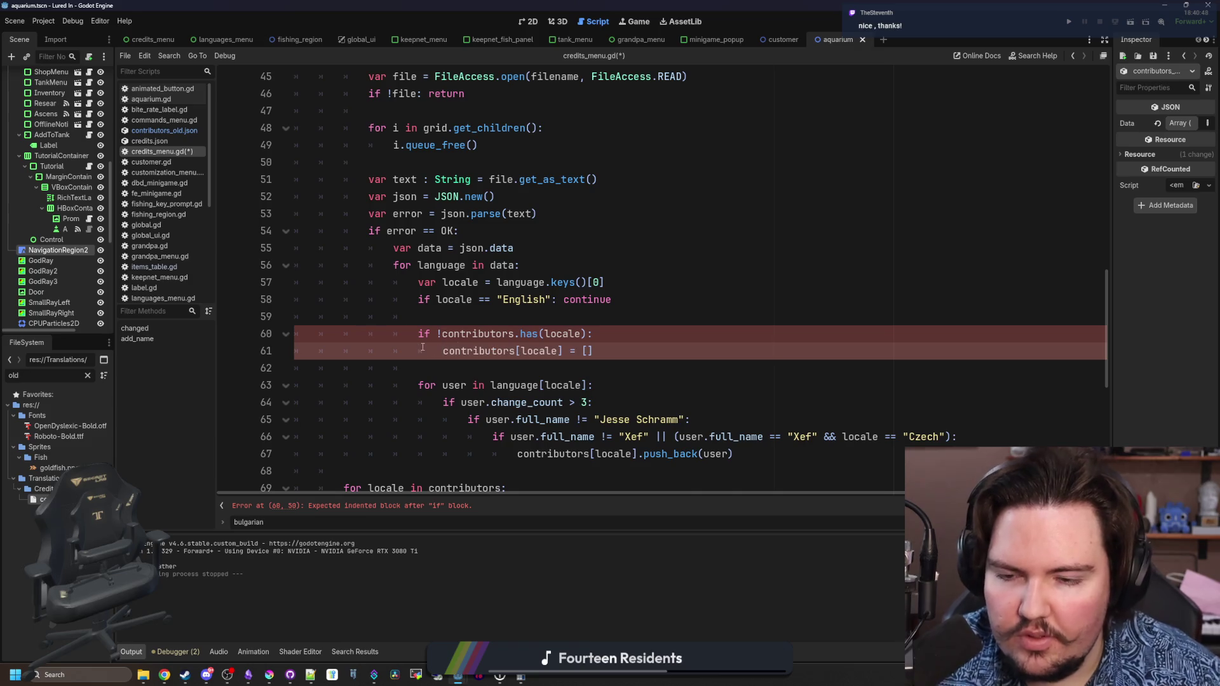
pyautogui.click(510, 309)
pyautogui.press('F5')
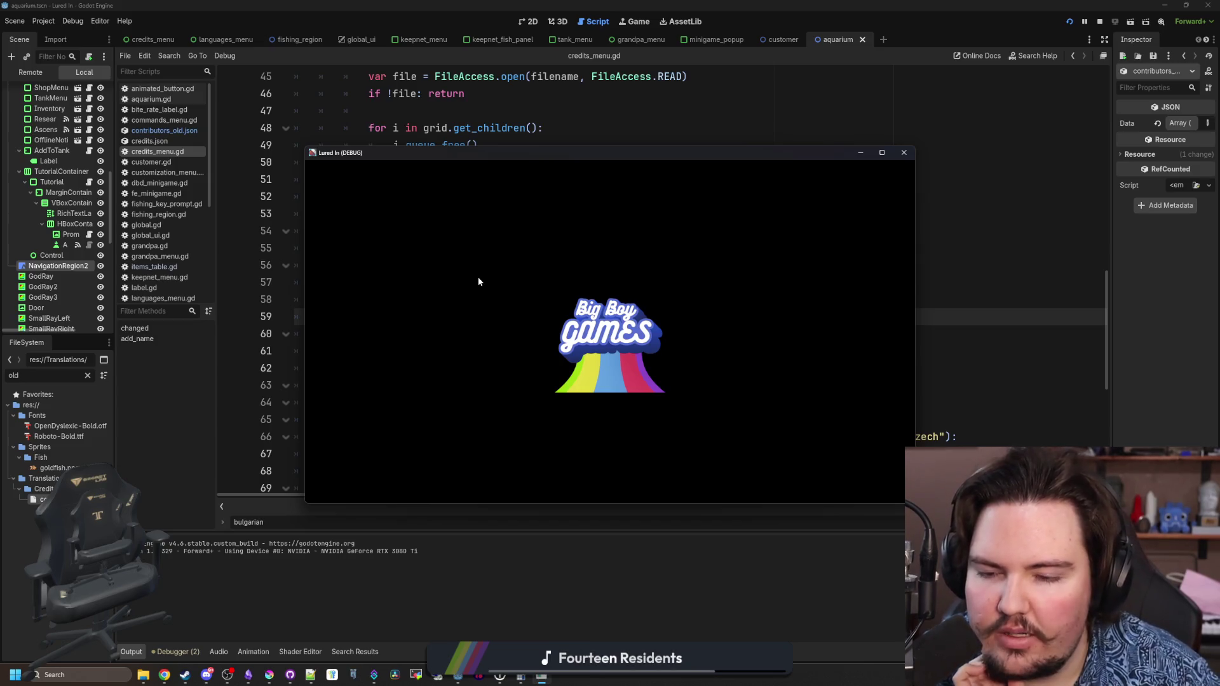
# - Dismiss the startup notice, open Credits, and scroll the translators from Croatian through Klingon and Latin
pyautogui.click(528, 279)
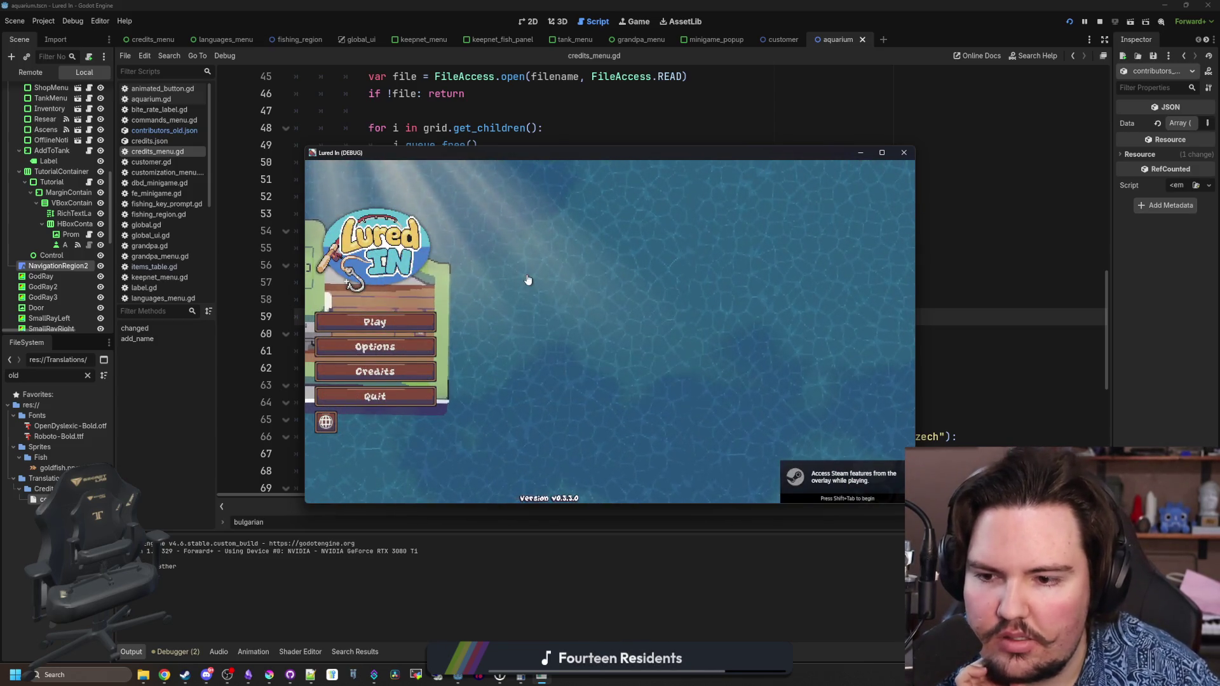
pyautogui.click(410, 375)
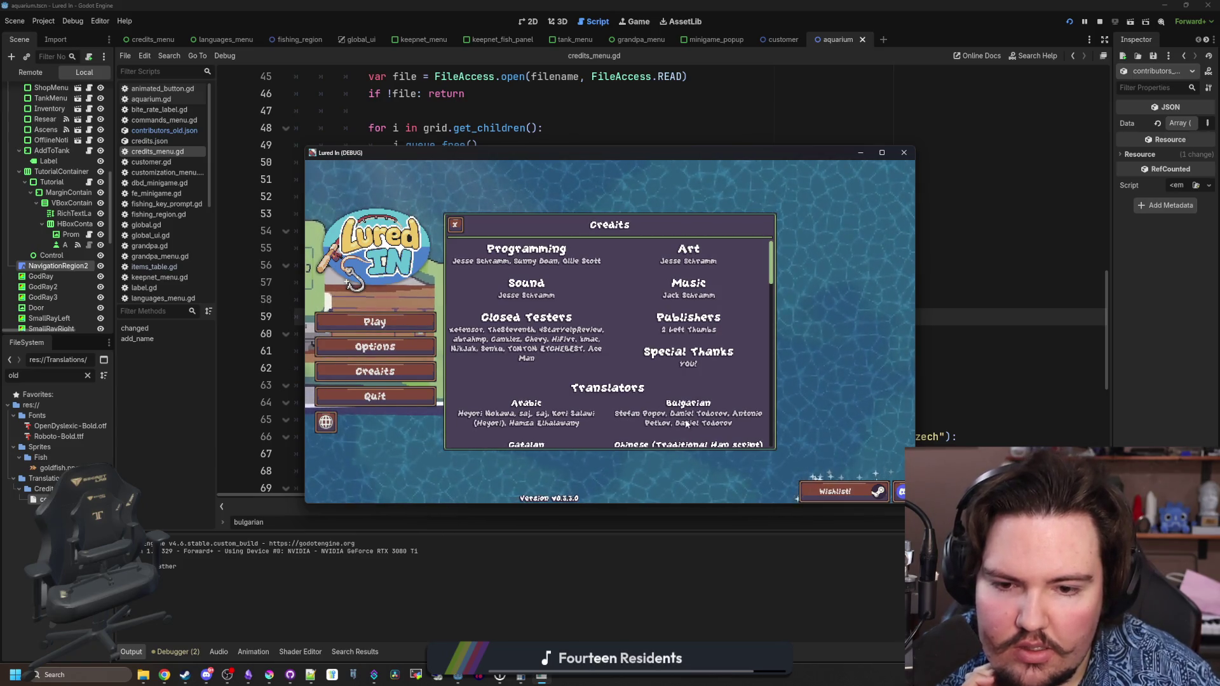
pyautogui.scroll(-1, 680, 390)
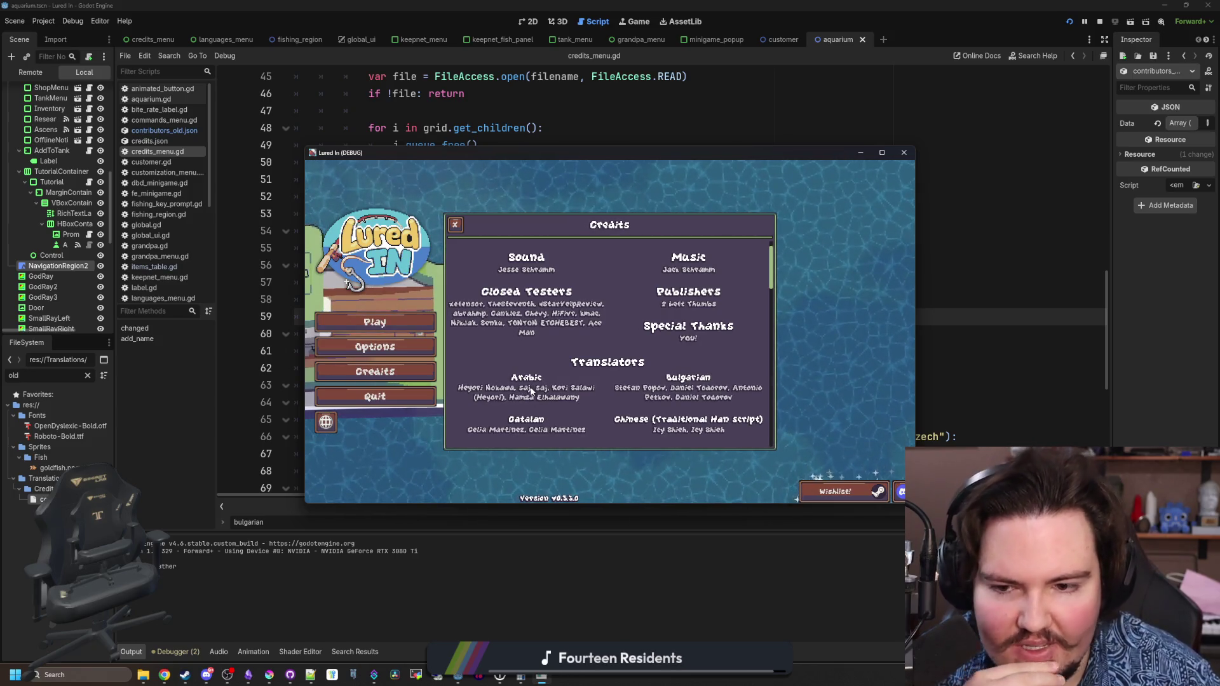
pyautogui.scroll(-3, 544, 384)
pyautogui.scroll(-1, 543, 383)
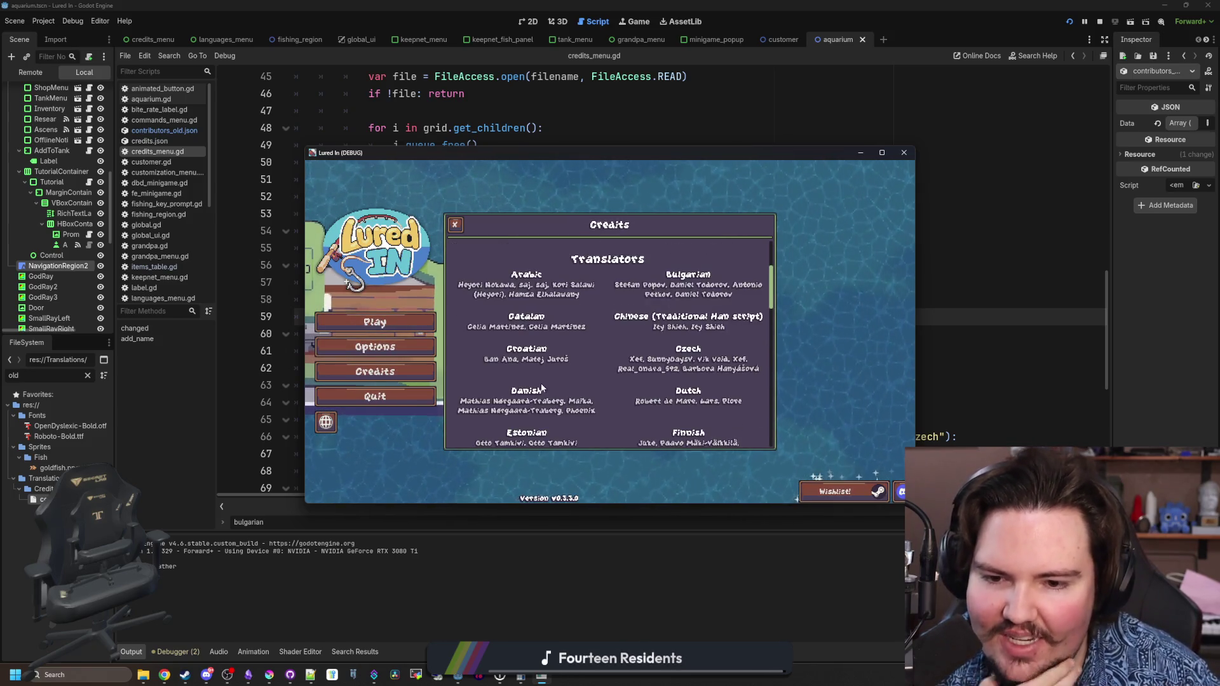
pyautogui.scroll(-10, 566, 353)
pyautogui.scroll(-11, 570, 343)
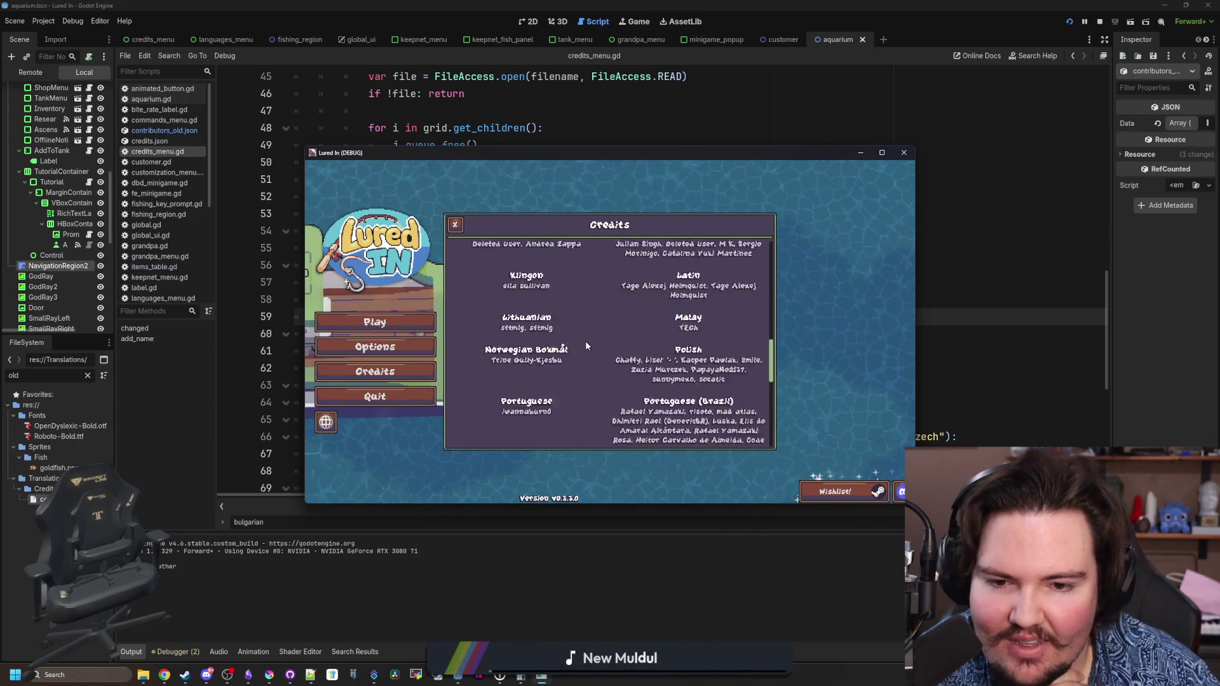
pyautogui.scroll(-7, 589, 333)
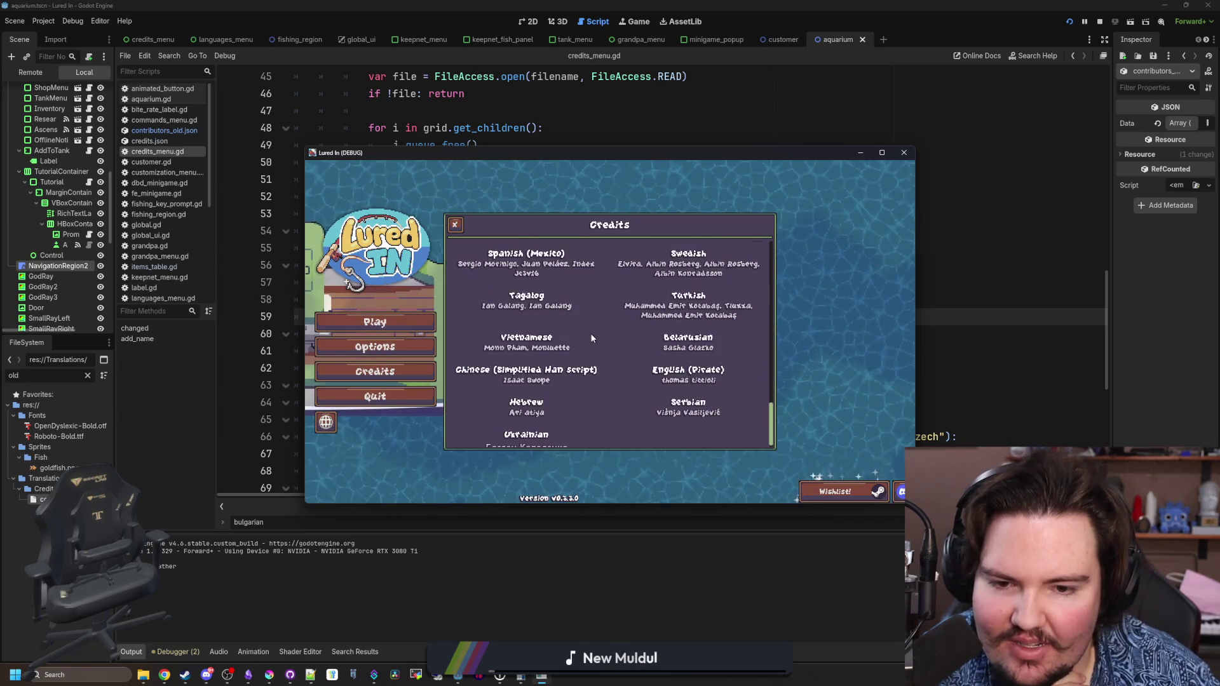
pyautogui.scroll(20, 589, 333)
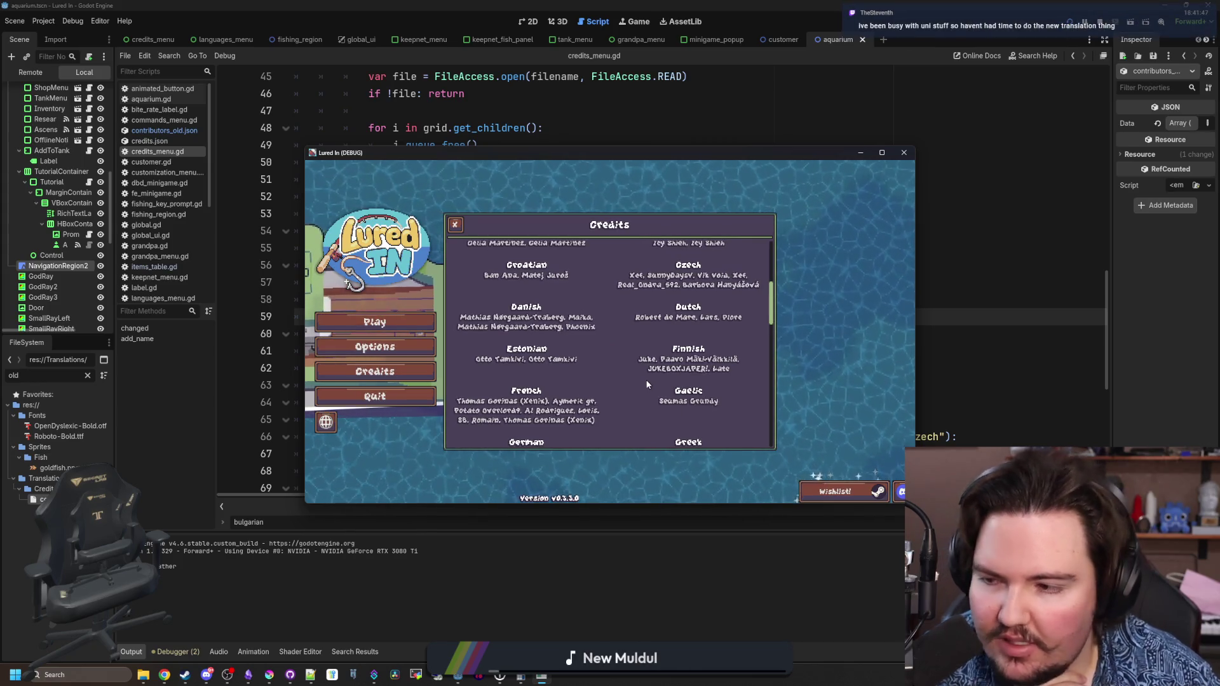
pyautogui.scroll(-2, 646, 366)
pyautogui.scroll(-1, 646, 368)
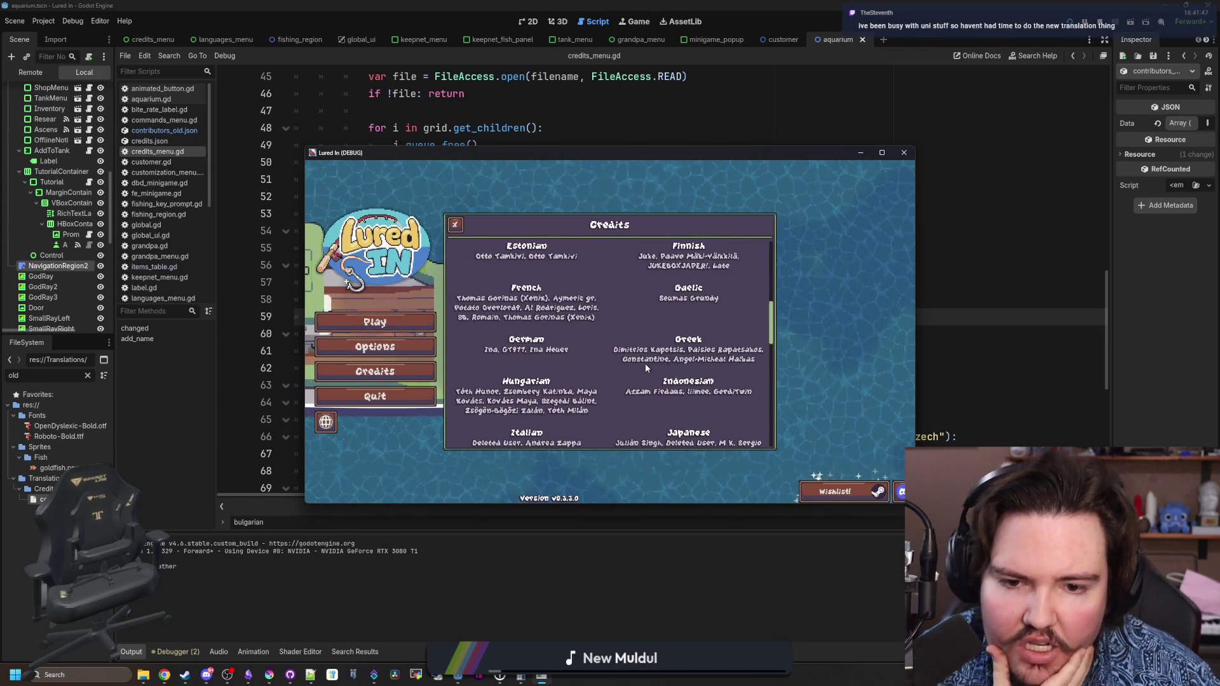
pyautogui.scroll(-1, 553, 385)
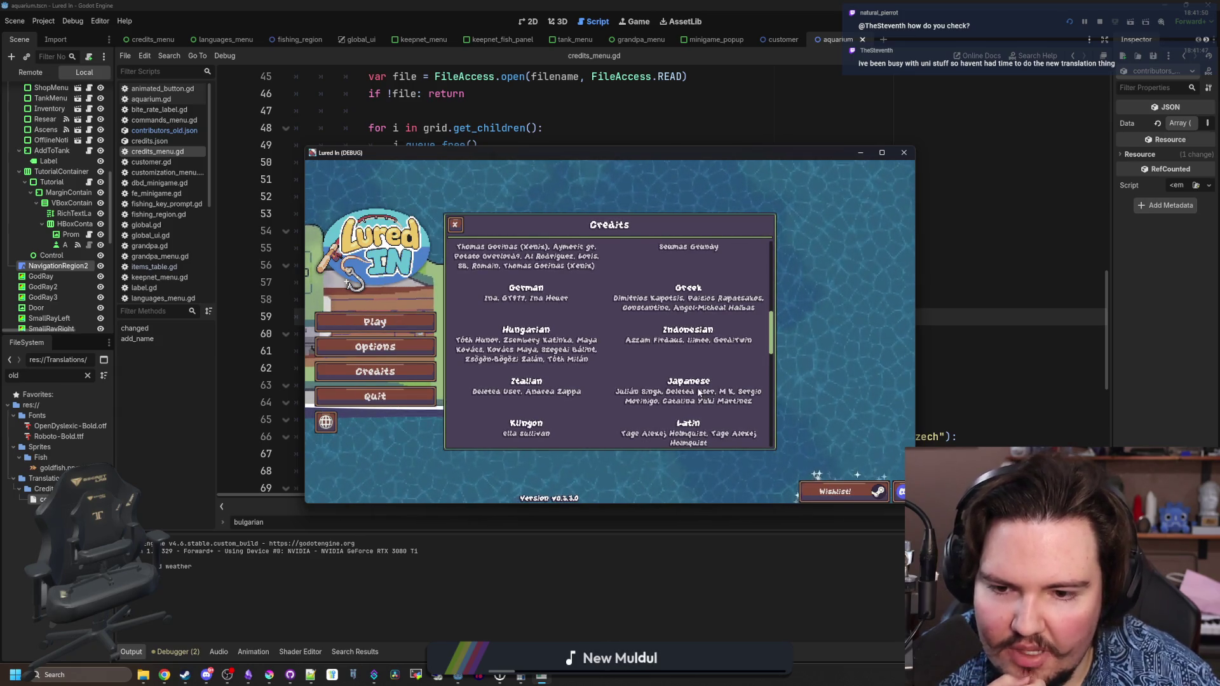
# - Stop the game and append && user.full_name != "Deleted User" to line 65's condition
pyautogui.press('F8')
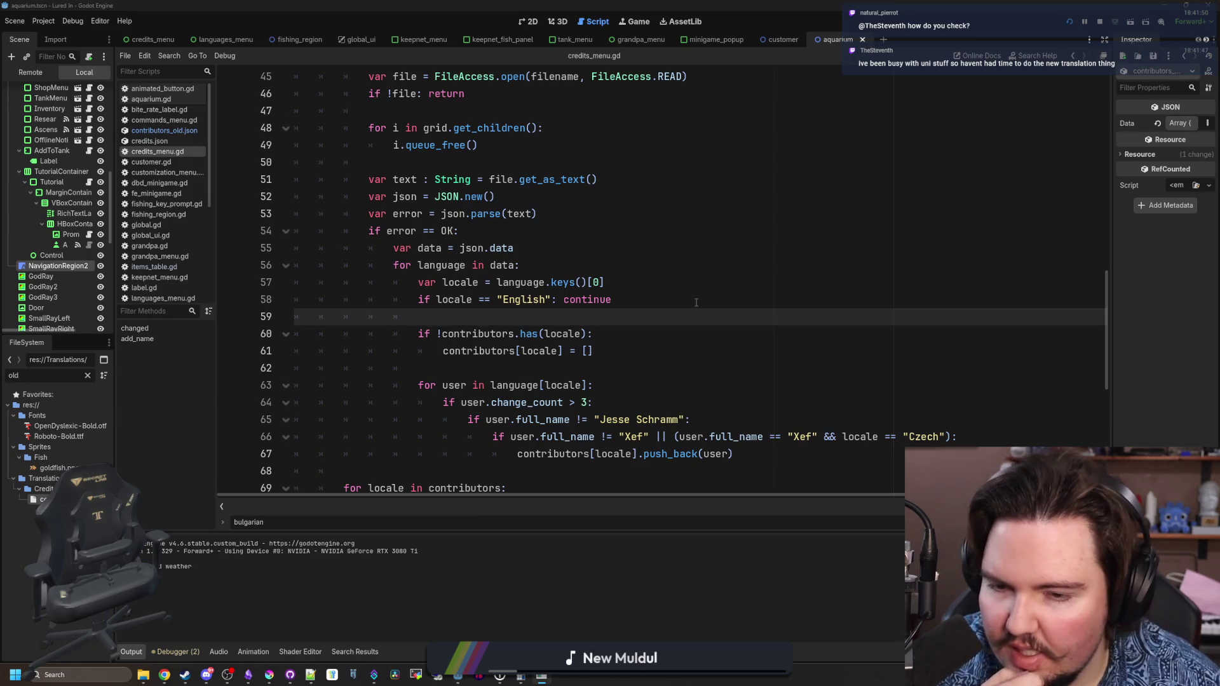
pyautogui.click(693, 302)
pyautogui.scroll(-1, 657, 329)
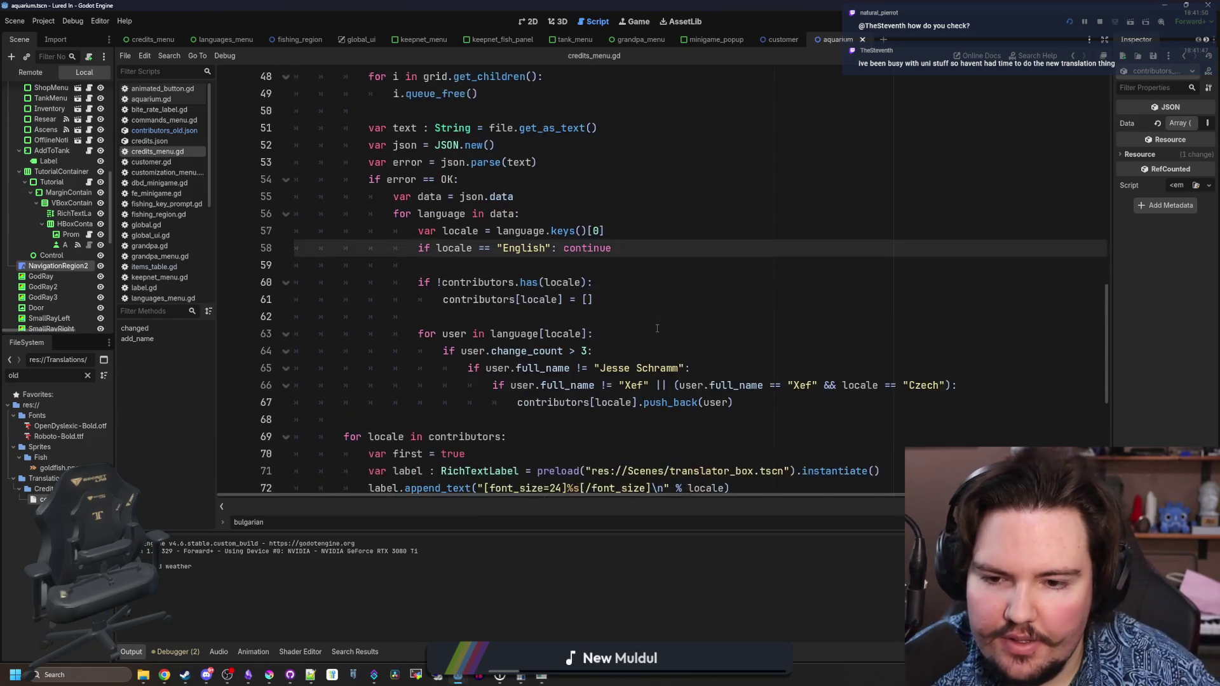
pyautogui.scroll(-1, 657, 328)
pyautogui.click(711, 319)
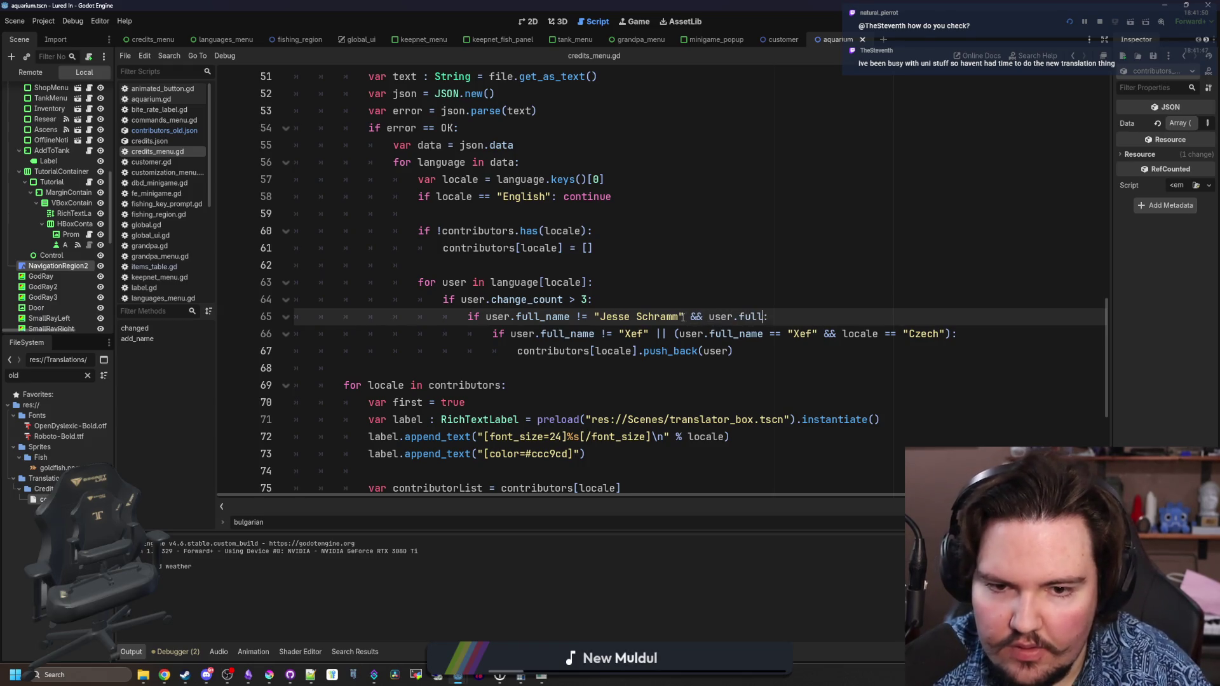
pyautogui.write('_name !=')
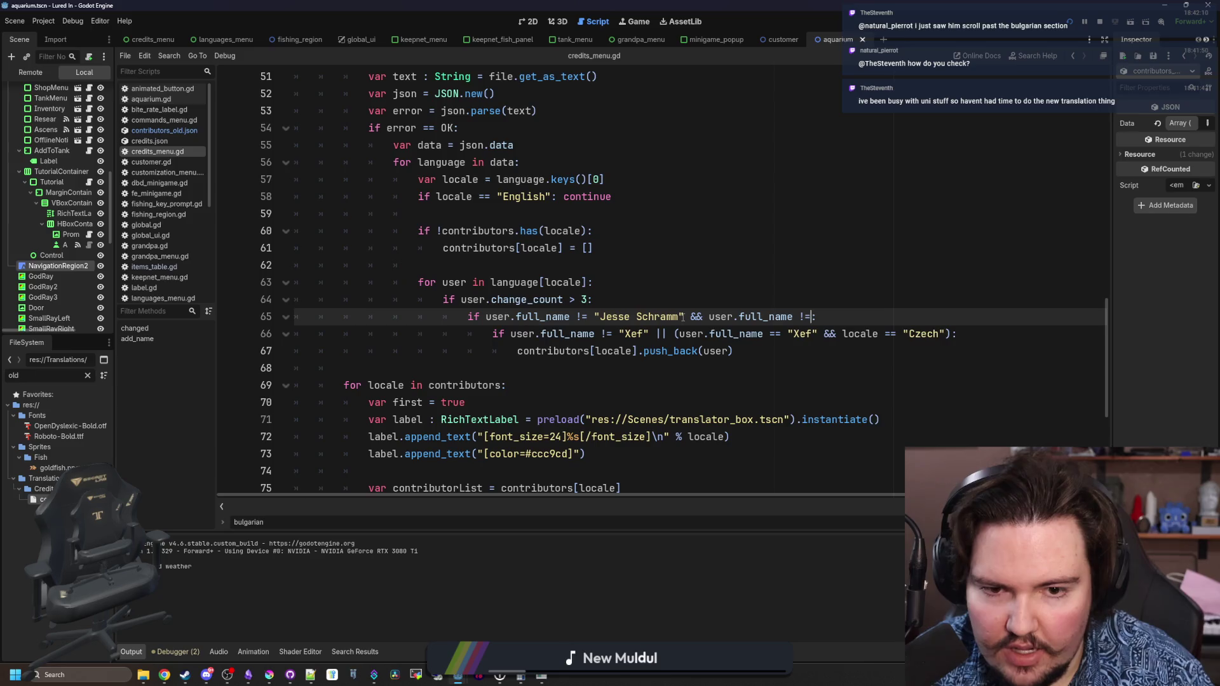
pyautogui.write(' "Deleted Us')
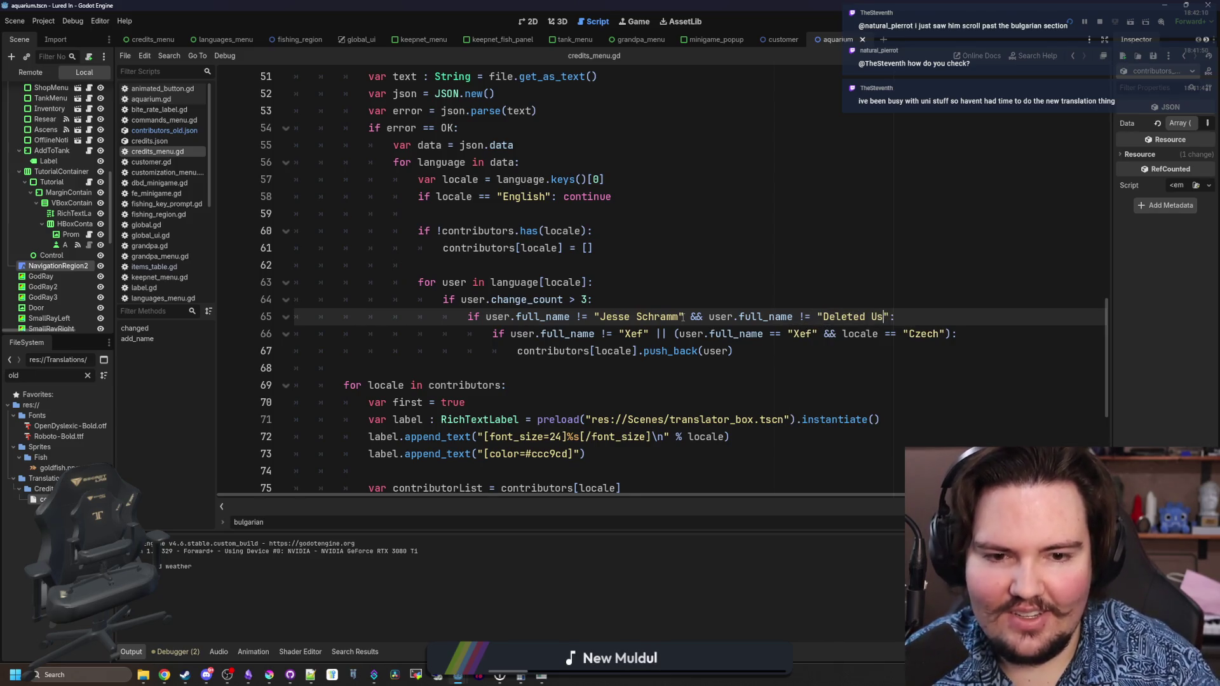
pyautogui.press('Up')
pyautogui.press('Up')
pyautogui.press('Up')
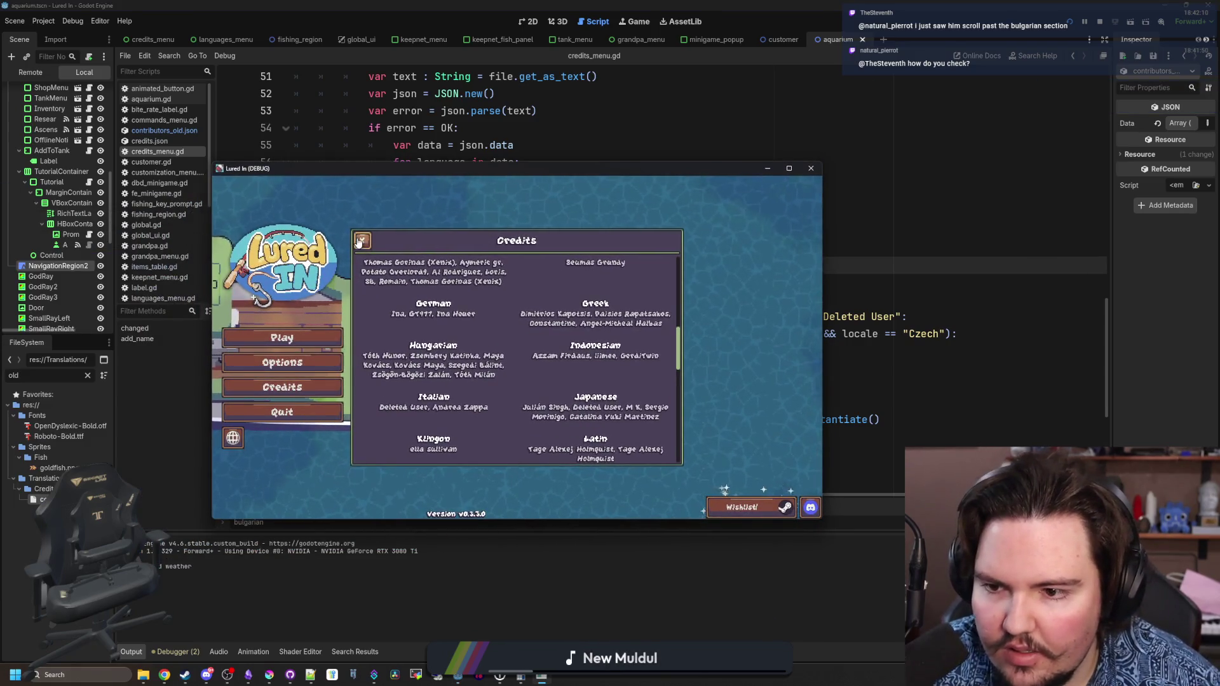
pyautogui.click(310, 427)
pyautogui.click(282, 387)
pyautogui.scroll(-5, 594, 372)
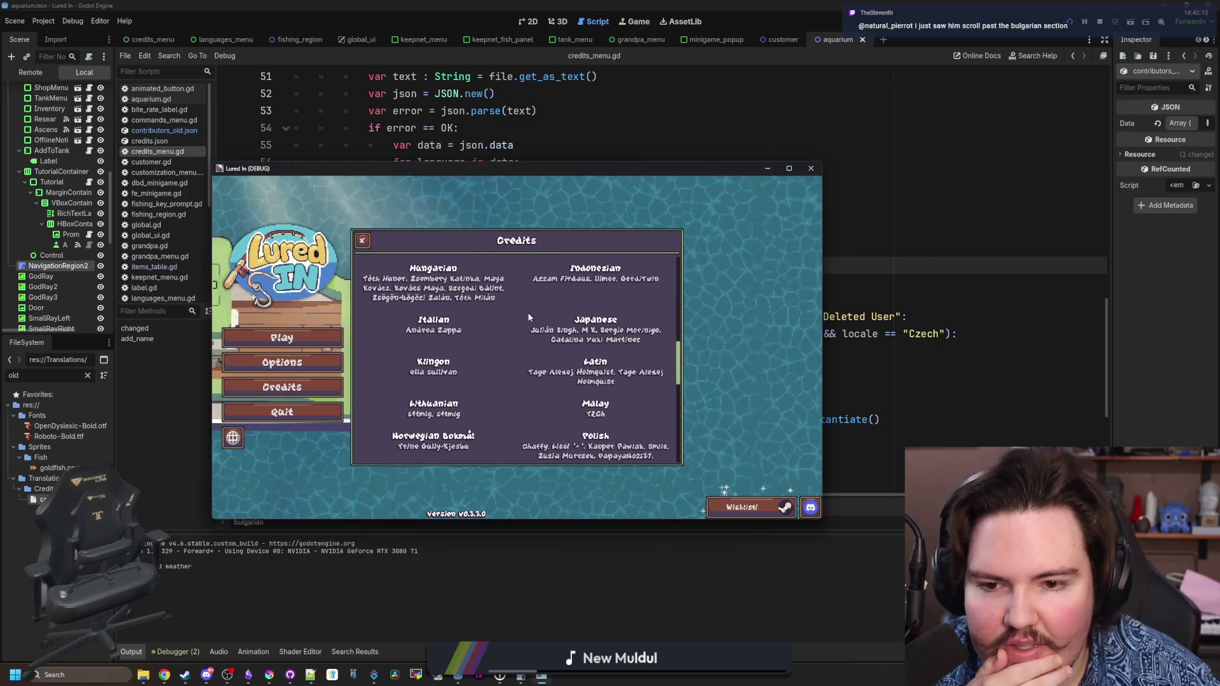
pyautogui.scroll(3, 528, 318)
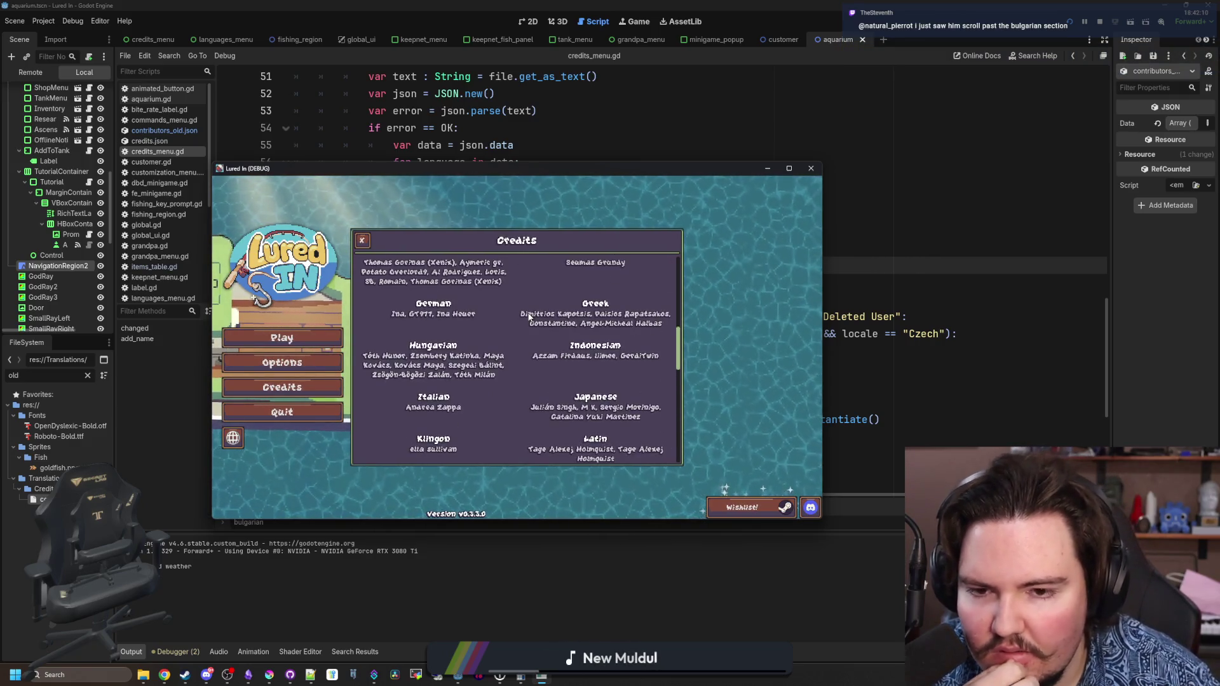
pyautogui.scroll(-3, 521, 321)
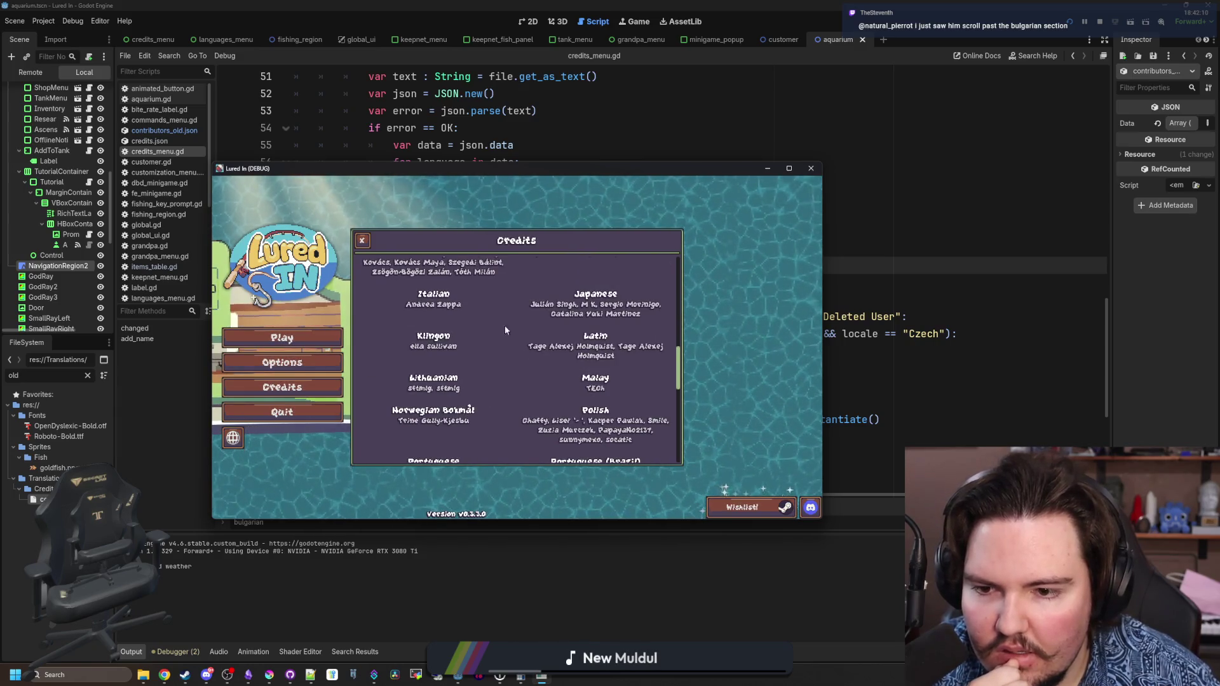
pyautogui.scroll(1, 455, 349)
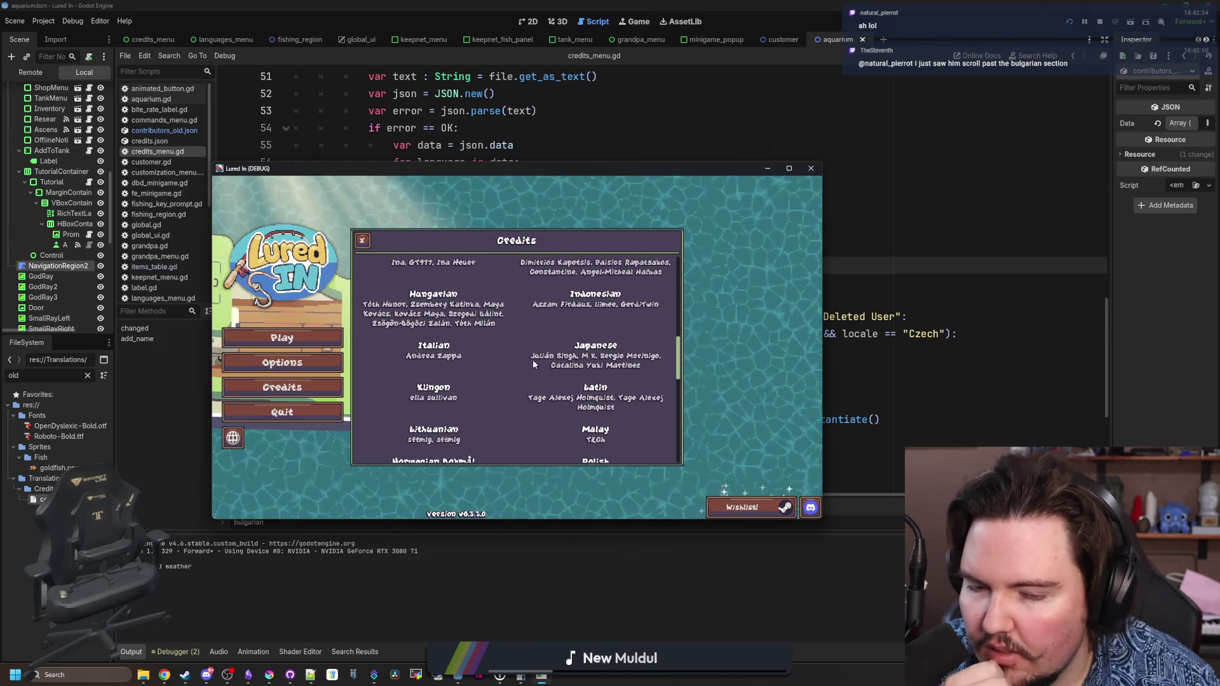
pyautogui.scroll(3, 539, 360)
pyautogui.scroll(5, 539, 360)
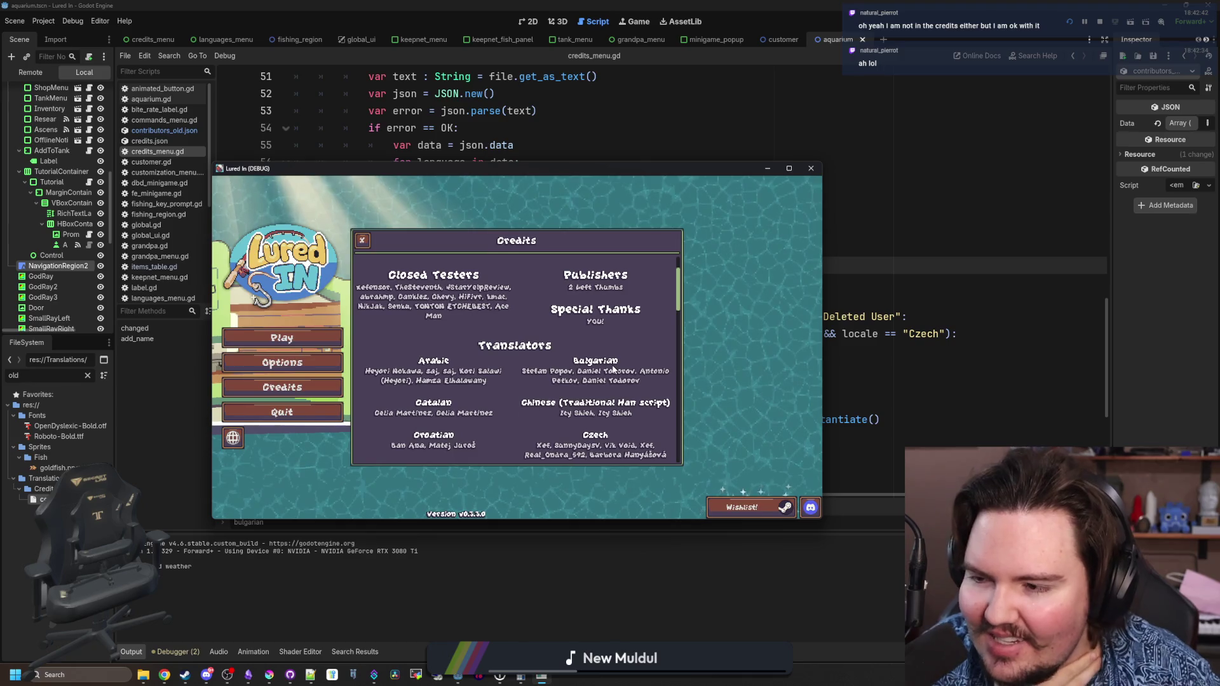
pyautogui.scroll(-6, 613, 367)
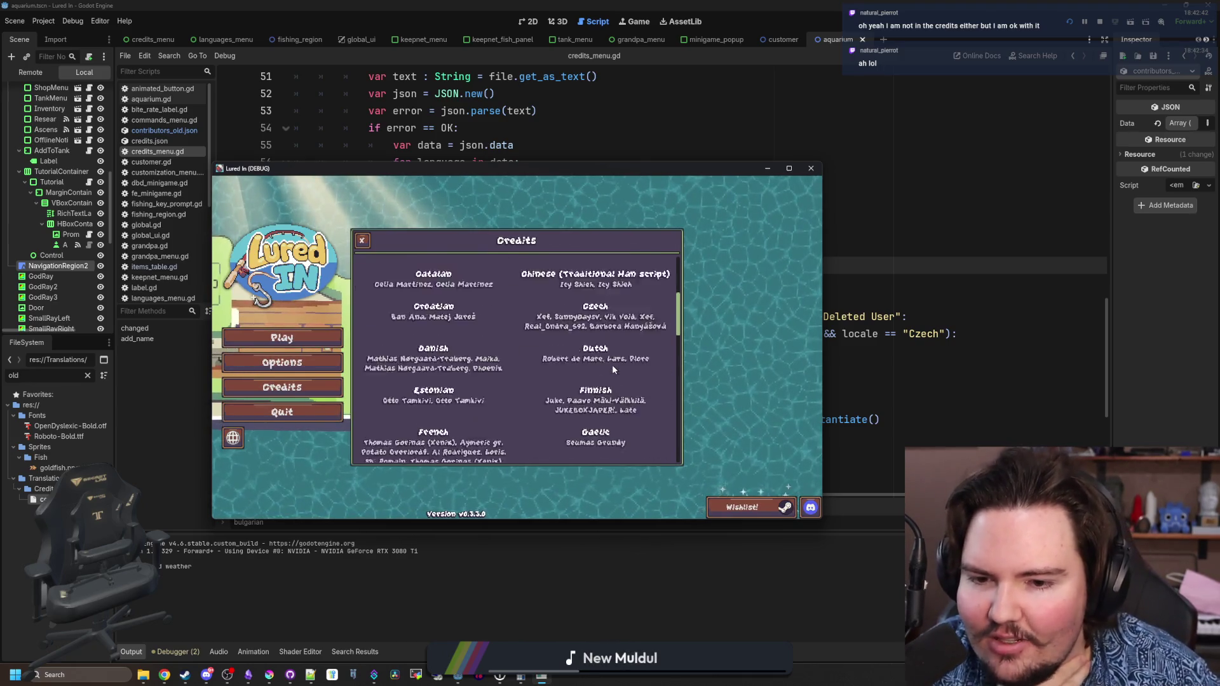
pyautogui.scroll(-3, 617, 356)
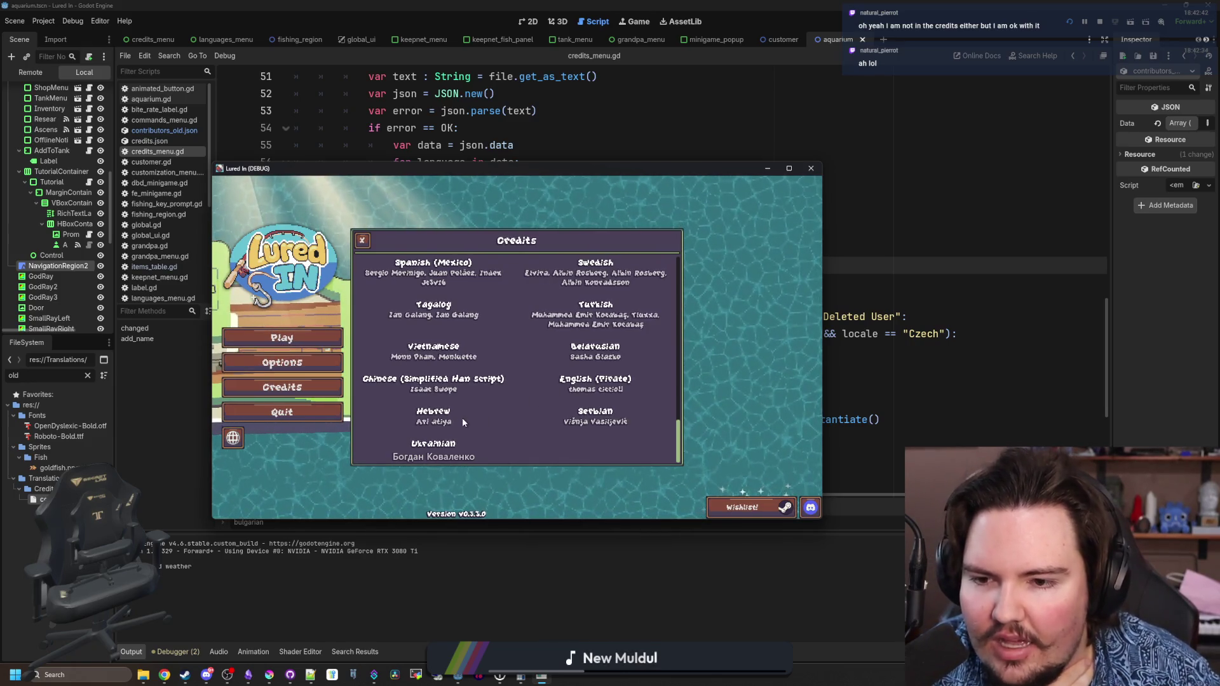
pyautogui.scroll(3, 501, 344)
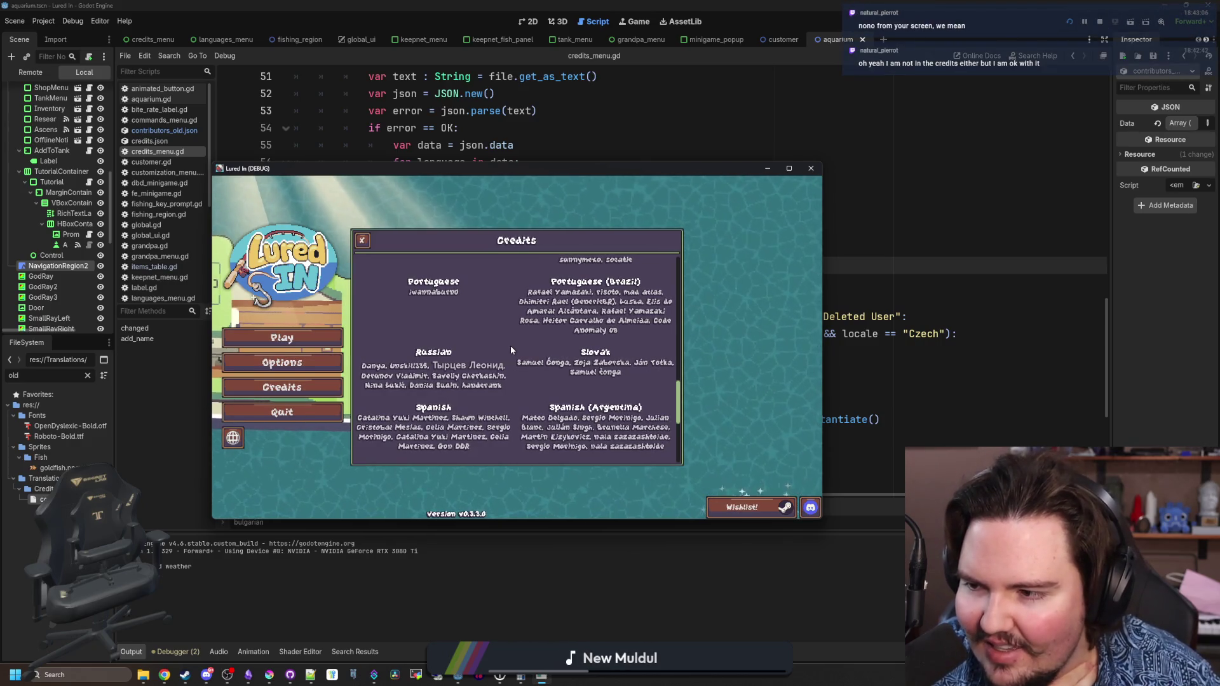
pyautogui.scroll(10, 511, 350)
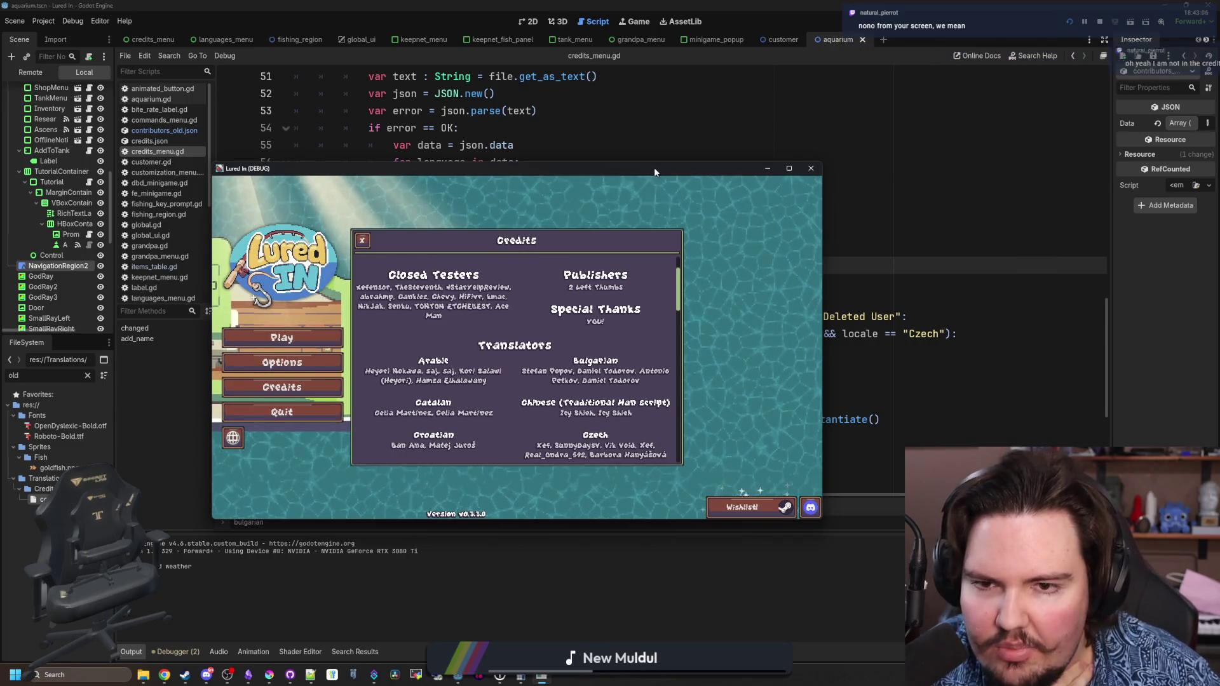
pyautogui.click(811, 168)
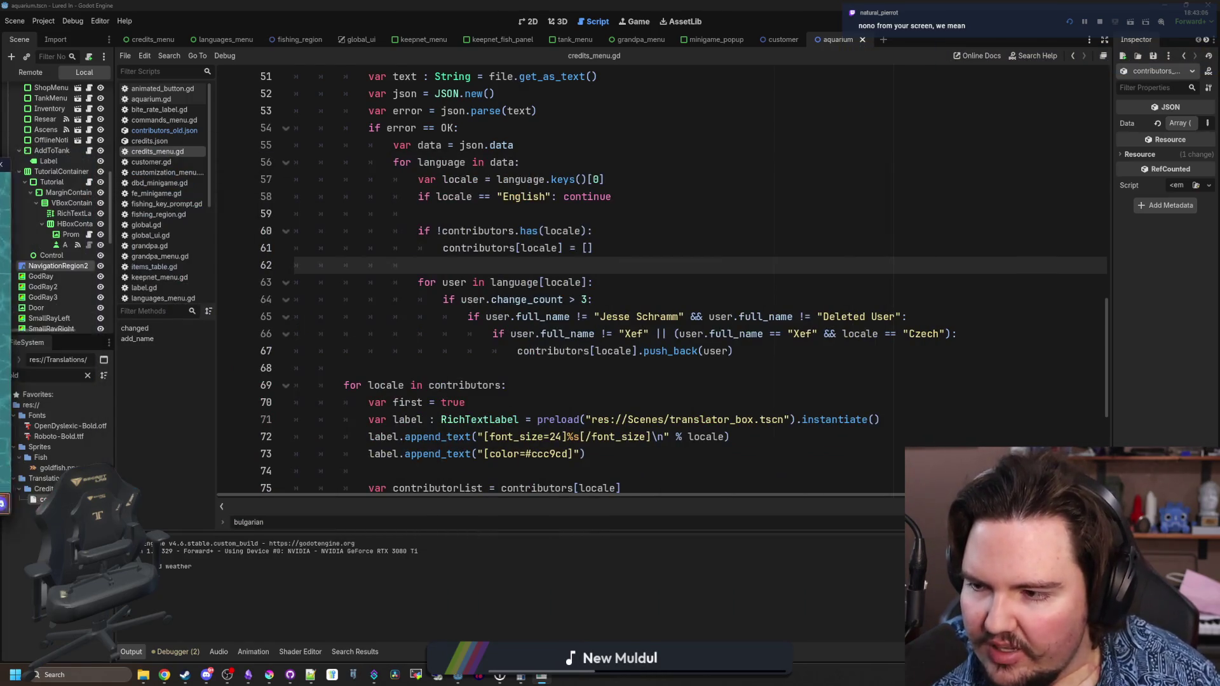
# - Rerun the game and reopen Credits to check translators against the line 64 change-count threshold
pyautogui.click(587, 300)
pyautogui.write('2')
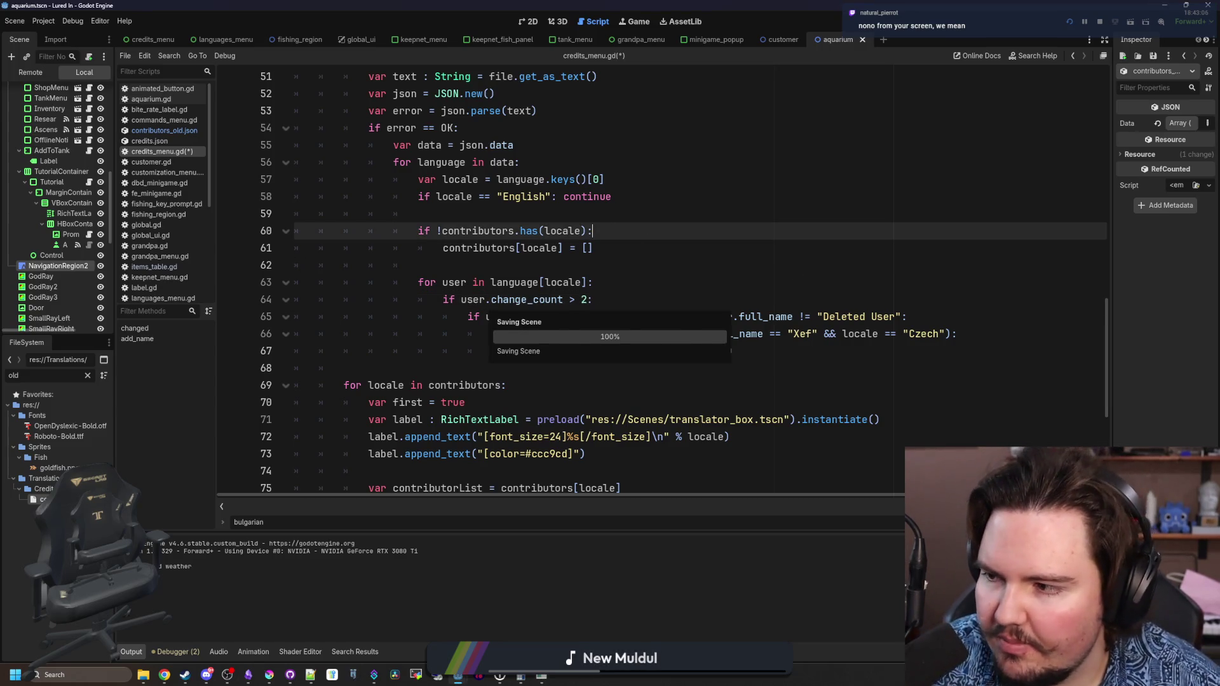
pyautogui.press('F5')
pyautogui.press('Escape')
pyautogui.click(281, 354)
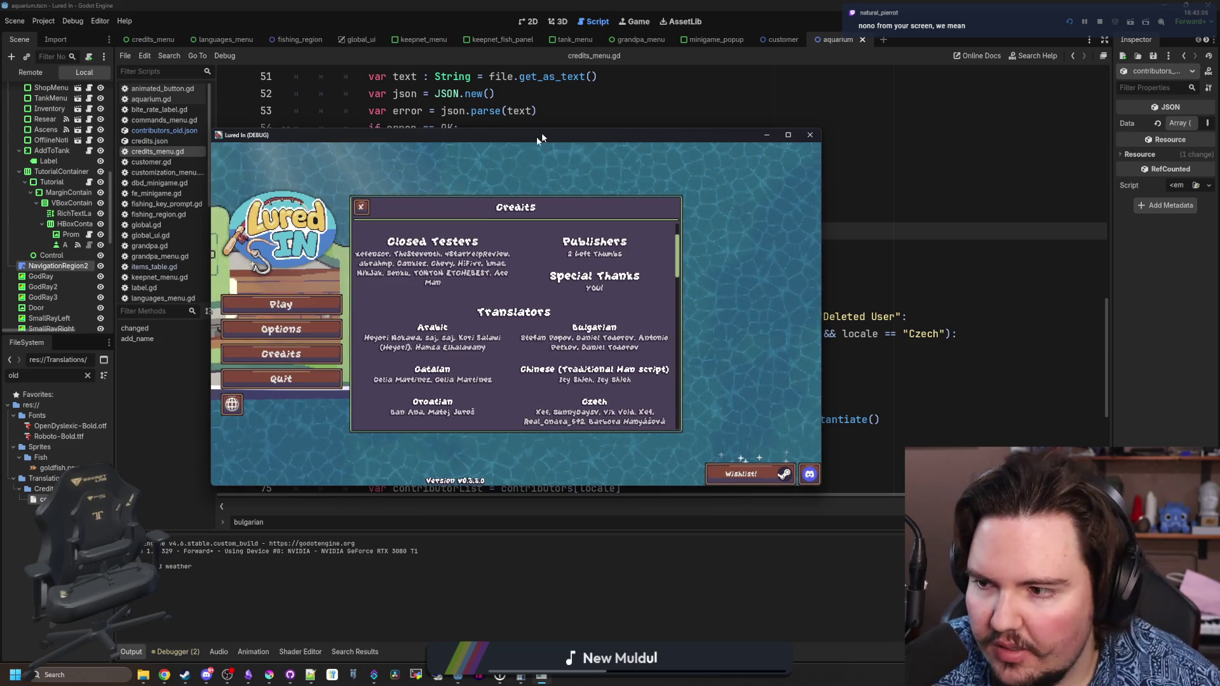
pyautogui.press('F8')
# - Edit the change-count threshold on line 64 (typing 1) and recheck the Credits list
pyautogui.click(597, 307)
pyautogui.write('1:')
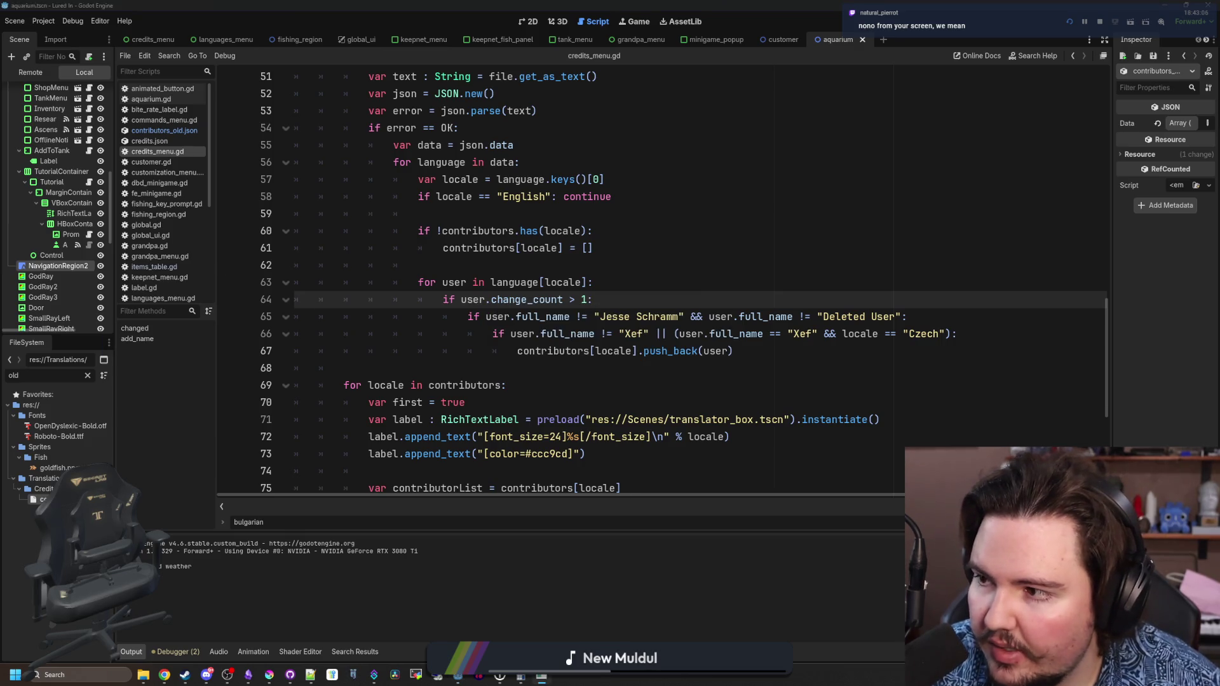
pyautogui.click(241, 229)
pyautogui.click(161, 375)
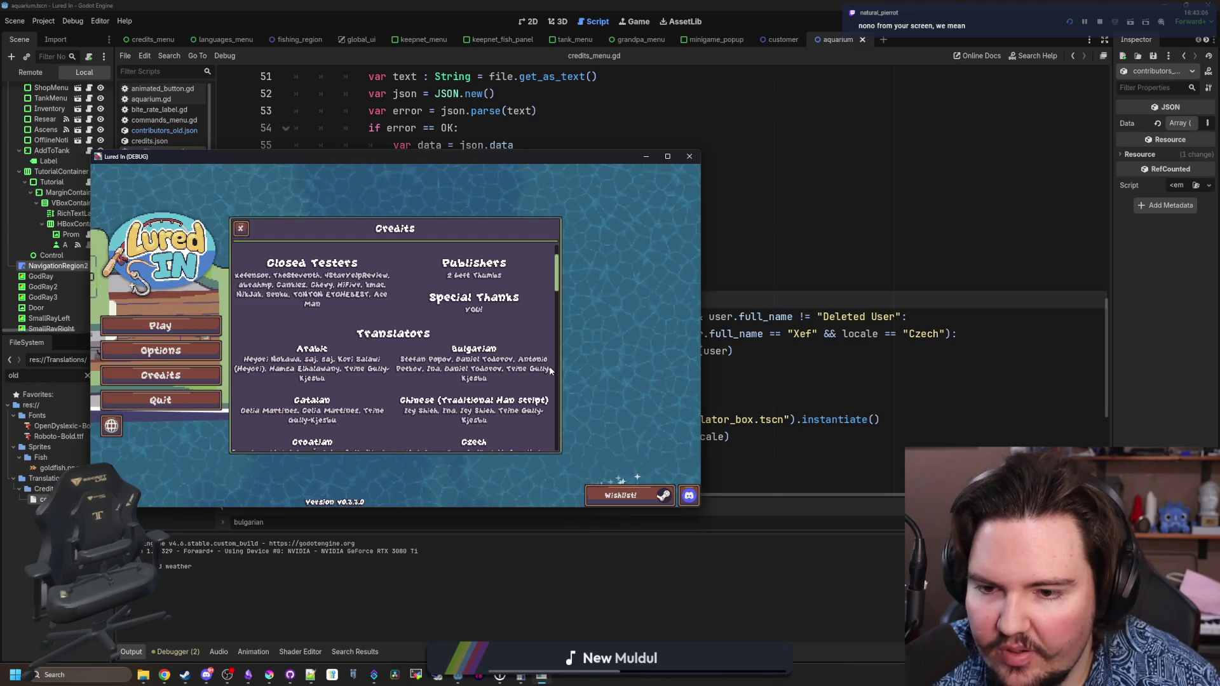
pyautogui.press('F8')
# - Run again to compare the refreshed translator list, then stop the game and return to line 62
pyautogui.click(579, 299)
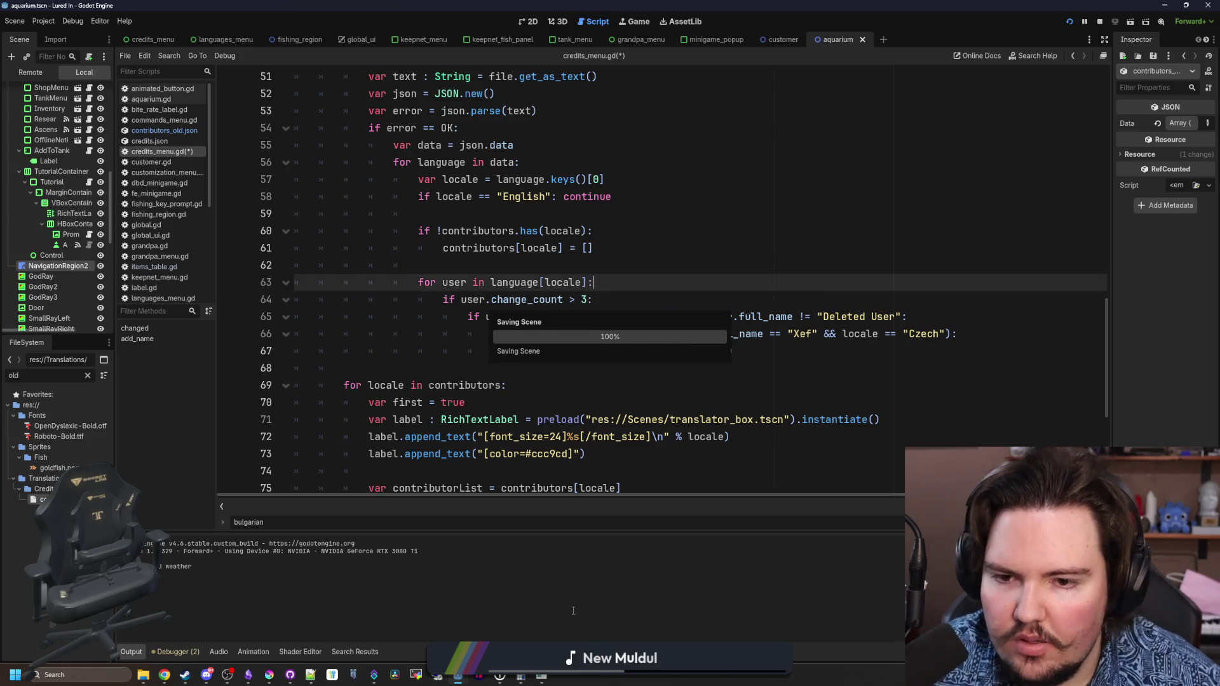
pyautogui.press('F5')
pyautogui.click(241, 228)
pyautogui.click(160, 375)
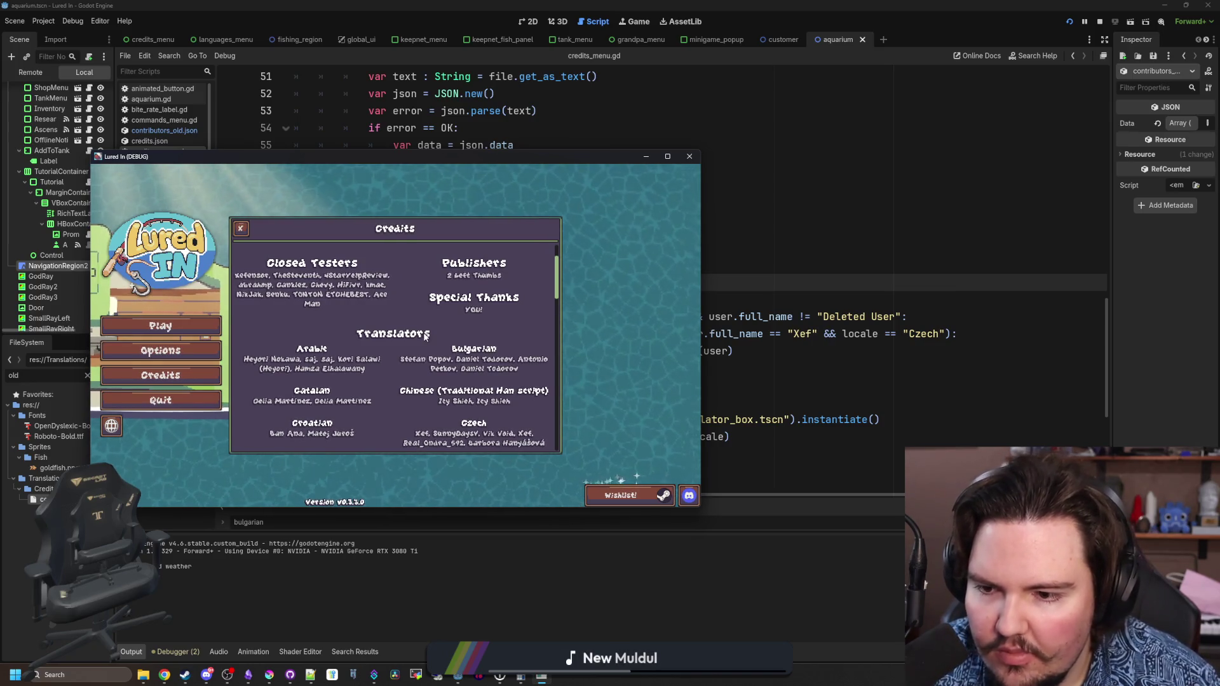
pyautogui.scroll(-2, 425, 337)
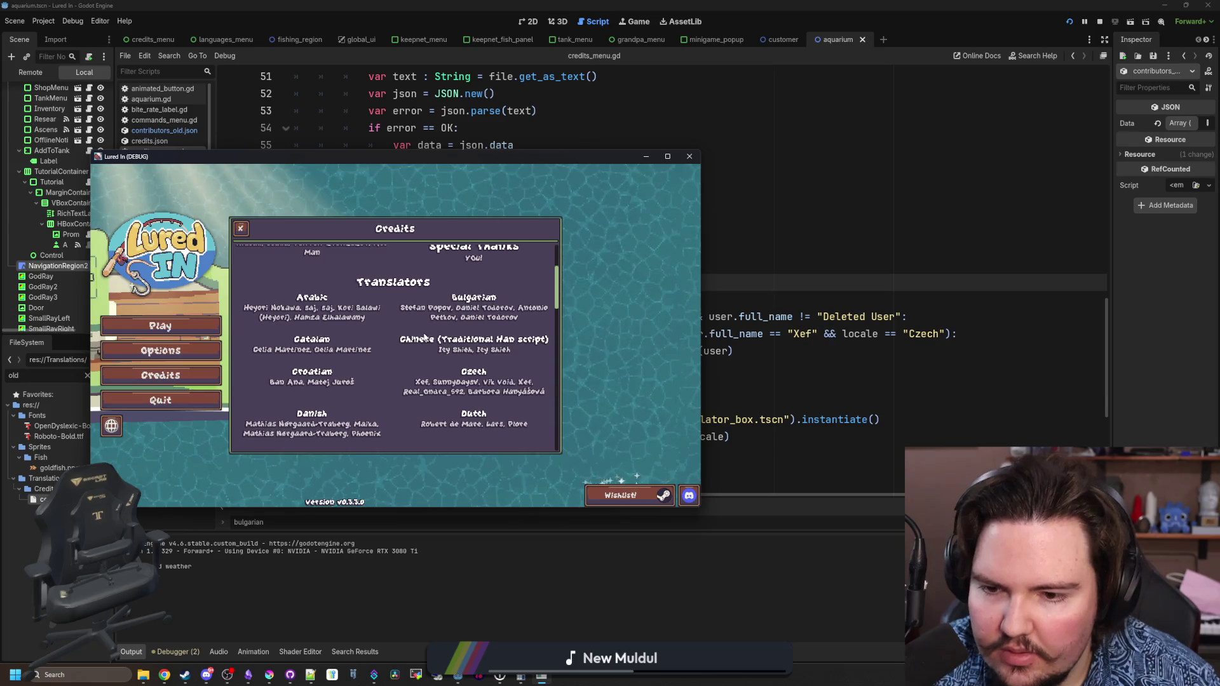
pyautogui.scroll(2, 425, 336)
pyautogui.press('F8')
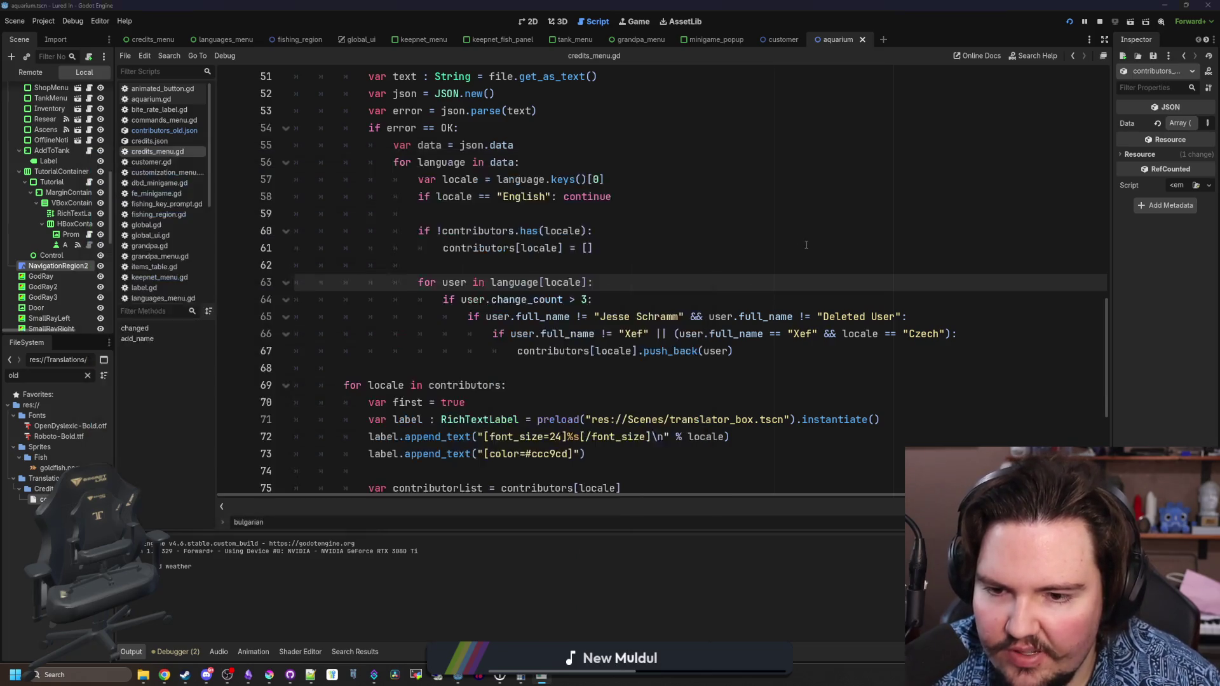
pyautogui.click(532, 266)
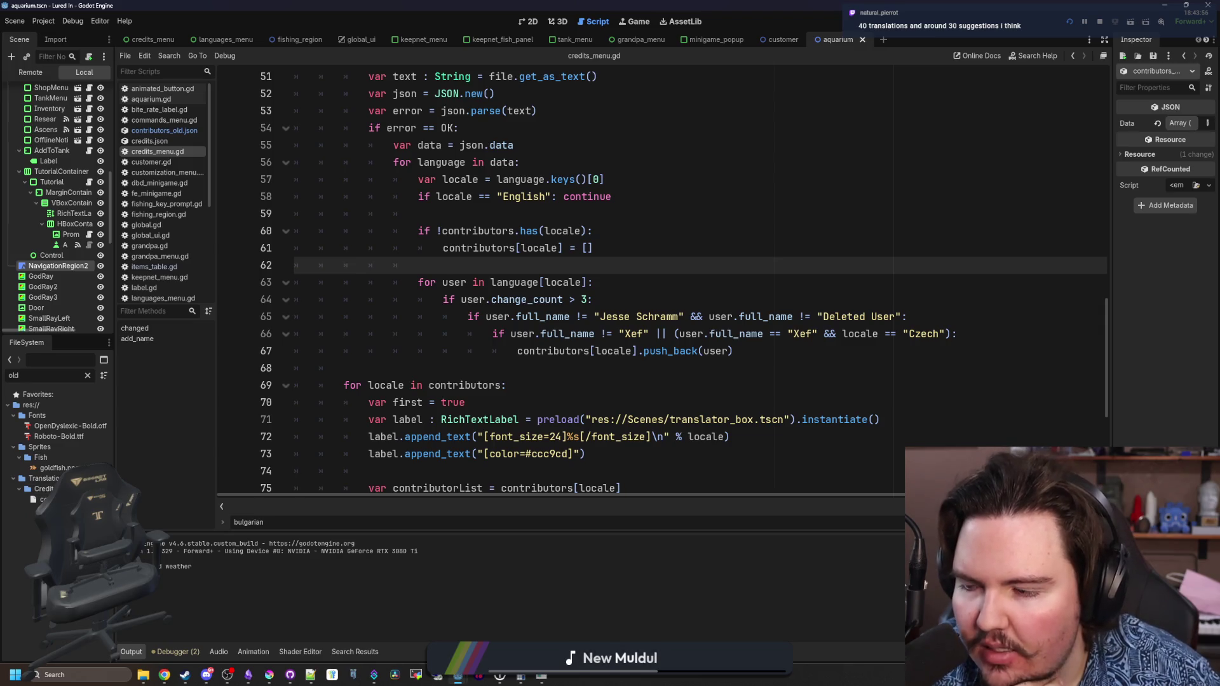
pyautogui.click(496, 367)
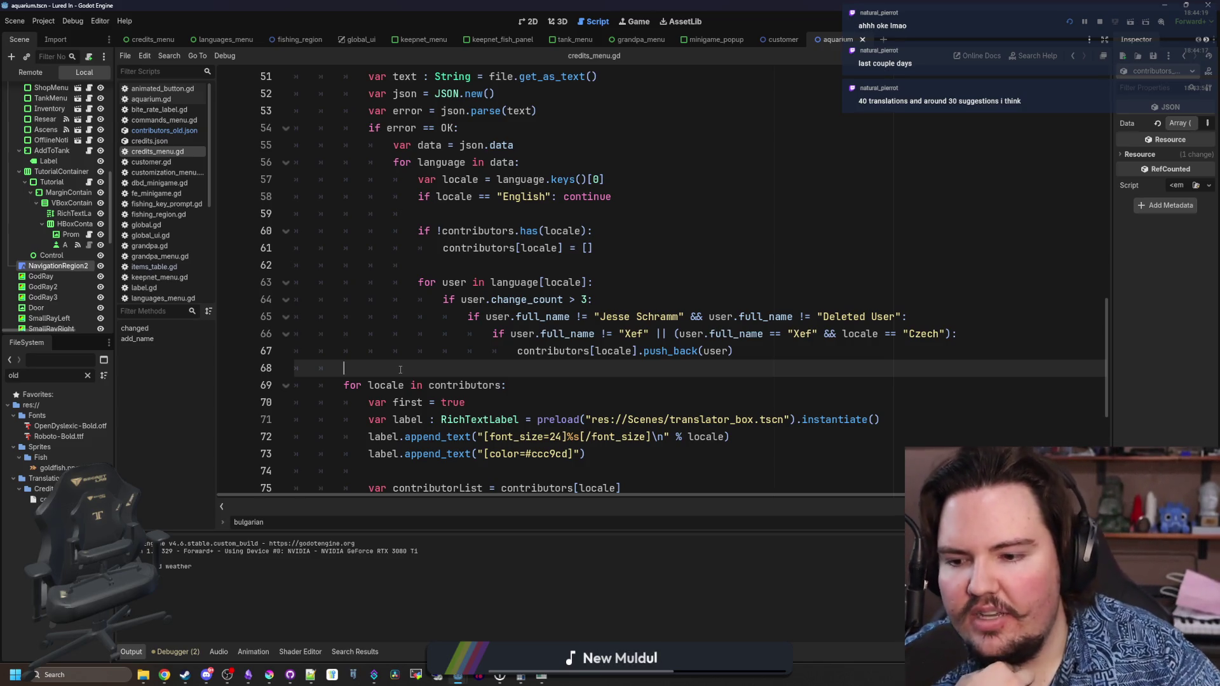
pyautogui.click(648, 305)
pyautogui.click(572, 282)
pyautogui.click(535, 263)
pyautogui.hotkey('ctrl', 's')
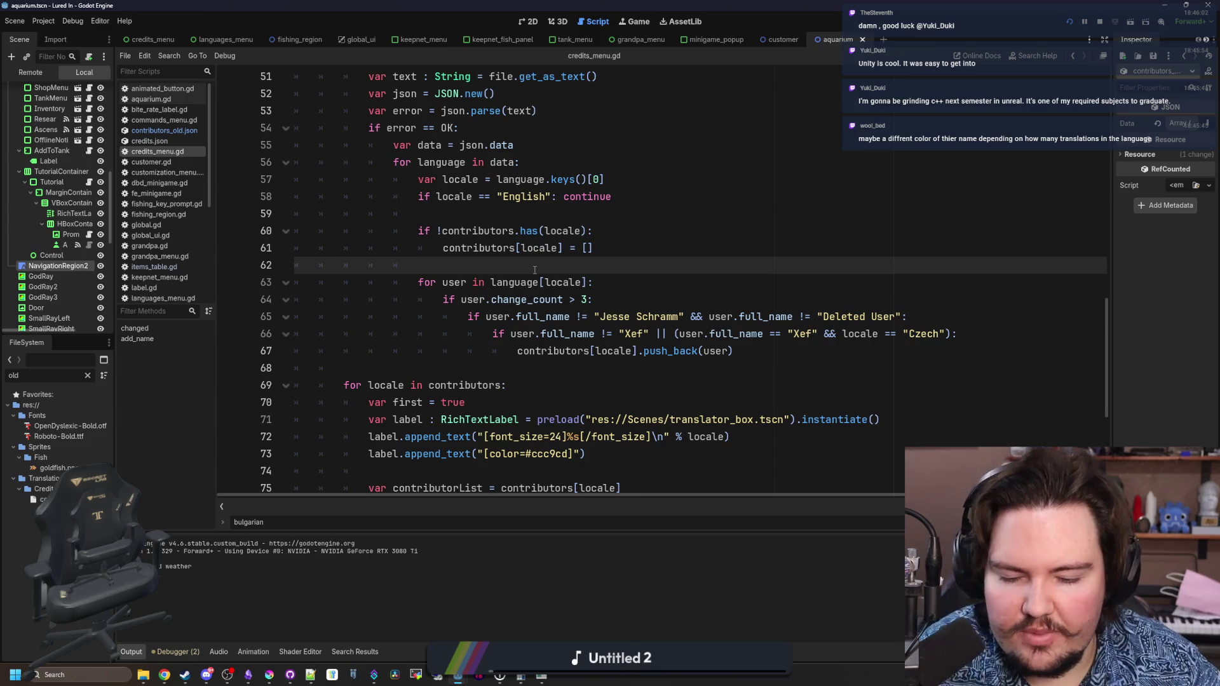
pyautogui.tripleClick(534, 270)
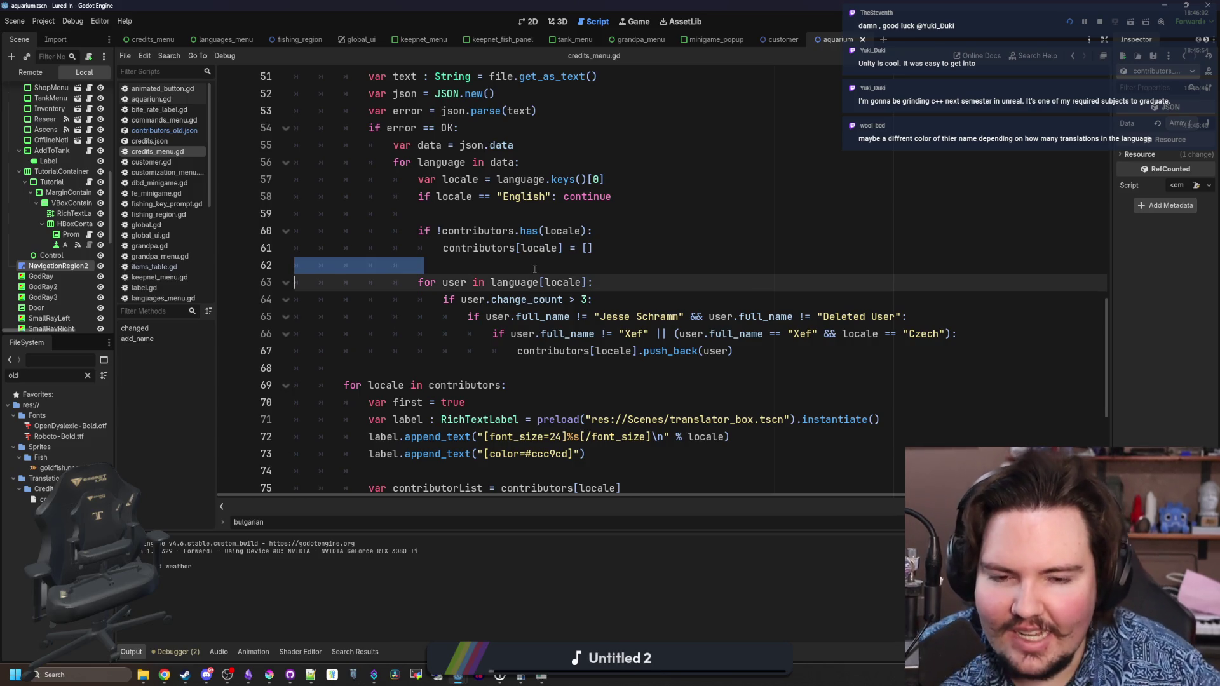
pyautogui.click(568, 270)
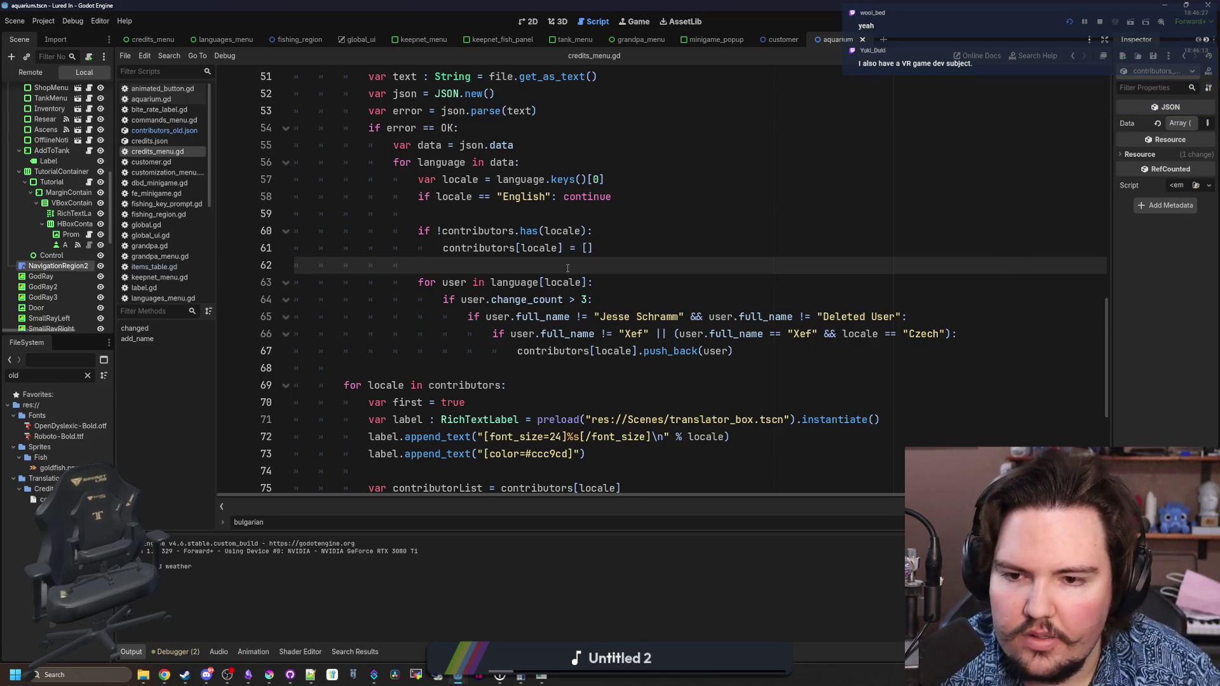
pyautogui.click(651, 298)
pyautogui.click(539, 262)
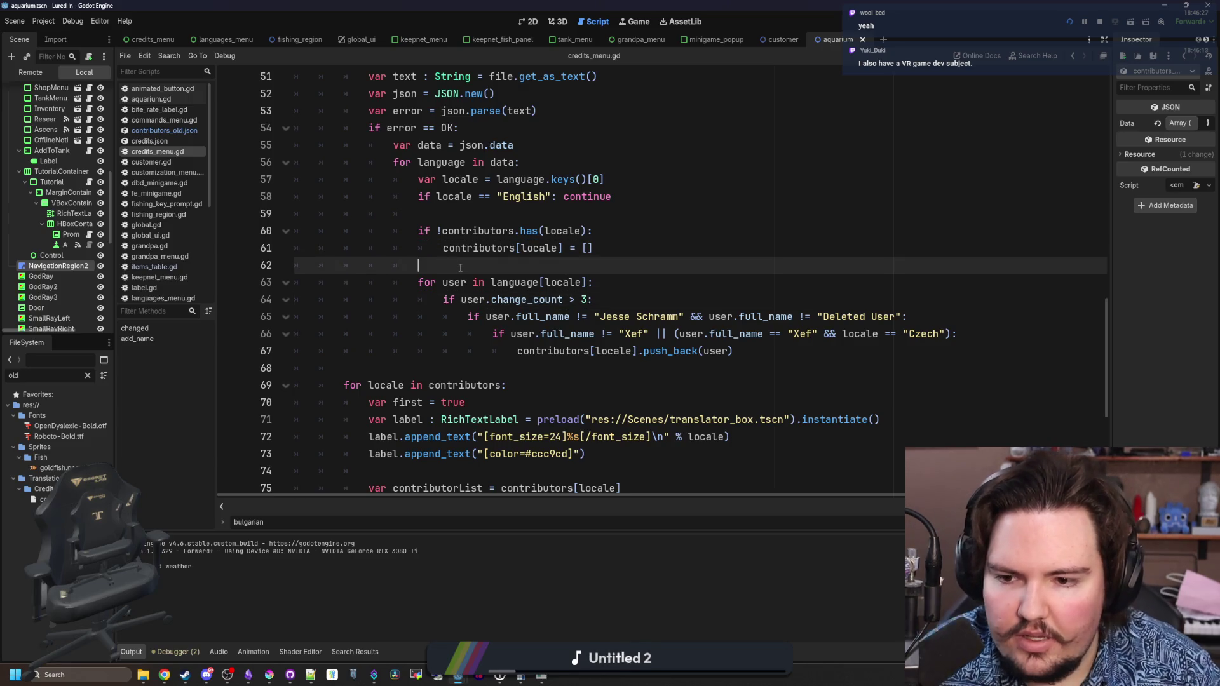
pyautogui.hotkey('ctrl', 's')
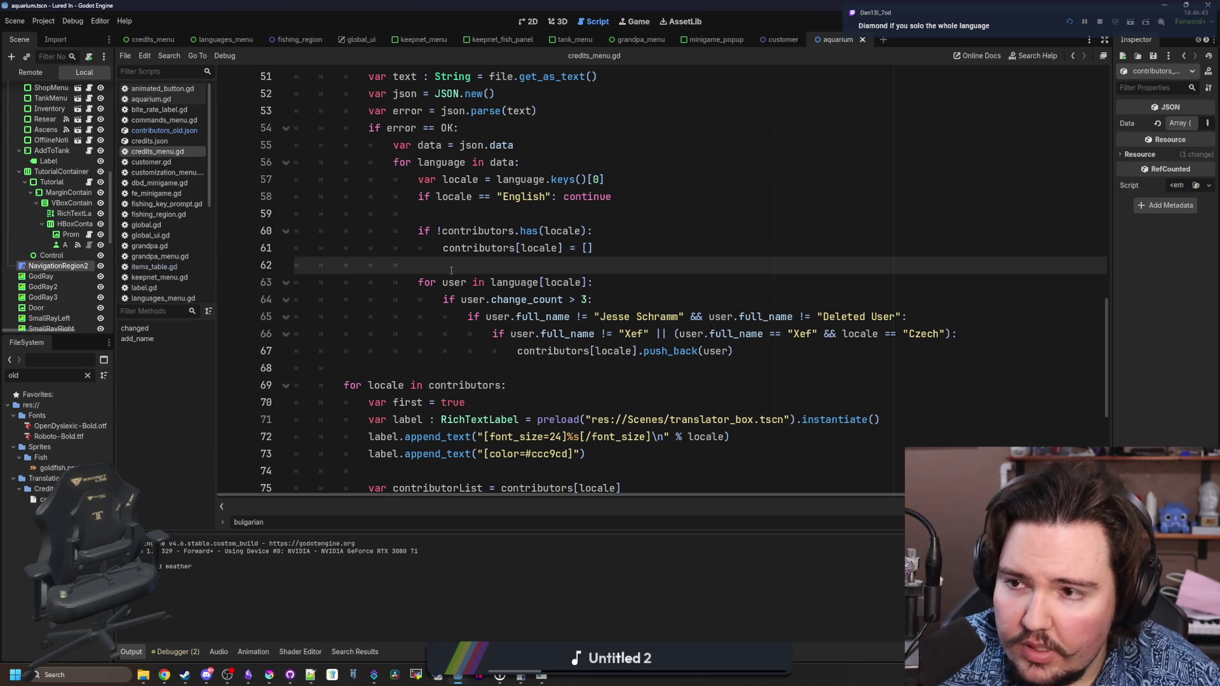
pyautogui.click(782, 353)
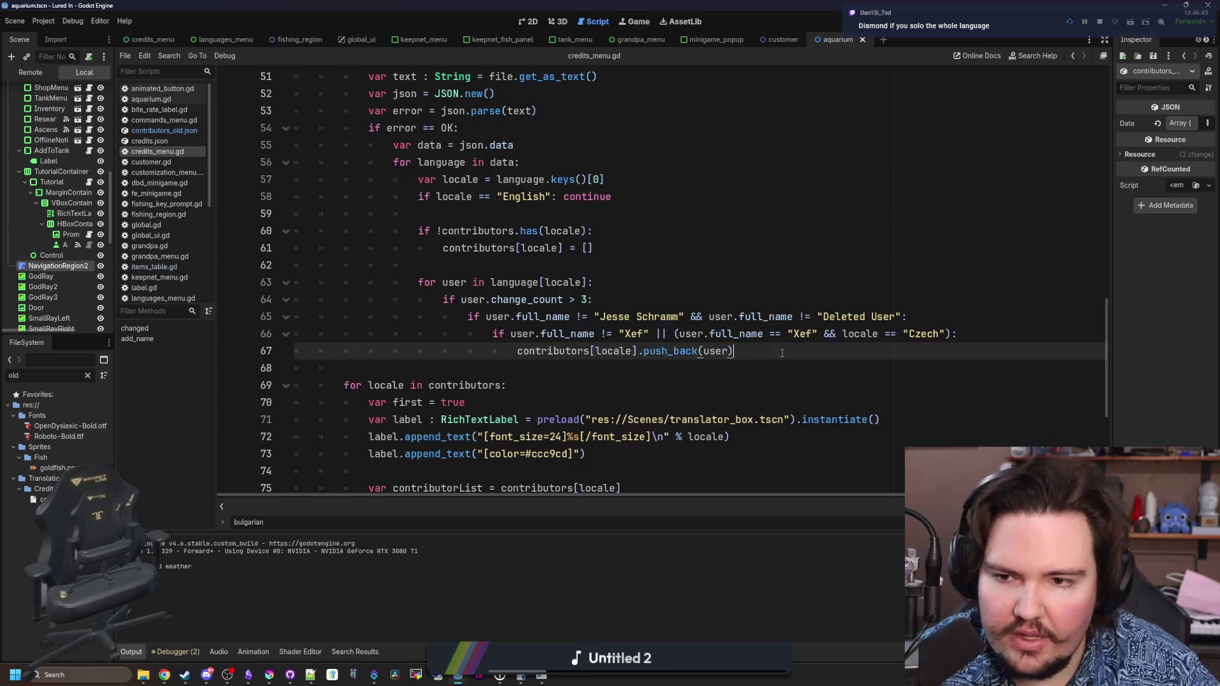
# - Scroll through credits_menu.gd reviewing the Xef locale check and the push_back(user) line
pyautogui.scroll(10, 461, 214)
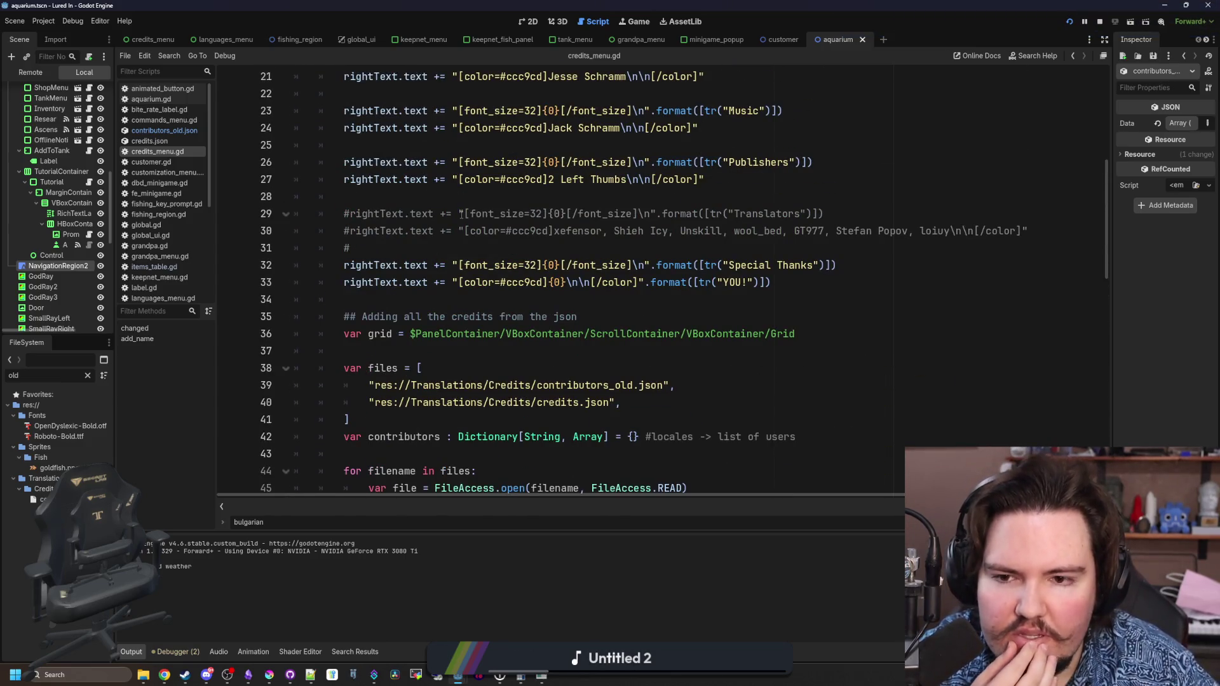
pyautogui.scroll(7, 421, 295)
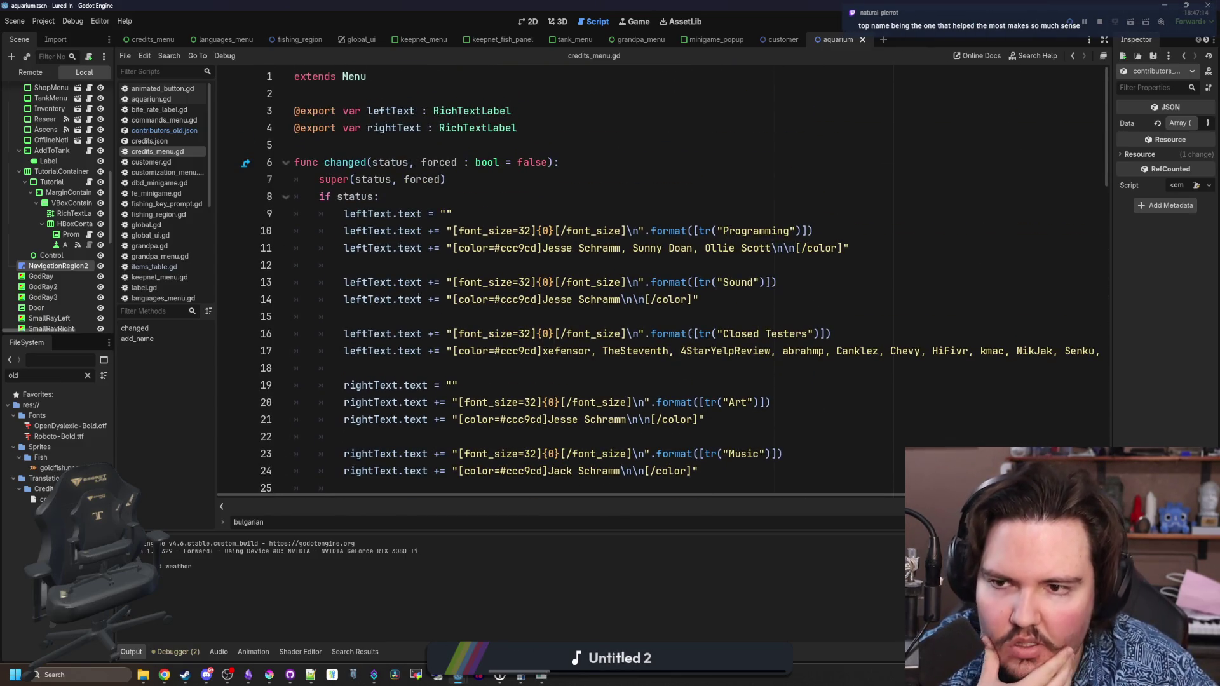
pyautogui.scroll(-2, 421, 296)
pyautogui.scroll(-15, 418, 297)
pyautogui.scroll(6, 418, 297)
pyautogui.scroll(2, 418, 297)
pyautogui.click(414, 282)
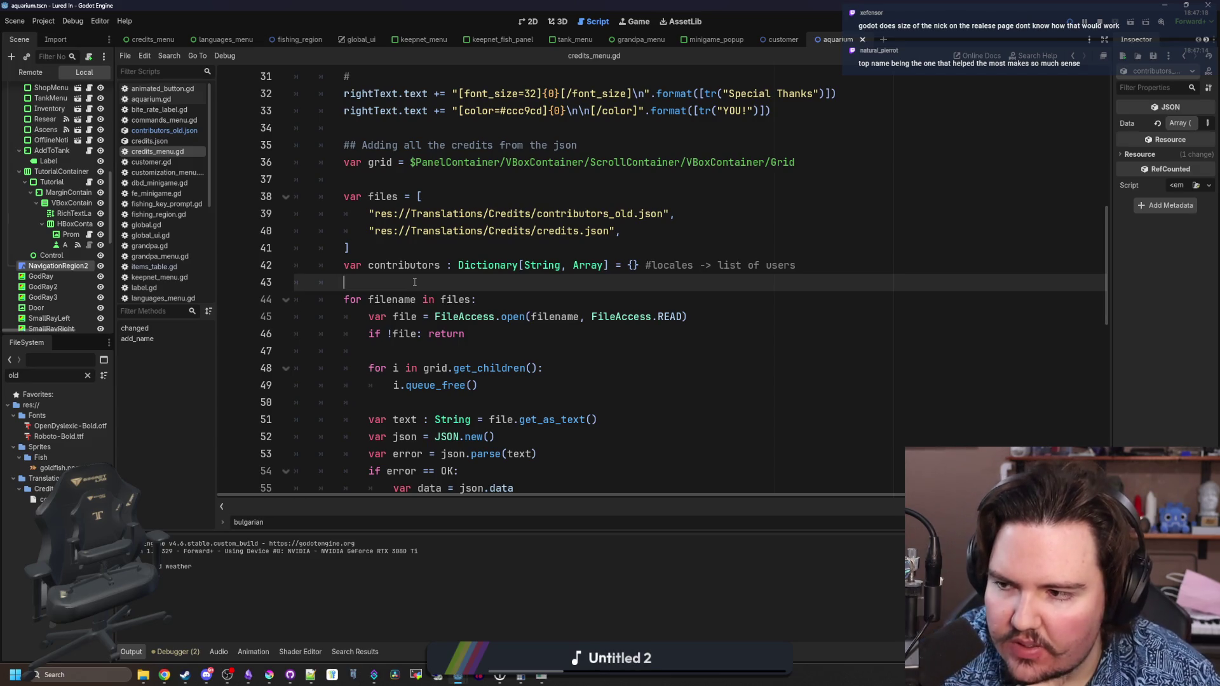
pyautogui.scroll(-6, 414, 282)
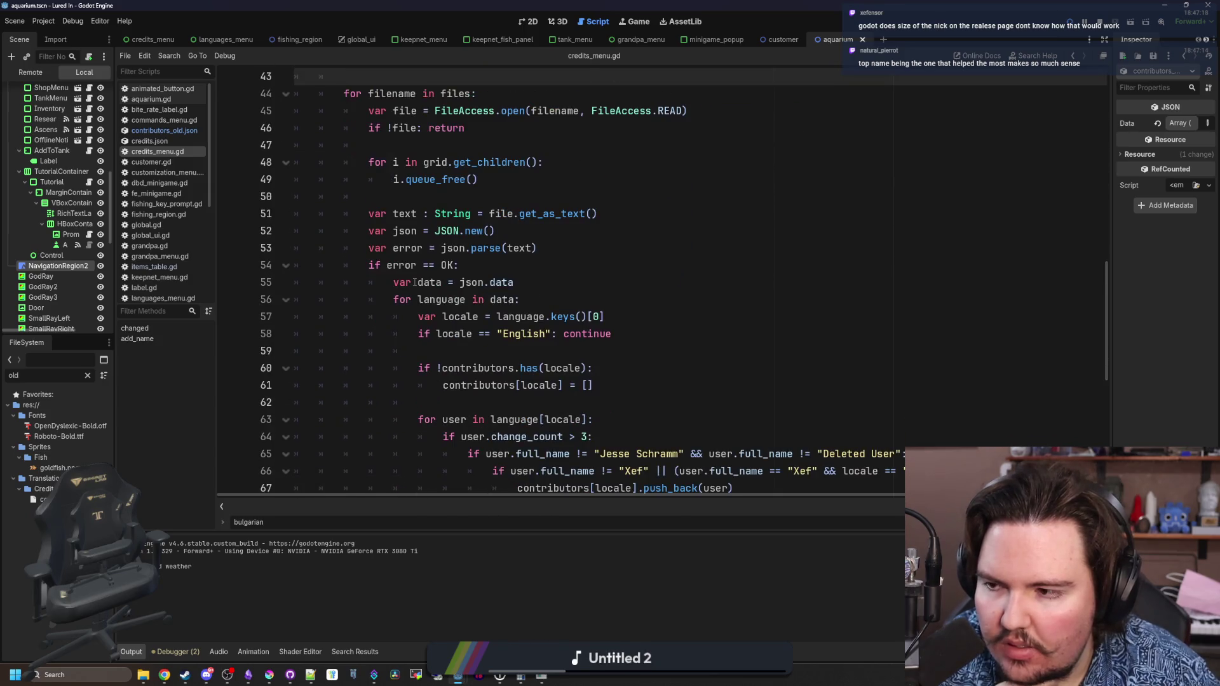
pyautogui.scroll(-1, 445, 292)
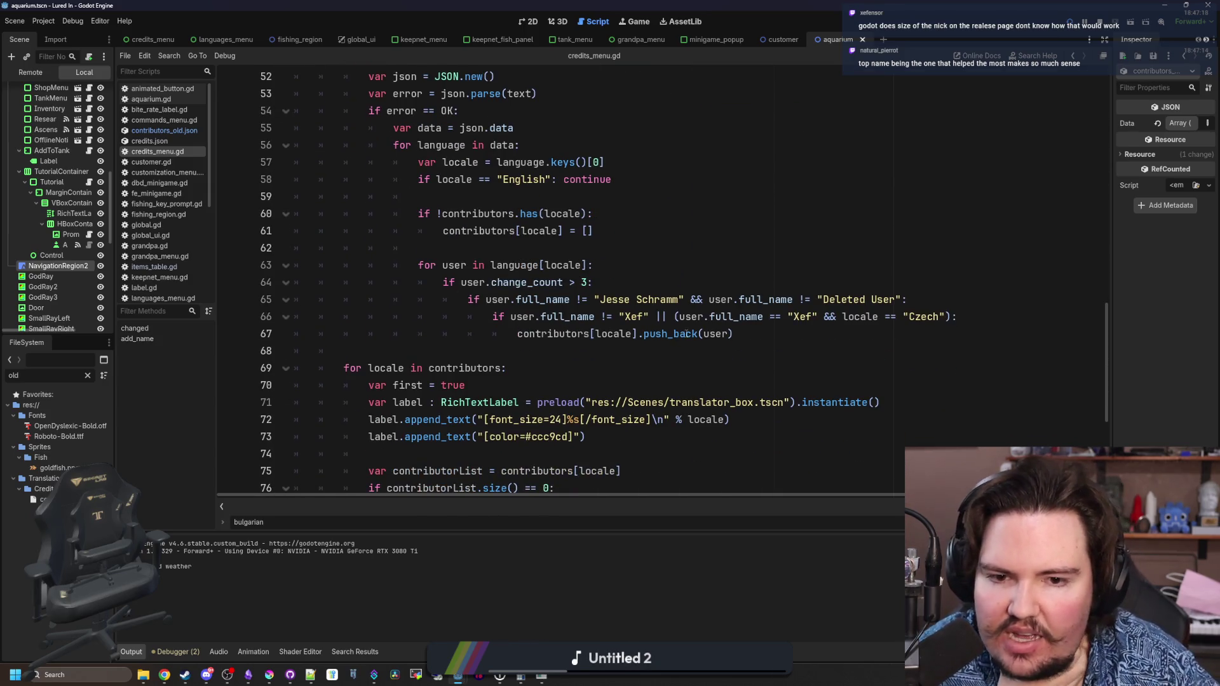
pyautogui.click(762, 316)
pyautogui.click(754, 343)
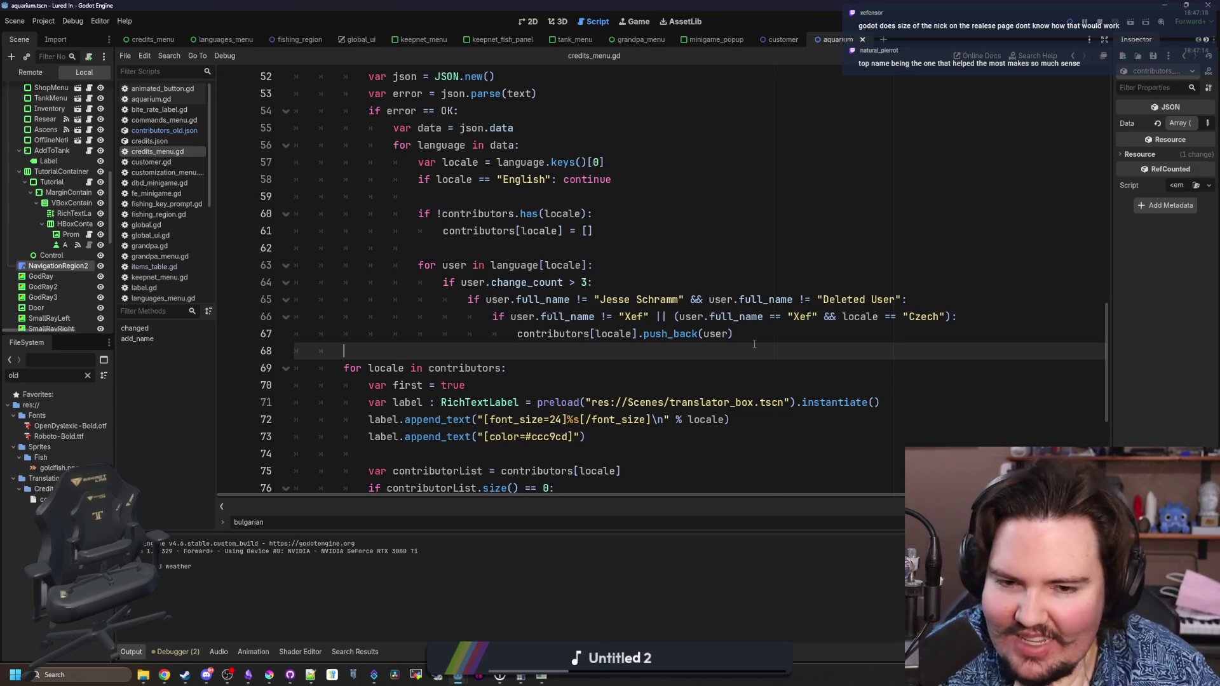
pyautogui.click(767, 341)
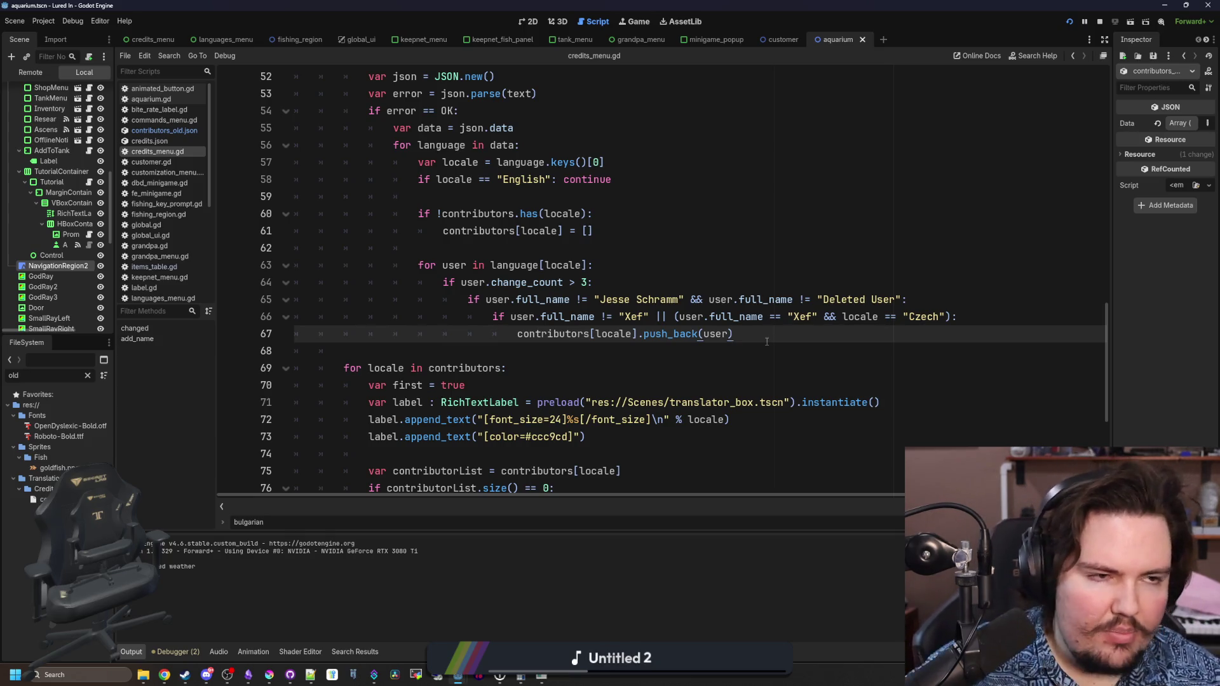
# - Place the caret at the end of the Xef check on line 66 and insert blank lines below
pyautogui.click(475, 249)
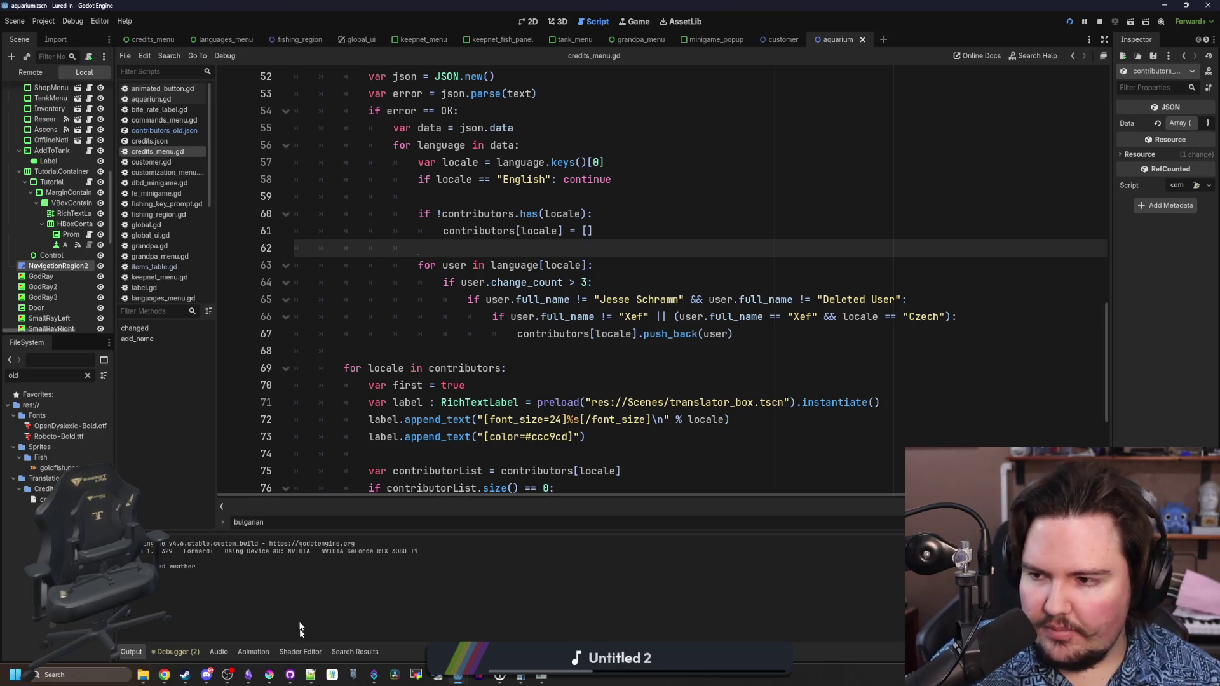
pyautogui.moveTo(202, 679)
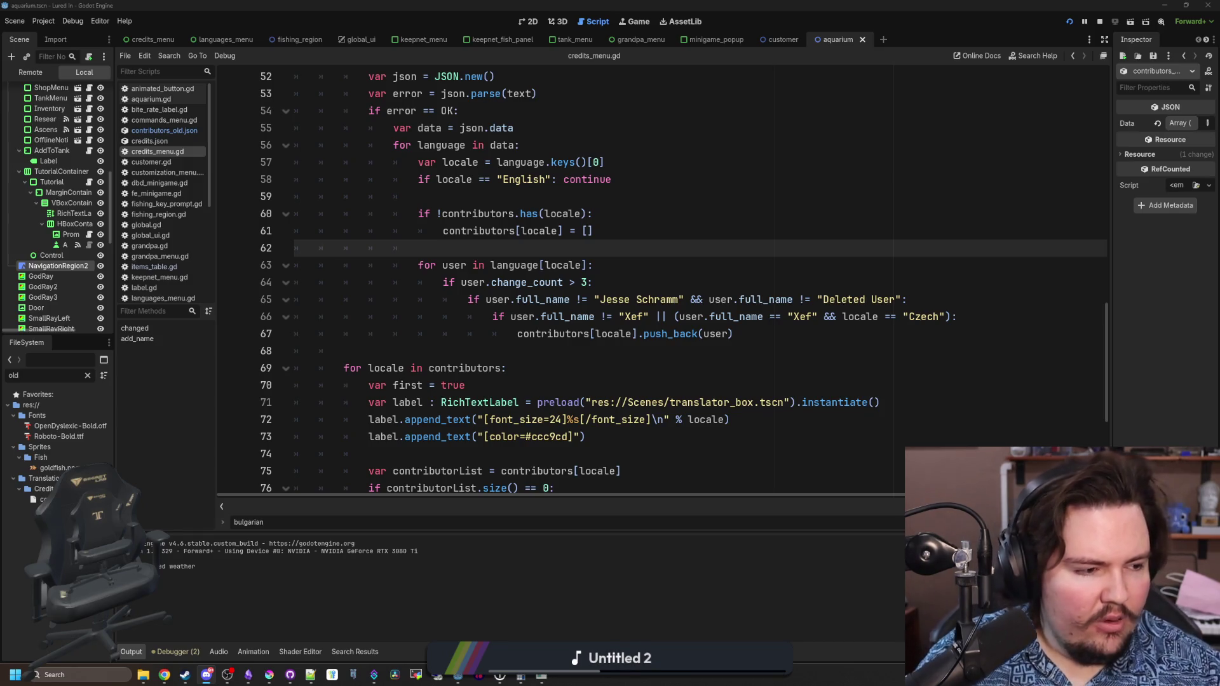
pyautogui.click(586, 349)
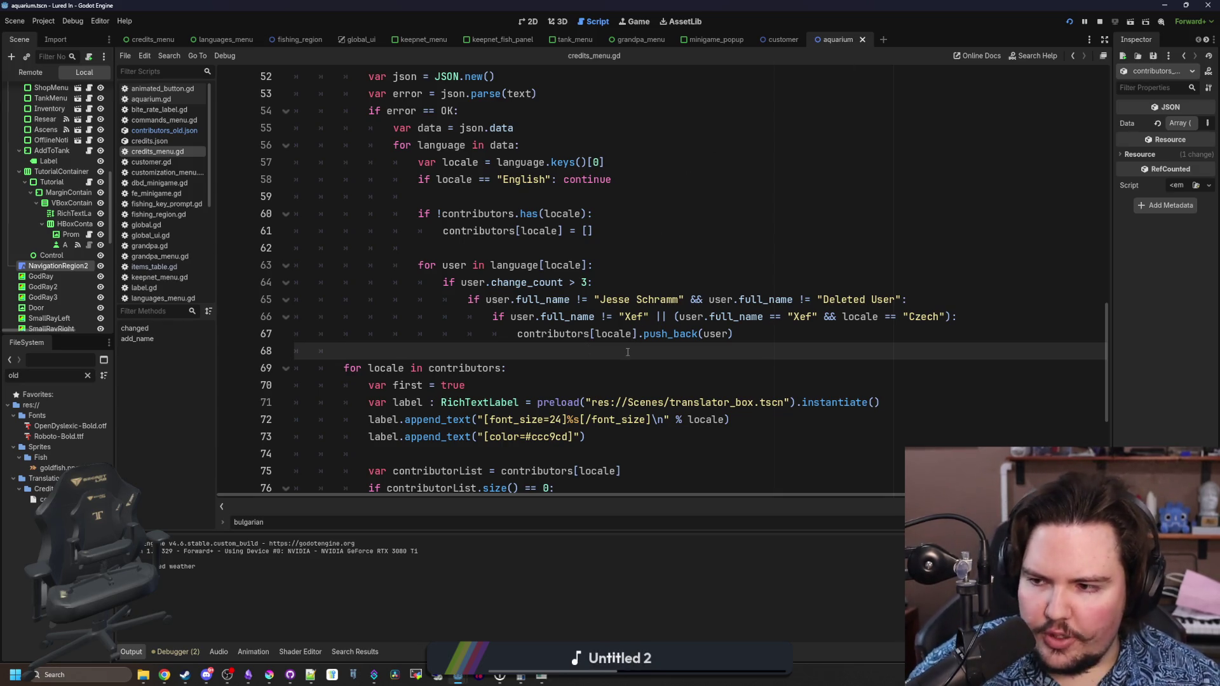
pyautogui.scroll(9, 628, 352)
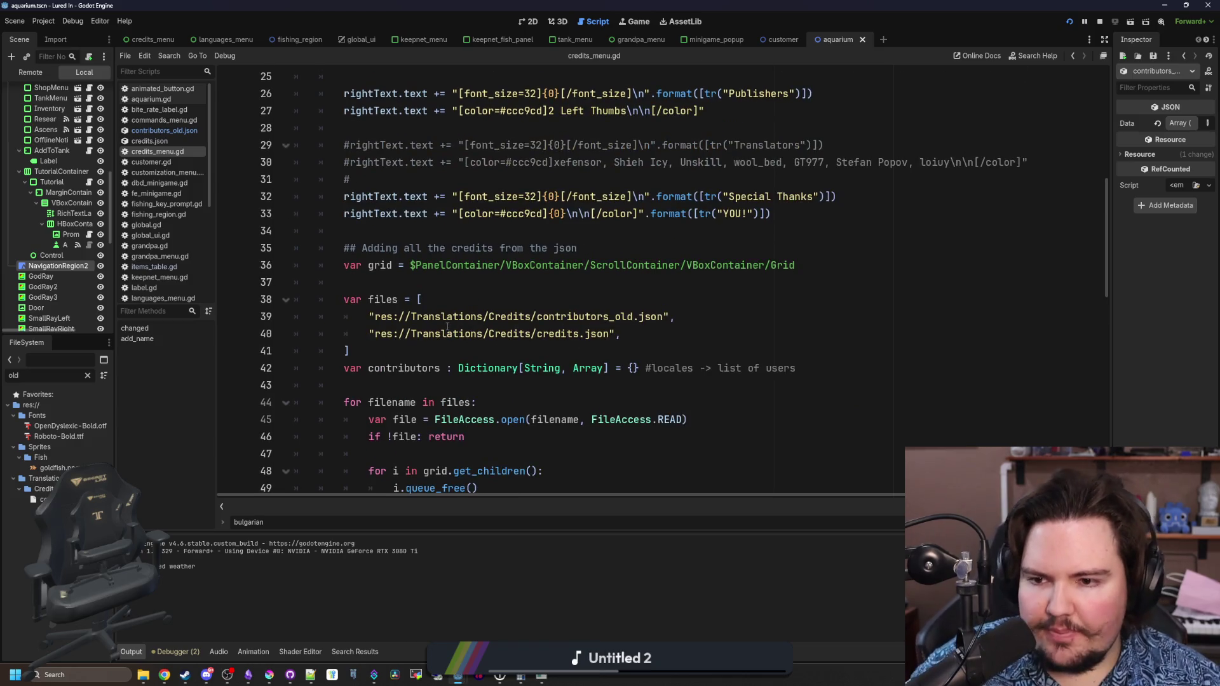
pyautogui.scroll(-2, 452, 317)
pyautogui.click(454, 287)
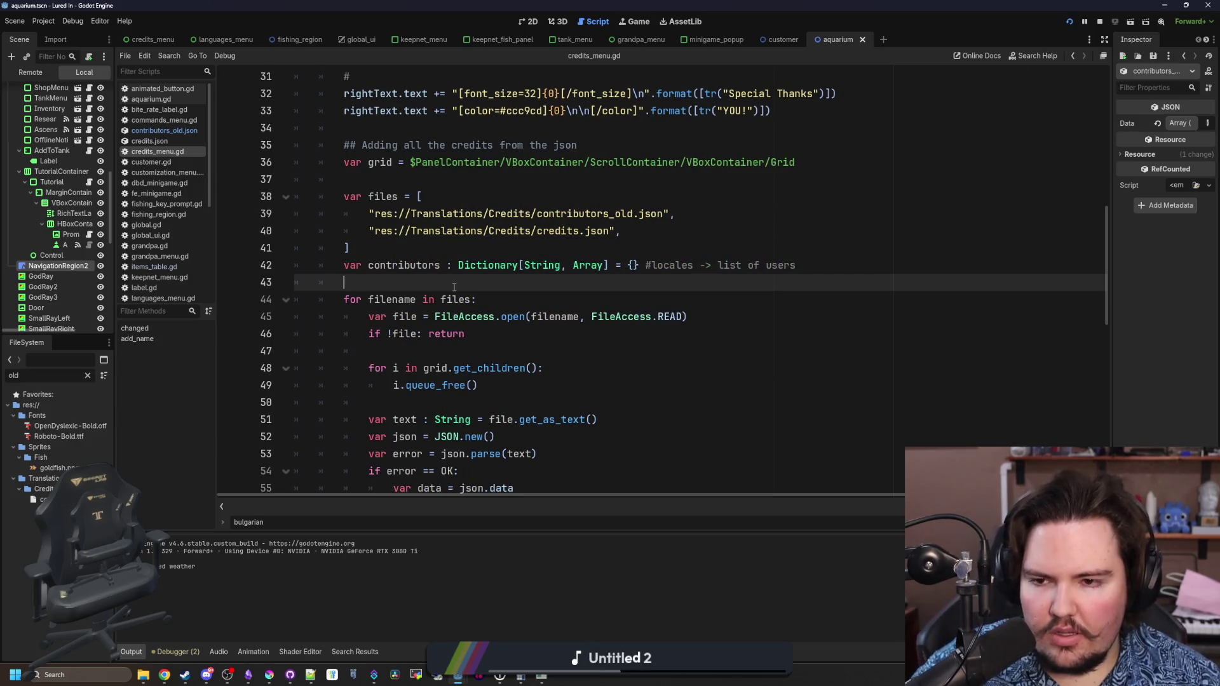
pyautogui.scroll(-6, 394, 262)
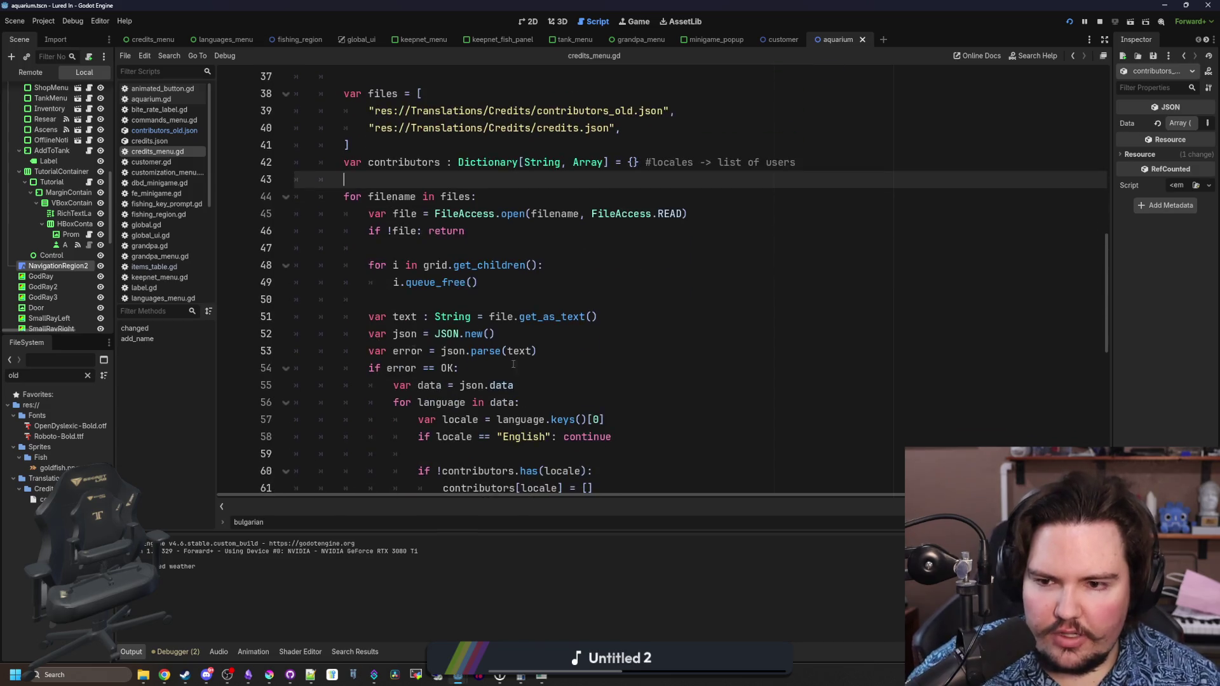
pyautogui.click(631, 337)
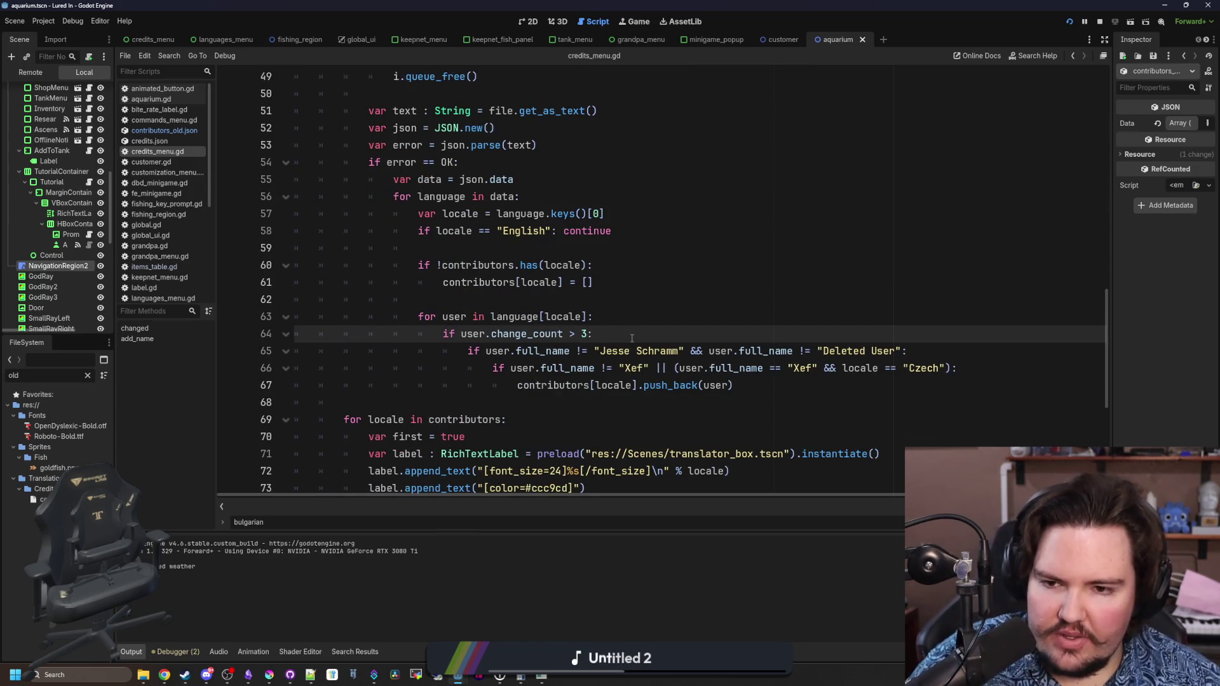
pyautogui.scroll(-1, 632, 337)
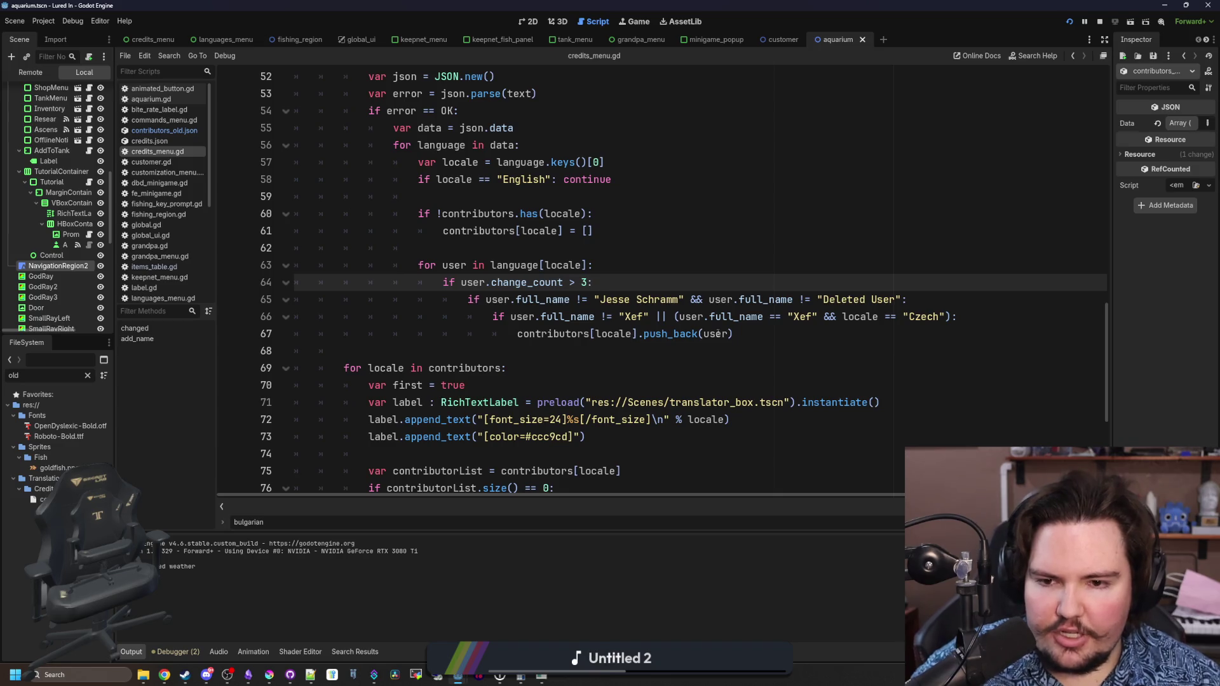
pyautogui.click(785, 335)
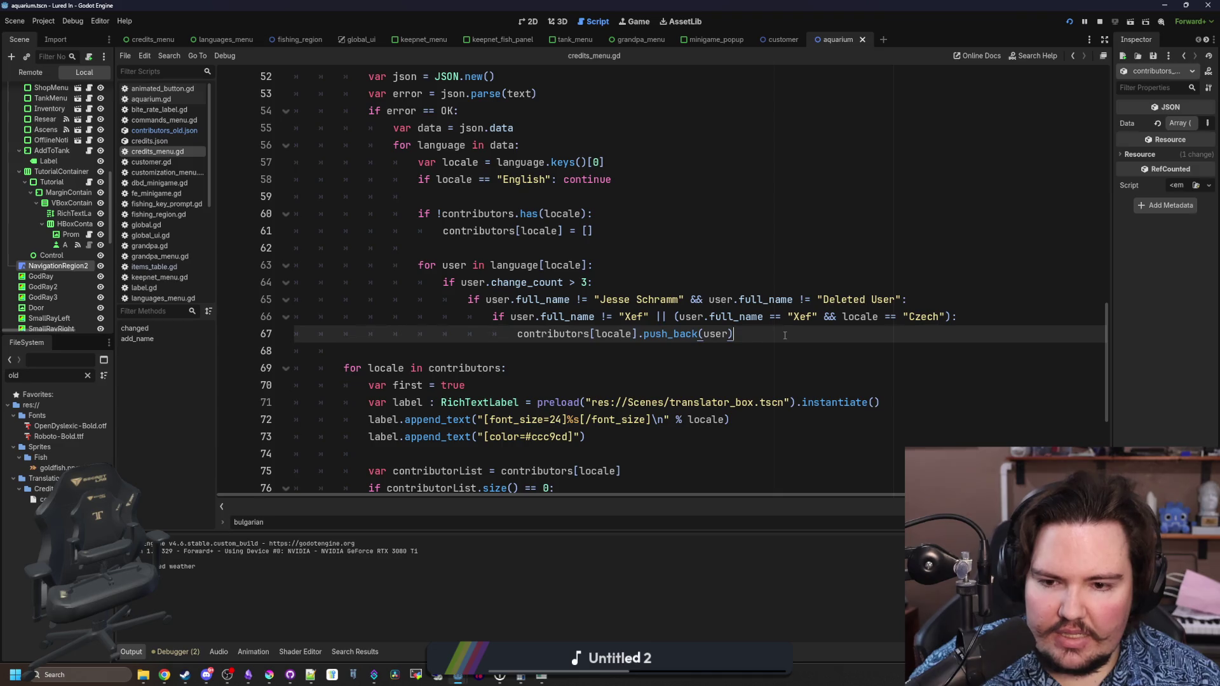
pyautogui.click(980, 320)
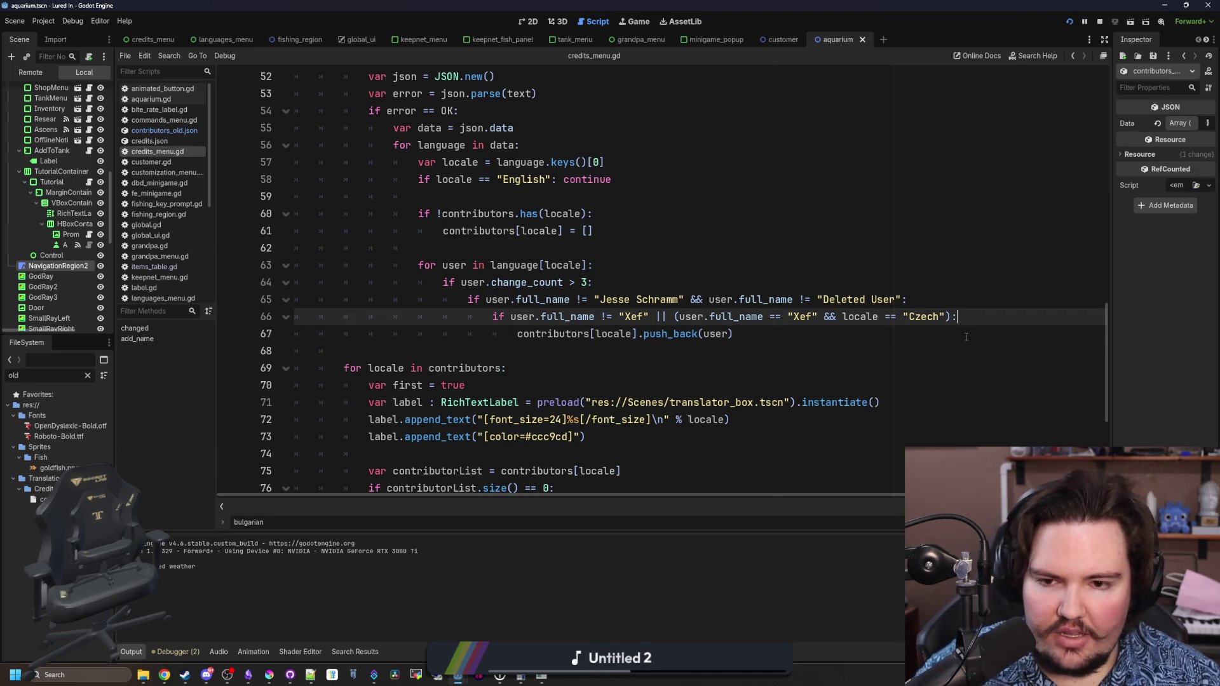
pyautogui.press('Return')
pyautogui.press('Return')
pyautogui.press('Return')
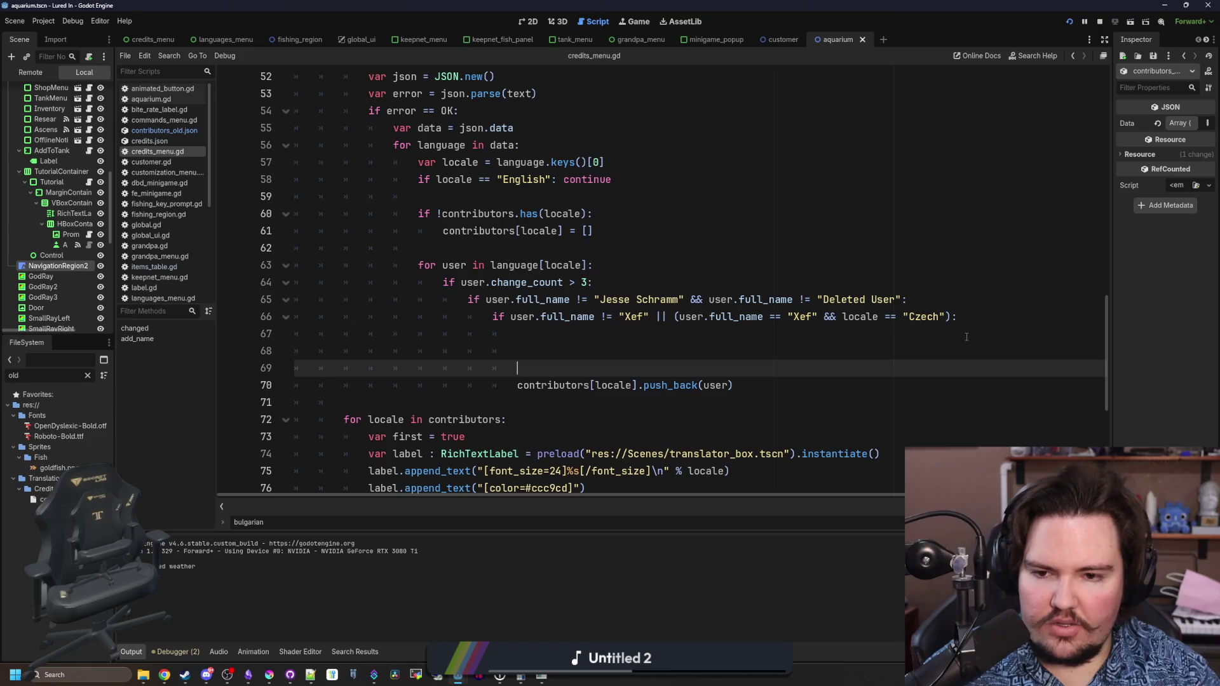
# - Type 'for i in contributors[locale]:' on the new blank line above push_back
pyautogui.press('Up')
pyautogui.write('for i in conmt')
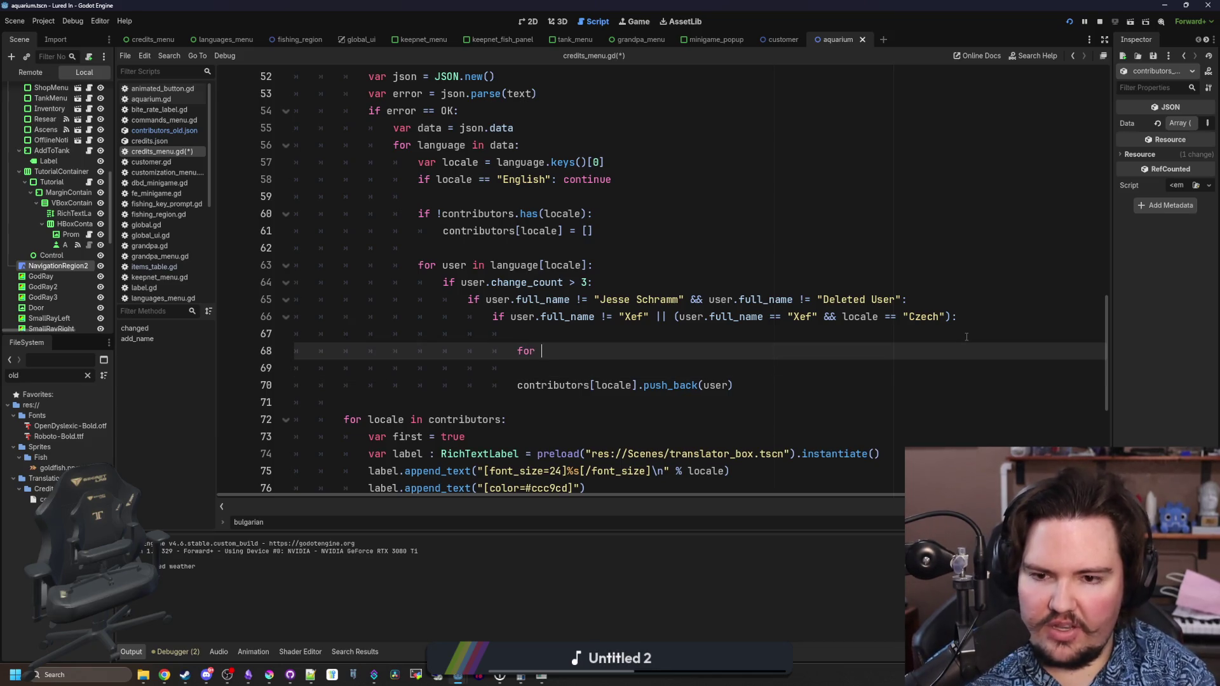
pyautogui.press('BackSpace')
pyautogui.press('BackSpace')
pyautogui.write('tributors')
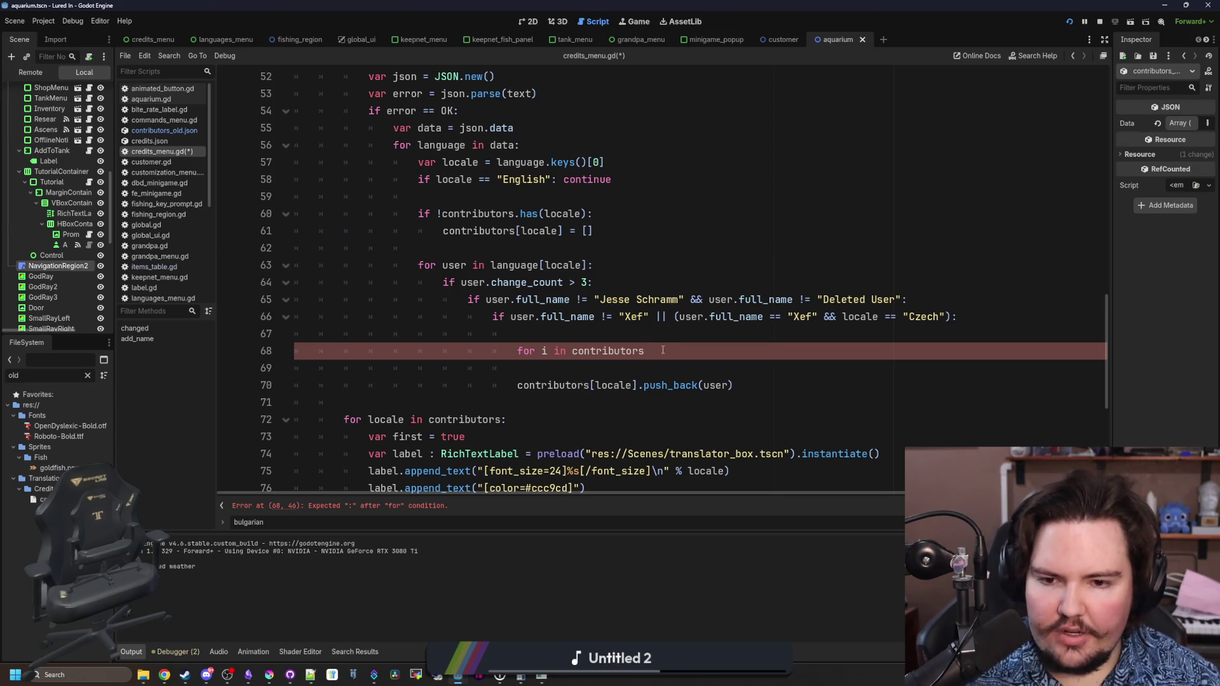
pyautogui.write('[locale')
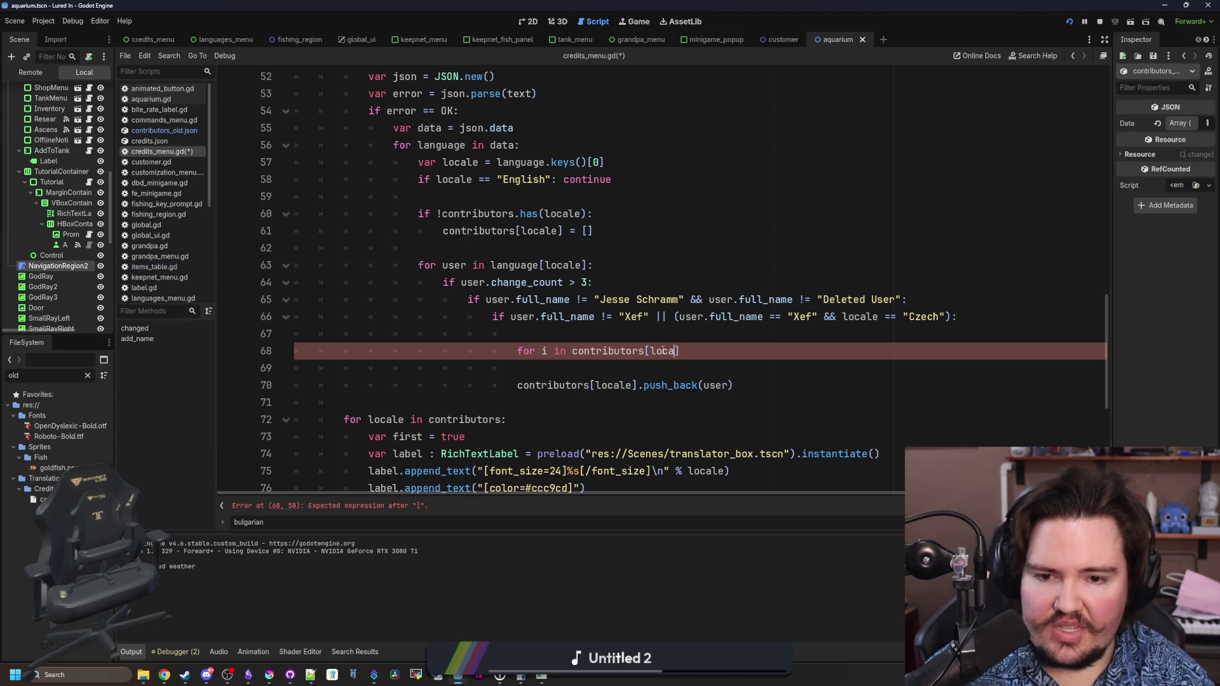
pyautogui.write(']:')
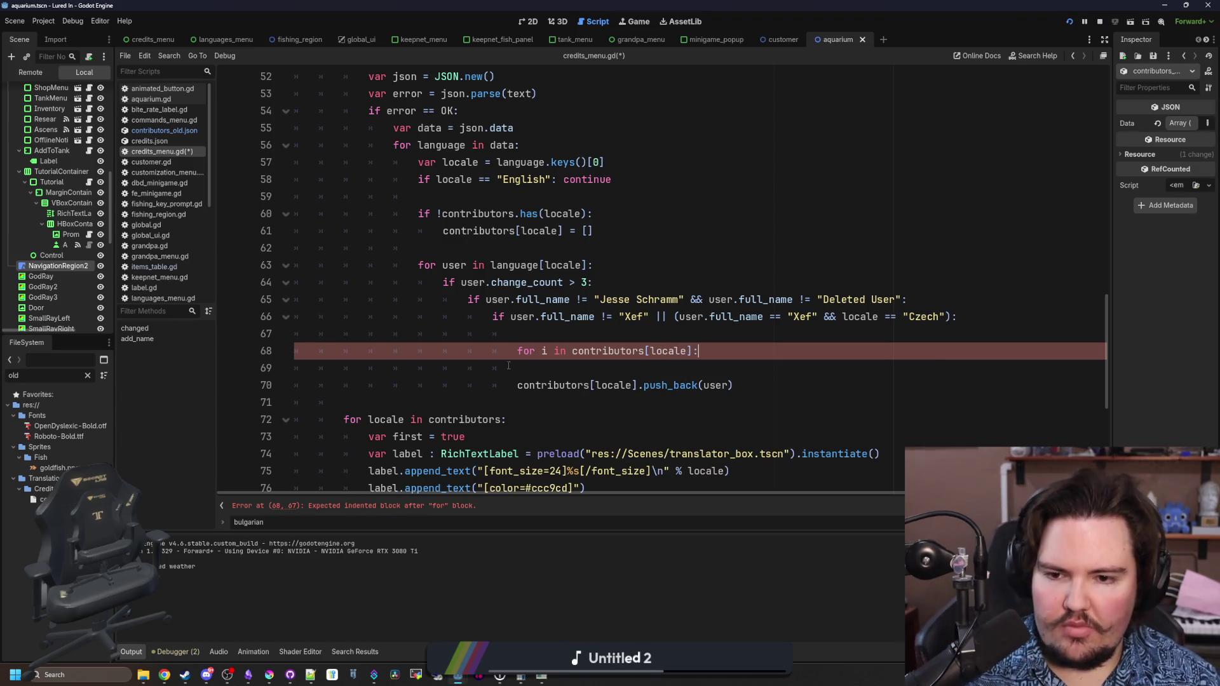
pyautogui.click(538, 375)
# - Rename the loop variable to user and add indented blank lines inside the loop
pyautogui.press('Tab')
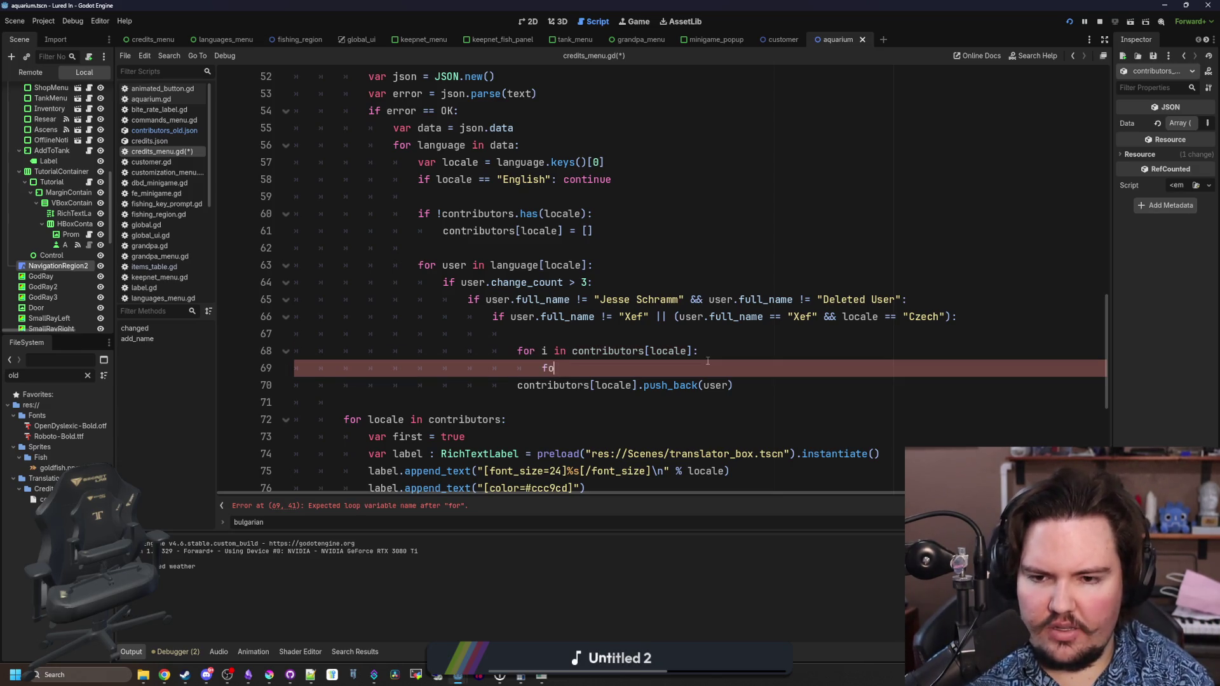
pyautogui.write('var user = i')
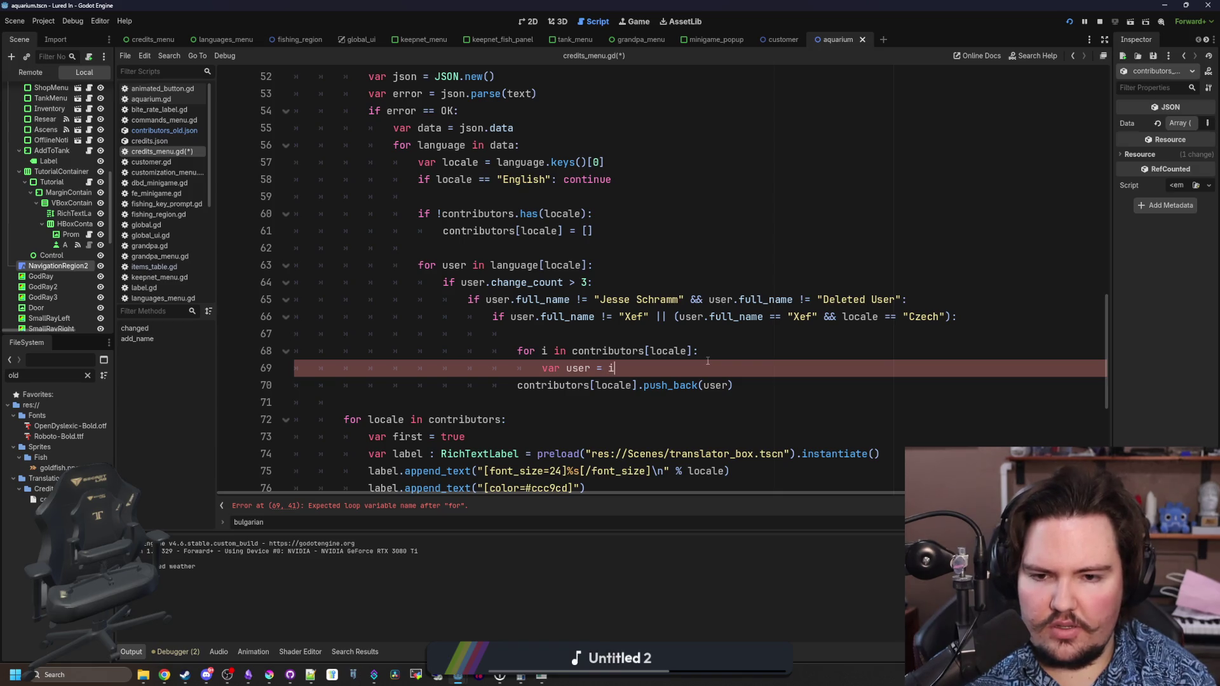
pyautogui.press('BackSpace')
pyautogui.press('BackSpace')
pyautogui.press('BackSpace')
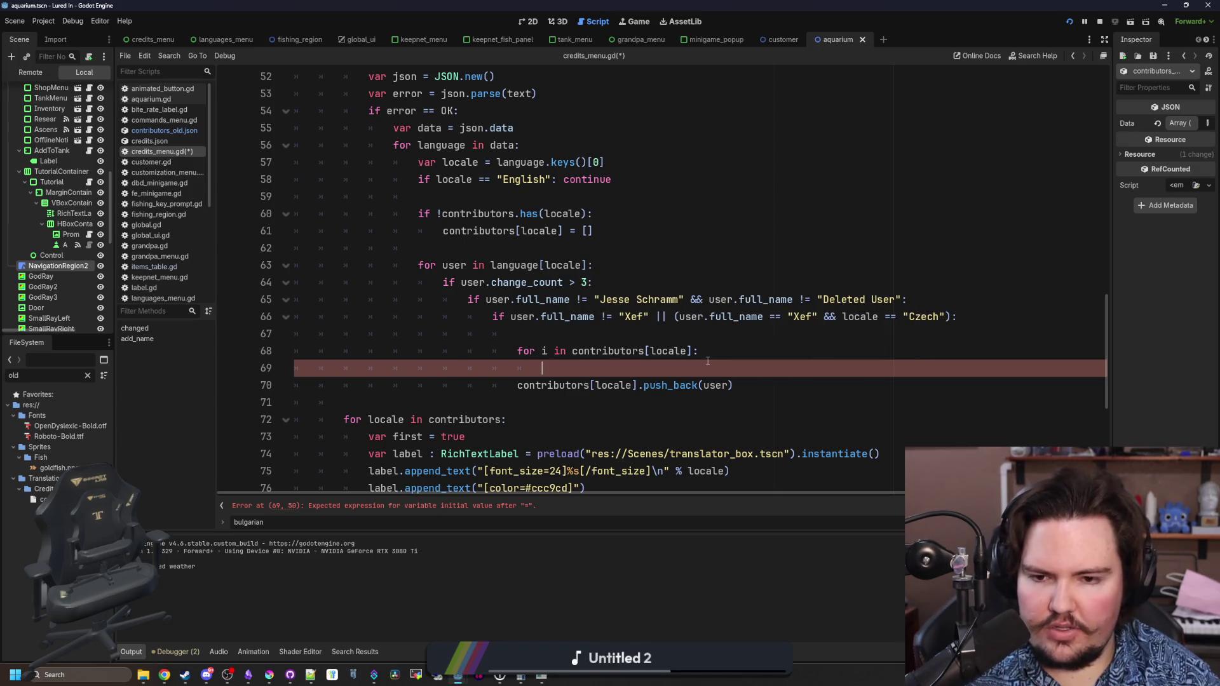
pyautogui.press('Up')
pyautogui.press('Delete')
pyautogui.write('user')
pyautogui.press('Down')
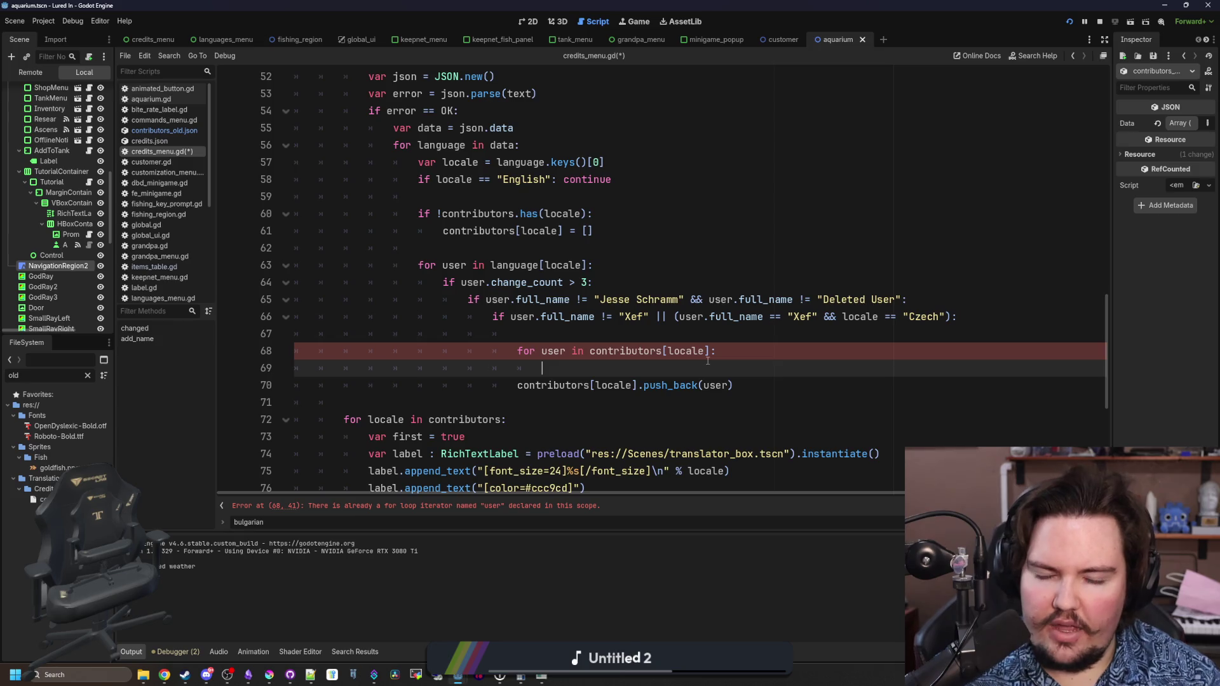
pyautogui.press('Return')
pyautogui.hscroll(3, 708, 360)
pyautogui.press('Up')
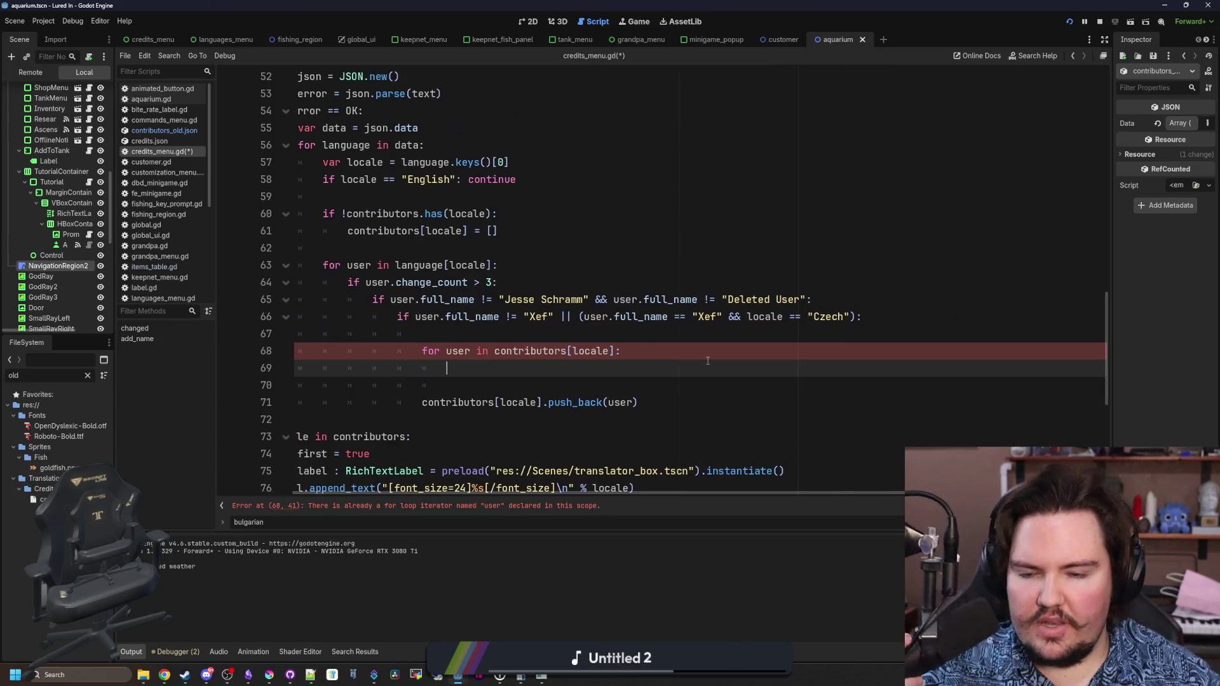
# - Begin the duplicate check on line 69 with 'if user.full_name =='
pyautogui.write('if user.full_nba')
pyautogui.press('BackSpace')
pyautogui.press('BackSpace')
pyautogui.write('ame ==')
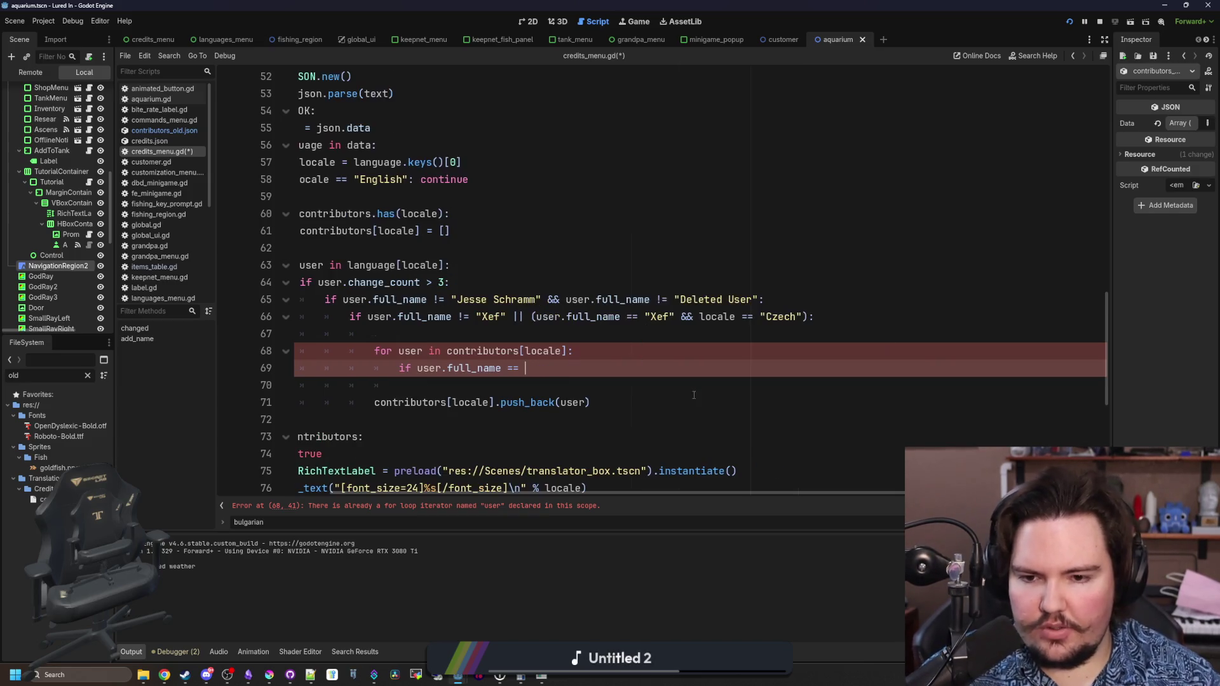
# - Rename the clashing inner loop variable on line 68 from user to existingUser
pyautogui.click(580, 402)
pyautogui.hscroll(3, 588, 368)
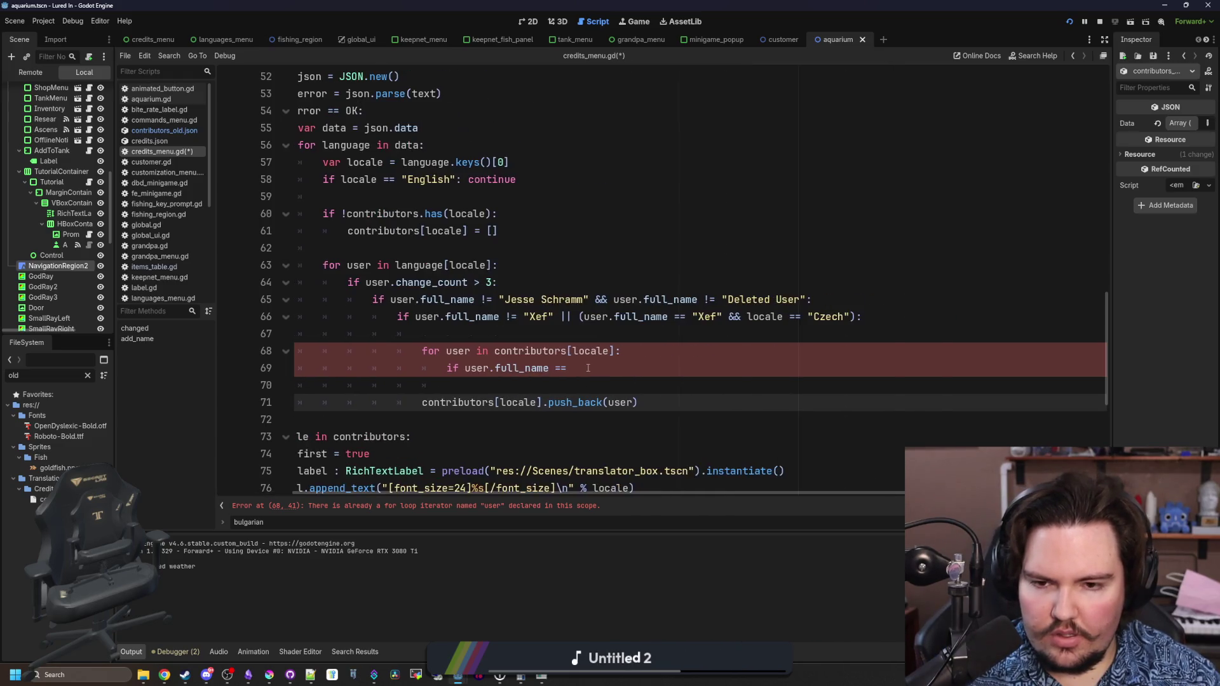
pyautogui.doubleClick(468, 350)
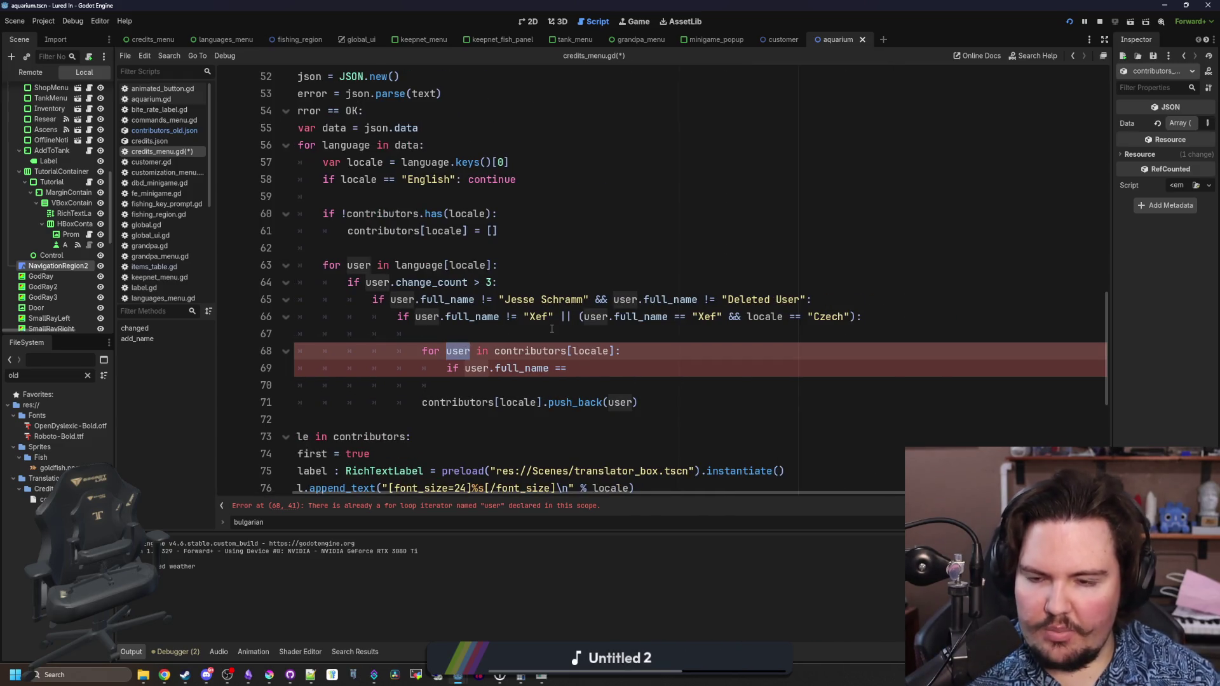
pyautogui.press('BackSpace')
pyautogui.write('c')
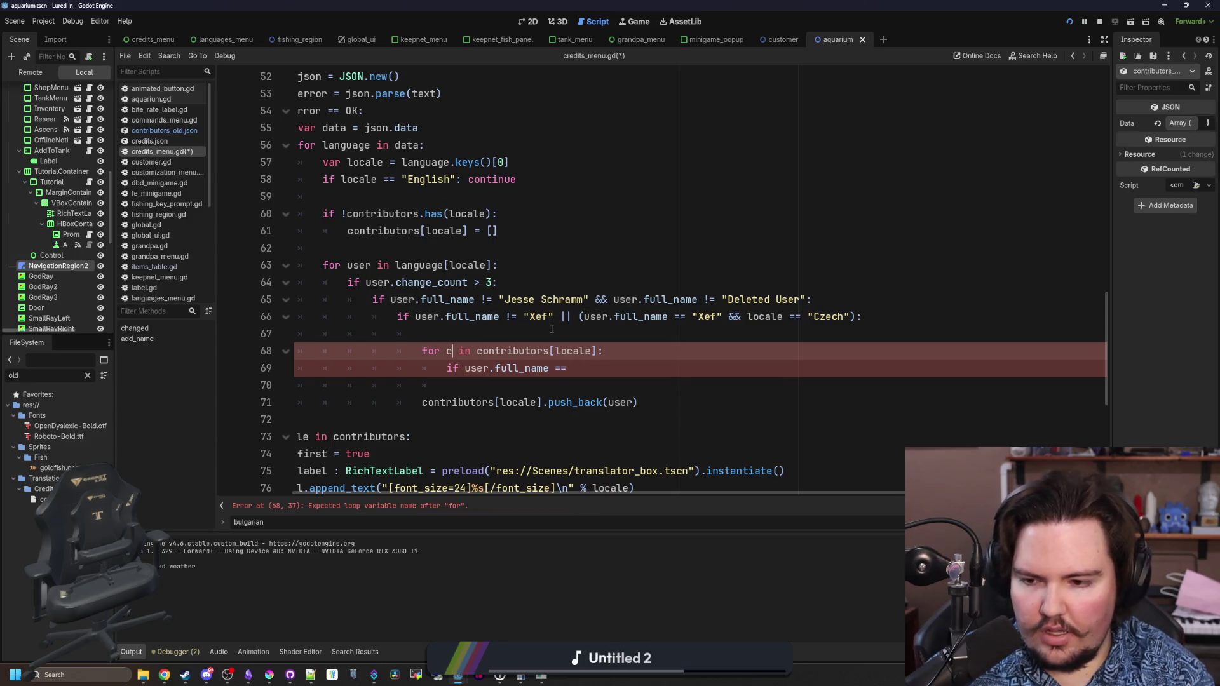
pyautogui.press('BackSpace')
pyautogui.write('exite')
pyautogui.press('BackSpace')
pyautogui.press('BackSpace')
pyautogui.write('stingUser')
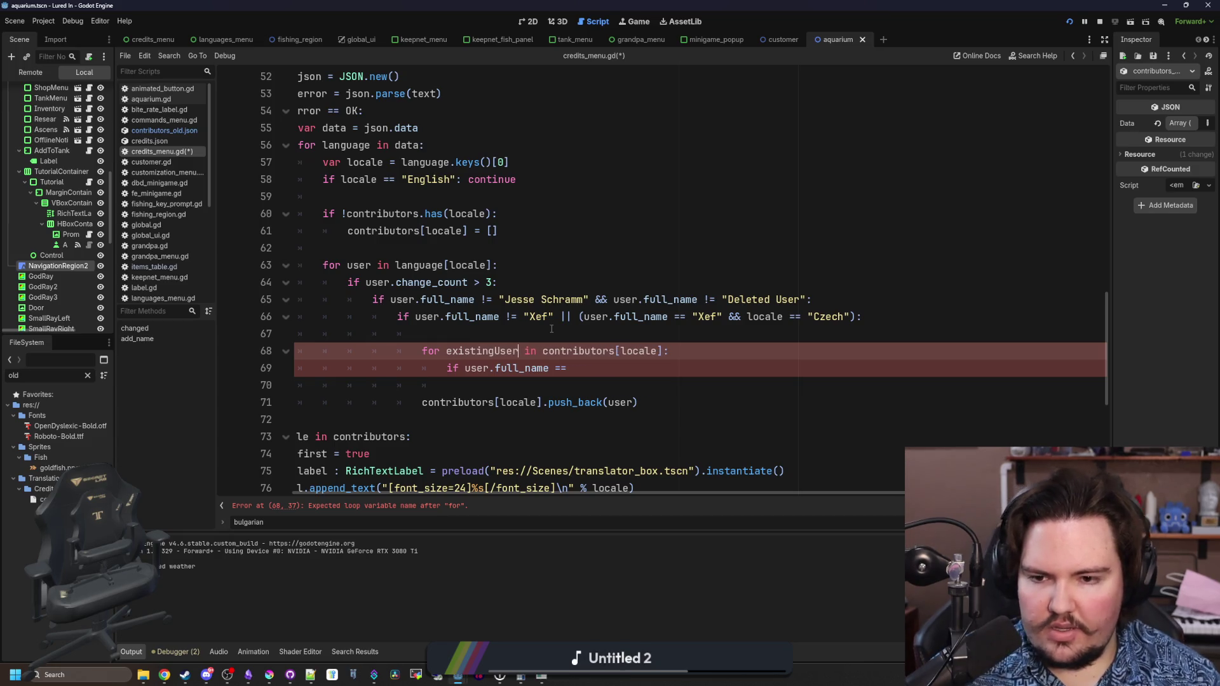
# - Complete line 69 as 'if existingUser.full_name == user.full_name || existingUser.username == user.username:'
pyautogui.doubleClick(481, 351)
pyautogui.hotkey('ctrl', 'c')
pyautogui.click(487, 368)
pyautogui.hotkey('ctrl', 'v')
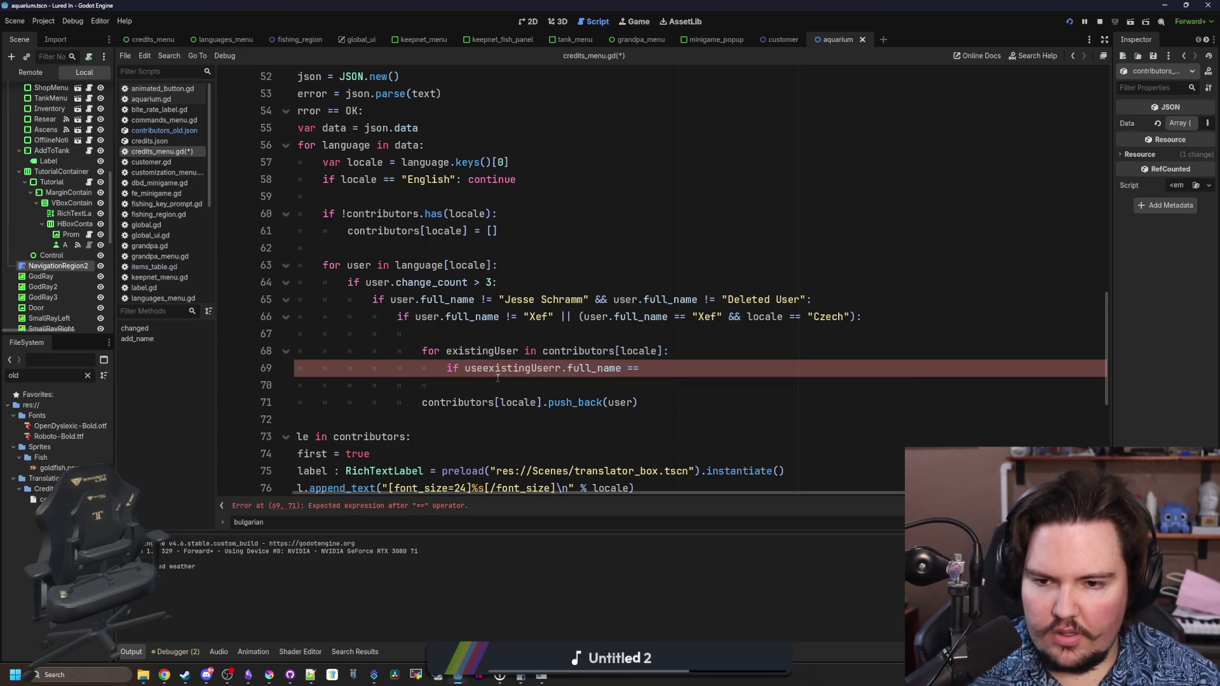
pyautogui.doubleClick(509, 368)
pyautogui.hotkey('ctrl', 'v')
pyautogui.click(651, 366)
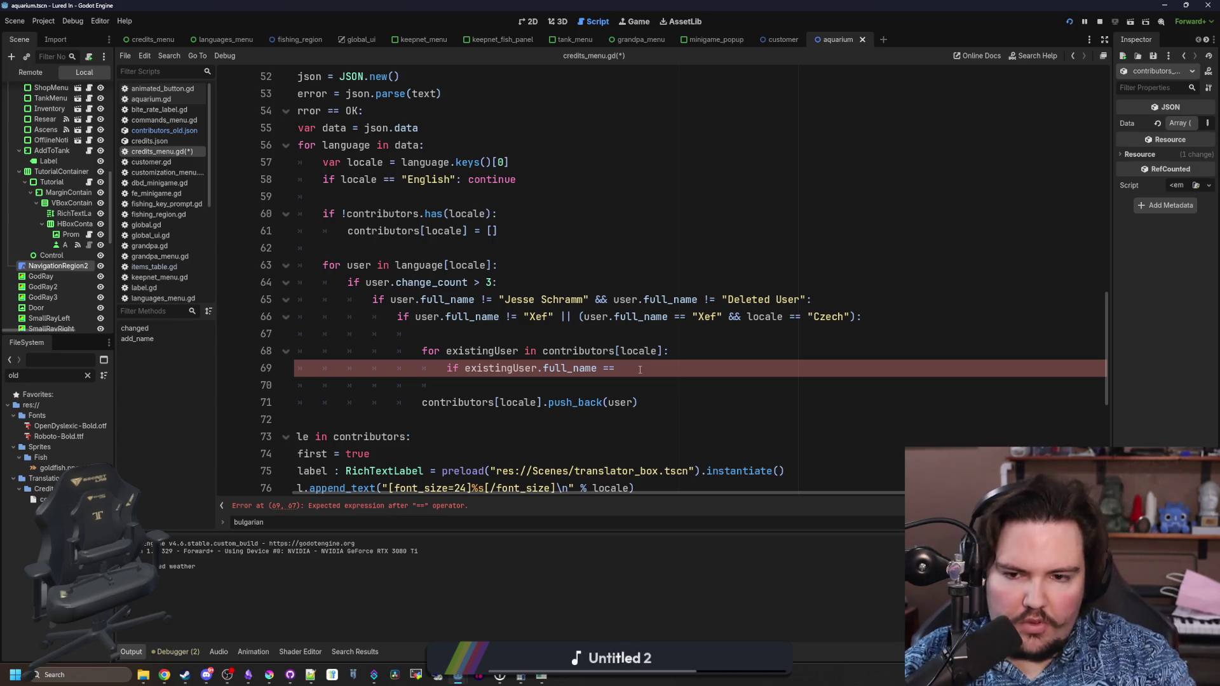
pyautogui.write('user.full_name || ex')
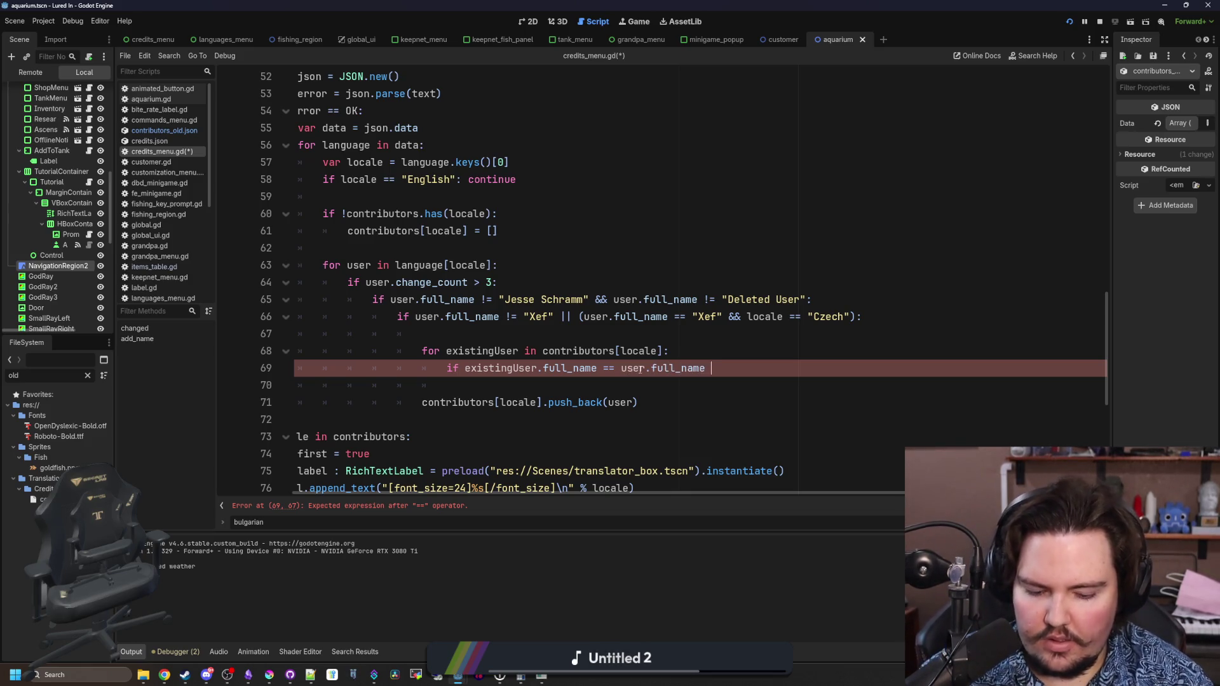
pyautogui.write('isting')
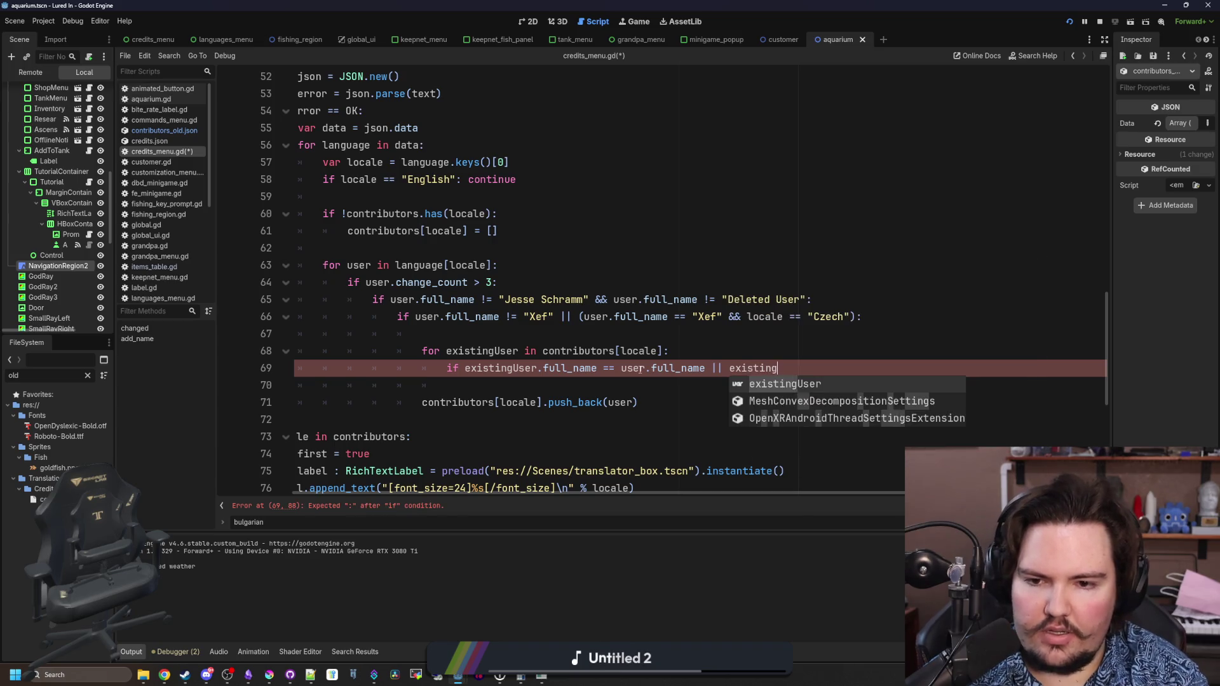
pyautogui.write('User.username == ')
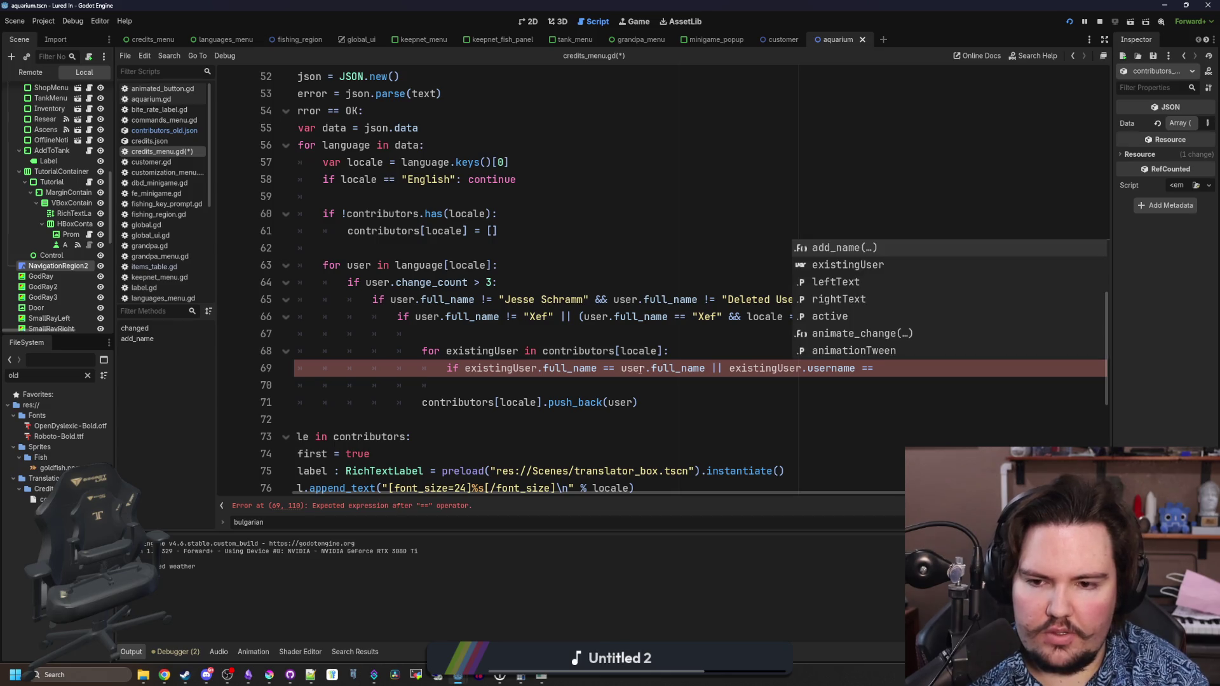
pyautogui.write('user.username:')
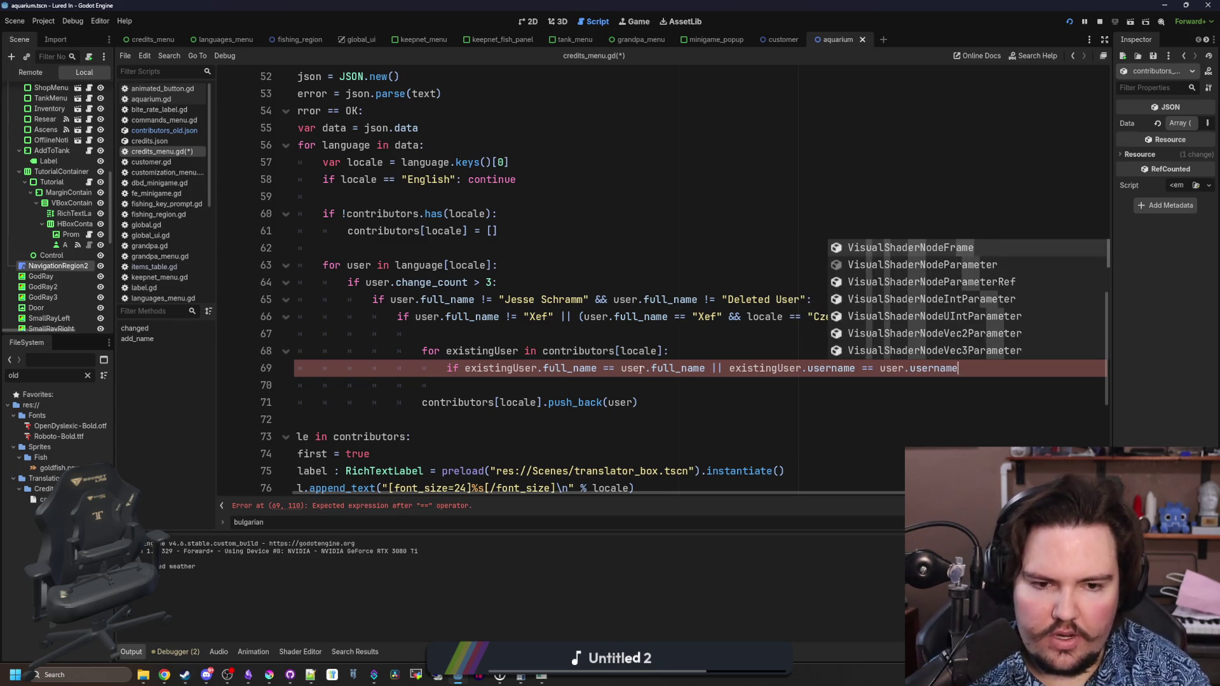
pyautogui.press('Return')
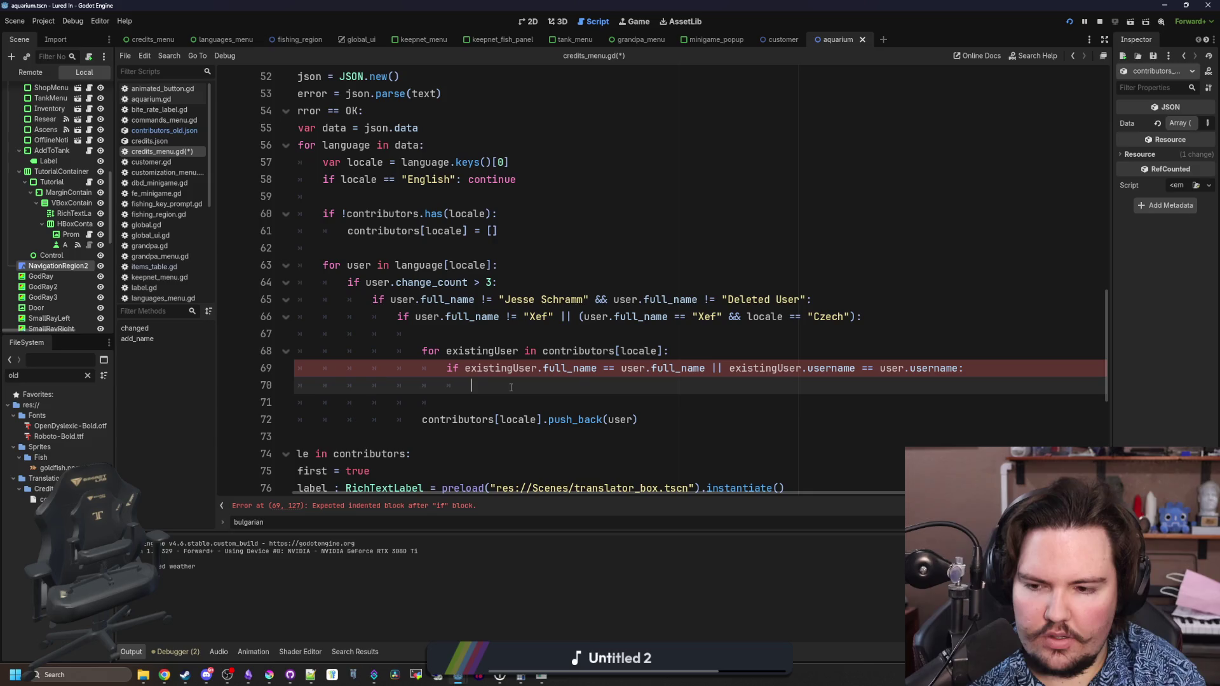
# - Write 'existingUser = user' on line 70, replacing an attempted change_count comparison
pyautogui.write('if existin')
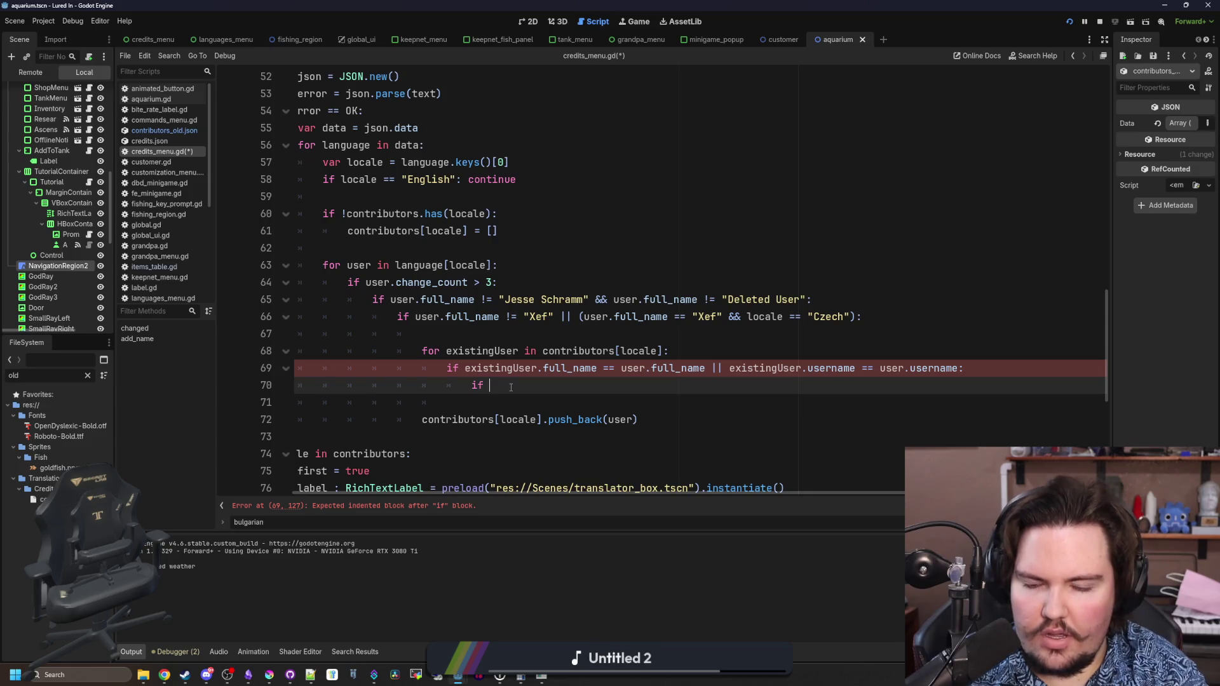
pyautogui.press('BackSpace')
pyautogui.press('BackSpace')
pyautogui.press('BackSpace')
pyautogui.write('user.change_COU')
pyautogui.press('BackSpace')
pyautogui.press('BackSpace')
pyautogui.press('BackSpace')
pyautogui.write('count > ')
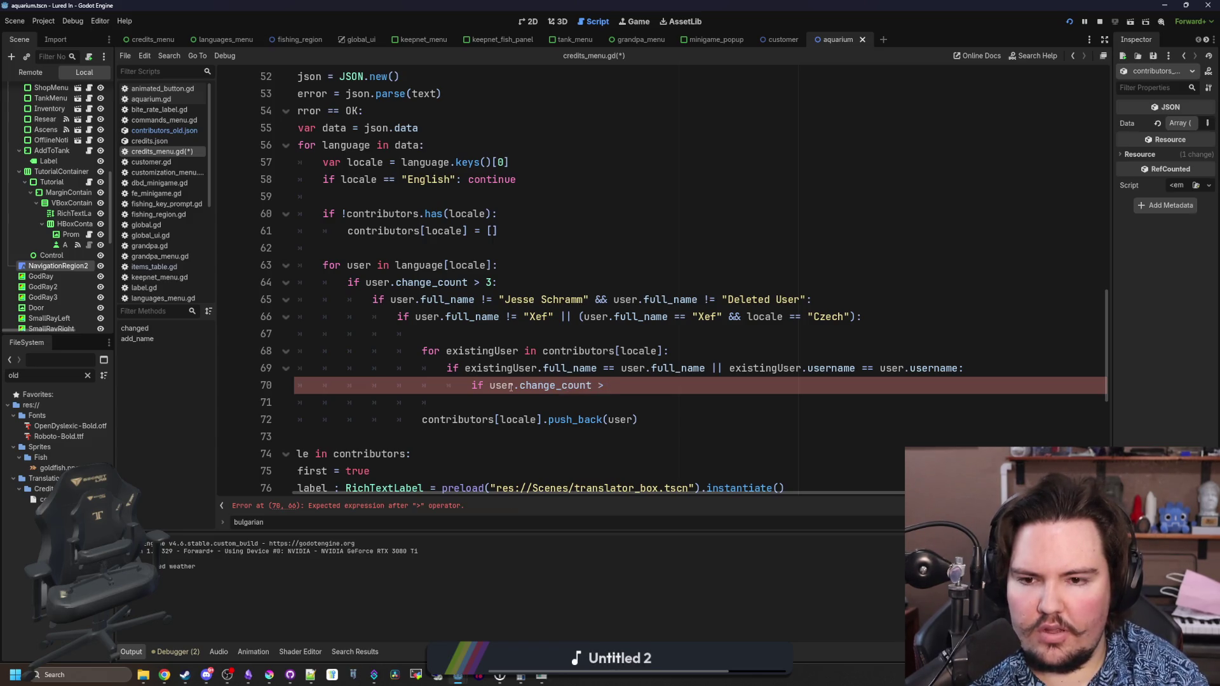
pyautogui.write('existingUser:')
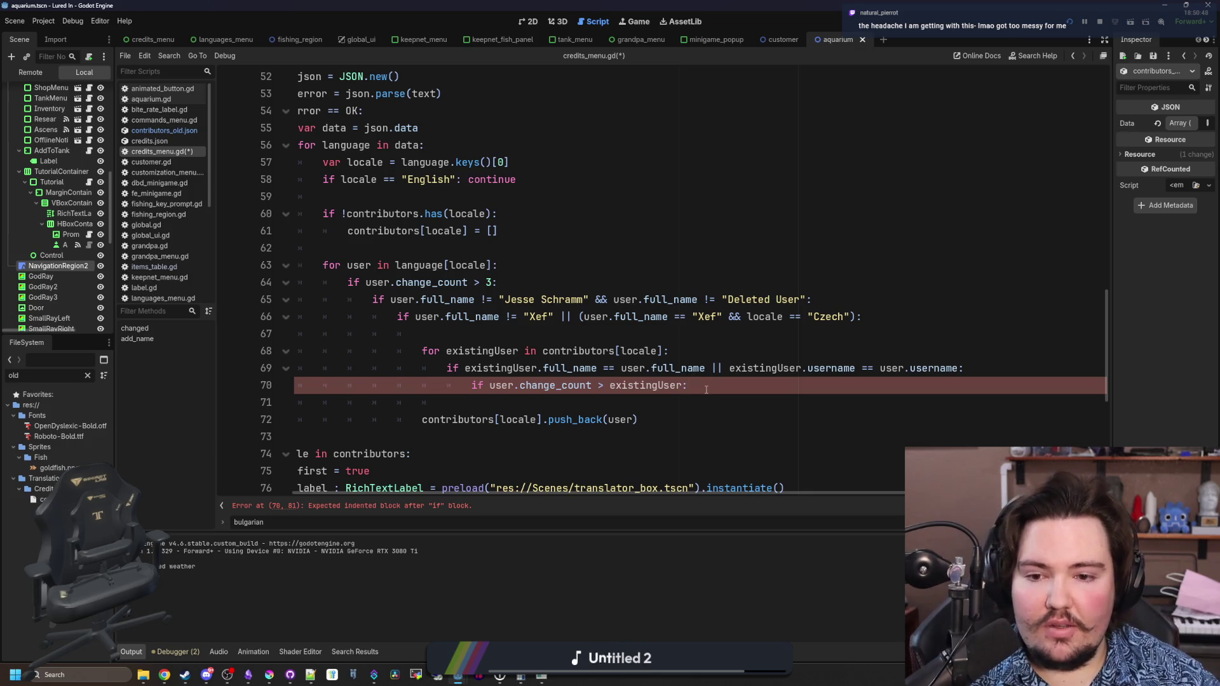
pyautogui.moveTo(700, 387); pyautogui.dragTo(472, 386)
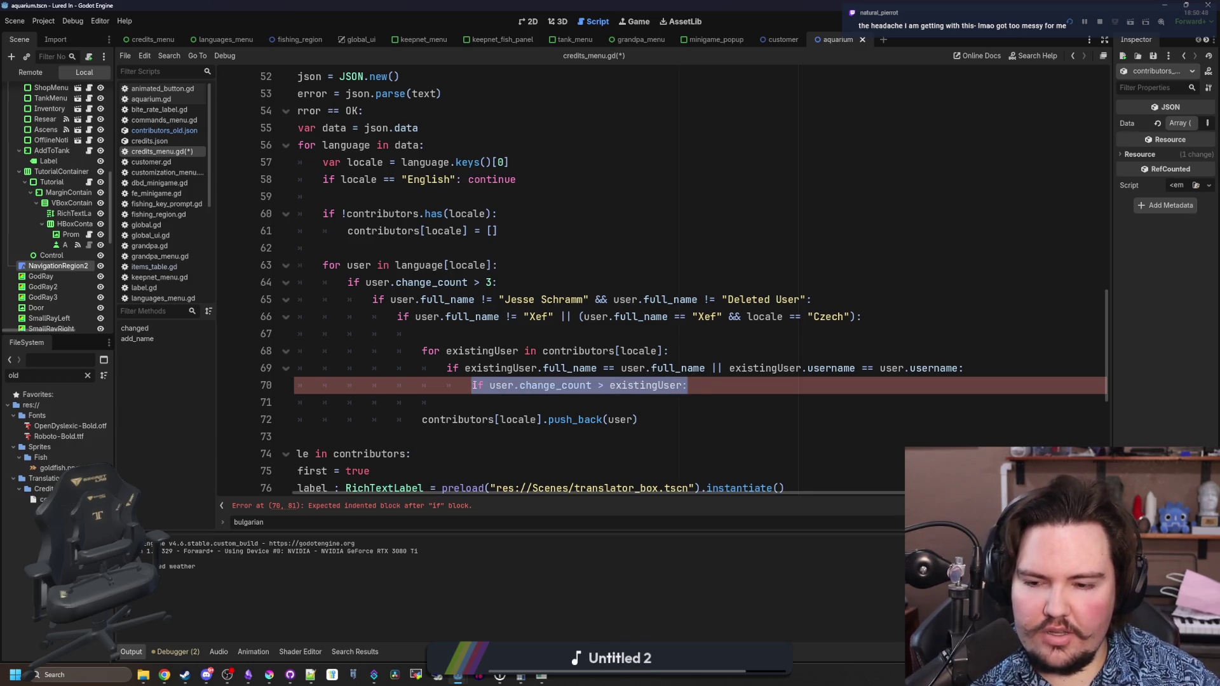
pyautogui.click(711, 388)
pyautogui.moveTo(721, 388); pyautogui.dragTo(473, 385)
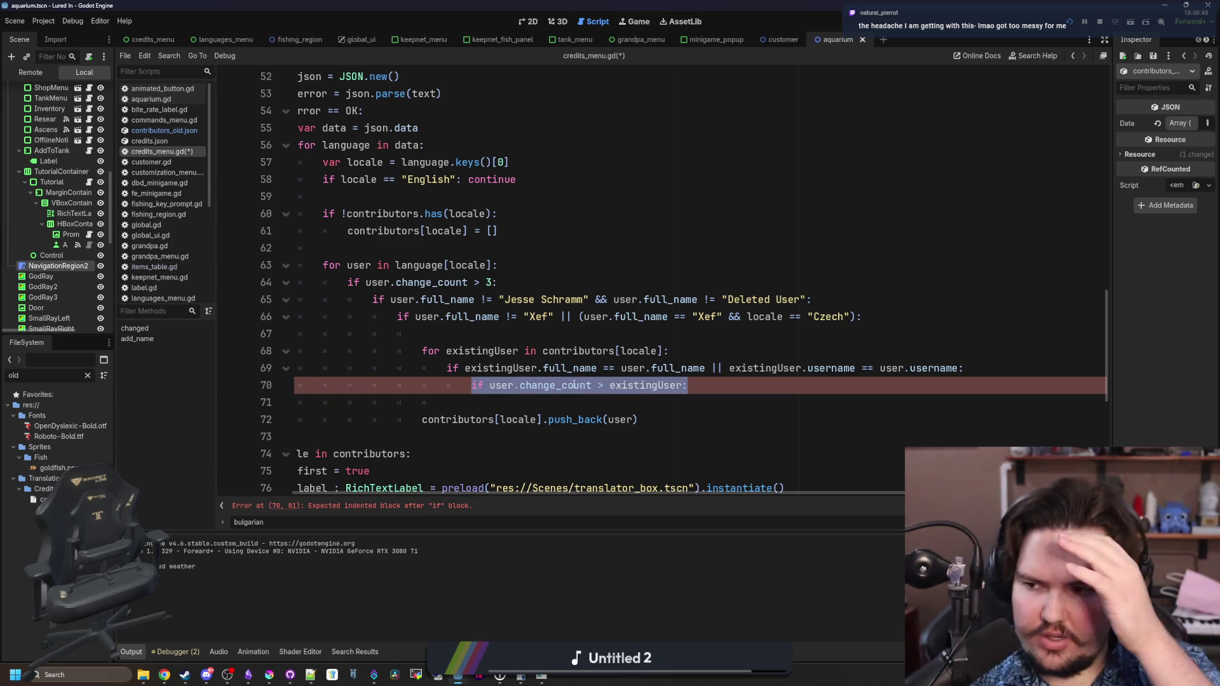
pyautogui.press('BackSpace')
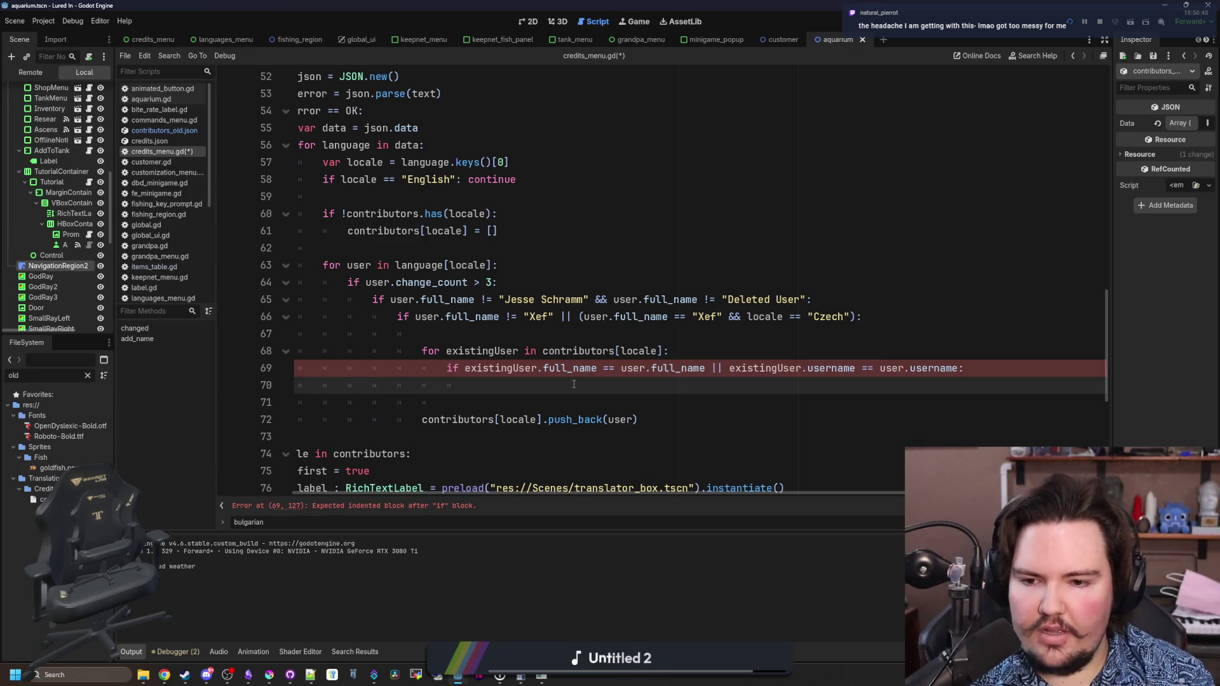
pyautogui.write('cxistingUser ')
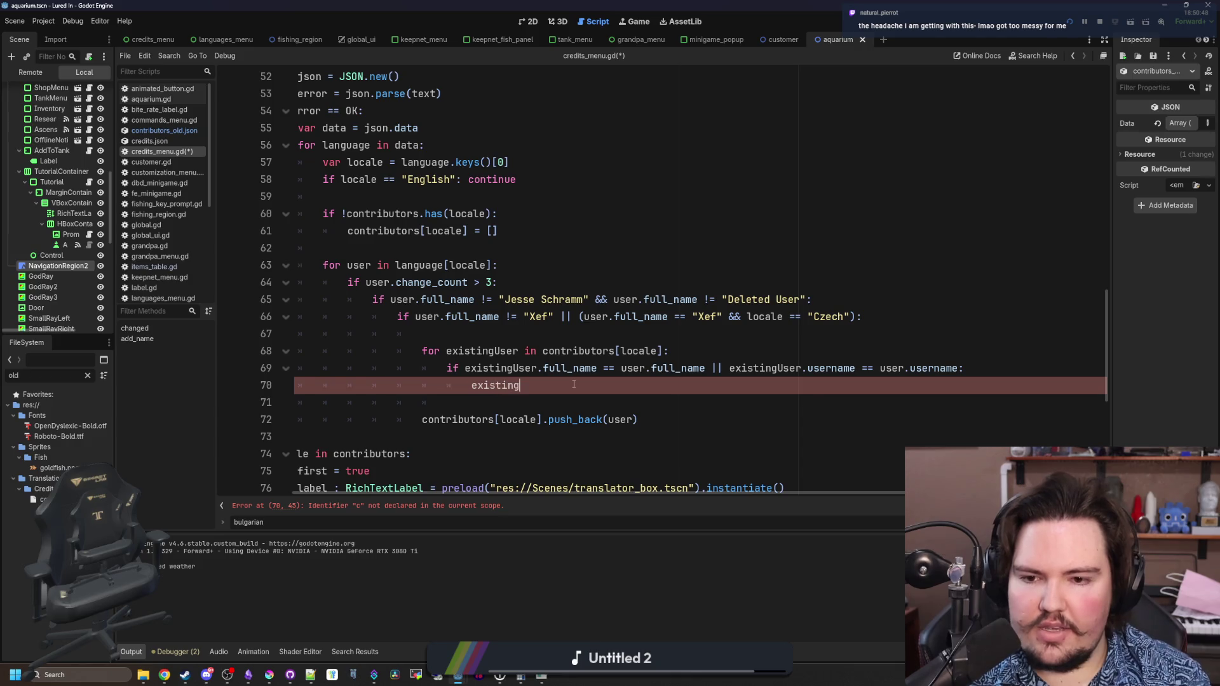
pyautogui.write('user')
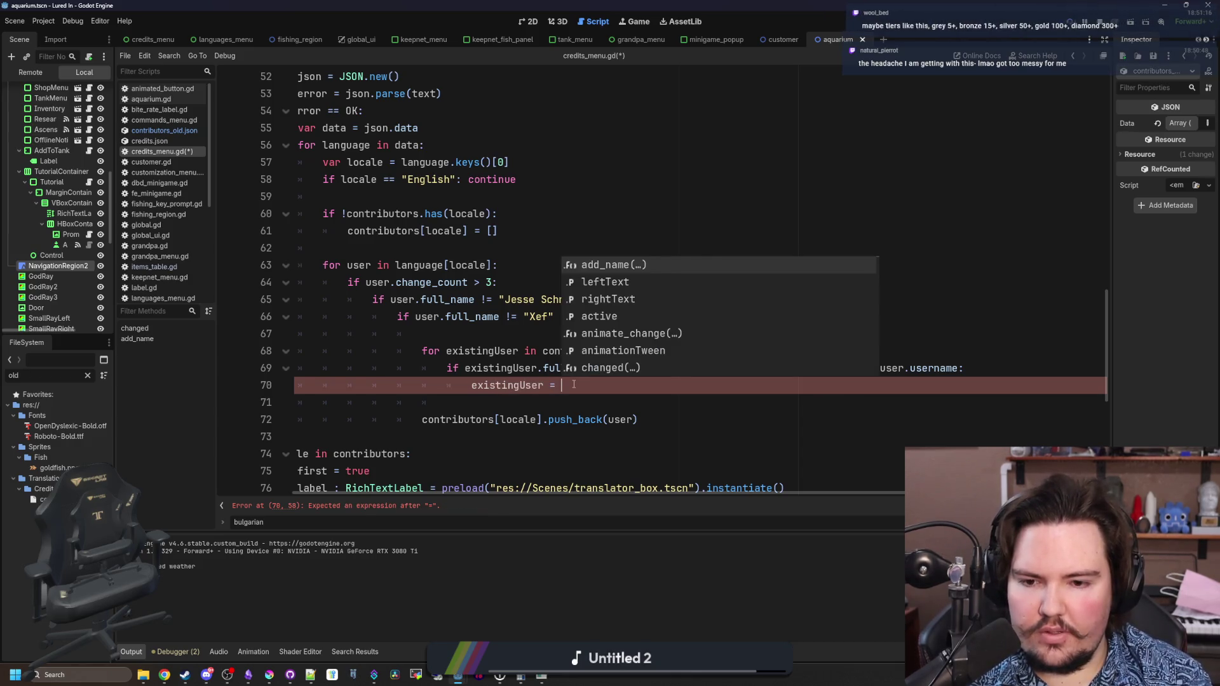
pyautogui.click(522, 398)
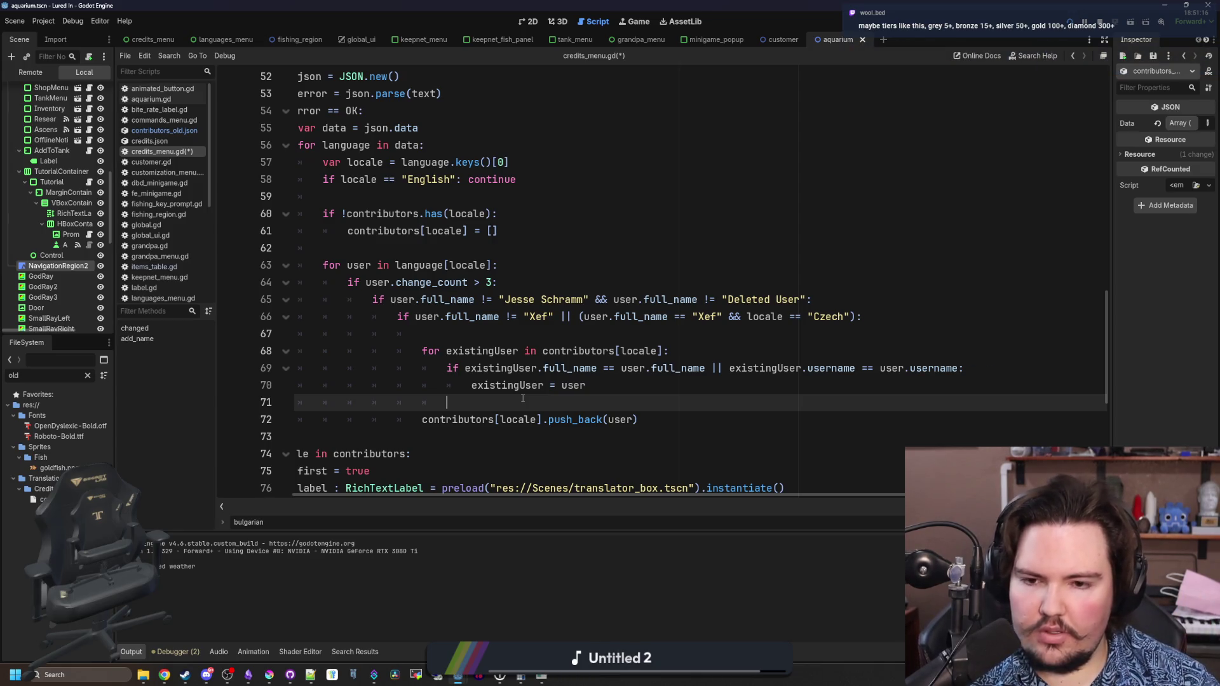
# - Add a 'continue' line below the existingUser = user assignment
pyautogui.click(626, 388)
pyautogui.press('Return')
pyautogui.write('ound = true')
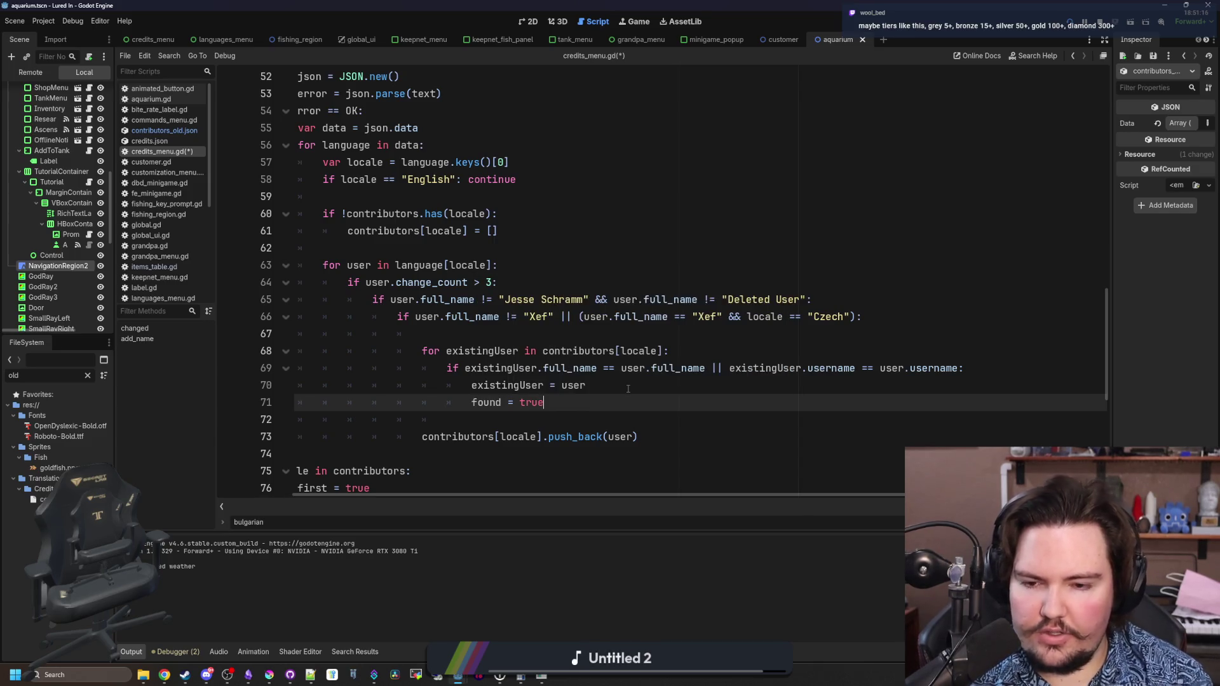
pyautogui.press('BackSpace')
pyautogui.press('BackSpace')
pyautogui.press('BackSpace')
pyautogui.write('continue')
# - Save credits_menu.gd and launch the game to test the credits
pyautogui.press('Down')
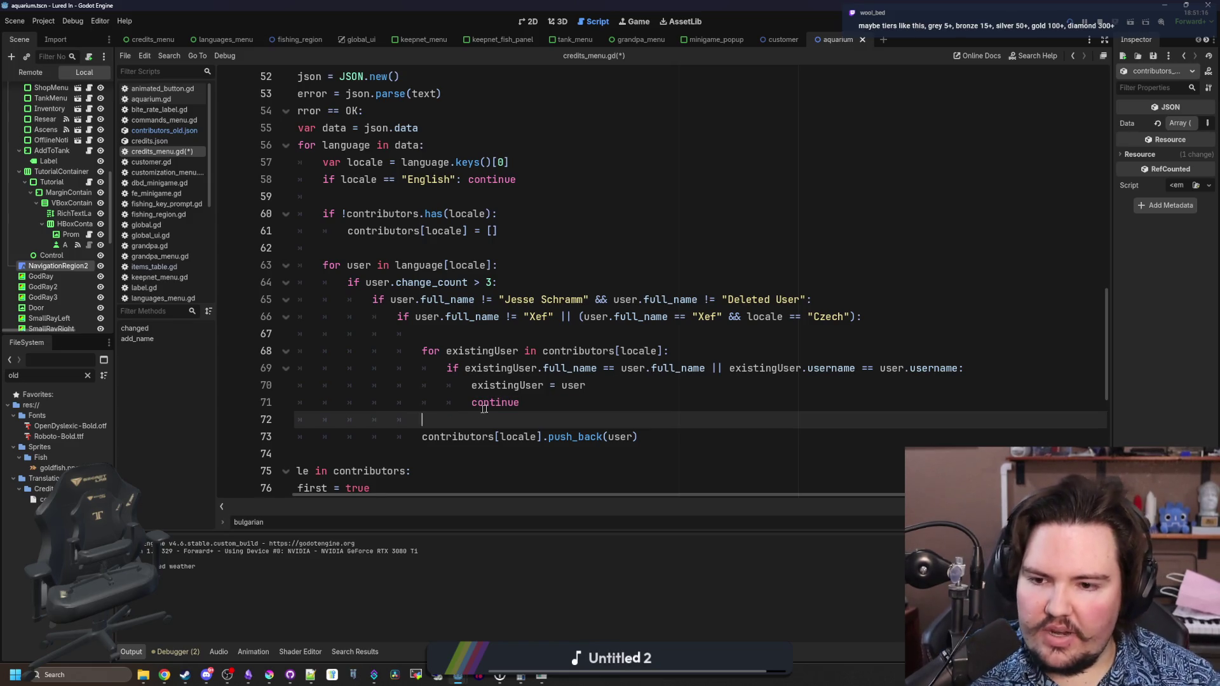
pyautogui.press('Home')
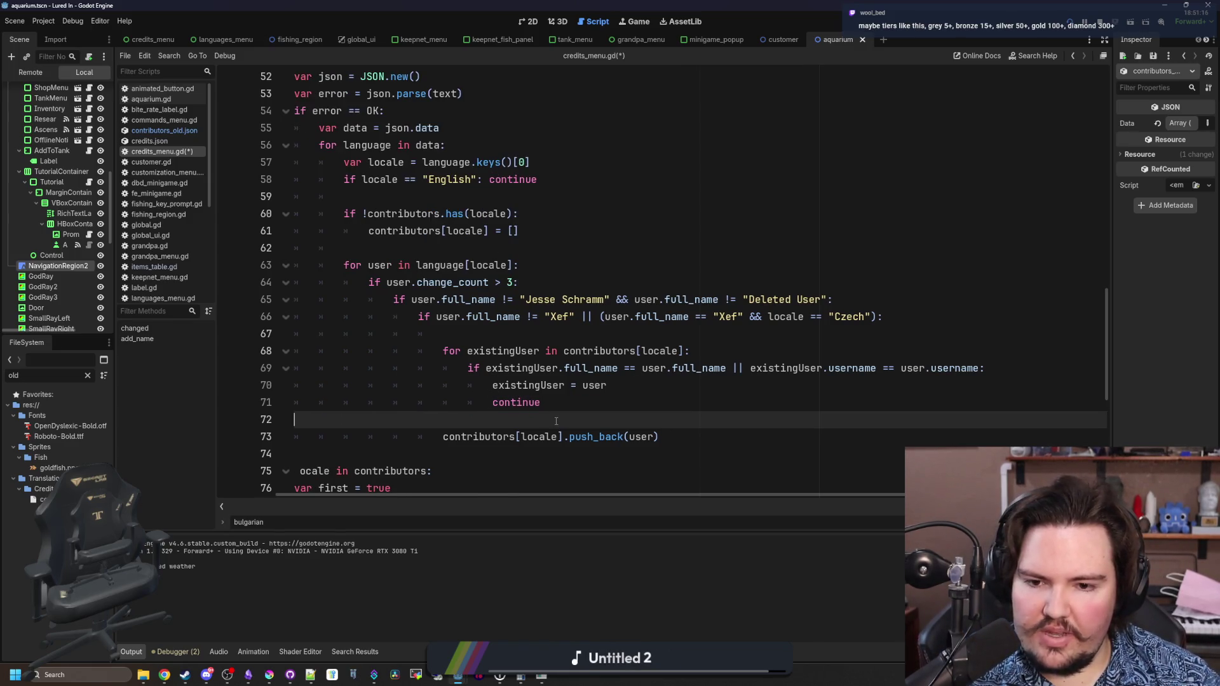
pyautogui.scroll(-1, 544, 414)
pyautogui.scroll(1, 549, 366)
pyautogui.click(533, 334)
pyautogui.hotkey('ctrl', 's')
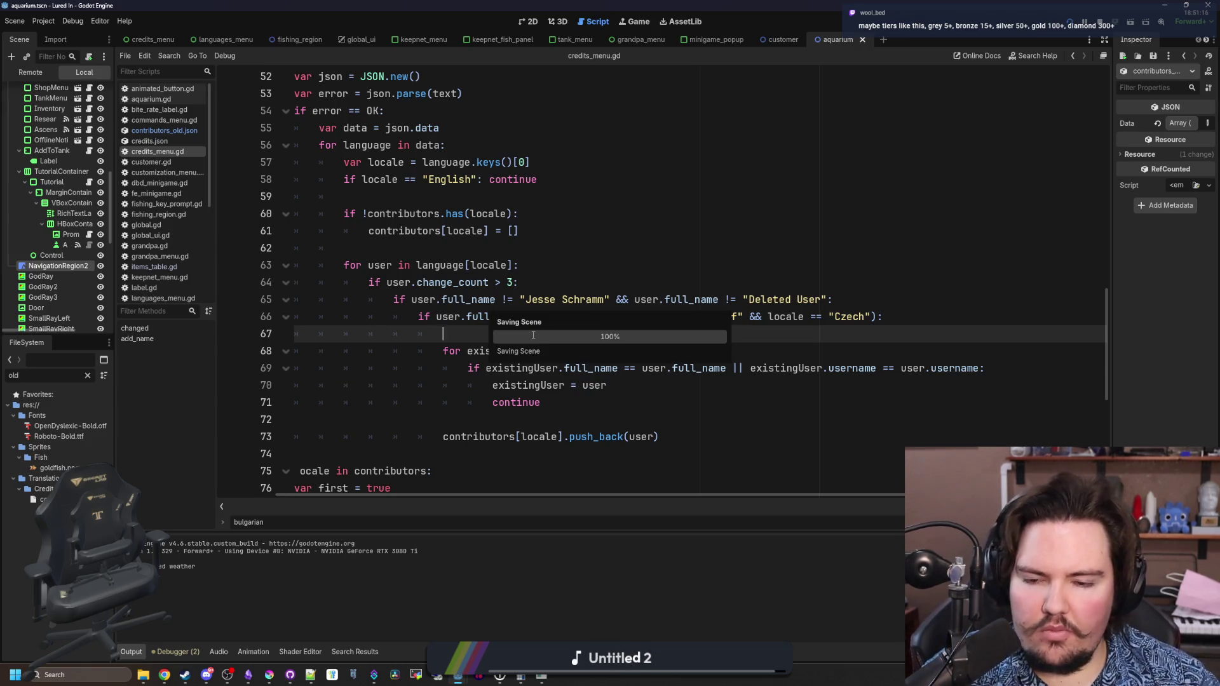
pyautogui.click(1071, 29)
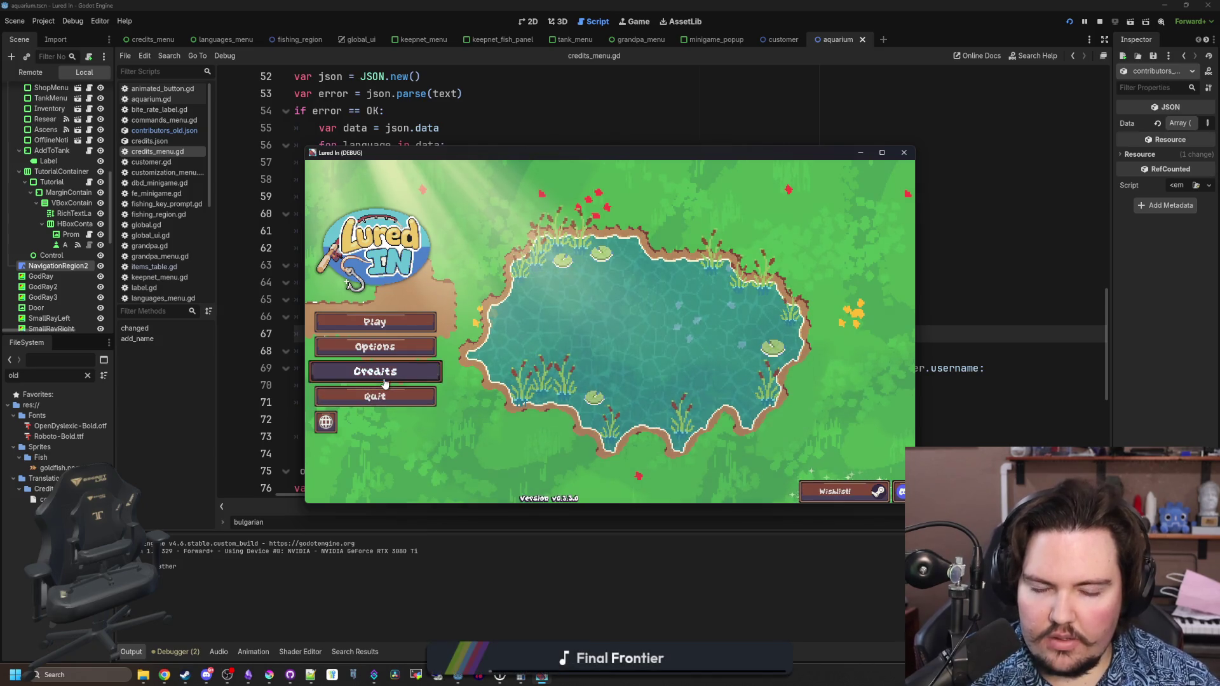
# - Open Credits, scroll the translator lists at full screen, and return to the script
pyautogui.click(384, 384)
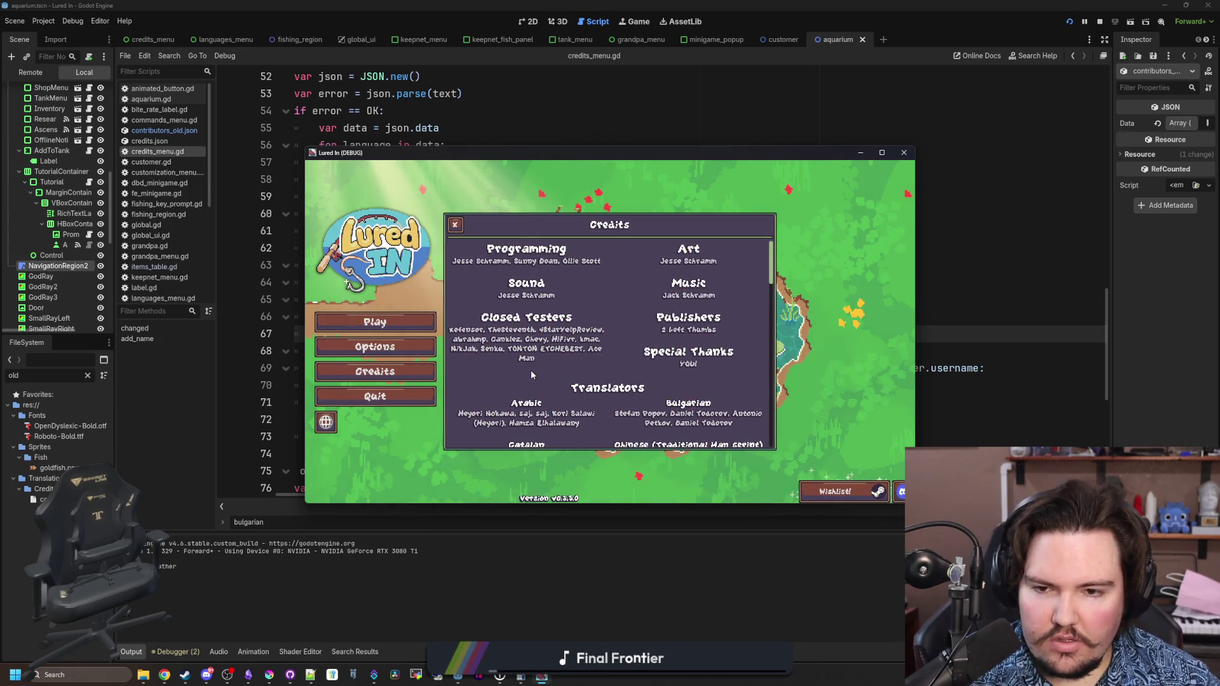
pyautogui.scroll(-3, 531, 375)
pyautogui.scroll(-2, 547, 393)
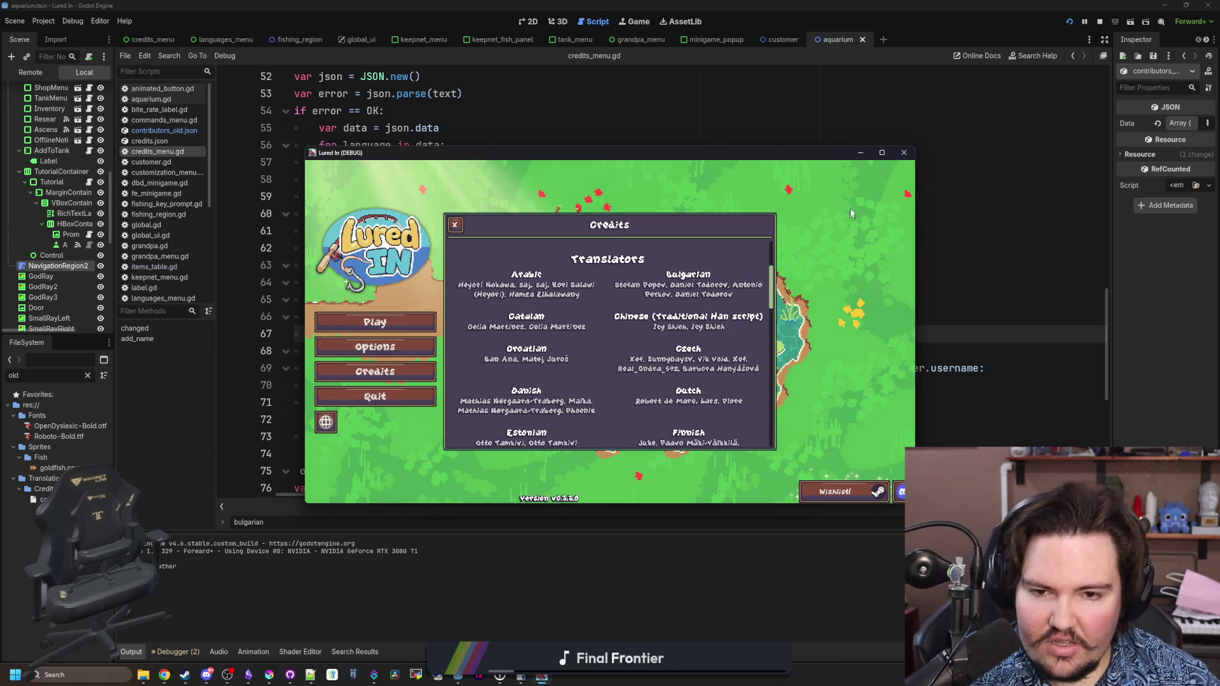
pyautogui.click(881, 153)
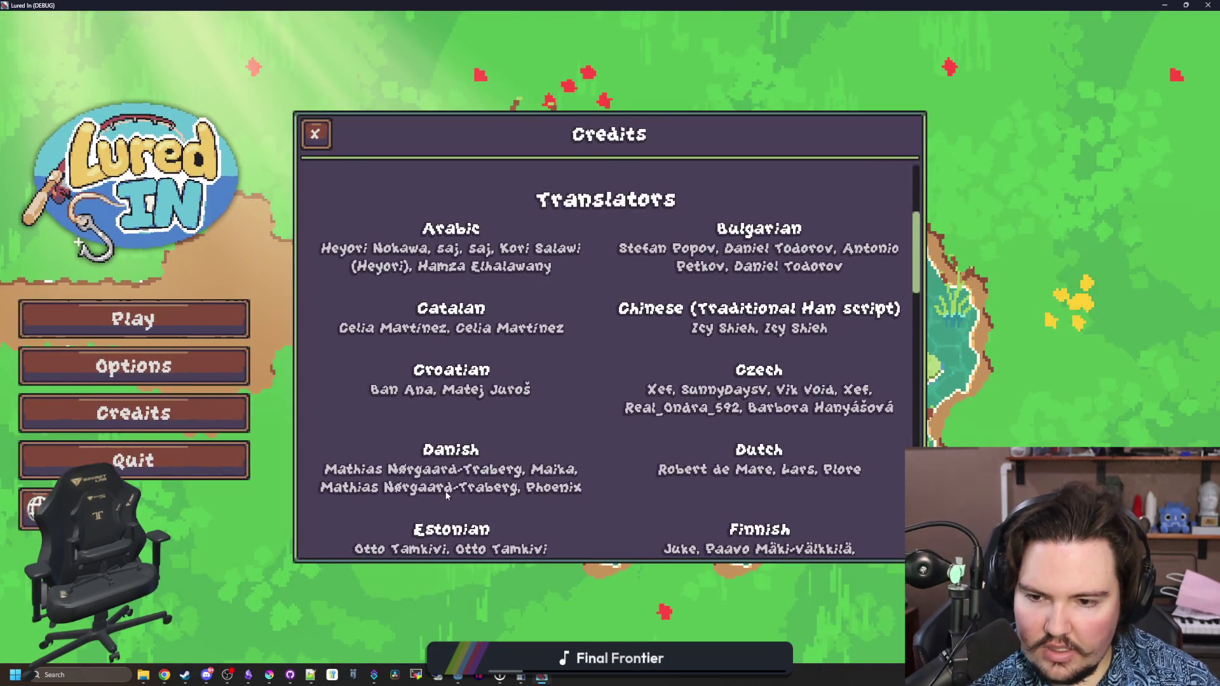
pyautogui.hotkey('alt', 'Tab')
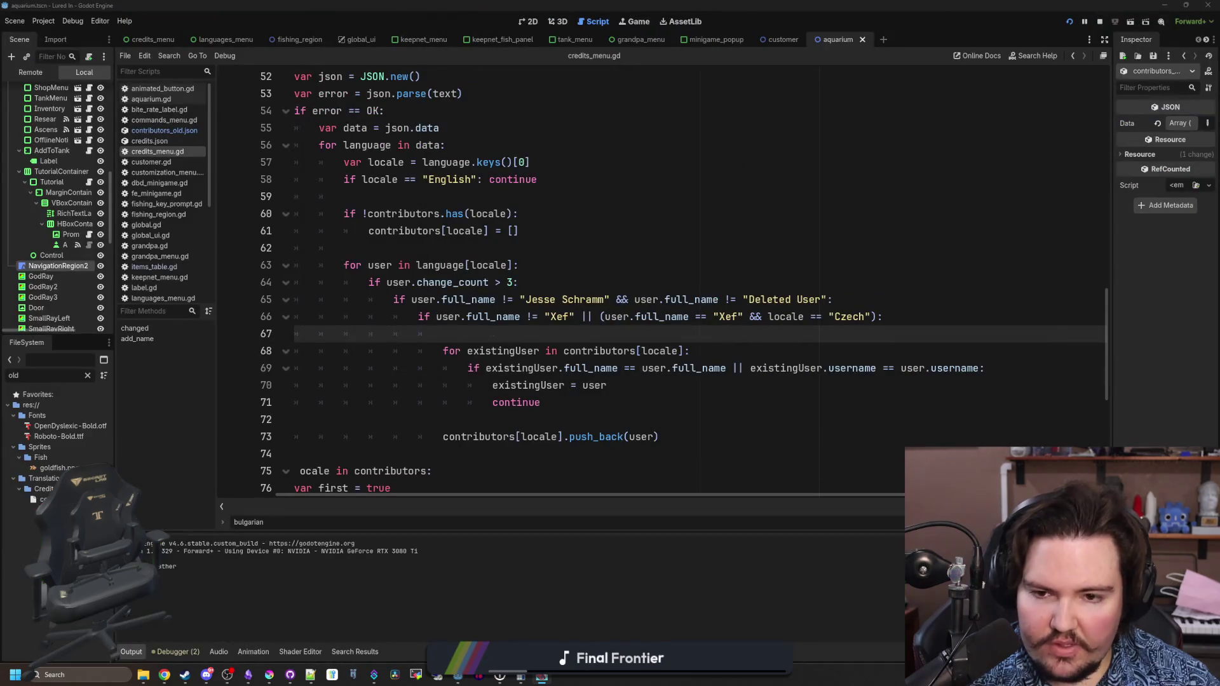
# - Add 'found = true' on a new line after existingUser = user
pyautogui.click(523, 420)
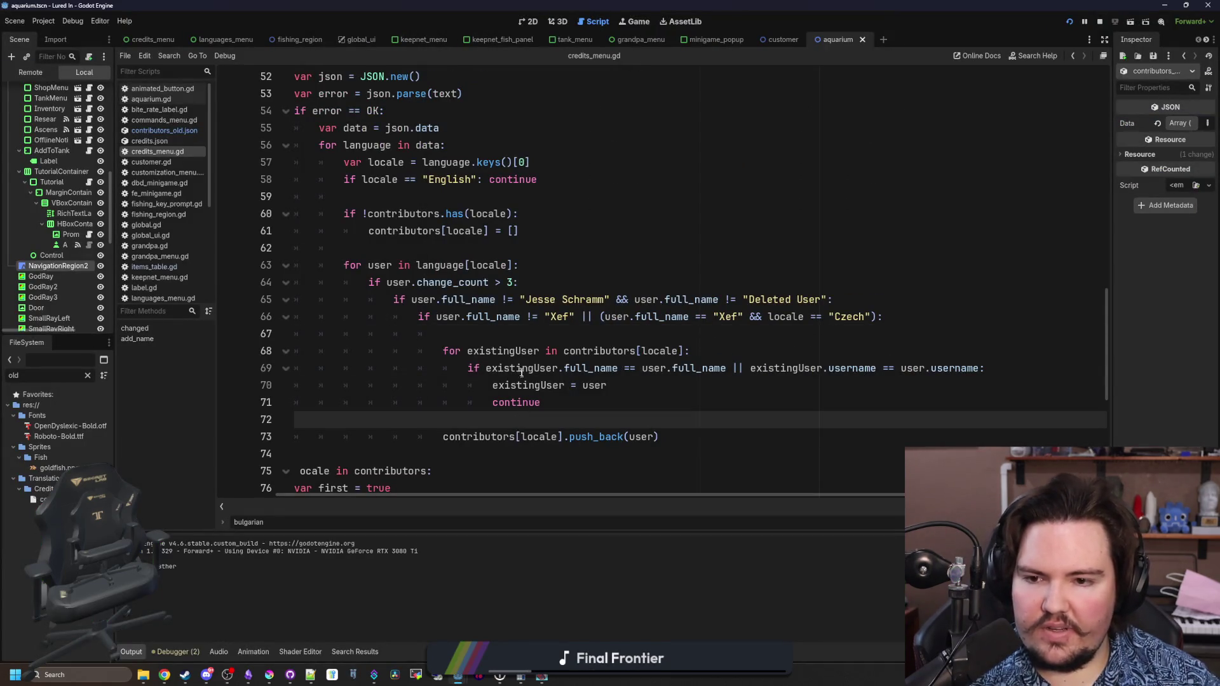
pyautogui.moveTo(541, 402)
pyautogui.mouseDown()
pyautogui.moveTo(454, 402)
pyautogui.moveTo(328, 369)
pyautogui.moveTo(309, 437)
pyautogui.moveTo(309, 405)
pyautogui.mouseUp()
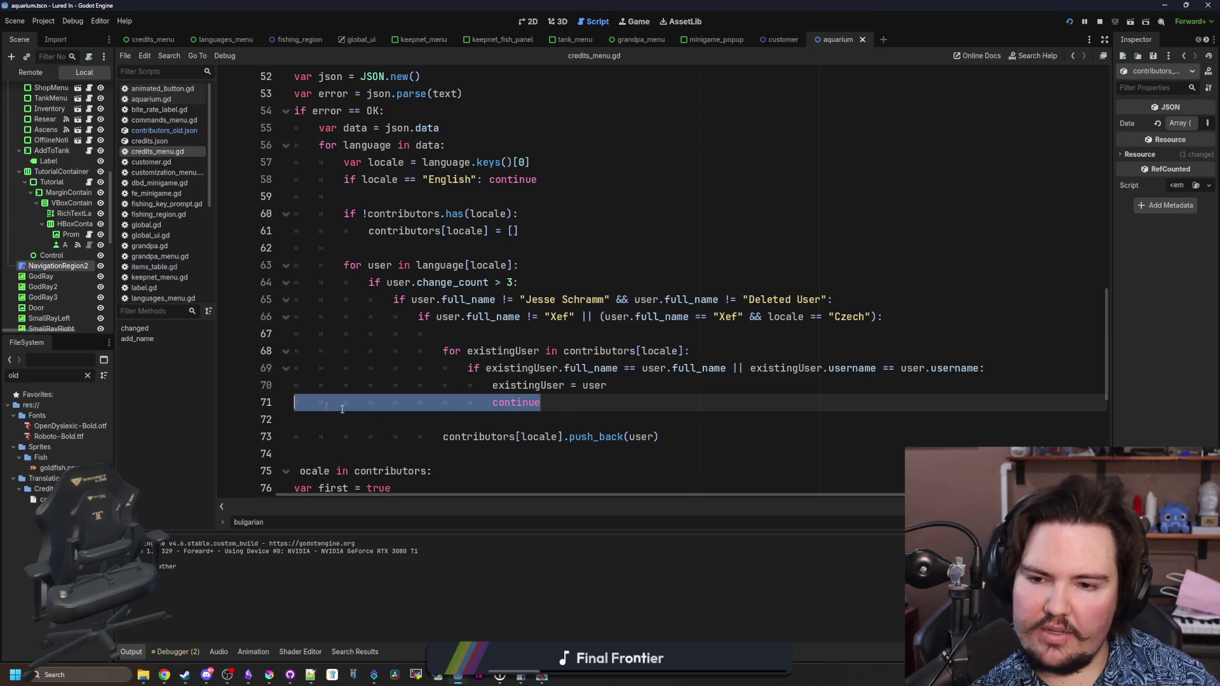
pyautogui.click(539, 404)
pyautogui.click(549, 417)
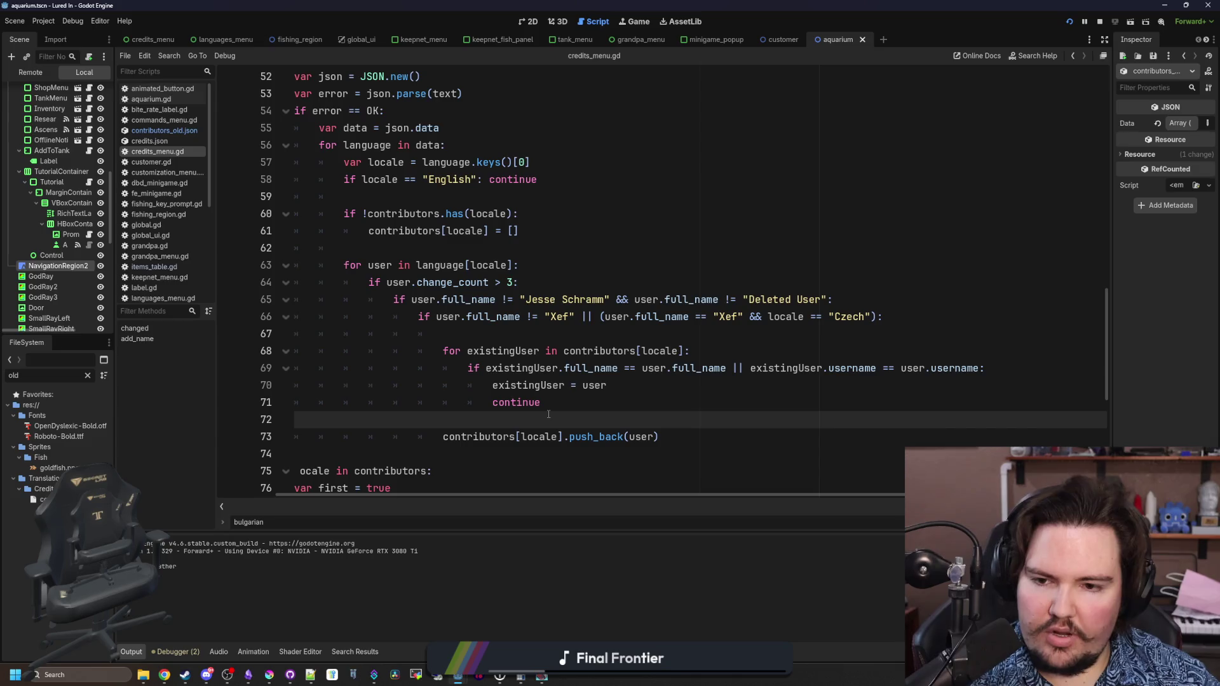
pyautogui.click(618, 385)
pyautogui.press('Return')
pyautogui.write('found = true')
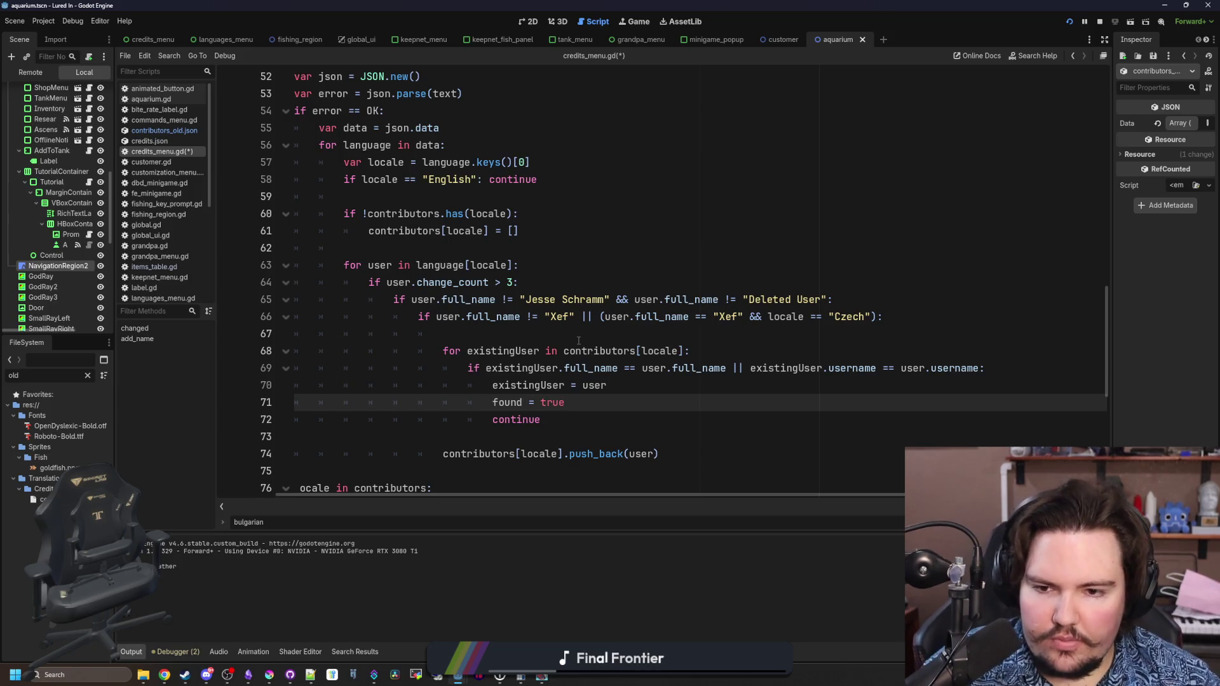
# - Declare 'var found = false' on line 67 above the inner loop
pyautogui.click(578, 341)
pyautogui.write('v')
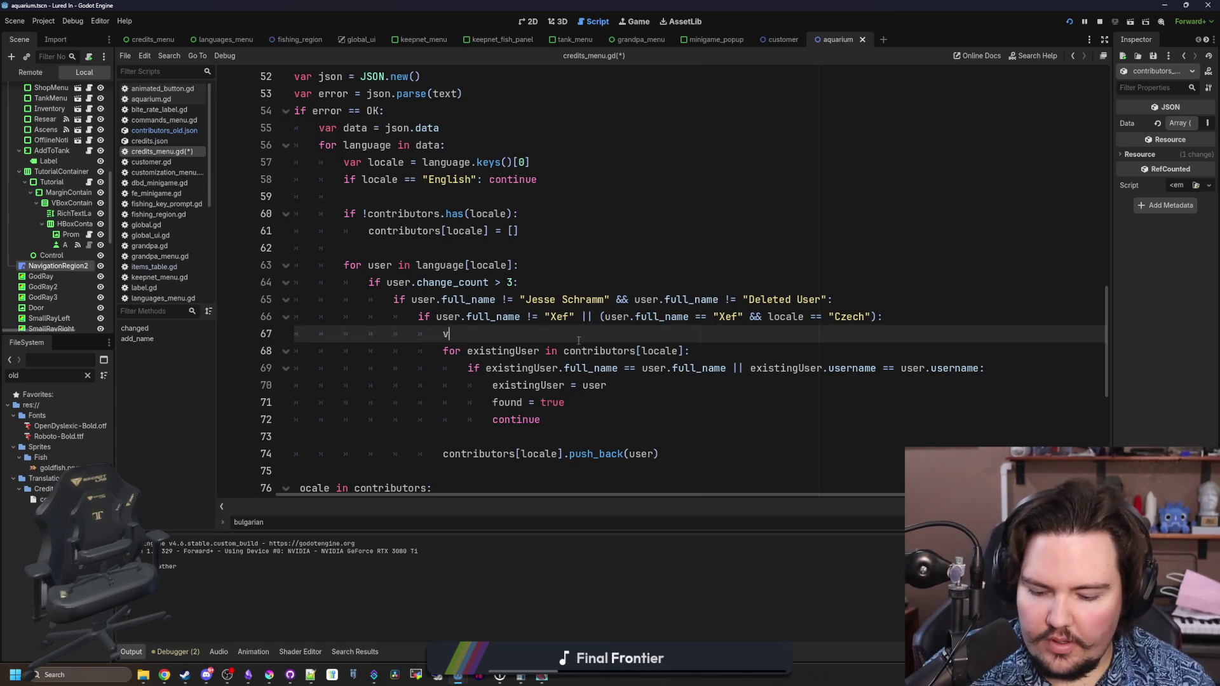
pyautogui.write('se')
pyautogui.press('Return')
# - Wrap the push_back call in an 'if !found:' check
pyautogui.scroll(-1, 490, 399)
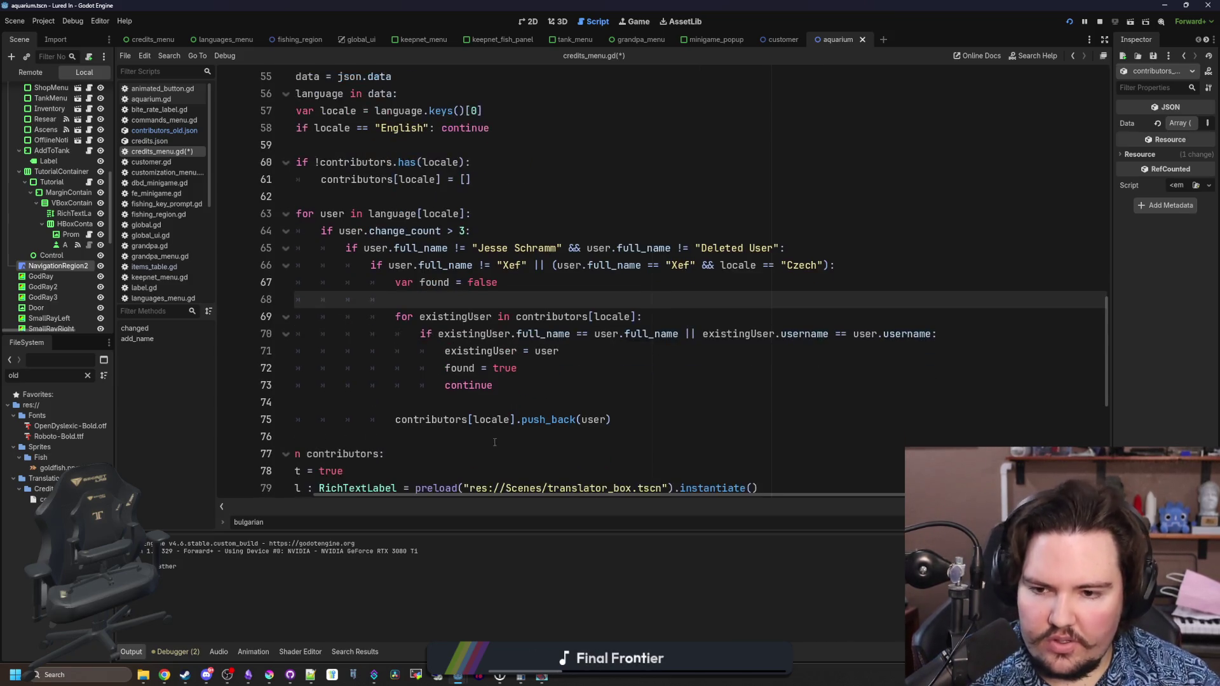
pyautogui.click(490, 399)
pyautogui.press('Return')
pyautogui.write('if !found:')
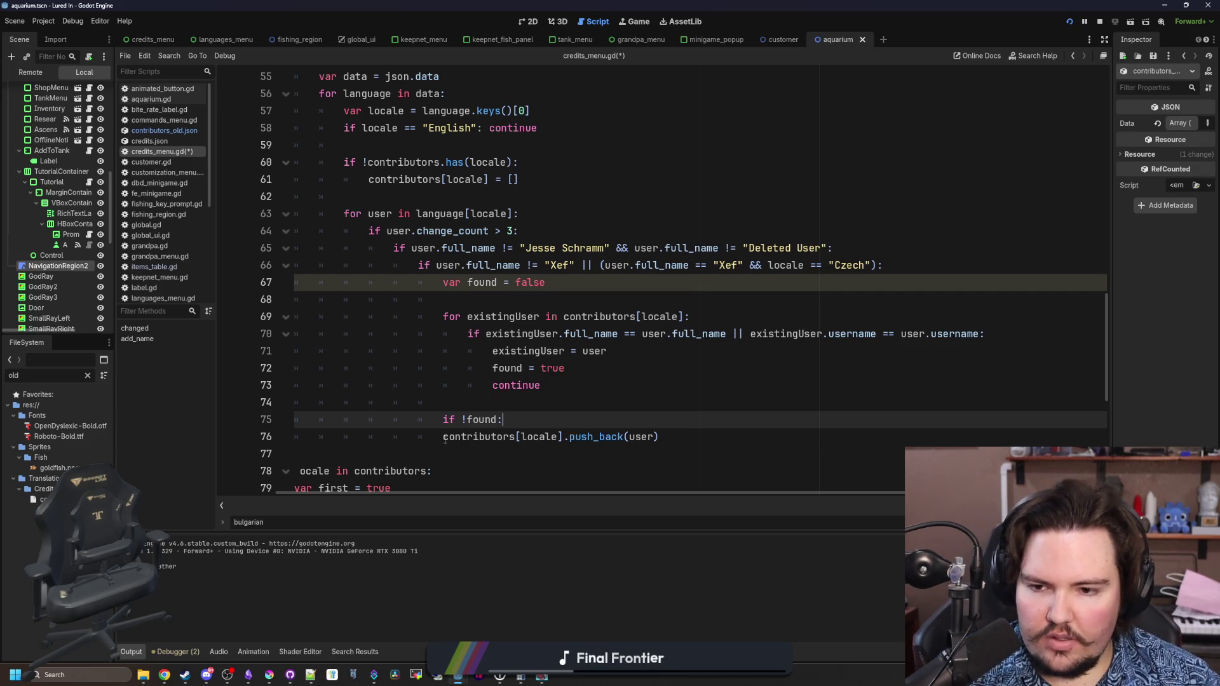
pyautogui.click(443, 437)
pyautogui.press('Tab')
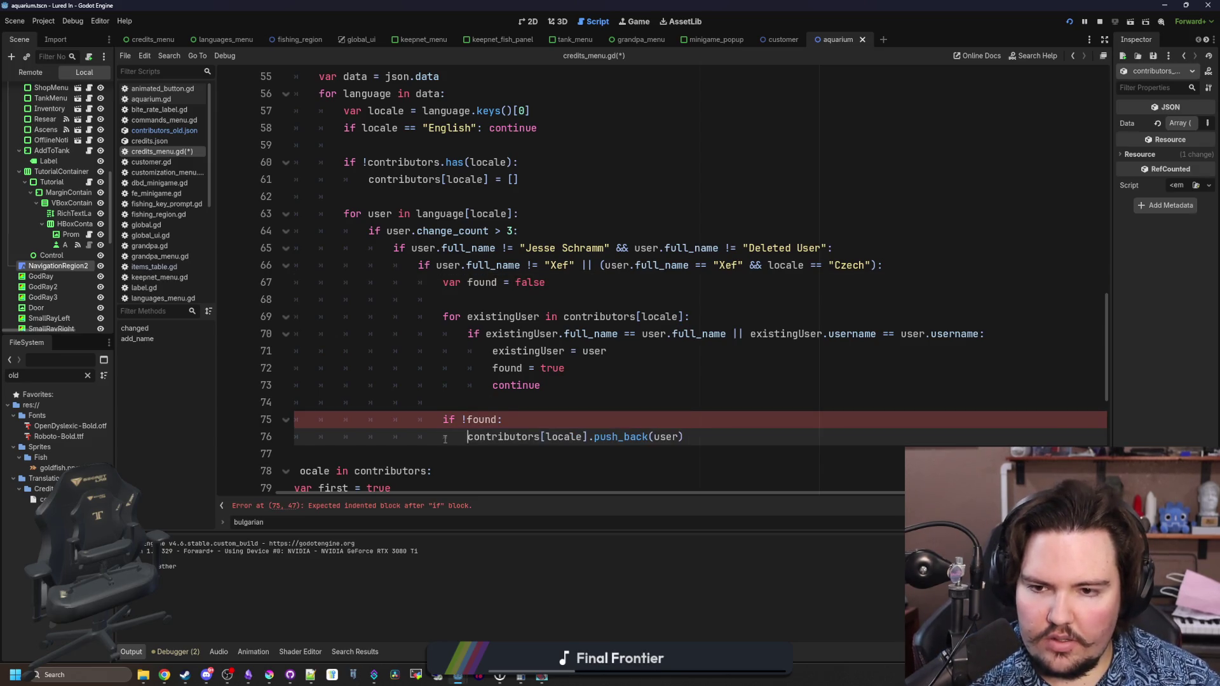
# - Replace continue with break, save credits_menu.gd, and run the game
pyautogui.click(535, 391)
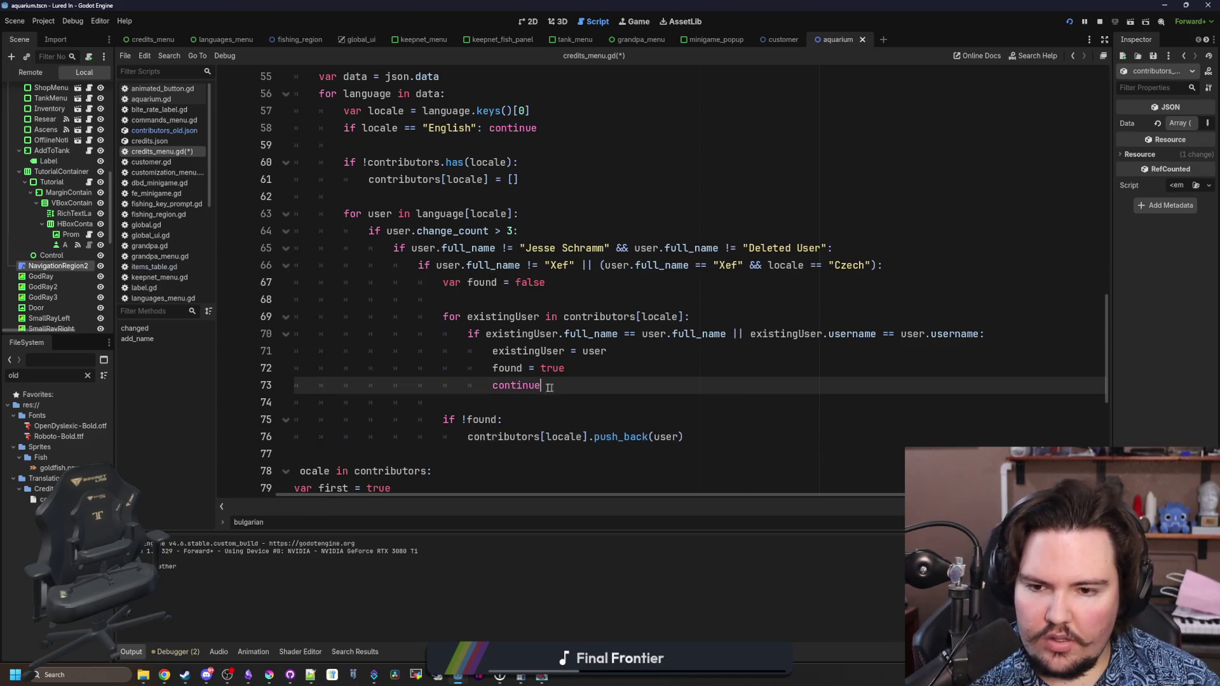
pyautogui.write('b')
pyautogui.press('BackSpace')
pyautogui.press('BackSpace')
pyautogui.press('BackSpace')
pyautogui.write('break')
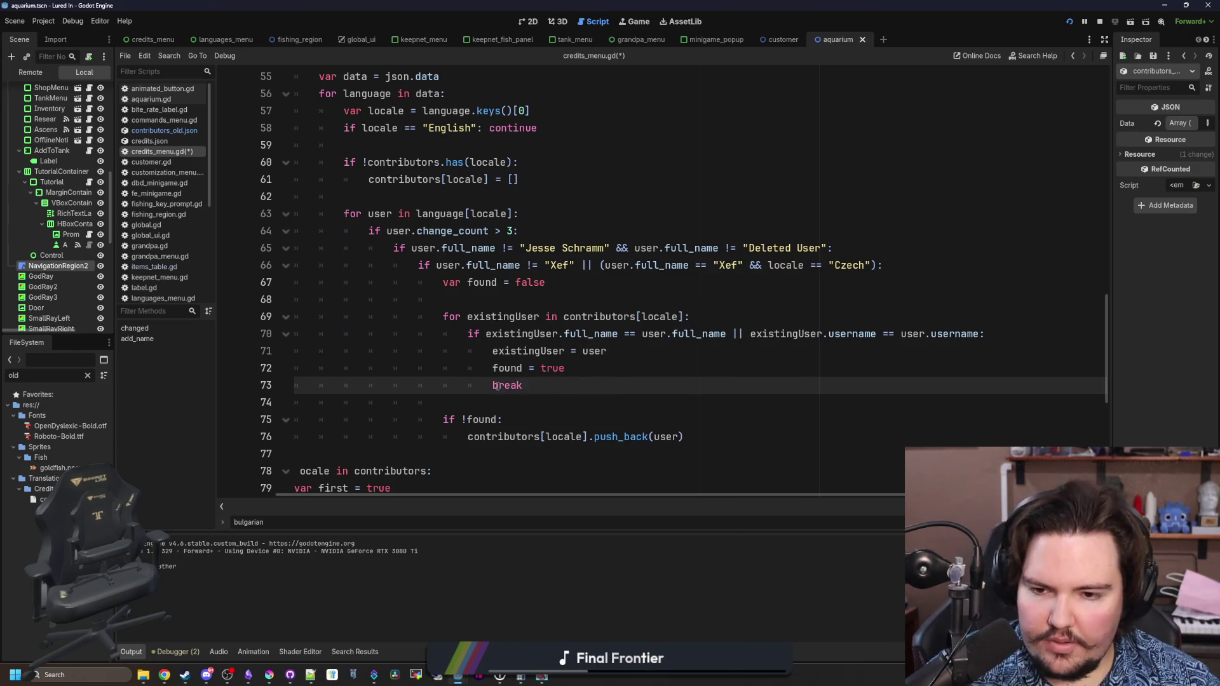
pyautogui.hotkey('ctrl', 's')
pyautogui.press('F5')
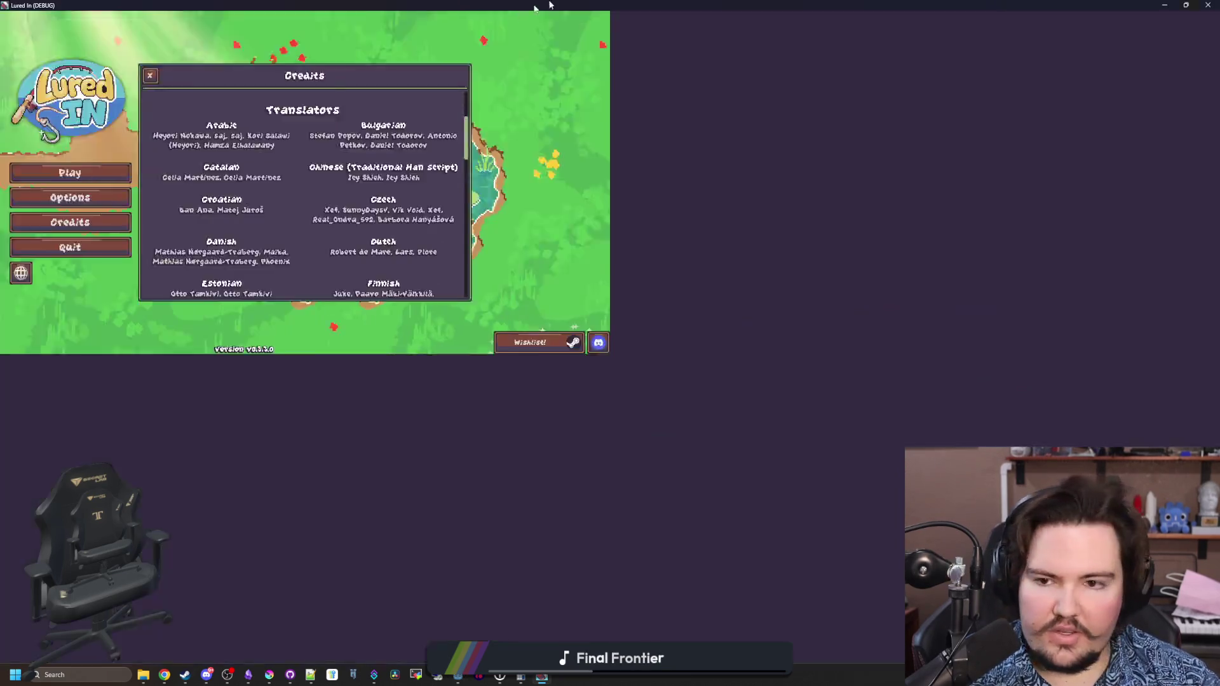
# - Reopen the Credits panel and scroll through the deduplicated translator lists
pyautogui.click(316, 133)
pyautogui.click(203, 409)
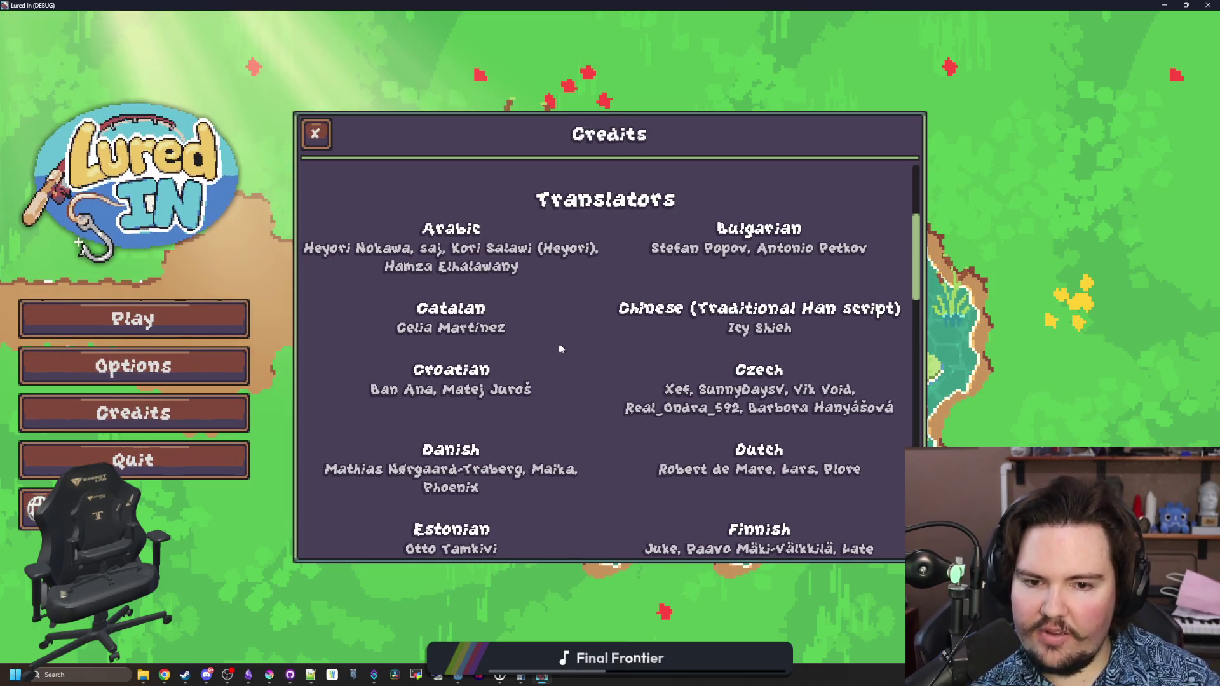
pyautogui.scroll(-5, 566, 380)
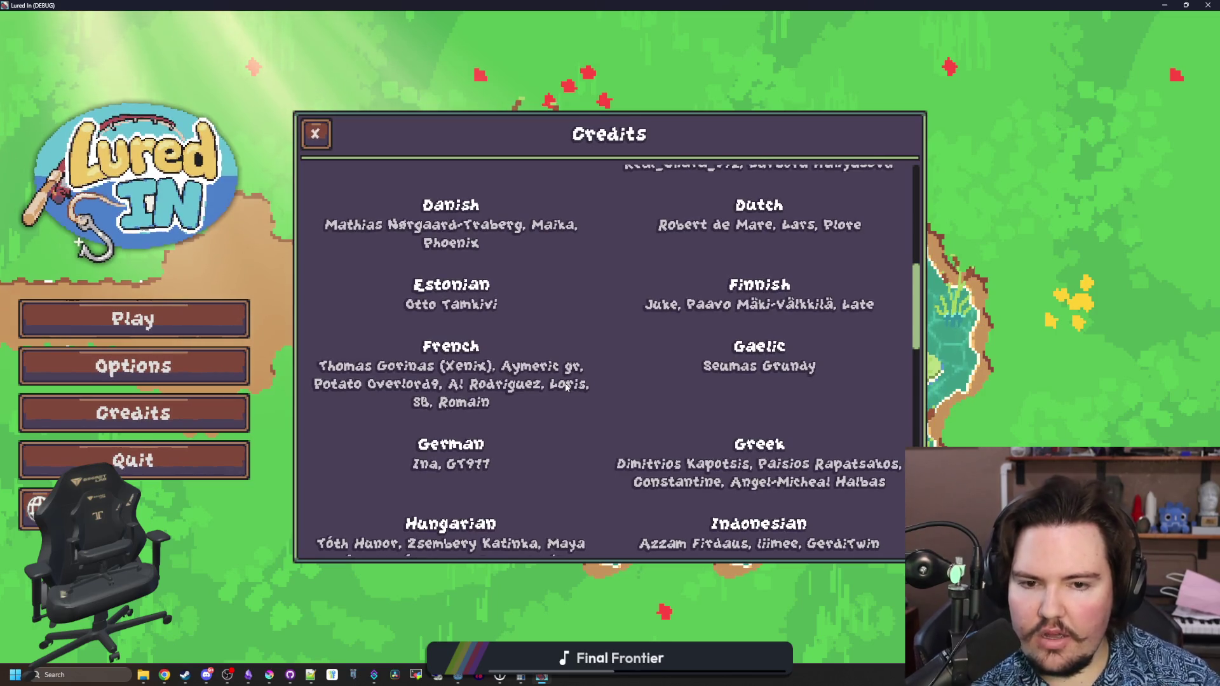
pyautogui.scroll(-4, 565, 385)
pyautogui.scroll(-4, 565, 385)
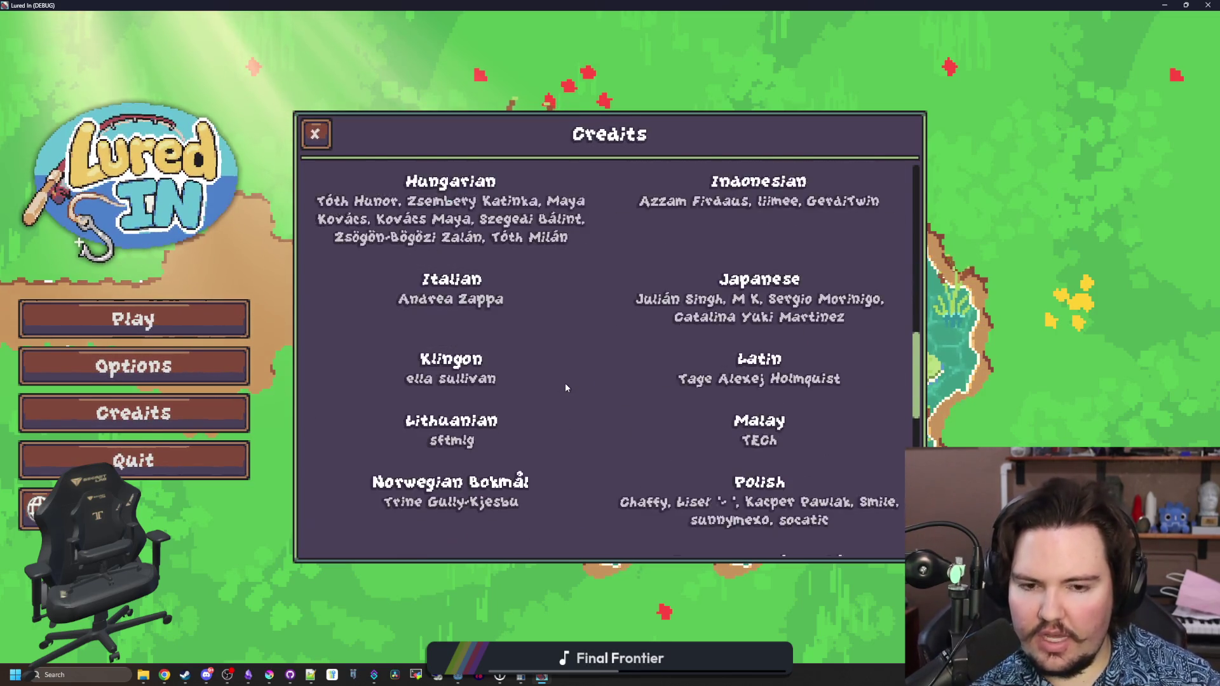
pyautogui.scroll(-2, 566, 388)
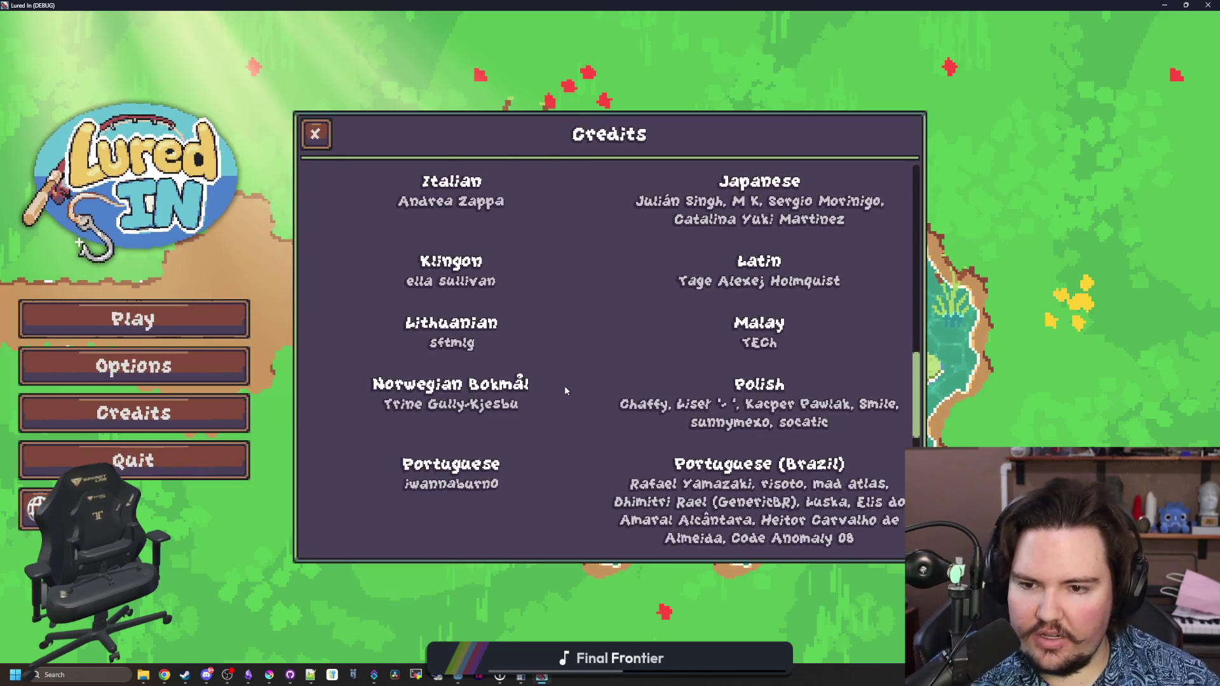
pyautogui.scroll(-4, 566, 390)
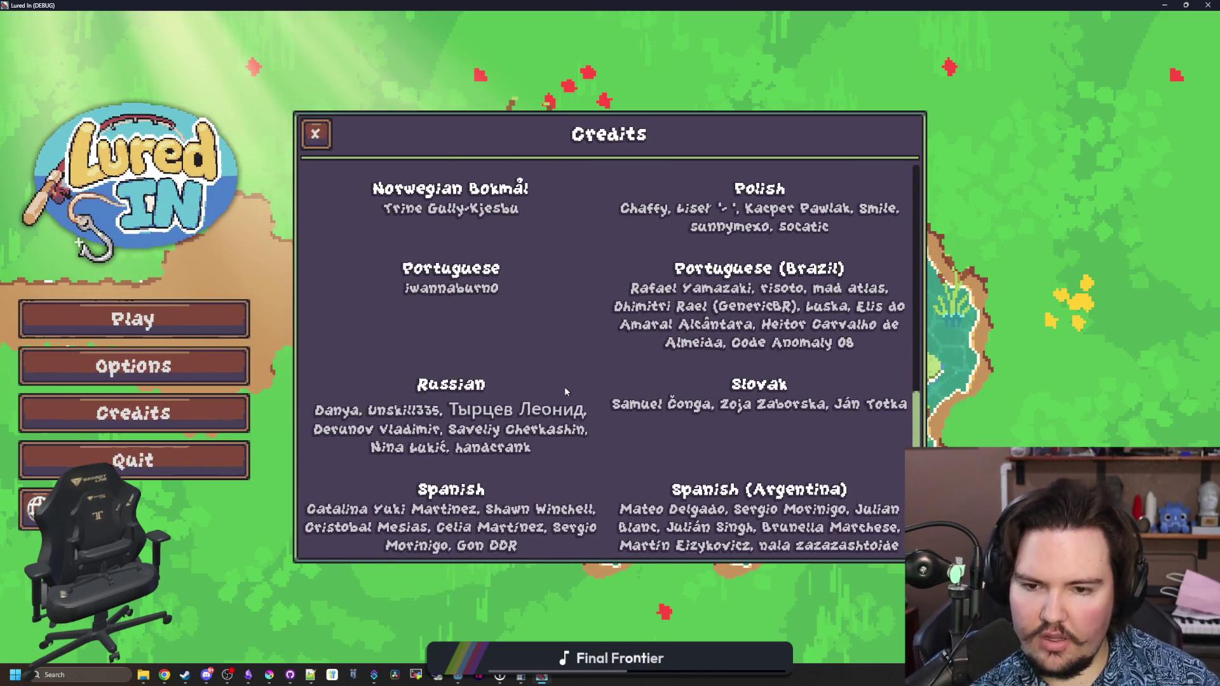
pyautogui.scroll(-4, 565, 367)
pyautogui.scroll(-4, 566, 368)
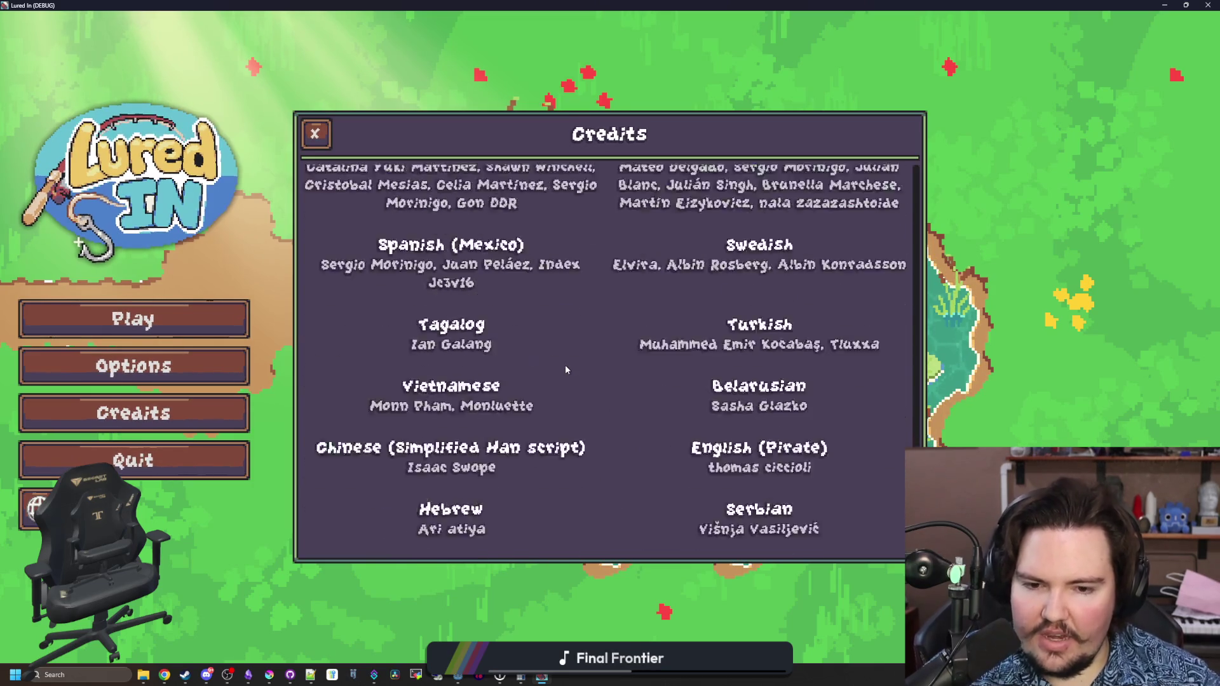
pyautogui.scroll(15, 565, 368)
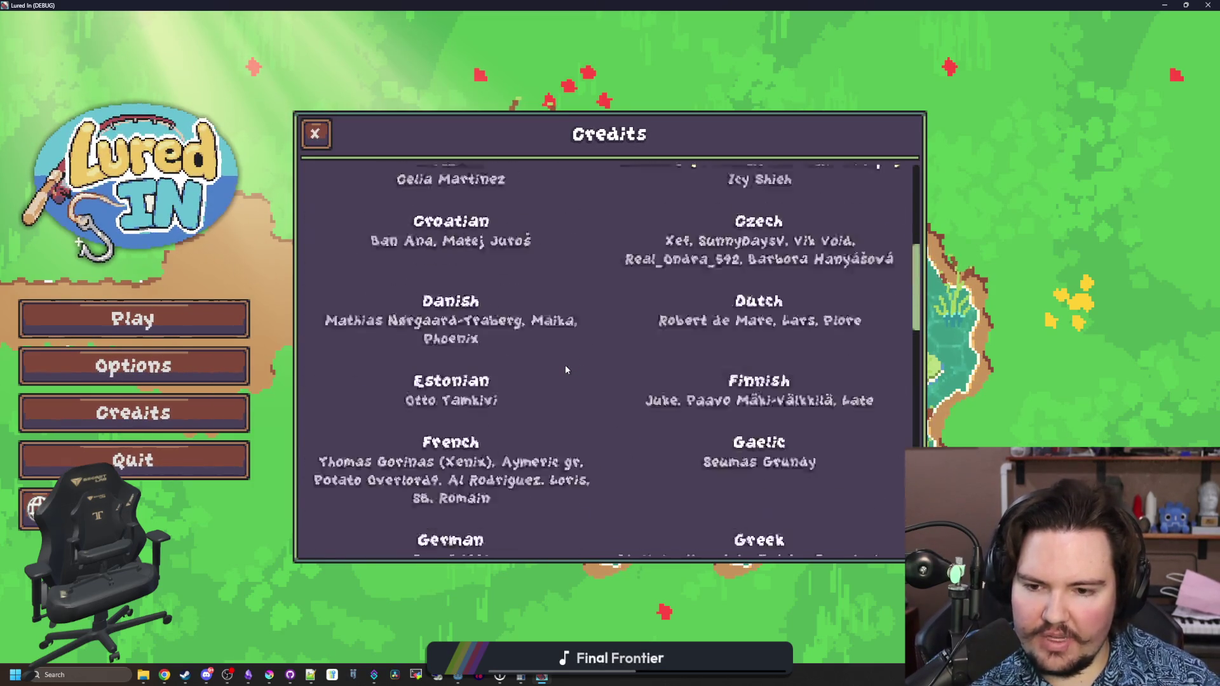
# - Reopen Credits again and recheck the Arabic through Dutch translator entries
pyautogui.click(315, 133)
pyautogui.click(196, 405)
pyautogui.scroll(-15, 572, 334)
pyautogui.scroll(15, 571, 334)
pyautogui.scroll(-6, 572, 334)
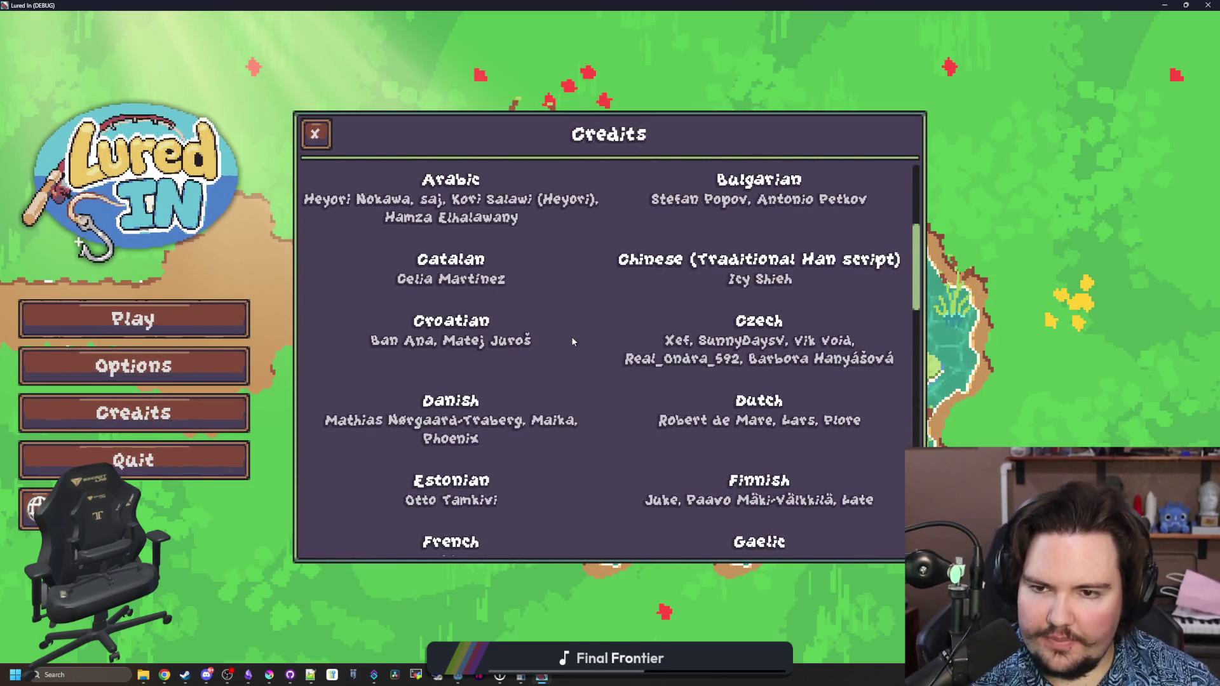
pyautogui.scroll(4, 572, 341)
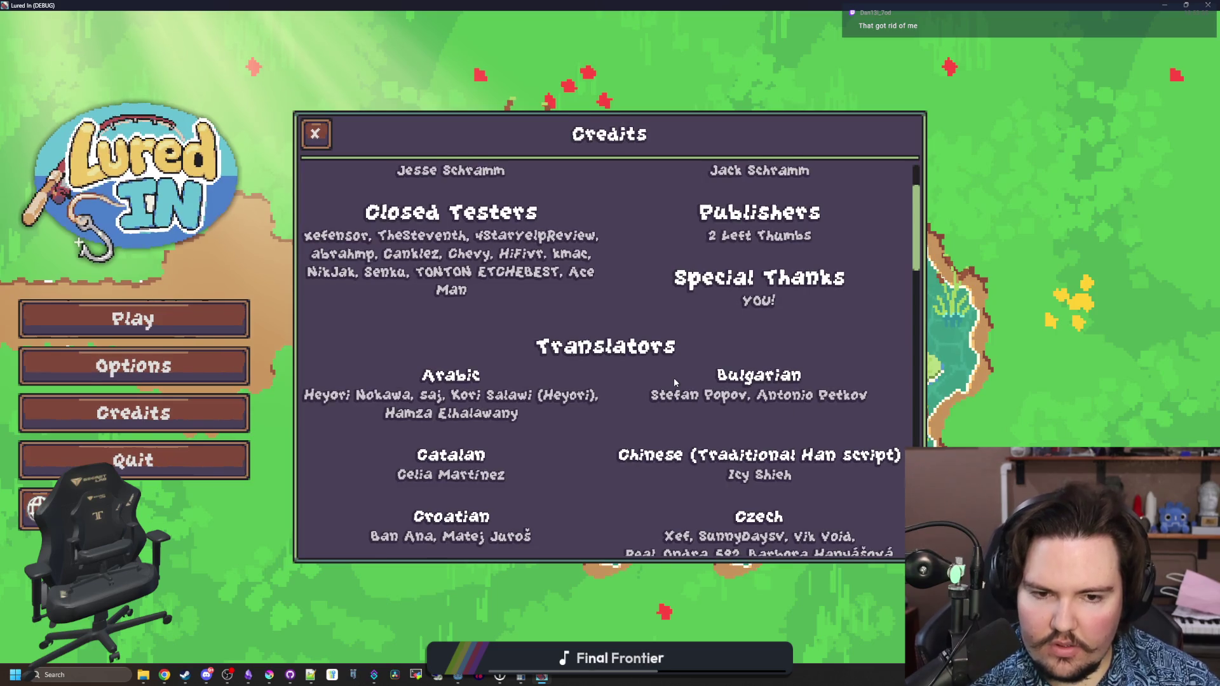
pyautogui.scroll(-8, 674, 377)
pyautogui.scroll(-20, 669, 395)
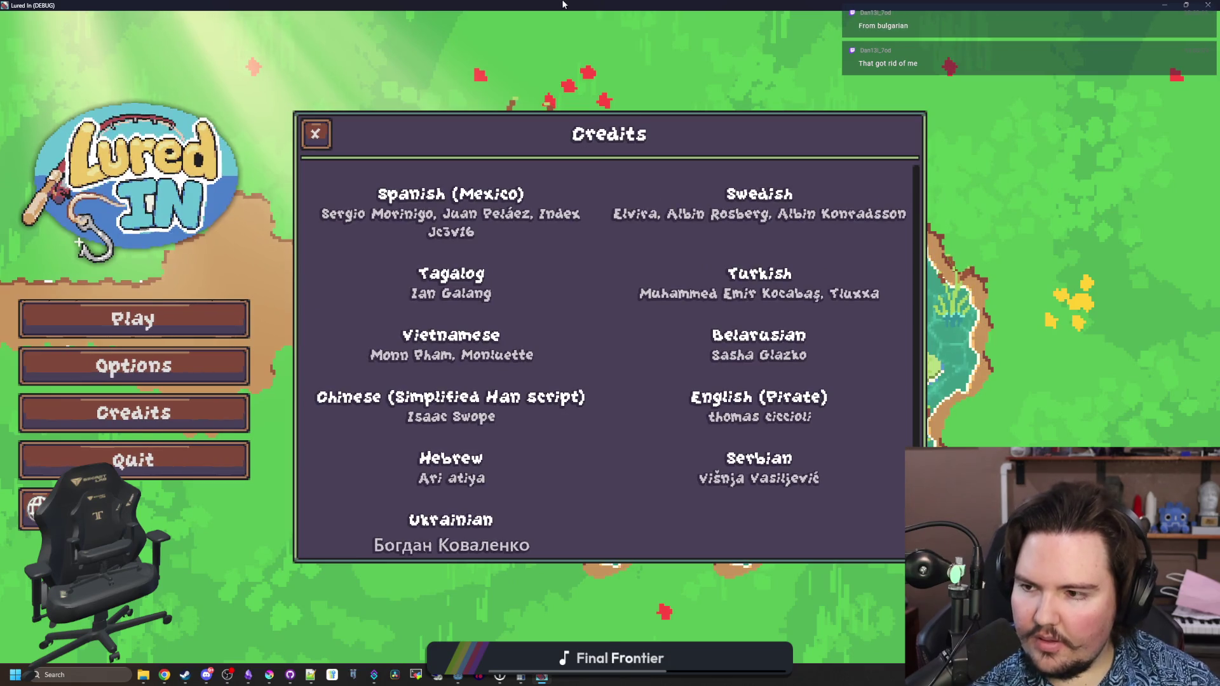
pyautogui.scroll(6, 674, 403)
pyautogui.scroll(20, 674, 403)
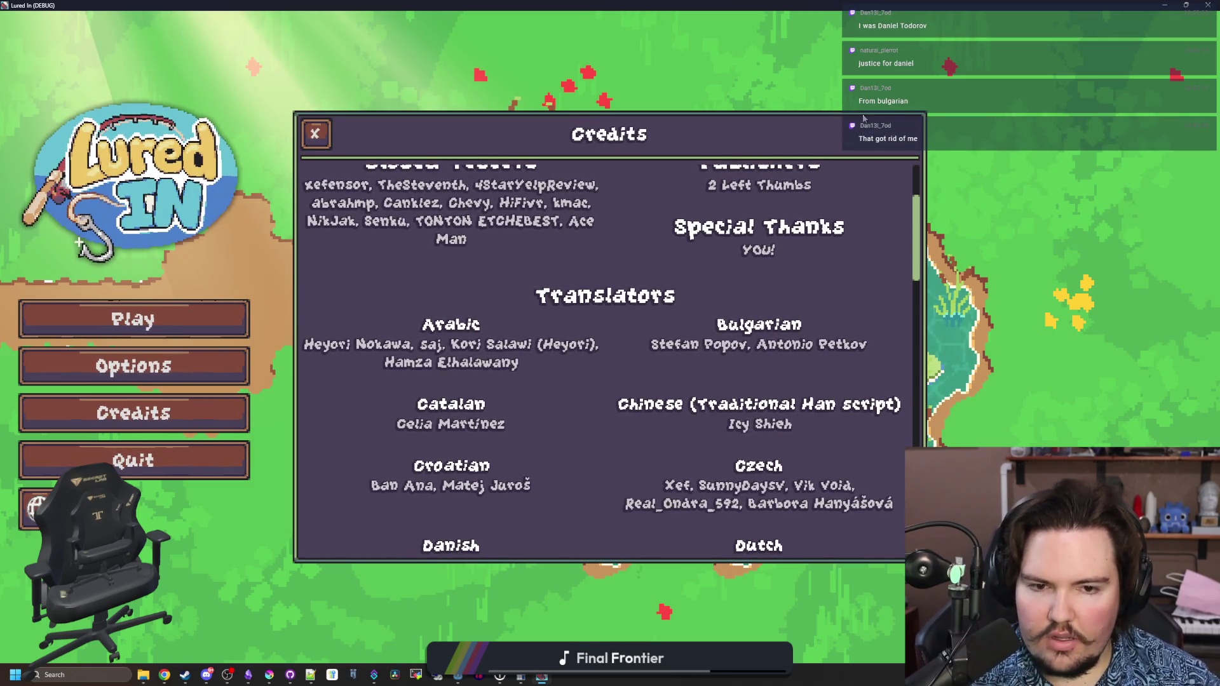
# - Stop the game, change the change_count threshold on line 64, and save
pyautogui.press('F8')
pyautogui.click(563, 317)
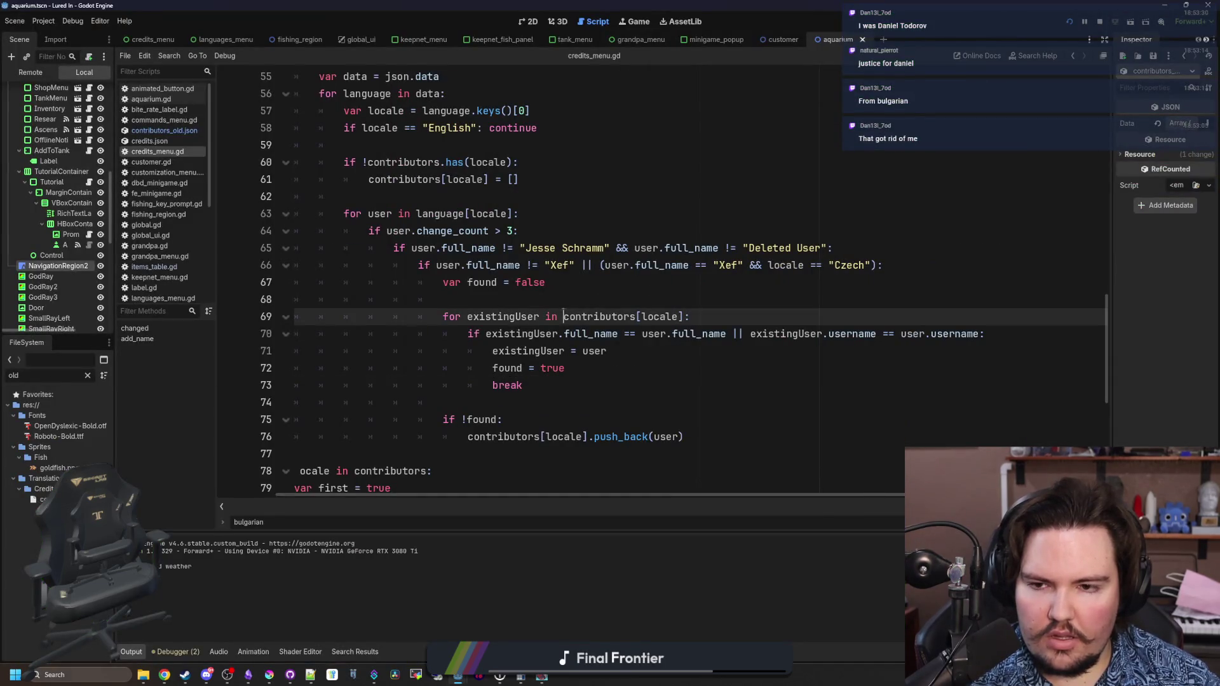
pyautogui.click(517, 231)
pyautogui.click(564, 197)
pyautogui.hotkey('ctrl', 's')
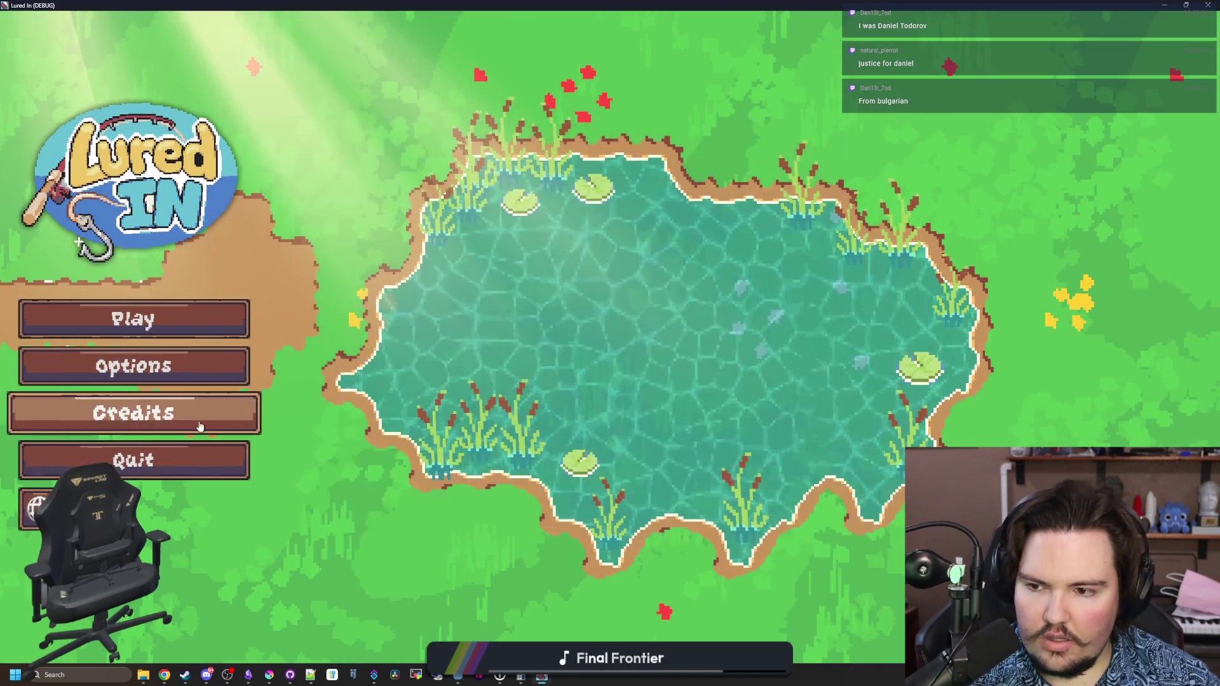
# - Adjust the line 64 threshold again, run the game, and reopen Credits to compare
pyautogui.press('F8')
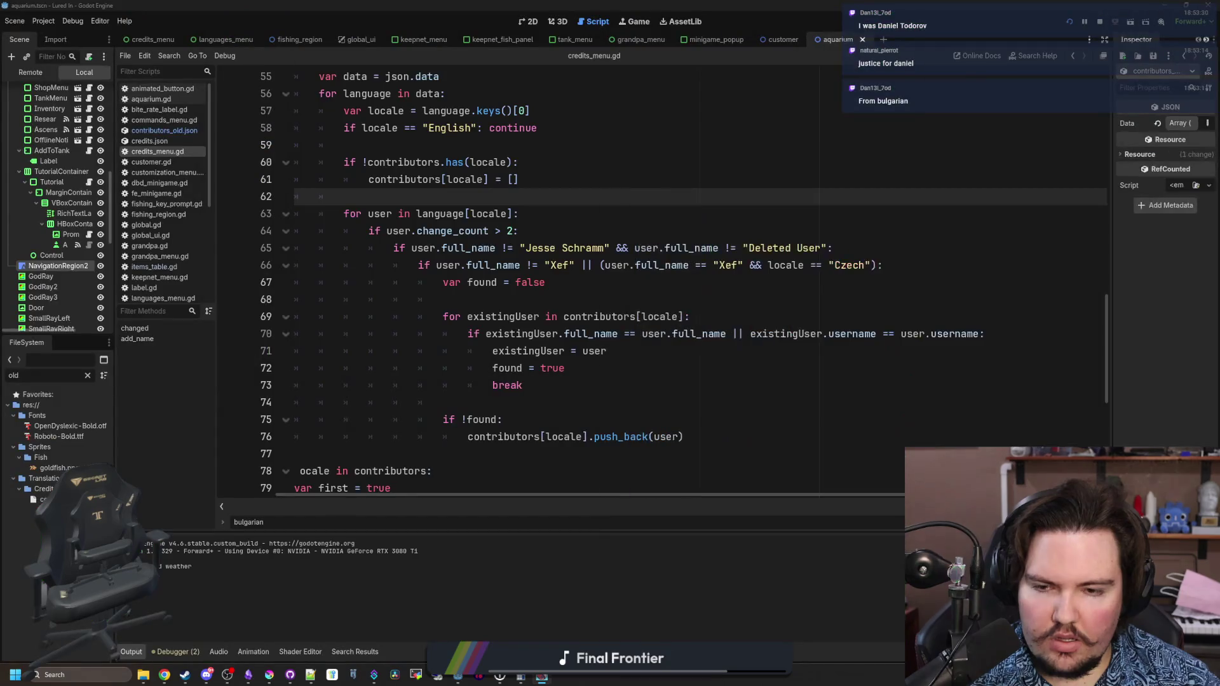
pyautogui.click(514, 230)
pyautogui.write('1')
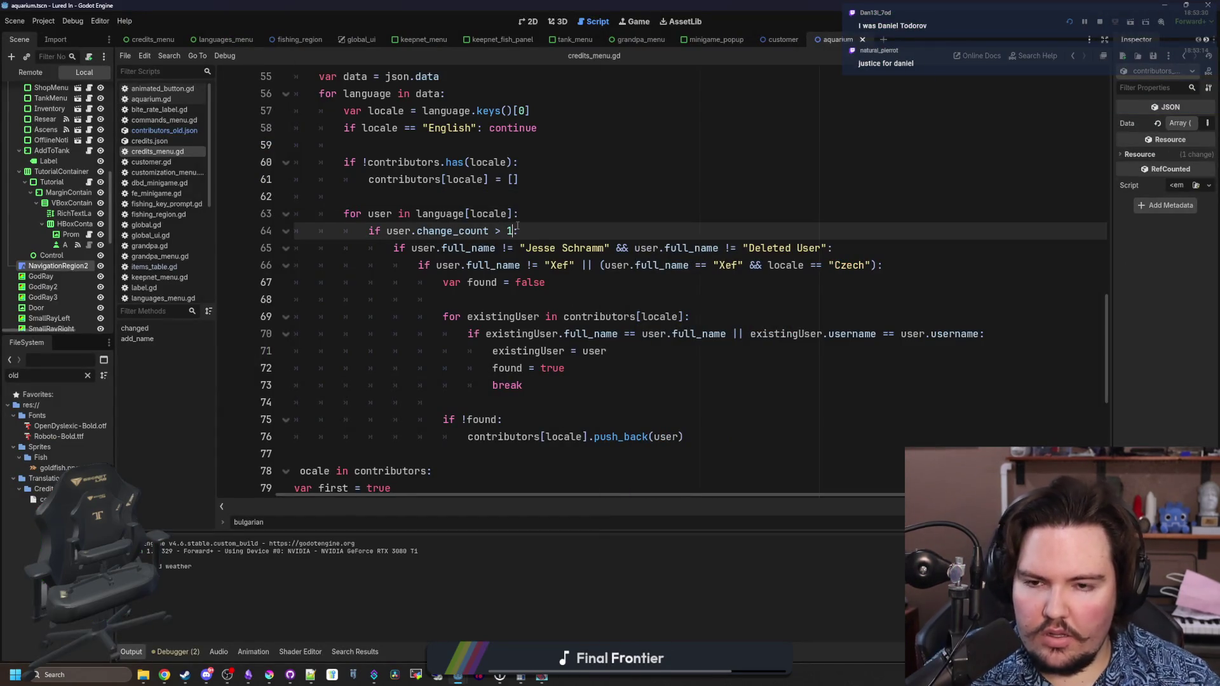
pyautogui.press('F5')
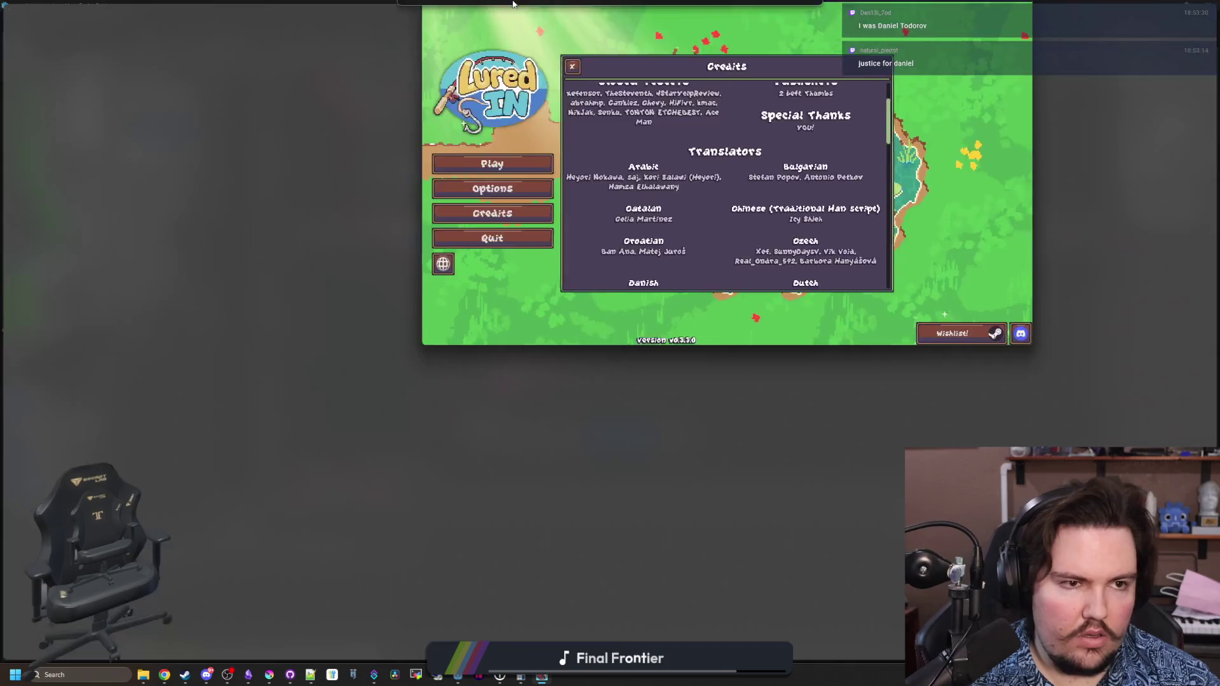
pyautogui.click(315, 133)
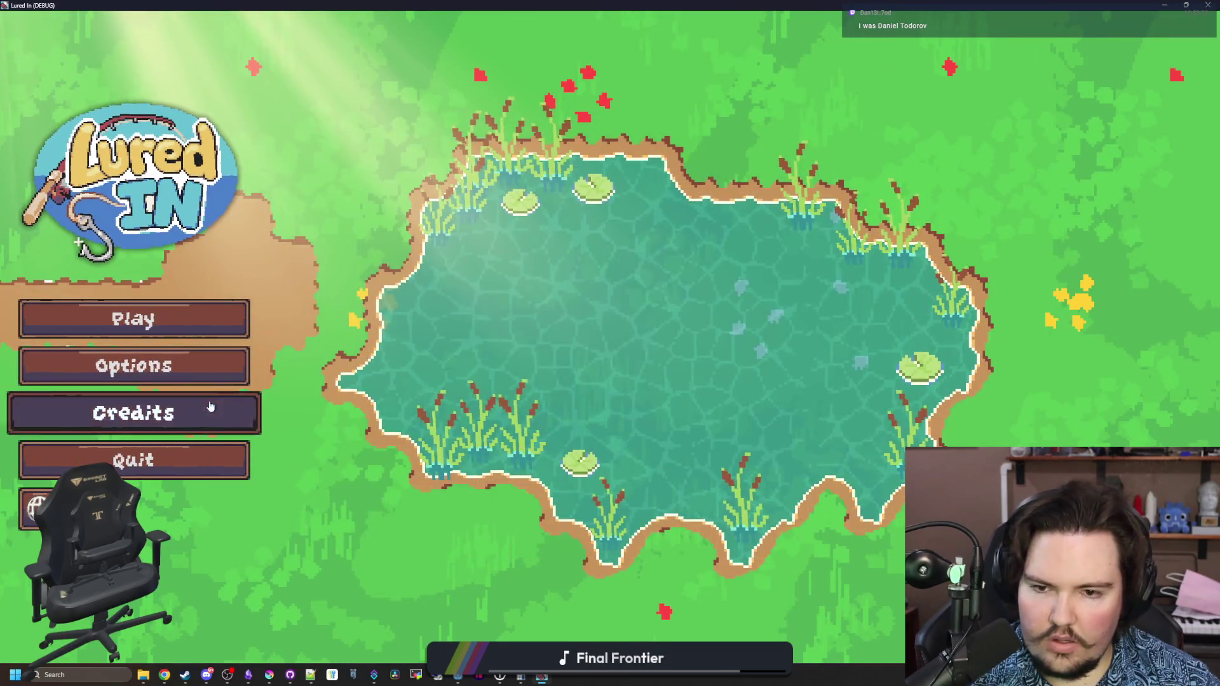
pyautogui.click(210, 407)
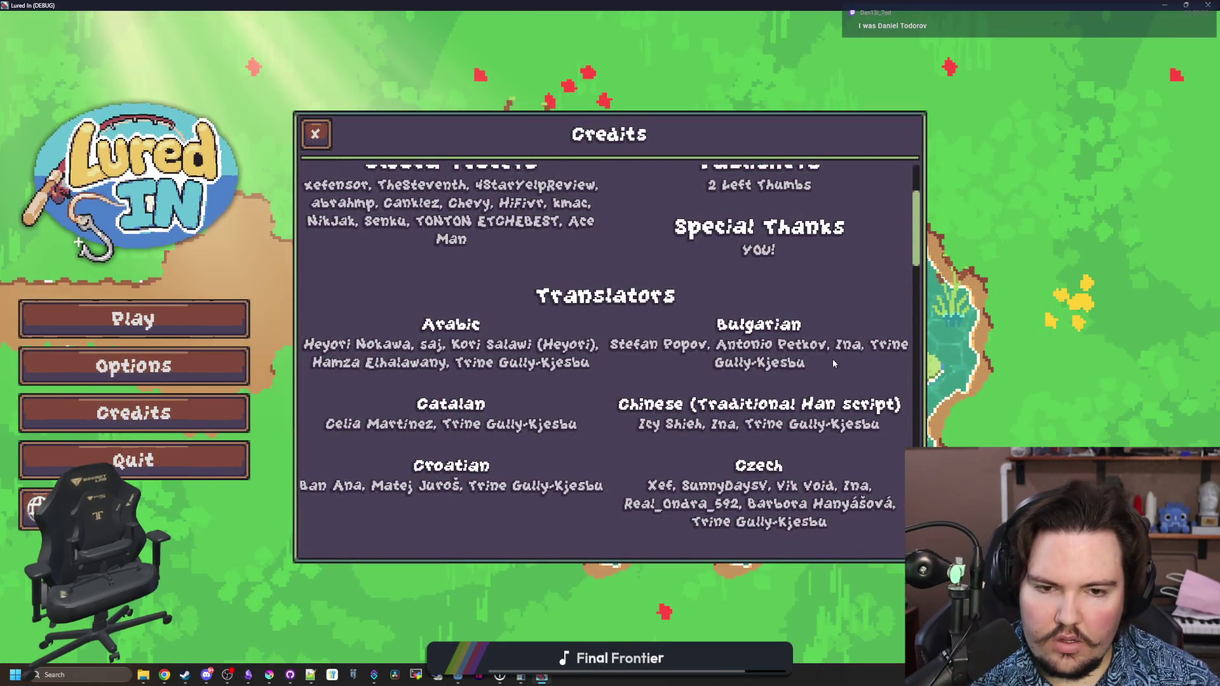
# - Relaunch with change_count > 3, review the translators in Credits, then close the game
pyautogui.press('F8')
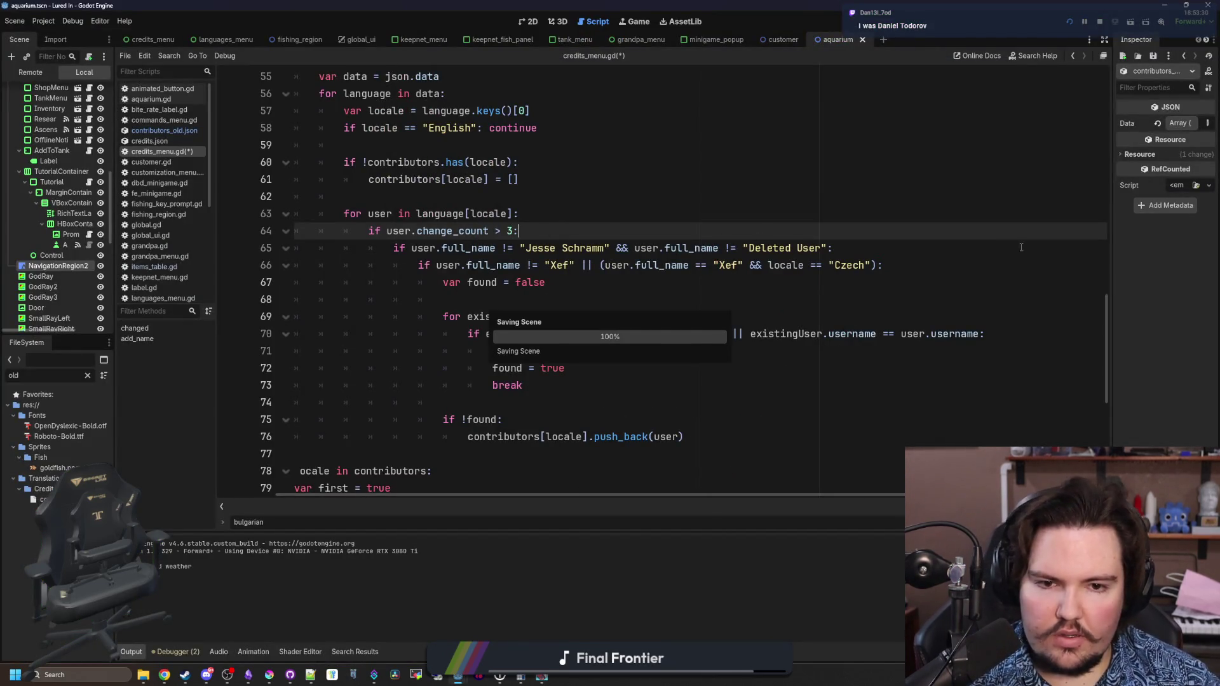
pyautogui.press('F5')
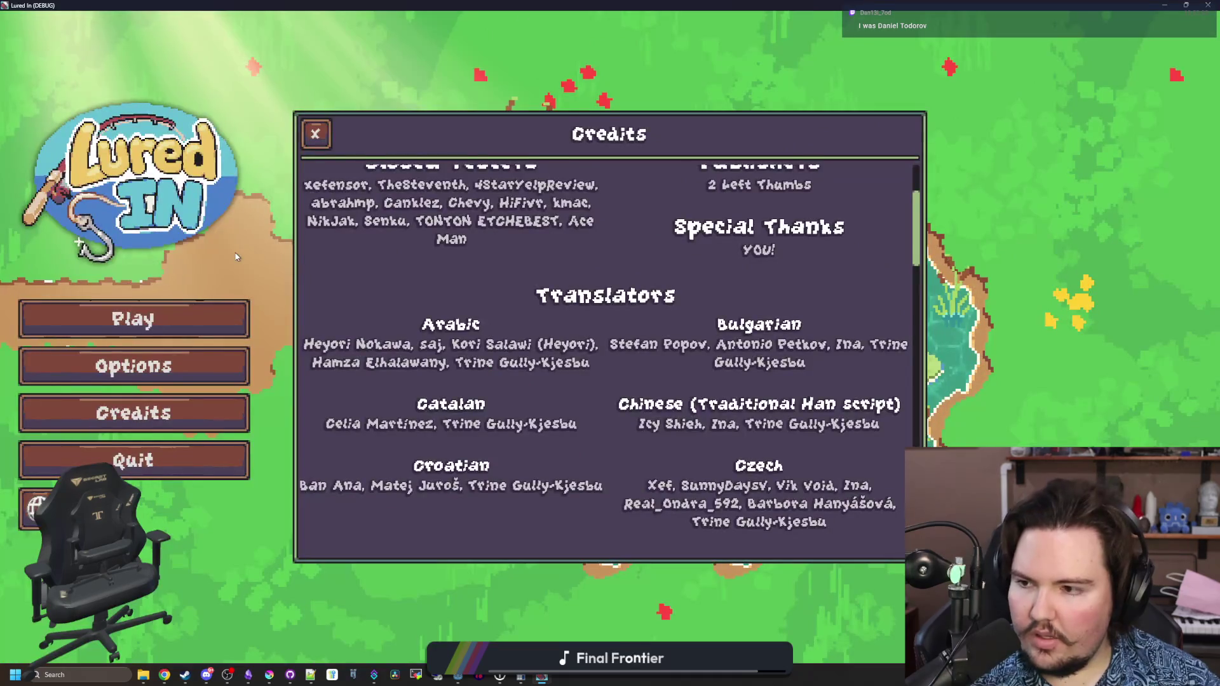
pyautogui.click(326, 130)
pyautogui.click(185, 413)
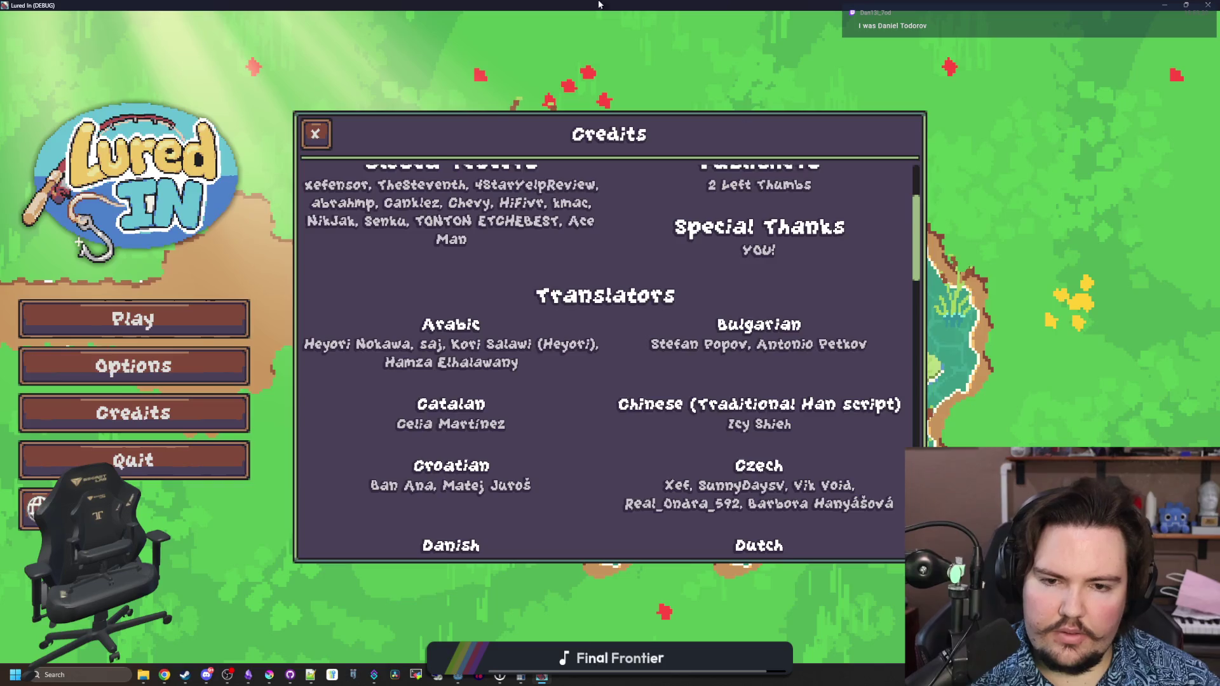
pyautogui.hotkey('alt', 'F4')
pyautogui.click(534, 303)
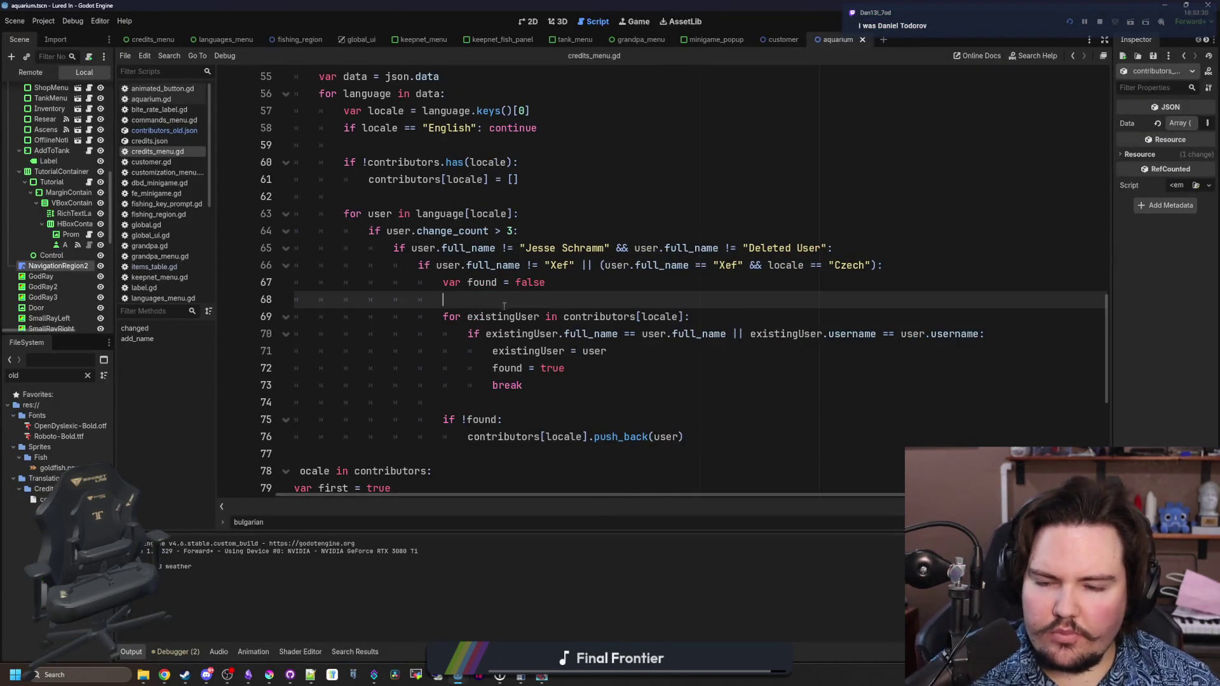
# - Save the script and delete the break statement on line 73
pyautogui.scroll(-1, 491, 299)
pyautogui.hotkey('ctrl', 's')
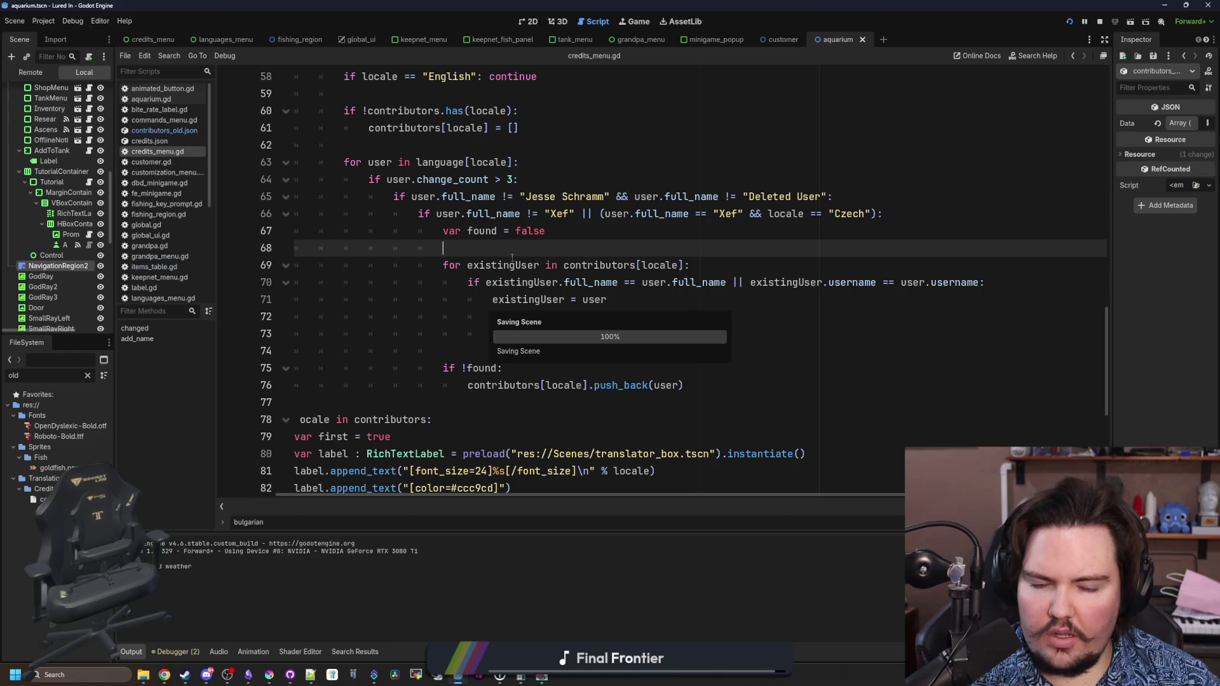
pyautogui.doubleClick(495, 334)
pyautogui.write('contin')
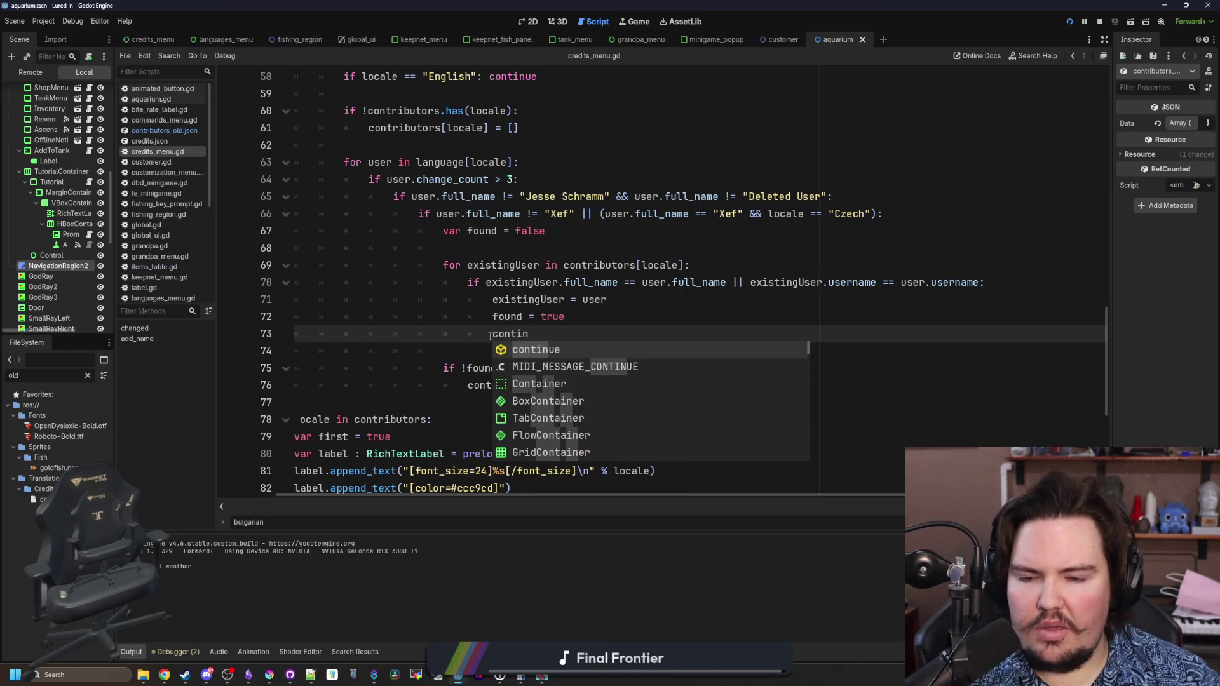
pyautogui.press('BackSpace')
pyautogui.press('BackSpace')
pyautogui.press('BackSpace')
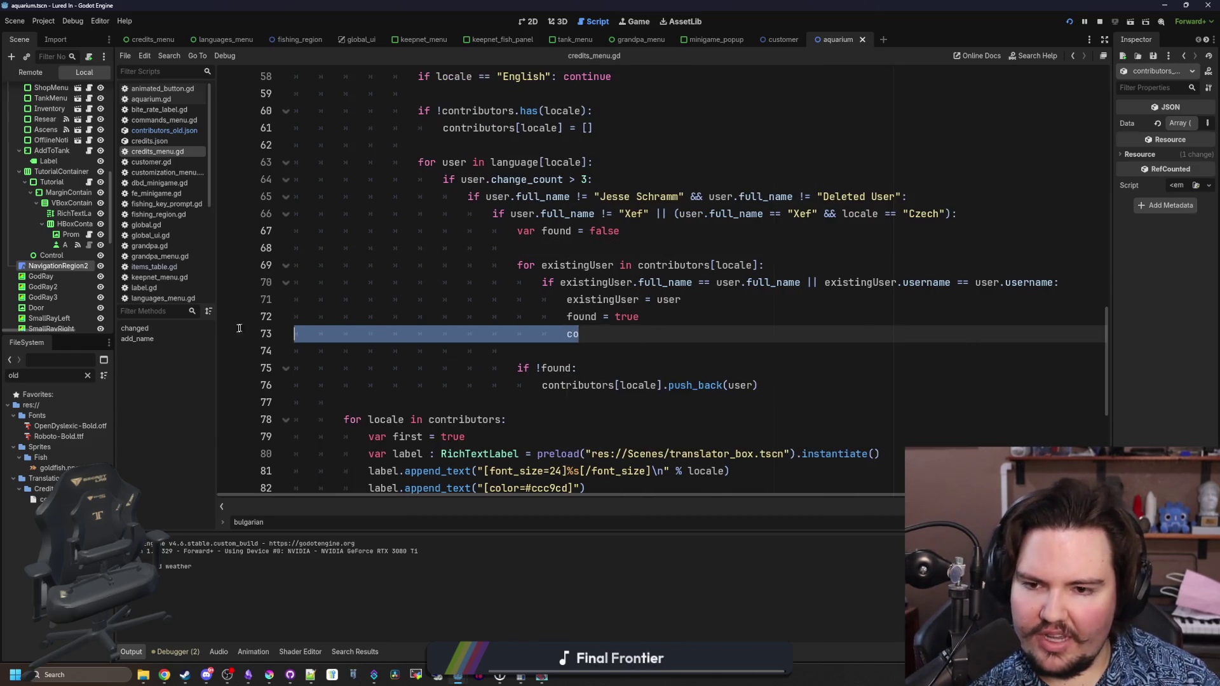
pyautogui.press('Down')
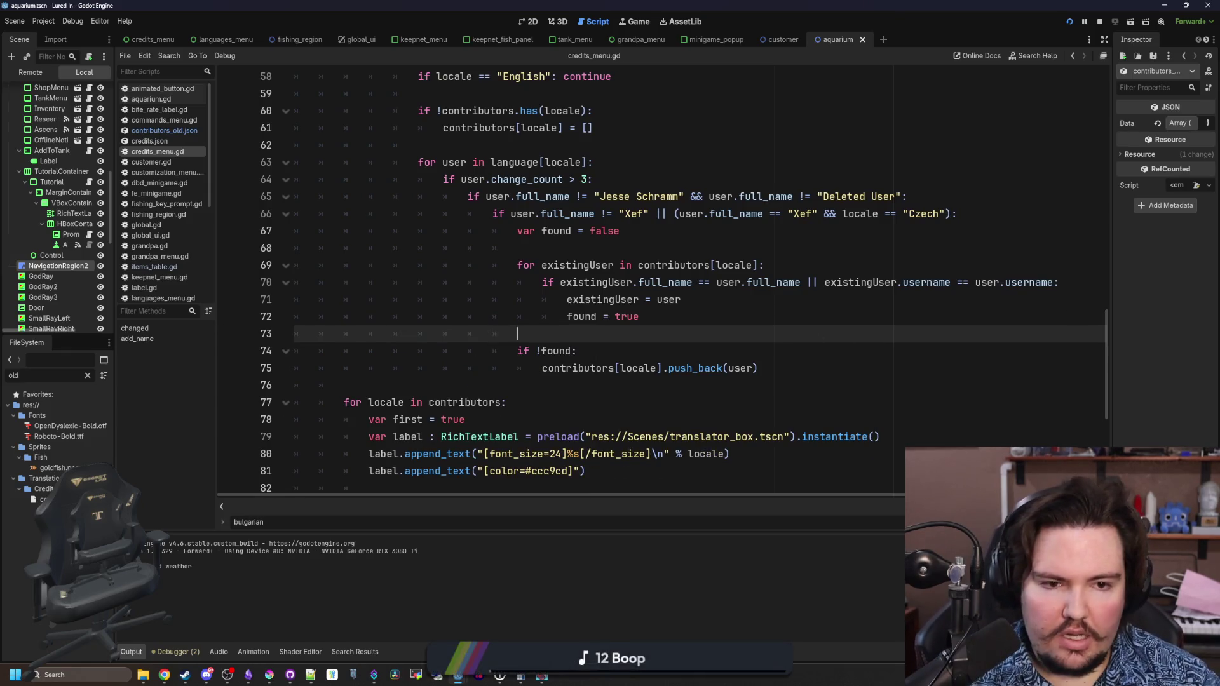
# - Reopen Credits in the running game to recheck the translator lists, then return
pyautogui.hotkey('alt', 'Tab')
pyautogui.click(454, 352)
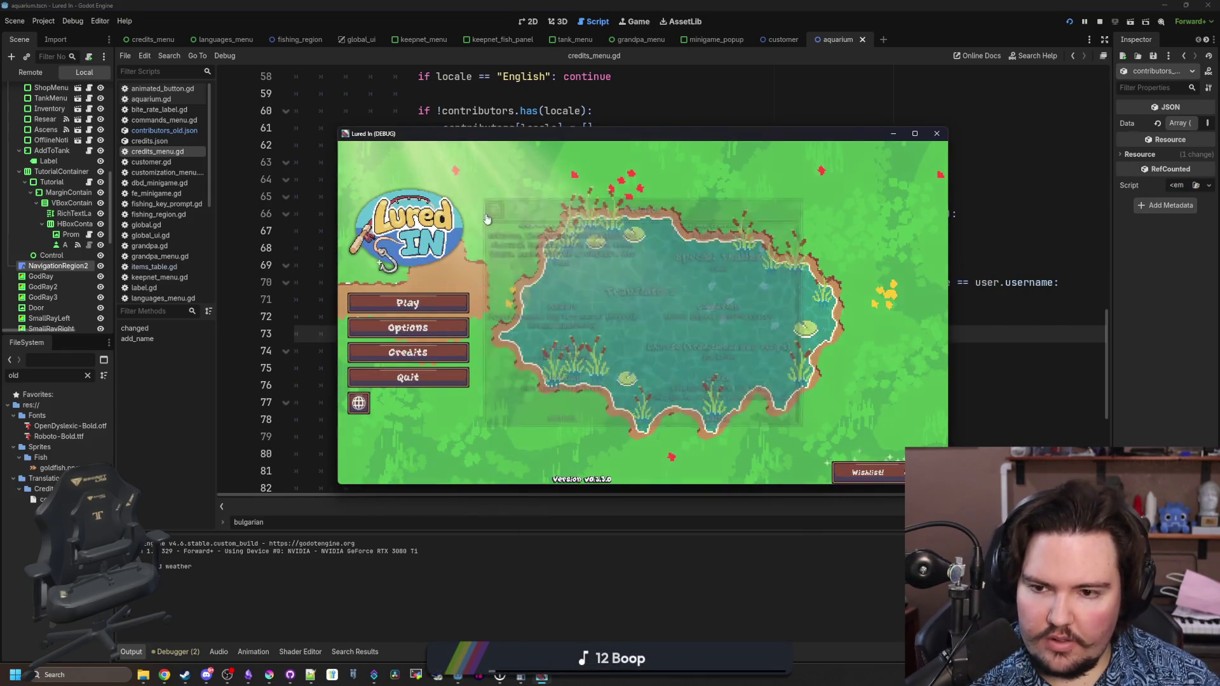
pyautogui.click(454, 353)
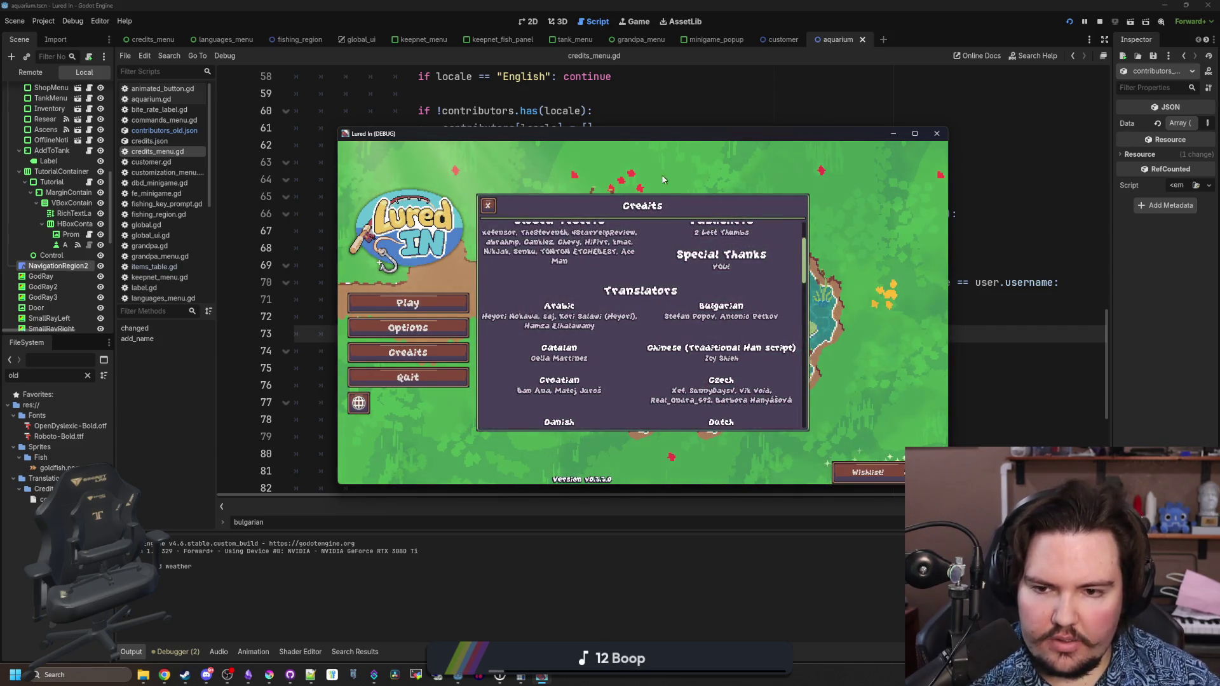
pyautogui.hotkey('alt', 'Tab')
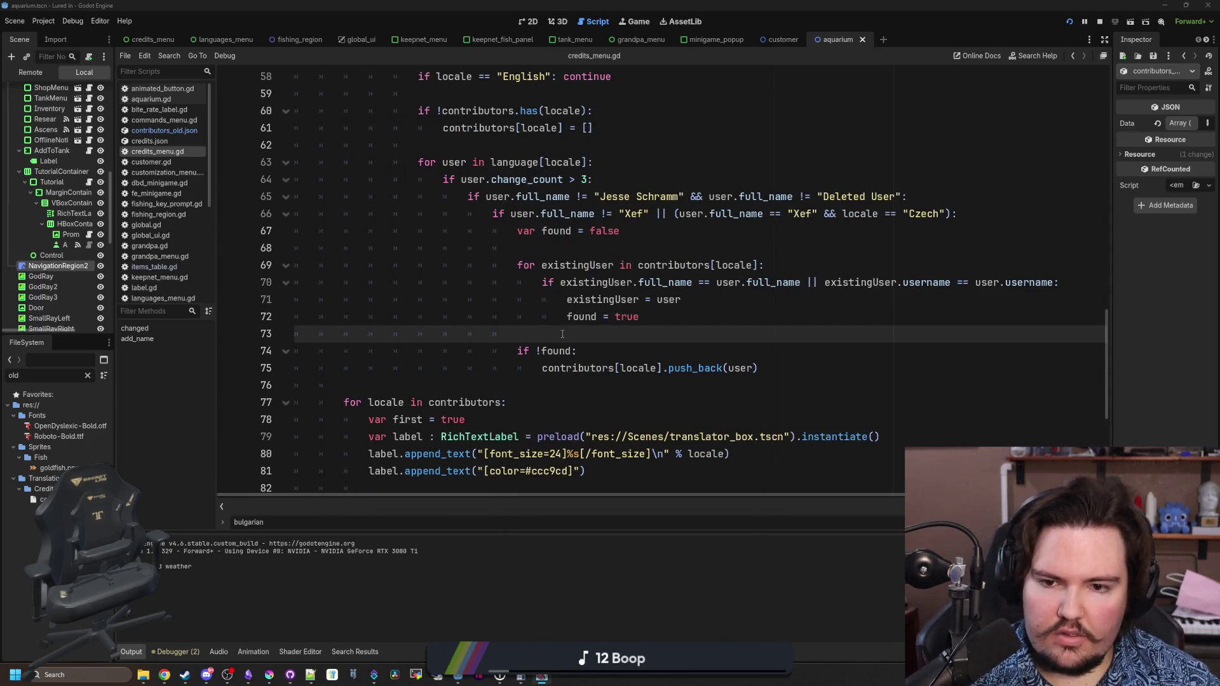
# - Insert new blank lines below the Xef check on line 66
pyautogui.hscroll(-3, 562, 334)
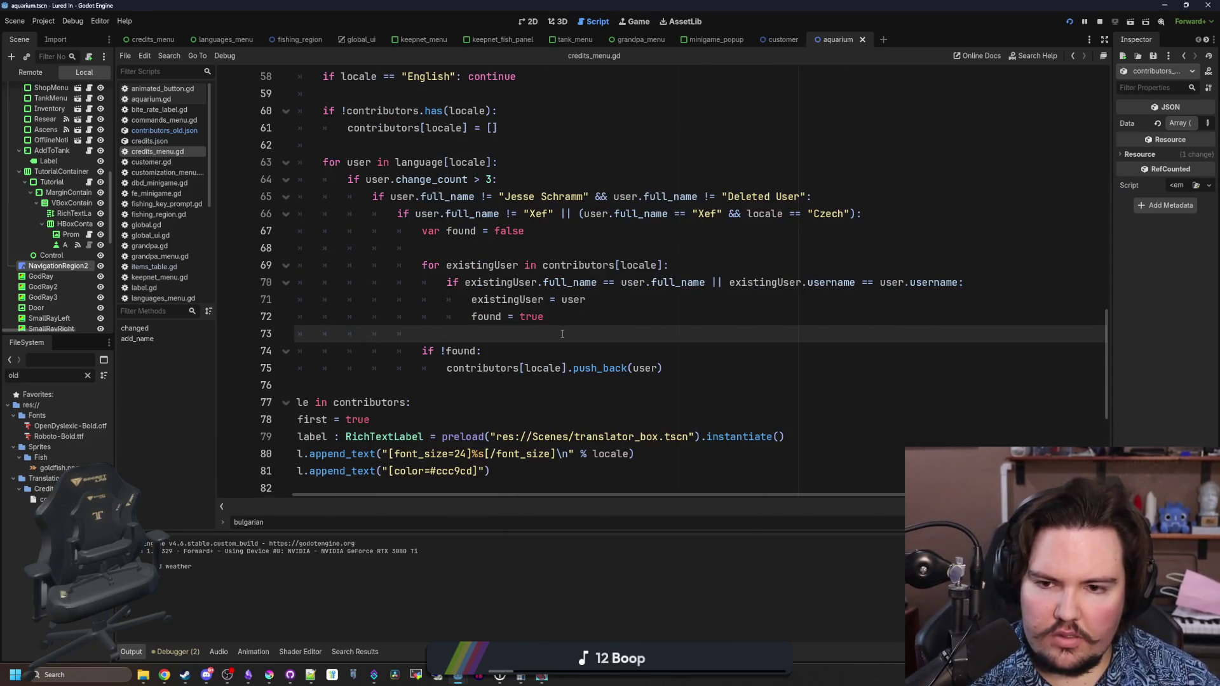
pyautogui.press('Up')
pyautogui.press('Up')
pyautogui.press('Up')
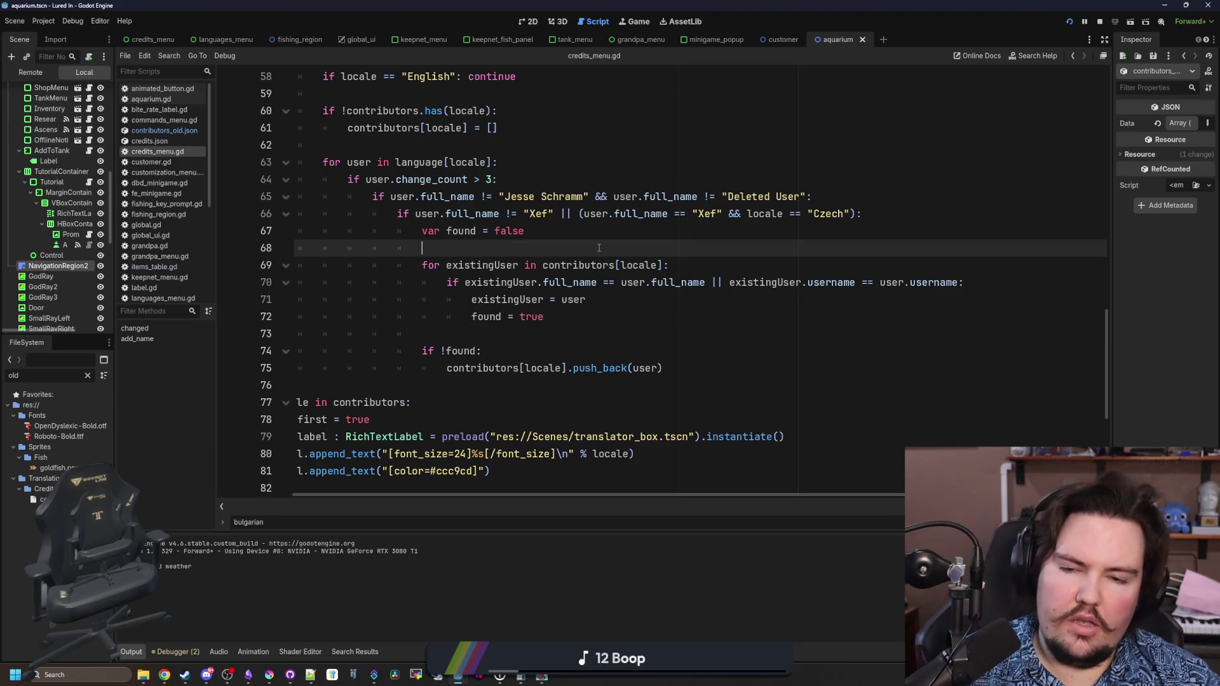
pyautogui.click(566, 334)
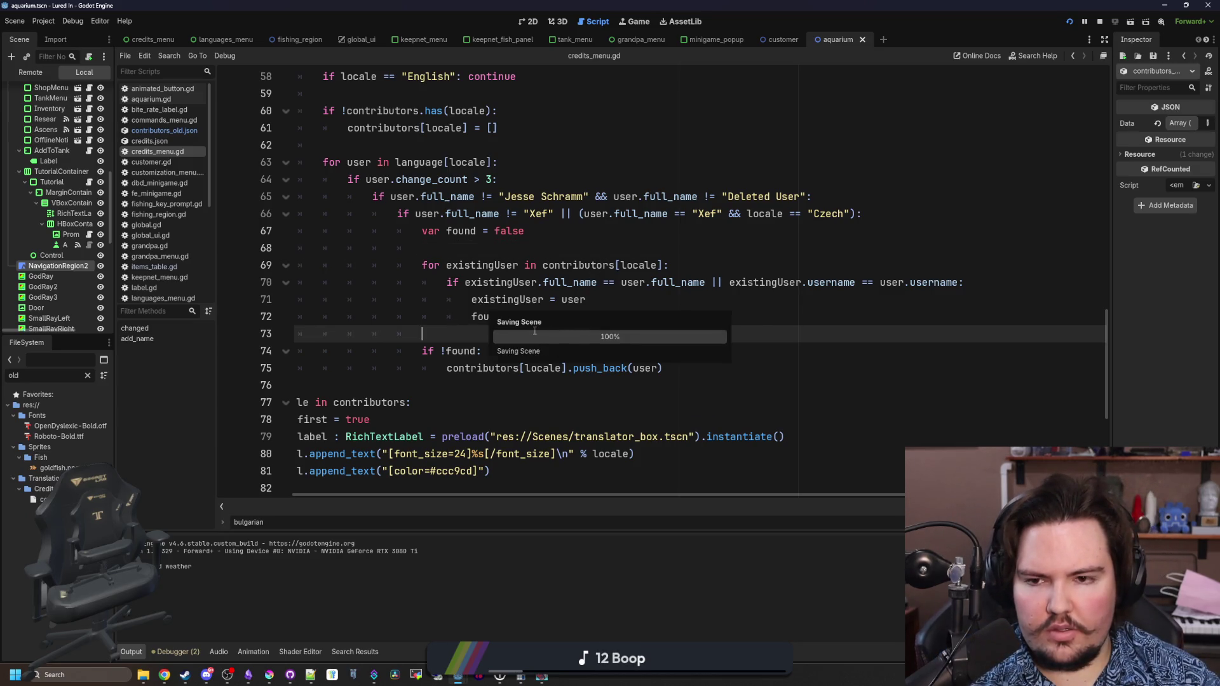
pyautogui.click(563, 321)
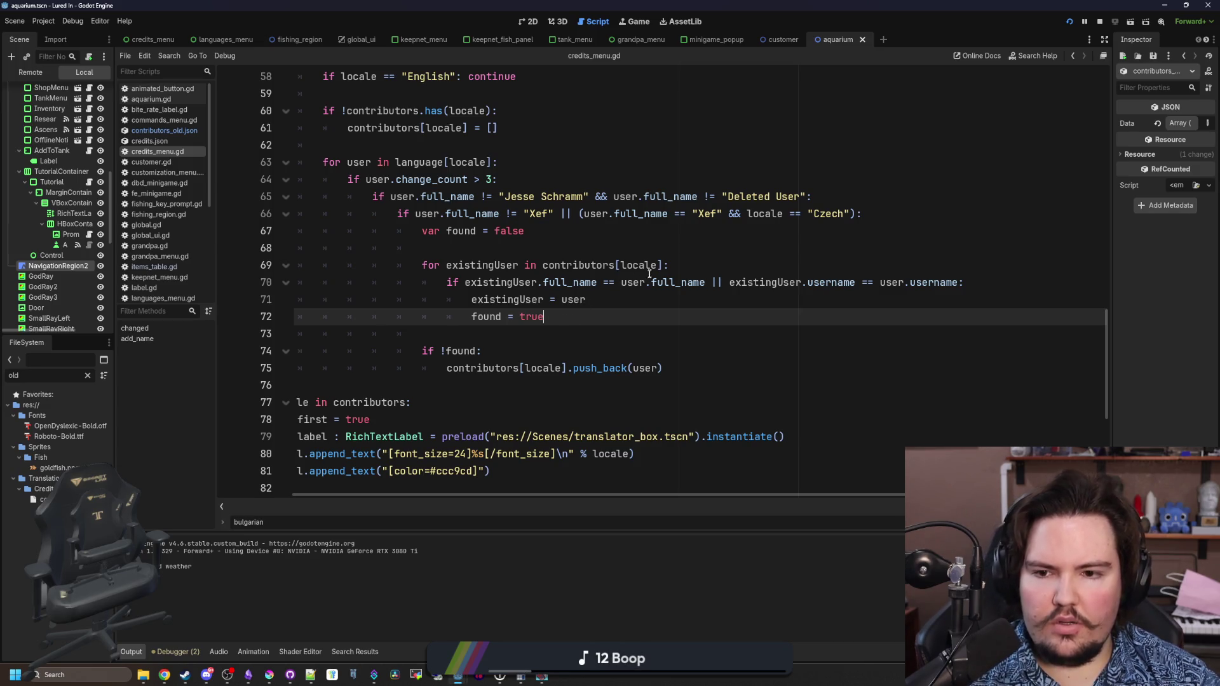
pyautogui.click(704, 263)
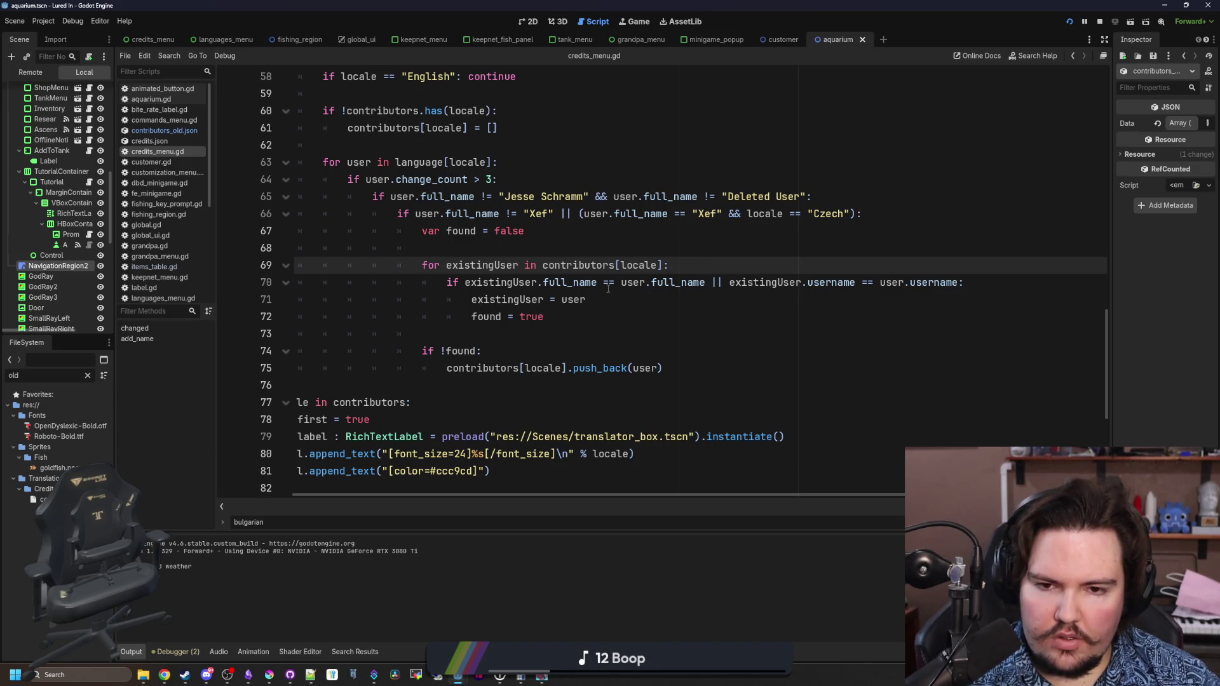
pyautogui.click(572, 311)
pyautogui.click(546, 332)
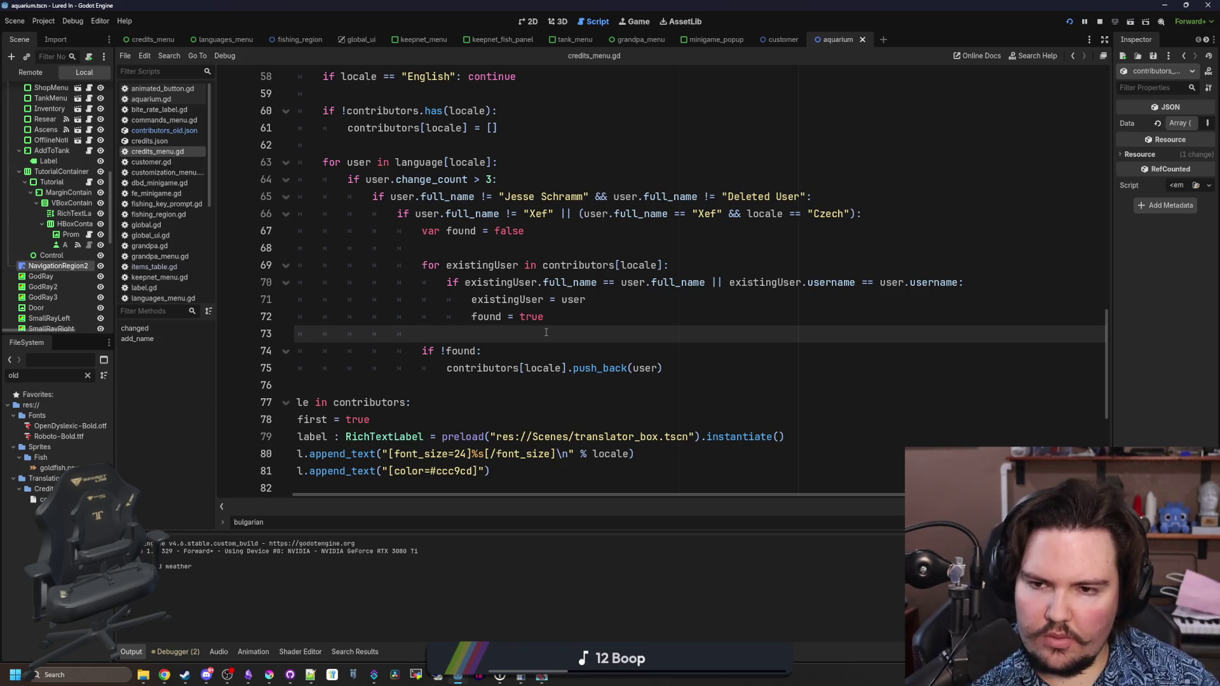
pyautogui.click(920, 210)
pyautogui.press('Return')
pyautogui.press('Return')
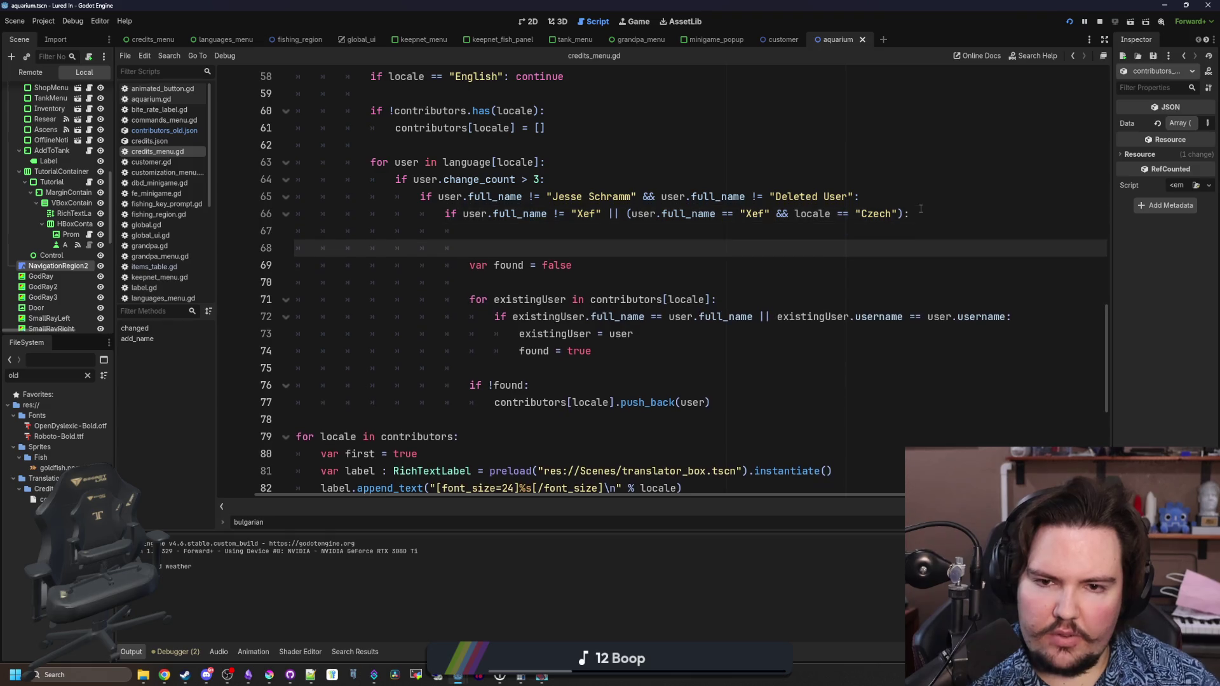
# - Add an if user.full_name.contains(a specific first name) check with print(user), and save
pyautogui.press('Up')
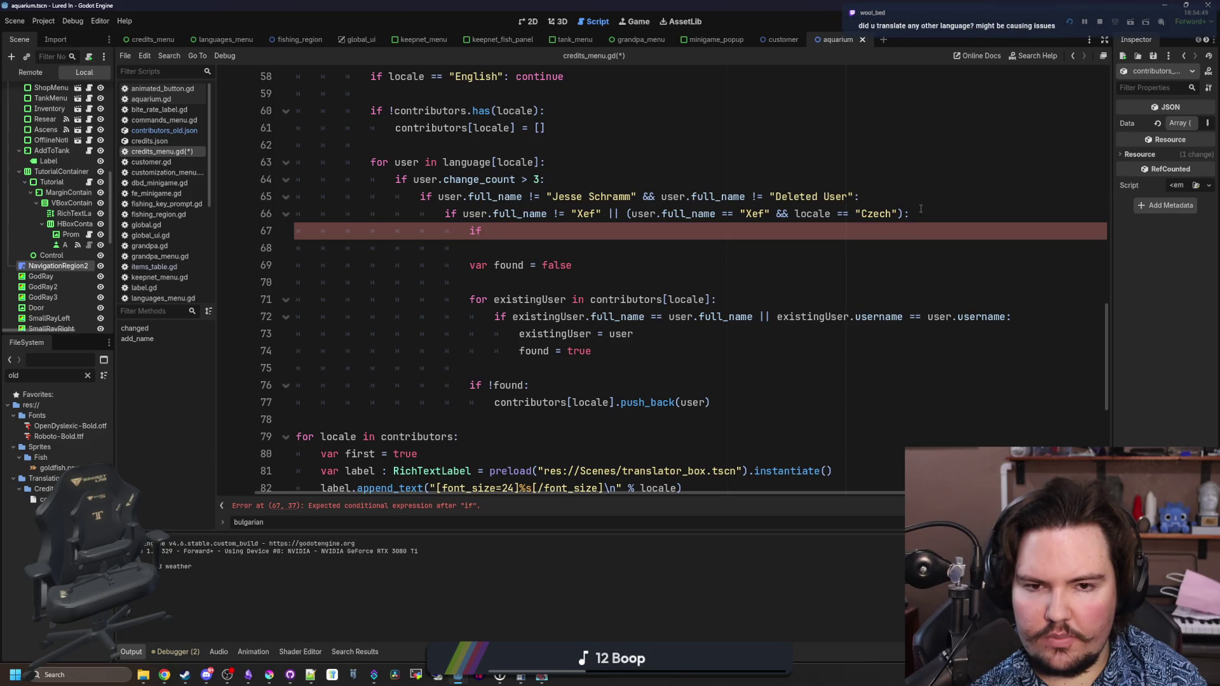
pyautogui.press('BackSpace')
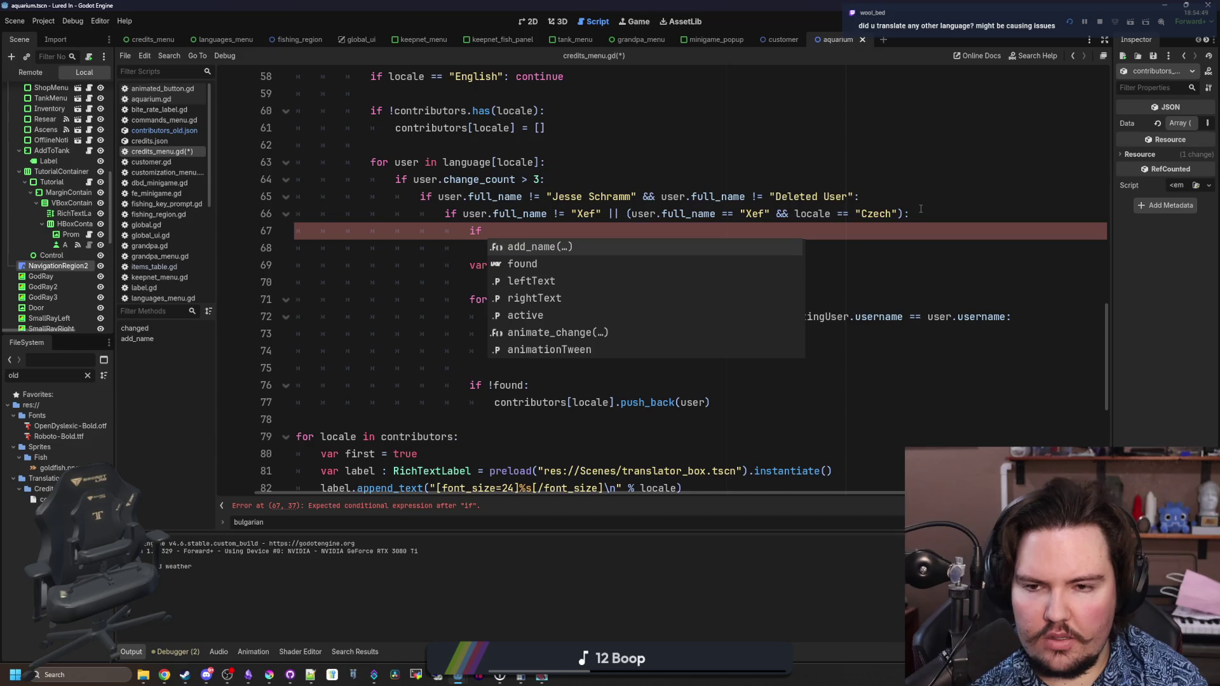
pyautogui.write('user')
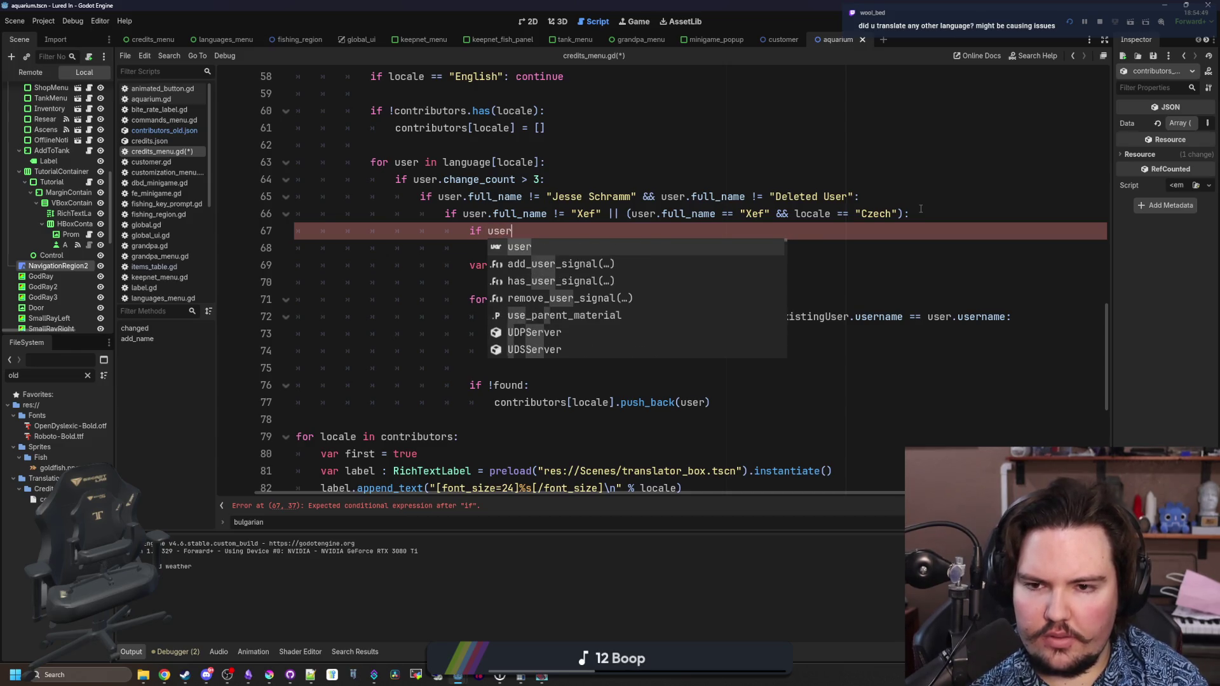
pyautogui.press('BackSpace')
pyautogui.press('BackSpace')
pyautogui.press('BackSpace')
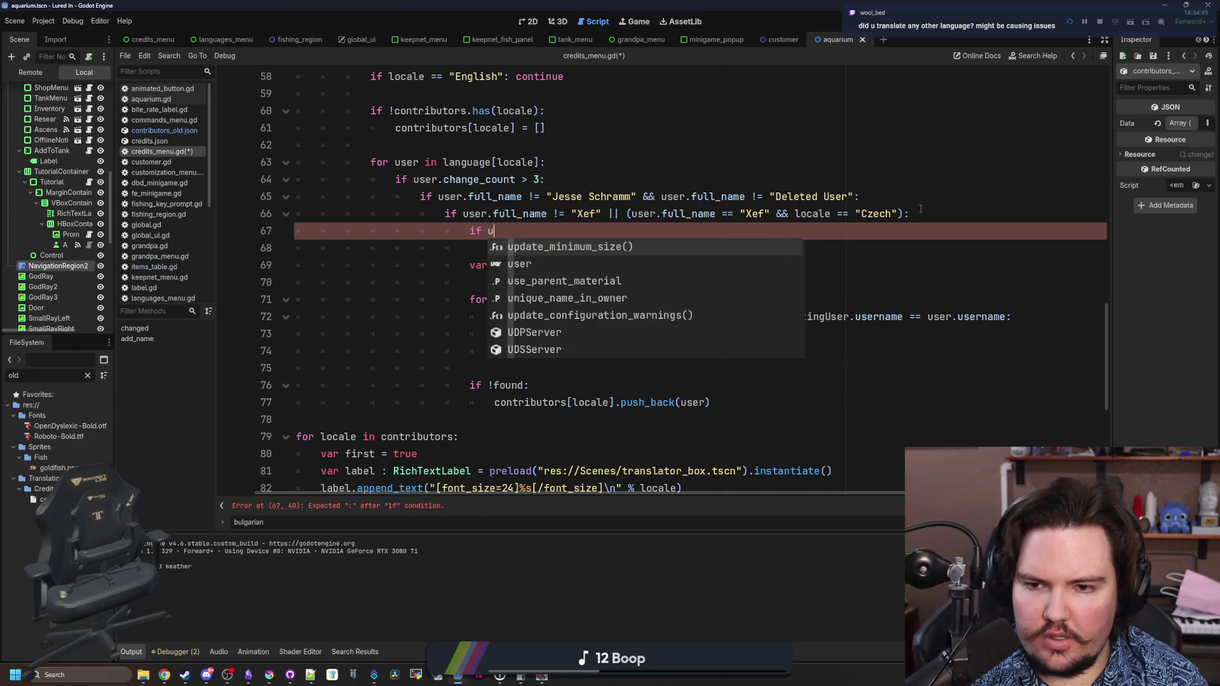
pyautogui.write('user.full_name.contains("Daniel"):')
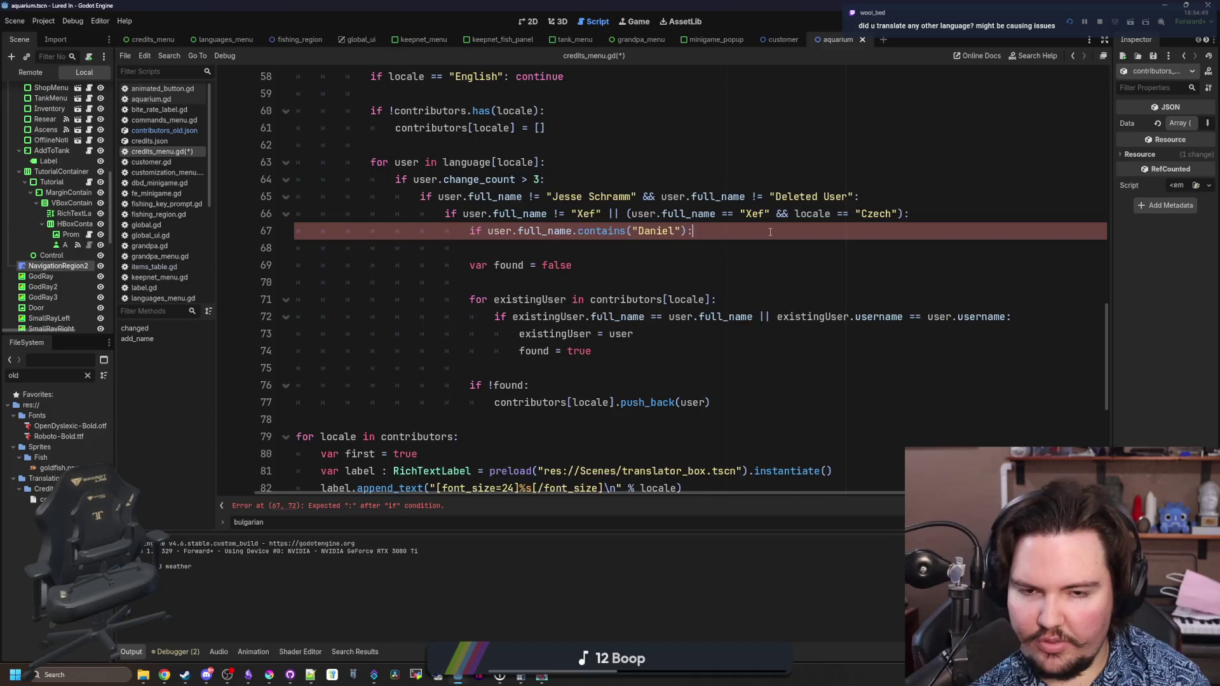
pyautogui.press('Return')
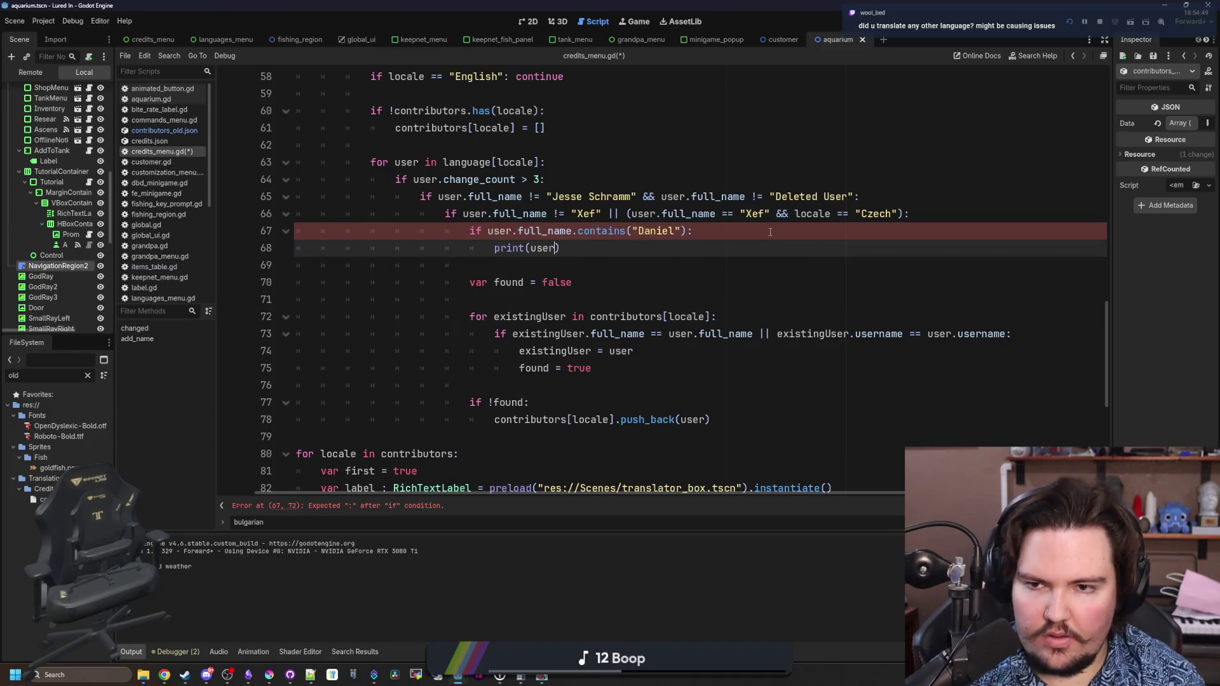
pyautogui.write('r')
pyautogui.hotkey('ctrl', 's')
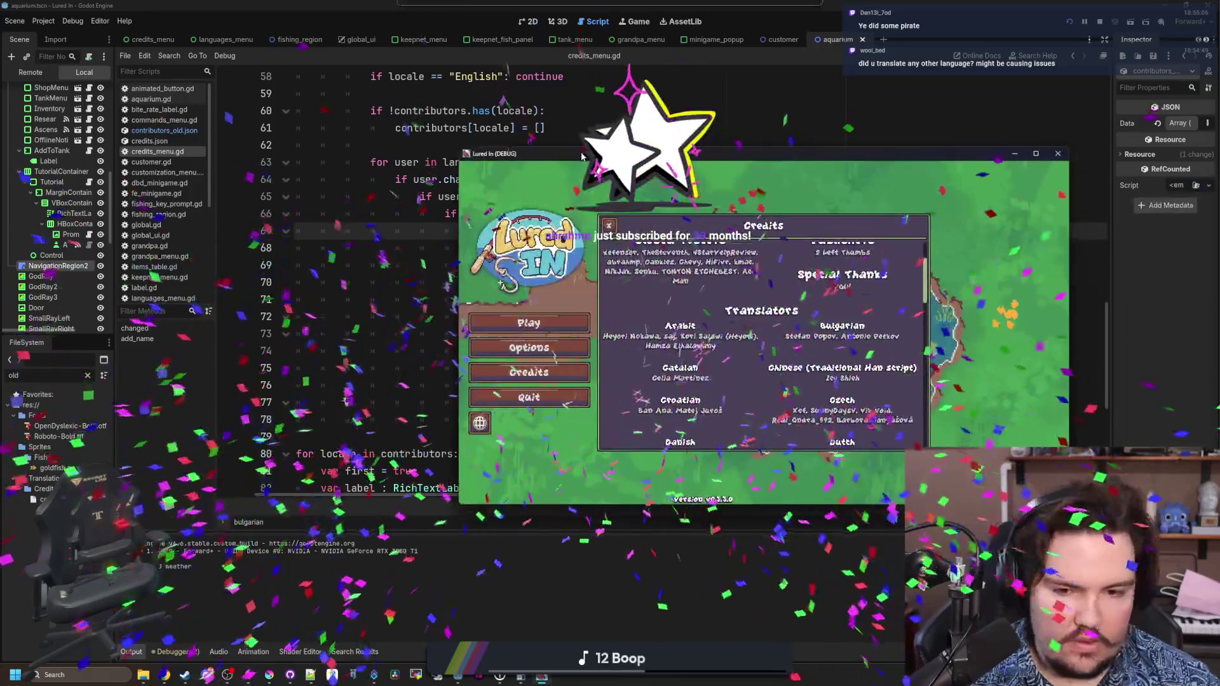
pyautogui.moveTo(582, 156); pyautogui.dragTo(484, 157)
# - Reopen the Credits panel, then minimise the game and notes windows to reveal the desktop
pyautogui.click(514, 228)
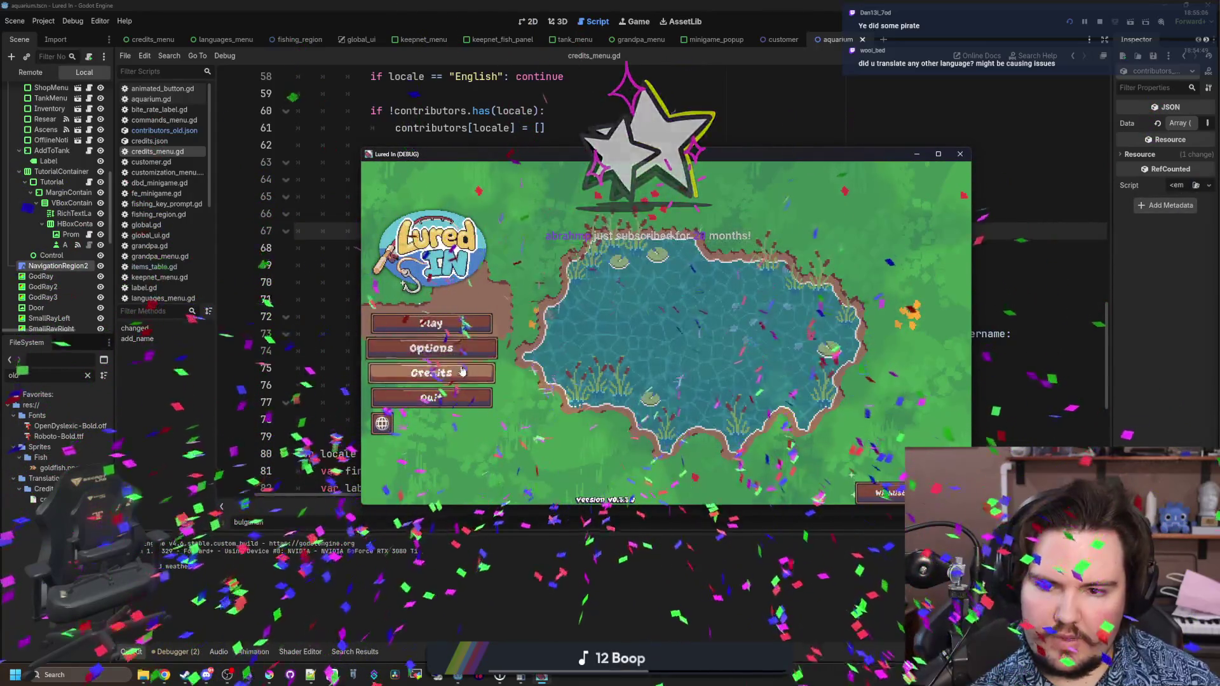
pyautogui.click(458, 374)
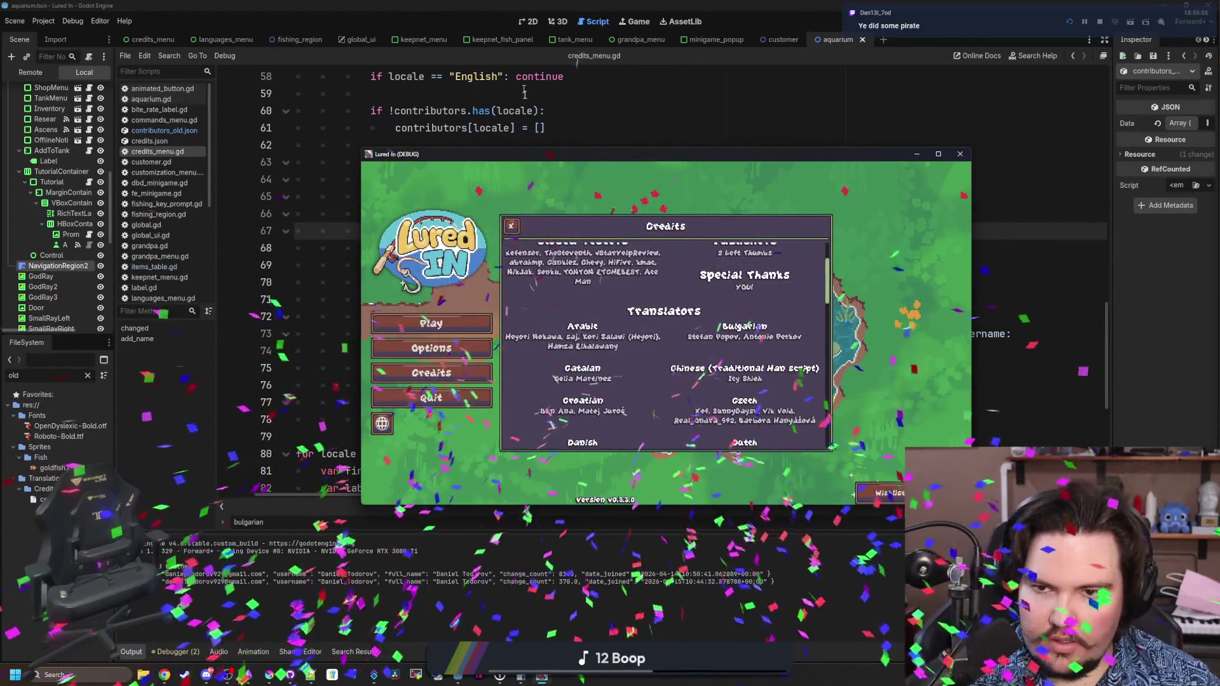
pyautogui.hotkey('alt', 'Tab')
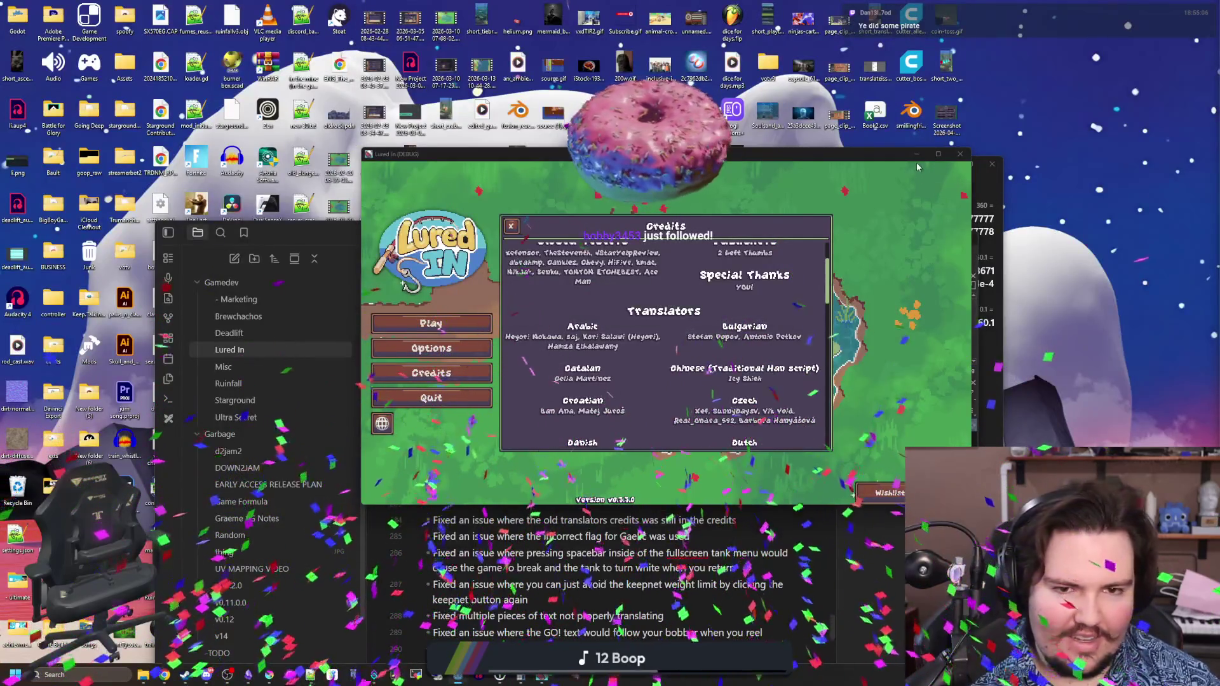
pyautogui.click(960, 153)
pyautogui.click(892, 233)
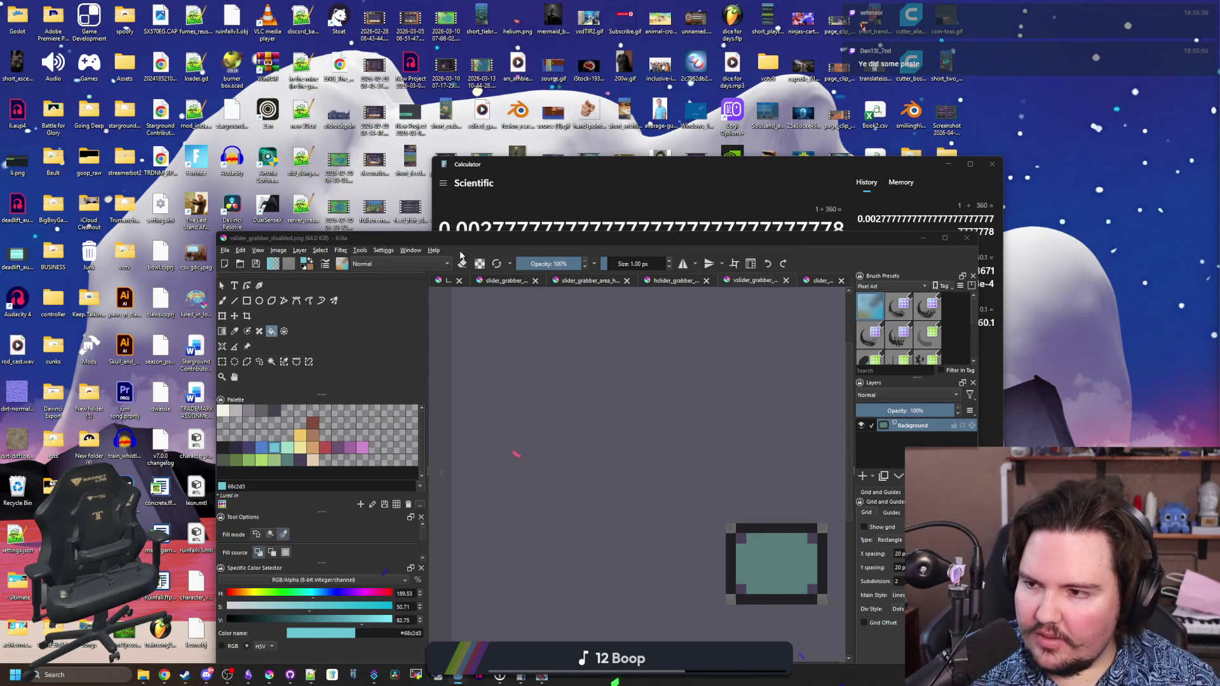
# - Bring the game's Credits back, scroll through the translators, and minimise the game window
pyautogui.hotkey('alt', 'Tab')
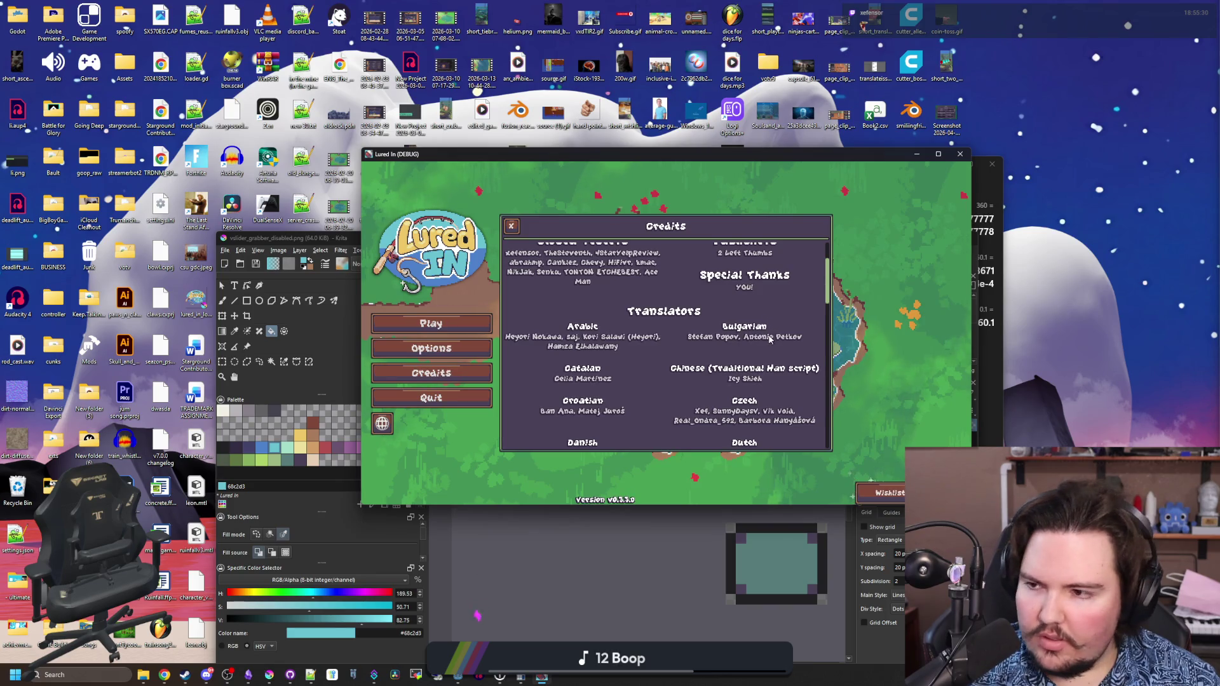
pyautogui.scroll(-3, 770, 308)
pyautogui.scroll(-10, 770, 306)
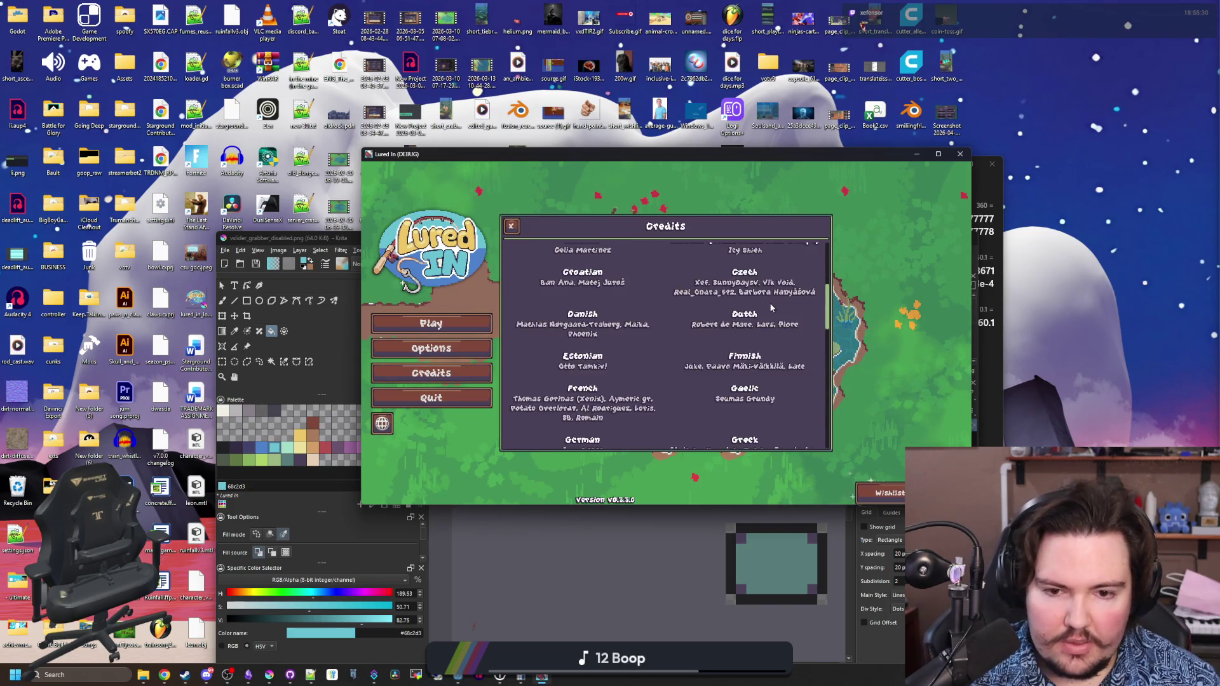
pyautogui.scroll(-10, 771, 308)
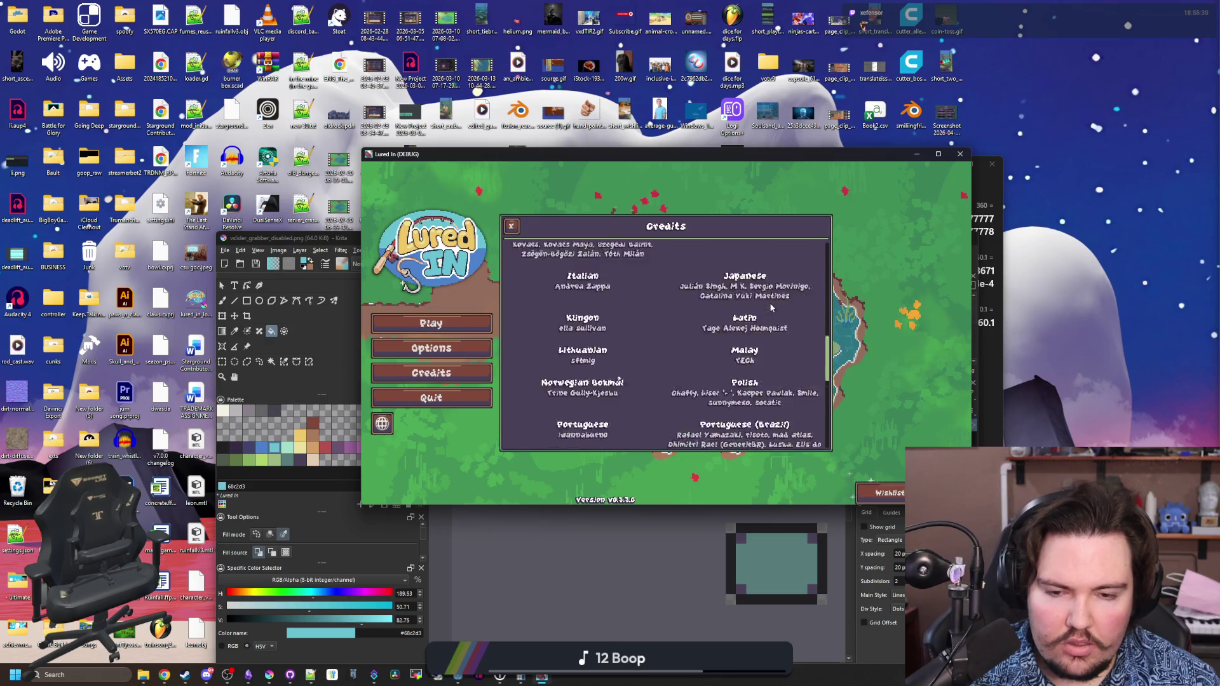
pyautogui.scroll(-7, 771, 308)
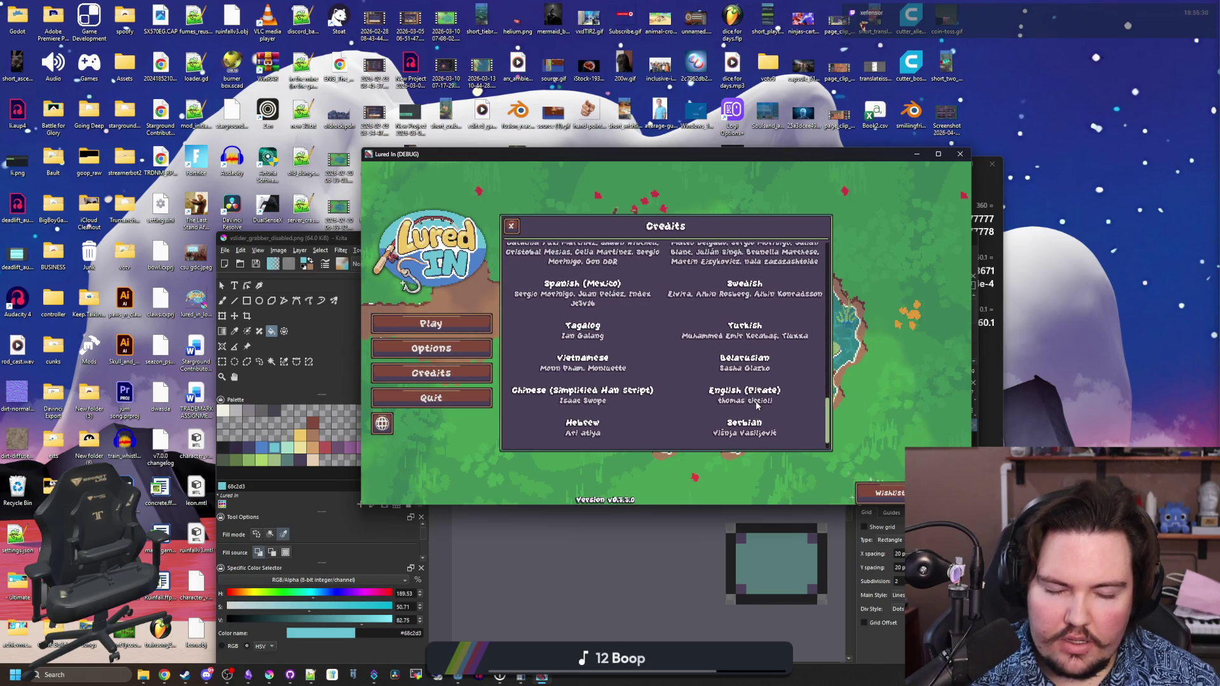
pyautogui.scroll(20, 756, 400)
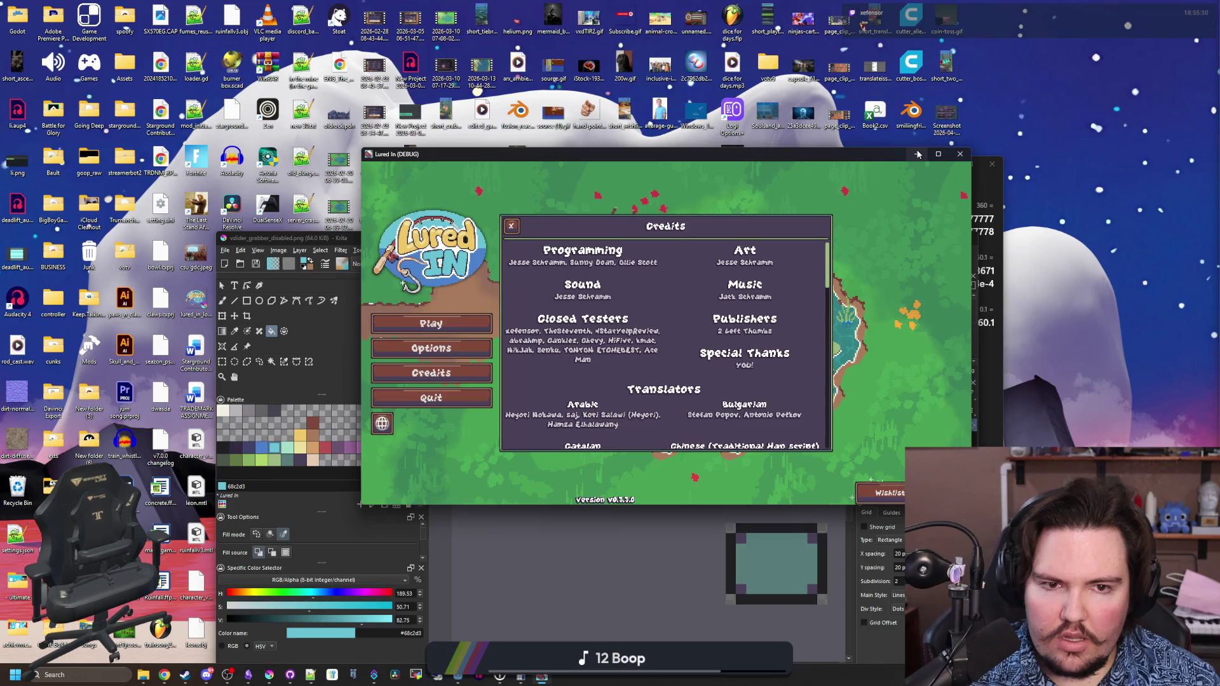
pyautogui.click(918, 154)
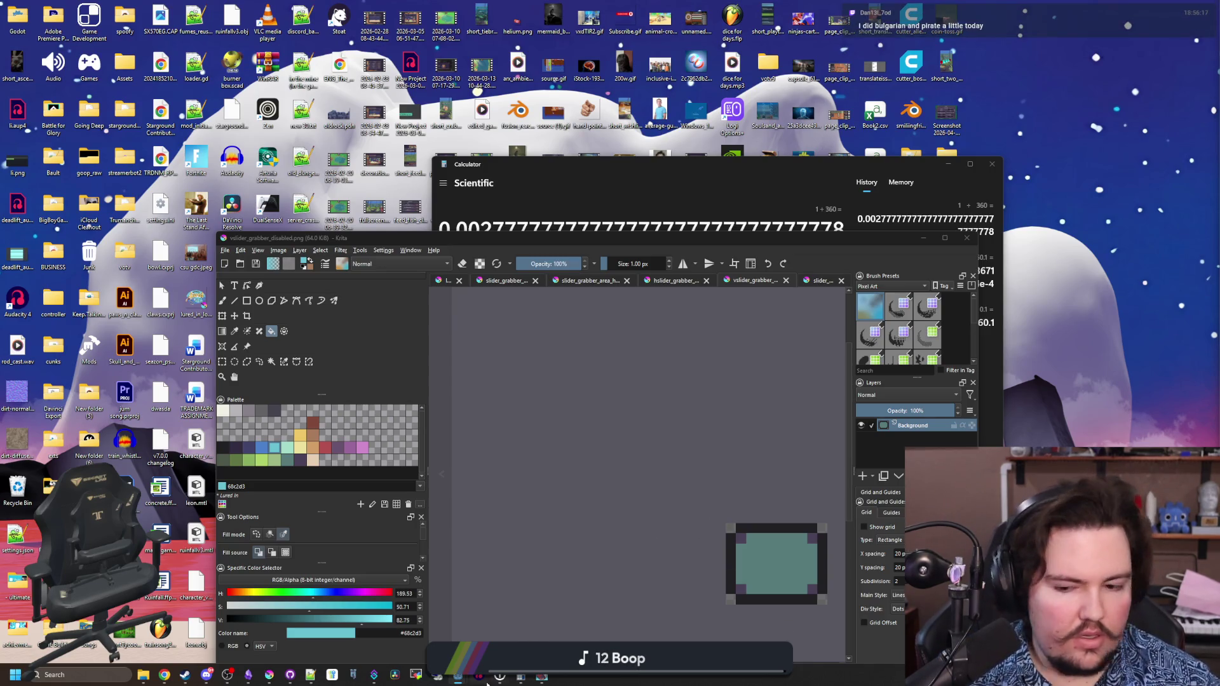
# - Reopen the Credits panel and scroll down and back up through the translator lists
pyautogui.click(429, 376)
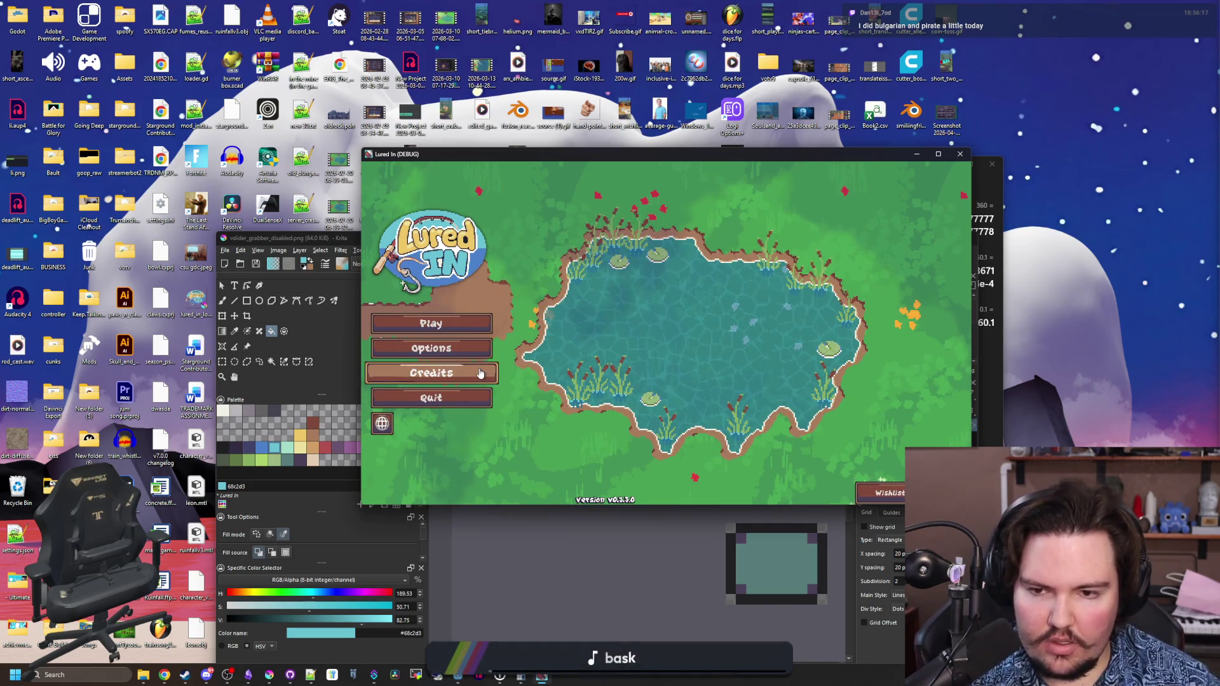
pyautogui.click(429, 376)
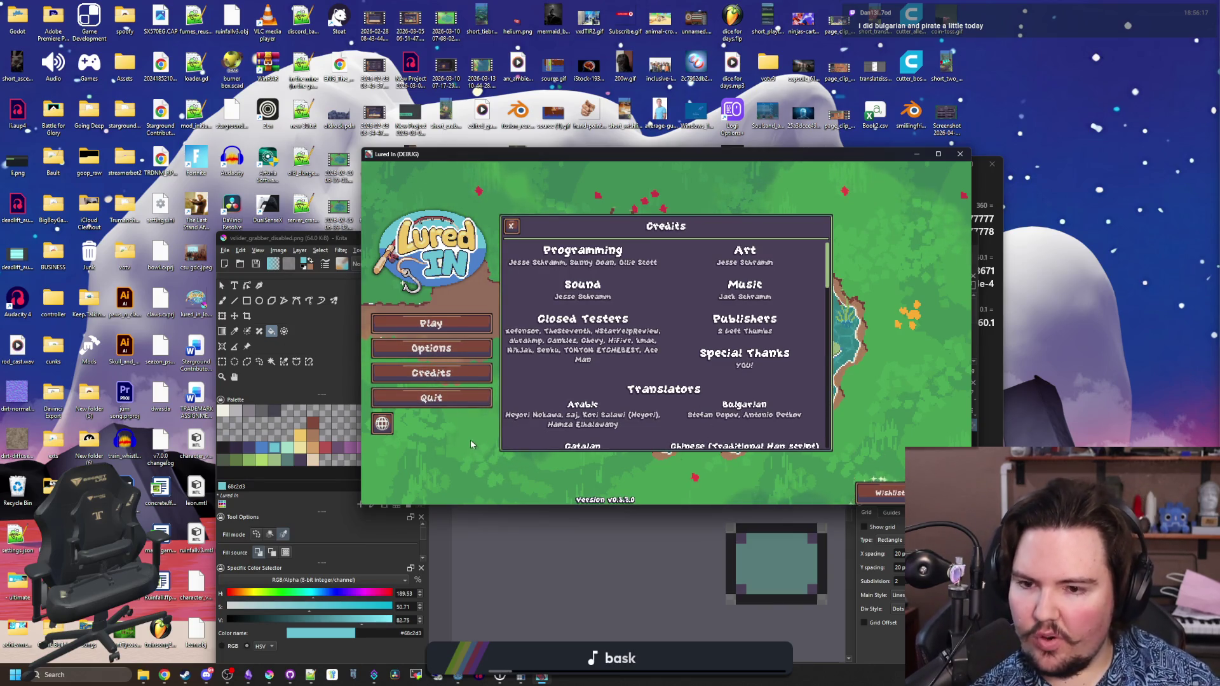
pyautogui.scroll(-2, 573, 419)
pyautogui.scroll(-10, 573, 419)
pyautogui.scroll(6, 573, 419)
pyautogui.scroll(4, 575, 413)
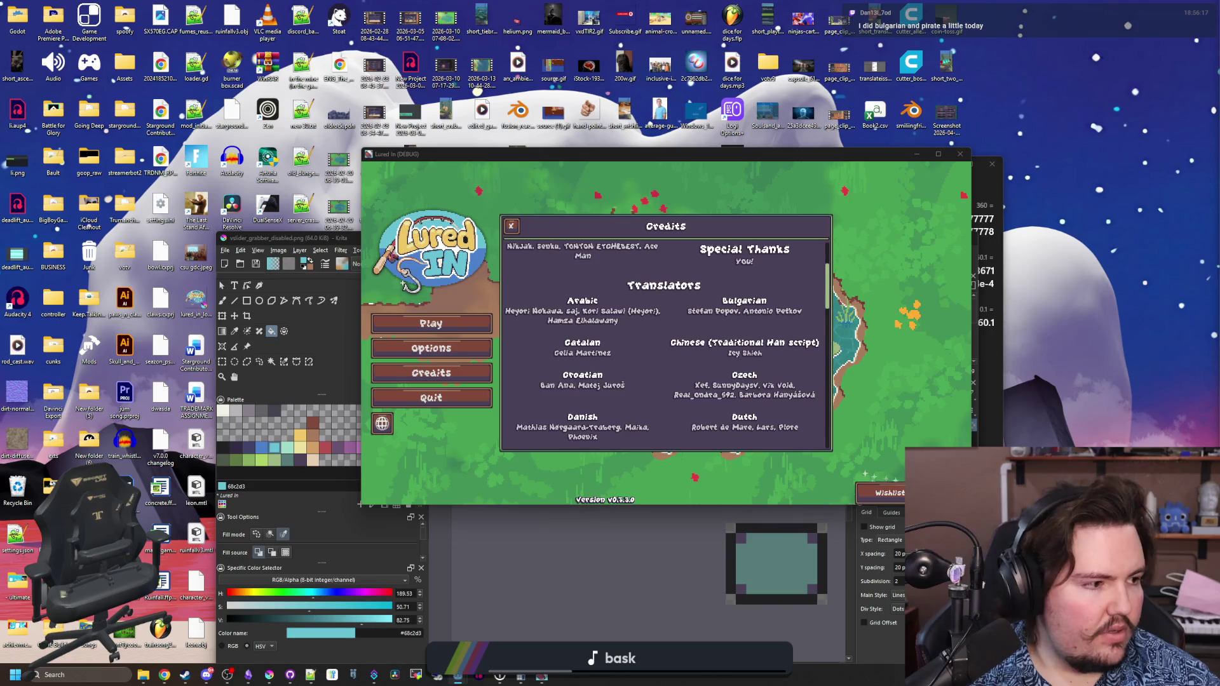
# - Bring the Godot editor forward, maximise it, and place the caret at the dedup loop near line 76
pyautogui.moveTo(1124, 157); pyautogui.dragTo(650, 179)
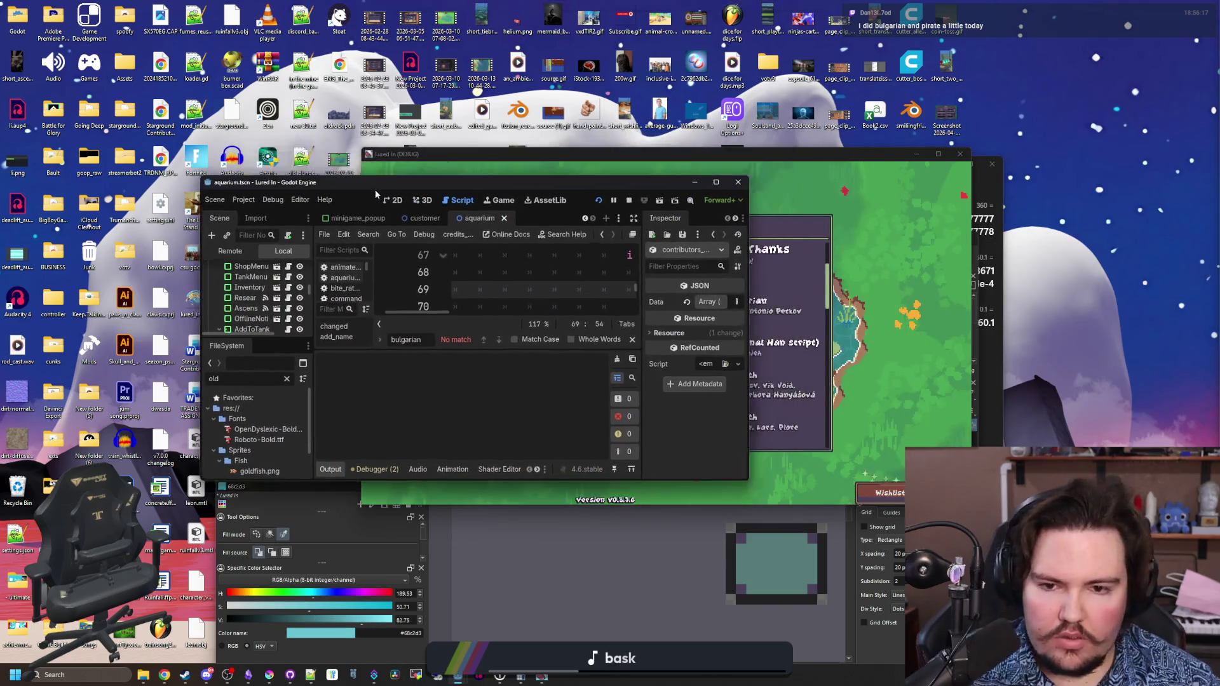
pyautogui.click(715, 183)
pyautogui.scroll(3, 635, 317)
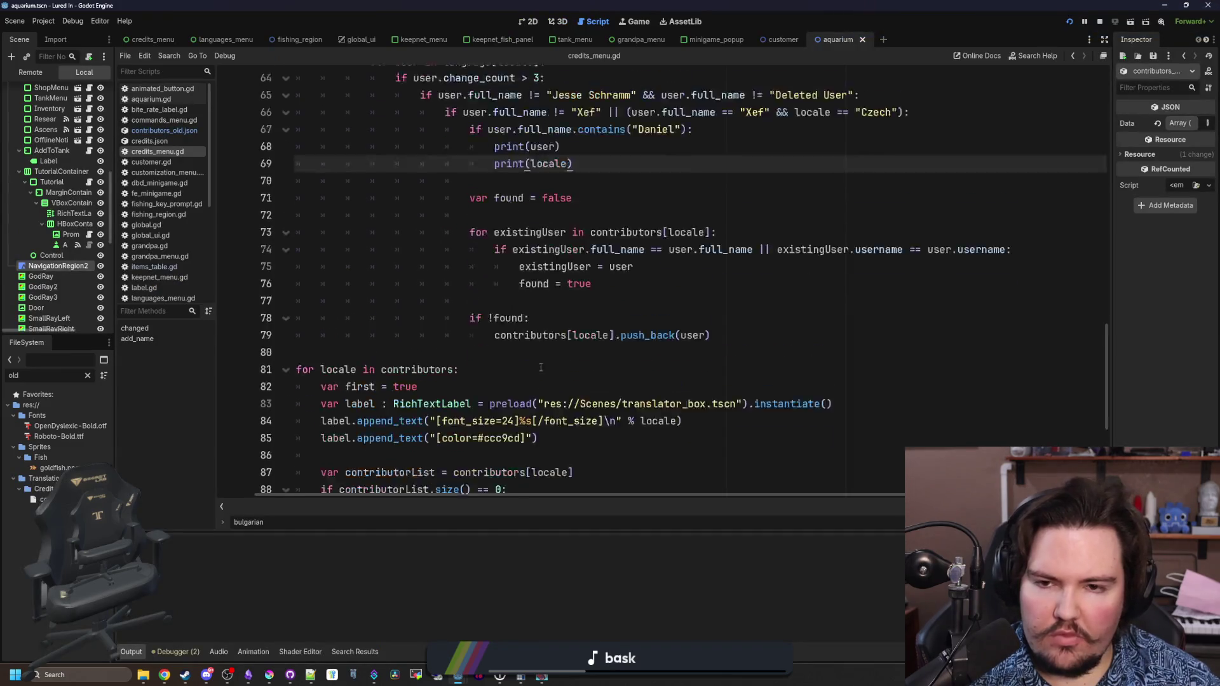
pyautogui.click(634, 335)
pyautogui.scroll(1, 550, 314)
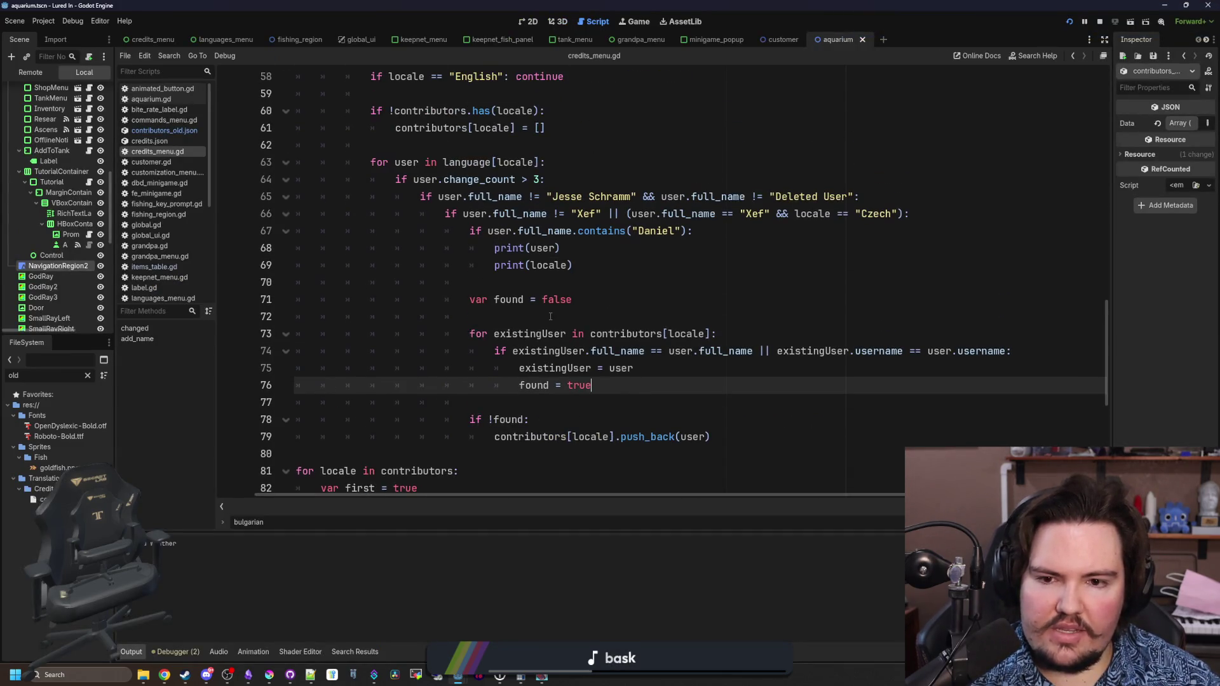
# - Change line 73's loop to 'for index in range(contributors[locale].size()):'
pyautogui.moveTo(634, 368); pyautogui.dragTo(521, 367)
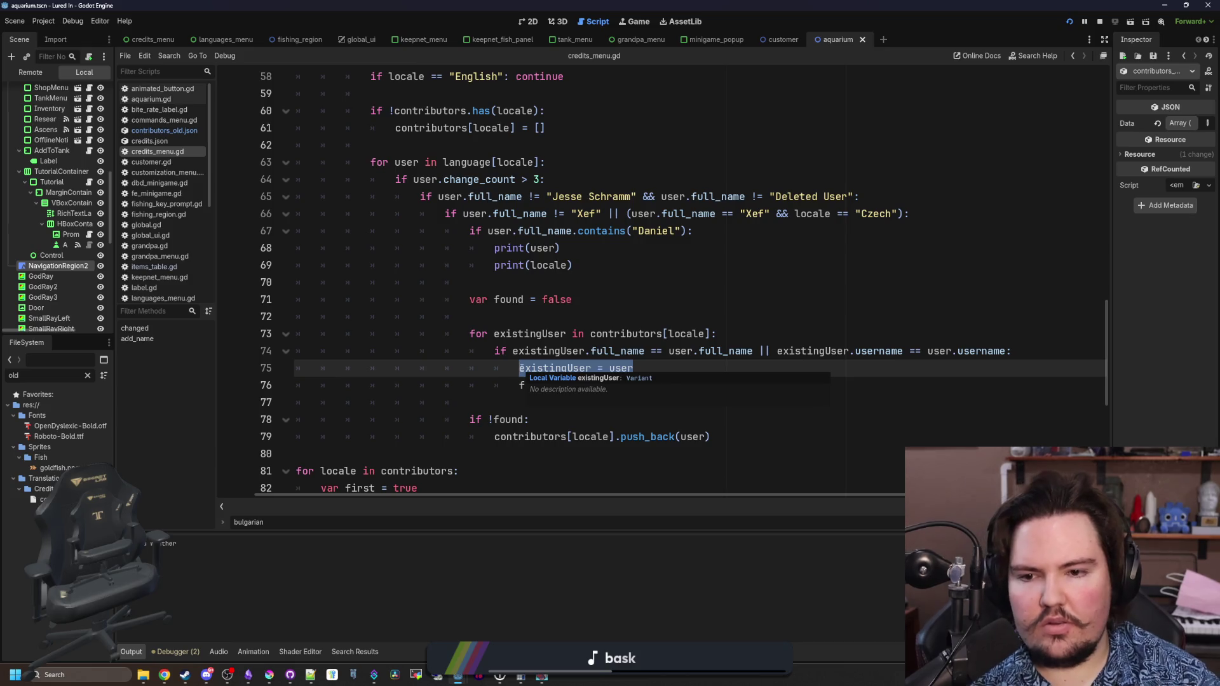
pyautogui.click(537, 319)
pyautogui.doubleClick(537, 335)
pyautogui.write('index in ')
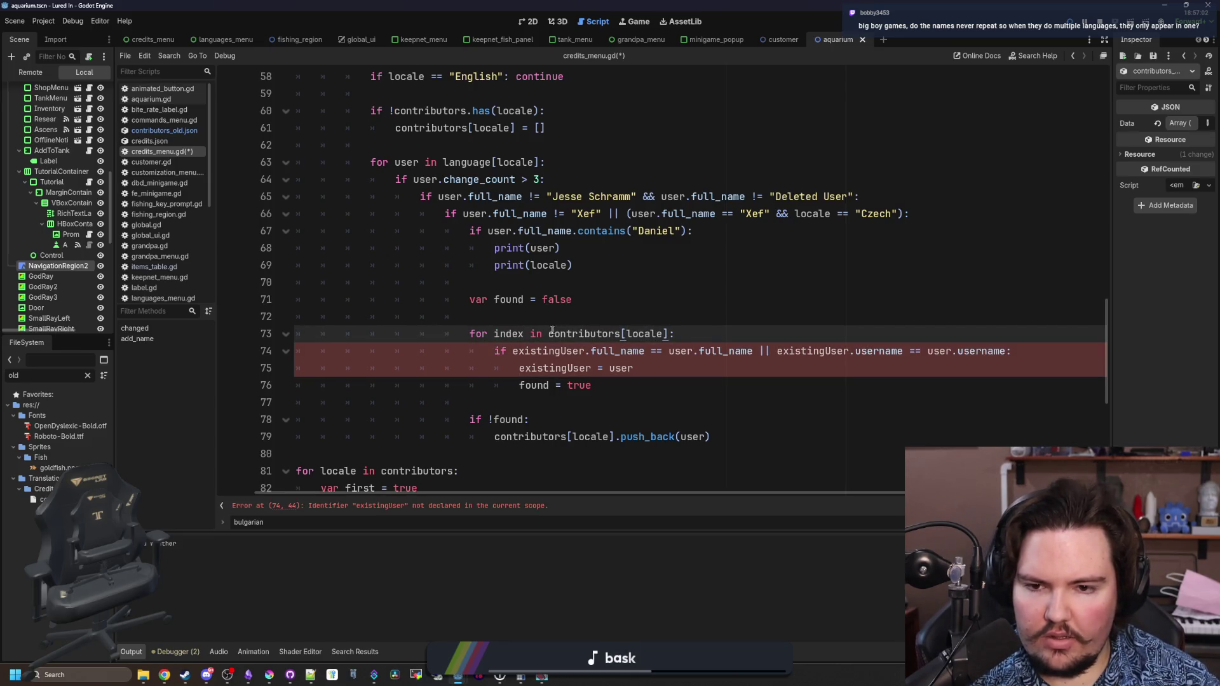
pyautogui.write('range(')
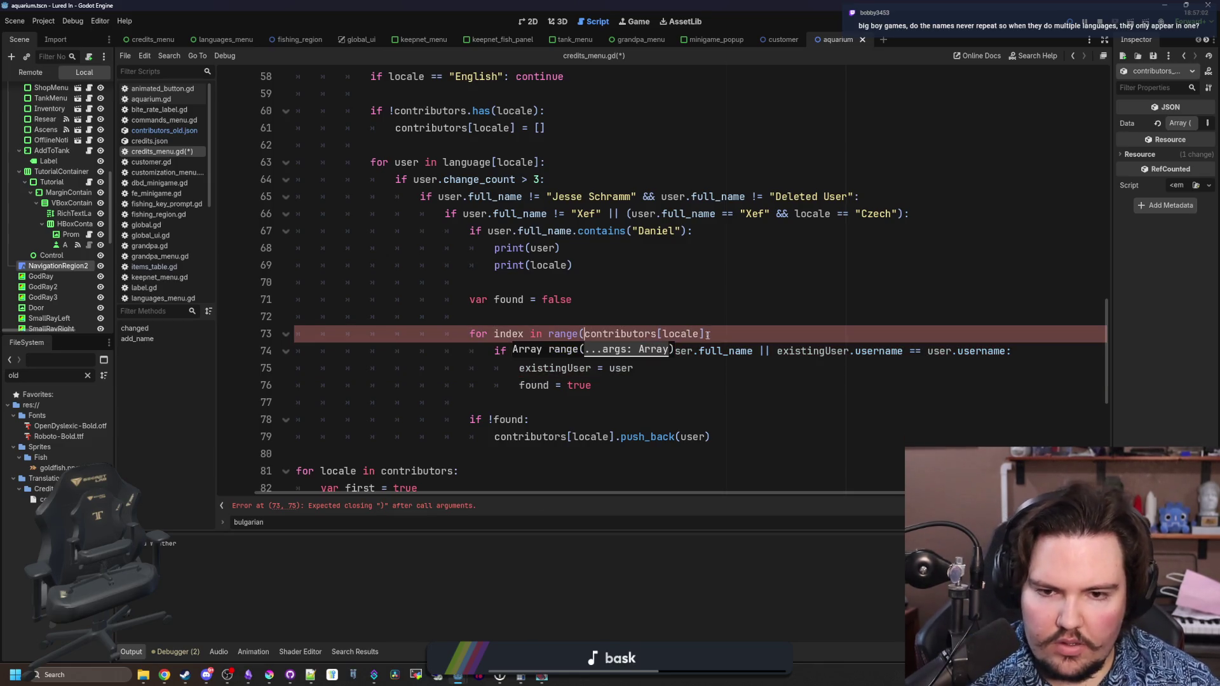
pyautogui.click(708, 335)
pyautogui.write('.size()):')
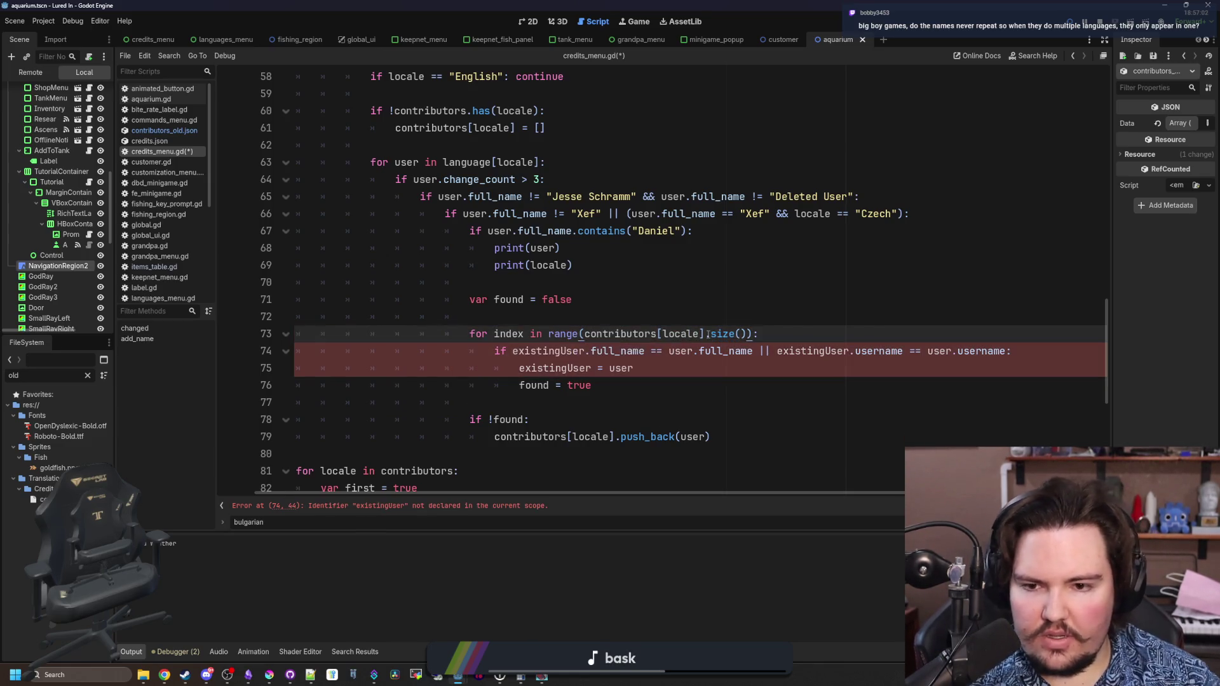
pyautogui.press('Return')
pyautogui.write('var existingUser = co')
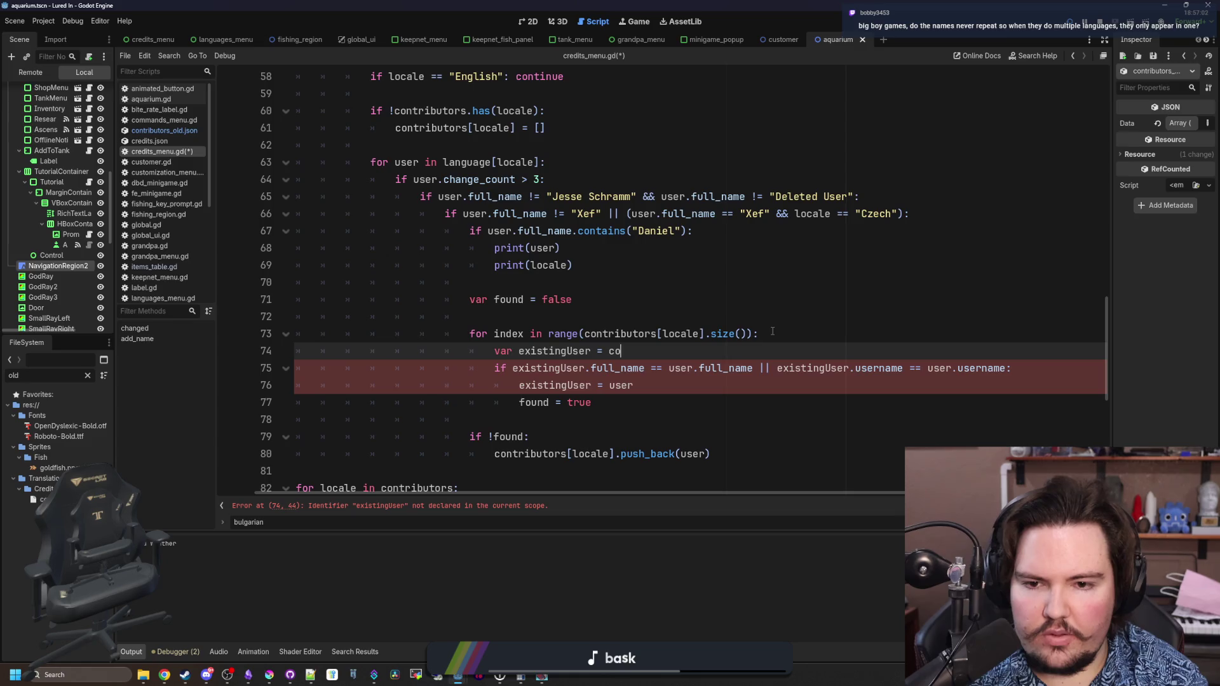
# - Add 'var existingUser = contributors[locale][index]' and change the assignment to 'contributors[locale][index] = user'
pyautogui.write('ntributors[')
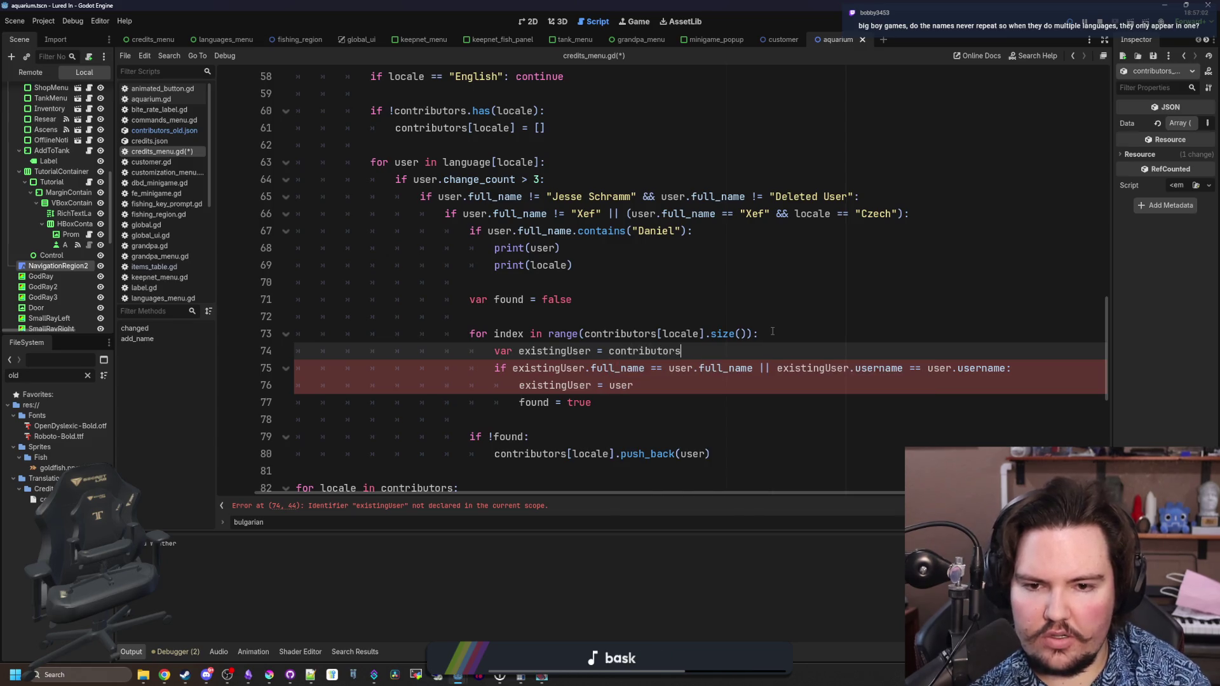
pyautogui.write('locale][inde')
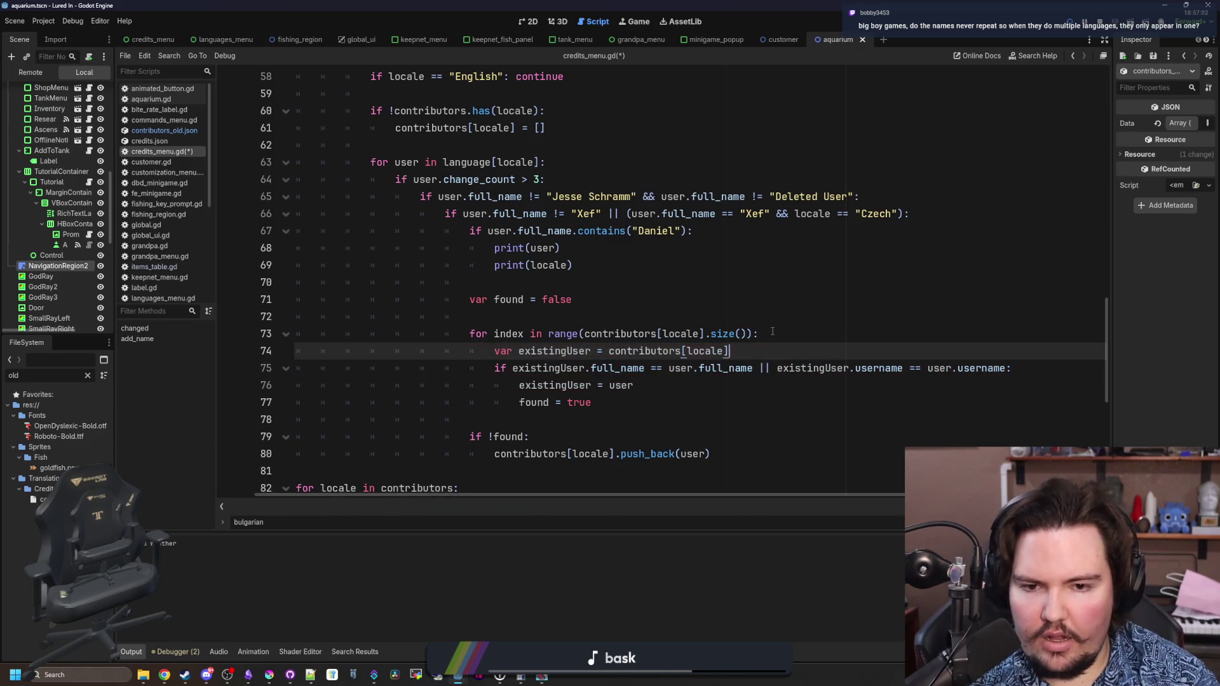
pyautogui.write('x')
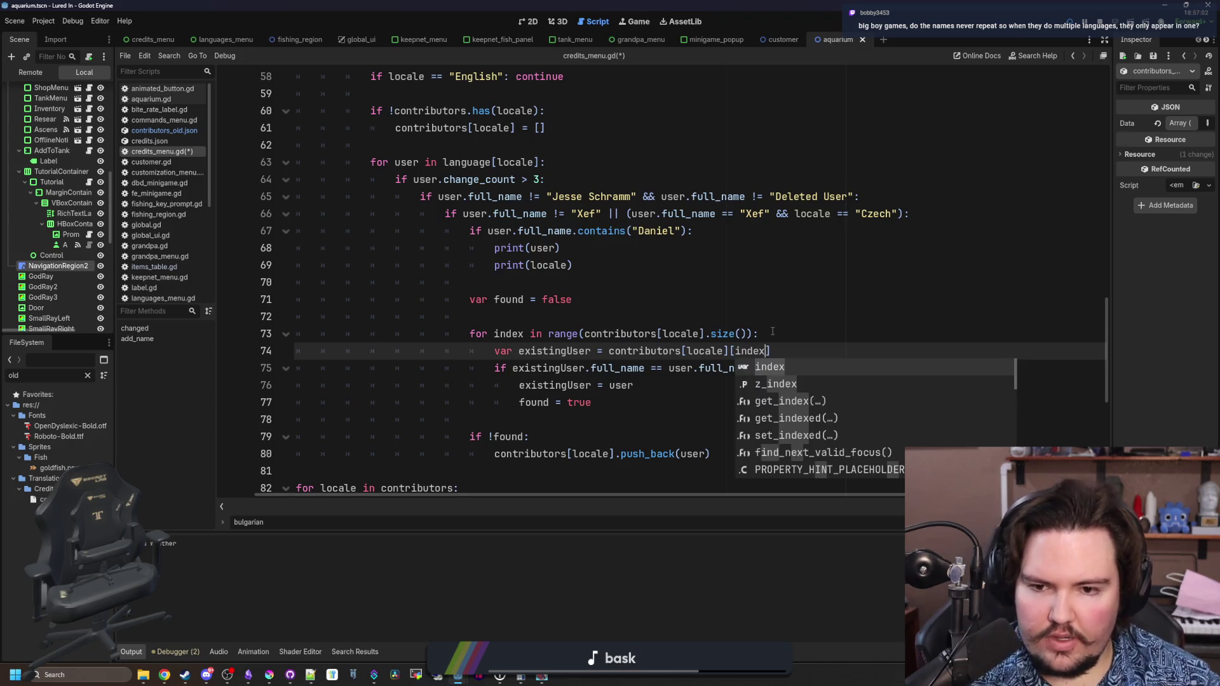
pyautogui.click(773, 331)
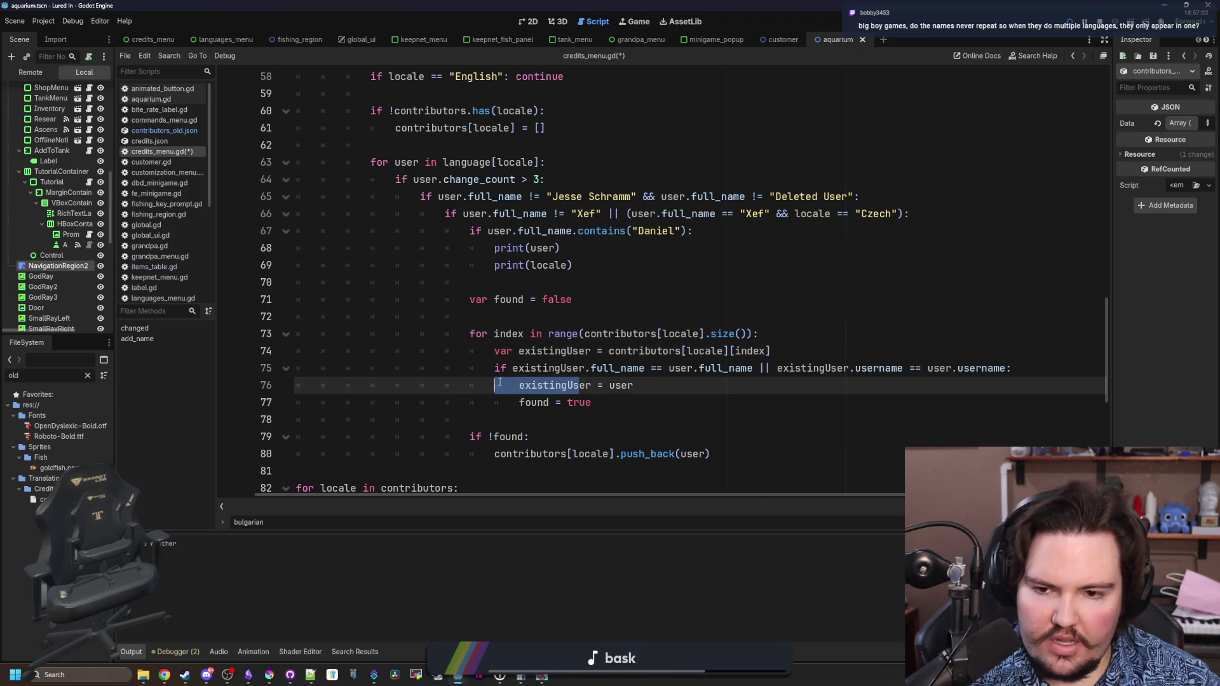
pyautogui.moveTo(634, 385); pyautogui.dragTo(517, 385)
pyautogui.write('c')
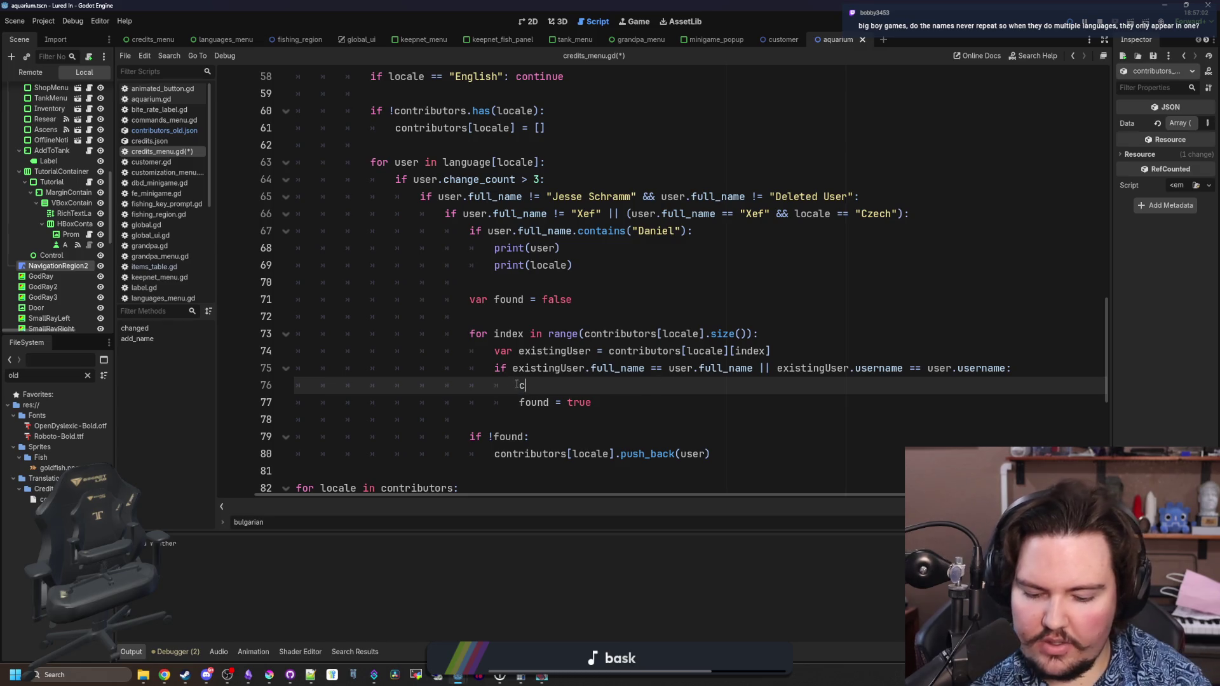
pyautogui.write('ontribs')
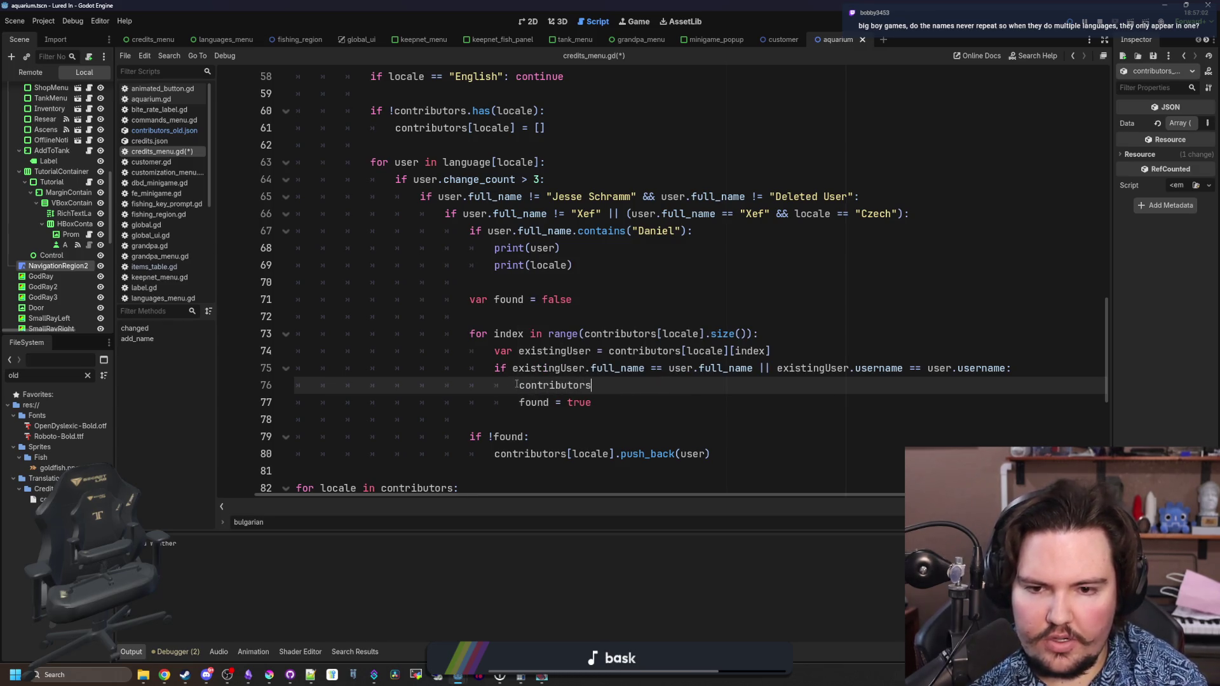
pyautogui.write('cal][index ')
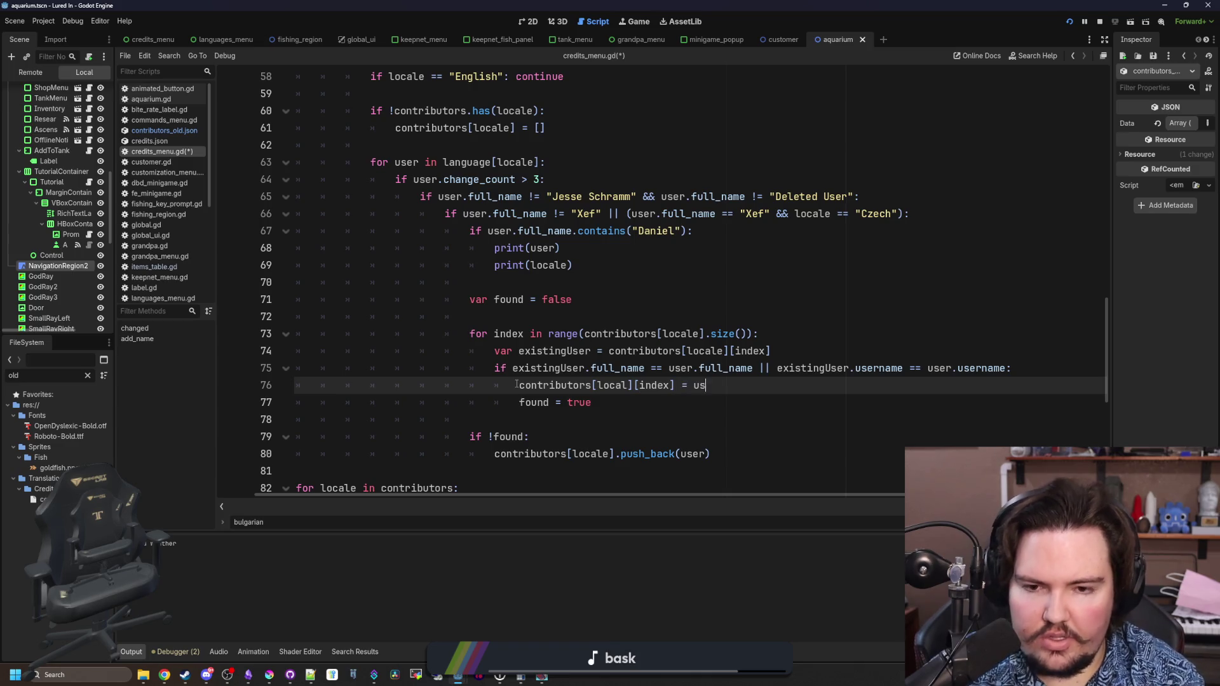
pyautogui.write('er')
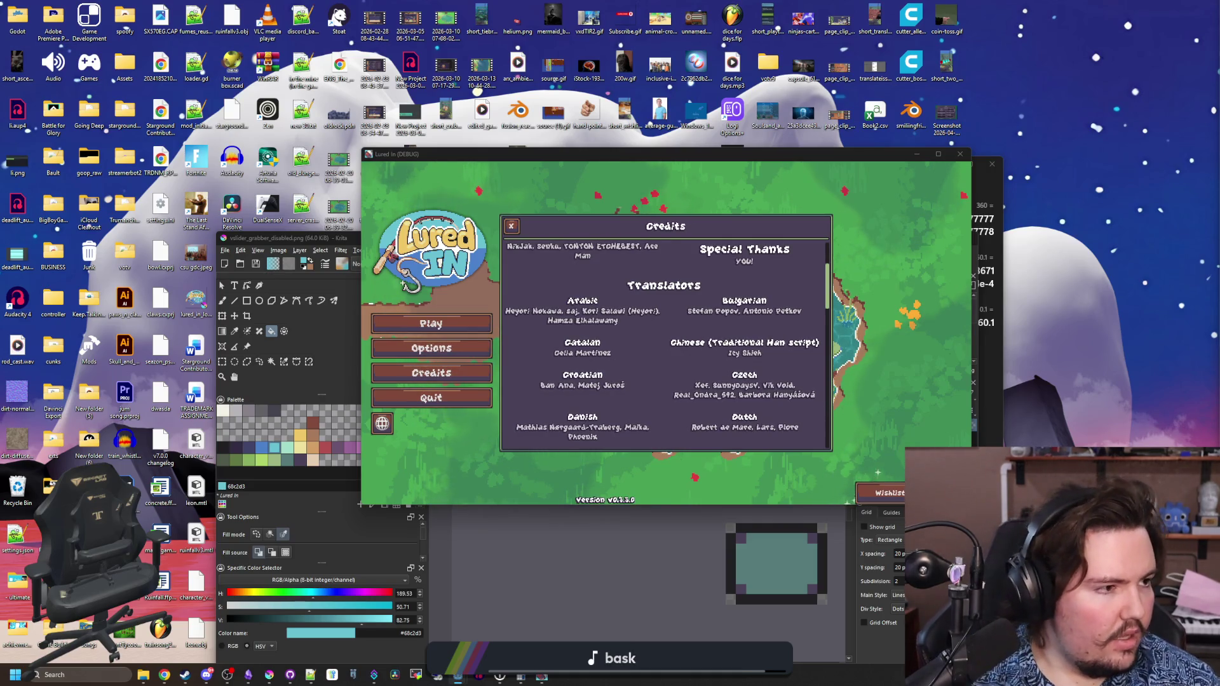
# - Reopen the game's Credits panel, scroll the updated translator lists down and back, then return to Godot
pyautogui.click(480, 371)
pyautogui.click(478, 370)
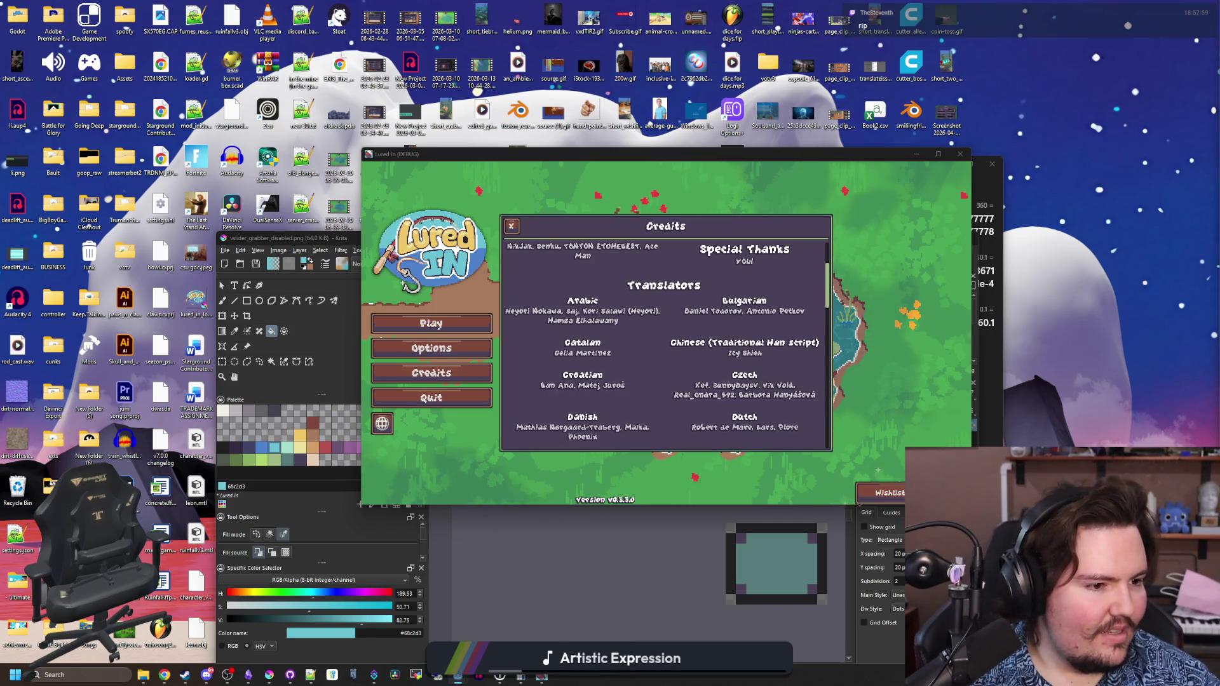
pyautogui.scroll(-1, 668, 335)
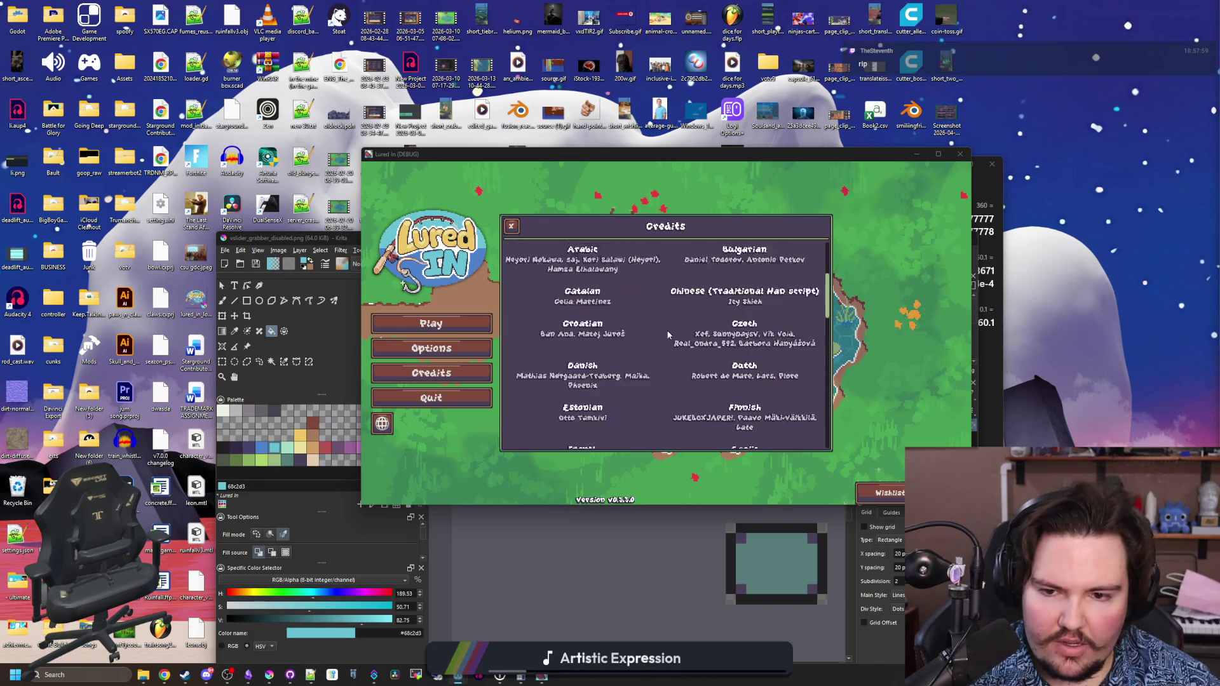
pyautogui.scroll(-10, 668, 335)
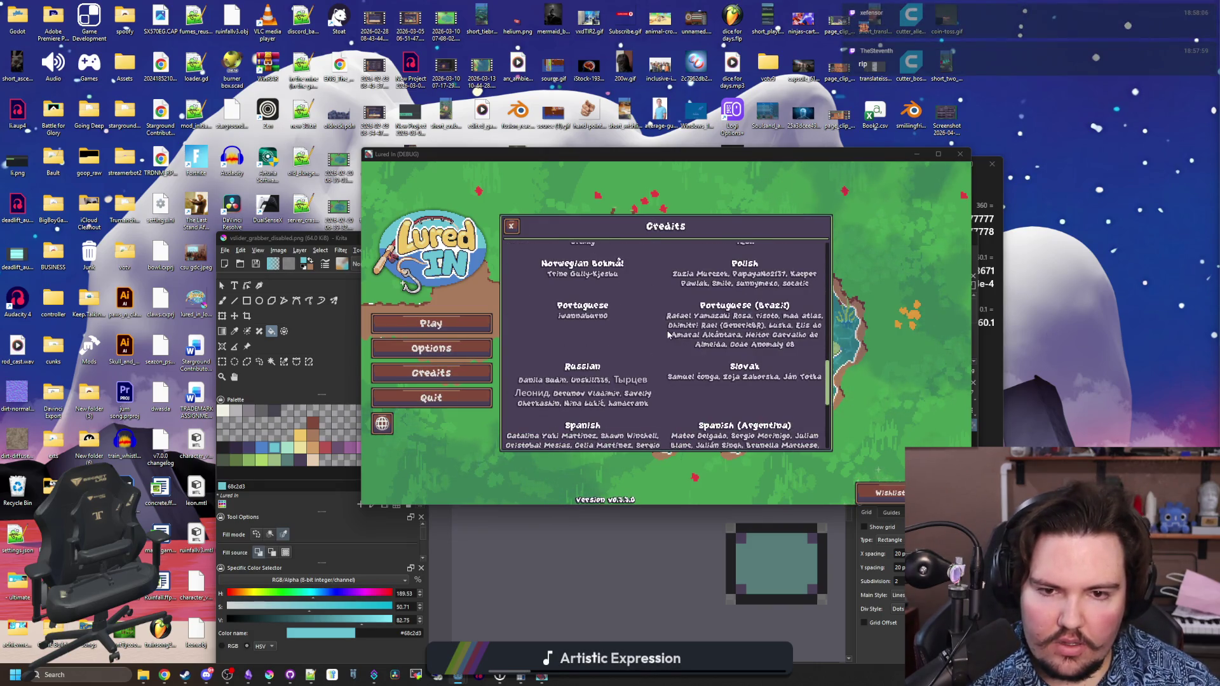
pyautogui.scroll(-8, 668, 335)
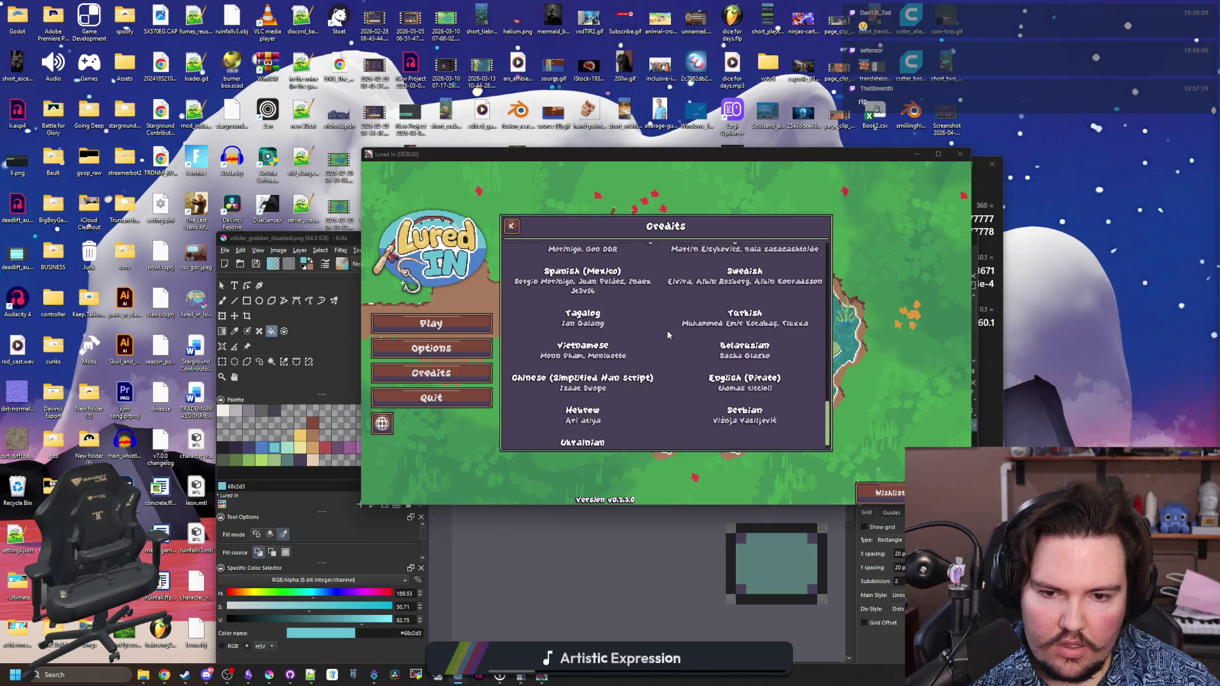
pyautogui.scroll(20, 668, 335)
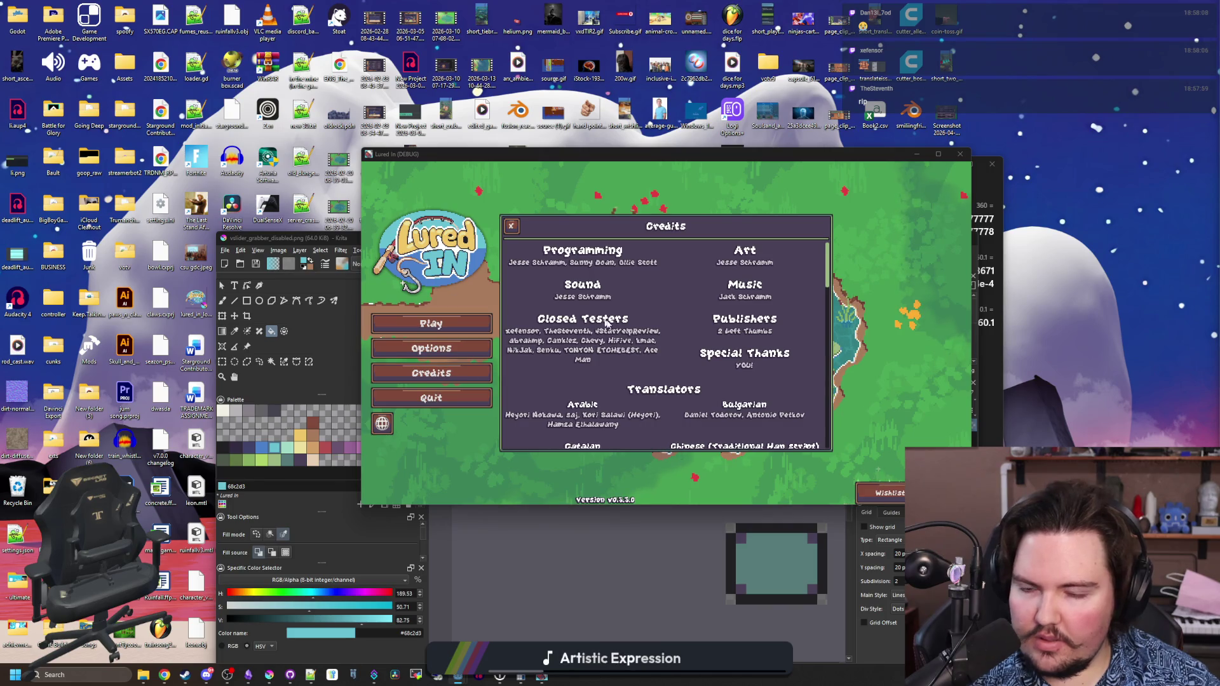
pyautogui.scroll(-3, 609, 322)
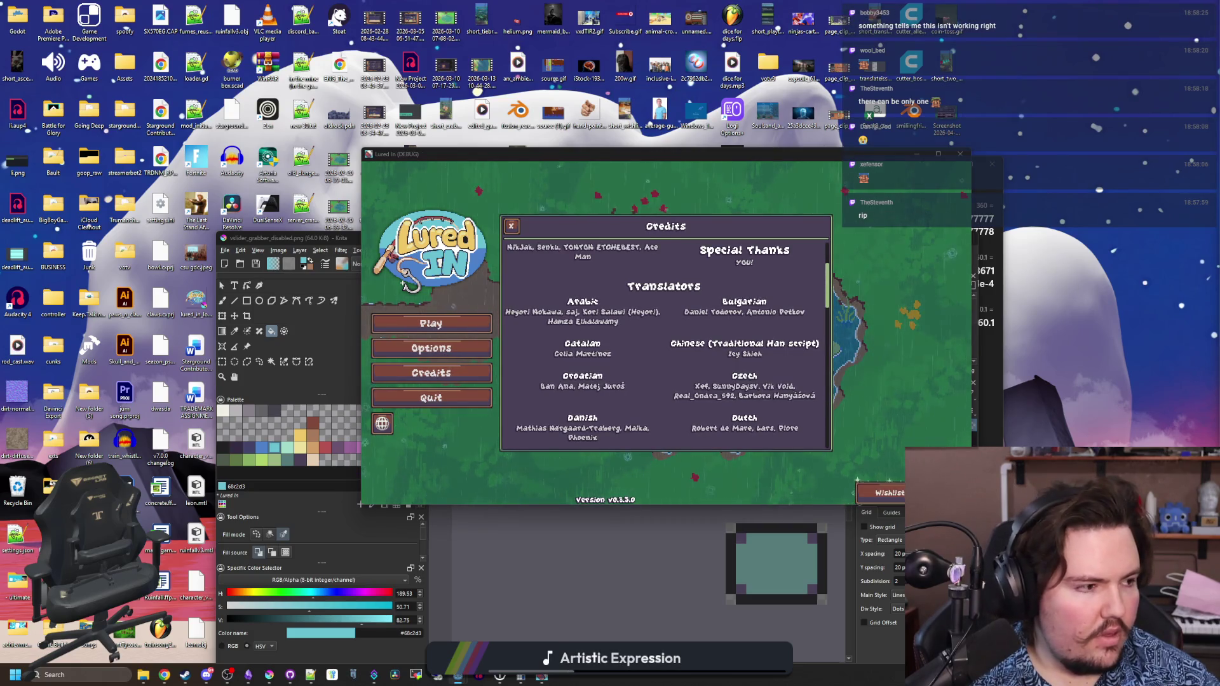
pyautogui.hotkey('alt', 'Tab')
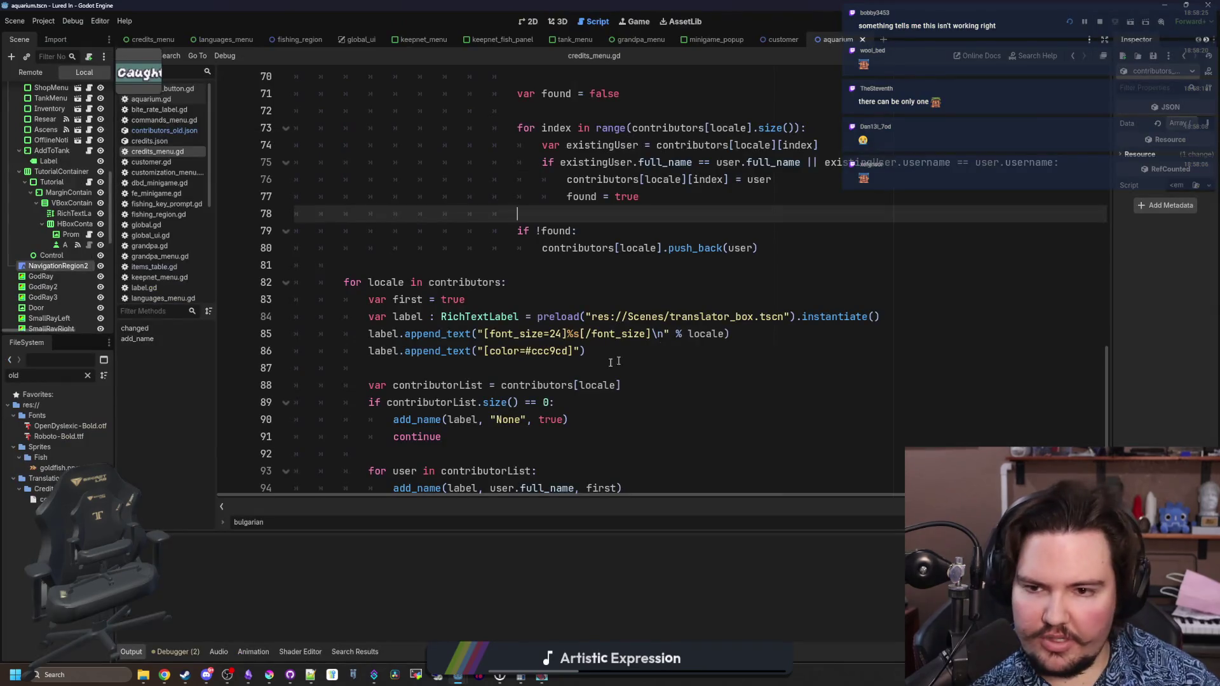
pyautogui.scroll(6, 638, 356)
pyautogui.scroll(3, 514, 280)
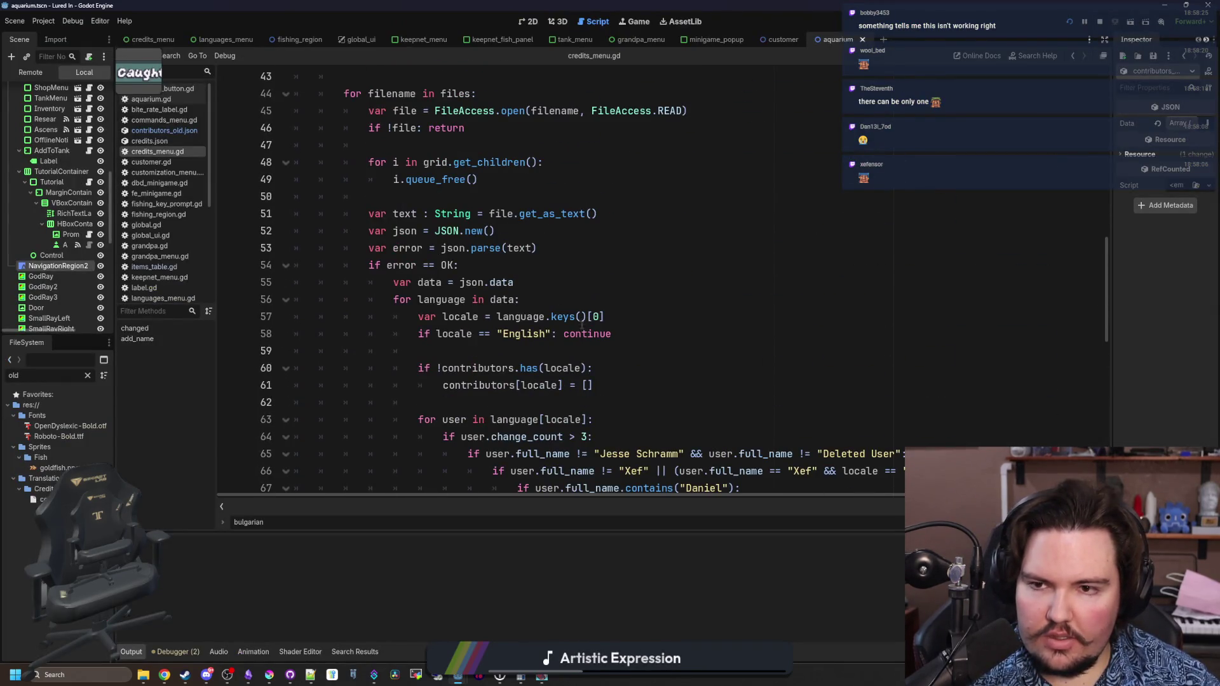
pyautogui.scroll(-5, 581, 324)
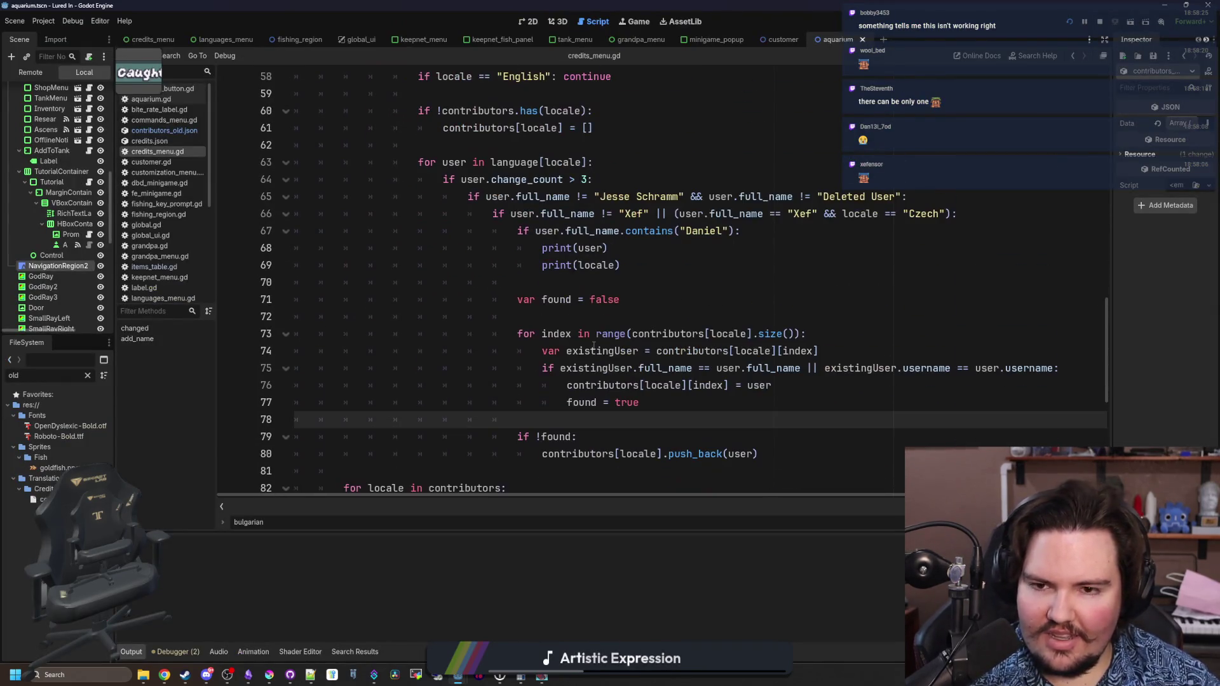
pyautogui.click(530, 251)
pyautogui.click(537, 265)
pyautogui.click(542, 248)
pyautogui.write('#')
pyautogui.hotkey('ctrl', 's')
pyautogui.click(648, 265)
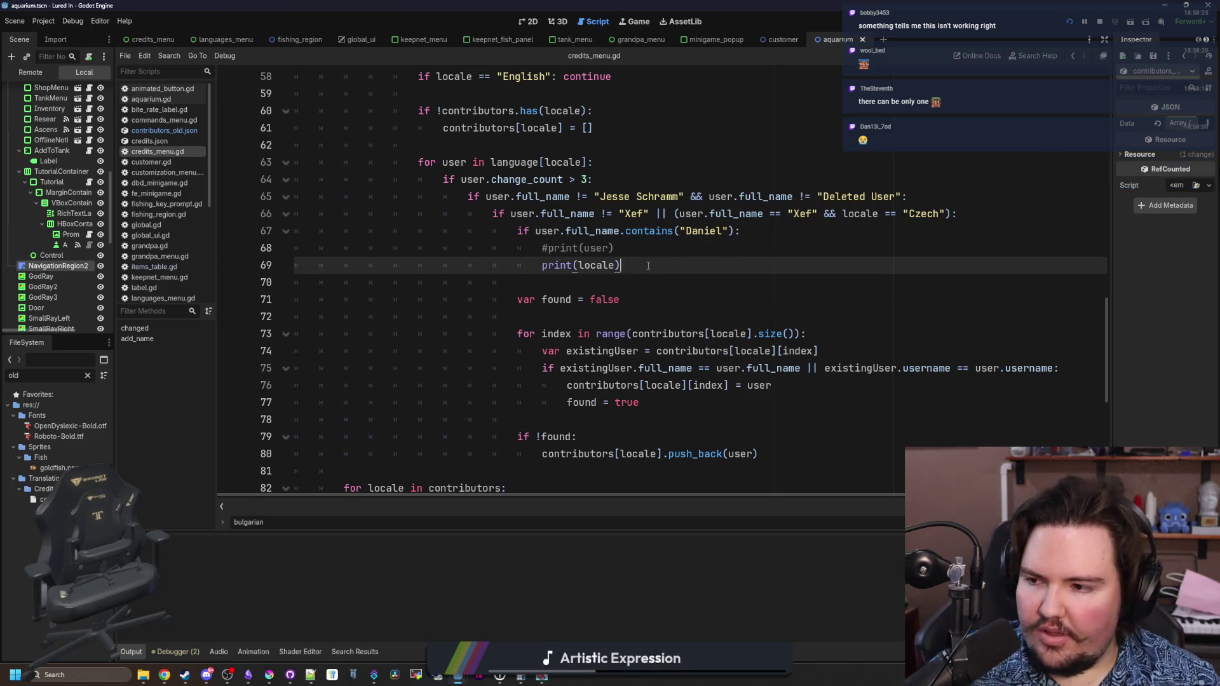
pyautogui.scroll(2, 648, 266)
pyautogui.scroll(5, 648, 265)
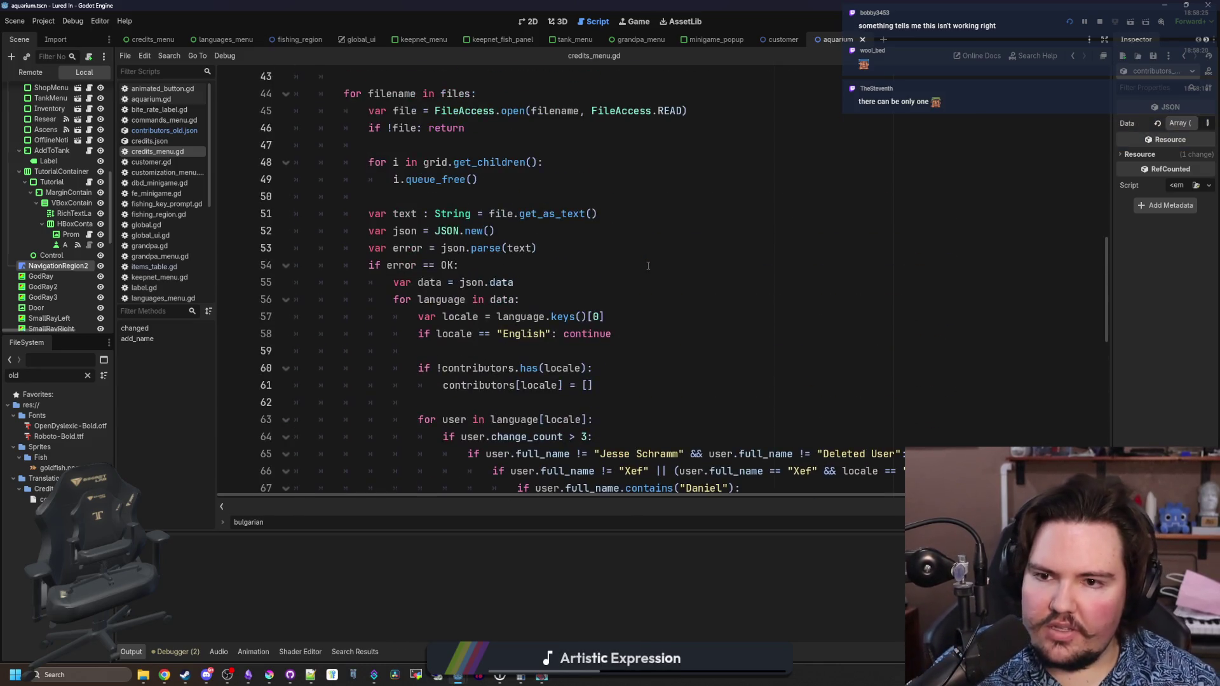
pyautogui.scroll(1, 424, 209)
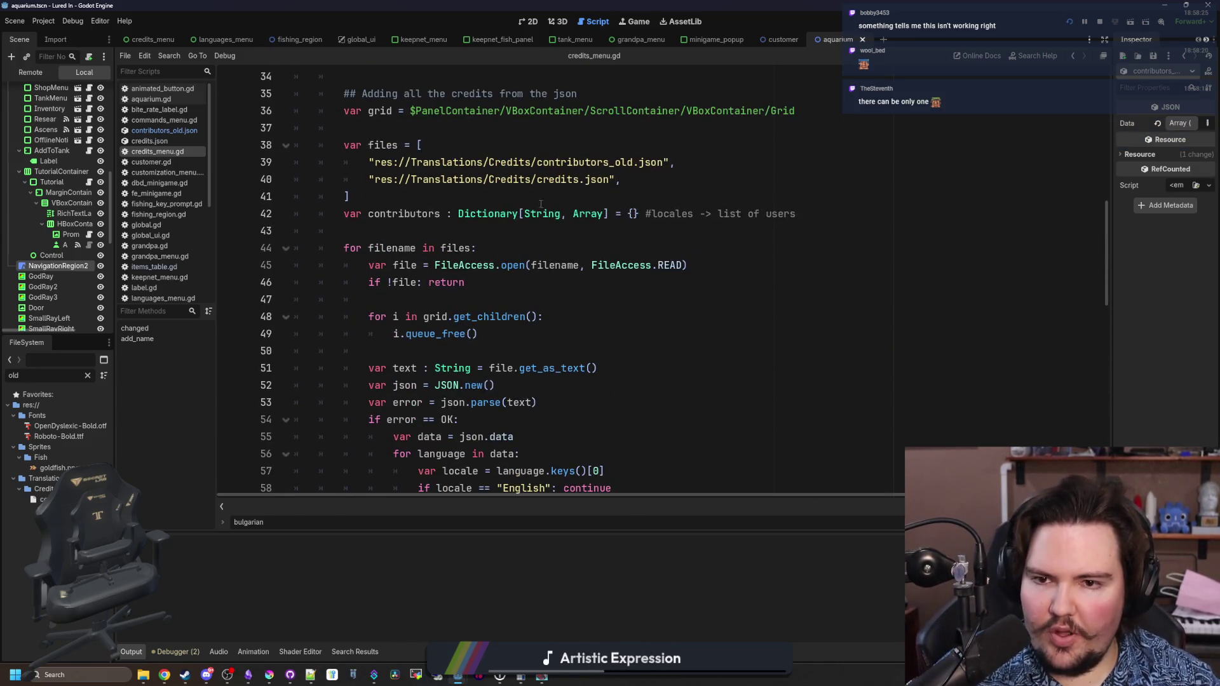
pyautogui.moveTo(581, 173)
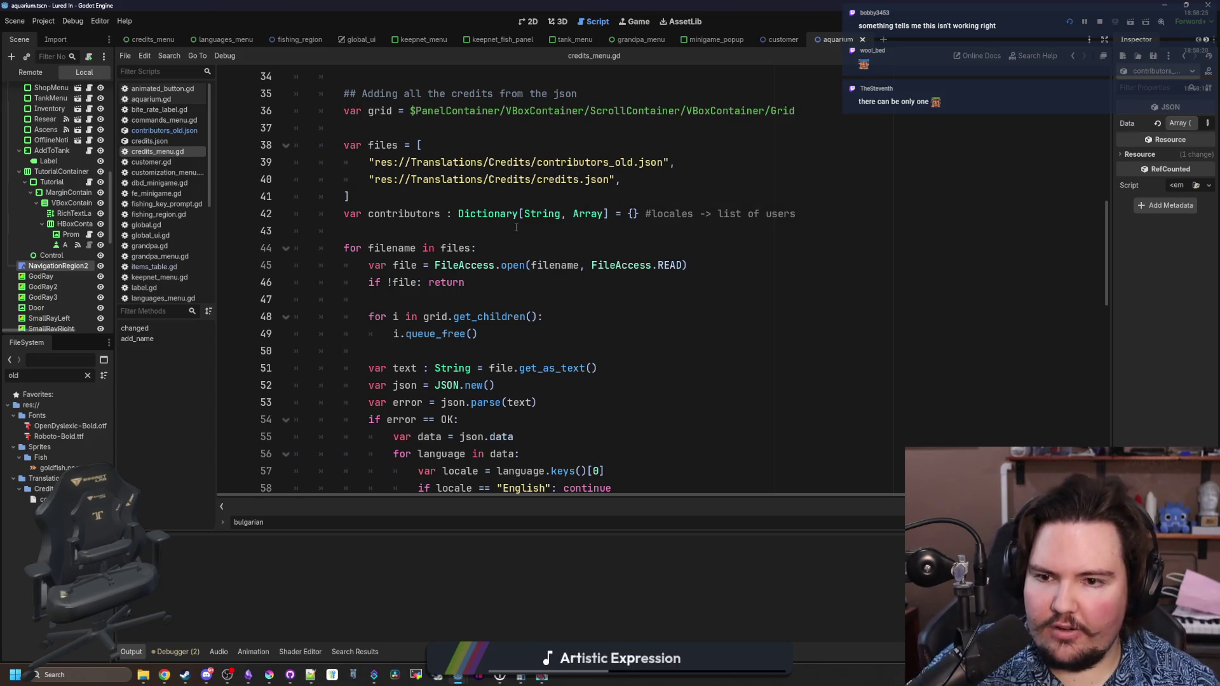
pyautogui.moveTo(499, 163); pyautogui.dragTo(677, 162)
pyautogui.click(678, 163)
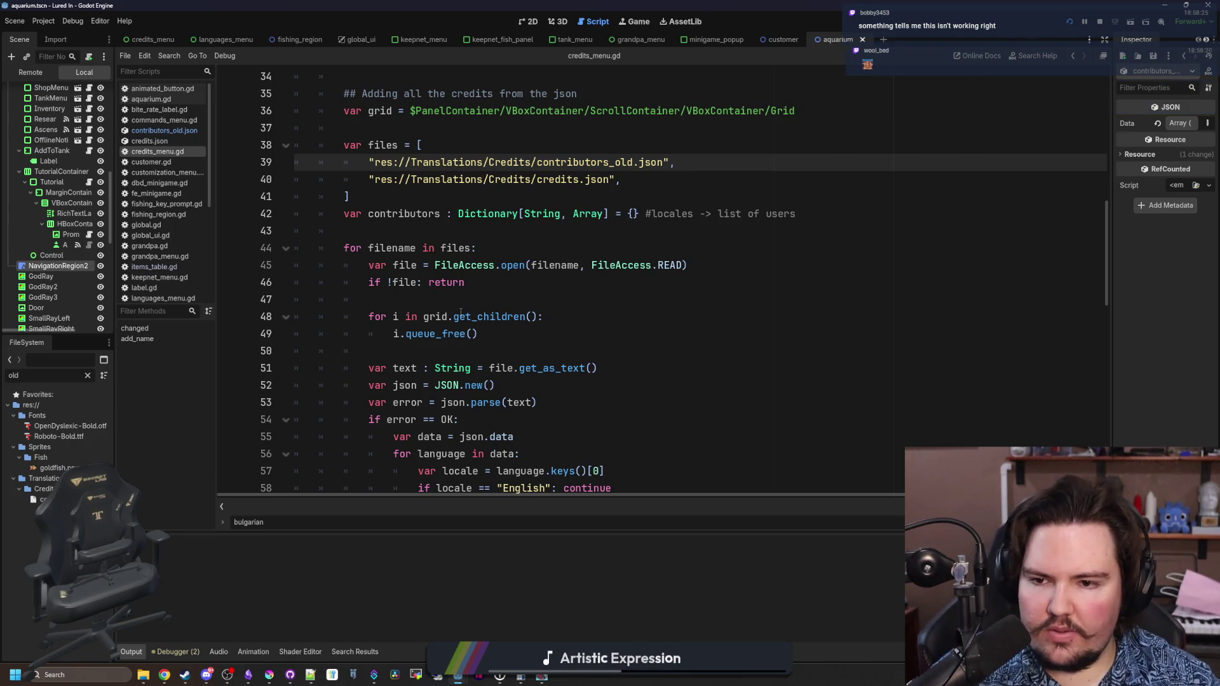
pyautogui.scroll(-4, 461, 311)
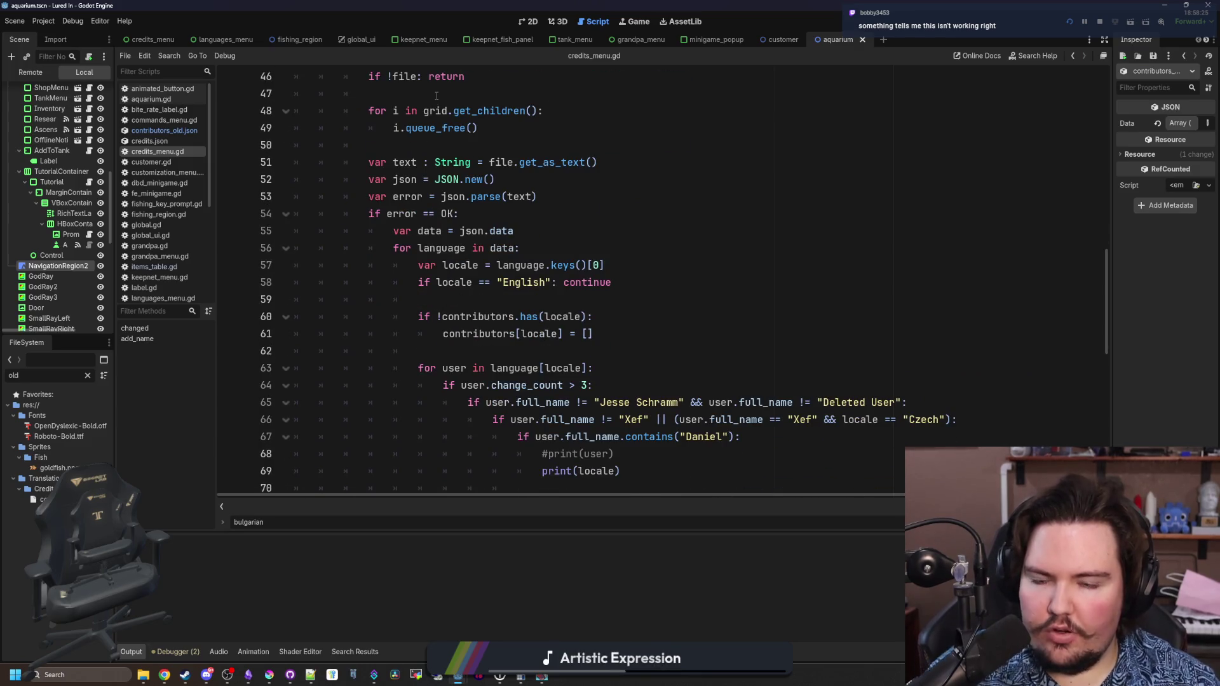
pyautogui.scroll(3, 437, 95)
pyautogui.moveTo(478, 282); pyautogui.dragTo(303, 261)
# - Move the grid-clearing queue_free loop above 'for filename in files:' and dedent both of its lines
pyautogui.hotkey('ctrl', 'x')
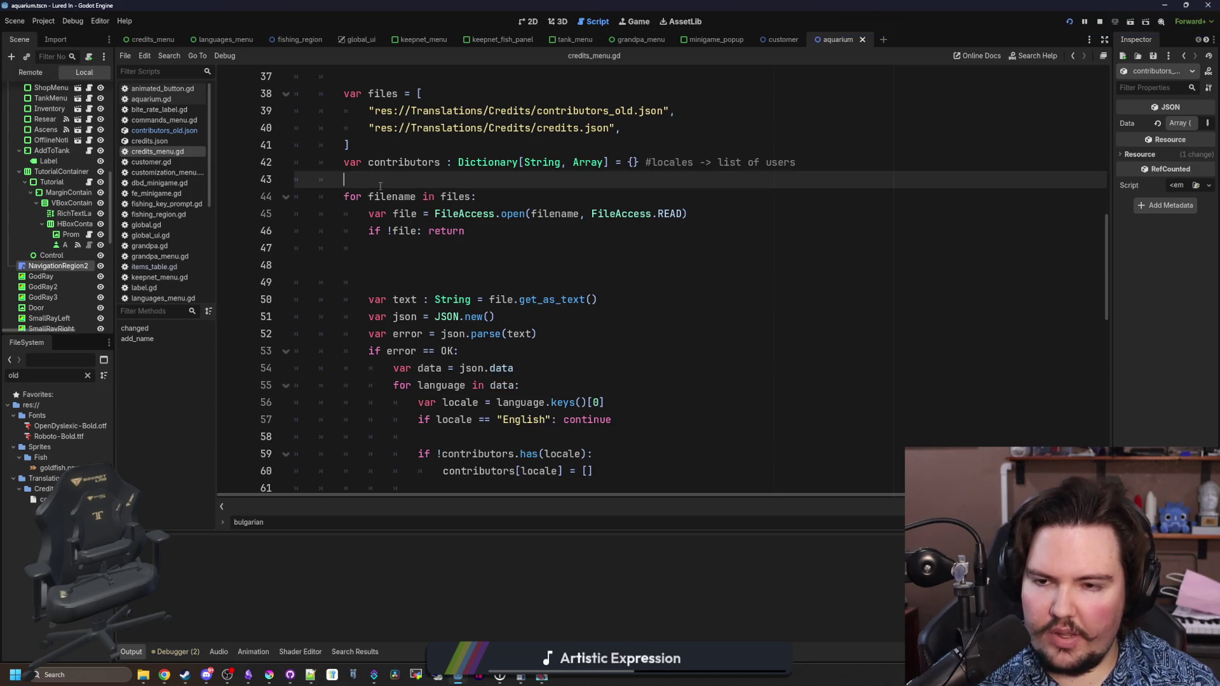
pyautogui.click(380, 180)
pyautogui.press('Return')
pyautogui.hotkey('ctrl', 'v')
pyautogui.click(404, 194)
pyautogui.hotkey('shift', 'Tab')
pyautogui.hotkey('shift', 'Tab')
pyautogui.hotkey('shift', 'Tab')
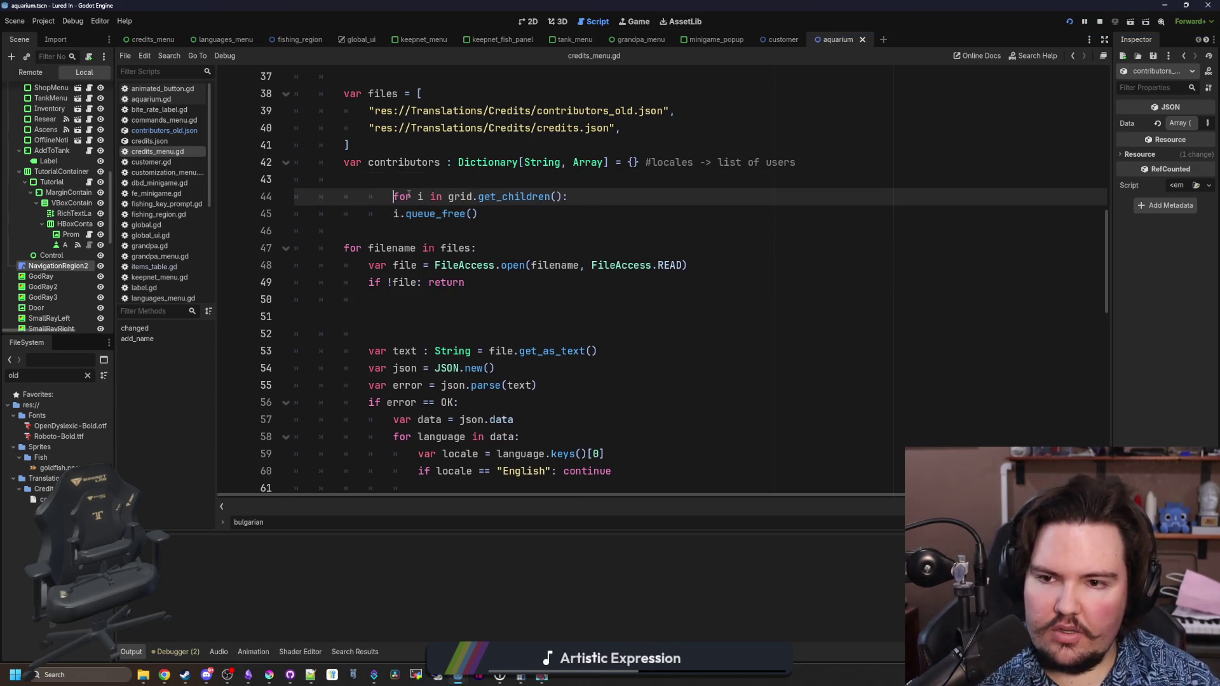
pyautogui.press('Down')
pyautogui.hotkey('shift', 'Tab')
# - Delete the leftover blank lines, keeping a single blank line before var text
pyautogui.click(399, 320)
pyautogui.press('BackSpace')
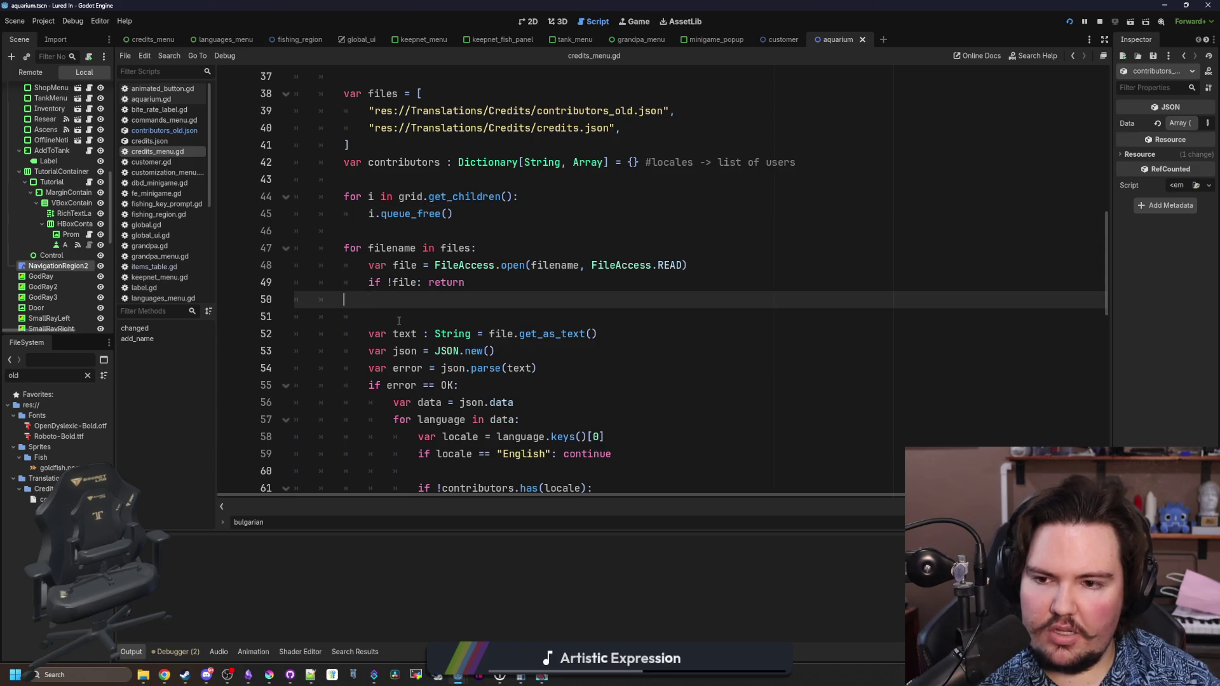
pyautogui.press('BackSpace')
pyautogui.press('Down')
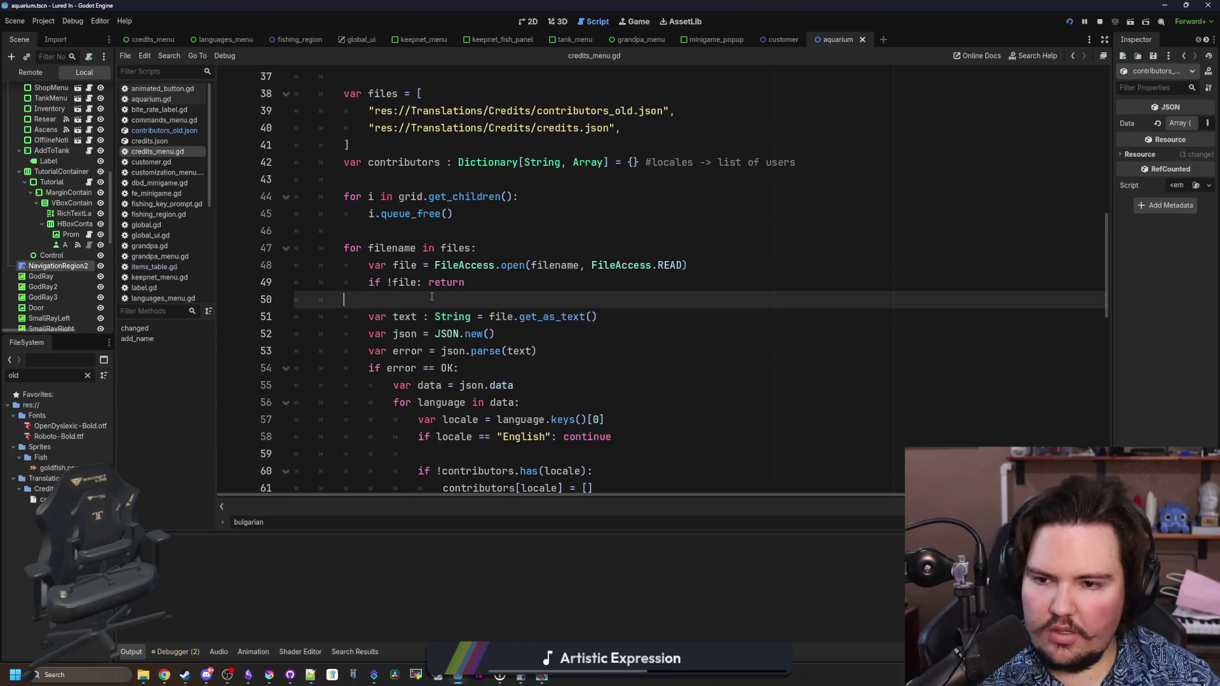
pyautogui.press('BackSpace')
pyautogui.press('Return')
# - Scroll through the rest of credits_menu.gd to review the reorganised loading code
pyautogui.click(493, 276)
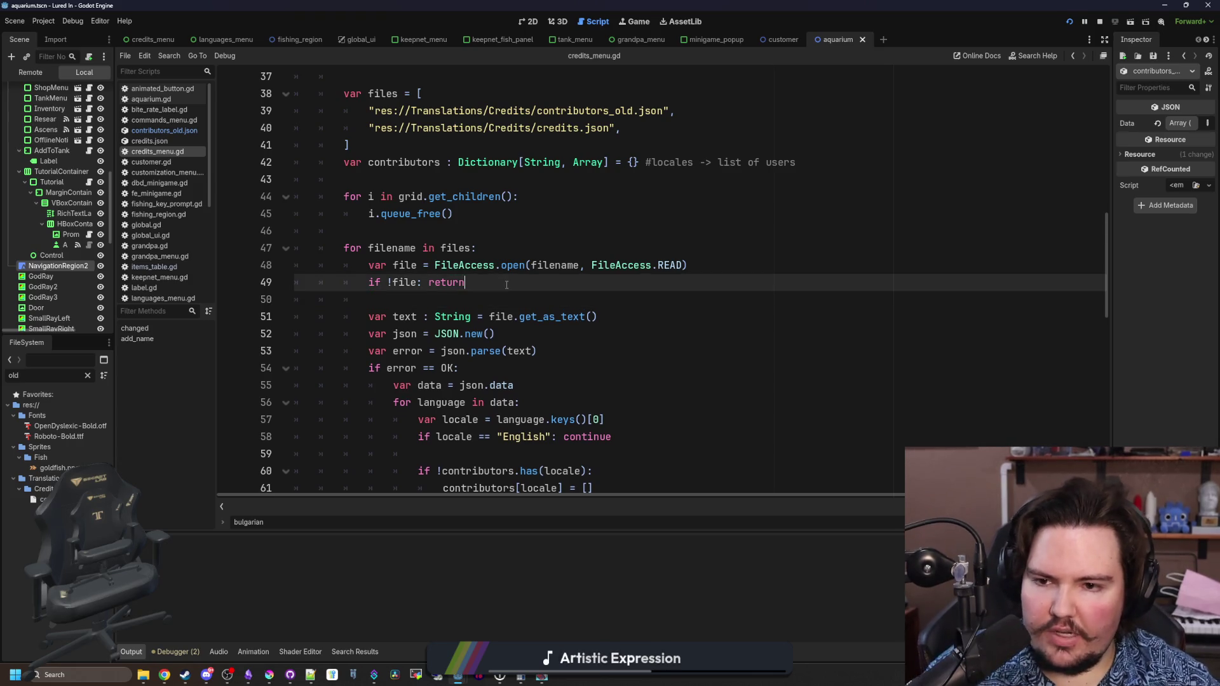
pyautogui.scroll(-1, 506, 285)
pyautogui.scroll(-3, 507, 285)
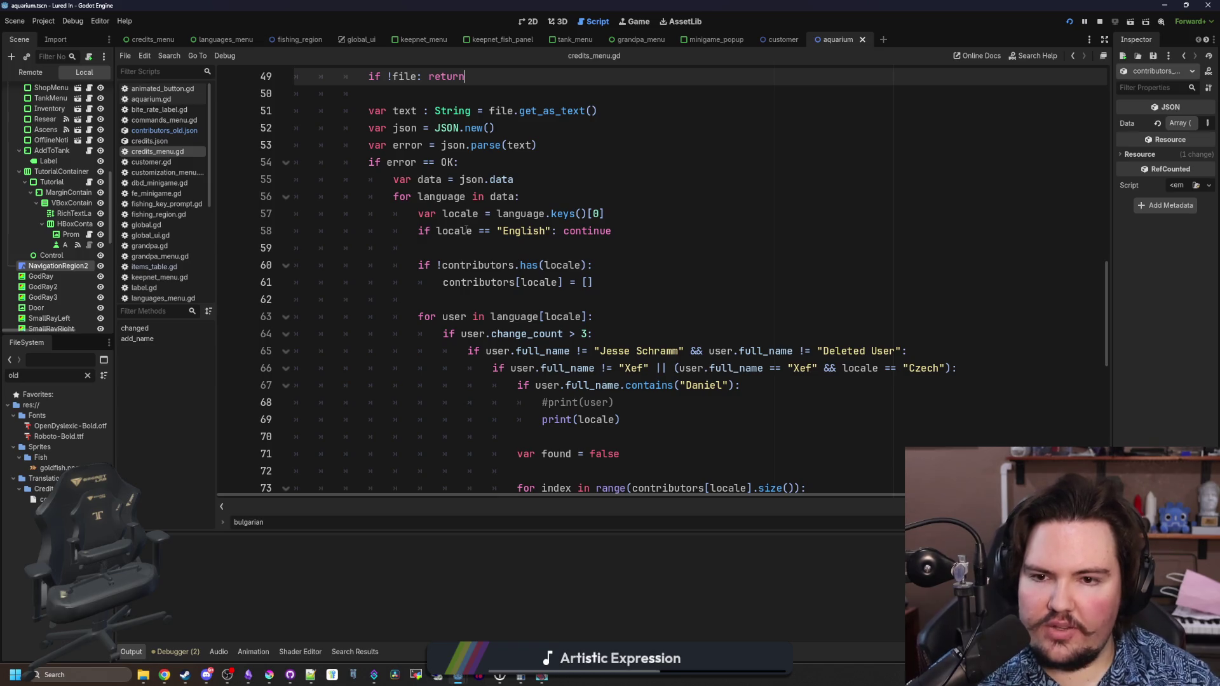
pyautogui.scroll(-2, 645, 248)
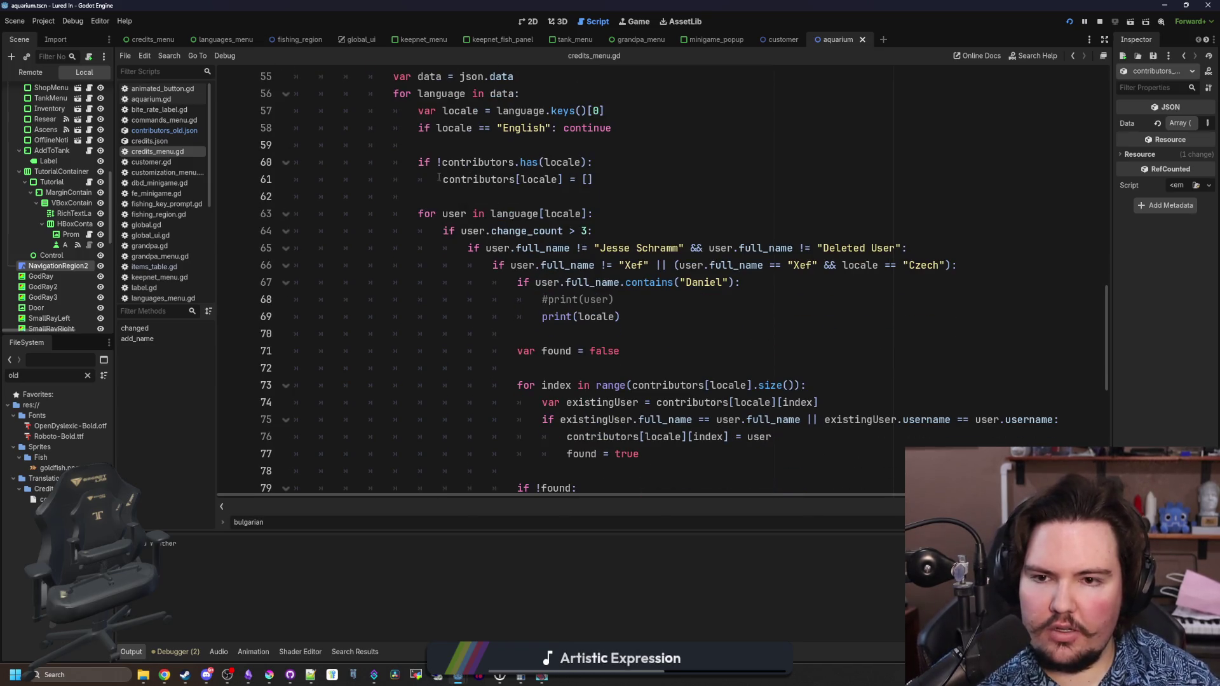
pyautogui.scroll(6, 439, 175)
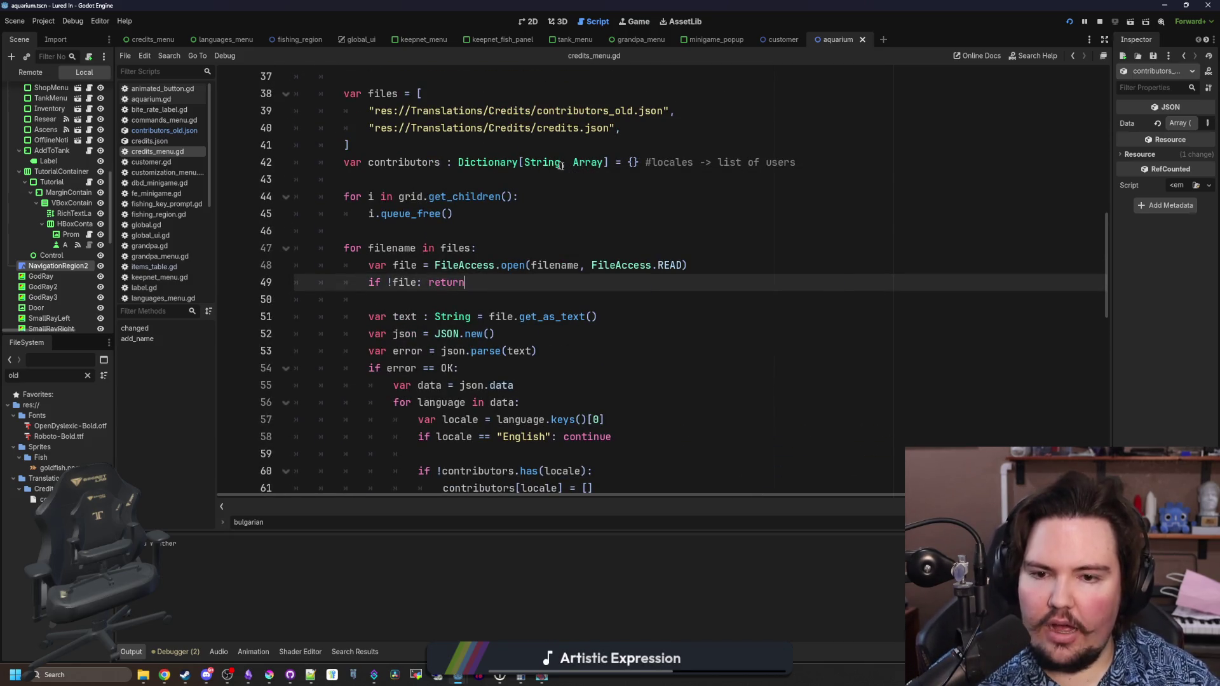
pyautogui.scroll(-3, 584, 180)
pyautogui.scroll(-2, 583, 179)
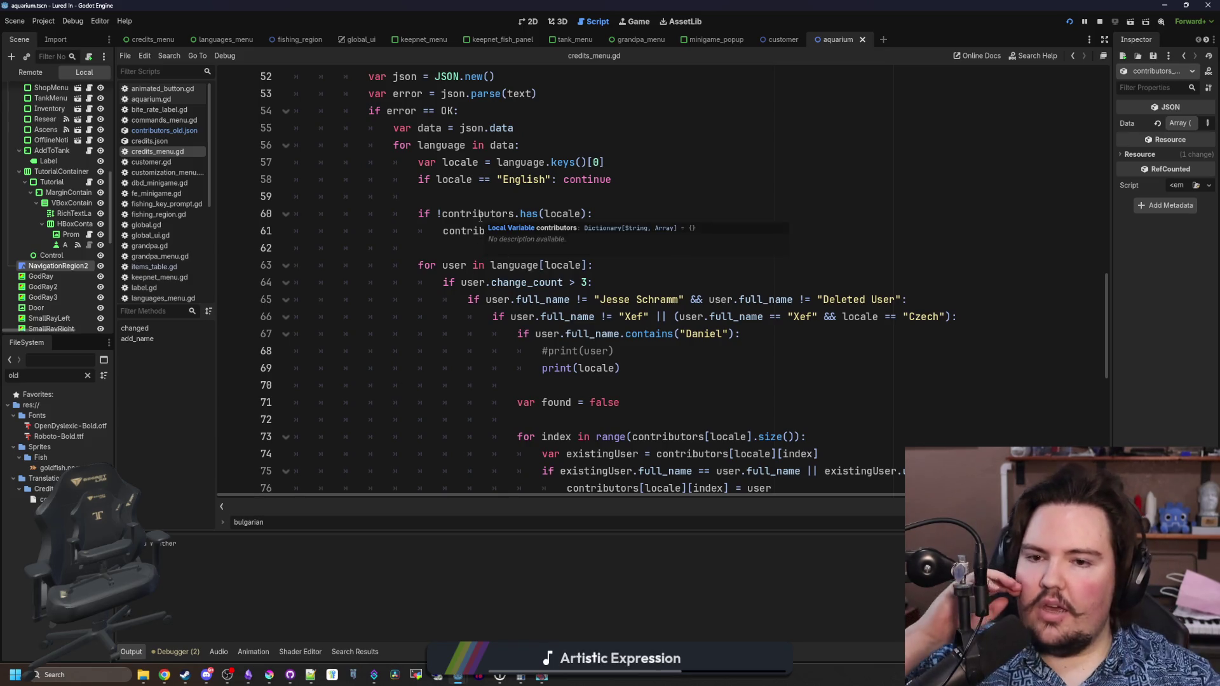
pyautogui.click(616, 208)
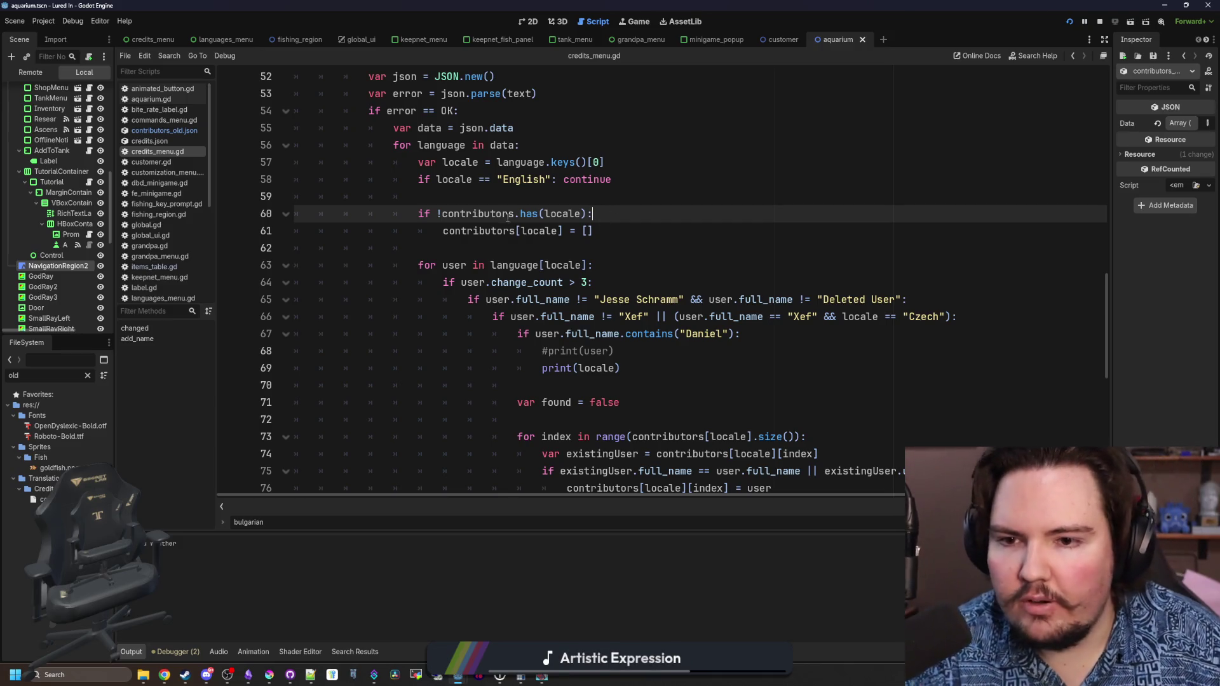
pyautogui.click(558, 192)
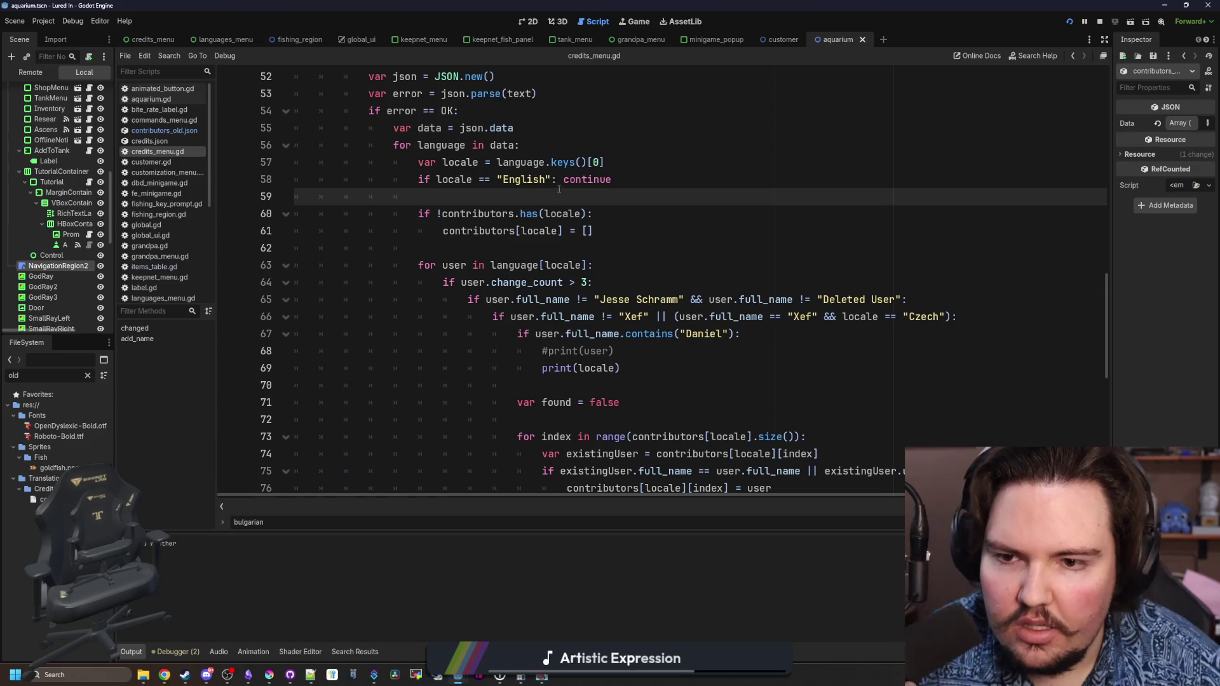
pyautogui.scroll(-1, 592, 216)
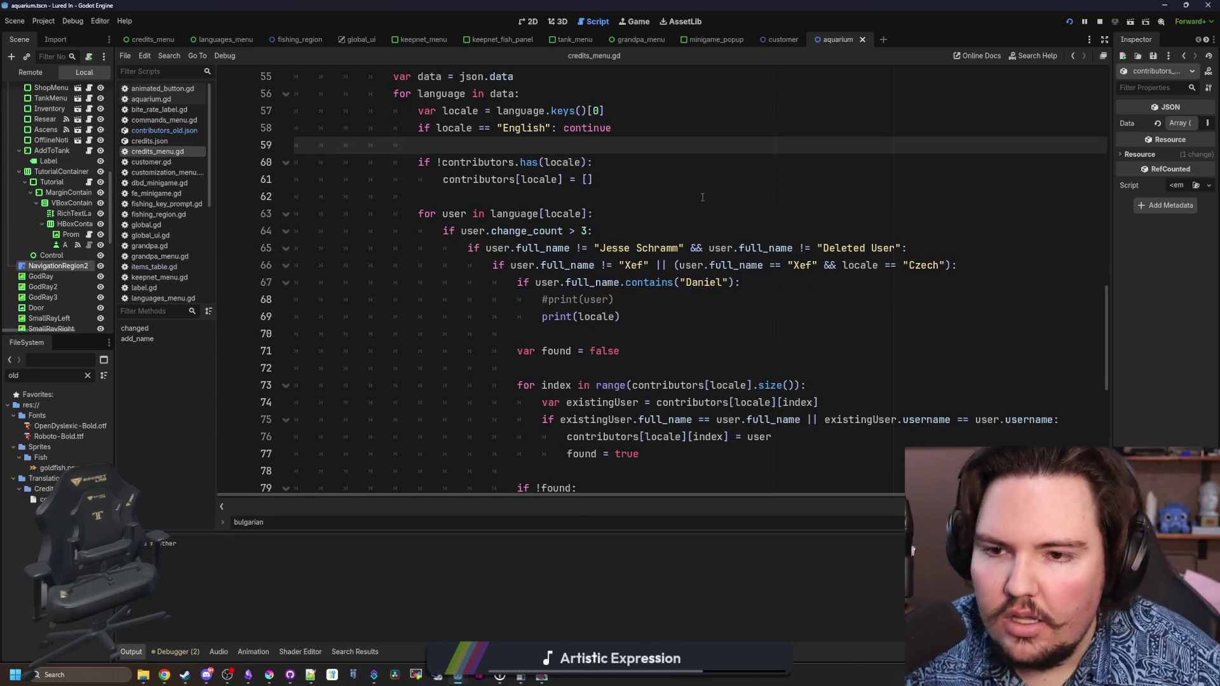
pyautogui.scroll(-1, 700, 197)
pyautogui.click(525, 159)
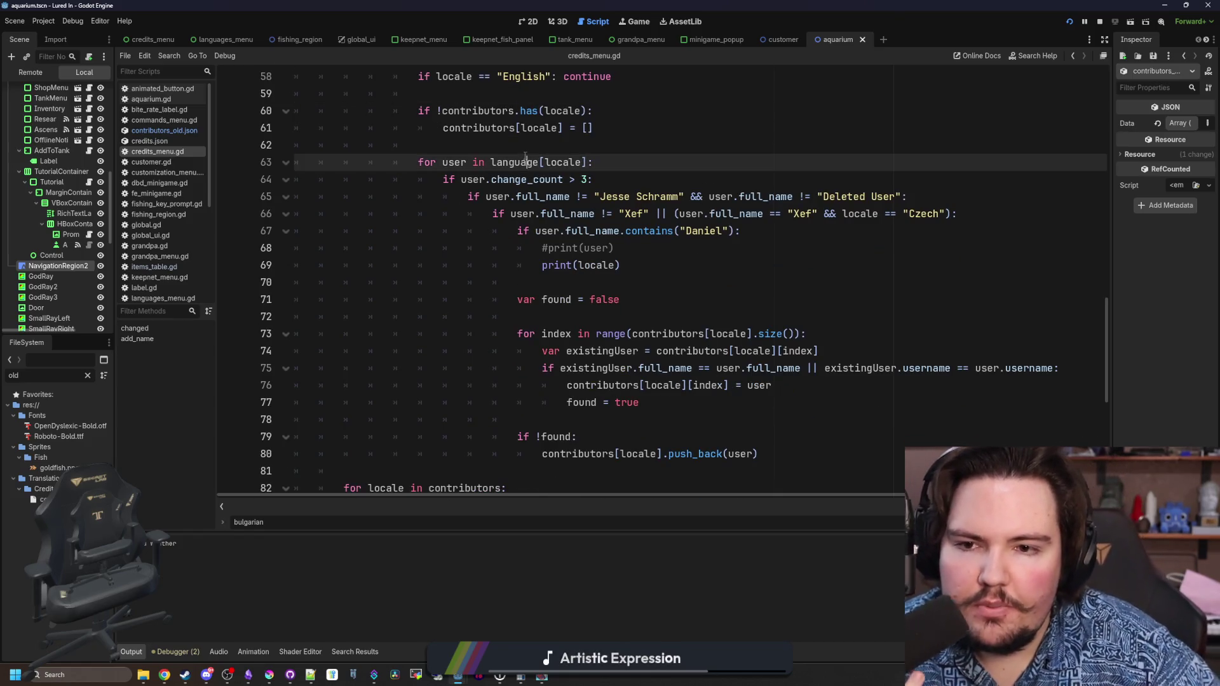
pyautogui.click(543, 145)
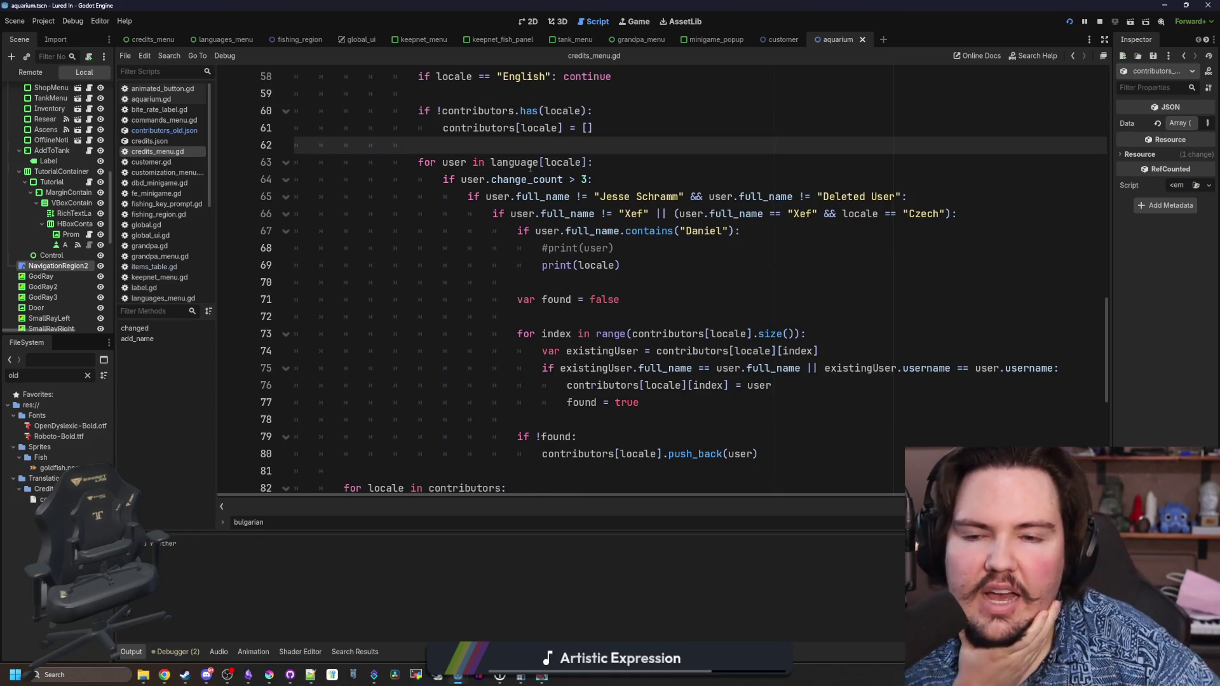
pyautogui.click(534, 164)
pyautogui.scroll(2, 552, 216)
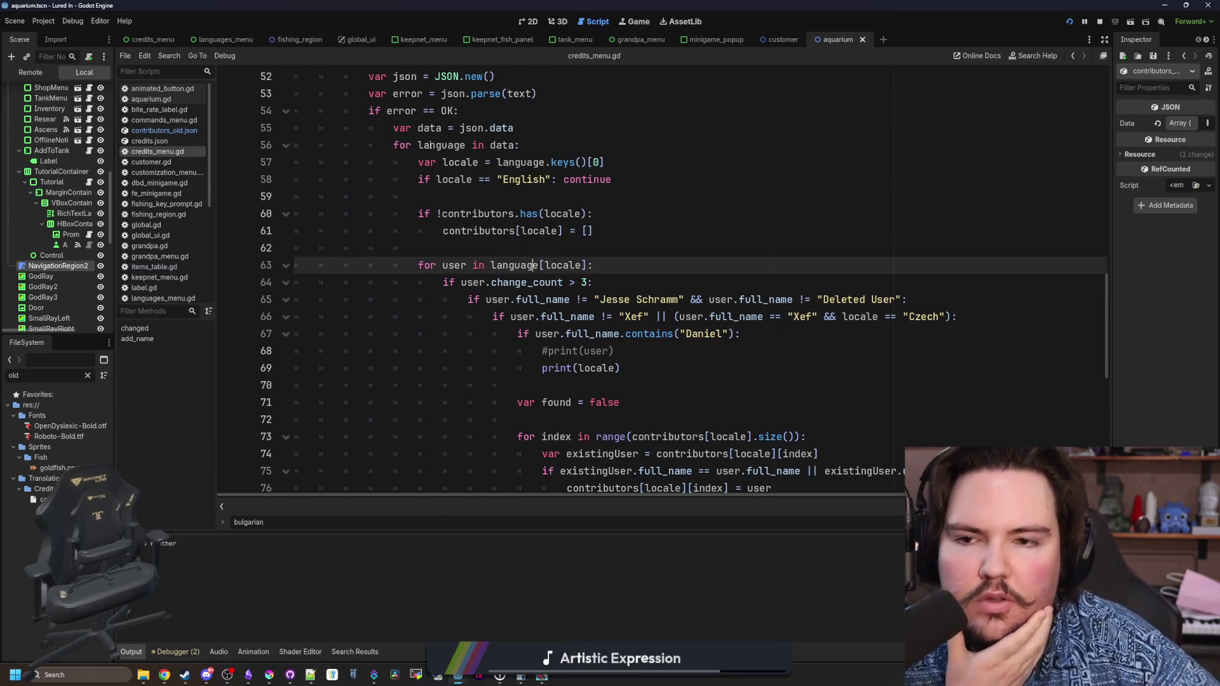
pyautogui.click(509, 247)
pyautogui.scroll(-2, 752, 203)
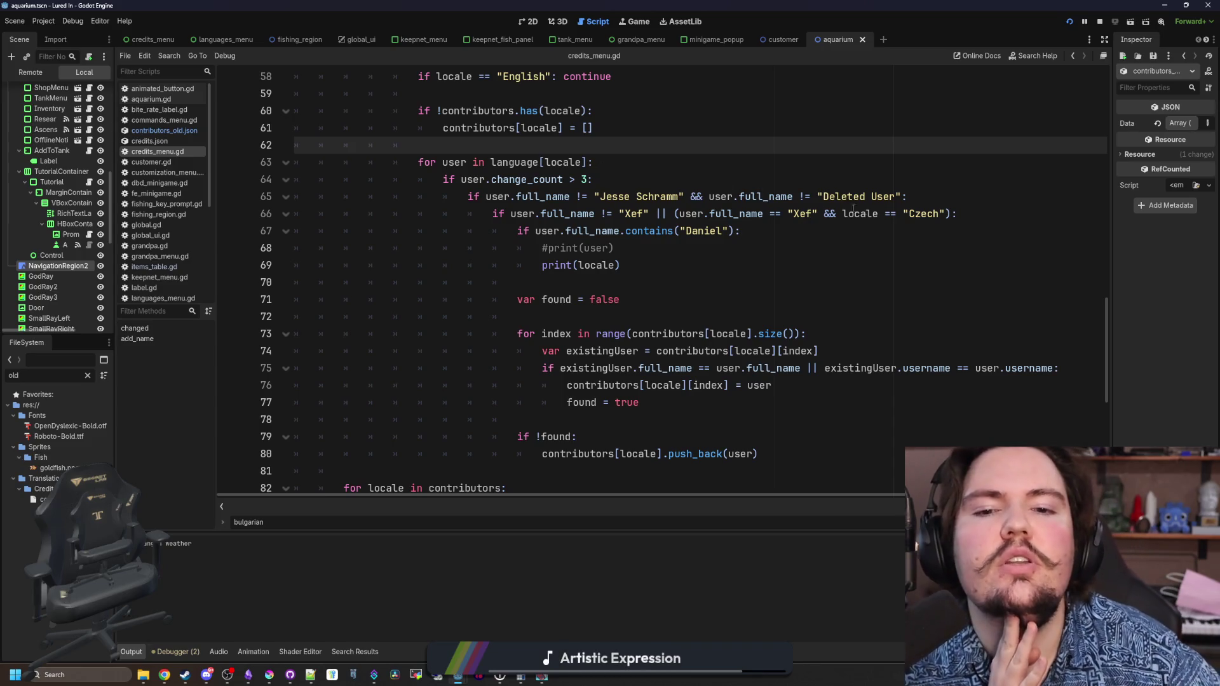
pyautogui.moveTo(826, 196); pyautogui.dragTo(896, 197)
pyautogui.click(897, 196)
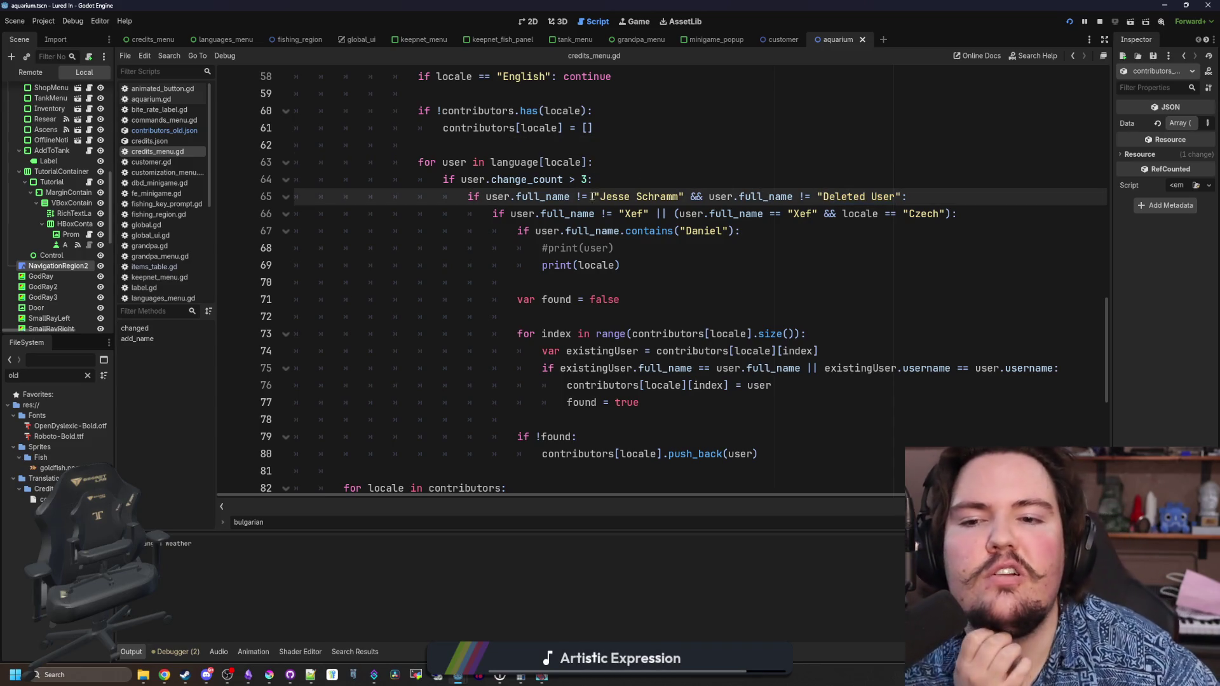
pyautogui.moveTo(611, 197); pyautogui.dragTo(691, 196)
pyautogui.click(690, 196)
pyautogui.moveTo(960, 214)
pyautogui.mouseDown()
pyautogui.moveTo(572, 230)
pyautogui.moveTo(471, 196)
pyautogui.moveTo(493, 231)
pyautogui.mouseUp()
pyautogui.hotkey('shift', 'Tab')
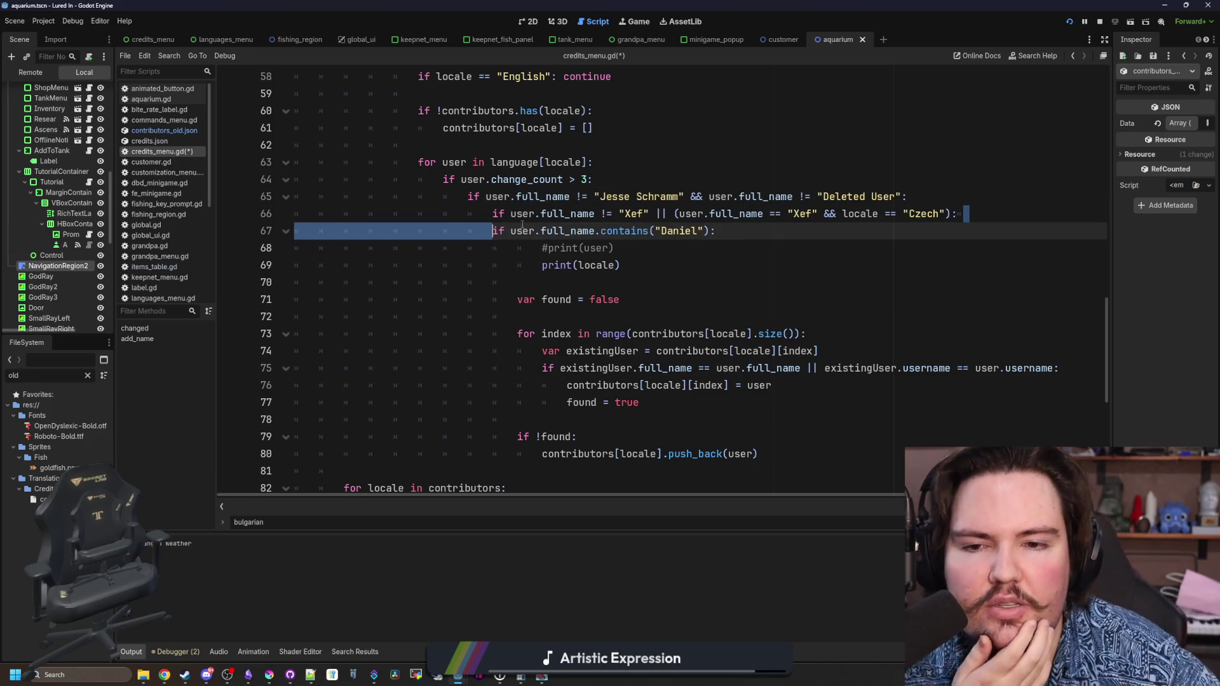
pyautogui.press('Tab')
pyautogui.click(576, 270)
pyautogui.hotkey('ctrl', 's')
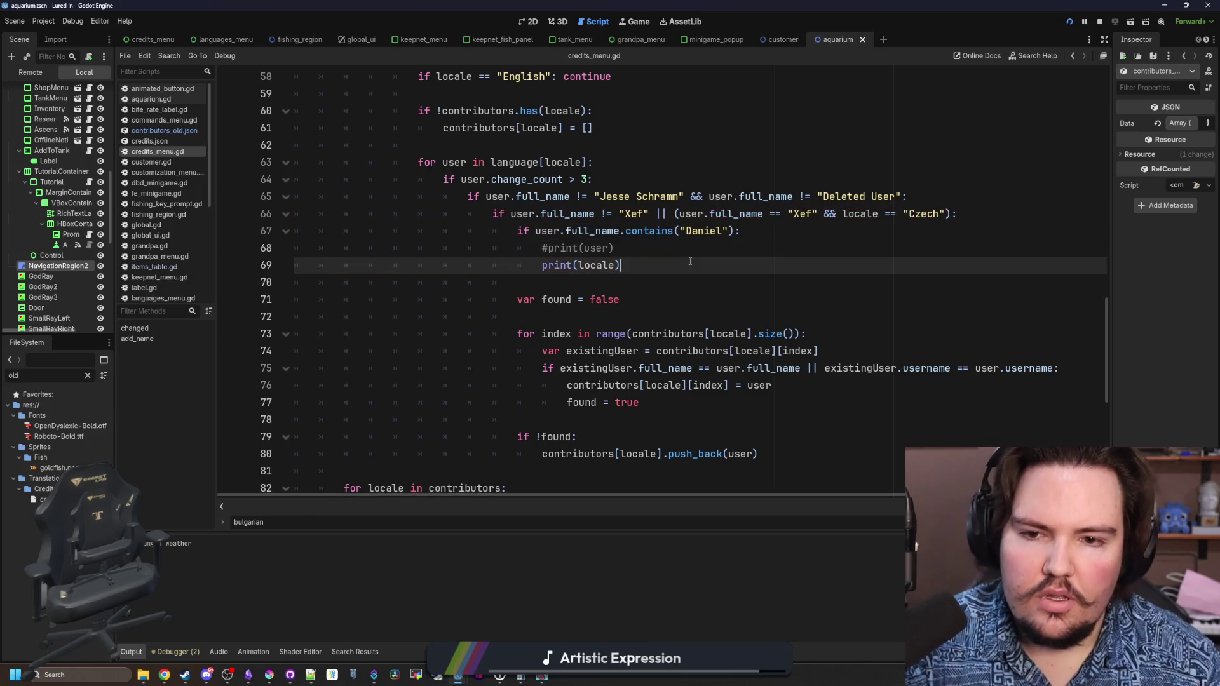
pyautogui.scroll(-2, 554, 278)
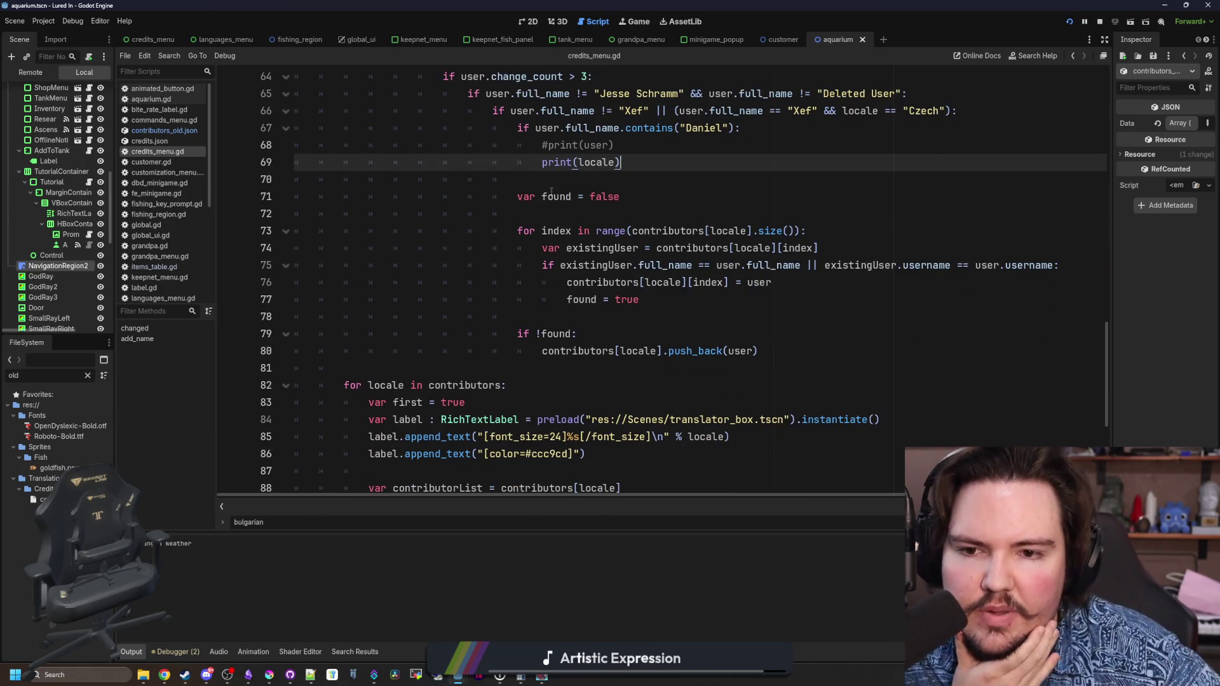
pyautogui.scroll(1, 603, 292)
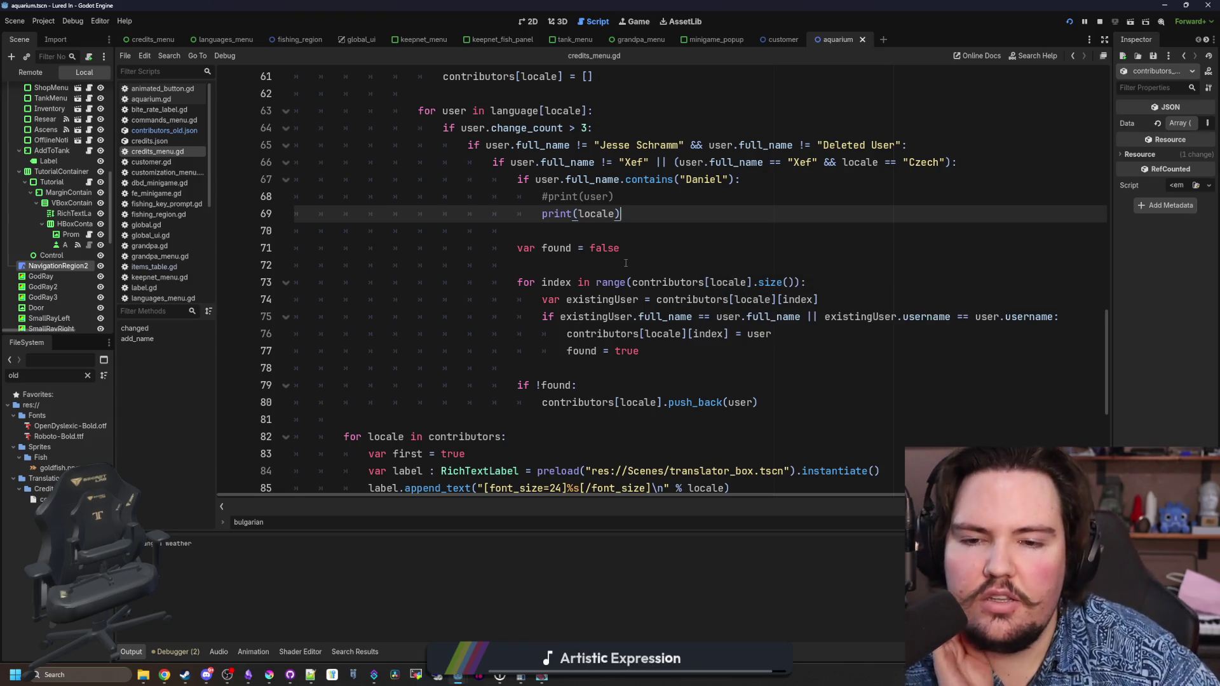
pyautogui.click(731, 282)
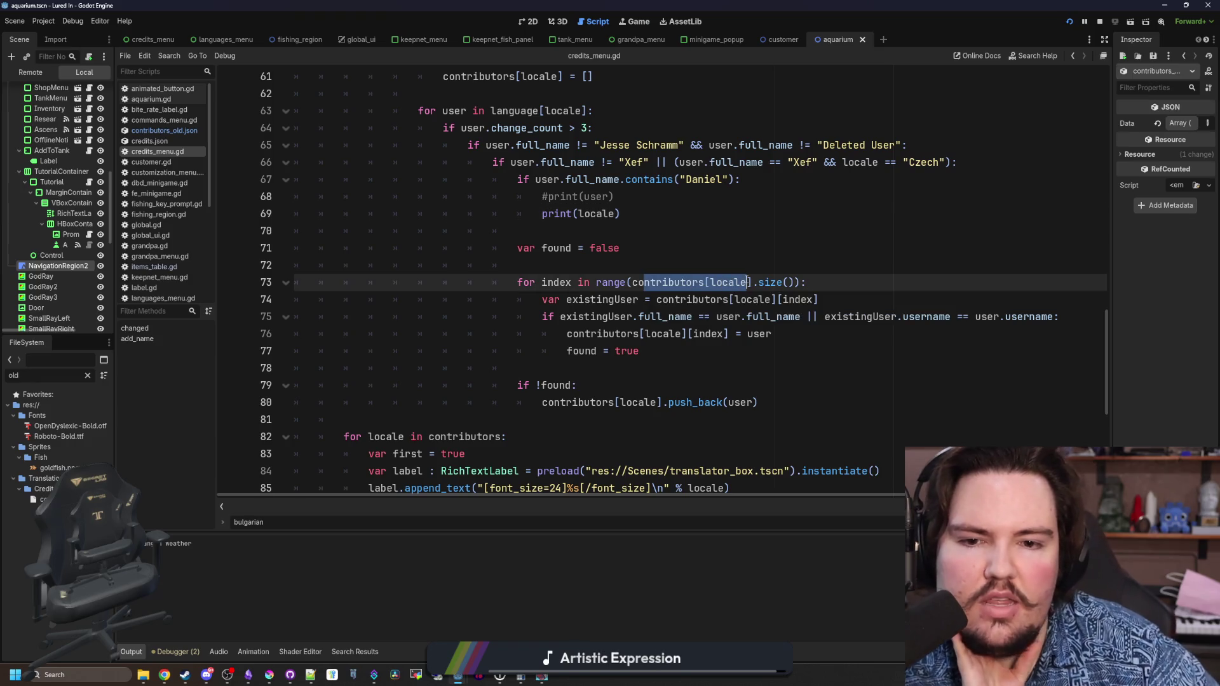
pyautogui.click(746, 270)
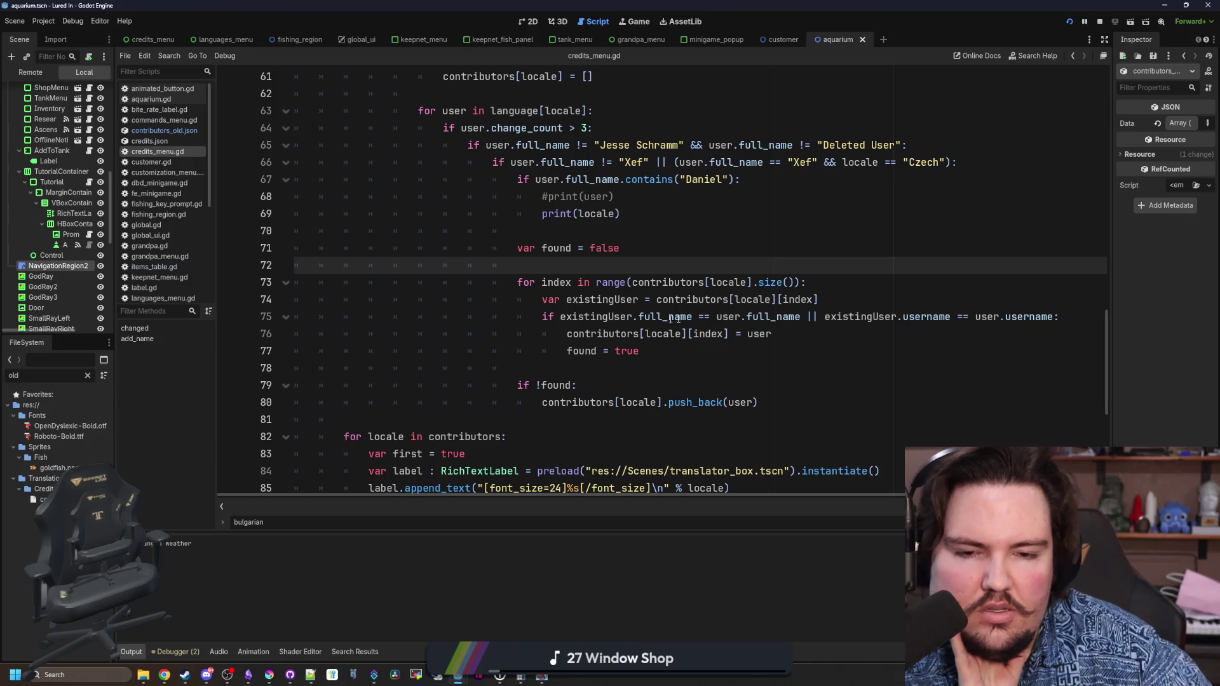
pyautogui.moveTo(608, 297); pyautogui.dragTo(844, 298)
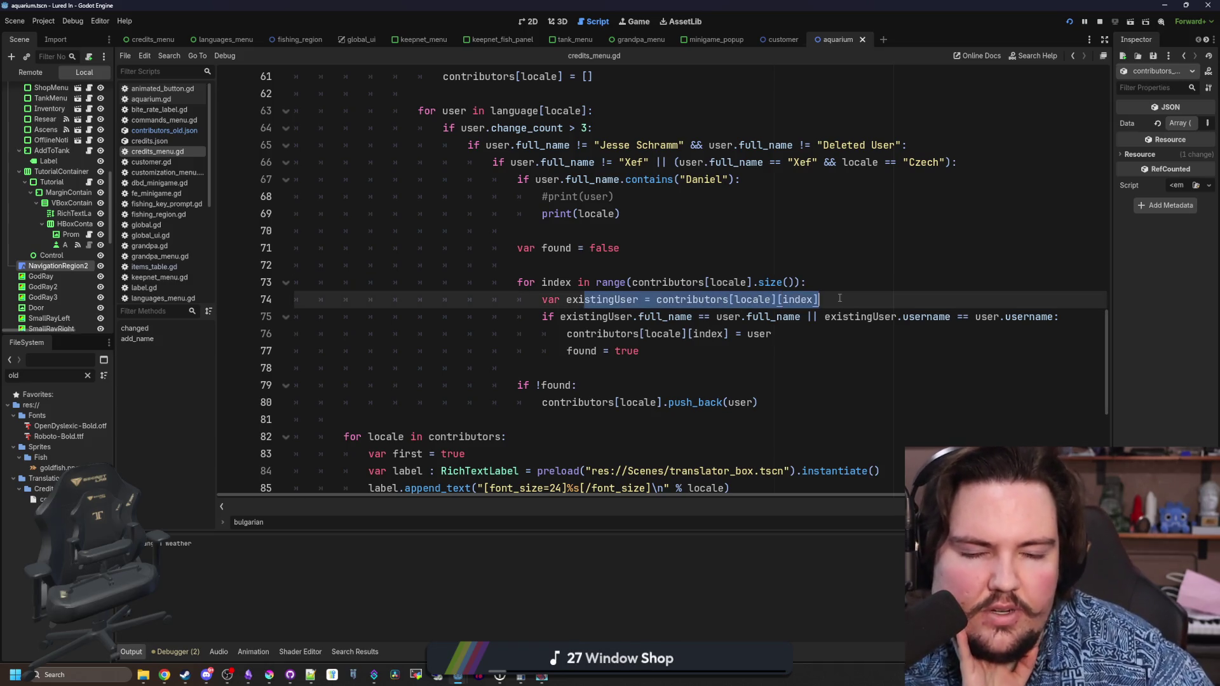
pyautogui.click(844, 298)
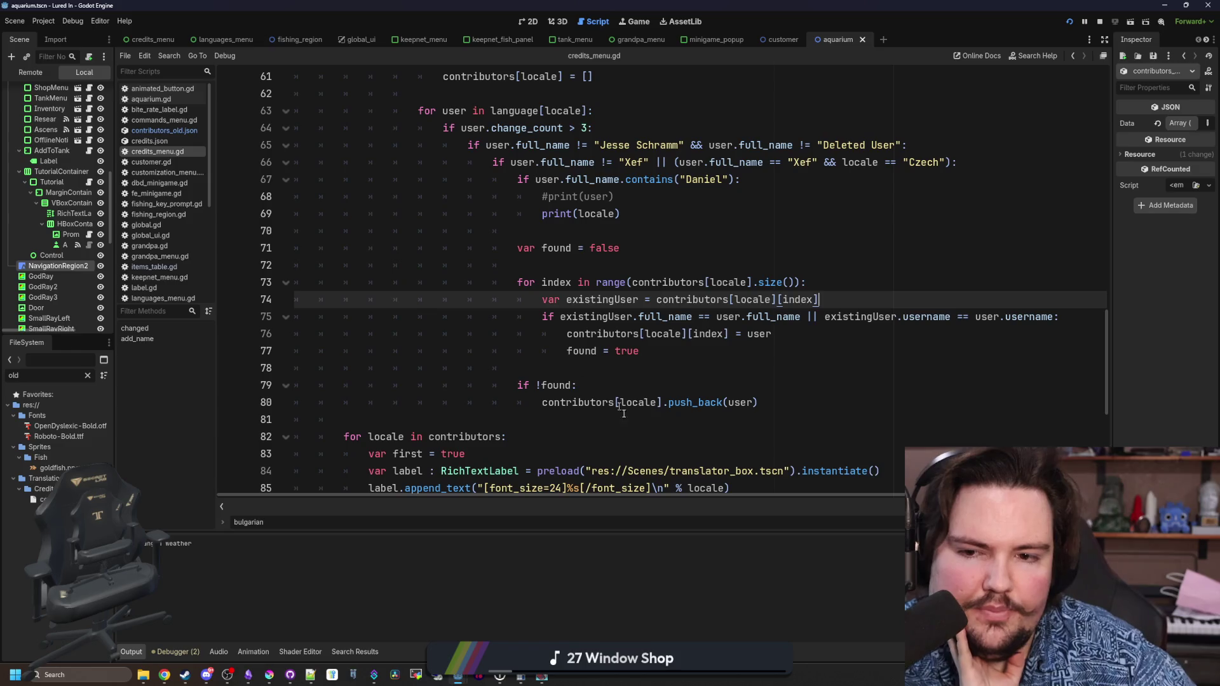
pyautogui.moveTo(654, 494); pyautogui.dragTo(710, 495)
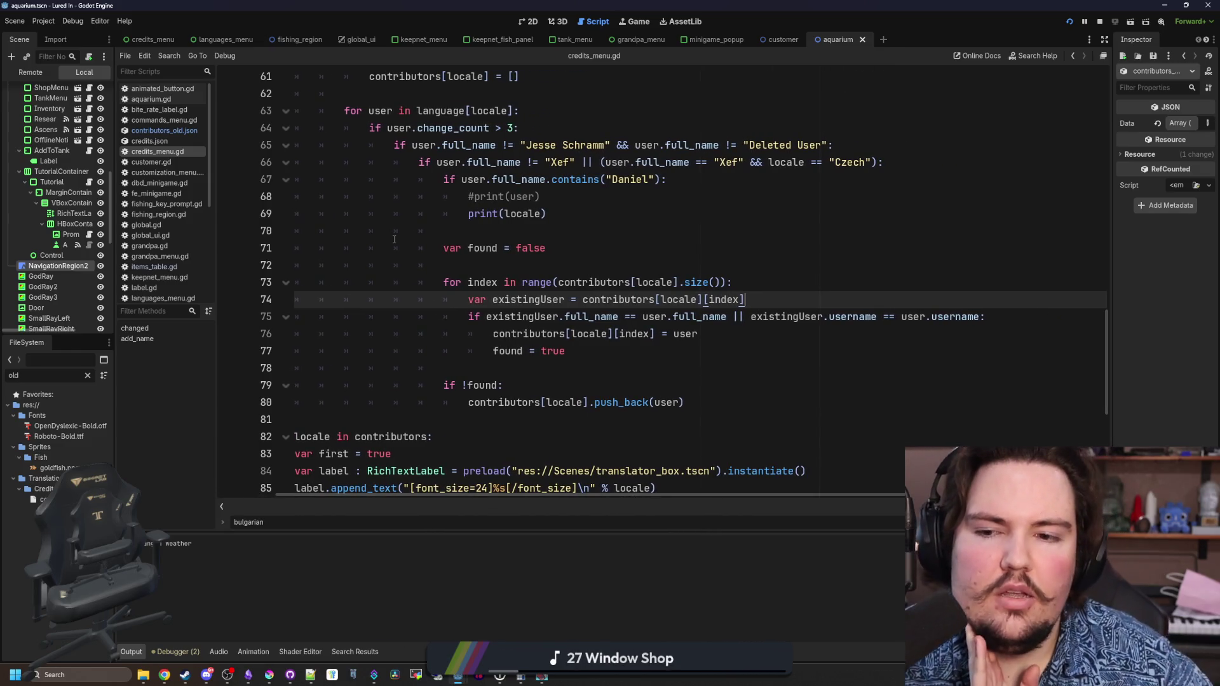
pyautogui.moveTo(471, 284); pyautogui.dragTo(781, 290)
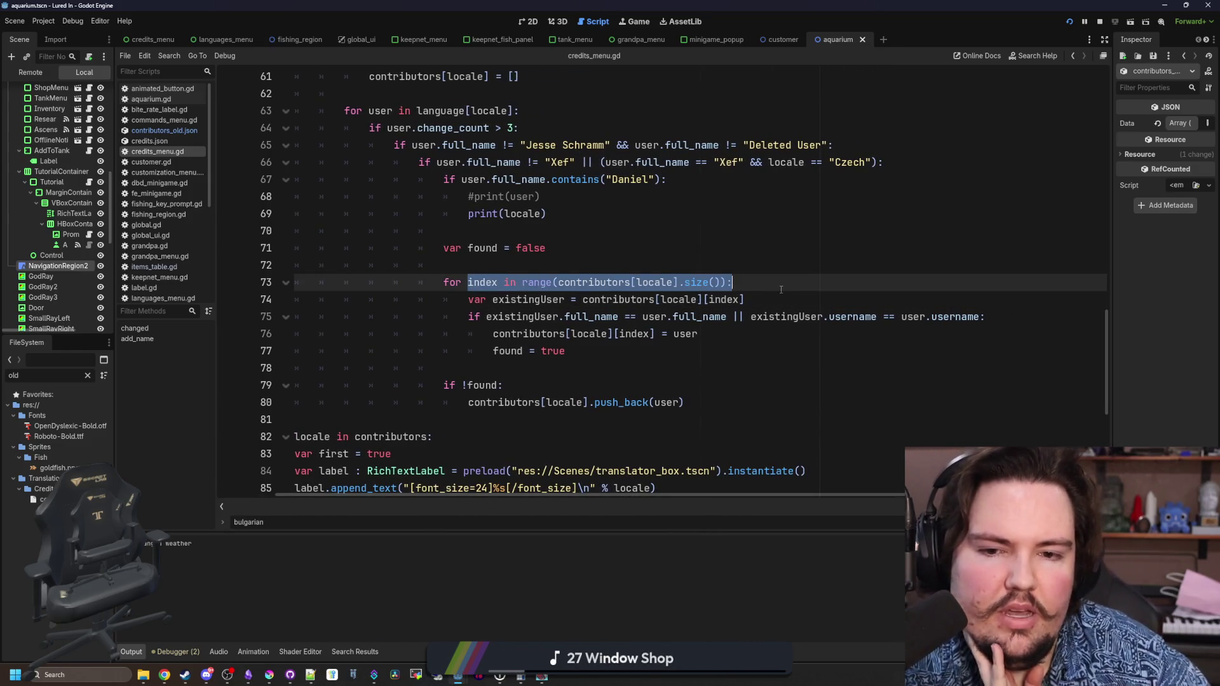
pyautogui.click(780, 290)
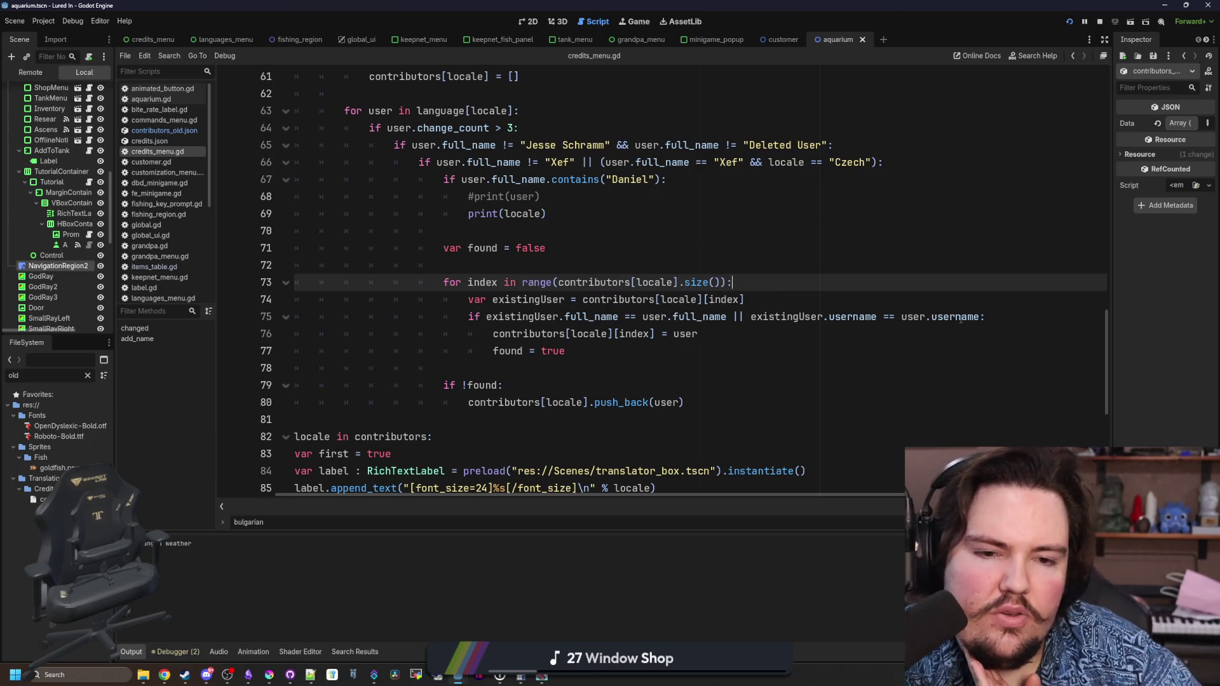
pyautogui.doubleClick(514, 335)
pyautogui.press('Right')
pyautogui.doubleClick(591, 333)
pyautogui.press('Right')
pyautogui.doubleClick(635, 334)
pyautogui.press('Right')
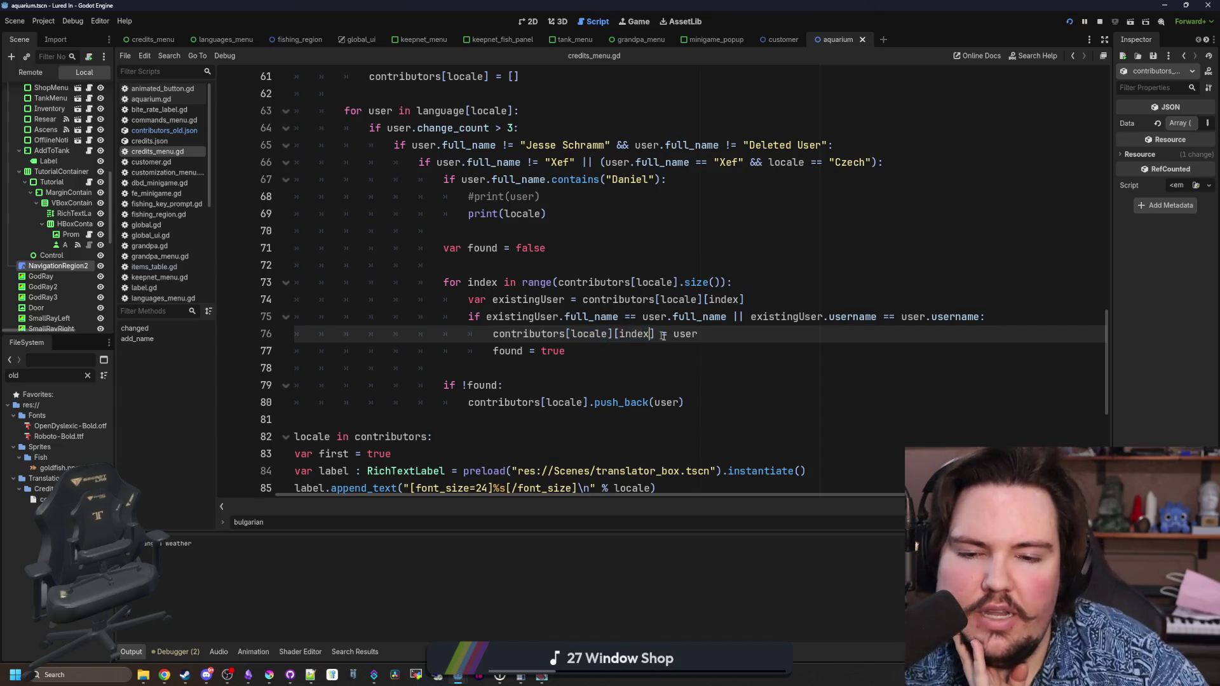
pyautogui.doubleClick(678, 335)
pyautogui.press('Right')
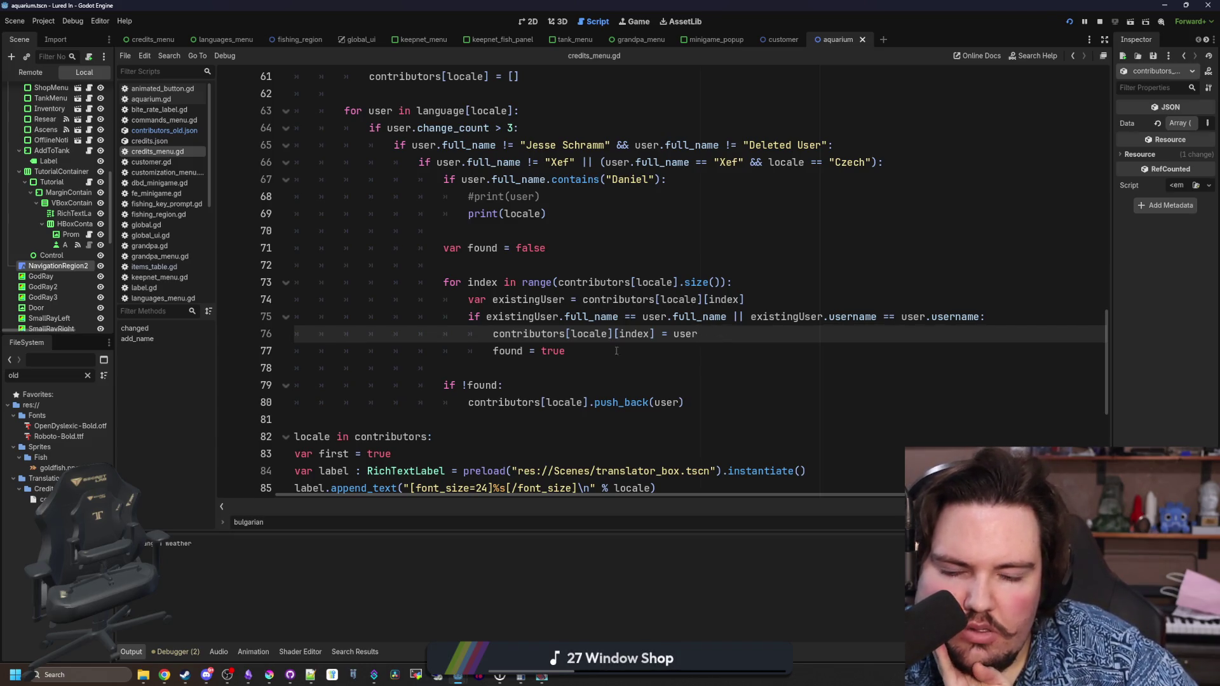
pyautogui.moveTo(588, 355); pyautogui.dragTo(490, 353)
pyautogui.click(490, 353)
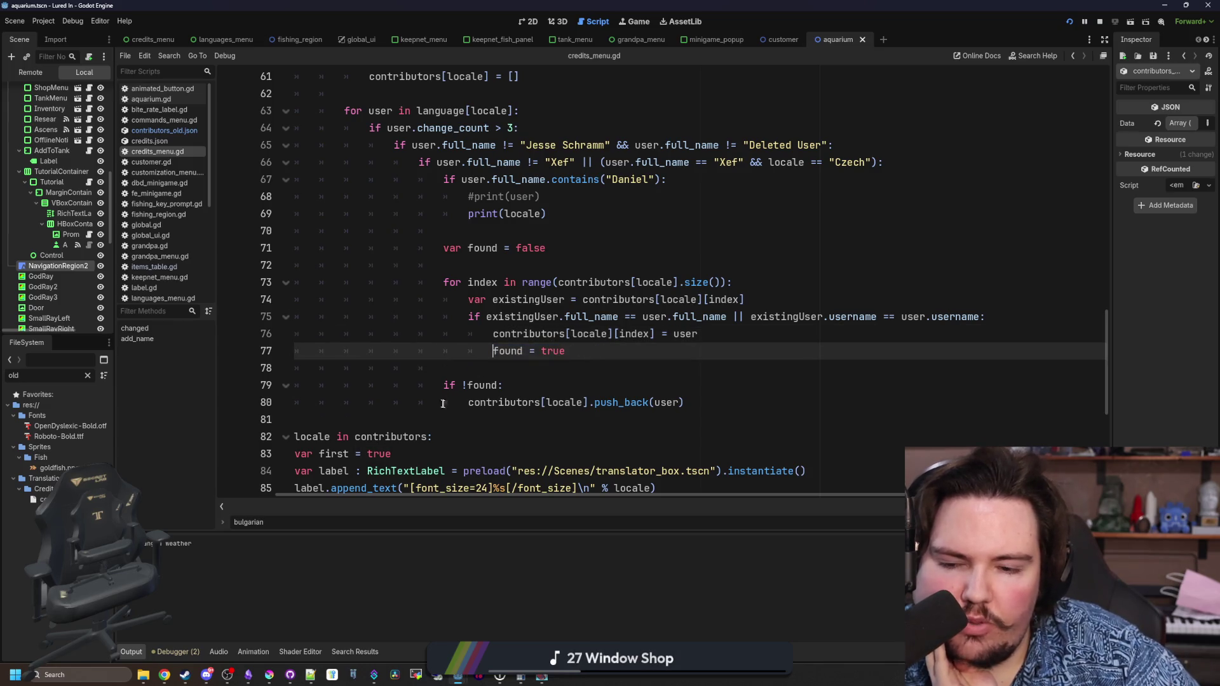
pyautogui.click(464, 407)
pyautogui.moveTo(464, 407); pyautogui.dragTo(713, 407)
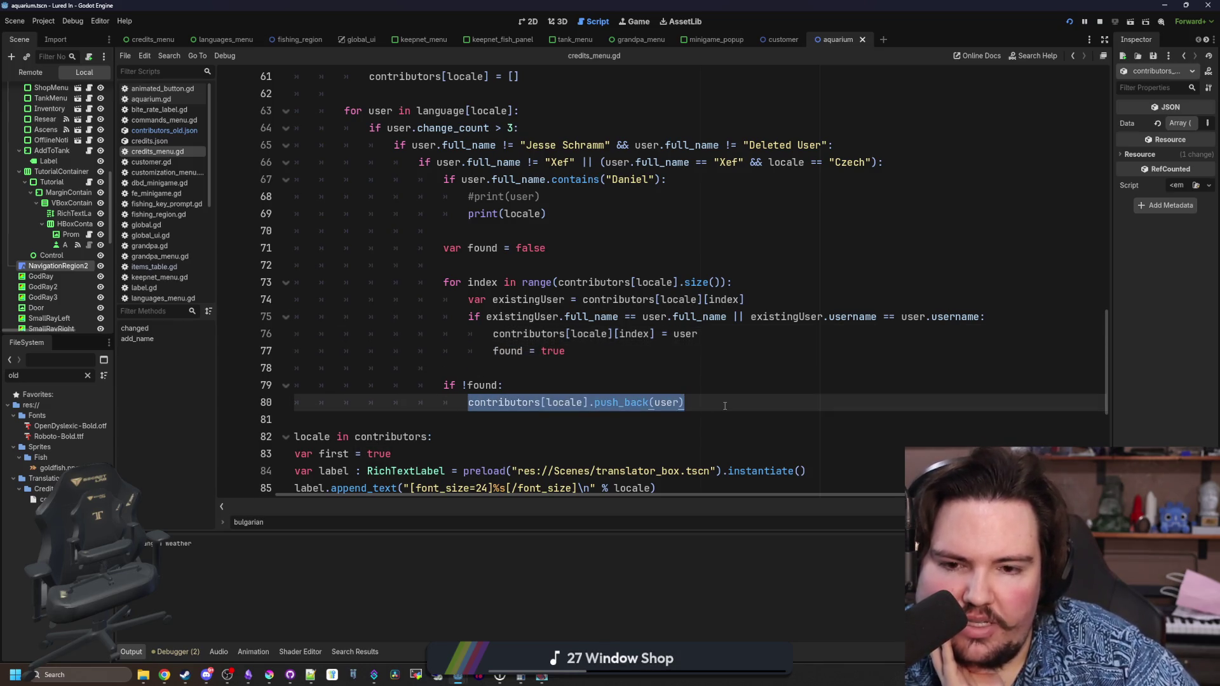
pyautogui.click(725, 406)
pyautogui.moveTo(491, 335)
pyautogui.mouseDown()
pyautogui.moveTo(593, 350)
pyautogui.moveTo(745, 338)
pyautogui.mouseUp()
pyautogui.click(746, 338)
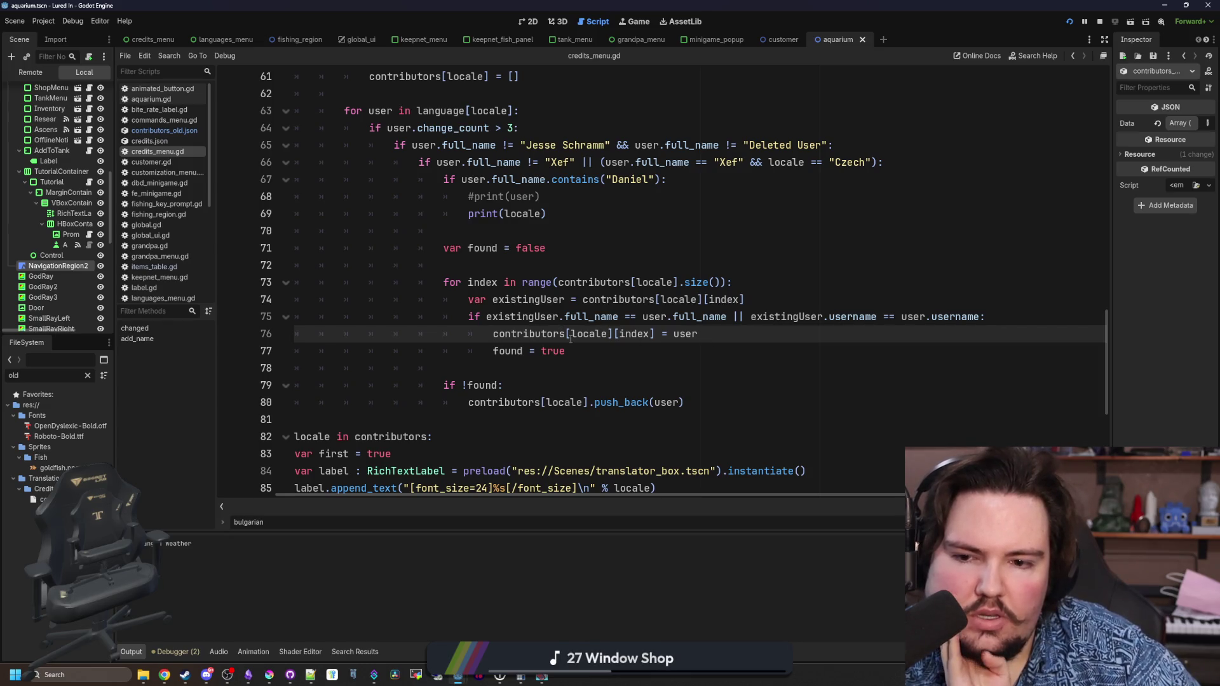
pyautogui.click(484, 352)
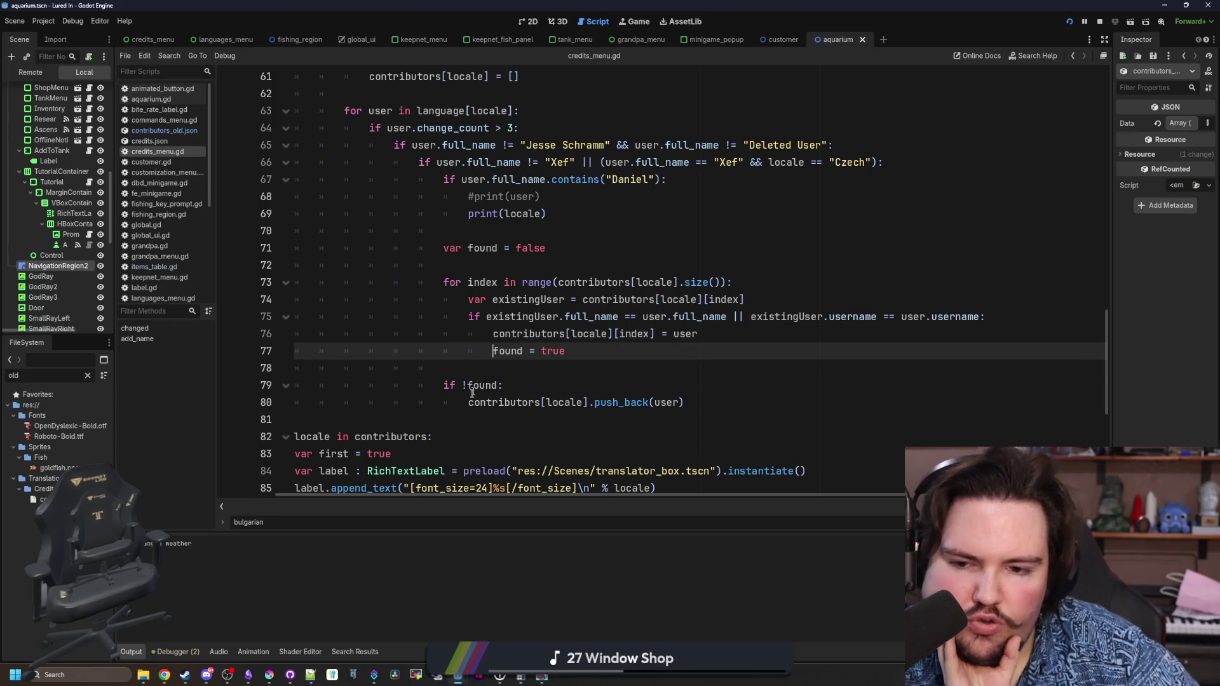
pyautogui.moveTo(453, 399); pyautogui.dragTo(684, 403)
pyautogui.scroll(-2, 453, 399)
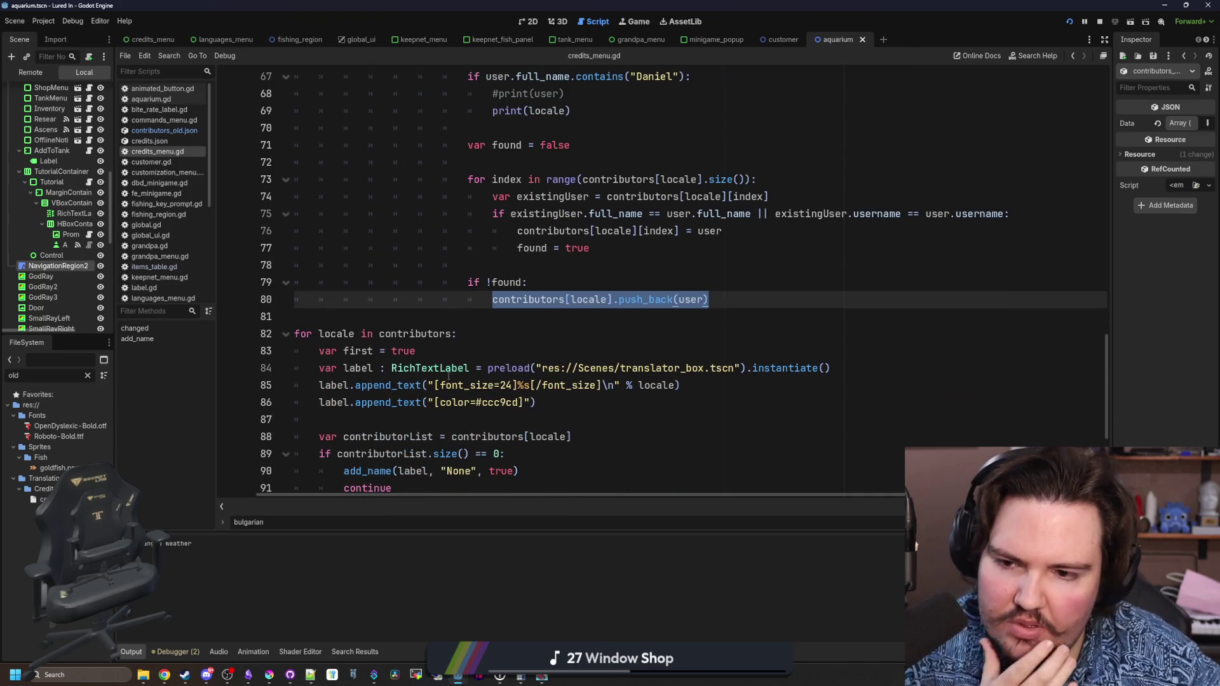
pyautogui.click(453, 333)
pyautogui.scroll(-2, 453, 331)
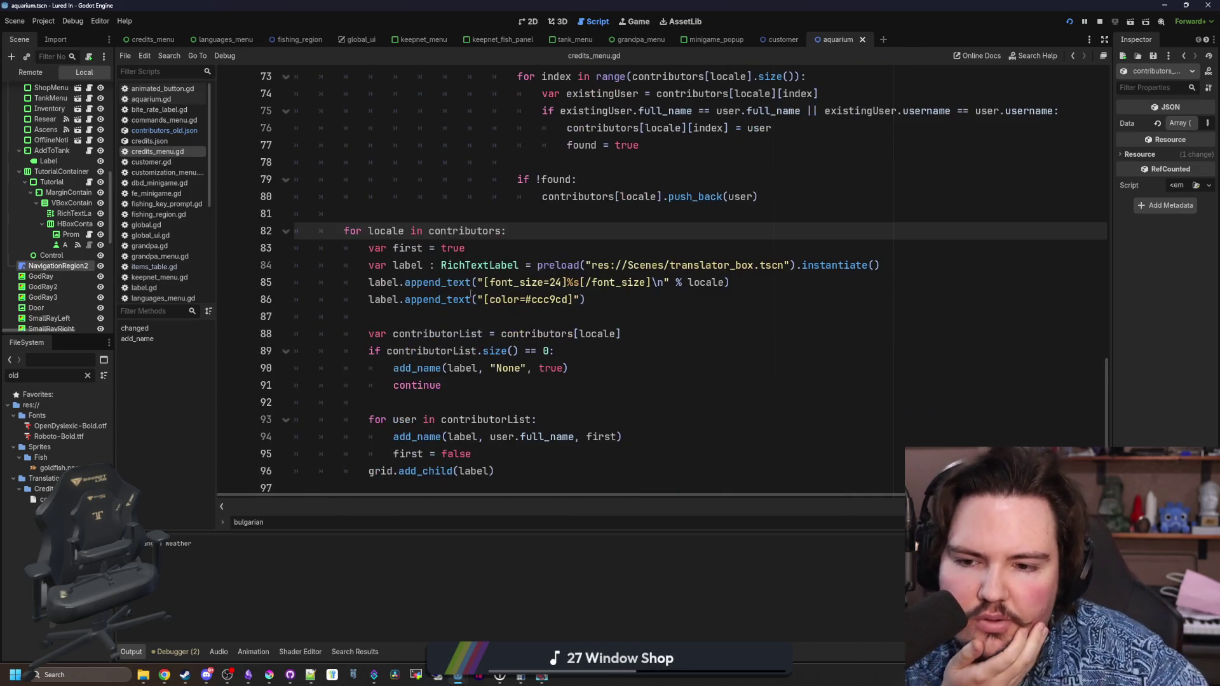
pyautogui.click(472, 214)
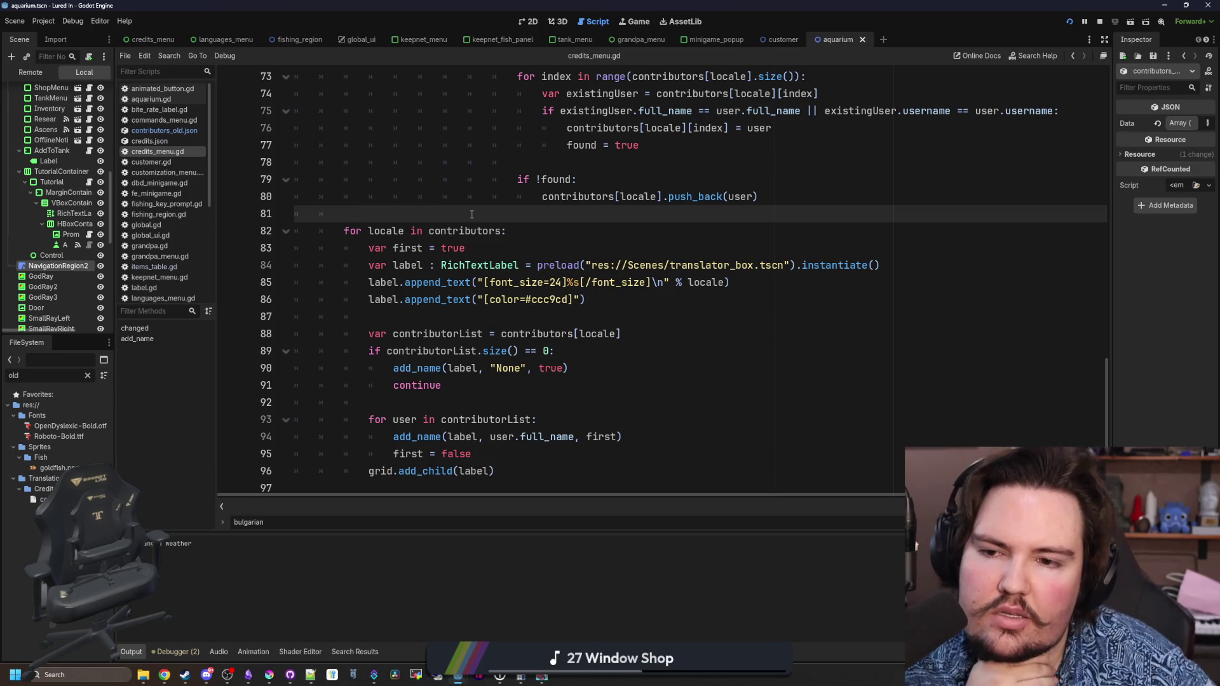
pyautogui.scroll(-1, 471, 214)
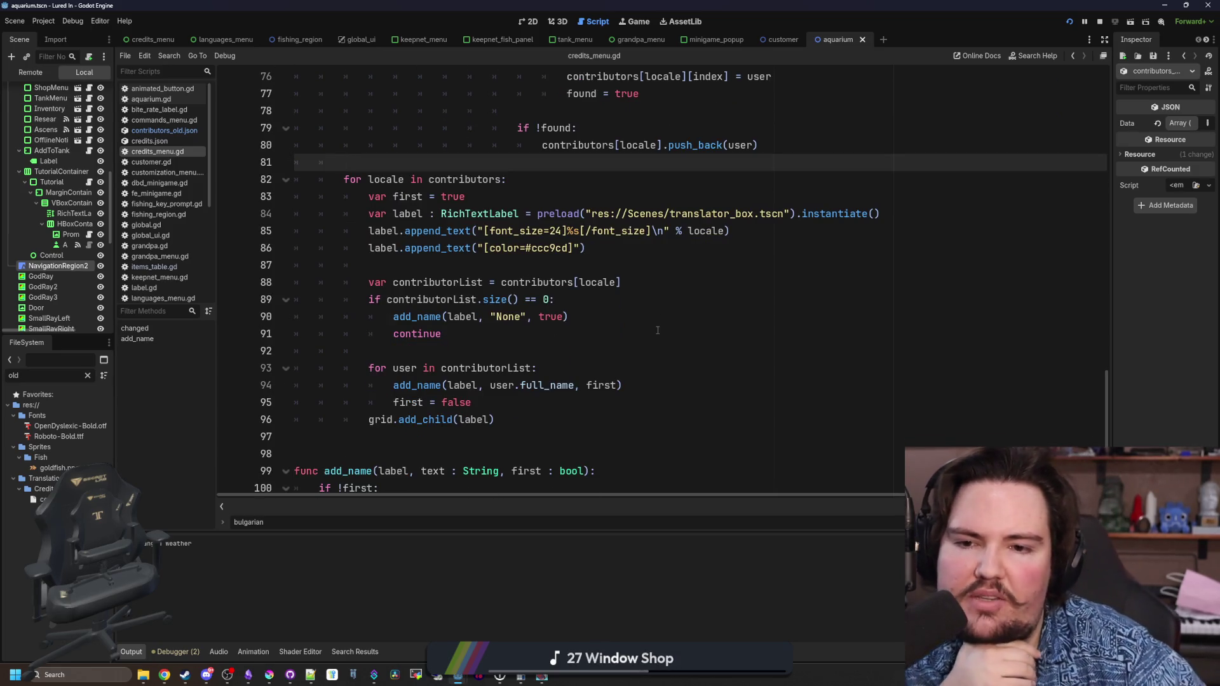
pyautogui.click(497, 263)
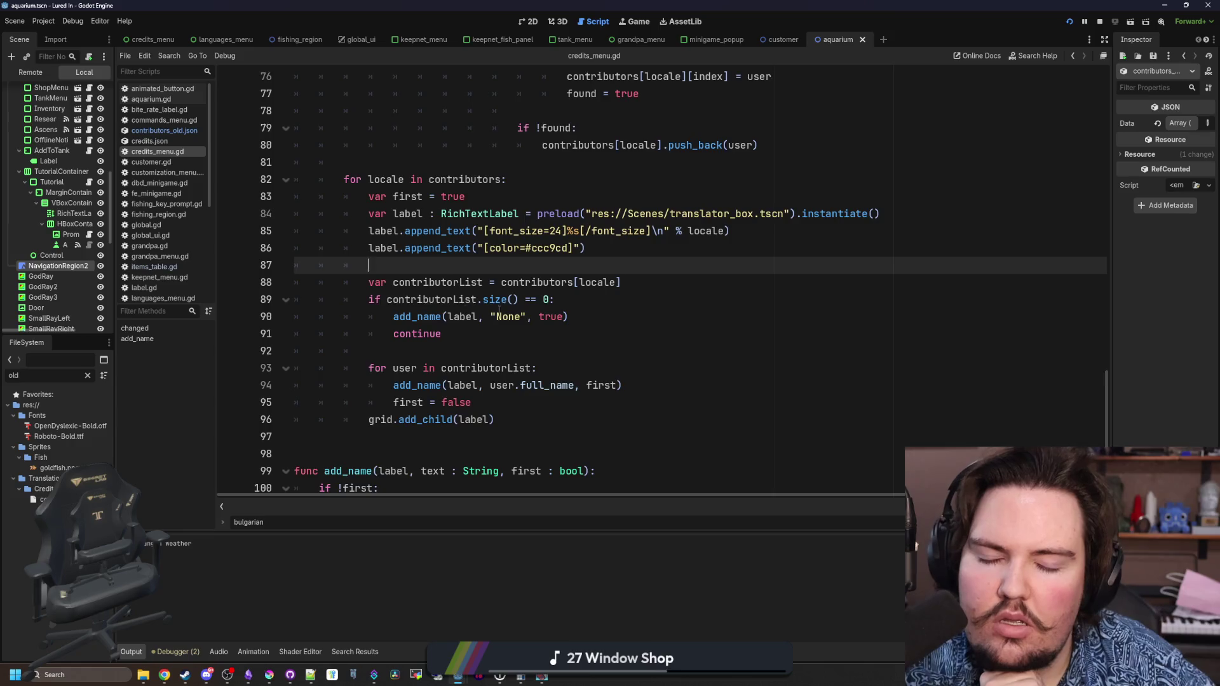
pyautogui.scroll(-1, 525, 283)
pyautogui.click(532, 280)
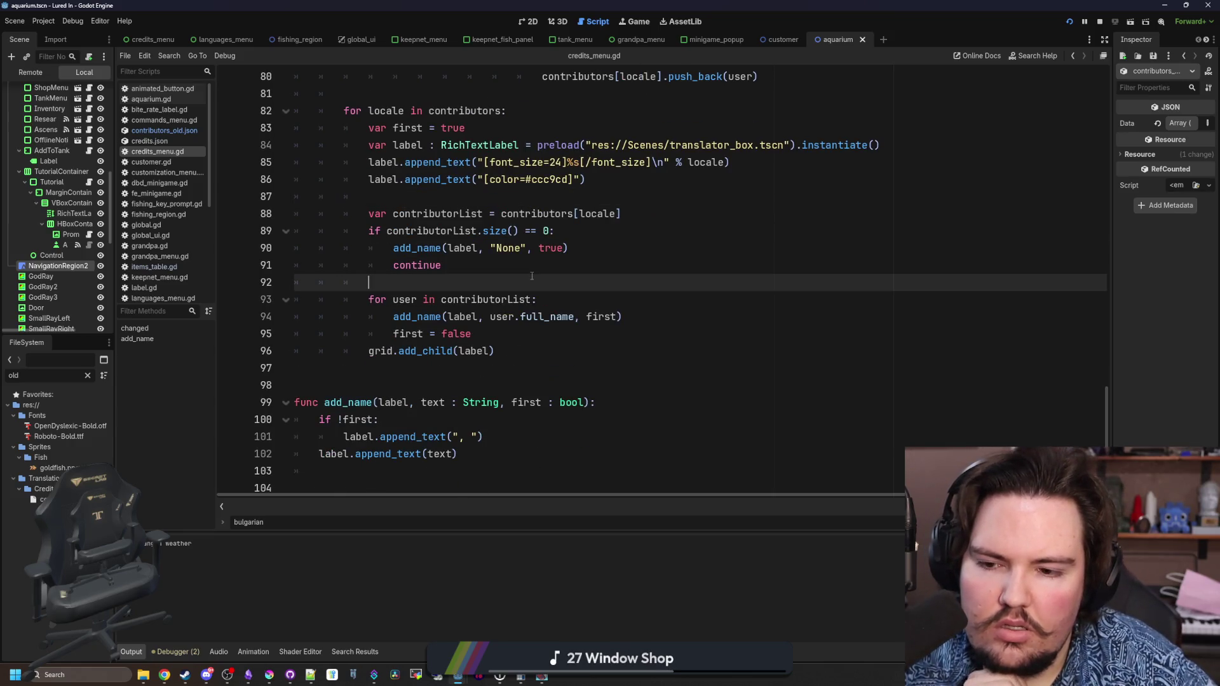
pyautogui.scroll(2, 532, 276)
pyautogui.click(531, 297)
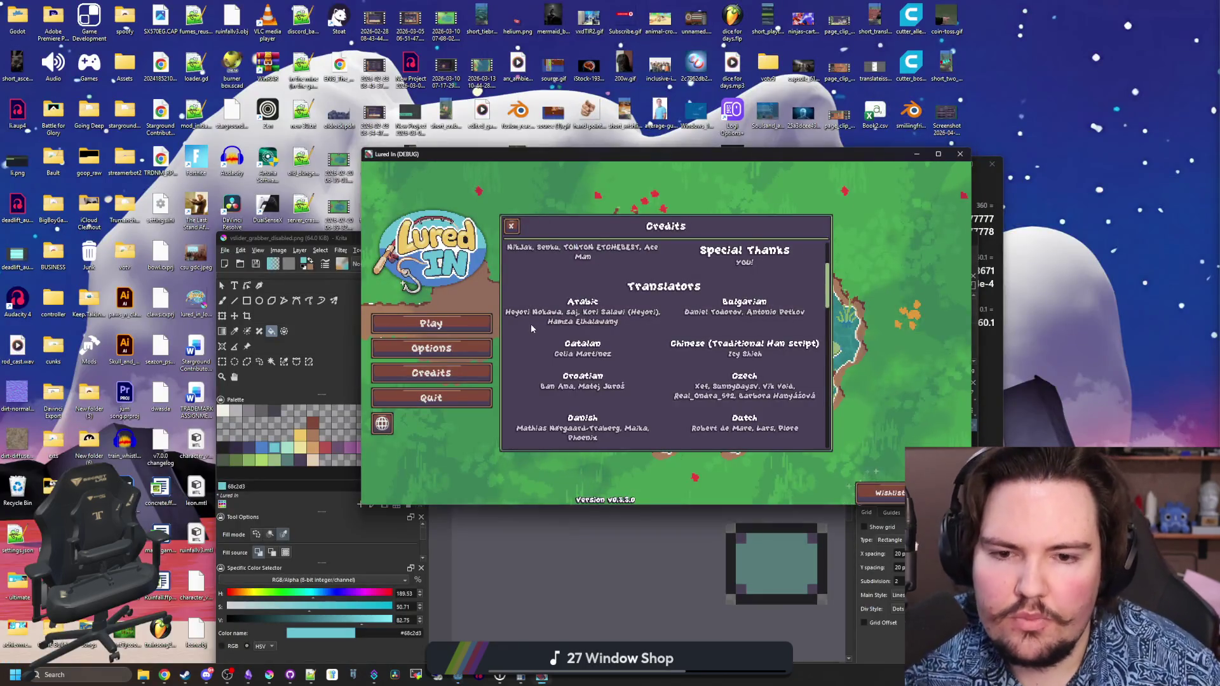
# - Bring the running game forward, reopen its Credits screen, and return to credits_menu.gd
pyautogui.click(481, 357)
pyautogui.click(438, 374)
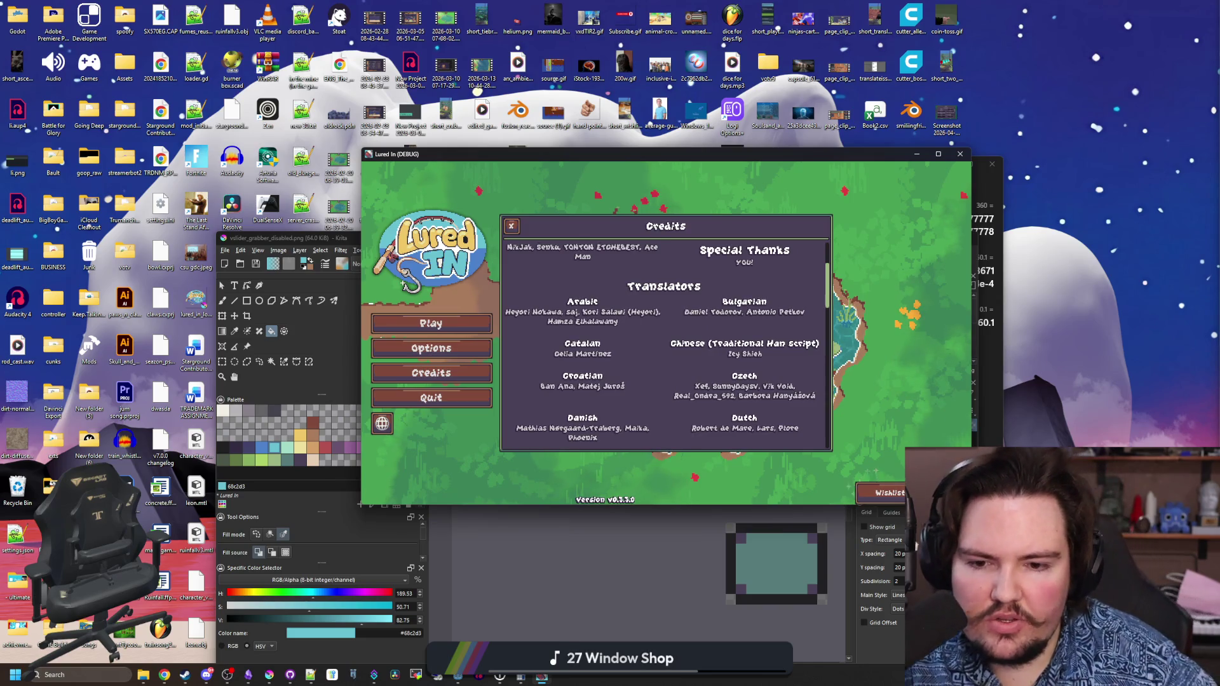
pyautogui.hotkey('alt', 'Tab')
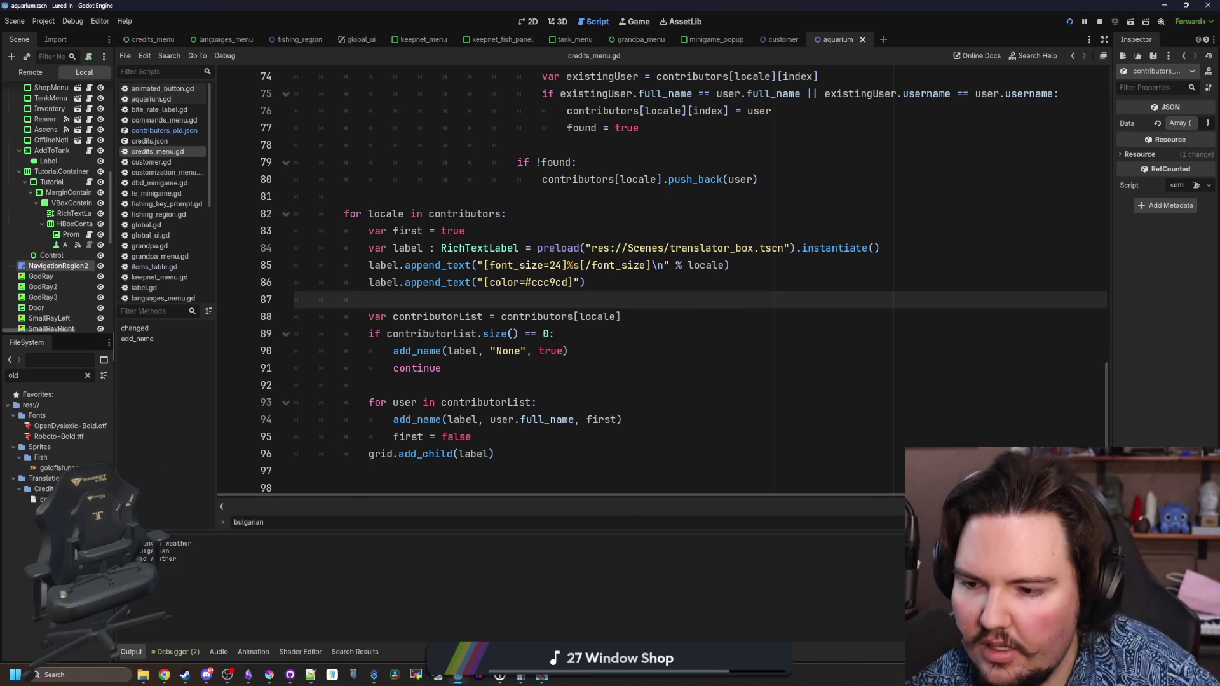
# - Widen the FileSystem dock and open contributors_old.json
pyautogui.moveTo(114, 347); pyautogui.dragTo(167, 346)
pyautogui.doubleClick(149, 499)
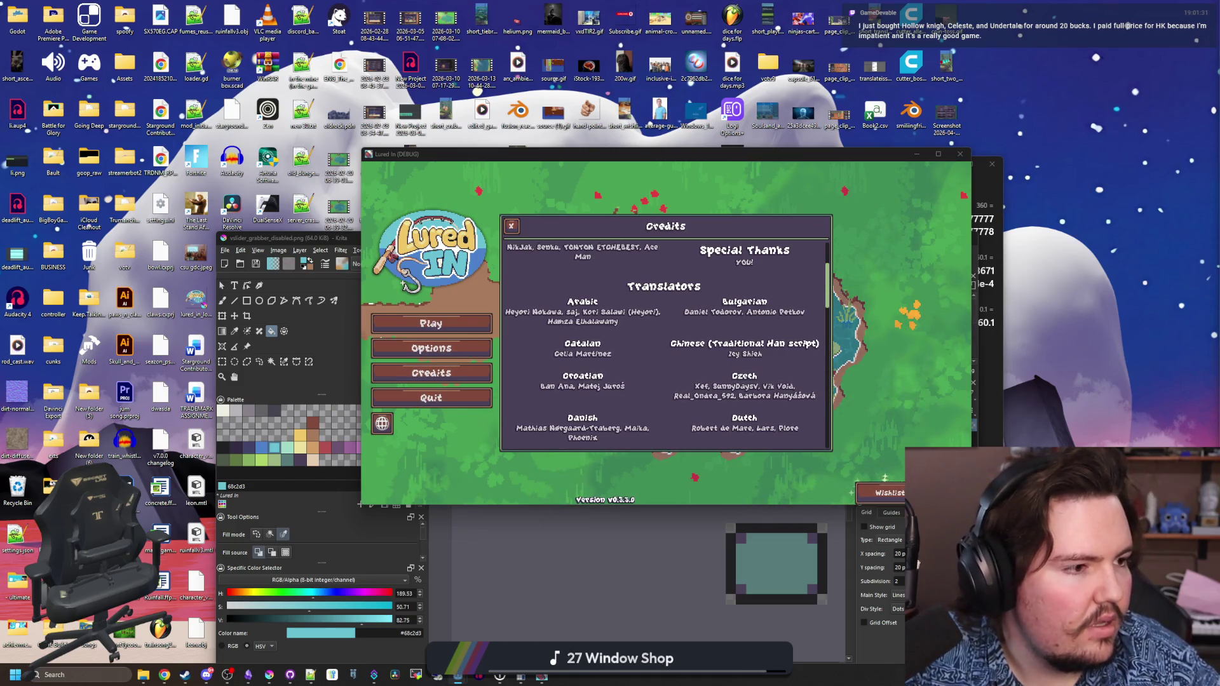
# - Stop and relaunch the game to view Credits, then close it and return to the script
pyautogui.press('F8')
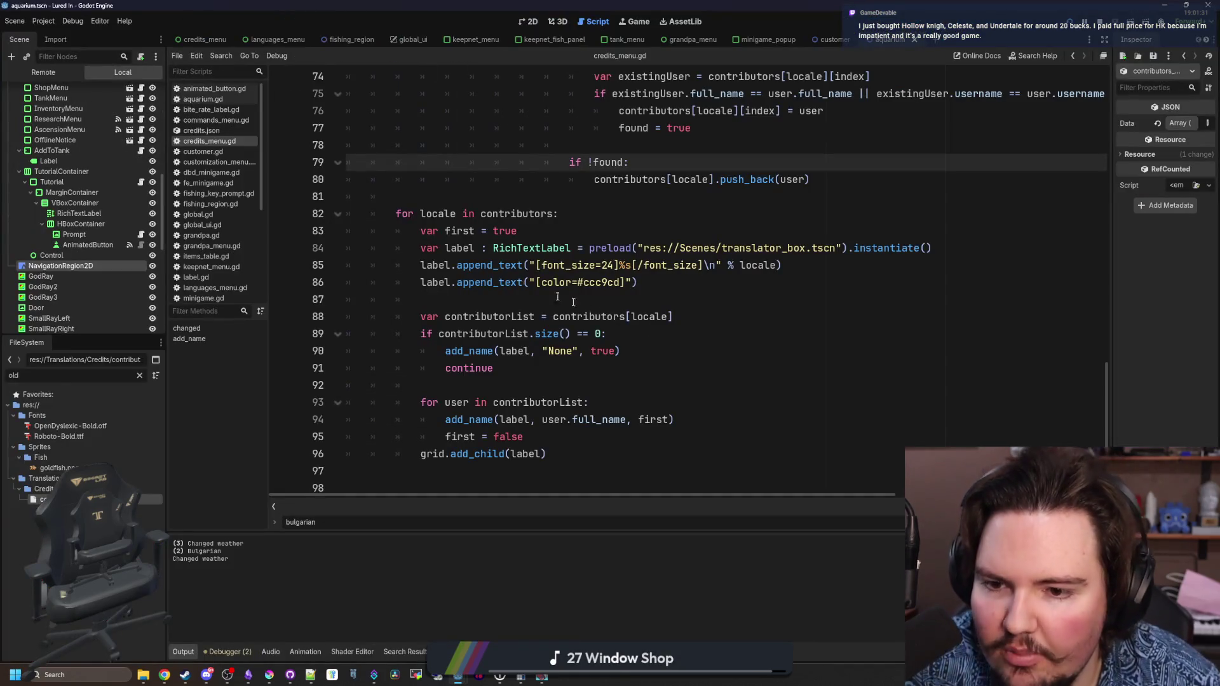
pyautogui.press('F5')
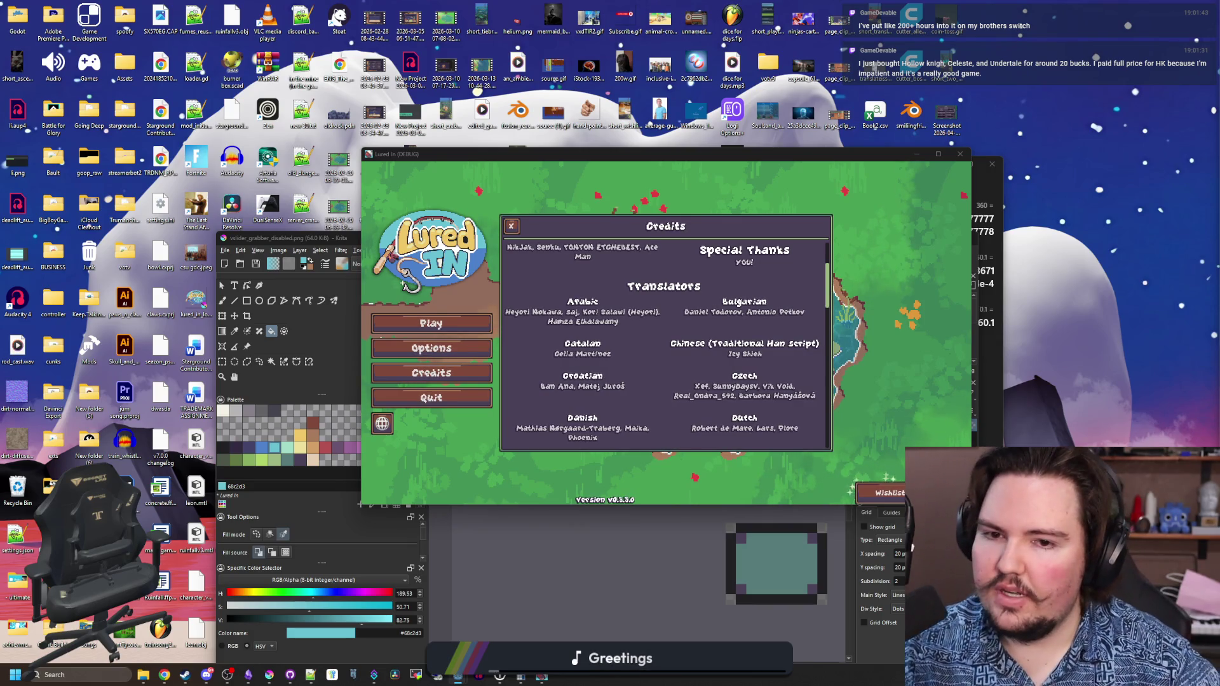
pyautogui.hotkey('alt', 'F4')
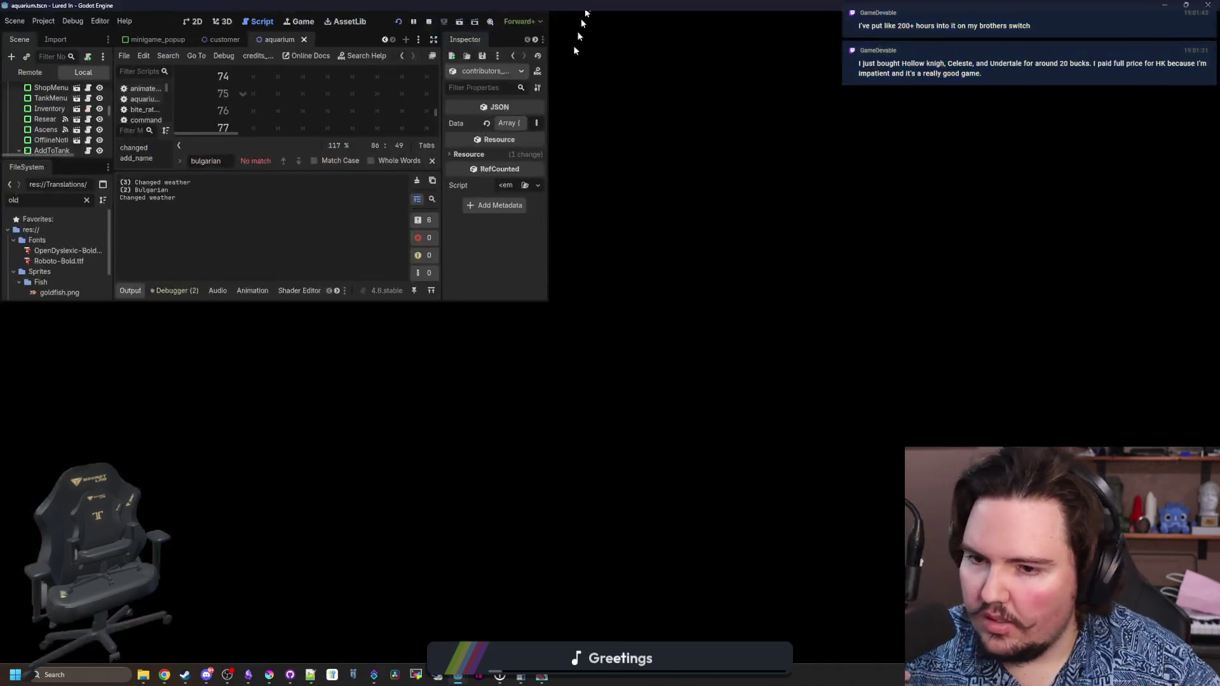
pyautogui.scroll(6, 616, 378)
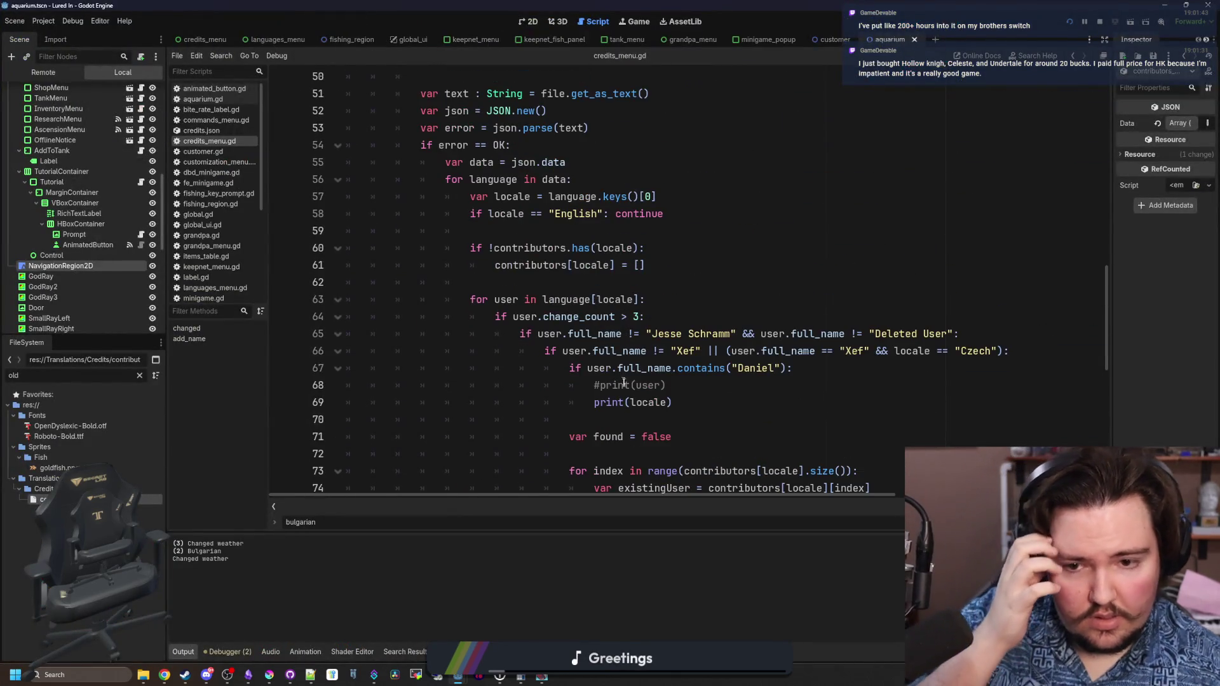
# - Delete the commented-out print(user) line and make the print call output "found!"
pyautogui.scroll(-2, 616, 378)
pyautogui.tripleClick(636, 282)
pyautogui.press('BackSpace')
pyautogui.press('BackSpace')
pyautogui.click(654, 282)
pyautogui.write('found!')
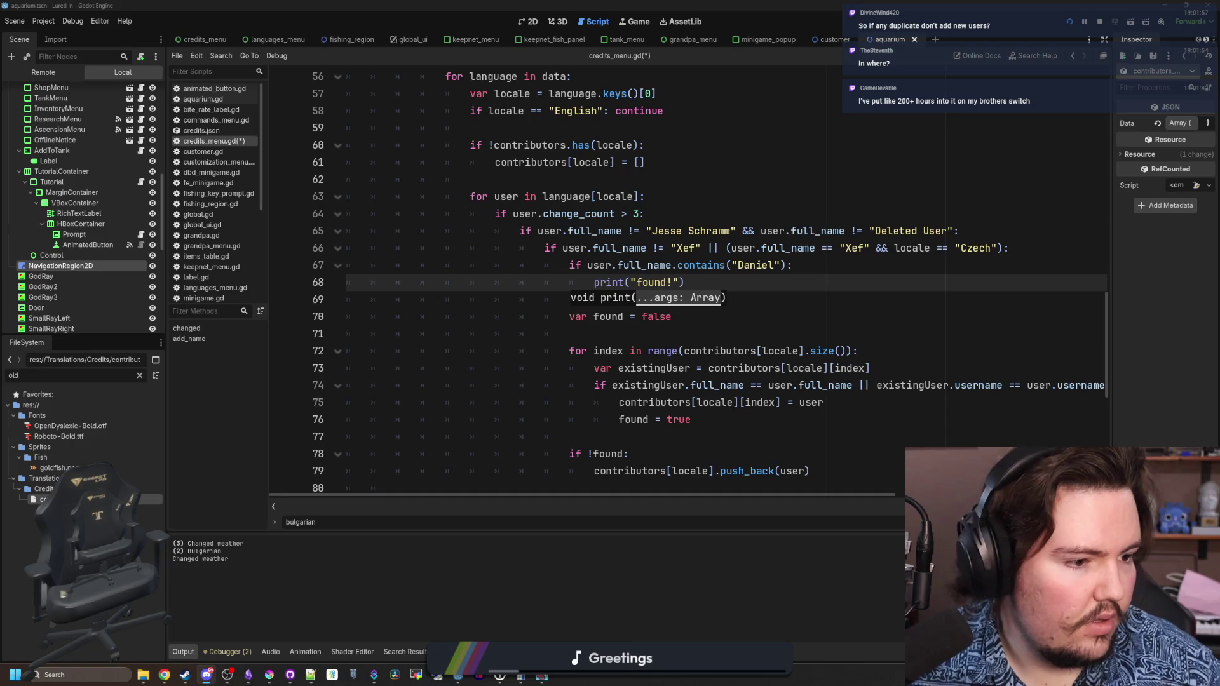
# - Switch the contains() check to a different translator's first name, save, and run the game
pyautogui.doubleClick(778, 265)
pyautogui.write('Stefan')
pyautogui.hscroll(2, 914, 220)
pyautogui.hotkey('ctrl', 's')
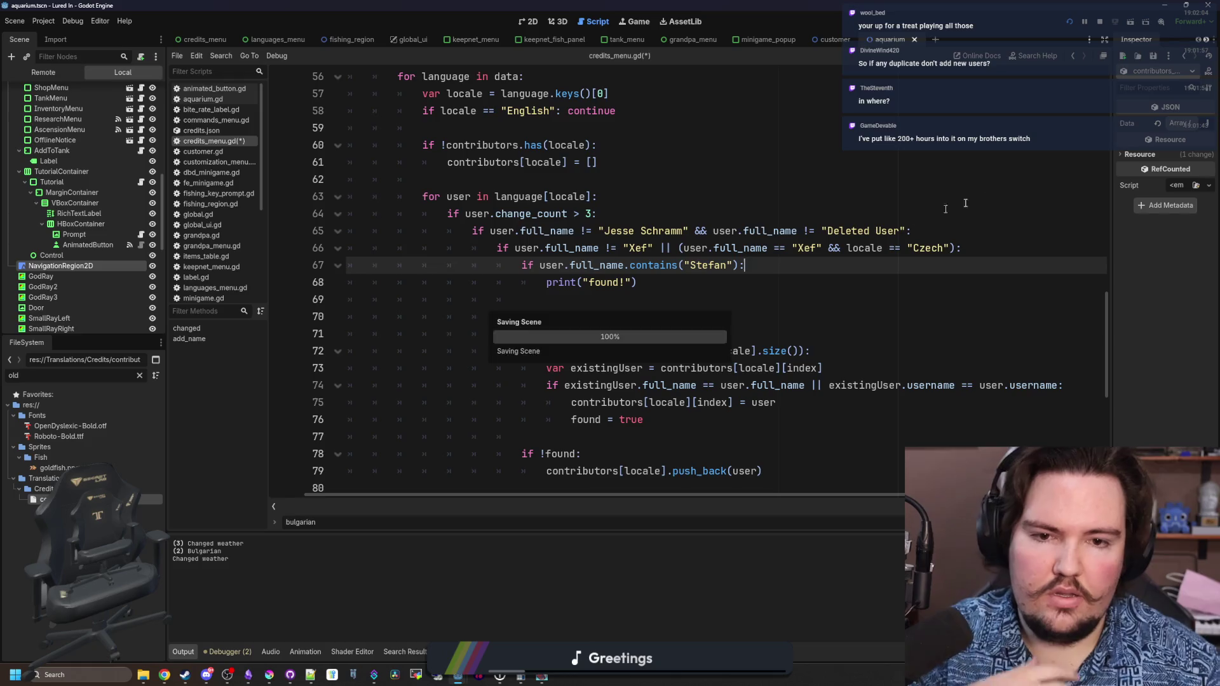
pyautogui.click(1070, 22)
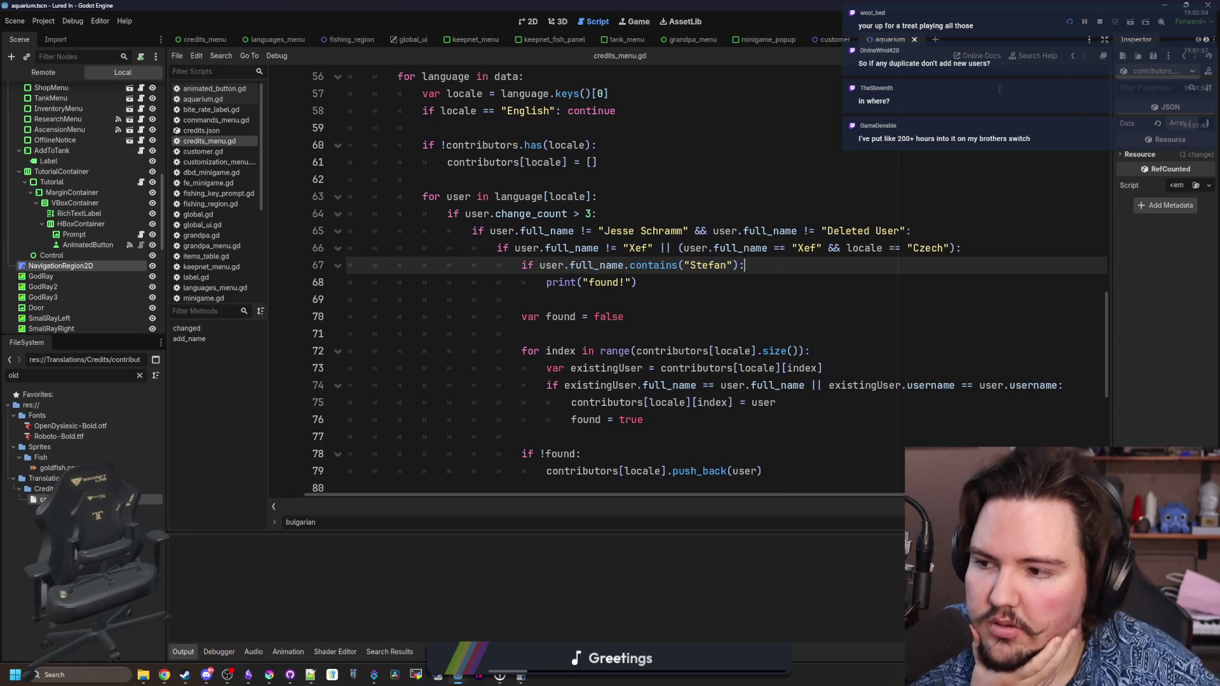
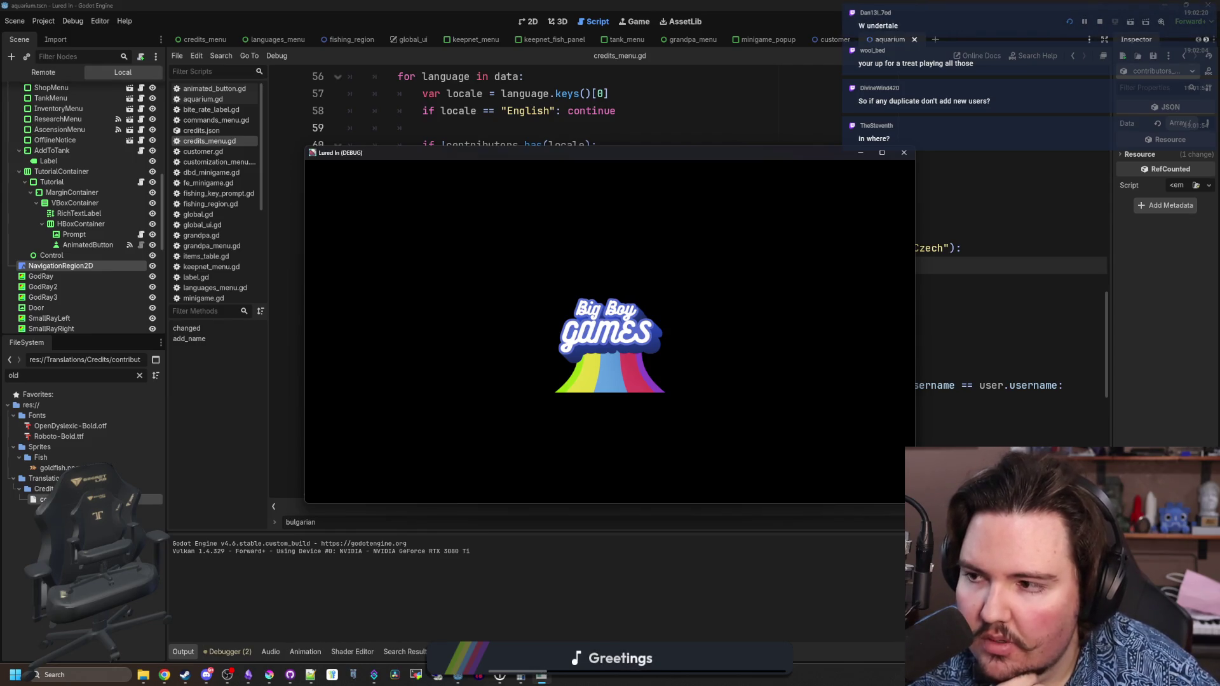
# - Open the game's Credits panel, scroll down to the Translators lists, then return to credits_menu.gd
pyautogui.click(583, 379)
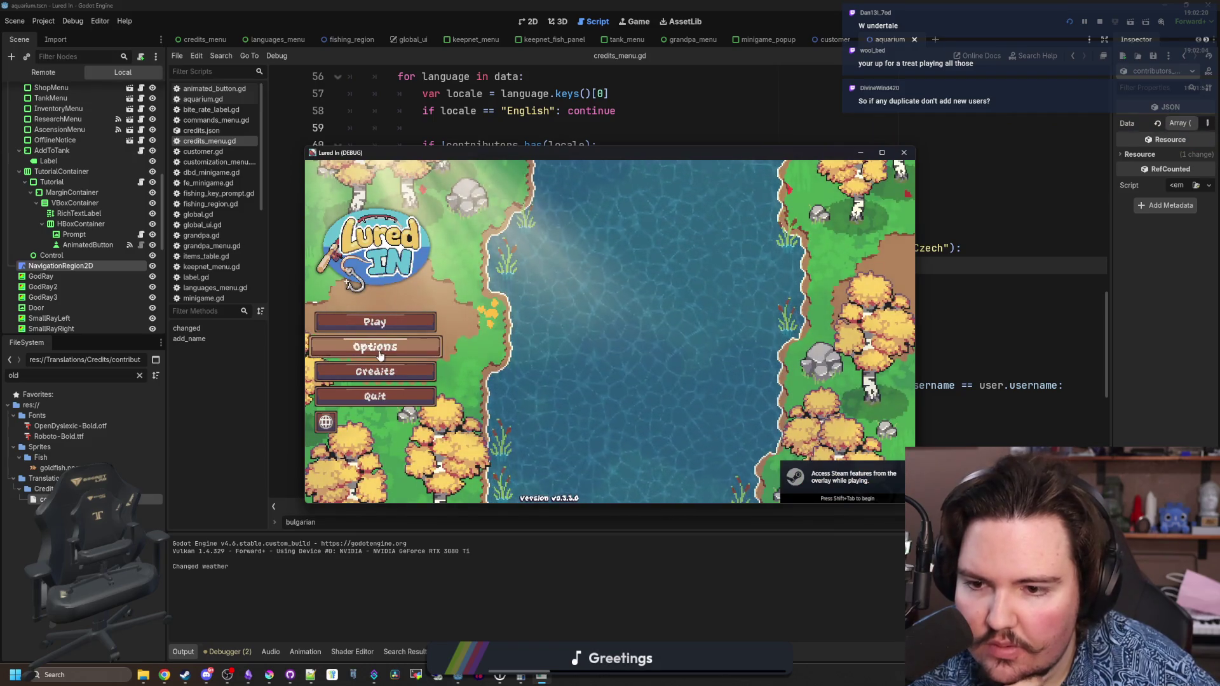
pyautogui.click(409, 372)
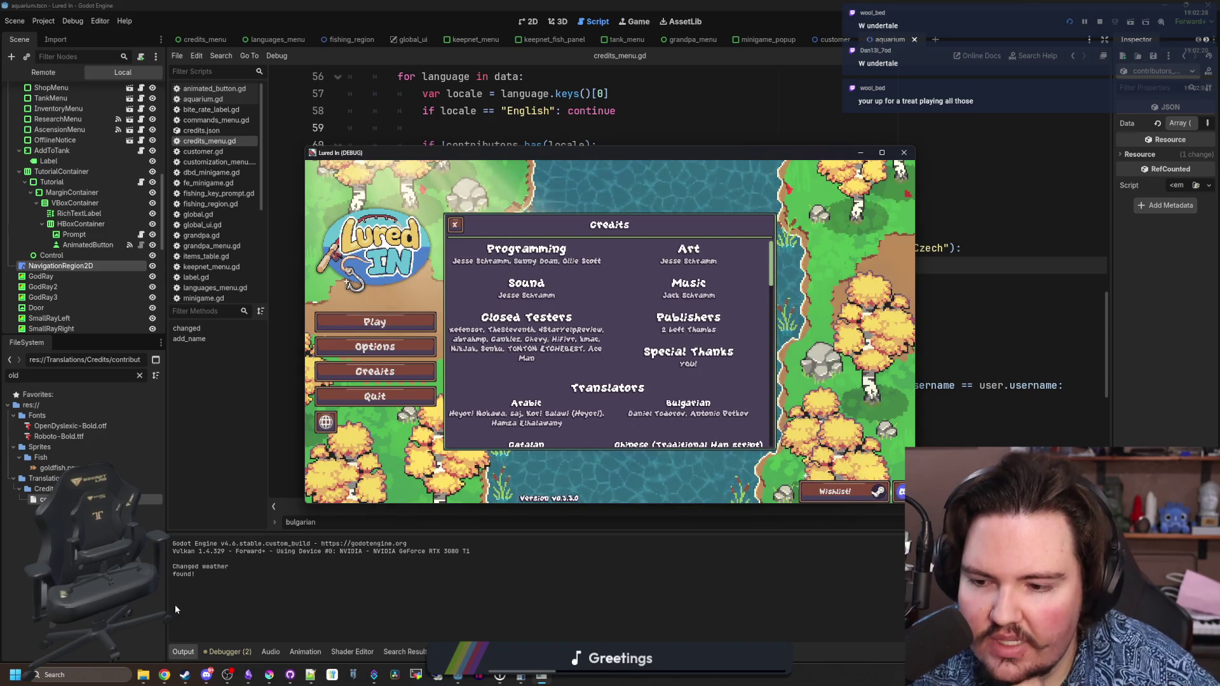
pyautogui.scroll(-1, 749, 378)
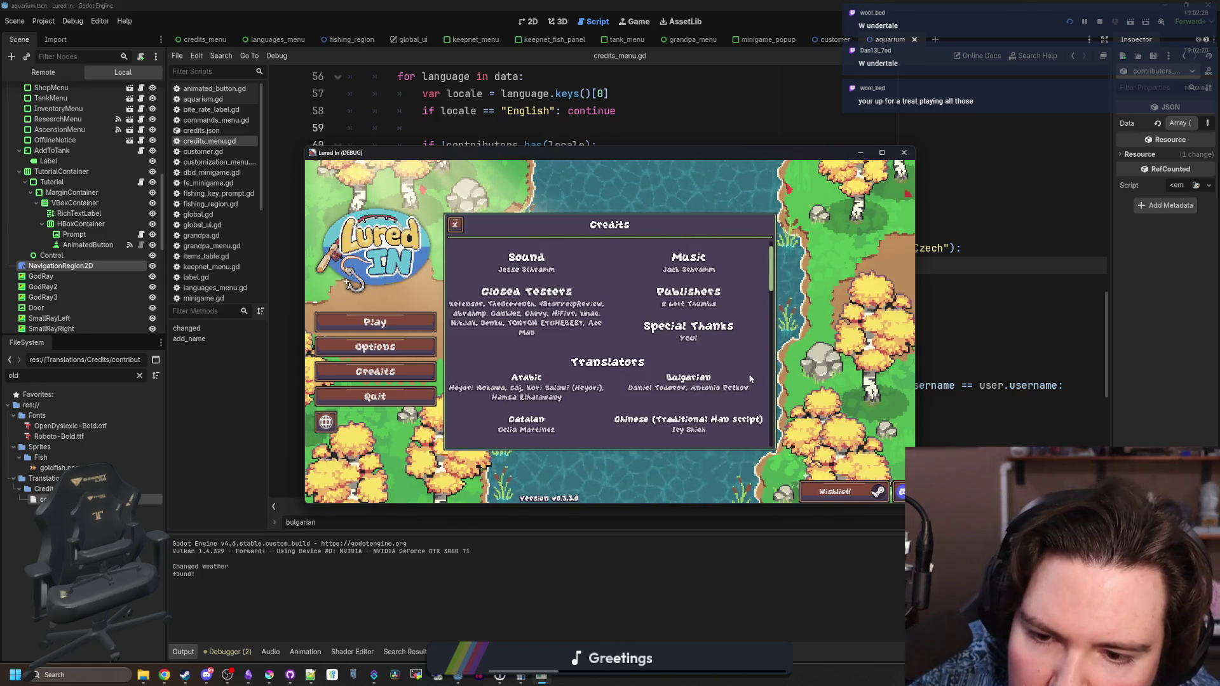
pyautogui.scroll(-2, 735, 366)
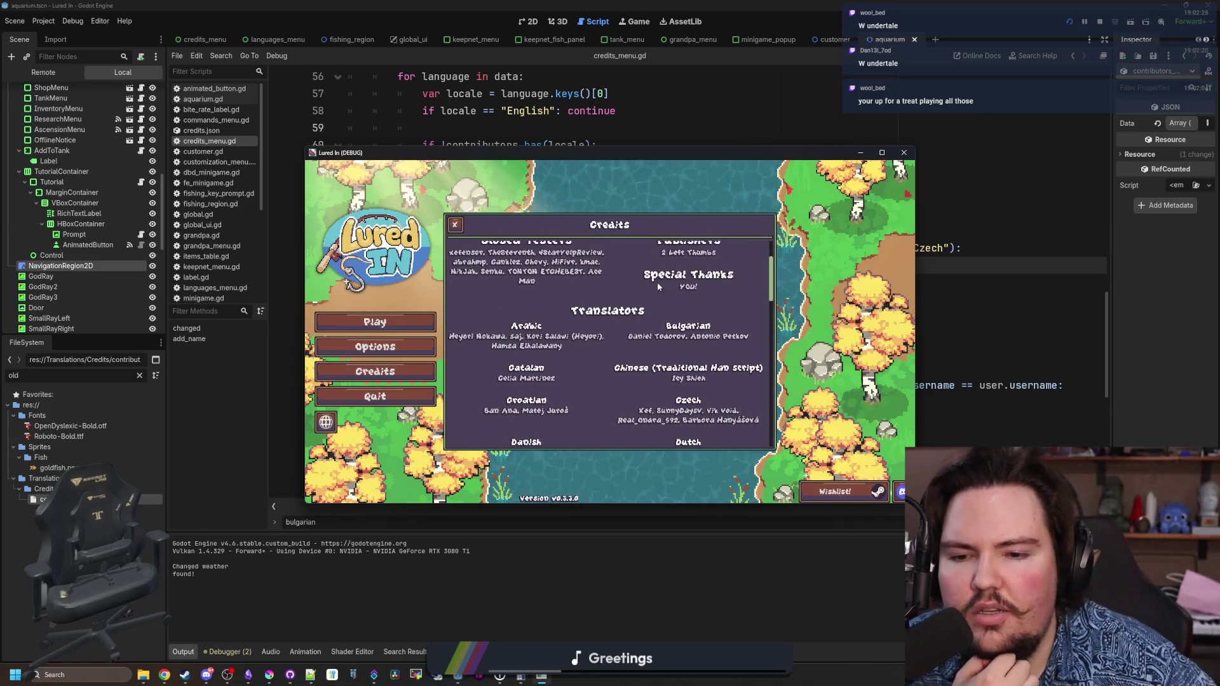
pyautogui.click(1012, 271)
pyautogui.scroll(-2, 838, 304)
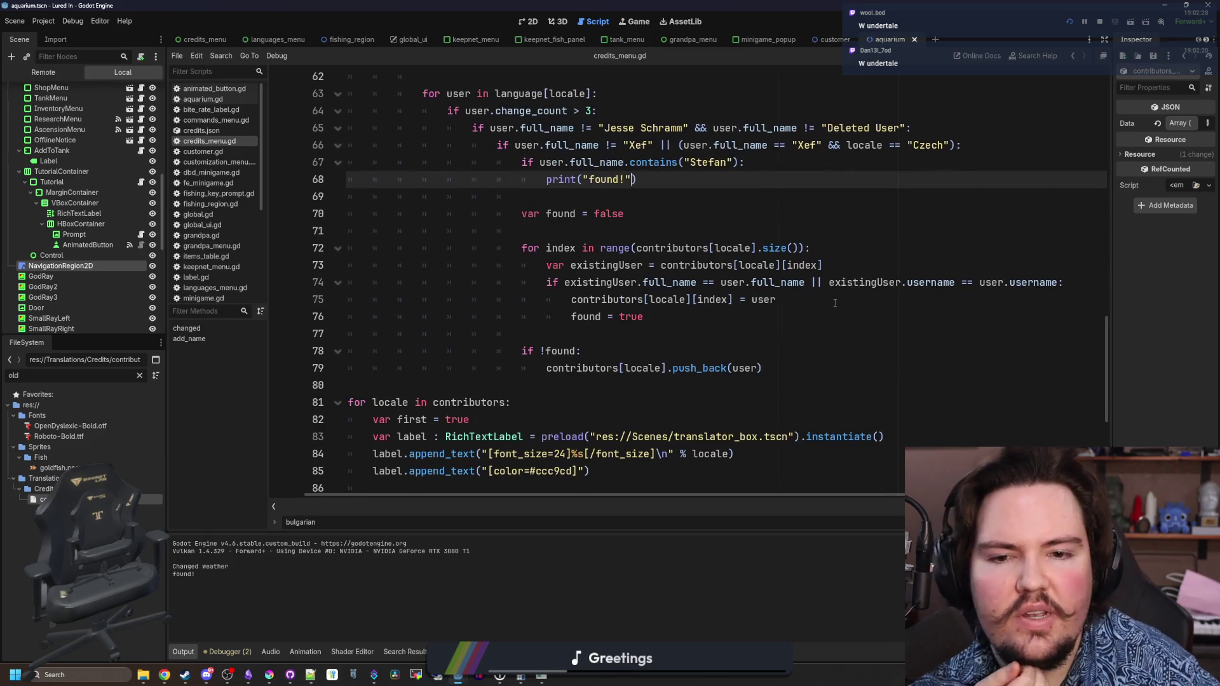
# - Add print(user.change_count) below line 75 and run the game
pyautogui.click(833, 302)
pyautogui.press('Return')
pyautogui.write('print(user.')
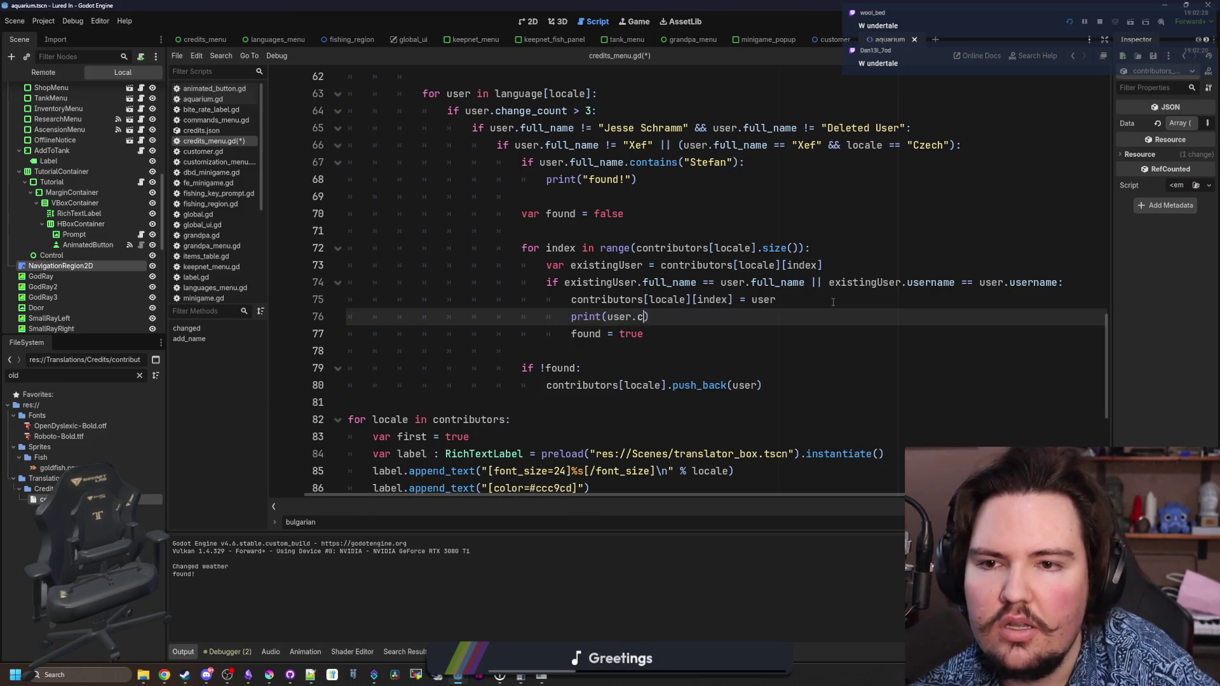
pyautogui.write('change_count')
pyautogui.click(833, 301)
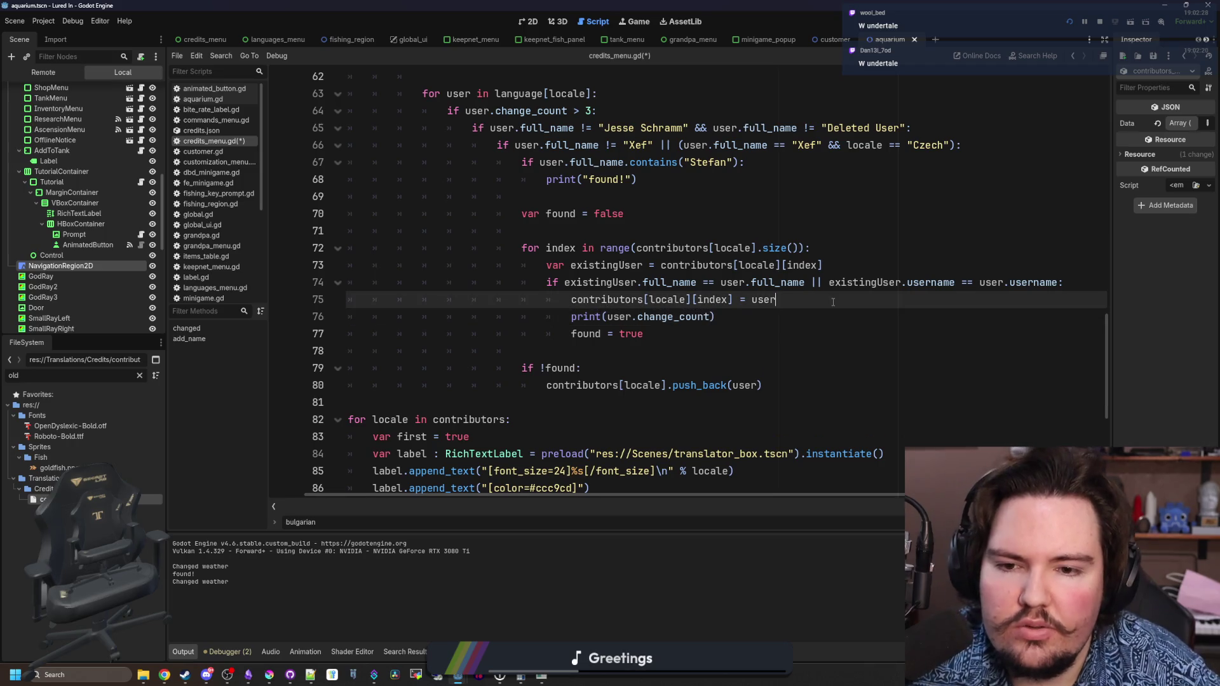
pyautogui.press('F5')
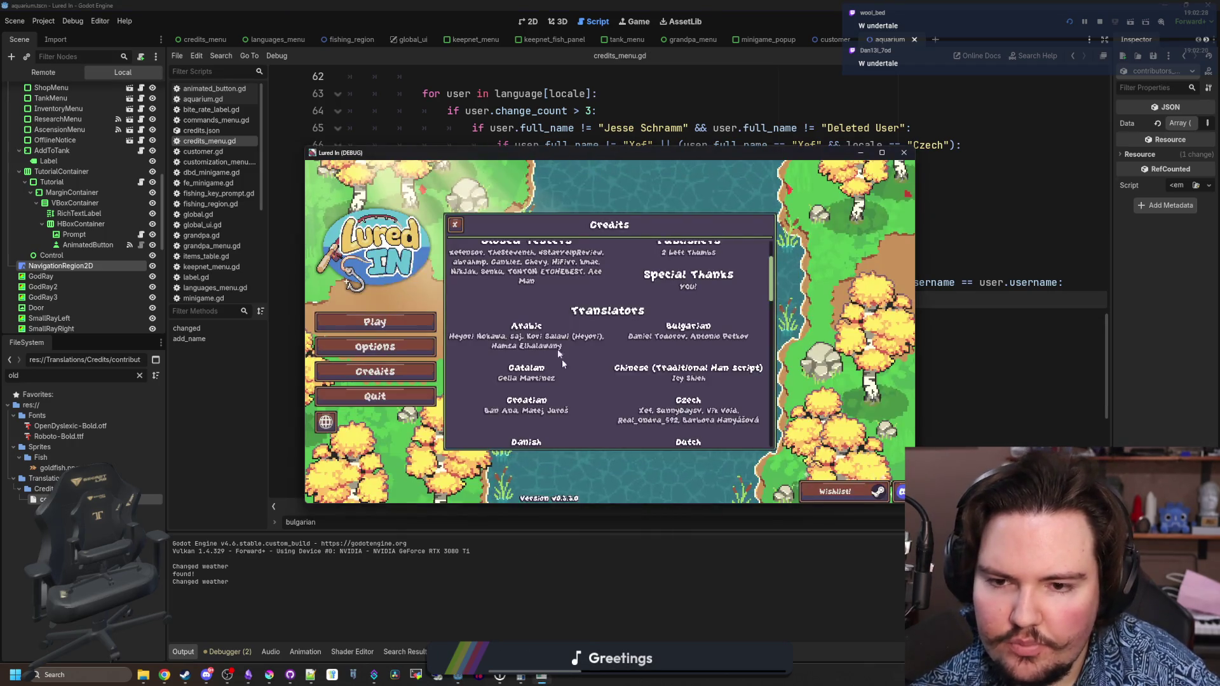
# - Reopen the Credits panel to print each translator's change count, then stop the game
pyautogui.click(386, 378)
pyautogui.click(386, 378)
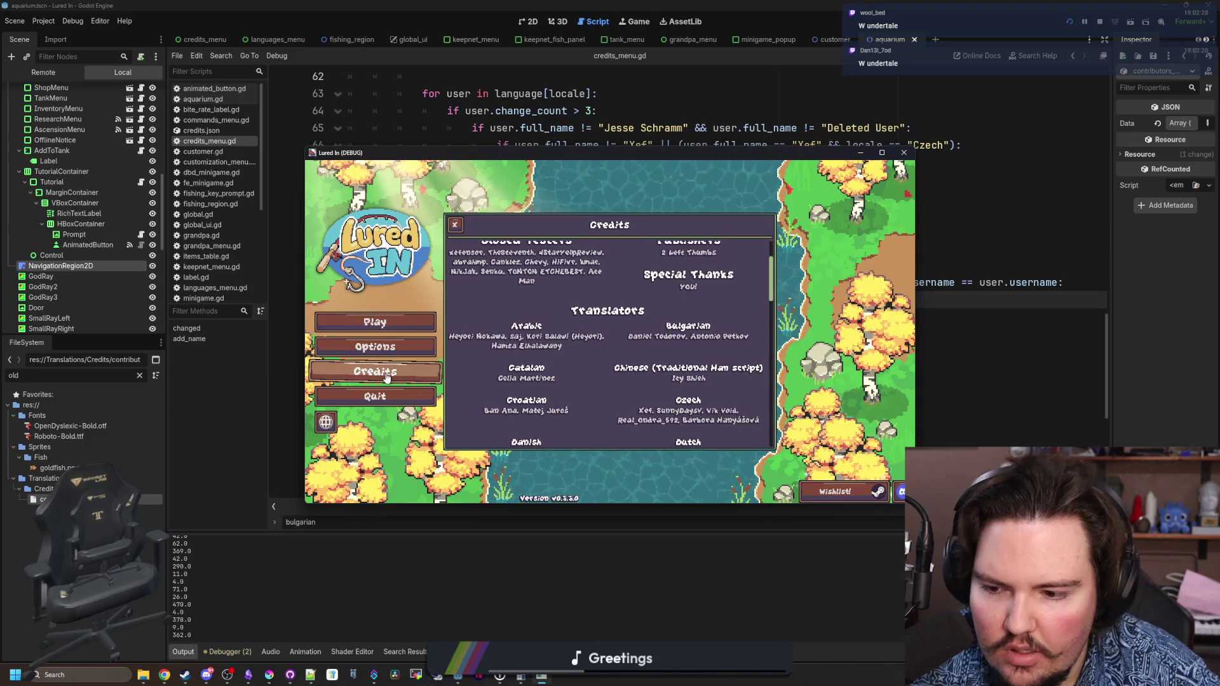
pyautogui.click(454, 231)
pyautogui.press('F8')
# - Delete the change_count debug line and reopen the game's Credits panel
pyautogui.tripleClick(747, 311)
pyautogui.press('BackSpace')
pyautogui.press('BackSpace')
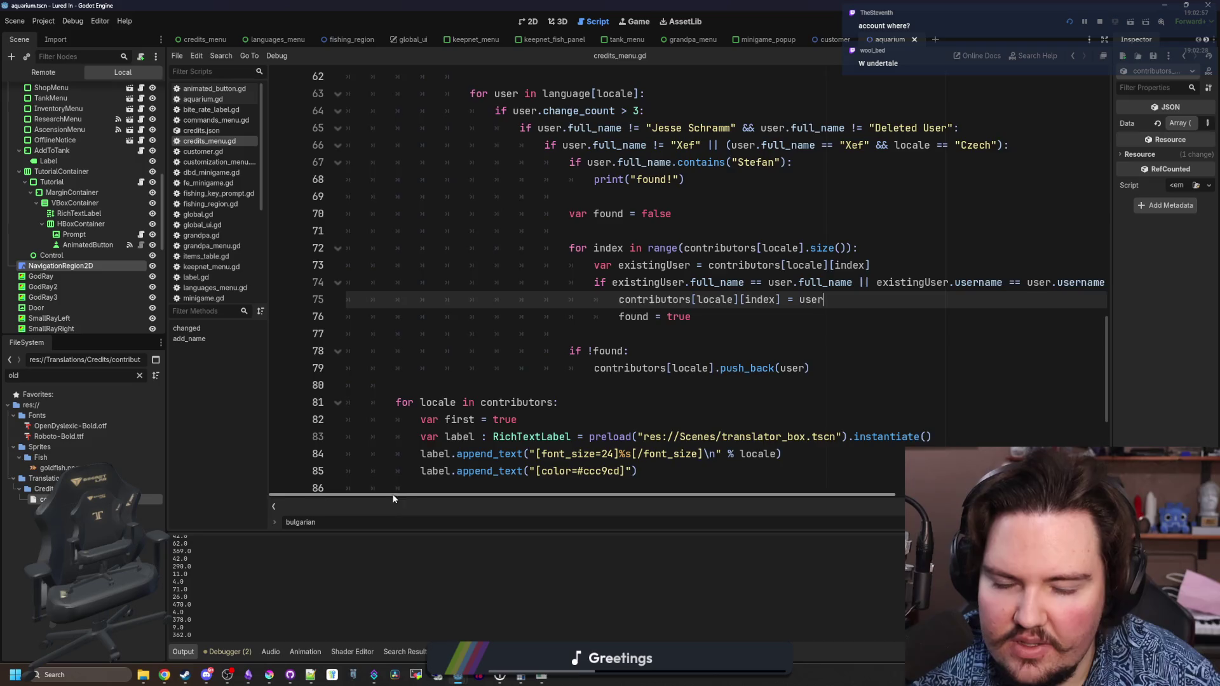
pyautogui.moveTo(392, 496); pyautogui.dragTo(454, 490)
pyautogui.click(522, 299)
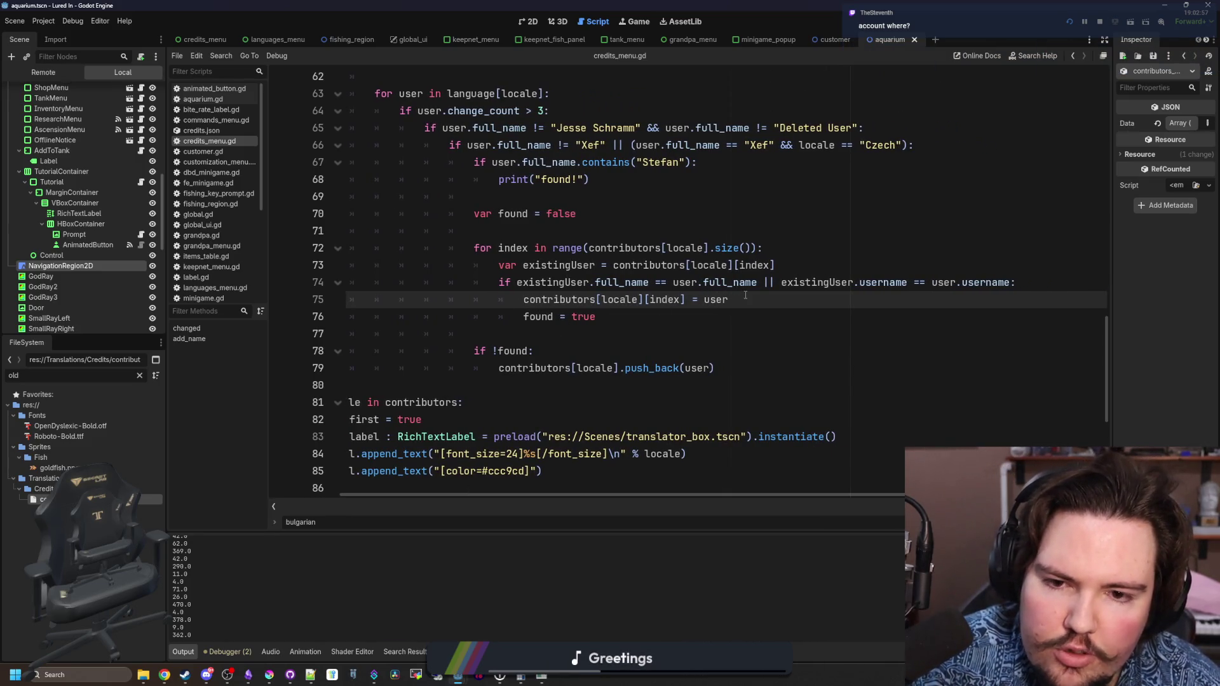
pyautogui.scroll(1, 745, 296)
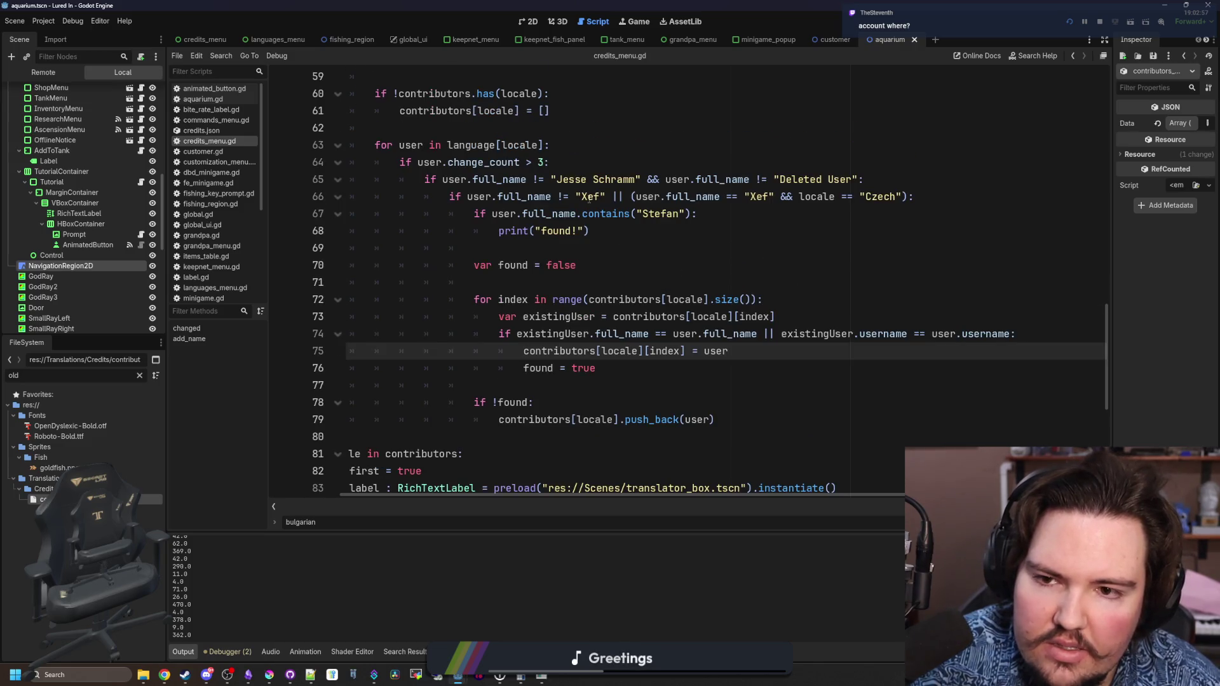
pyautogui.click(753, 353)
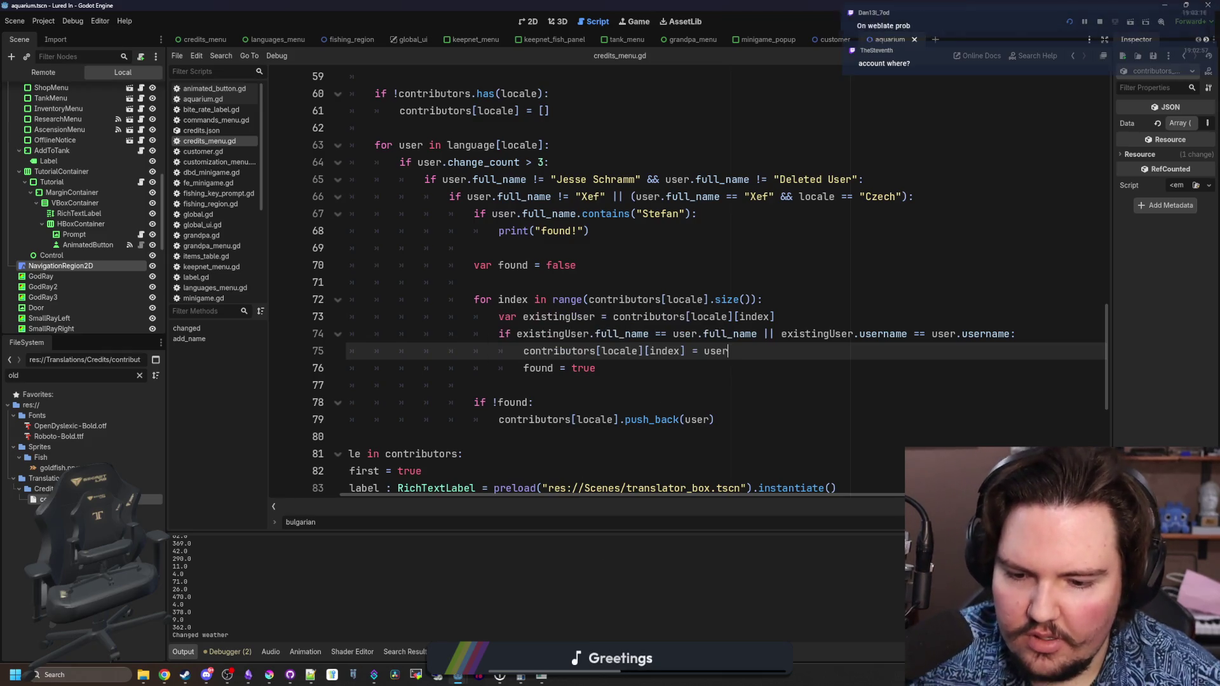
pyautogui.click(547, 677)
pyautogui.click(393, 369)
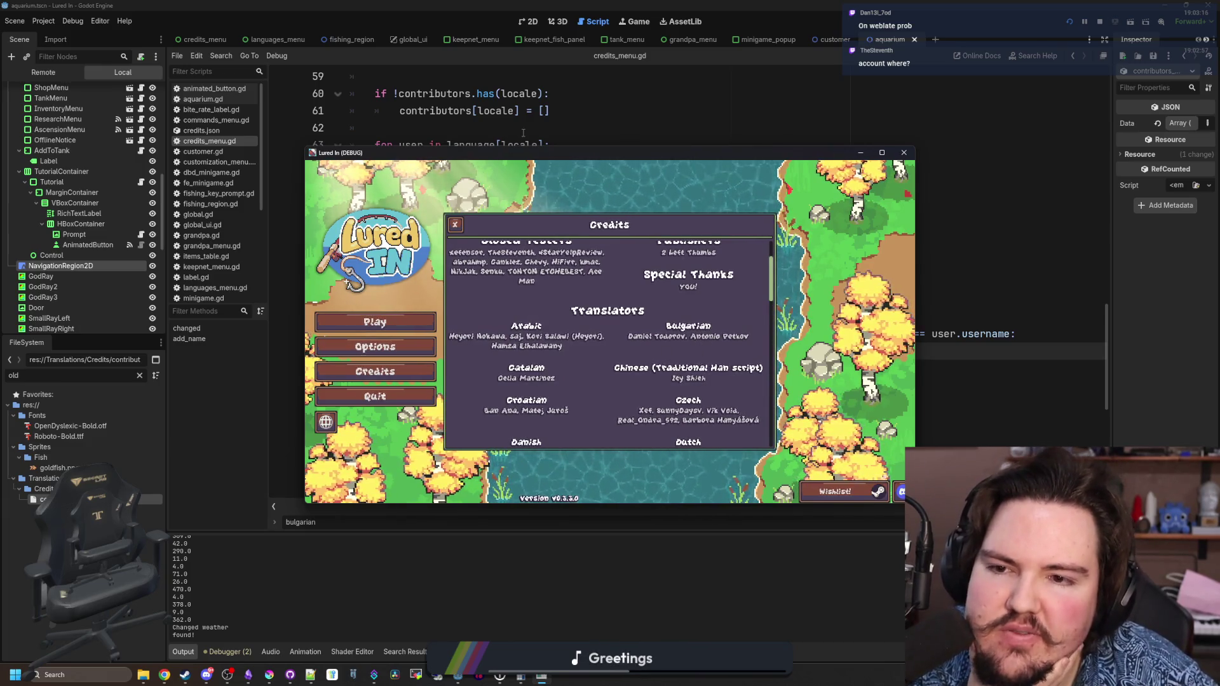
# - Return to credits_menu.gd and save the script
pyautogui.hotkey('alt', 'Tab')
pyautogui.click(610, 379)
pyautogui.click(602, 249)
pyautogui.hotkey('ctrl', 's')
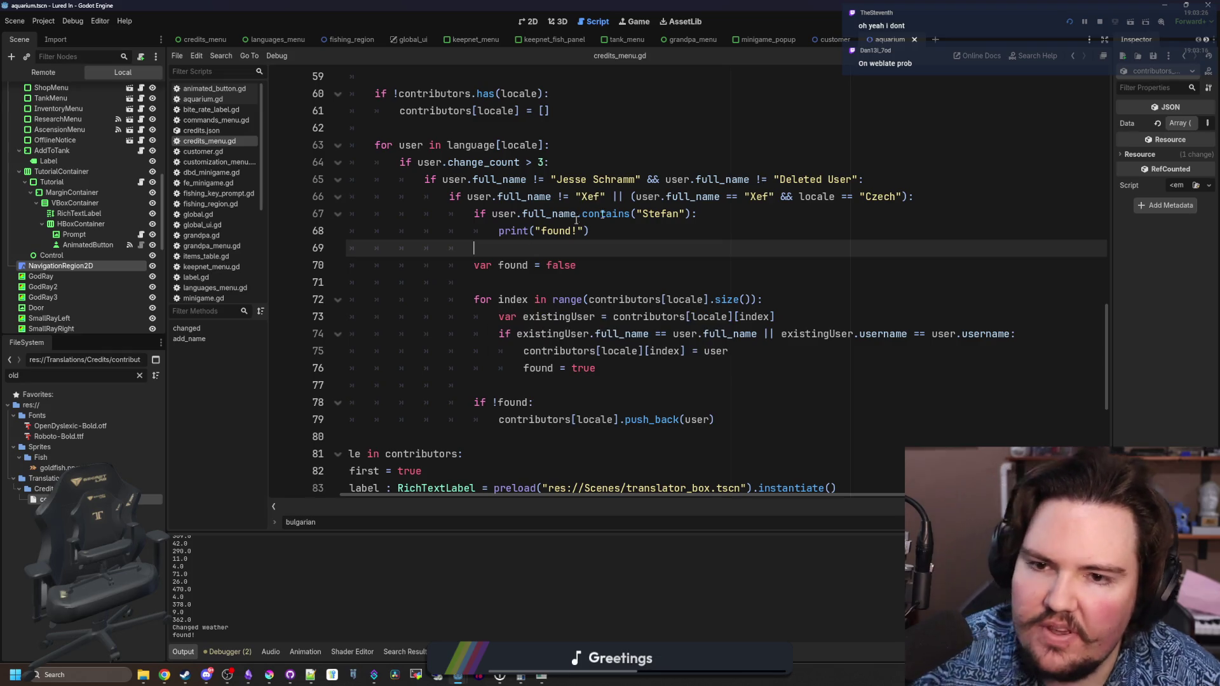
# - Copy the Stefan check and its print line below the duplicate-check loop, unindent it, and save
pyautogui.click(613, 234)
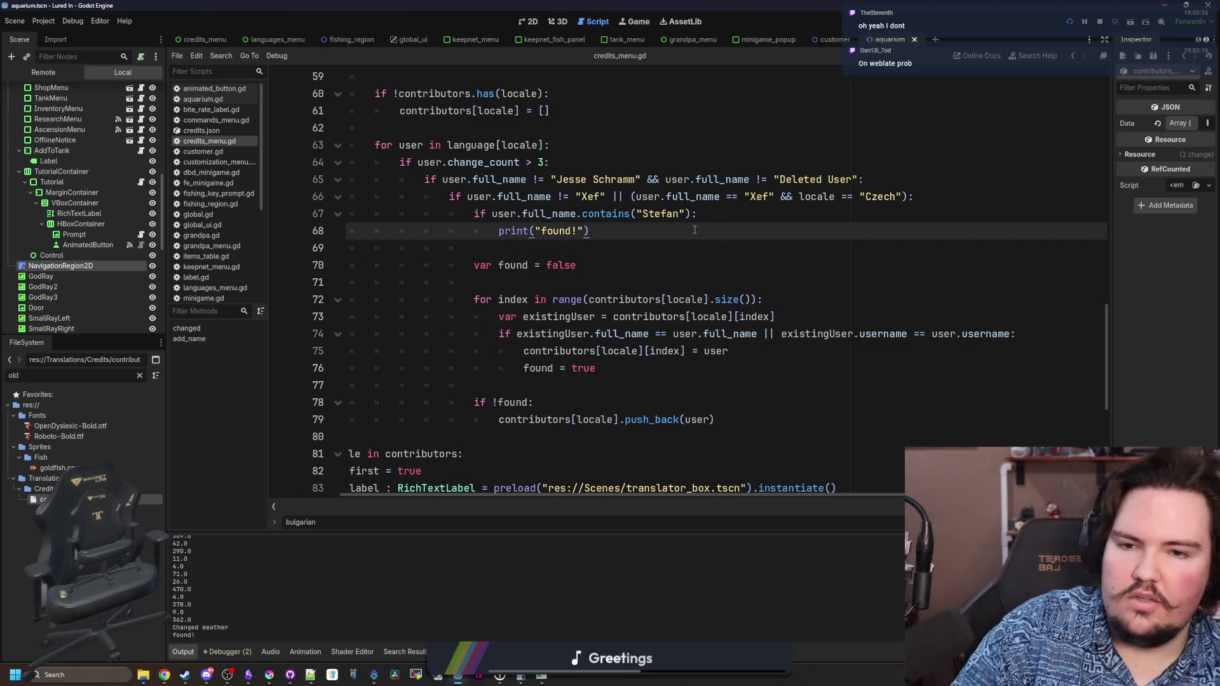
pyautogui.moveTo(645, 233)
pyautogui.mouseDown()
pyautogui.moveTo(280, 224)
pyautogui.moveTo(265, 210)
pyautogui.mouseUp()
pyautogui.hotkey('ctrl', 'c')
pyautogui.click(591, 379)
pyautogui.press('Return')
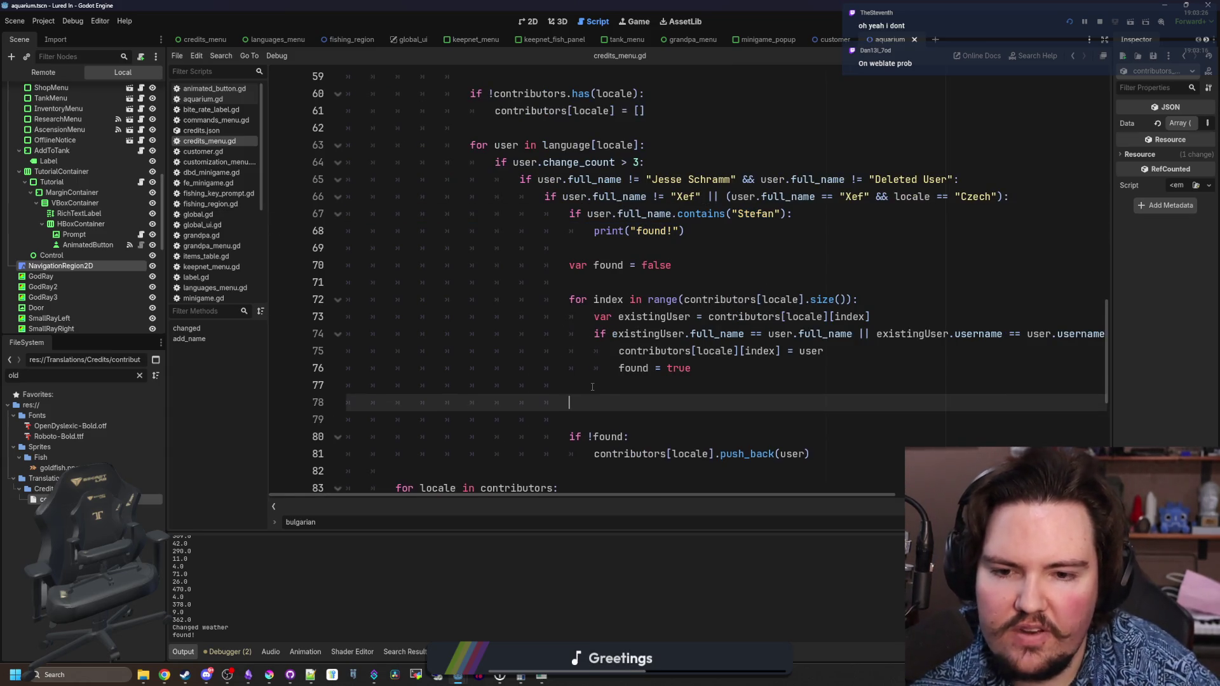
pyautogui.hotkey('ctrl', 'v')
pyautogui.moveTo(789, 401); pyautogui.dragTo(570, 402)
pyautogui.press('BackSpace')
pyautogui.click(718, 421)
pyautogui.hotkey('ctrl', 's')
# - Change the pasted message to 'found', run the game, and reopen Credits to trigger the prints
pyautogui.doubleClick(664, 421)
pyautogui.press('BackSpace')
pyautogui.press('BackSpace')
pyautogui.press('BackSpace')
pyautogui.write('found')
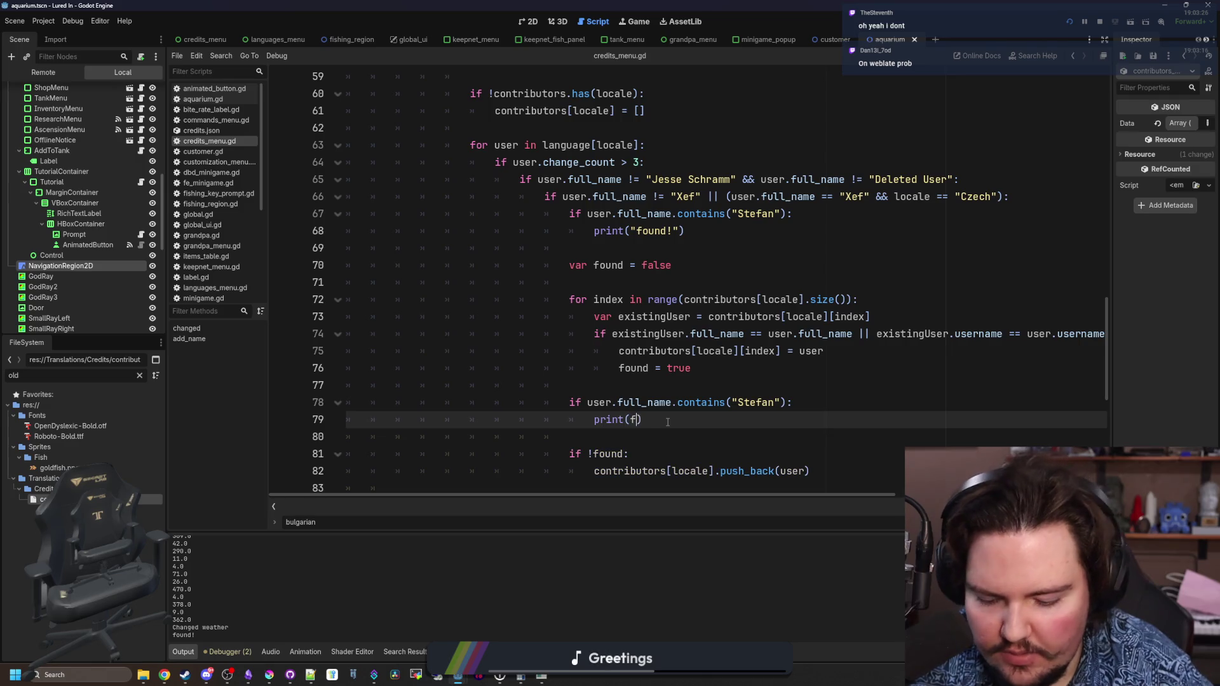
pyautogui.press('F5')
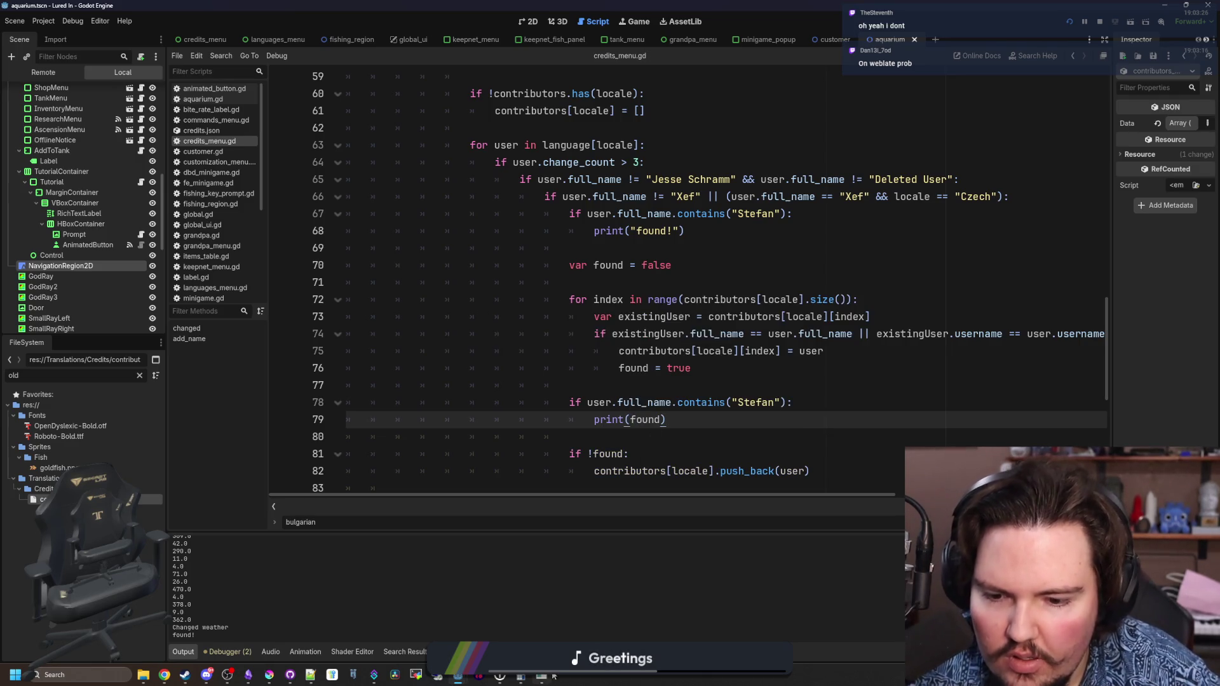
pyautogui.click(455, 225)
pyautogui.click(401, 375)
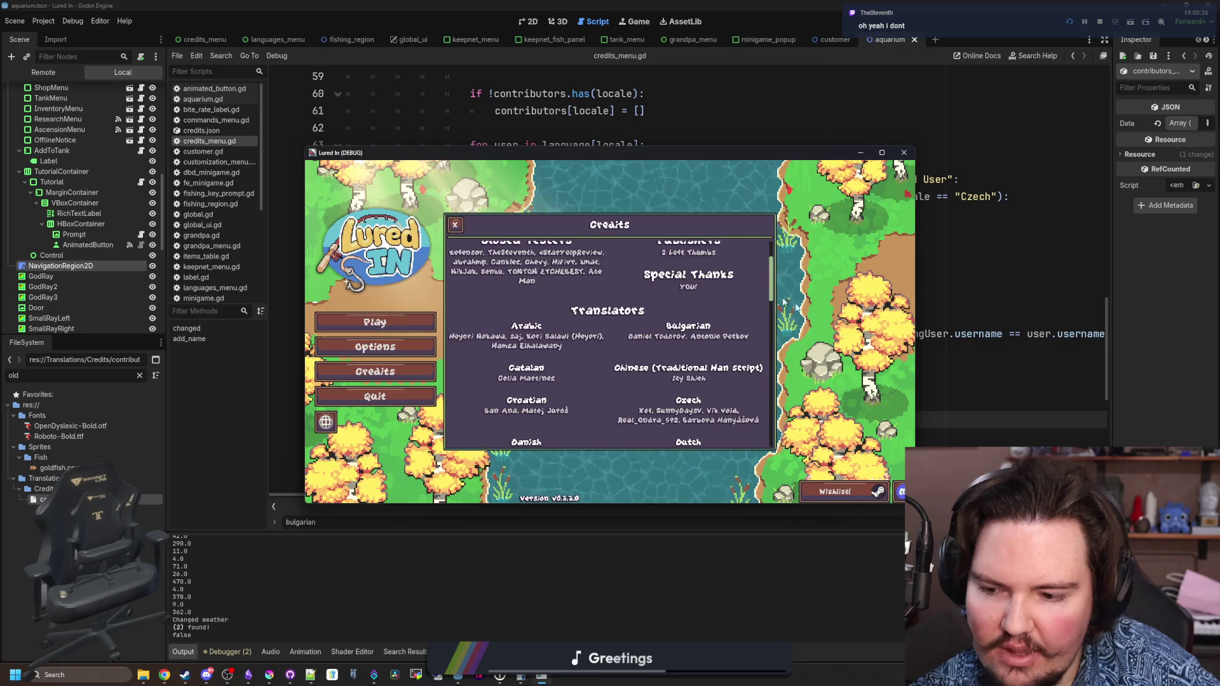
pyautogui.press('F8')
# - Add a print(user) line under if !found: and run the game again
pyautogui.scroll(-2, 705, 416)
pyautogui.click(669, 340)
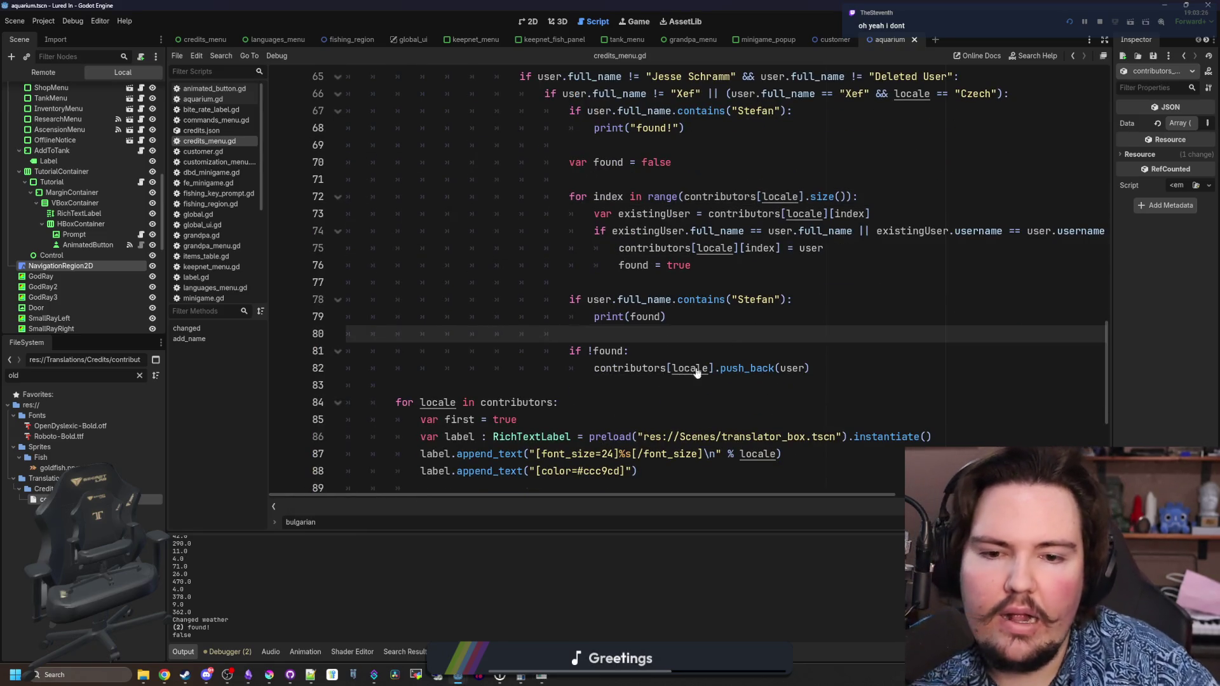
pyautogui.scroll(1, 793, 367)
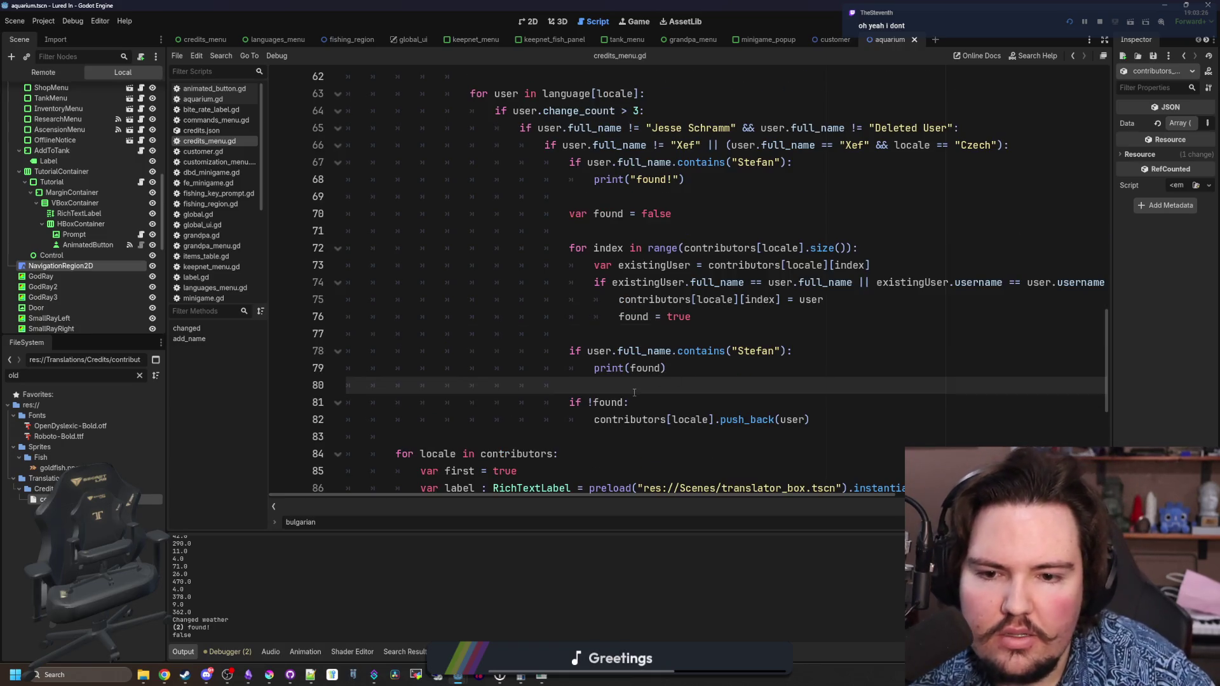
pyautogui.click(743, 407)
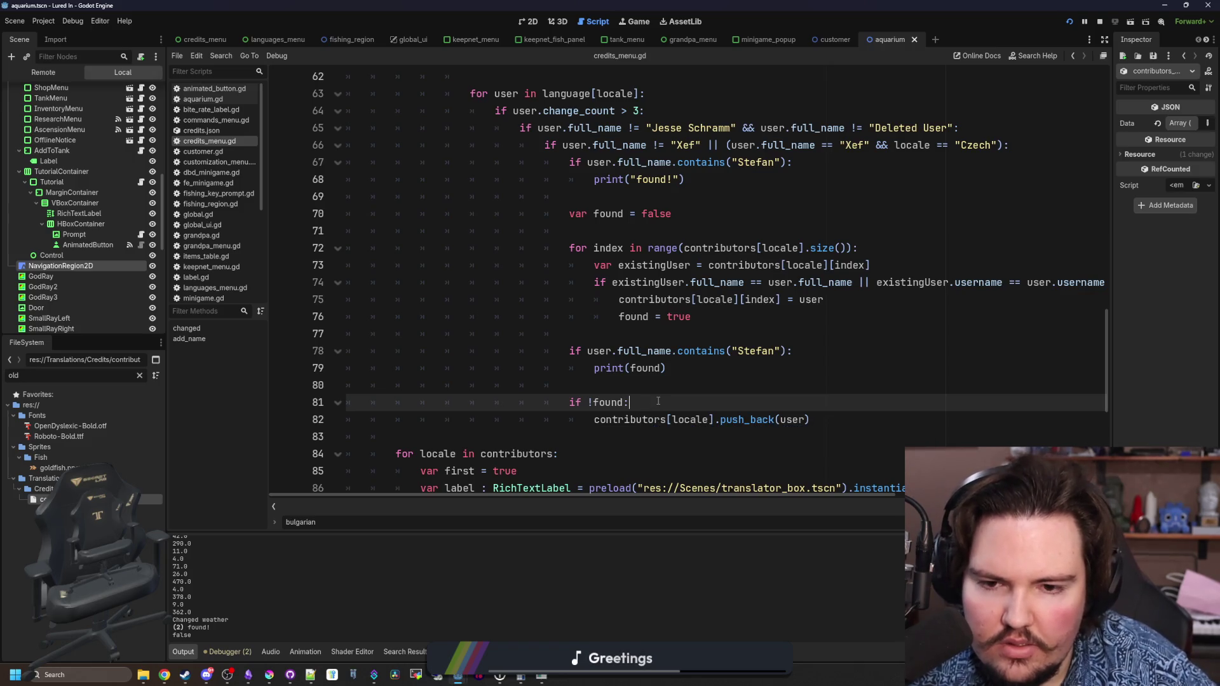
pyautogui.press('Return')
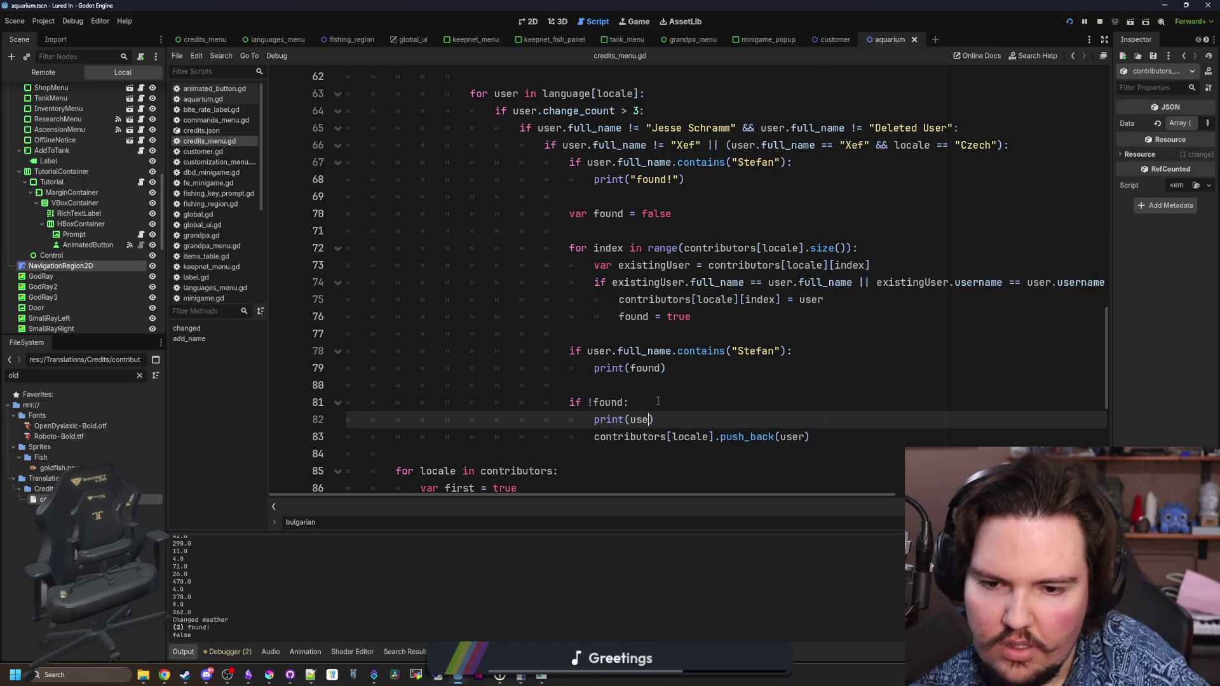
pyautogui.write('r')
pyautogui.press('F5')
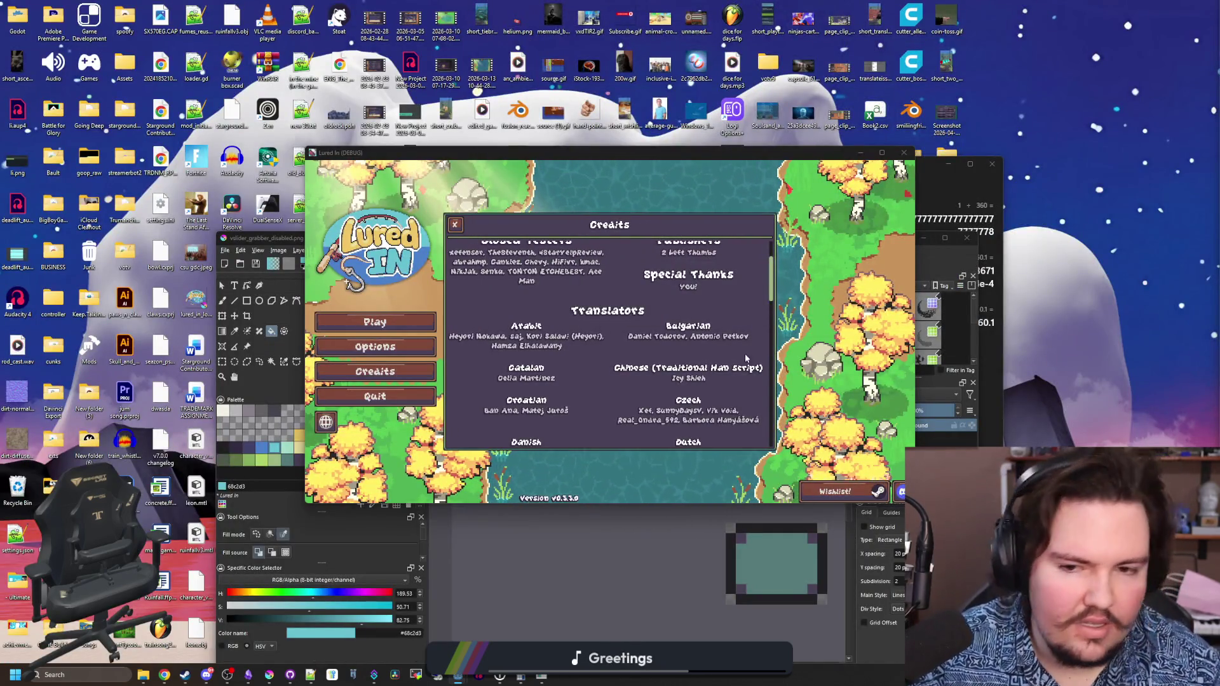
# - Close and reopen the Credits panel, check the Translators list, then close it again
pyautogui.click(455, 224)
pyautogui.click(432, 365)
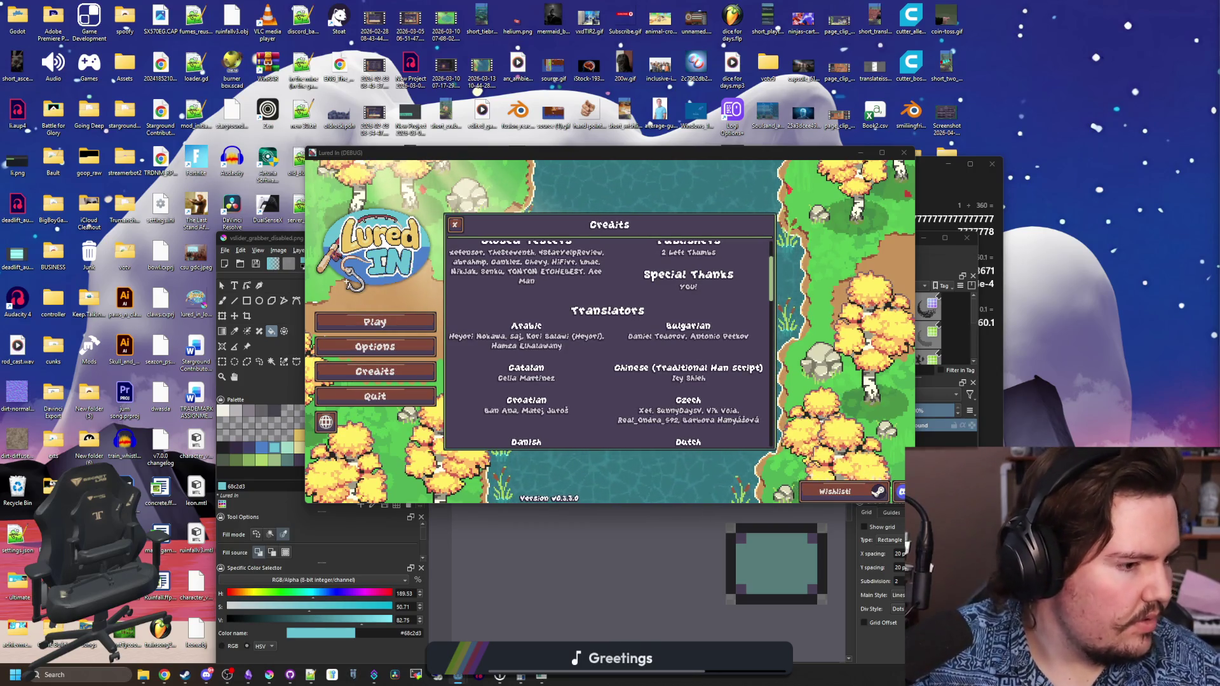
pyautogui.click(407, 399)
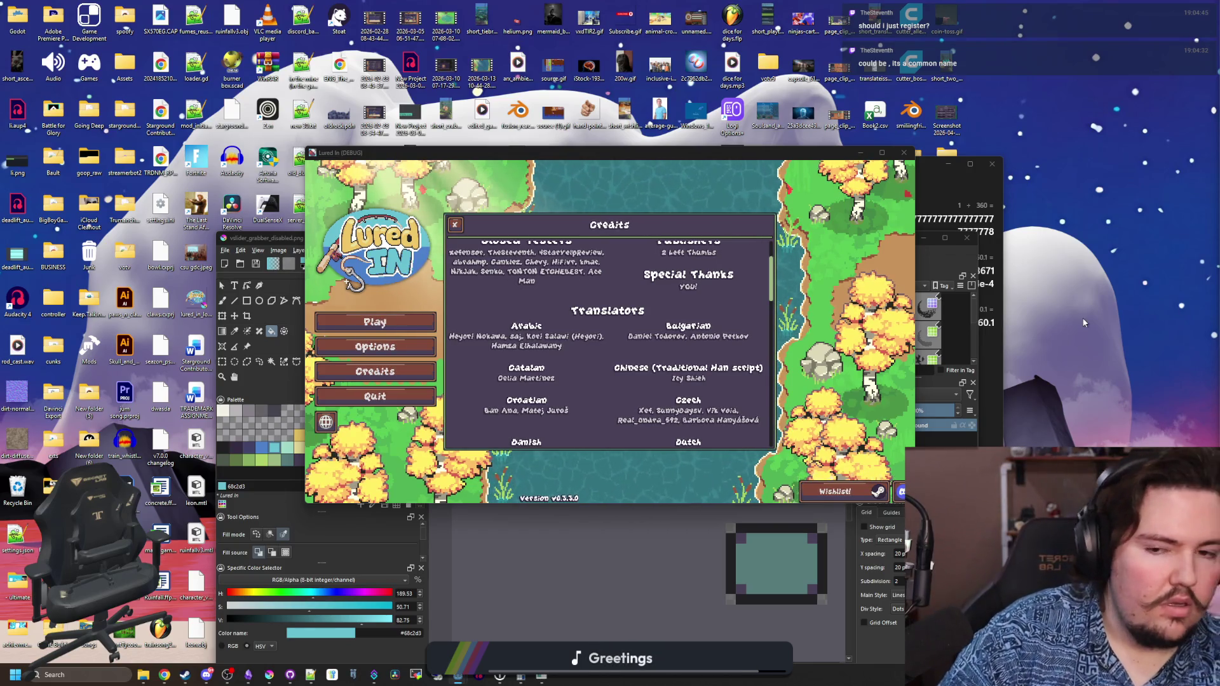
pyautogui.click(455, 224)
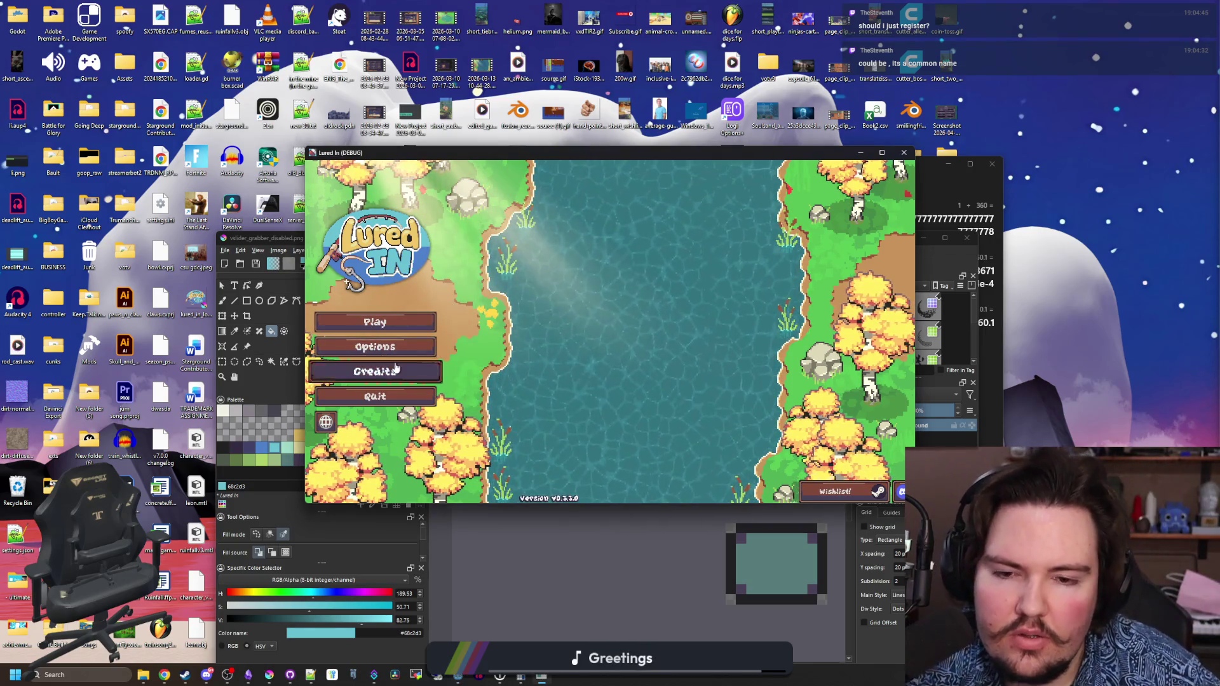
# - Reopen Credits, scroll the Translators lists to find the Bulgarian contributor, then stop the game
pyautogui.click(395, 368)
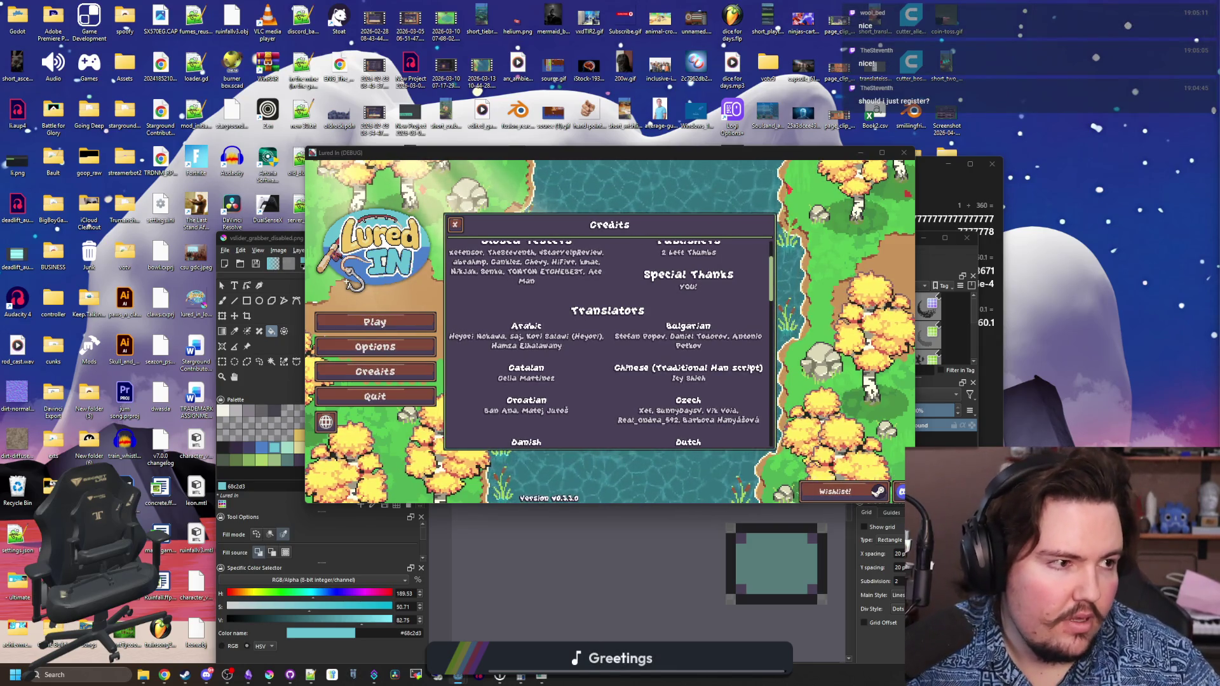
pyautogui.click(414, 383)
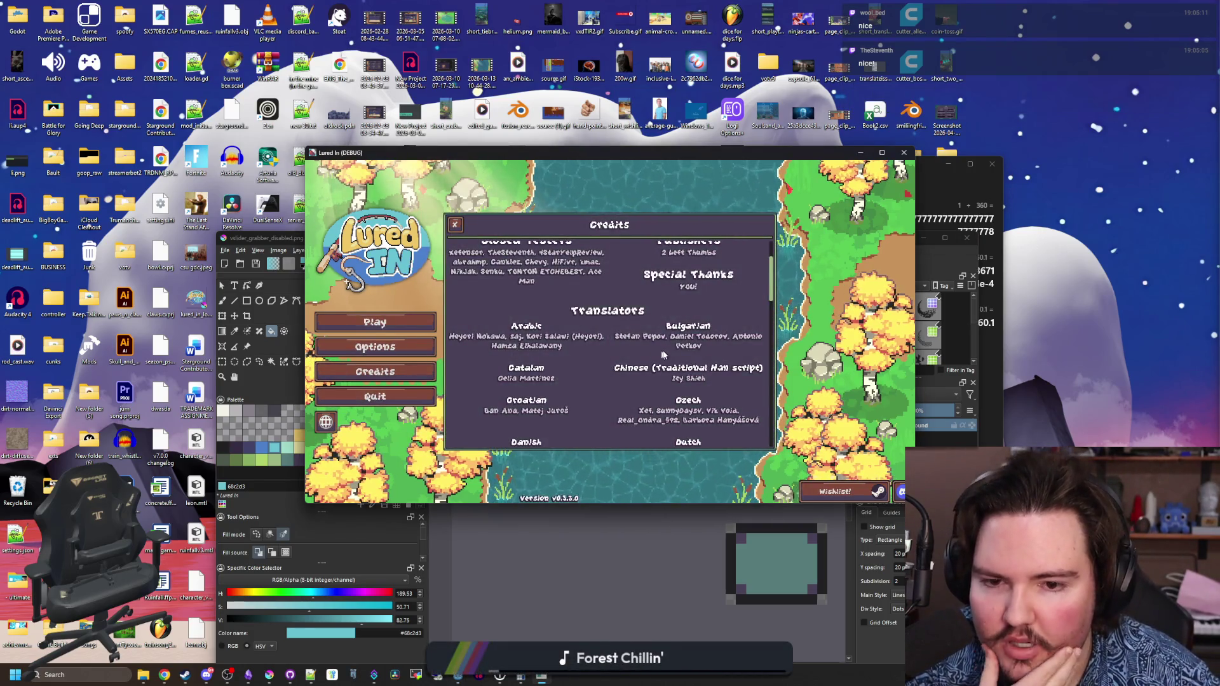
pyautogui.scroll(-5, 677, 350)
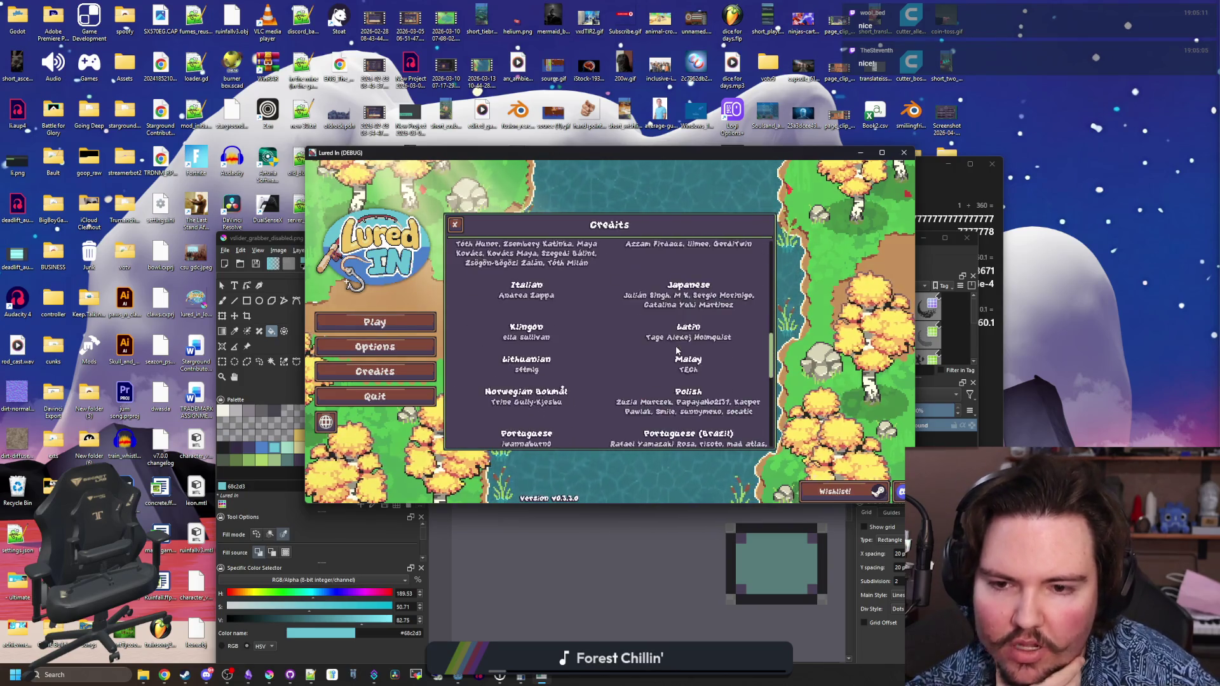
pyautogui.scroll(-6, 677, 350)
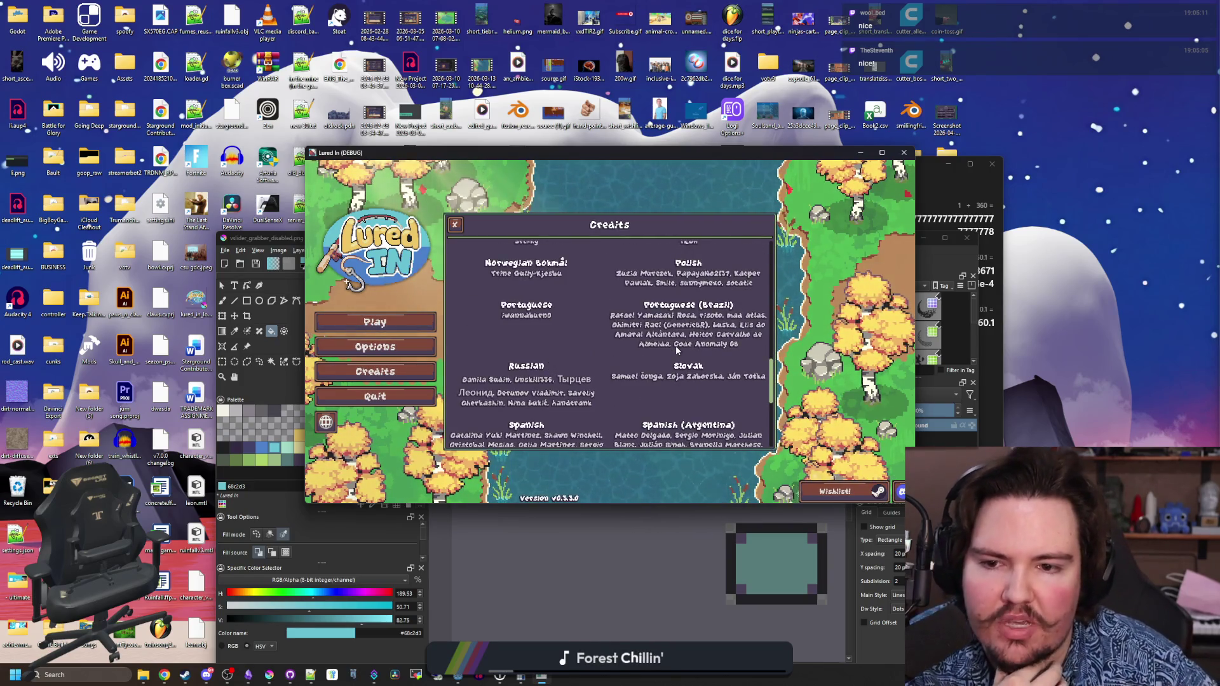
pyautogui.scroll(8, 586, 329)
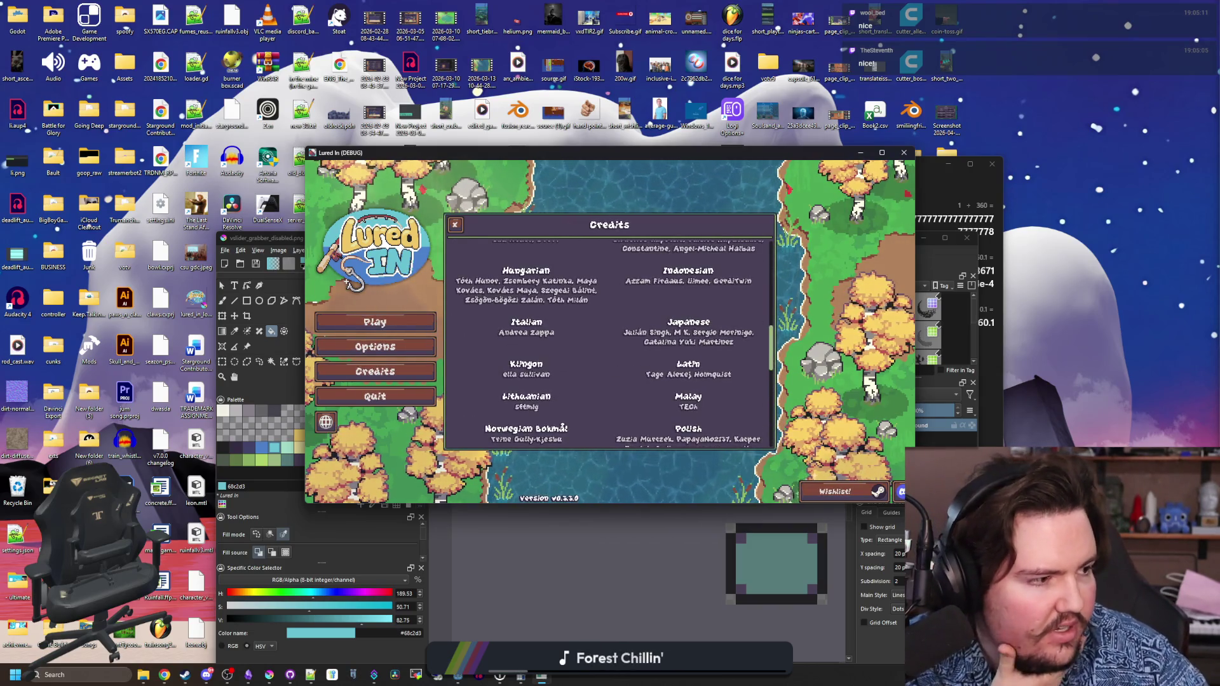
pyautogui.press('F8')
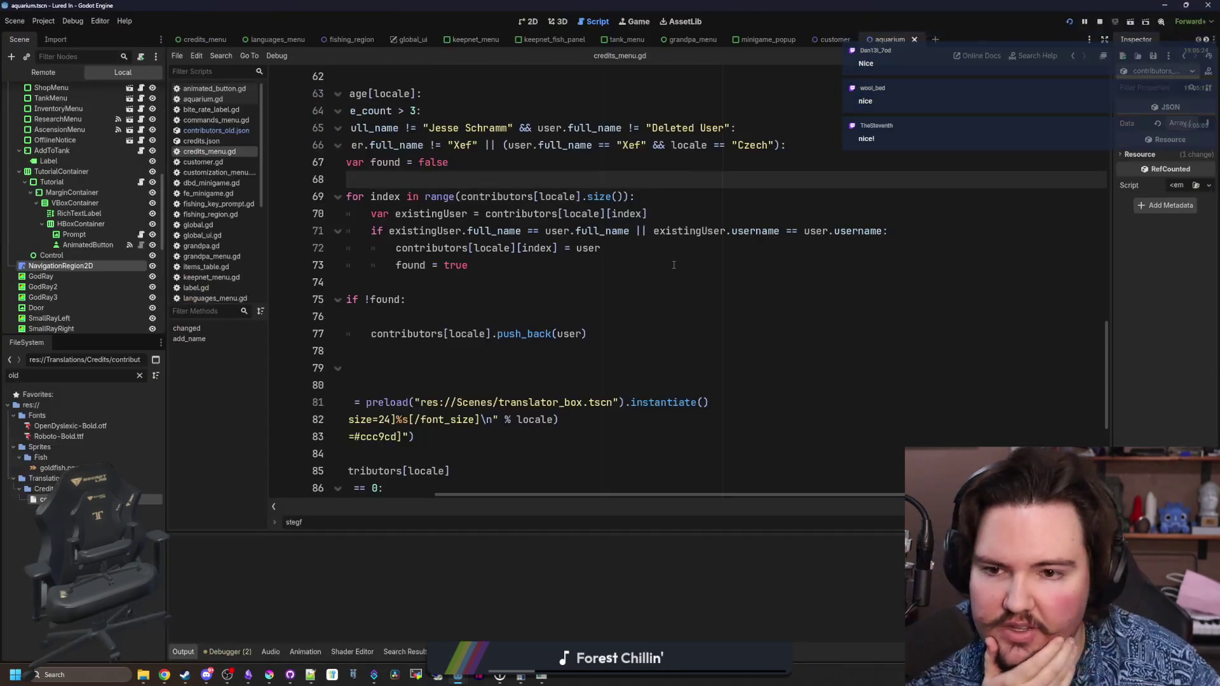
# - Delete the stray blank line after if !found: in the merge loop
pyautogui.scroll(2, 688, 316)
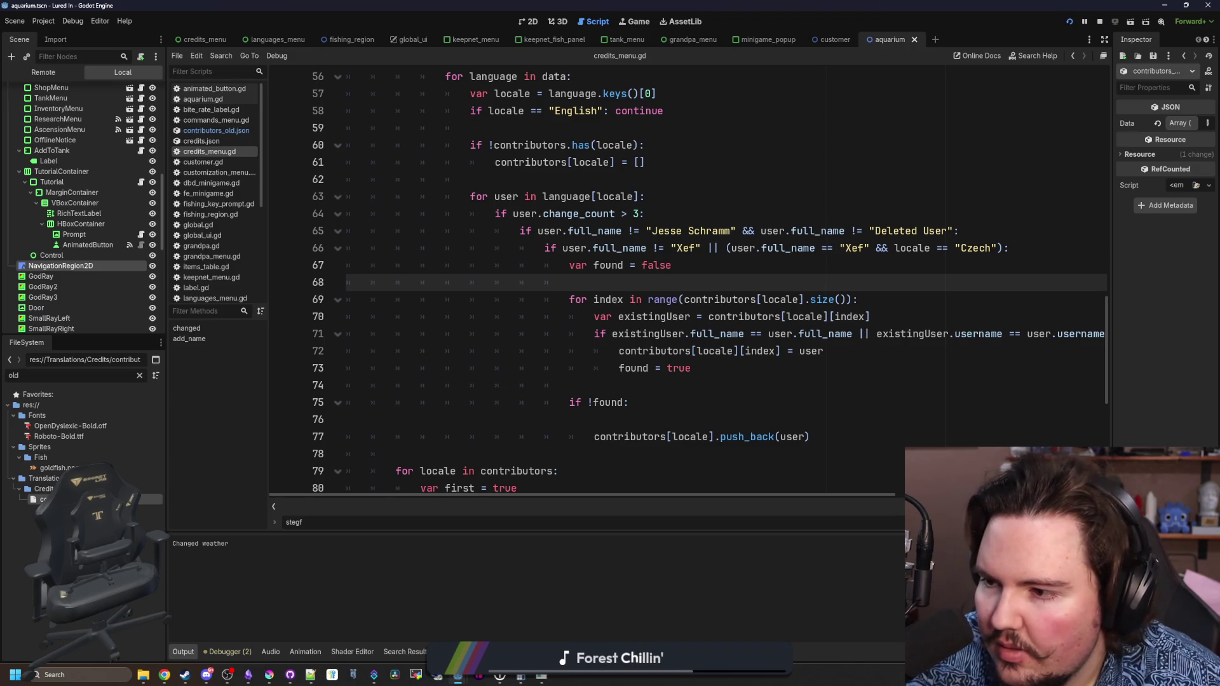
pyautogui.click(647, 416)
pyautogui.press('BackSpace')
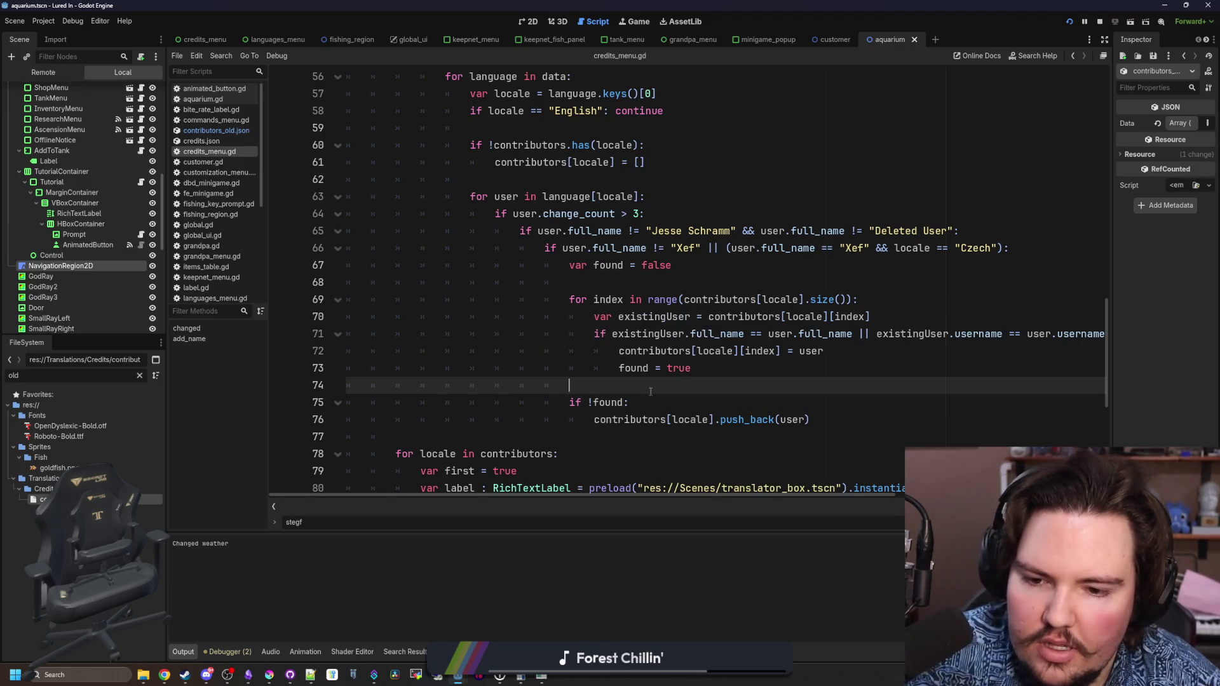
# - Run the game again, reopen its Credits panel, and maximise the game window
pyautogui.press('F5')
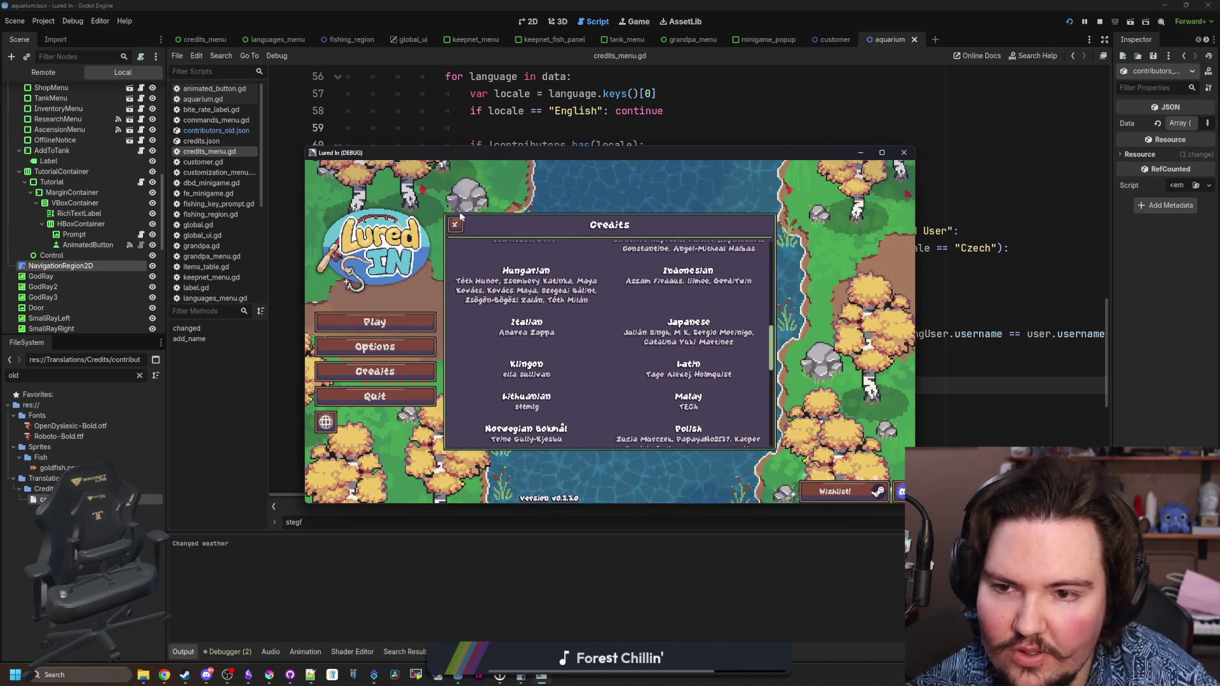
pyautogui.click(455, 224)
pyautogui.click(375, 371)
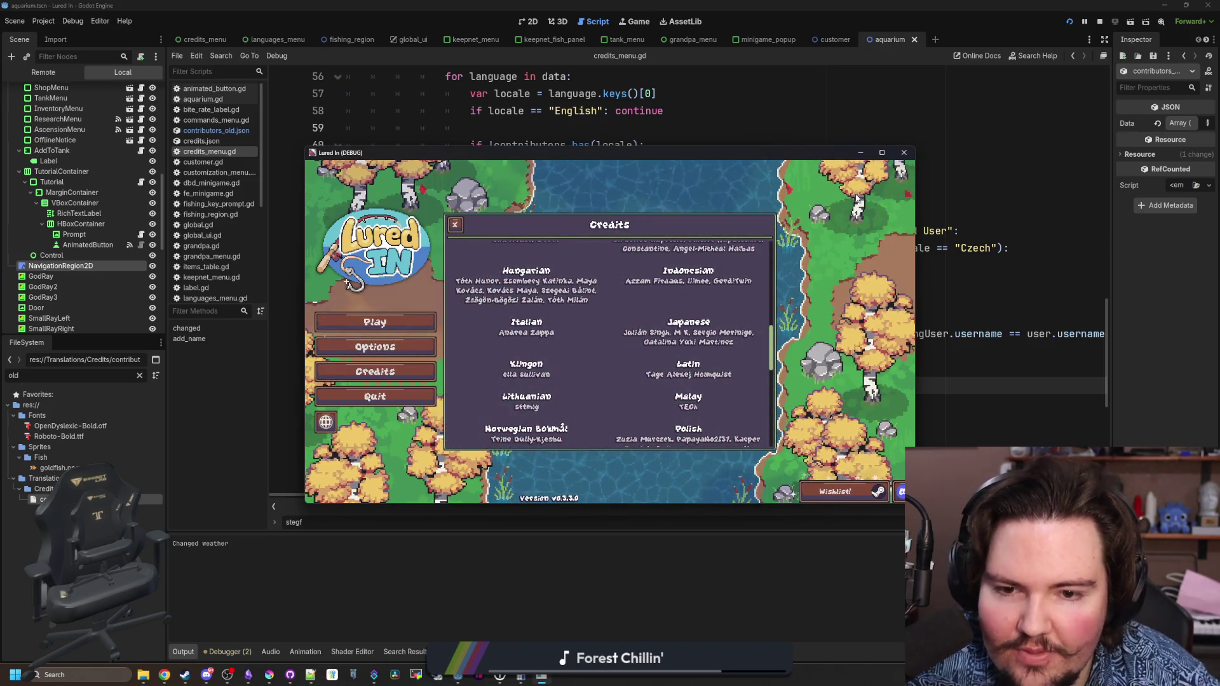
pyautogui.press('super+Up')
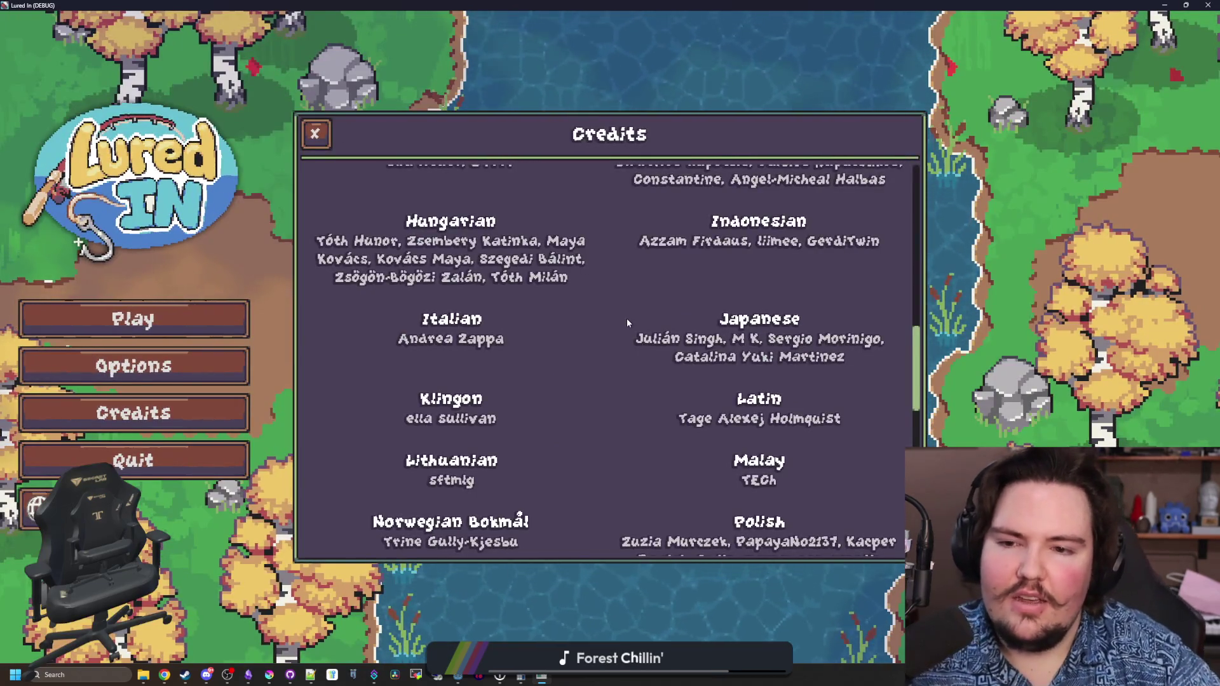
# - Scroll through the translators listed for each language, then switch back to credits_menu.gd
pyautogui.scroll(2, 627, 323)
pyautogui.scroll(9, 627, 323)
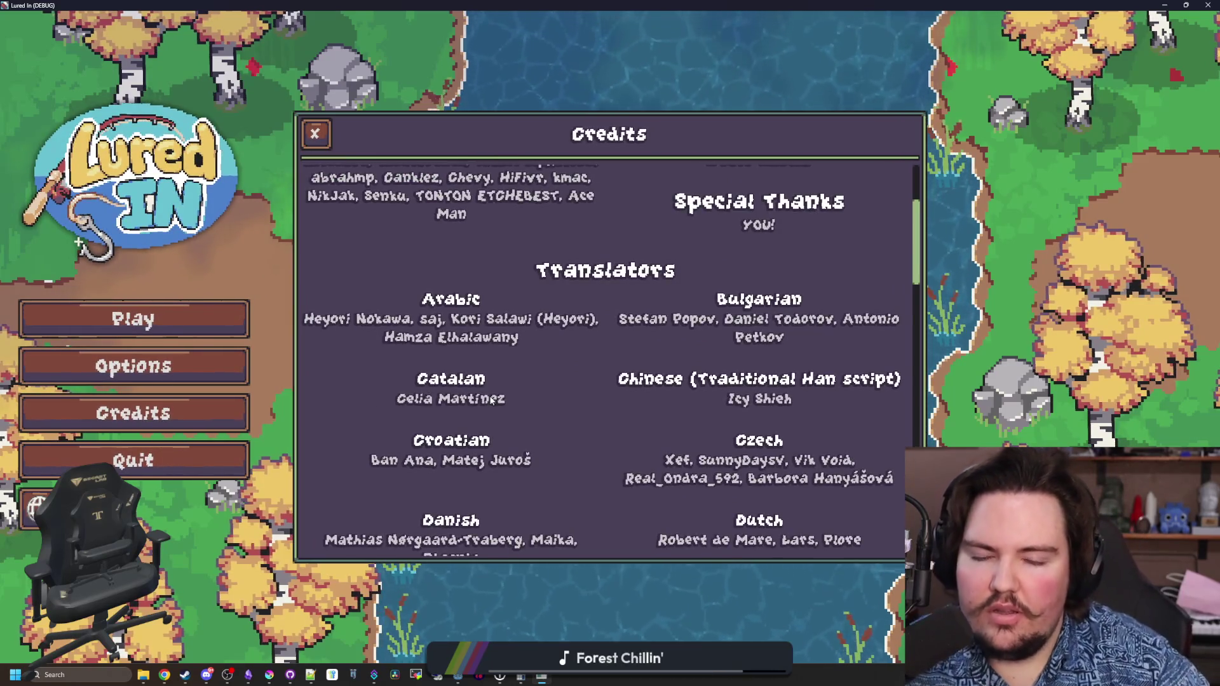
pyautogui.scroll(2, 602, 380)
pyautogui.scroll(-2, 597, 356)
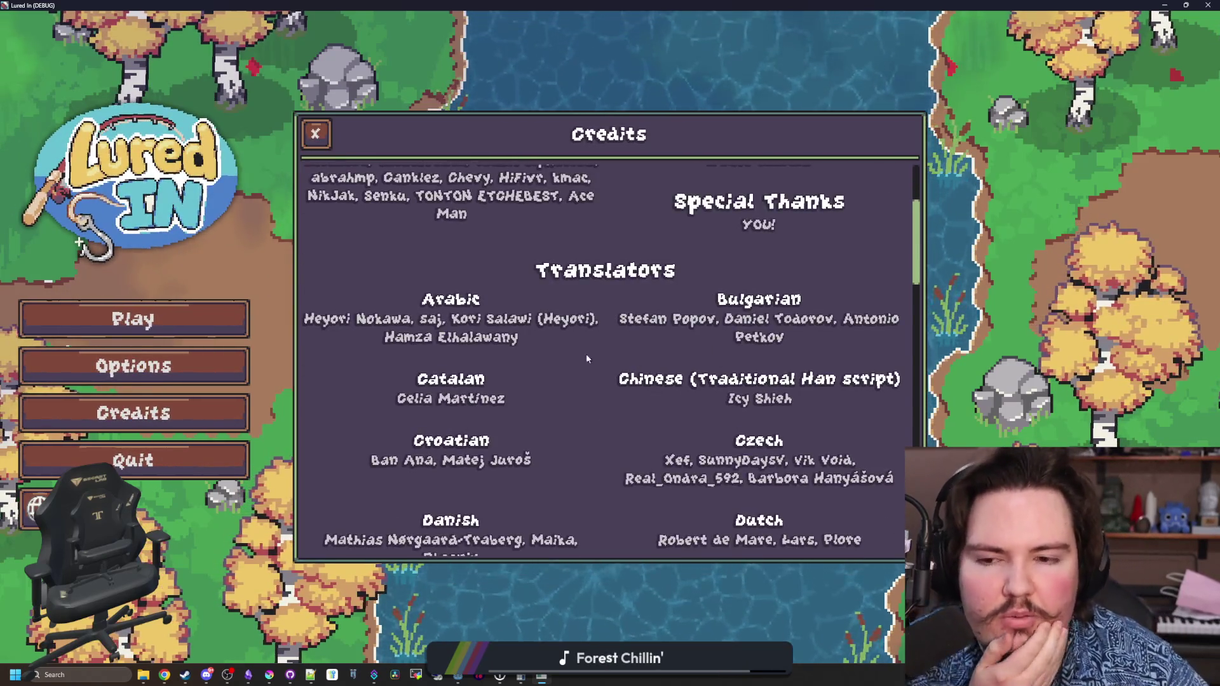
pyautogui.scroll(-10, 556, 365)
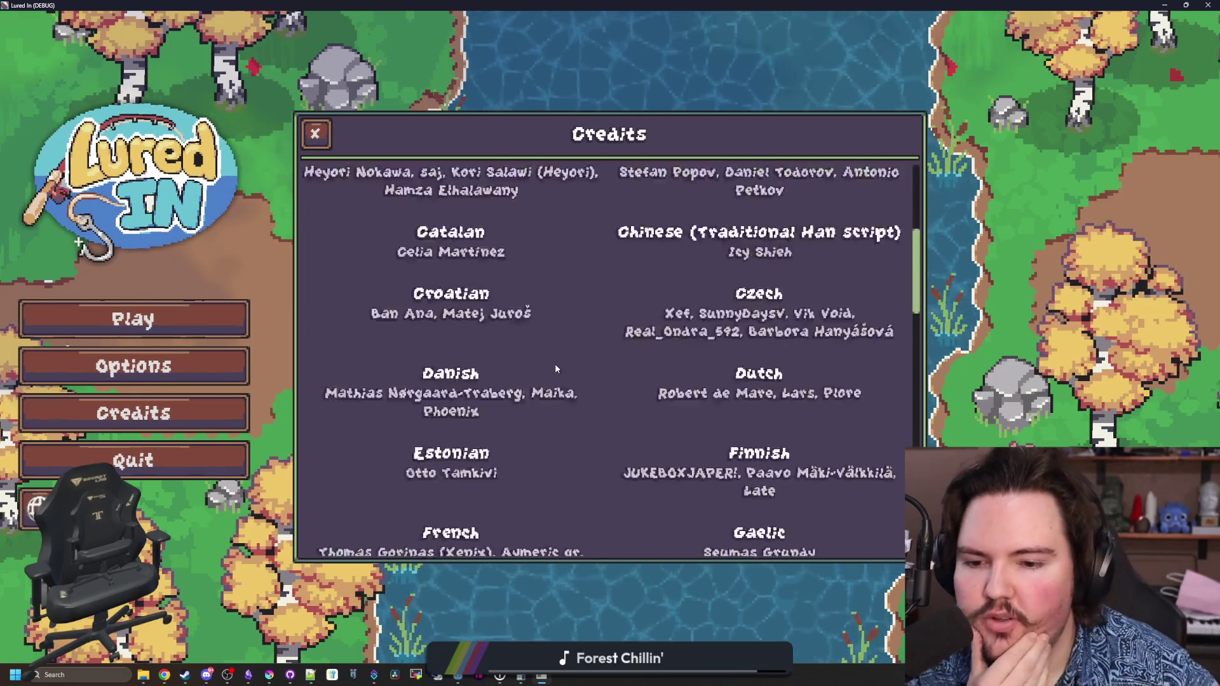
pyautogui.scroll(-3, 555, 369)
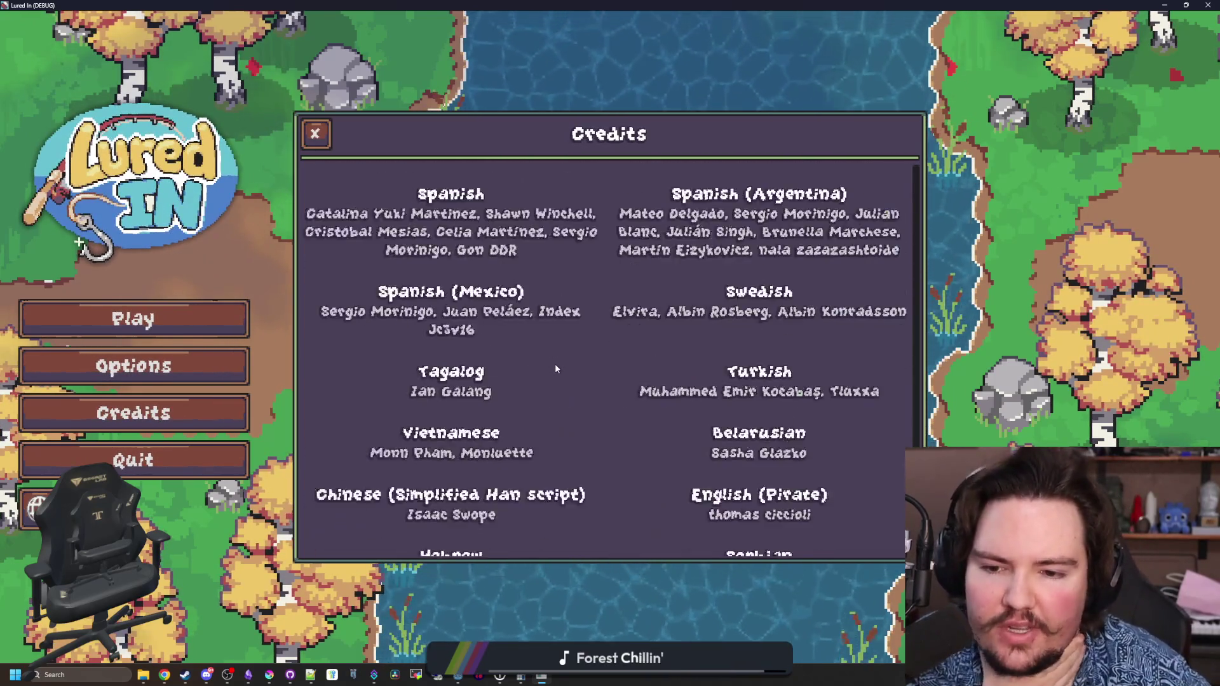
pyautogui.scroll(2, 502, 346)
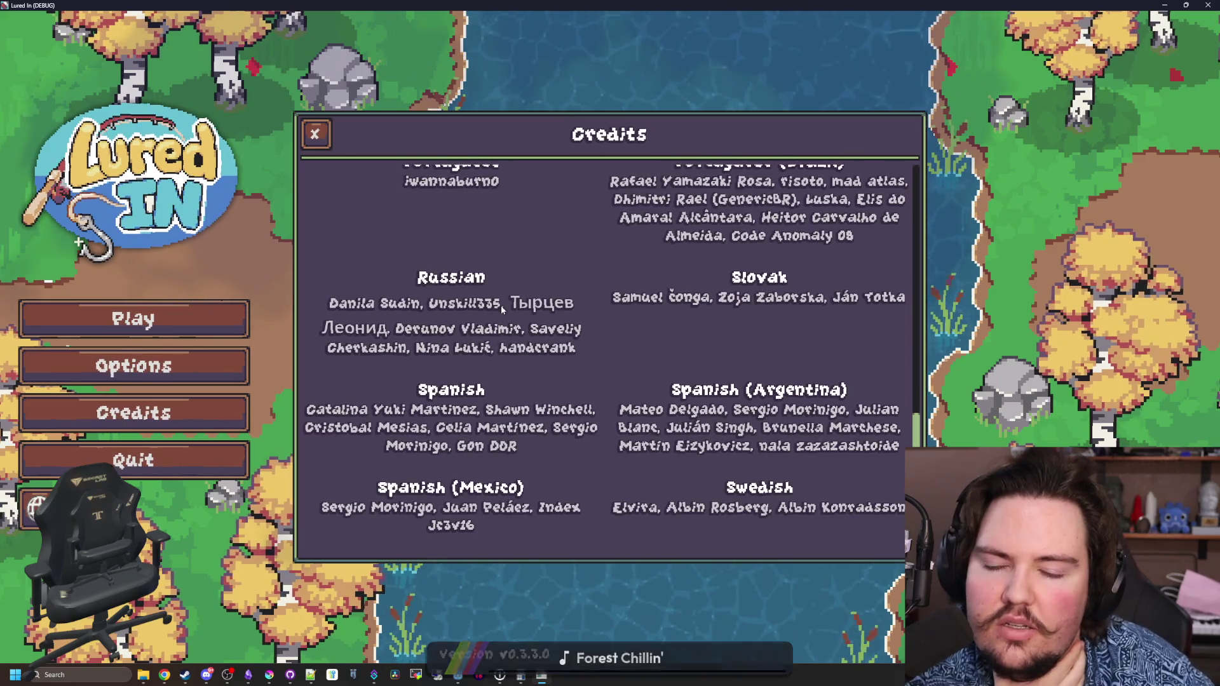
pyautogui.scroll(-2, 483, 321)
pyautogui.scroll(-4, 466, 329)
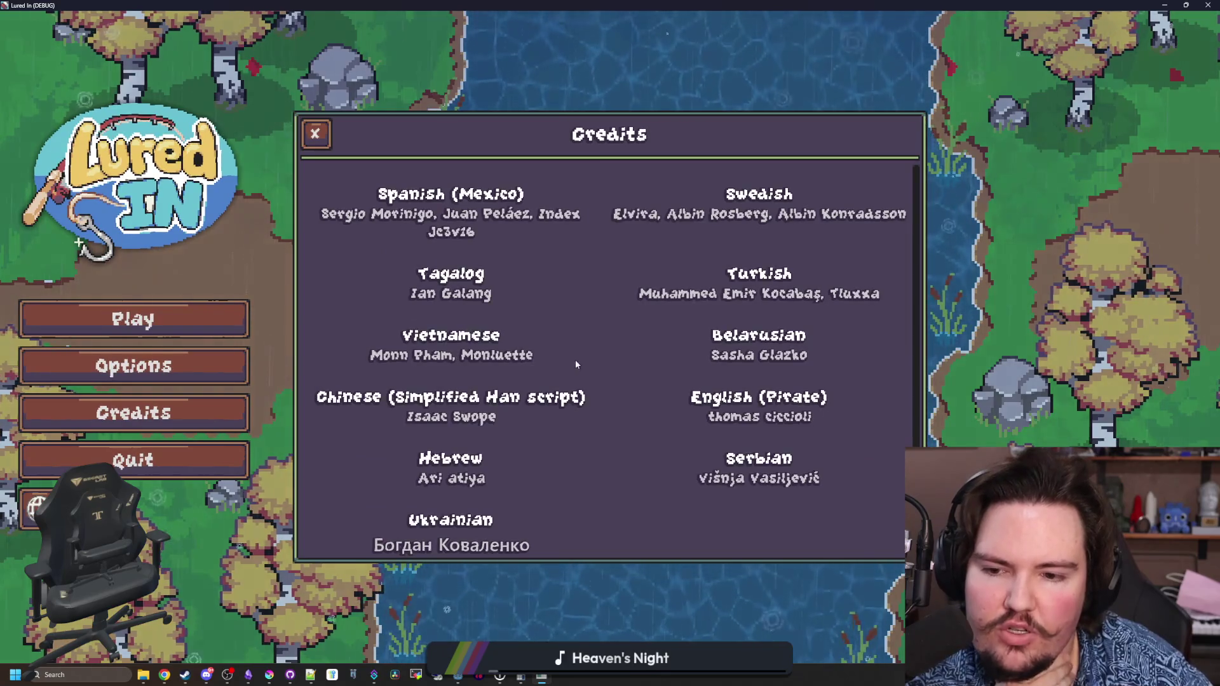
pyautogui.scroll(20, 575, 354)
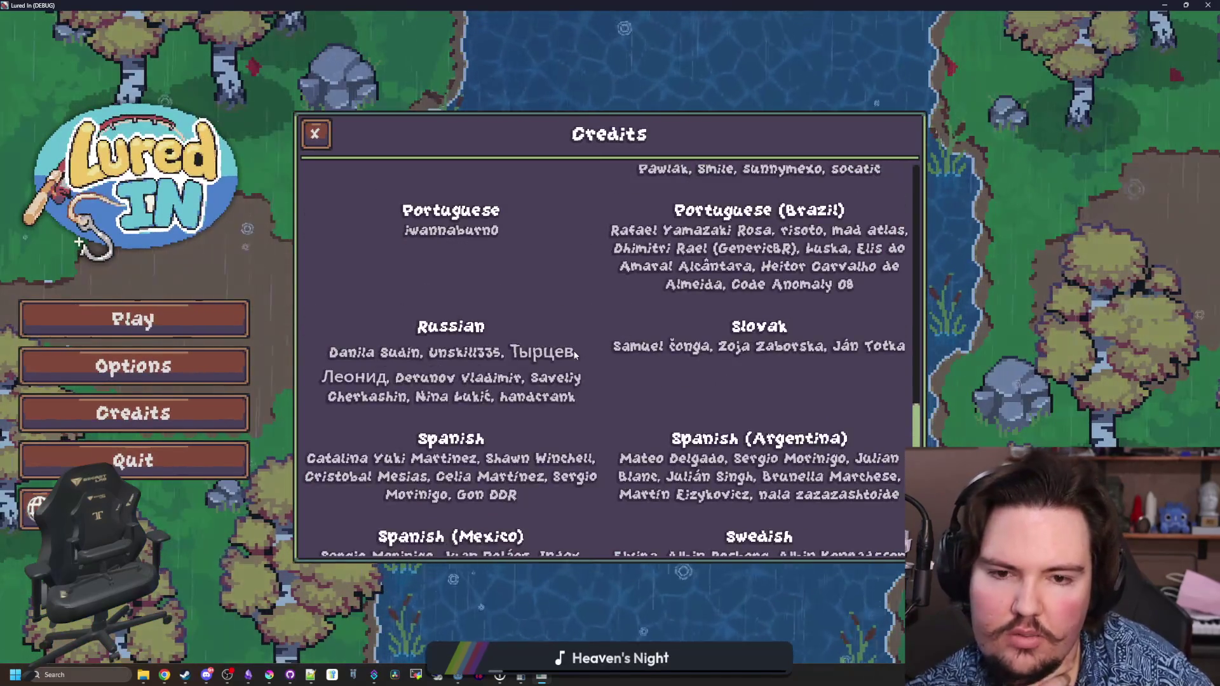
pyautogui.scroll(1, 574, 356)
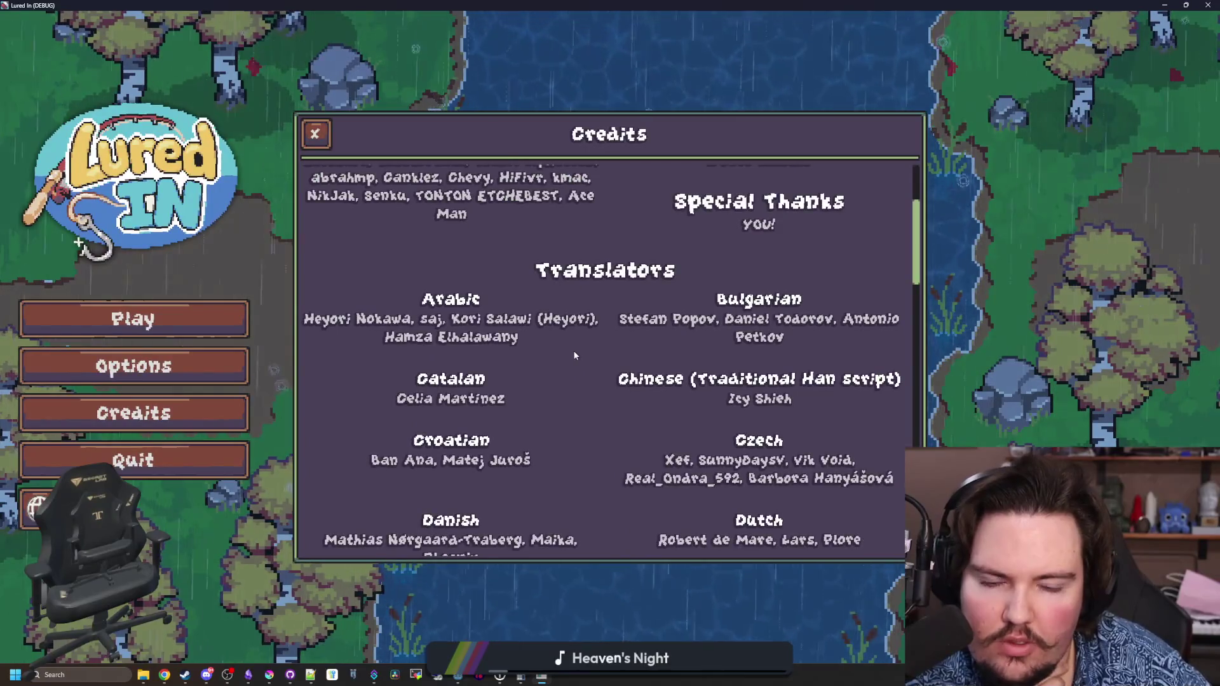
pyautogui.scroll(-4, 575, 356)
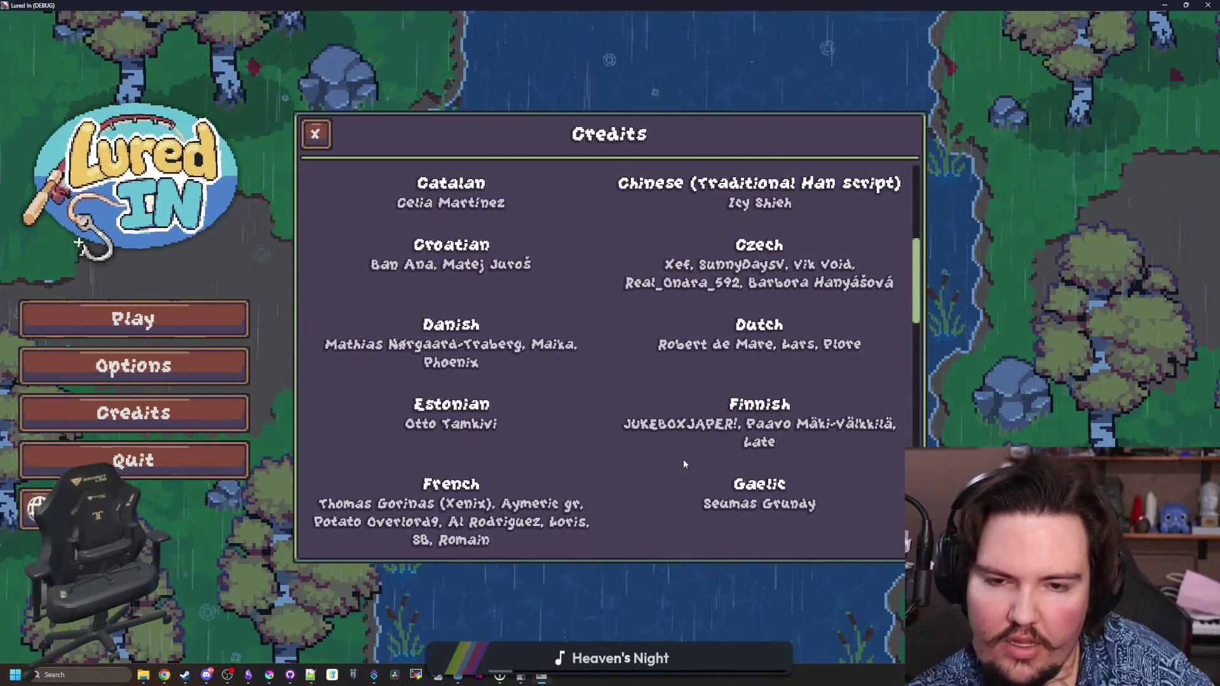
pyautogui.scroll(-4, 608, 407)
pyautogui.scroll(-3, 607, 405)
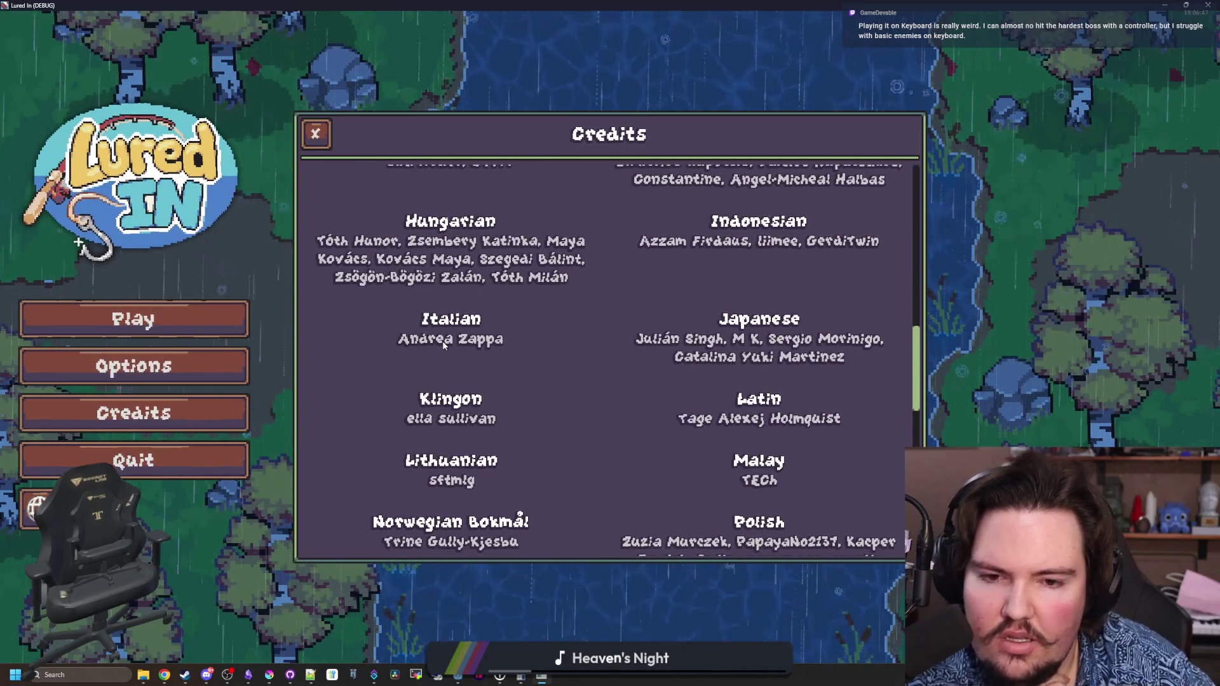
pyautogui.hotkey('alt', 'Tab')
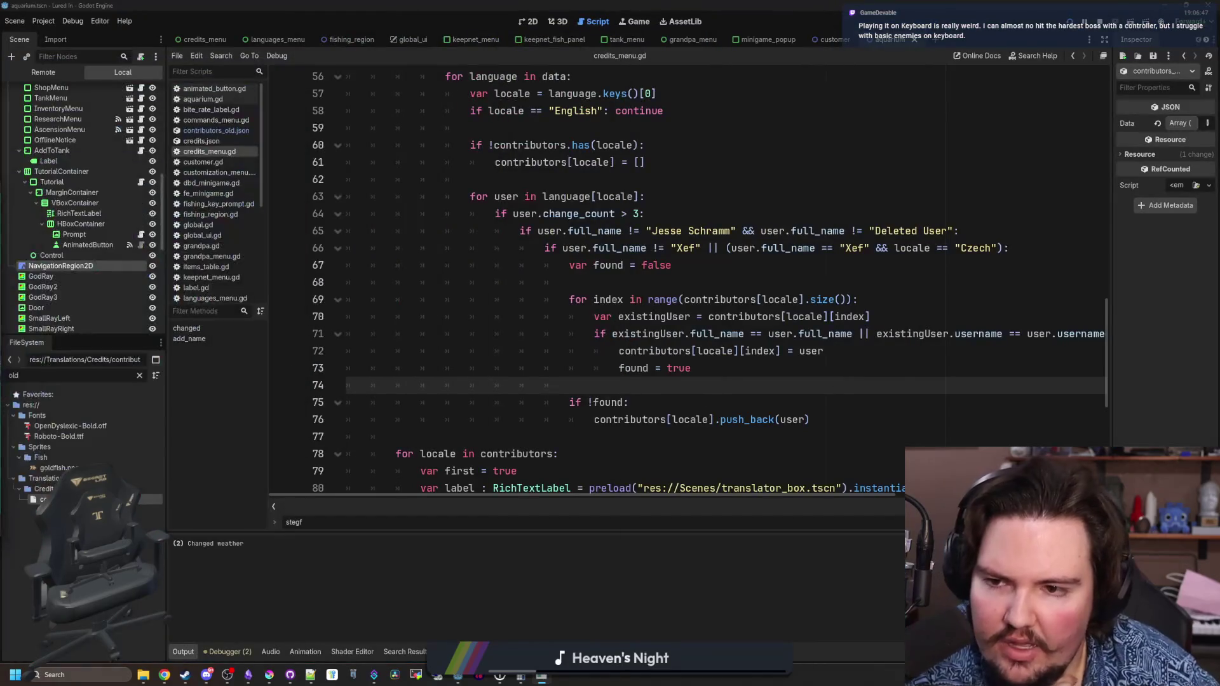
# - Try a change_count threshold of 2 on line 64, then keep it at 3
pyautogui.click(633, 214)
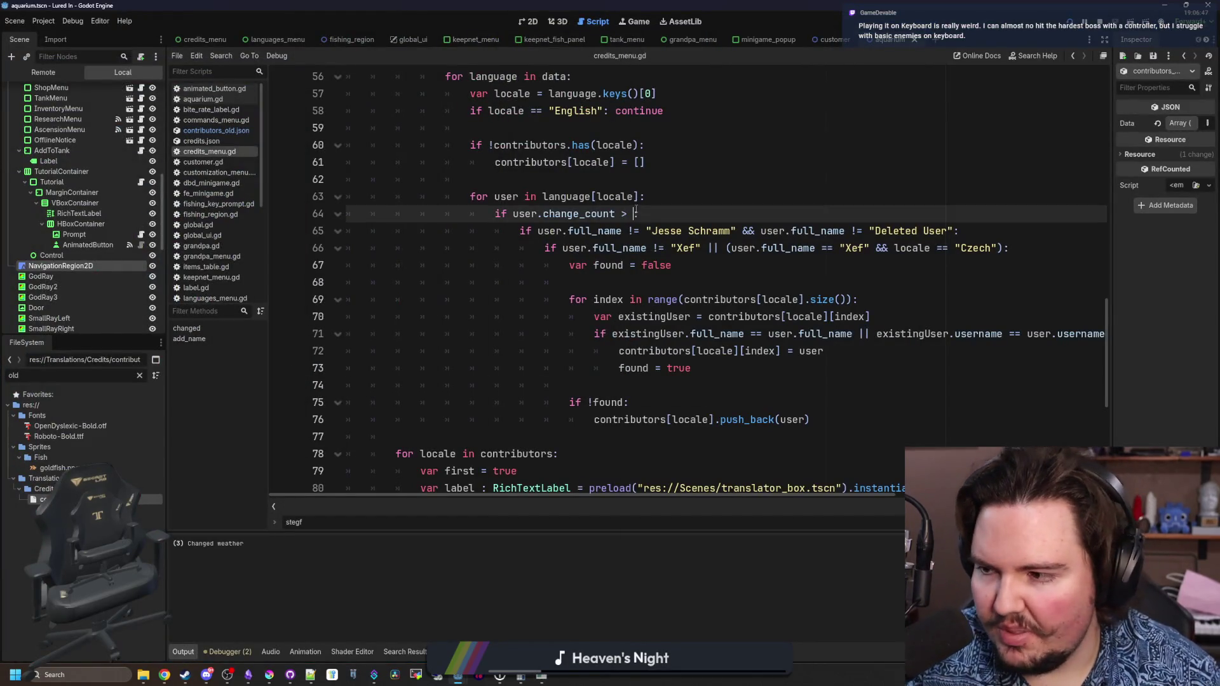
pyautogui.write('2')
pyautogui.press('Up')
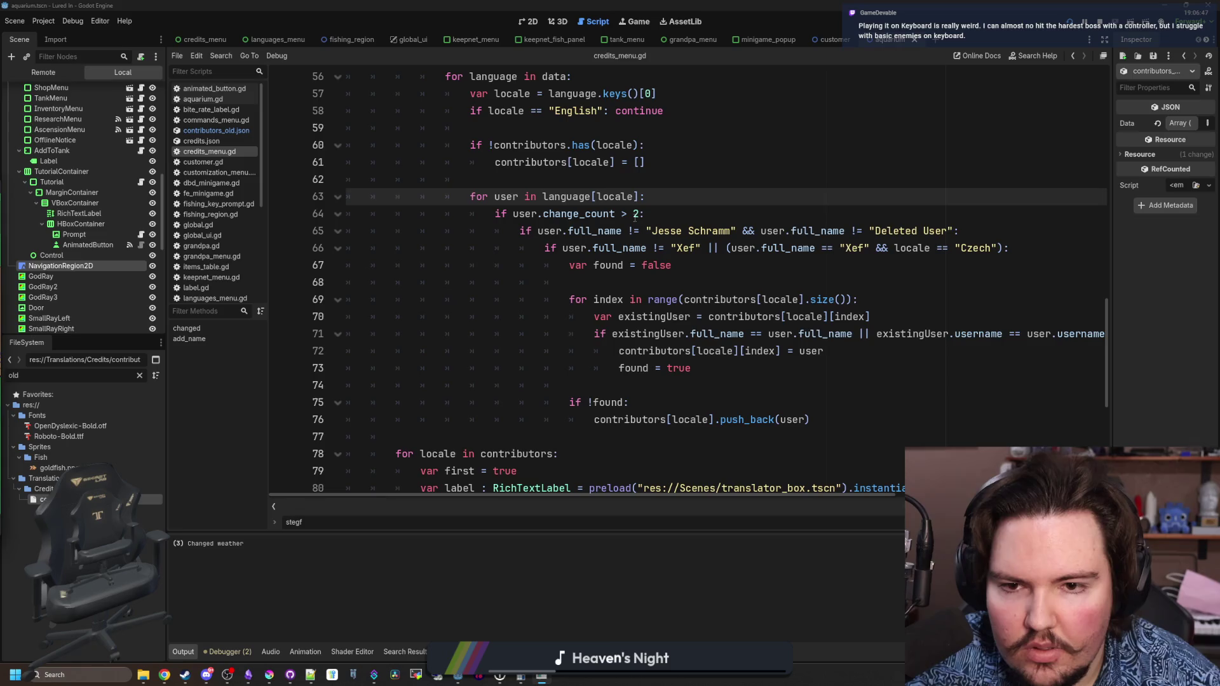
pyautogui.press('Down')
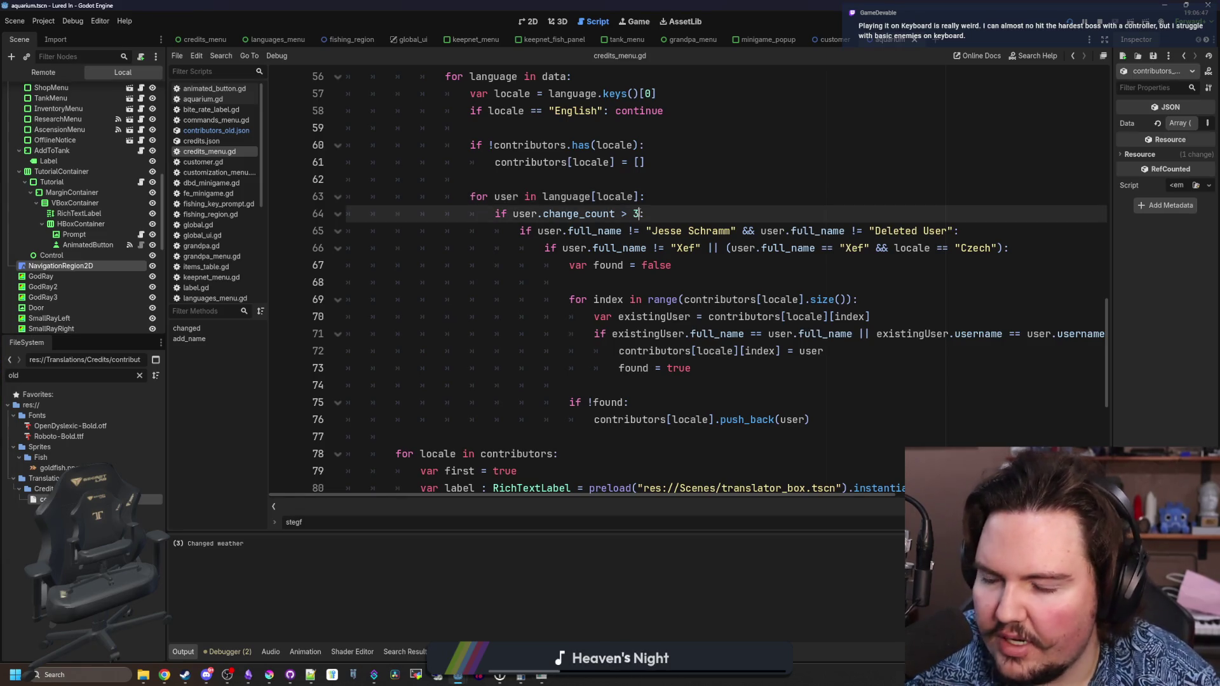
pyautogui.hotkey('alt', 'Tab')
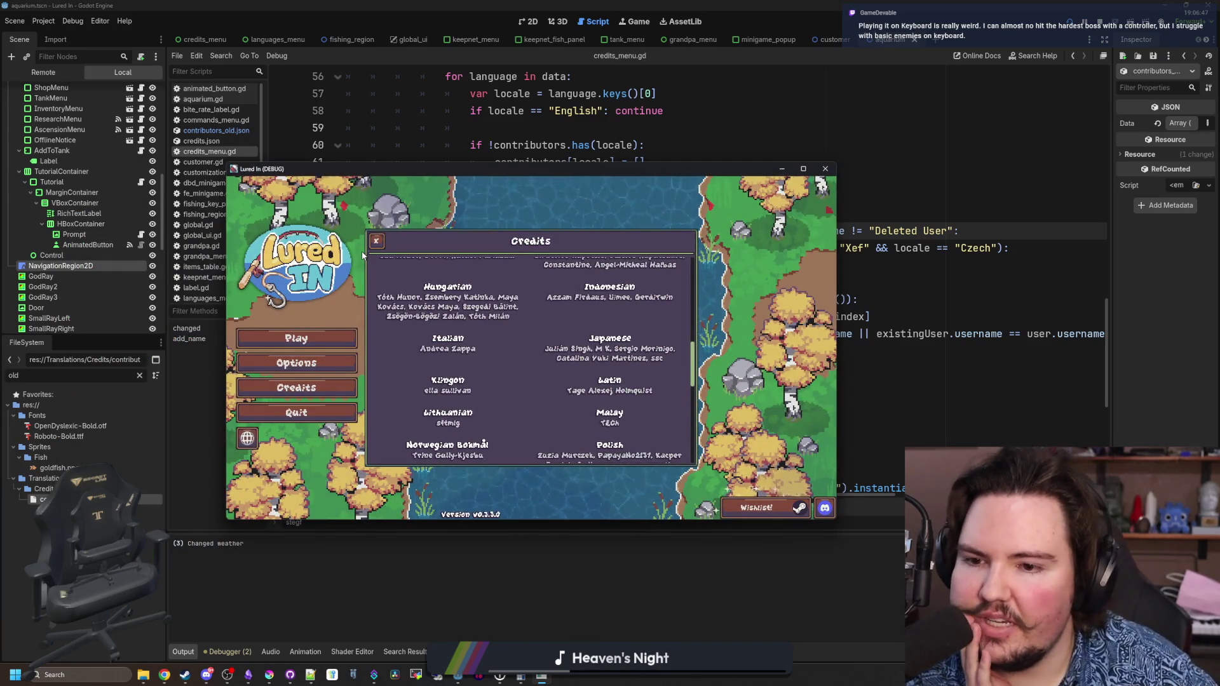
# - Reopen the game's Credits and scroll the translator lists from the top down to Ukrainian
pyautogui.click(377, 241)
pyautogui.click(296, 387)
pyautogui.scroll(-5, 527, 356)
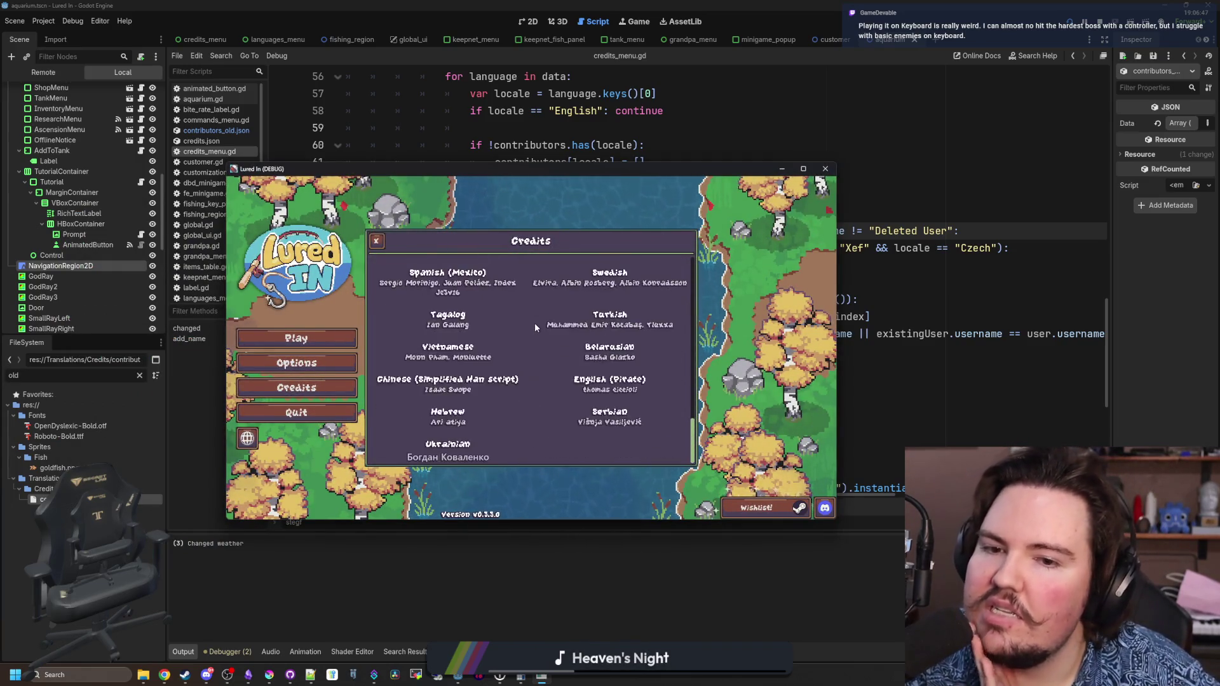
pyautogui.scroll(10, 535, 326)
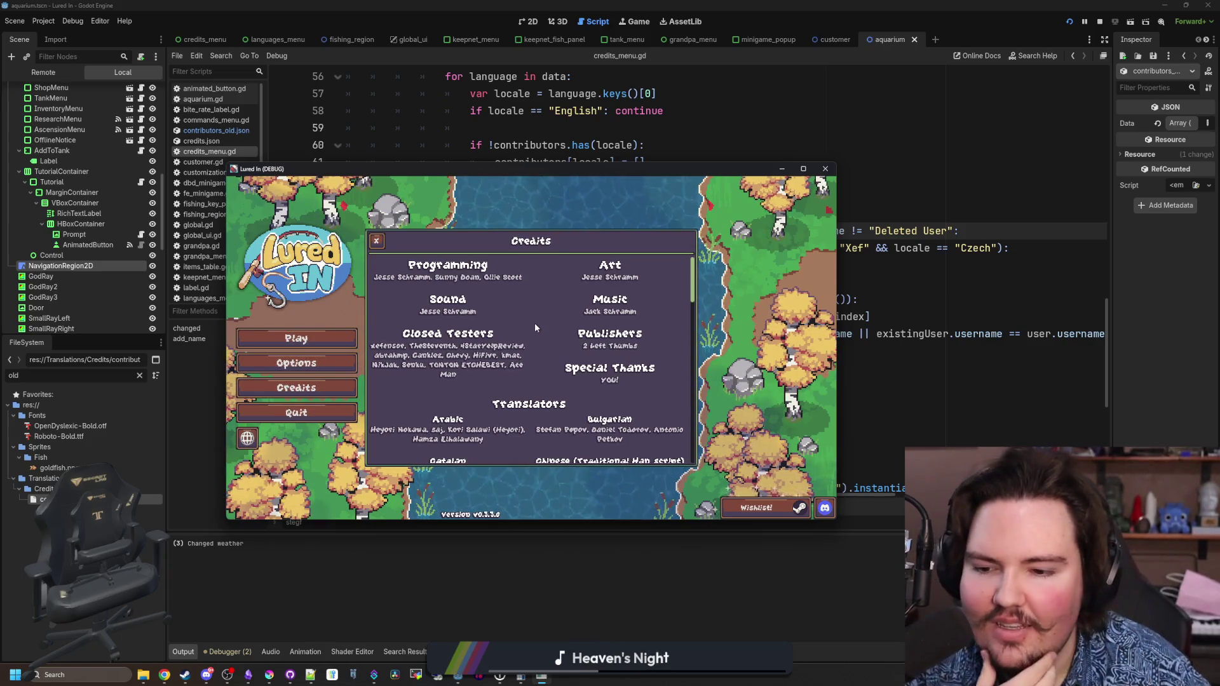
pyautogui.scroll(-10, 572, 318)
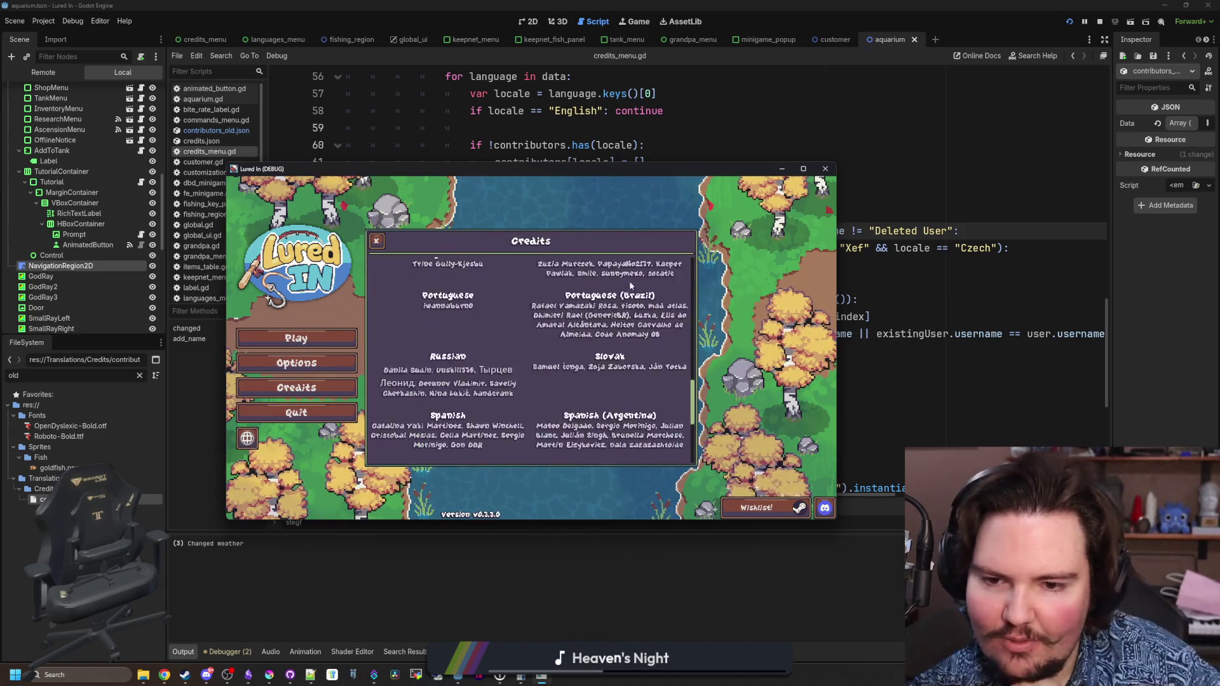
pyautogui.scroll(-1, 621, 310)
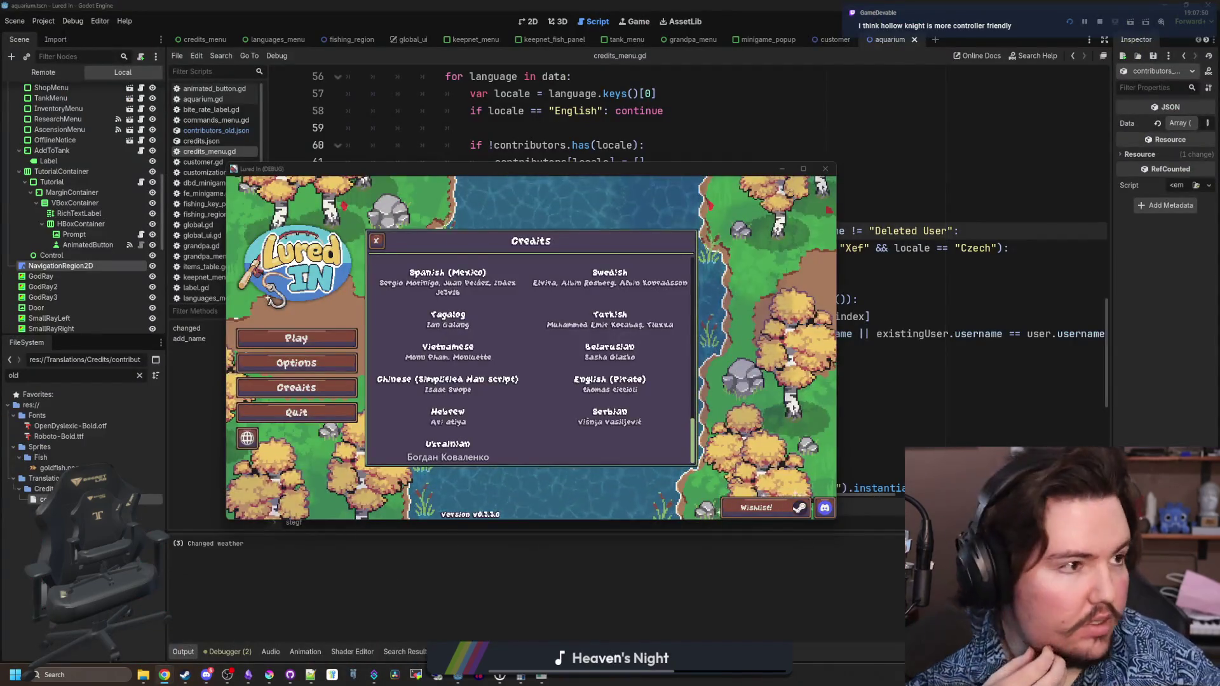
pyautogui.click(165, 674)
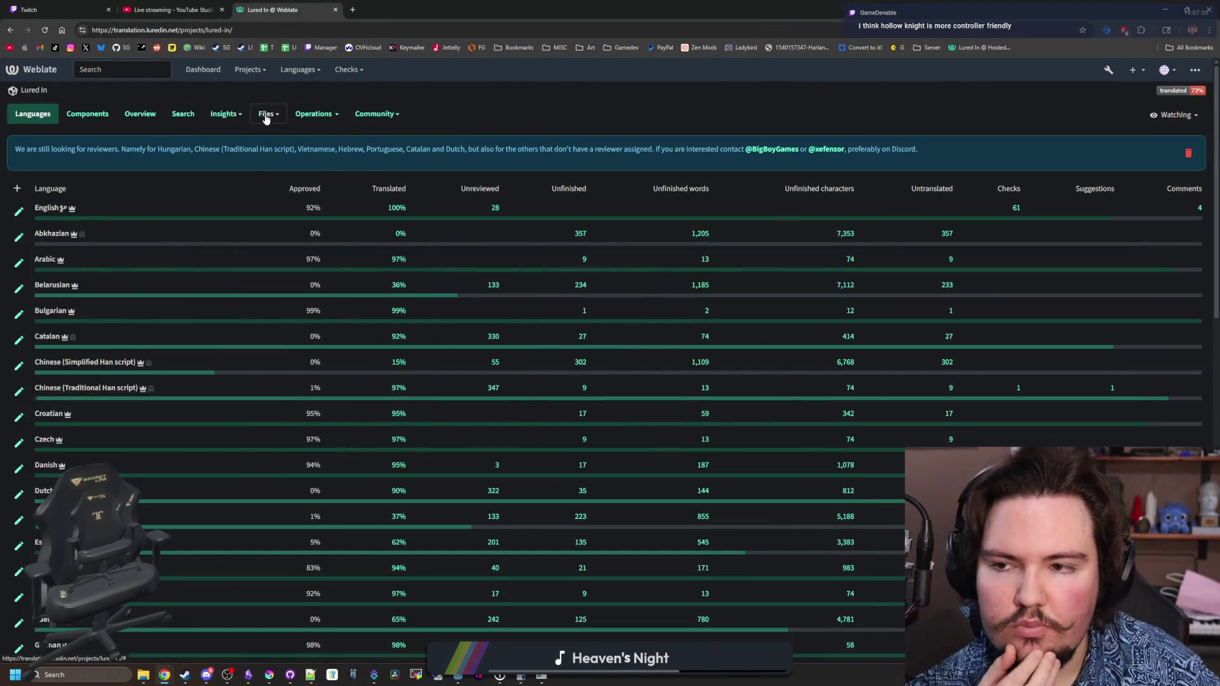
# - Go to Operations > Users, open the Teams list, and view the Review team's members
pyautogui.click(266, 117)
pyautogui.click(313, 114)
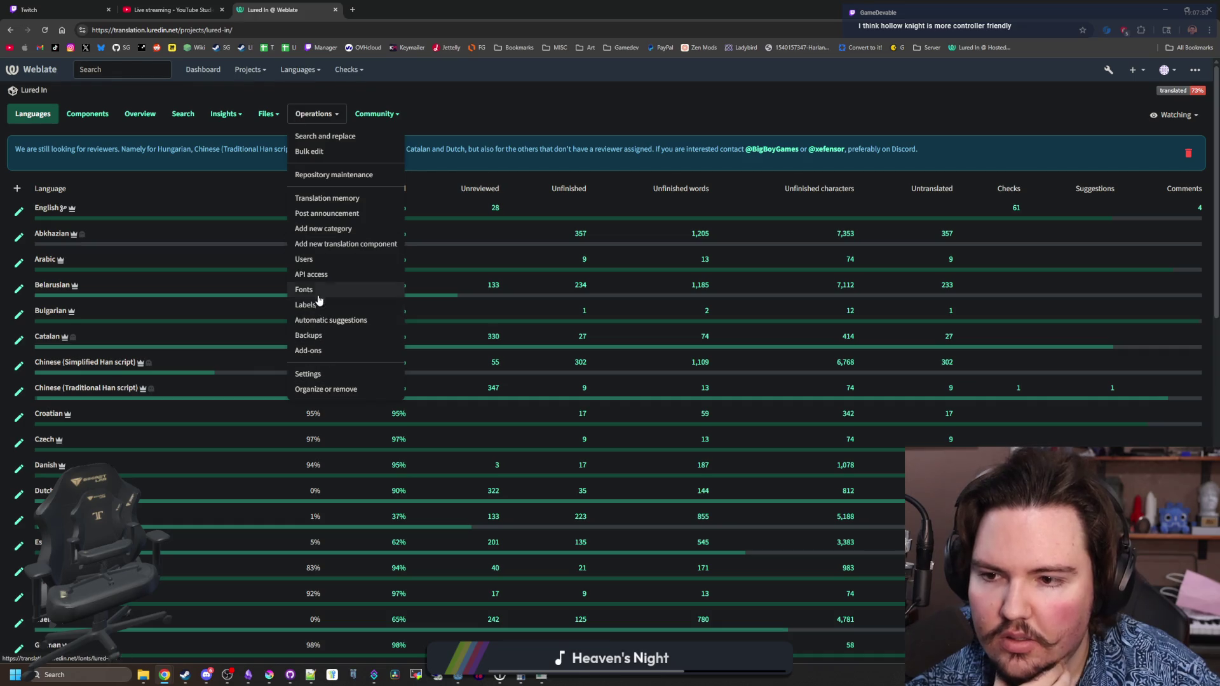
pyautogui.click(61, 139)
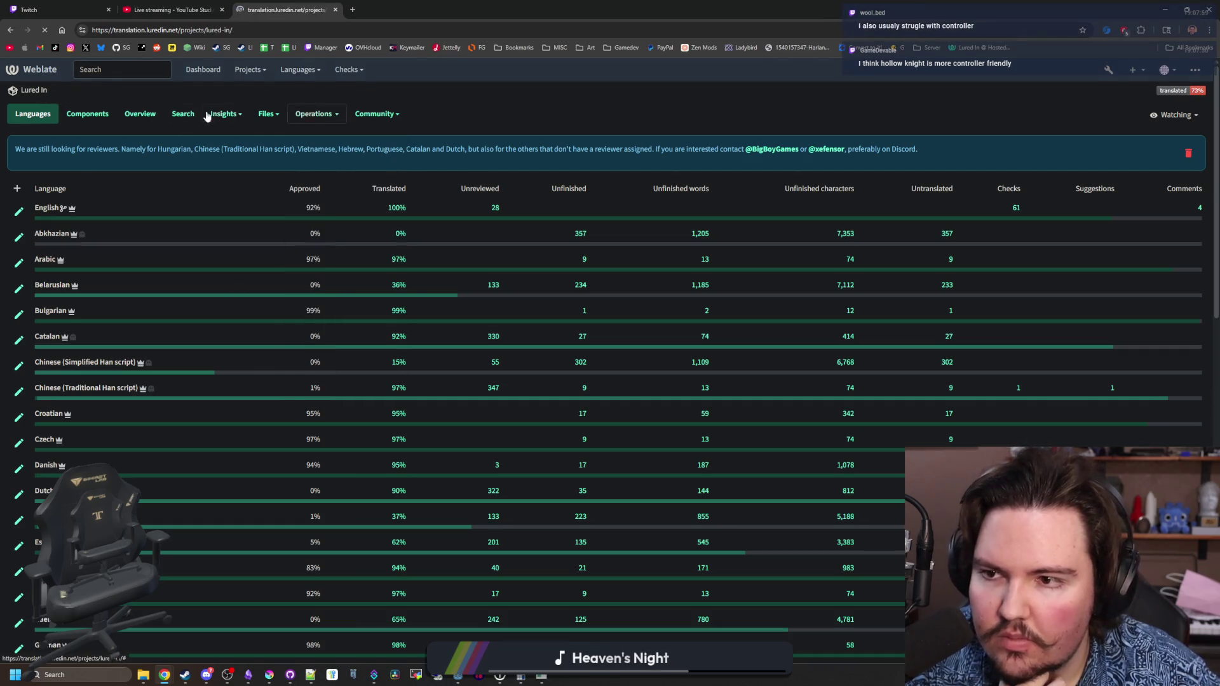
pyautogui.click(313, 114)
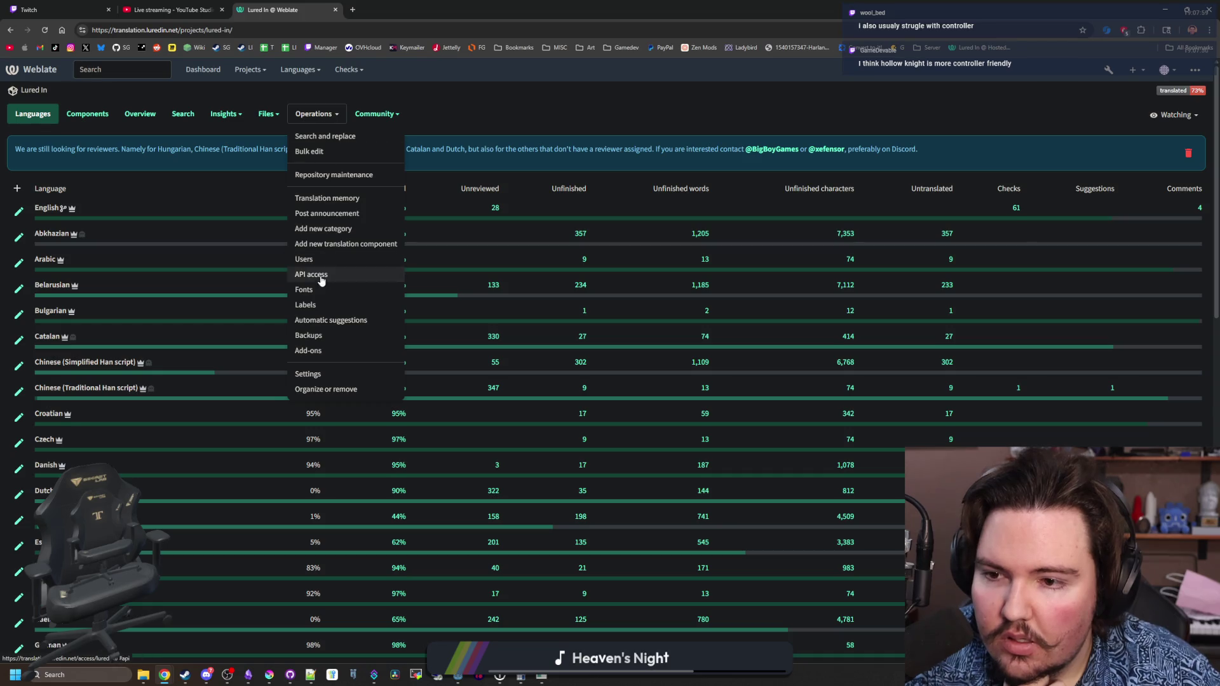
pyautogui.click(311, 259)
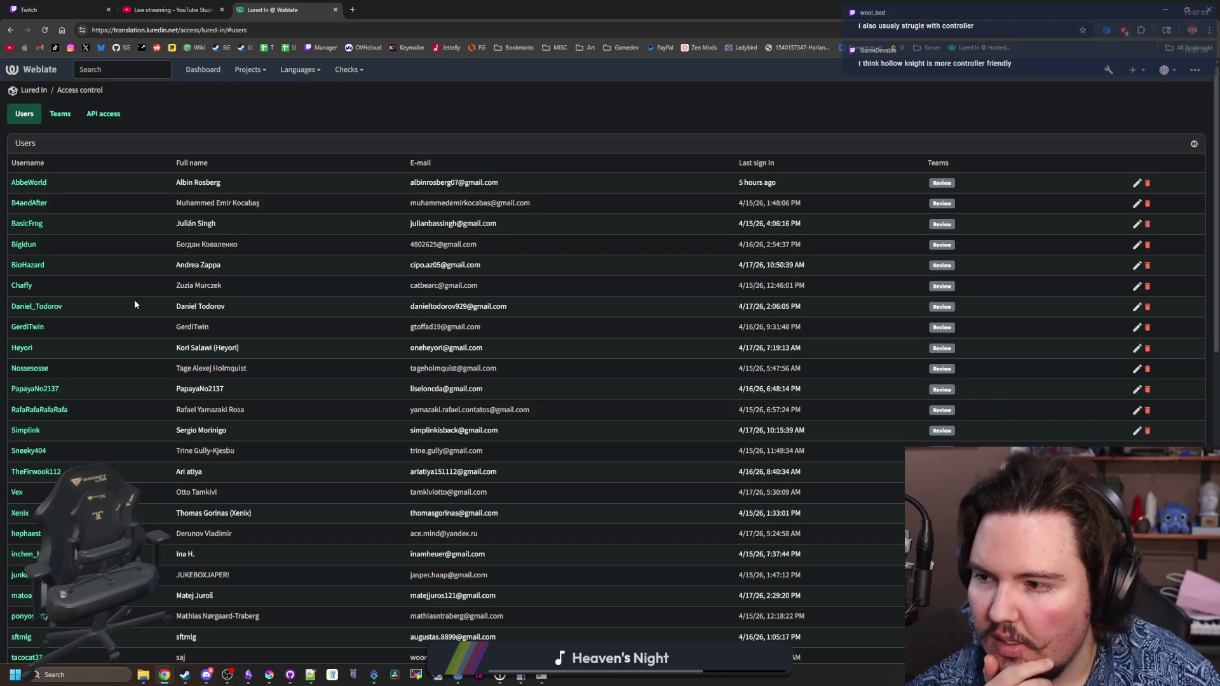
pyautogui.click(66, 119)
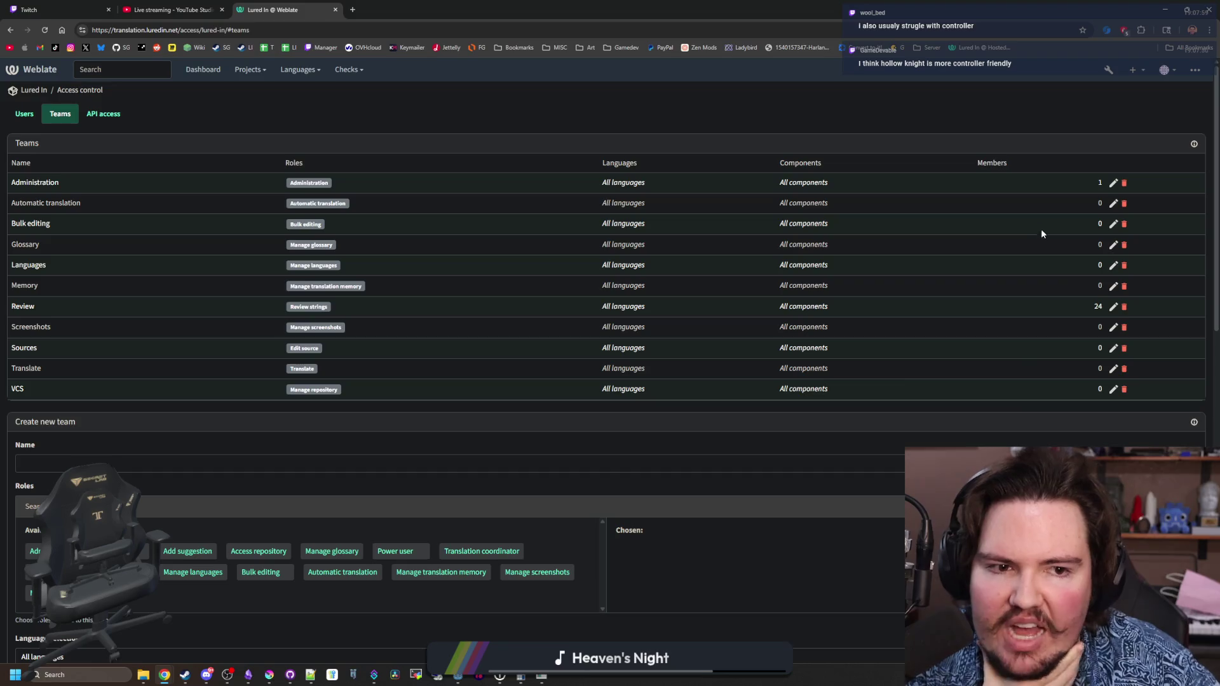
pyautogui.click(1114, 308)
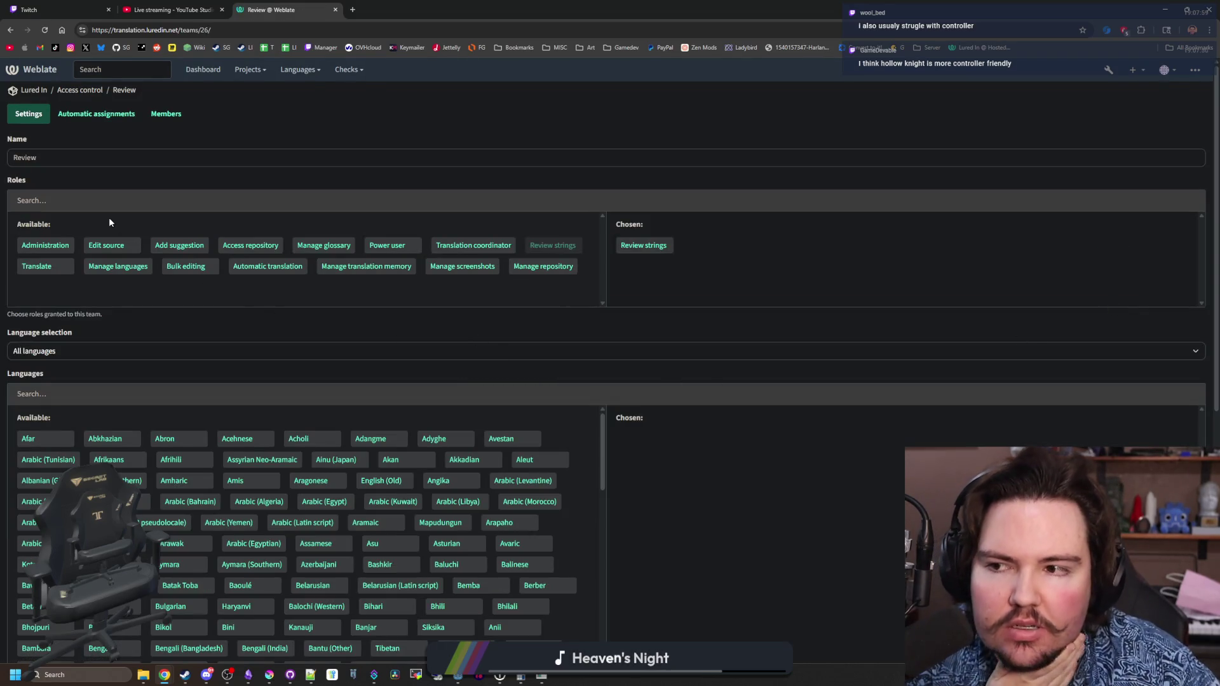
pyautogui.click(166, 113)
# - Search for the missing translator's Weblate account and add it as a member of the Review team
pyautogui.scroll(-5, 197, 376)
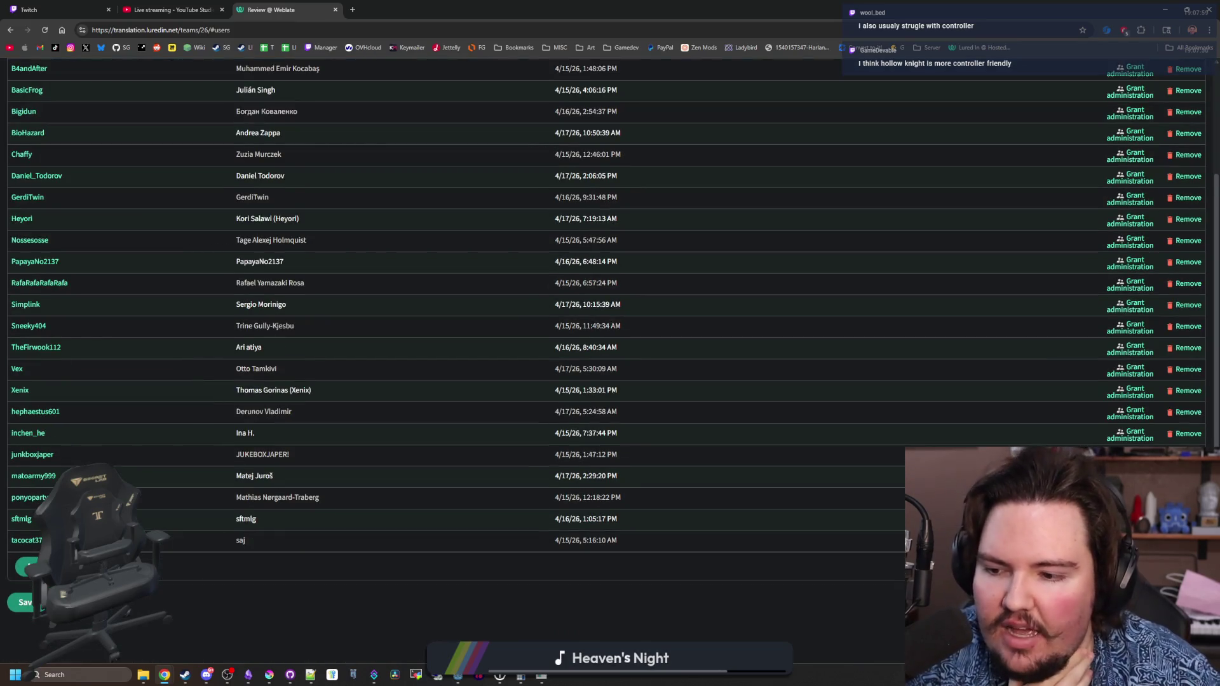
pyautogui.click(26, 566)
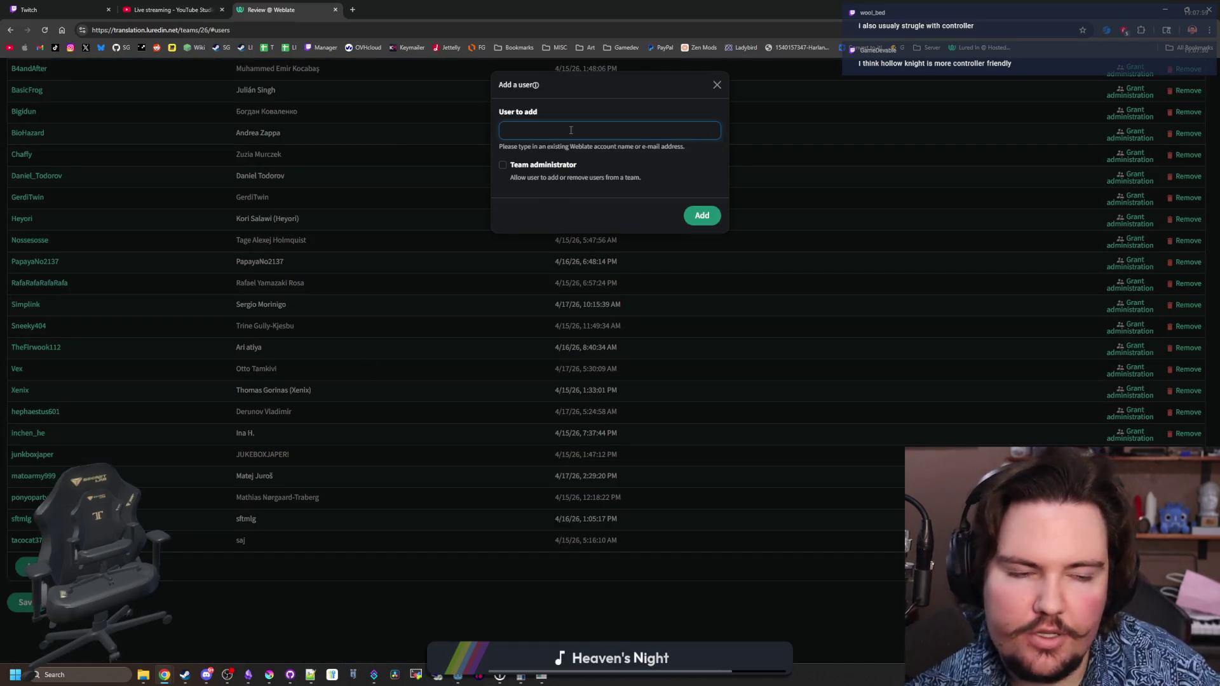
pyautogui.write('handcrank')
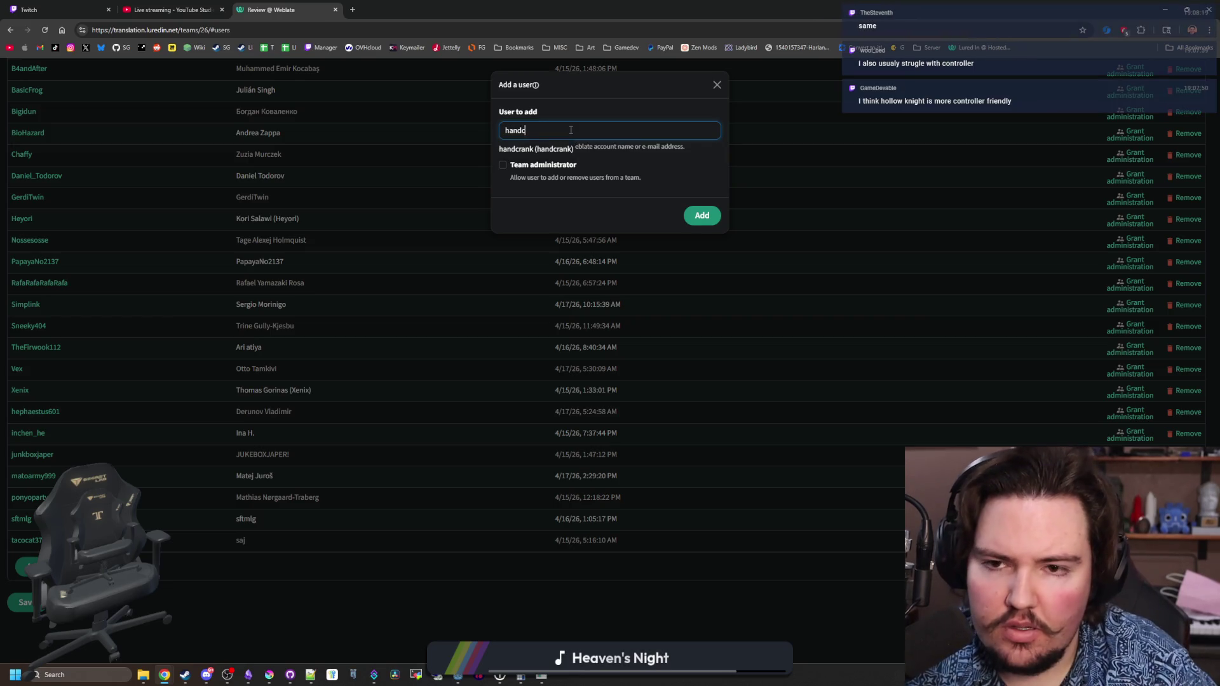
pyautogui.click(554, 148)
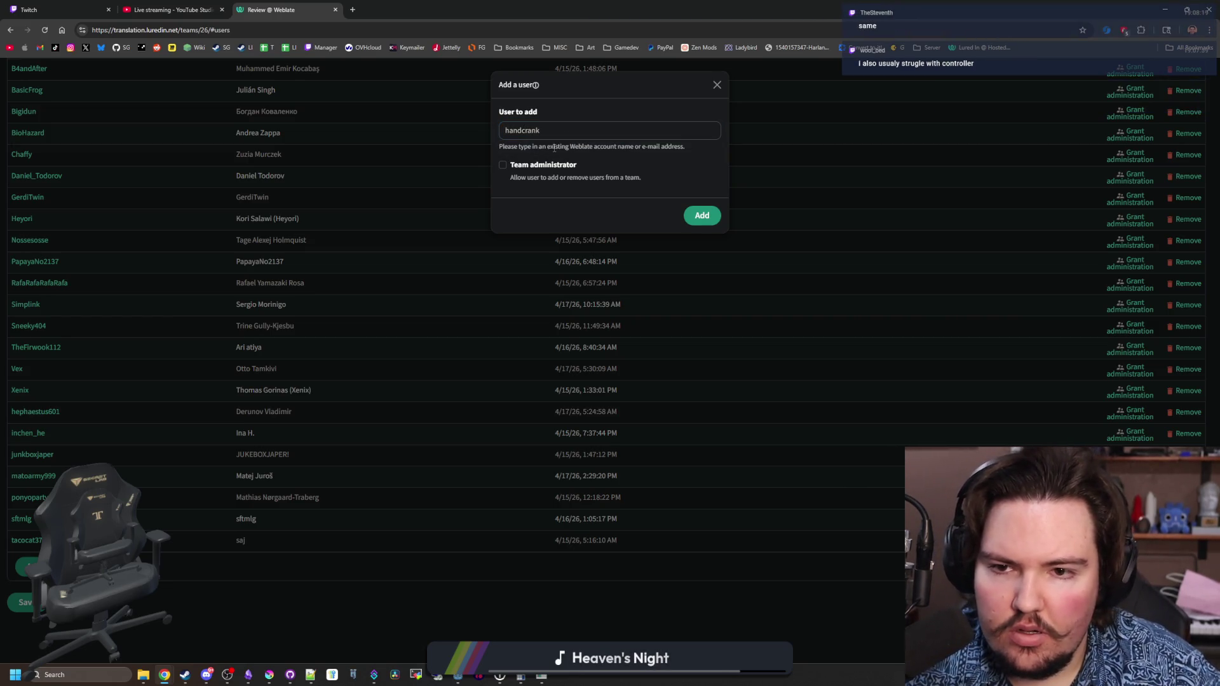
pyautogui.click(702, 216)
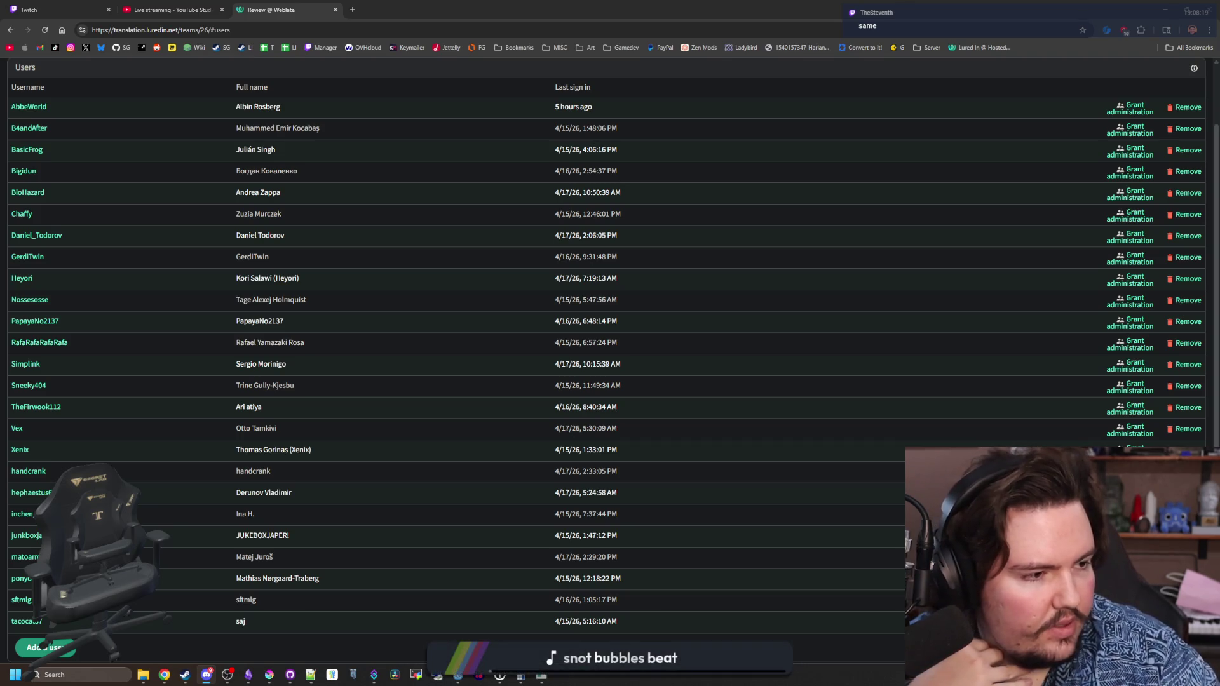
pyautogui.scroll(2, 299, 153)
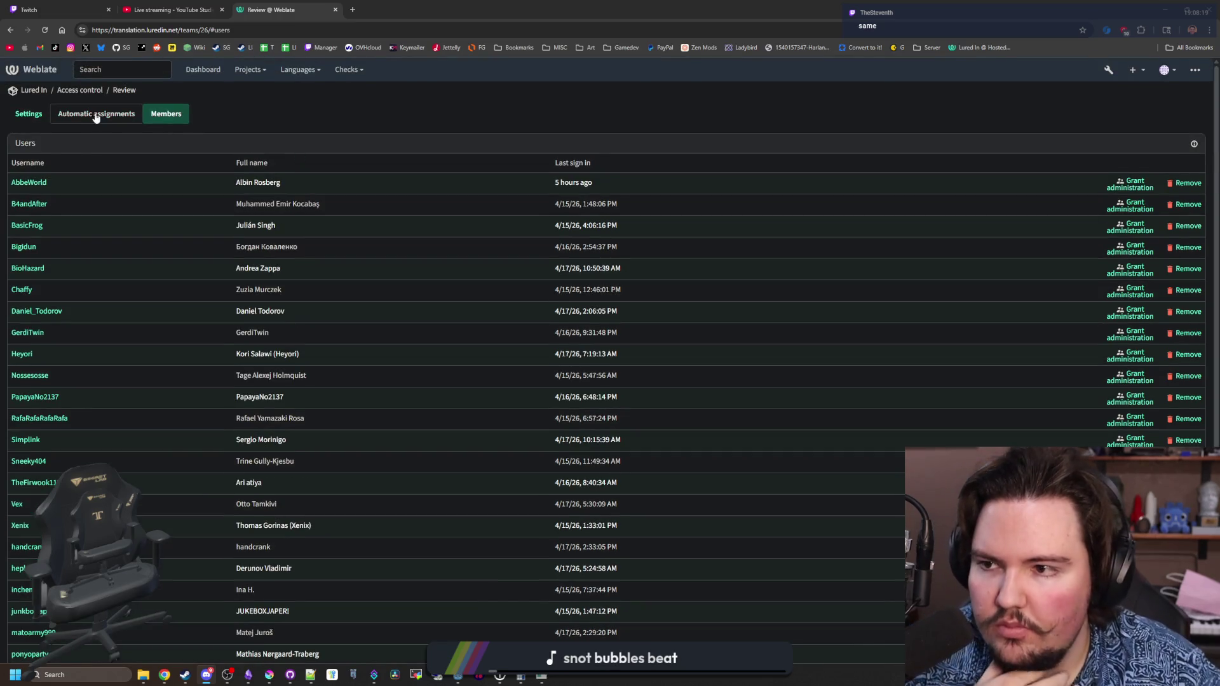